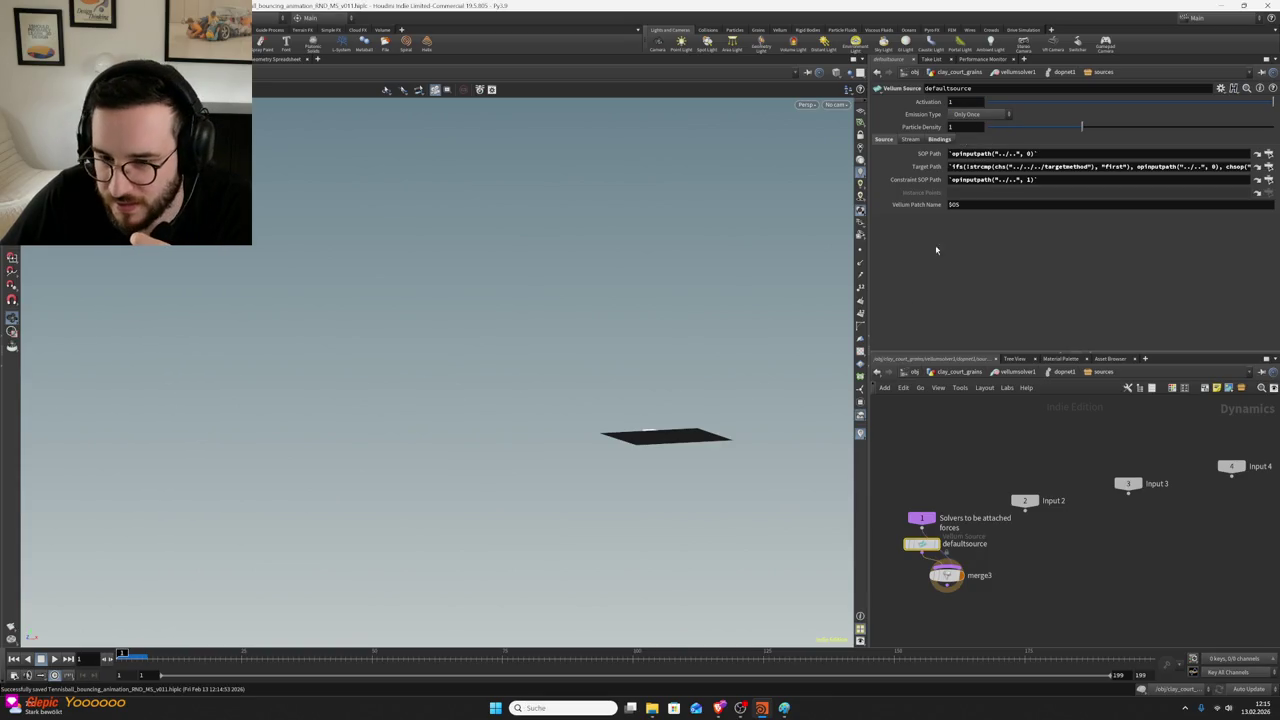
- Go up two levels to vellumsolver1, then enter dopnet1's forces subnetwork
left_click(984, 441)
key("u")
key("u")
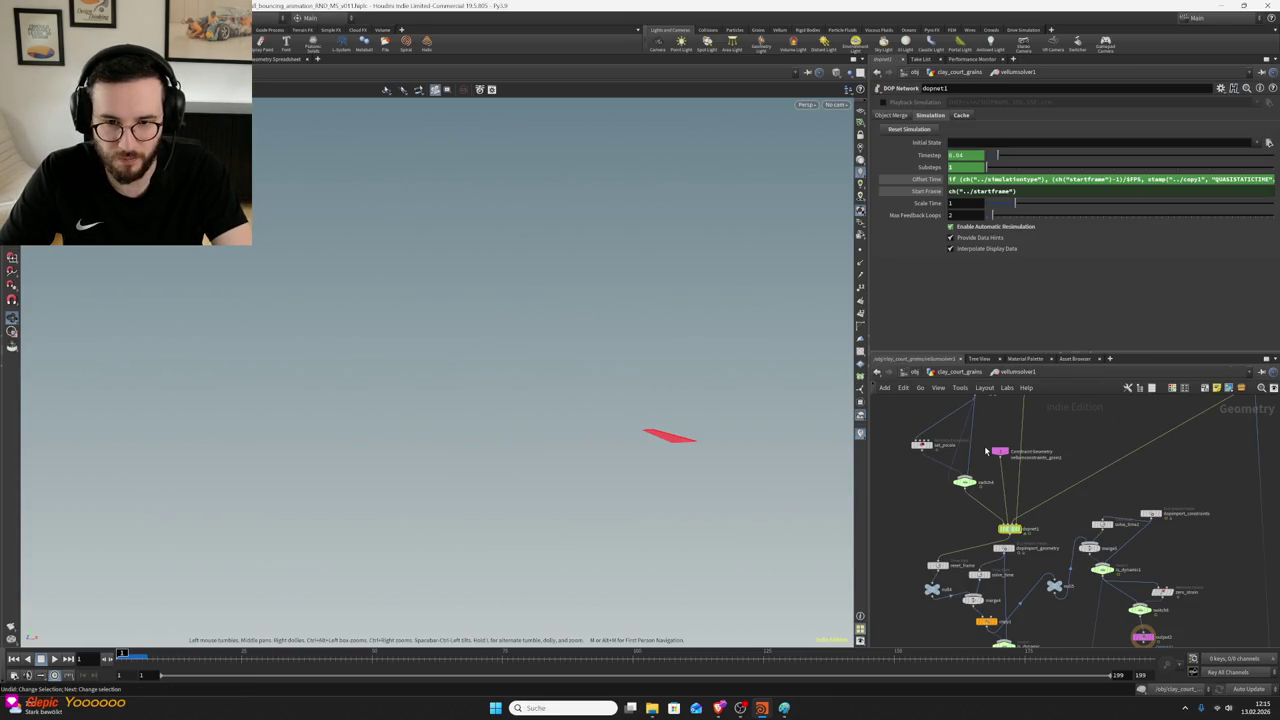
key("u")
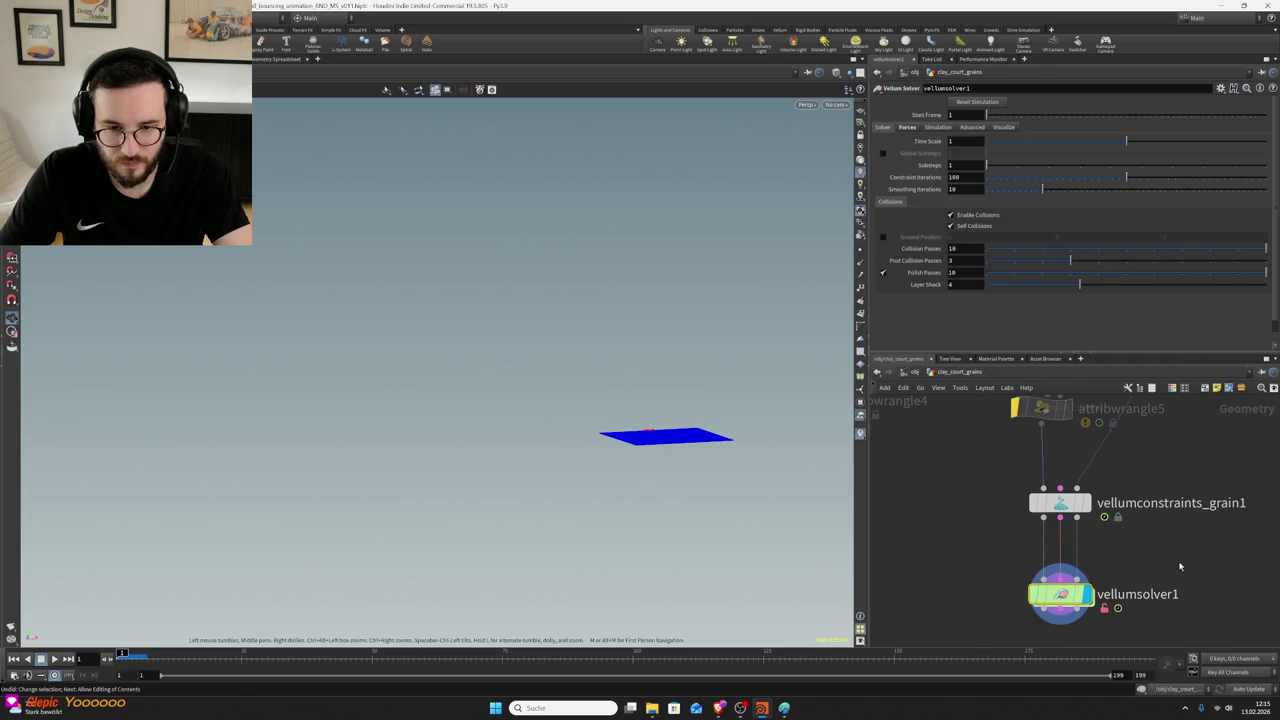
double_click(1051, 597)
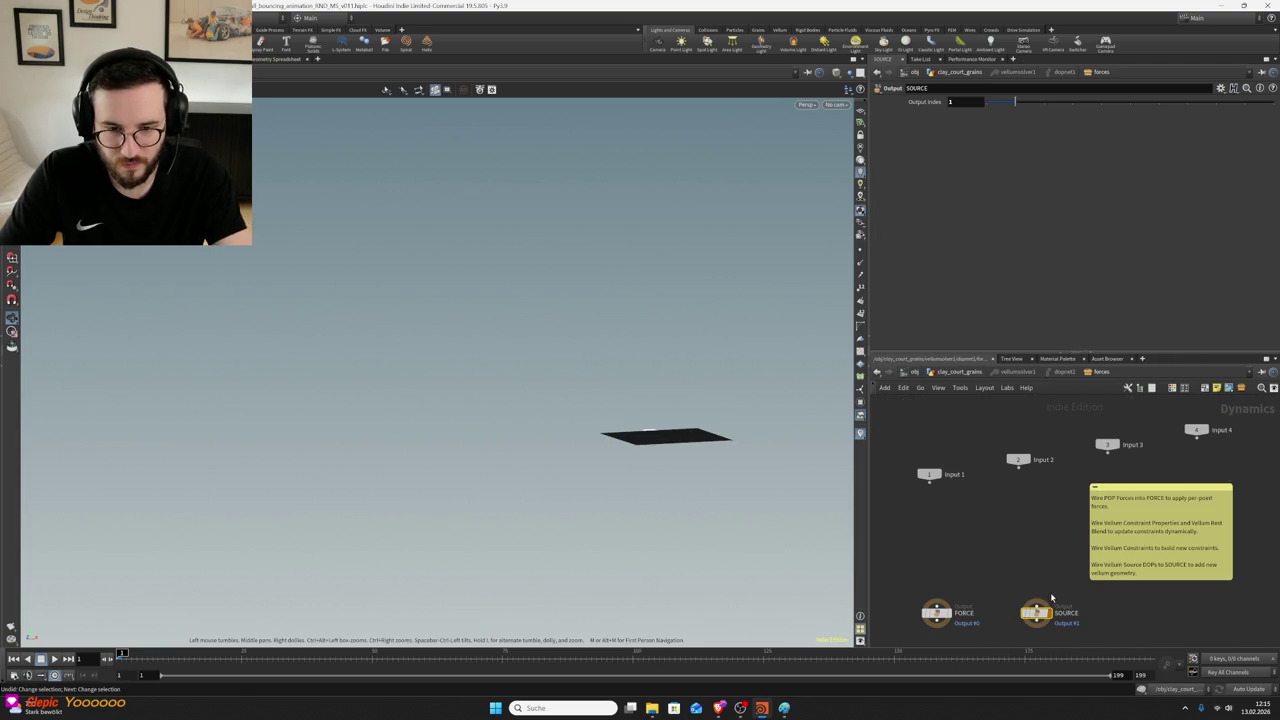
- In clay_court_grains, shift the two wrangles left and place a Switch node below them
left_click(943, 375)
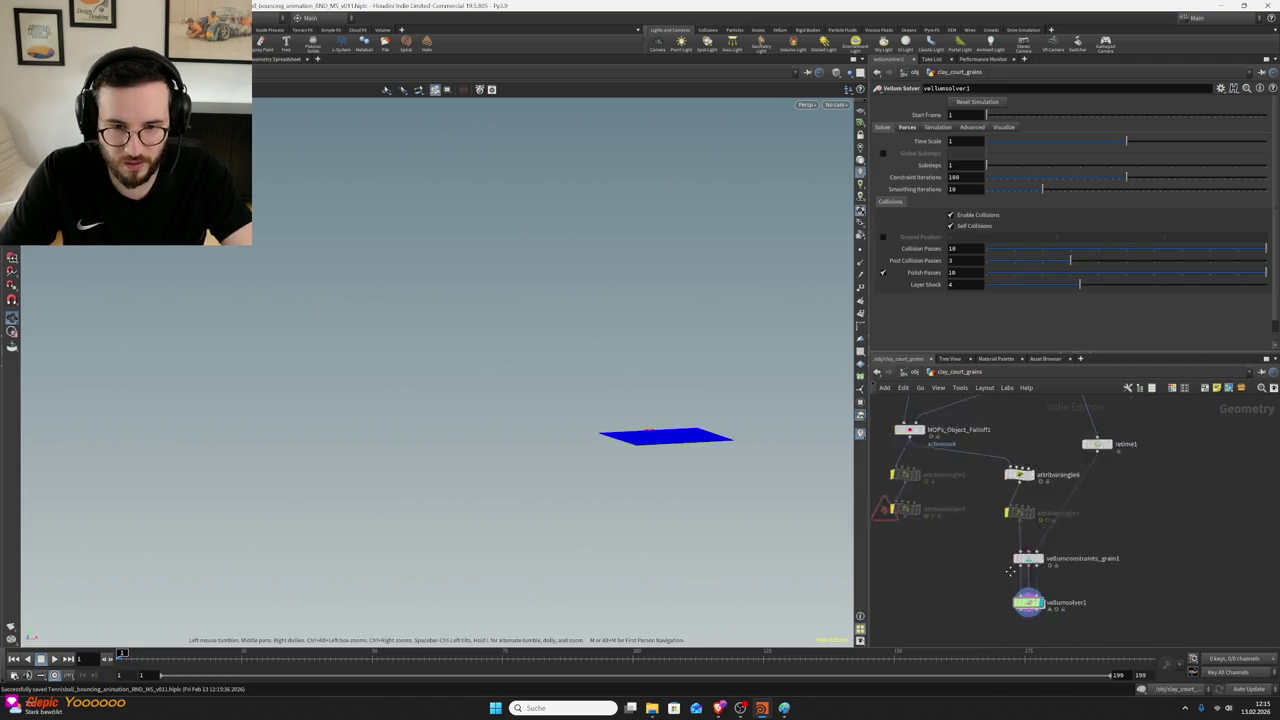
left_click(1033, 550)
left_click(1033, 514, "shift")
left_click_drag(1033, 550, 1019, 547)
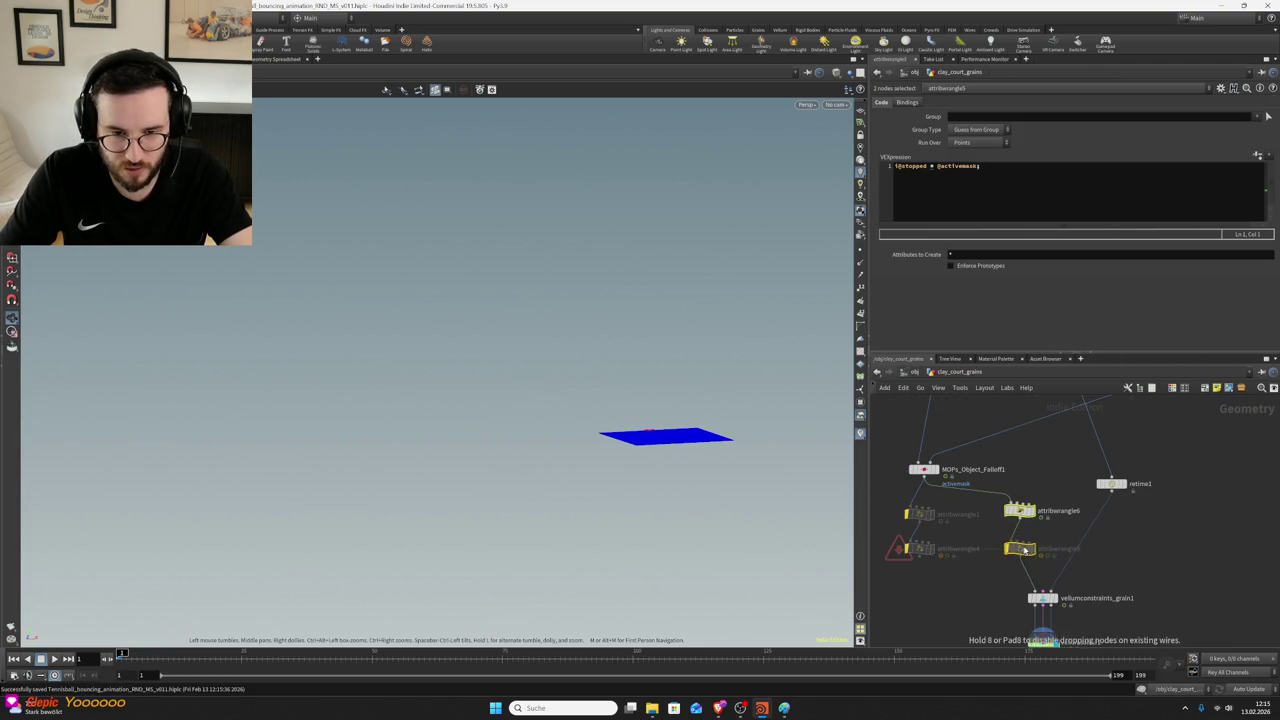
key("Tab")
type("swit")
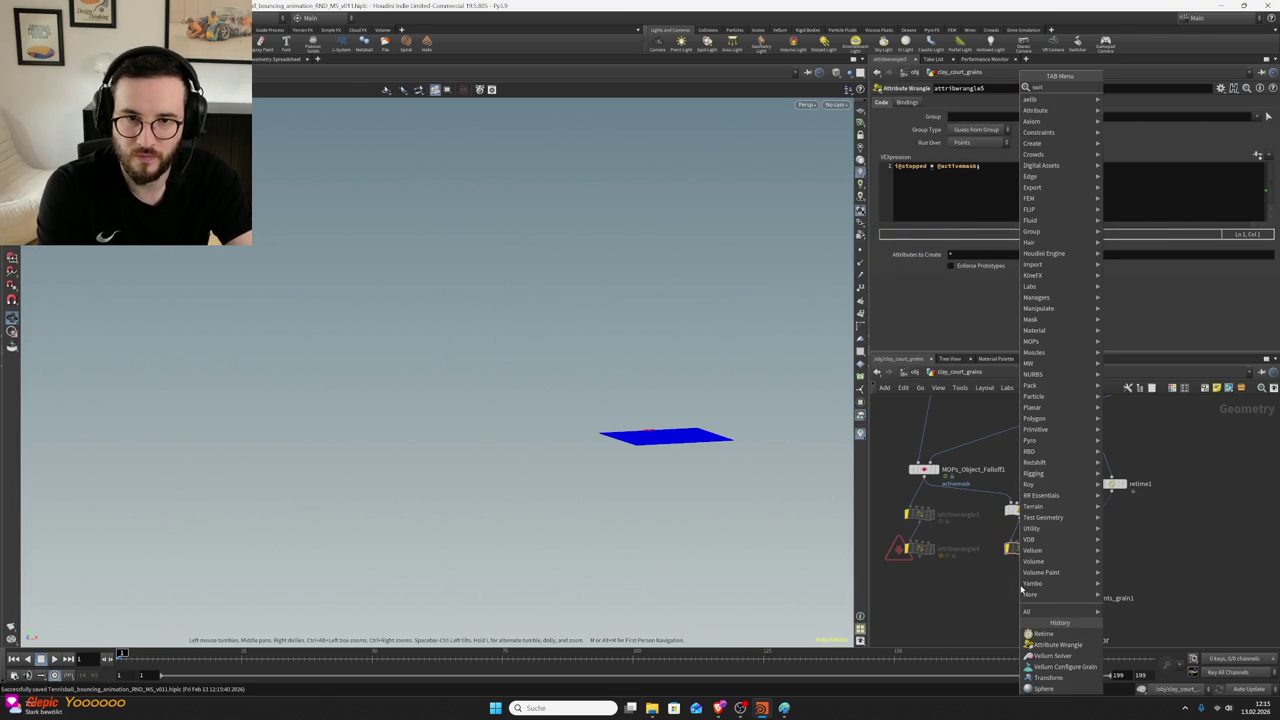
key("Return")
left_click(1020, 578)
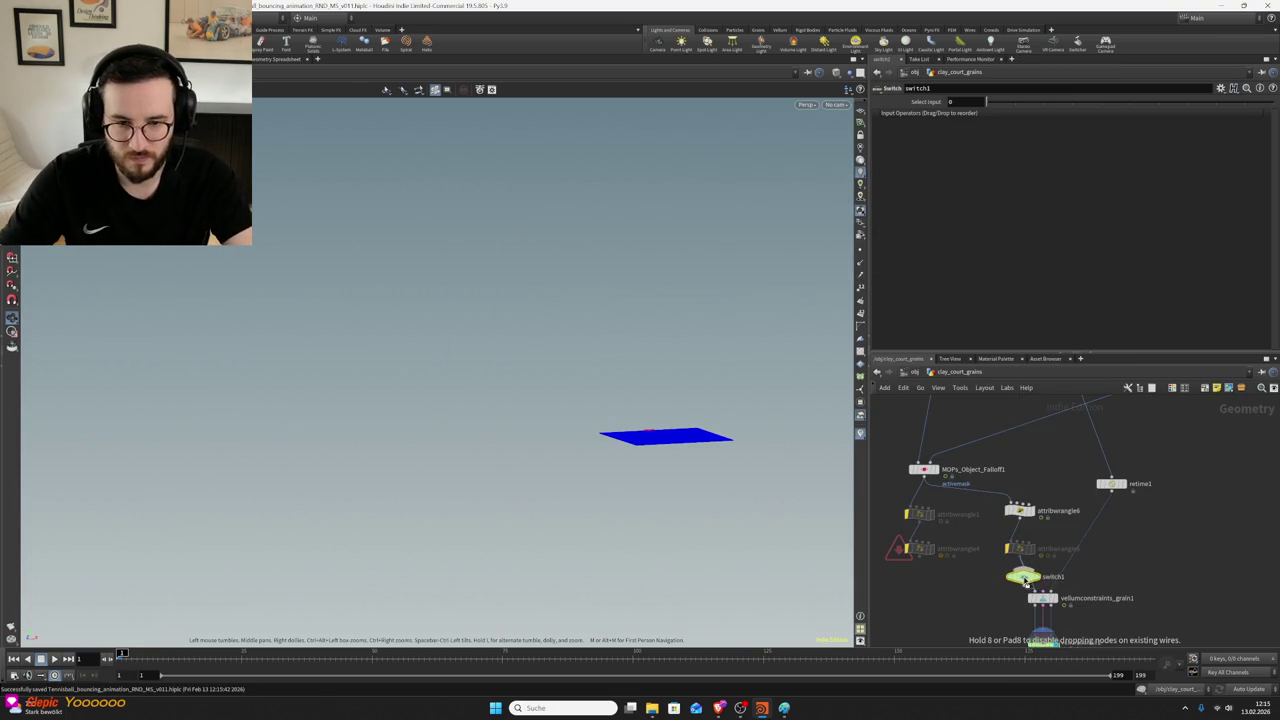
- Rearrange the constraint, solver, retime and switch nodes, and add a null1 node
left_click_drag(1116, 561, 1010, 640)
mouse_move(1040, 580)
left_mouse_down()
mouse_move(1071, 470)
mouse_move(1119, 470)
left_mouse_up()
left_click_drag(973, 546, 1024, 548)
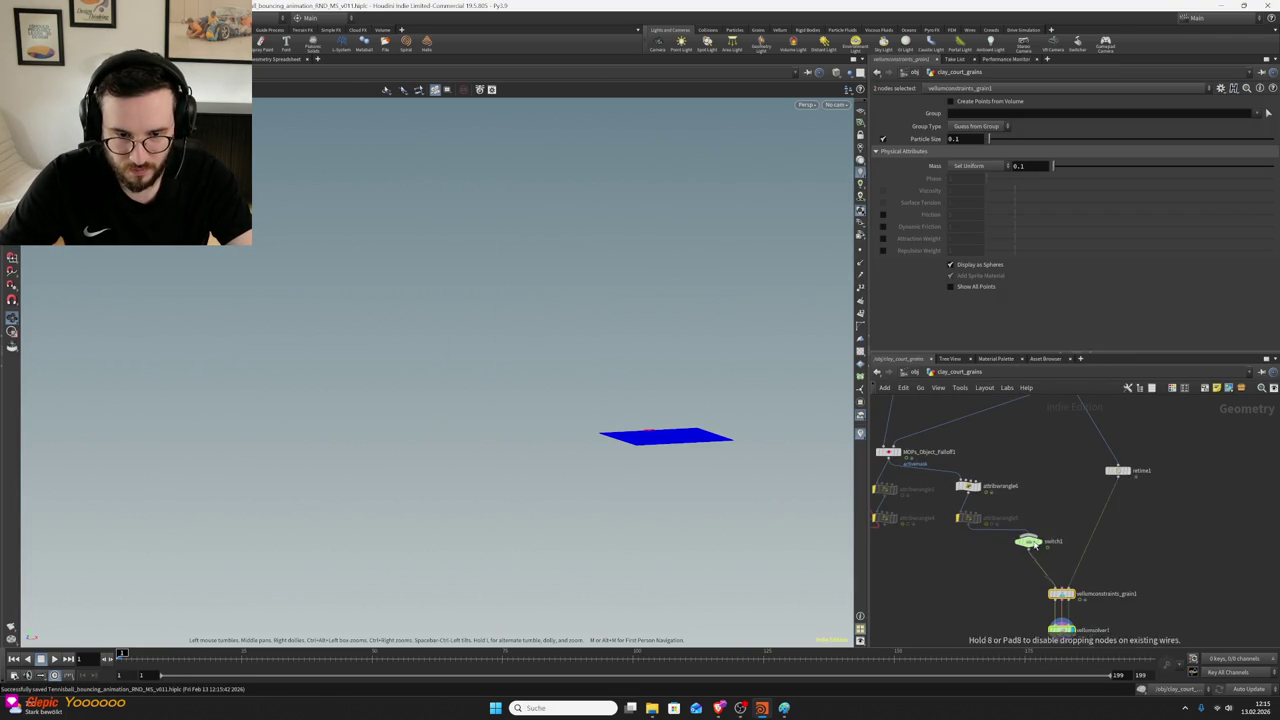
key("Tab")
type("null")
key("Return")
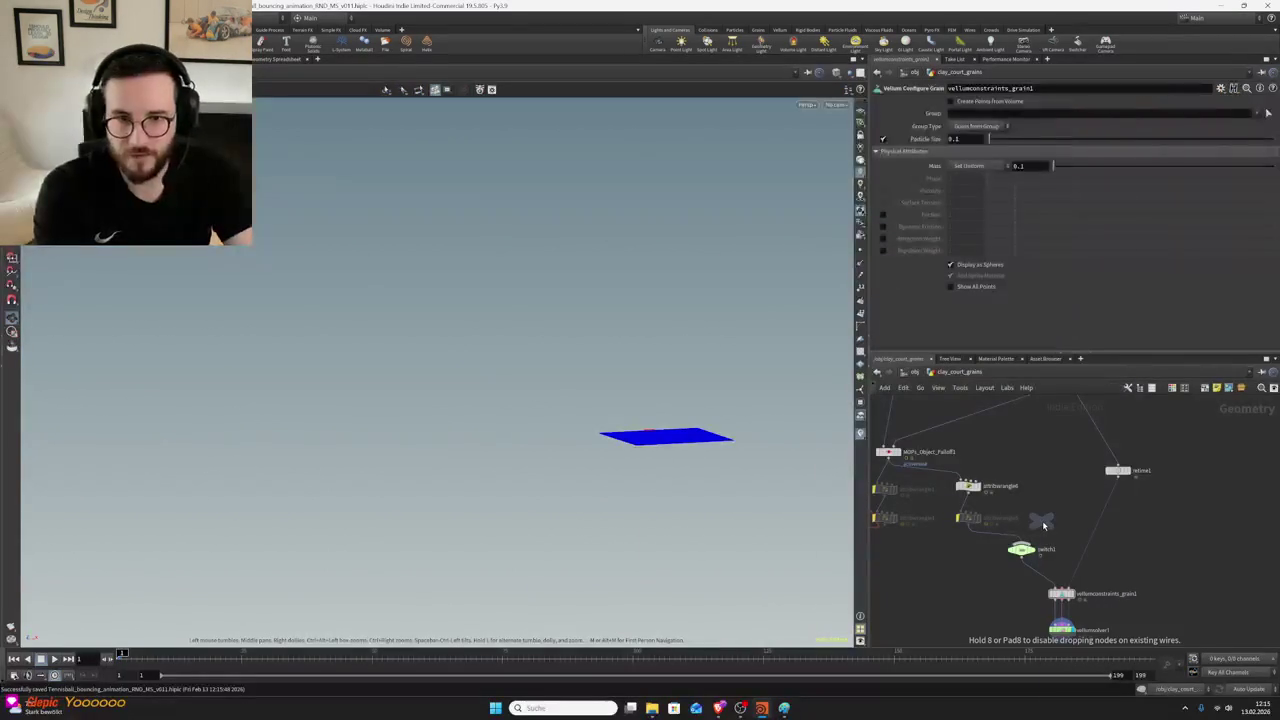
left_click(1043, 524)
middle_click_drag(1080, 560, 1074, 492)
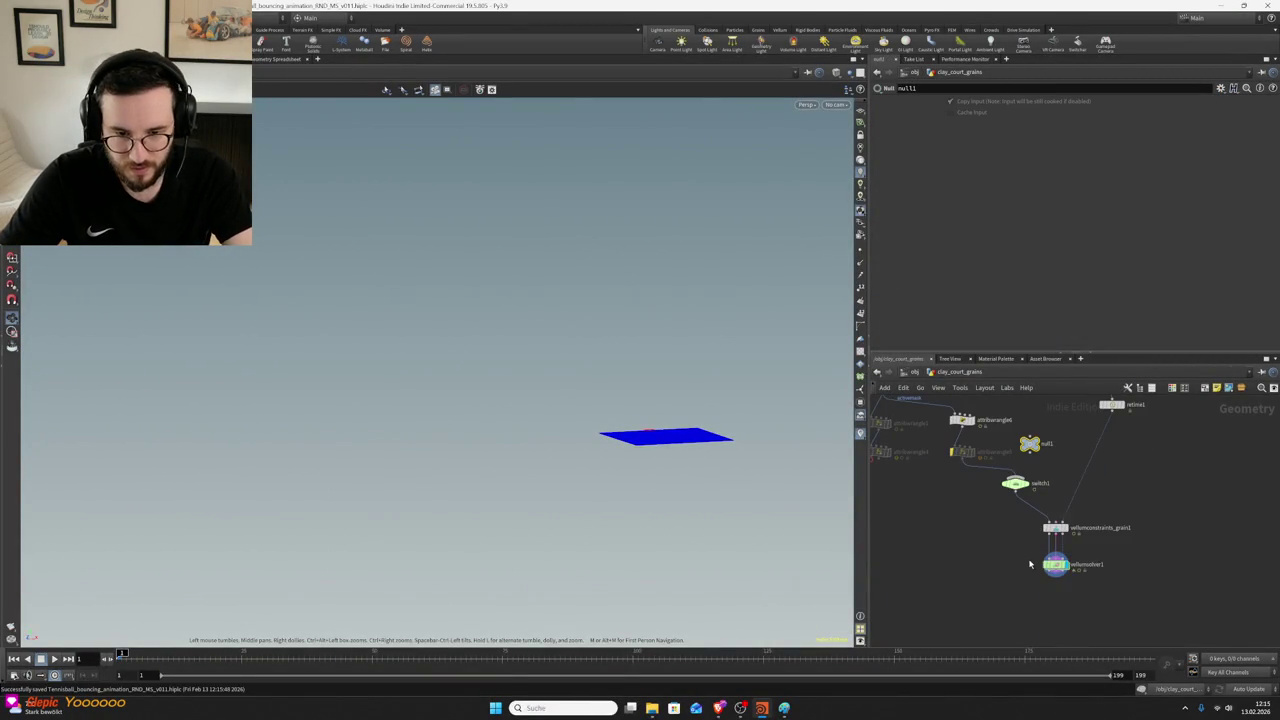
left_click(1055, 564)
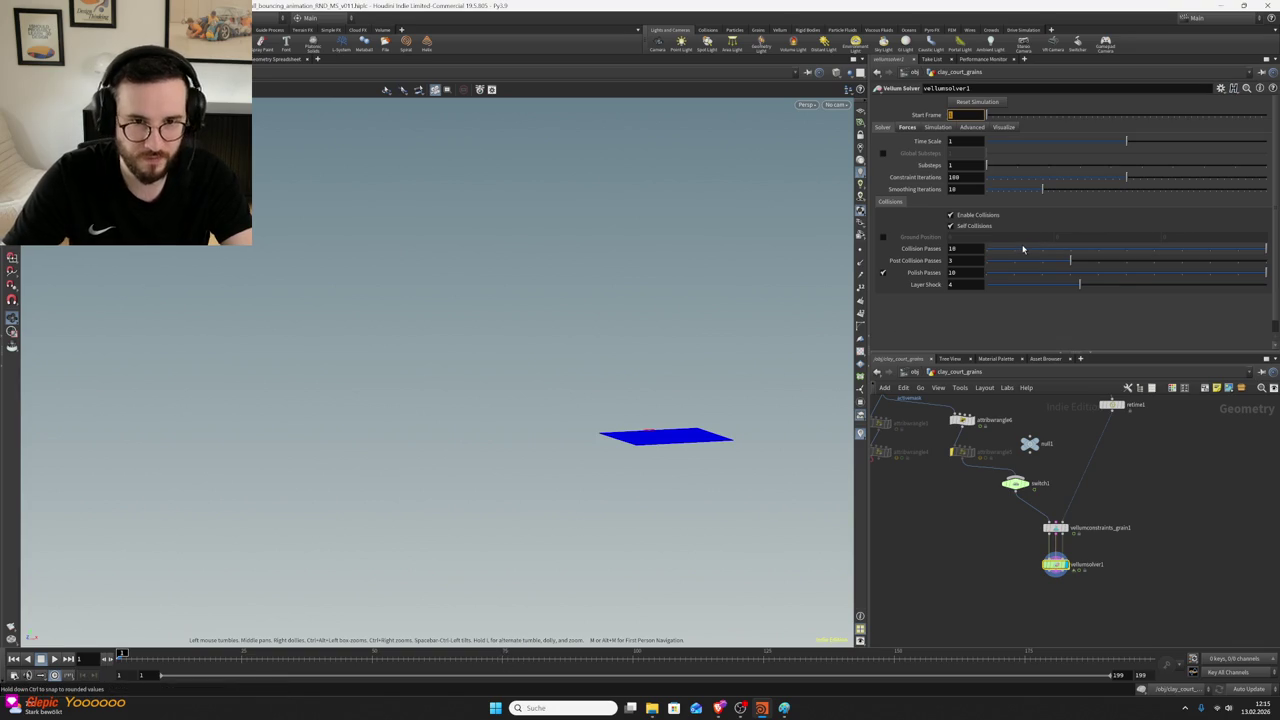
- Set vellumsolver1's Start Frame to 75 and move the timeline to frame 74
type("5")
key("Return")
left_click(498, 660)
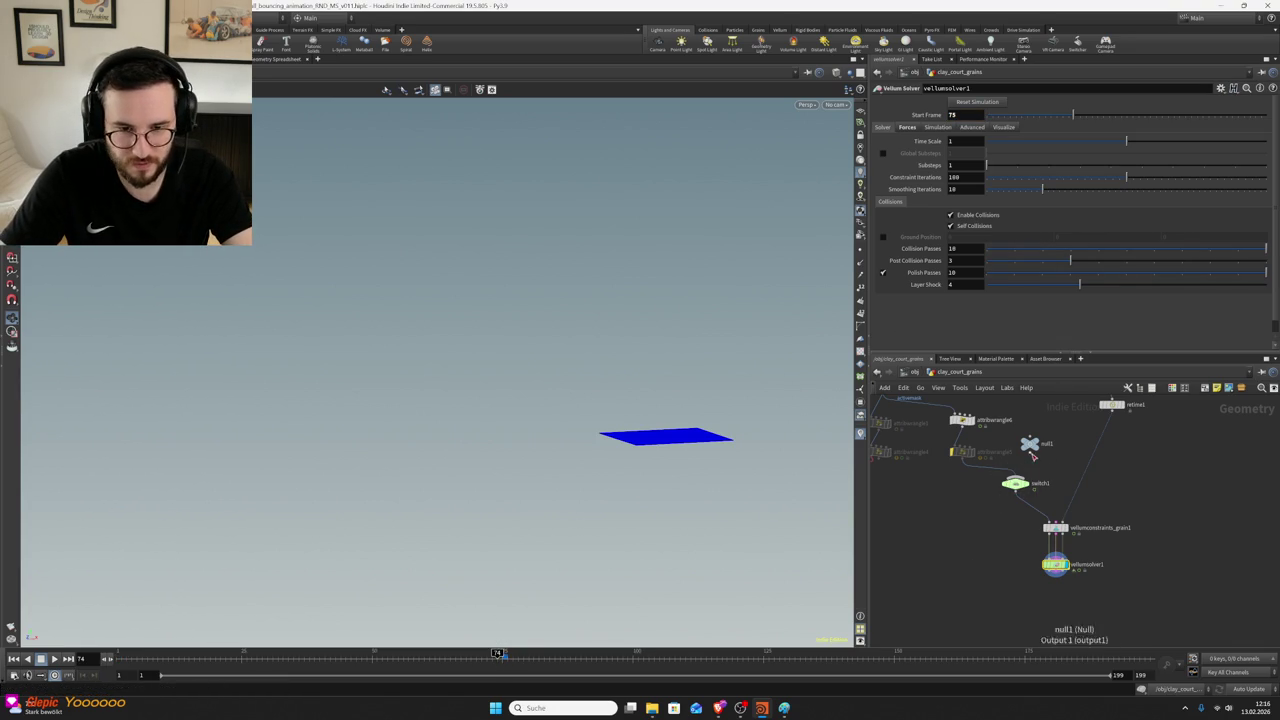
- Keyframe switch1's Select Input at 1 and 0 around frame 74
left_click(1031, 492)
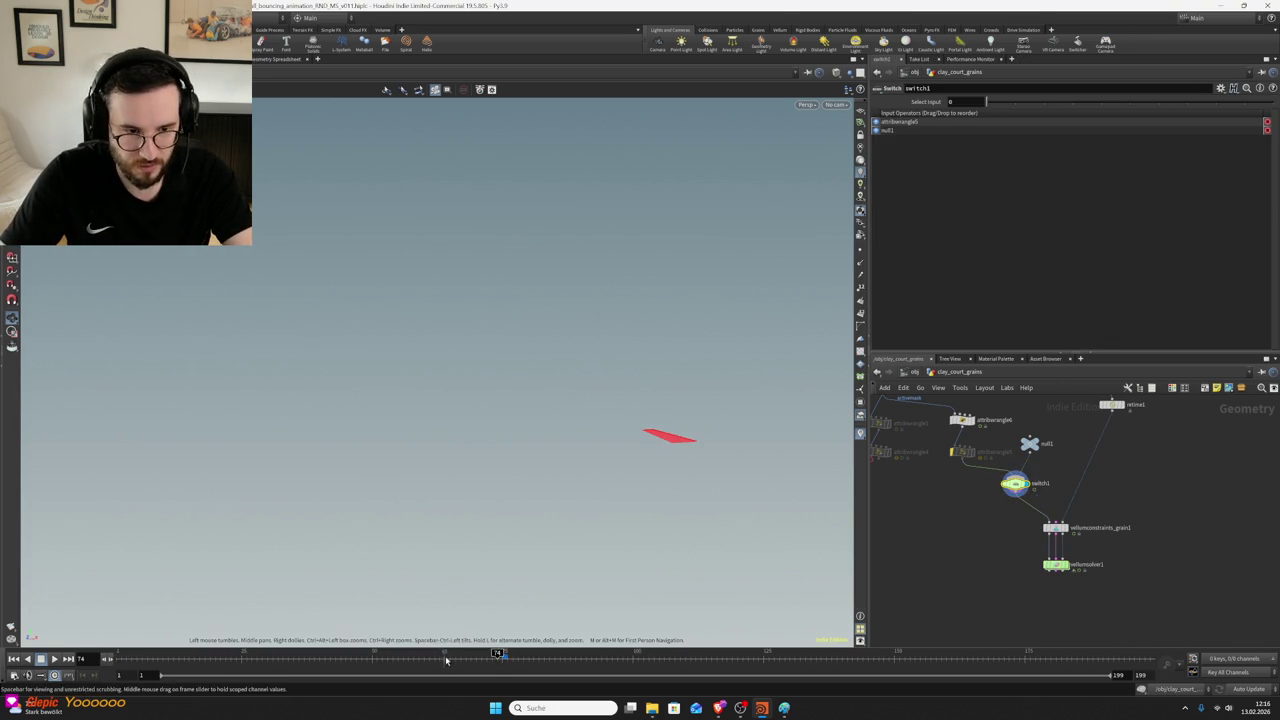
left_click_drag(986, 101, 1015, 101)
left_click(898, 101, "alt")
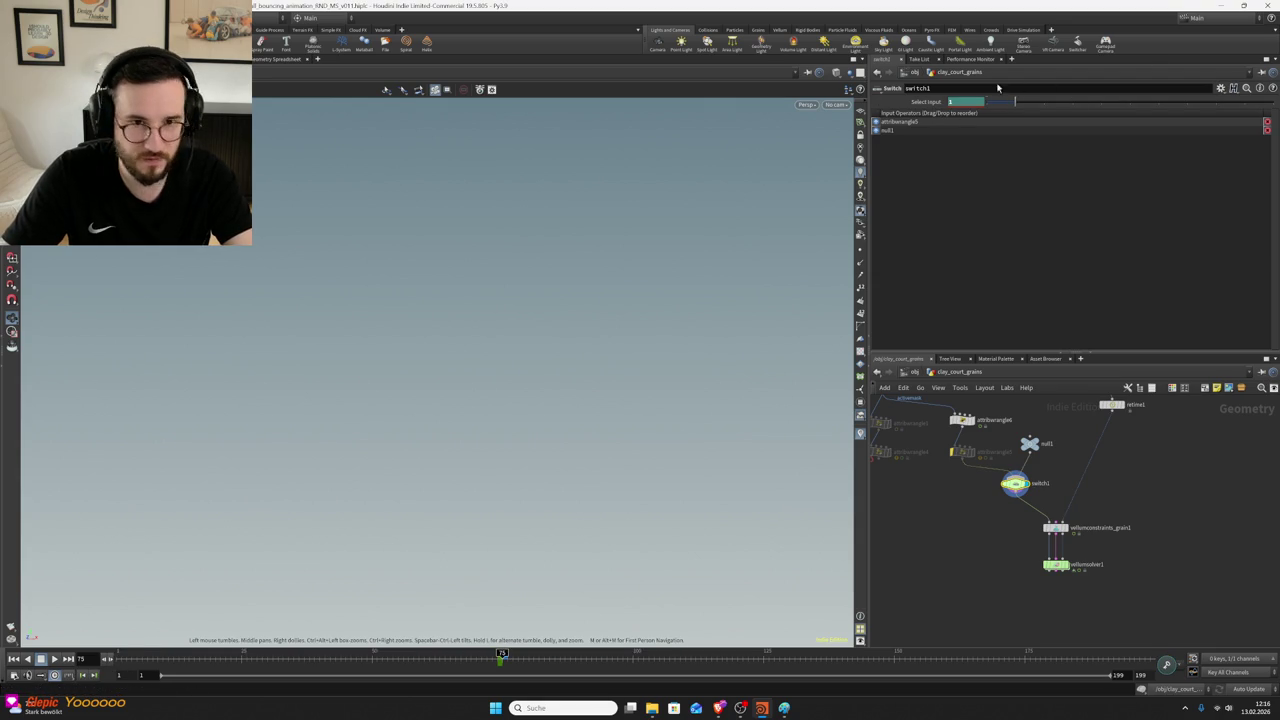
left_click_drag(1015, 101, 986, 101)
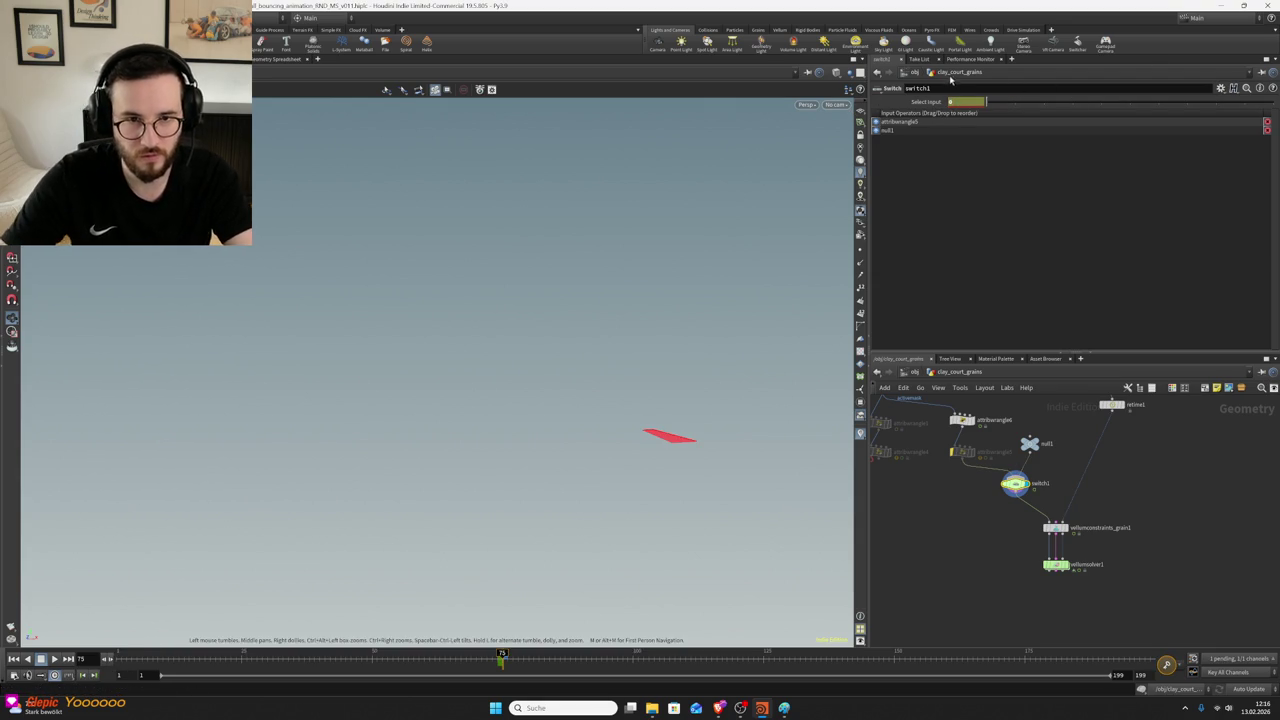
left_click(930, 102, "alt")
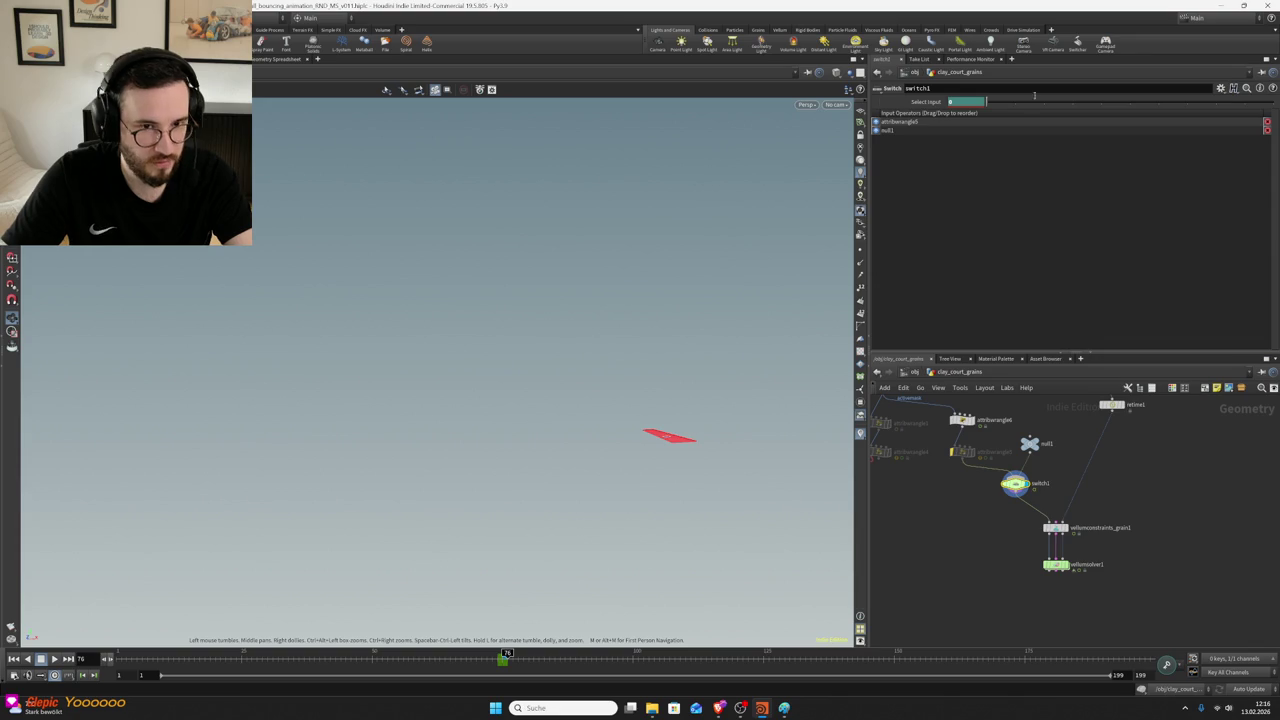
key("ctrl+z")
- At frame 73, display vellumsolver1's output and save the scene
left_click(491, 664)
left_click(1066, 564)
key("ctrl+s")
mouse_move(664, 492)
middle_mouse_down()
mouse_move(711, 523)
mouse_move(443, 440)
middle_mouse_up()
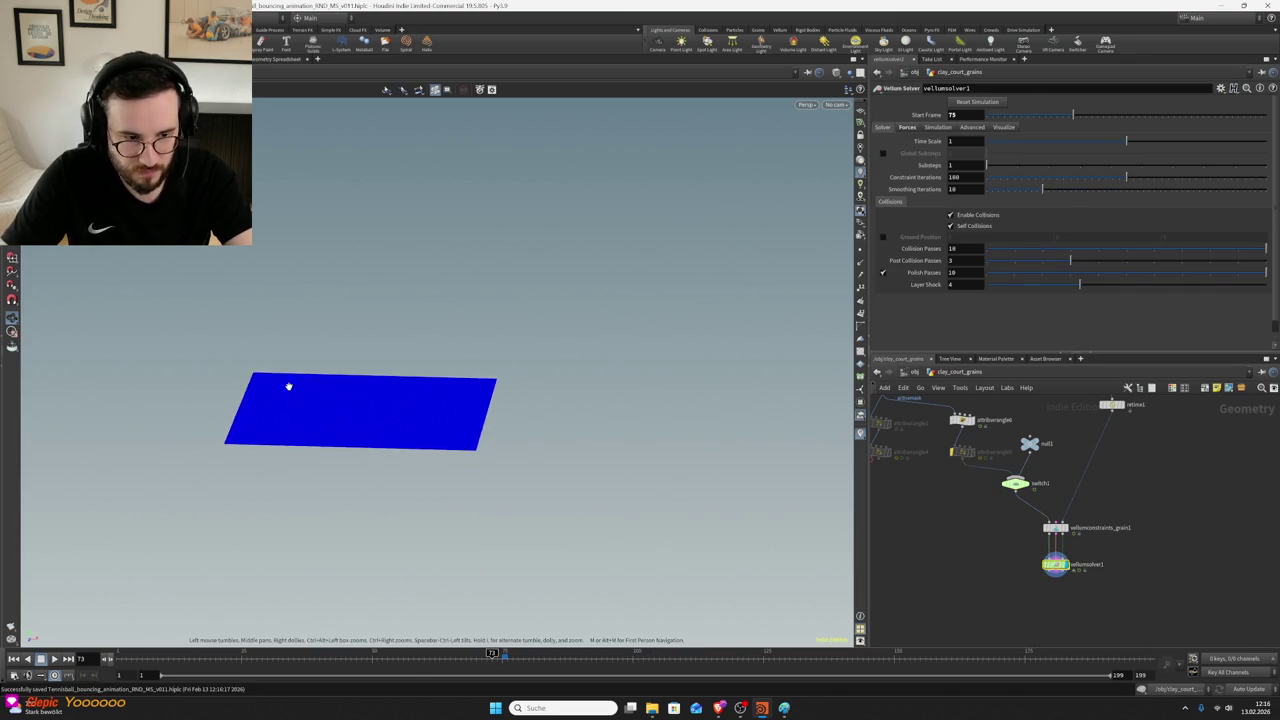
- Save, then play the grain simulation from frame 75 and pause around frame 133
left_click_drag(451, 414, 251, 460)
key("ctrl+s")
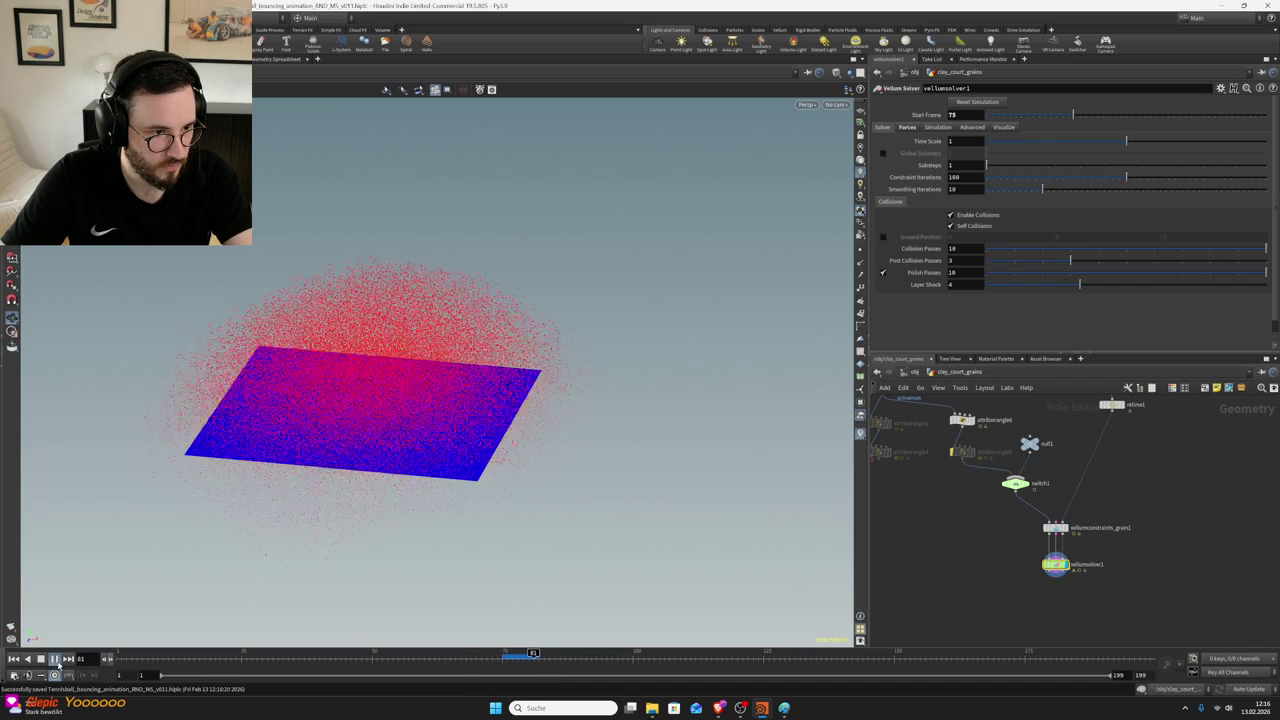
scroll(405, 433, "down", 2)
left_click_drag(405, 433, 457, 366)
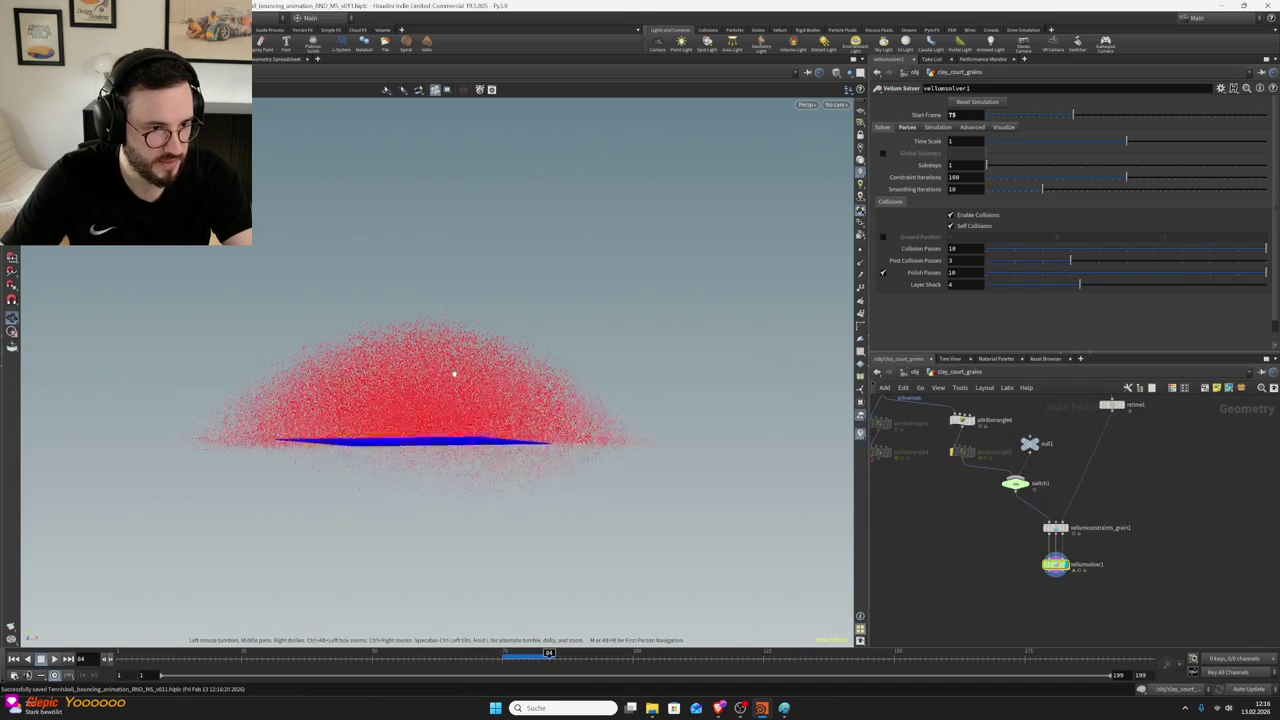
left_click(54, 659)
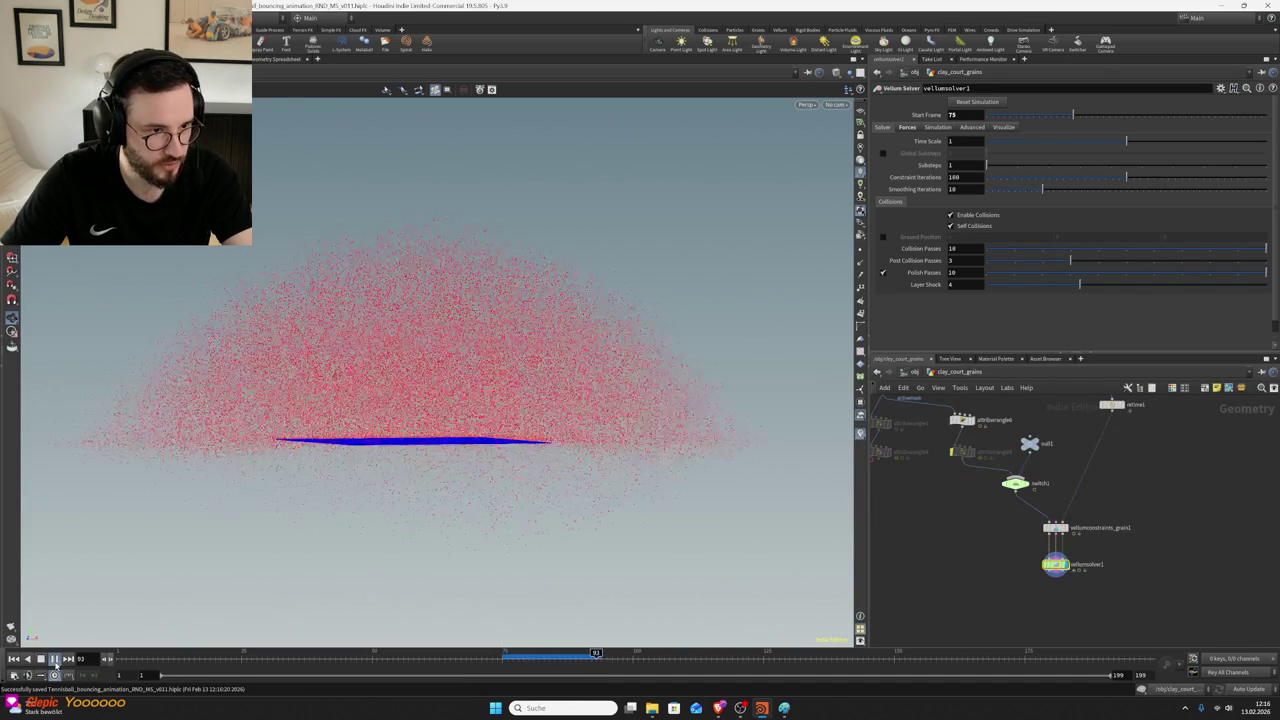
left_click(54, 659)
- Return to frame 75, save the scene, and select attribwrangle6
left_click_drag(571, 420, 671, 369)
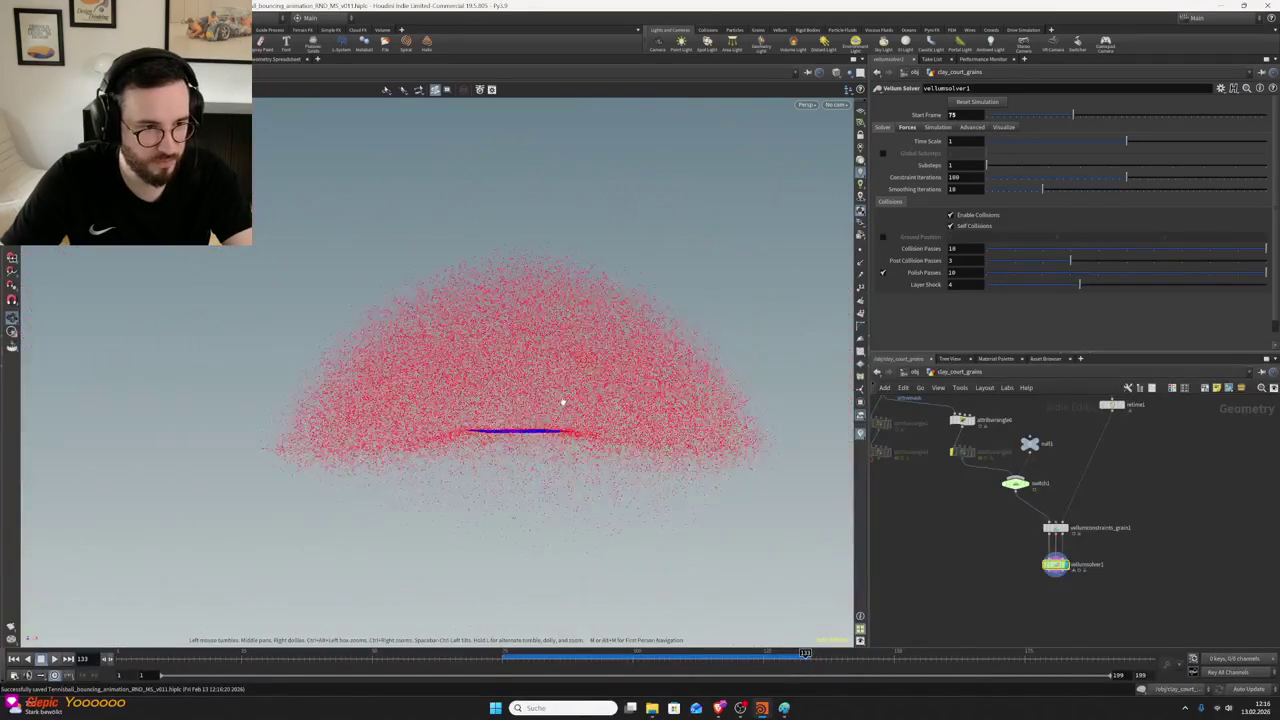
left_click(503, 656)
key("ctrl+s")
left_click(962, 420)
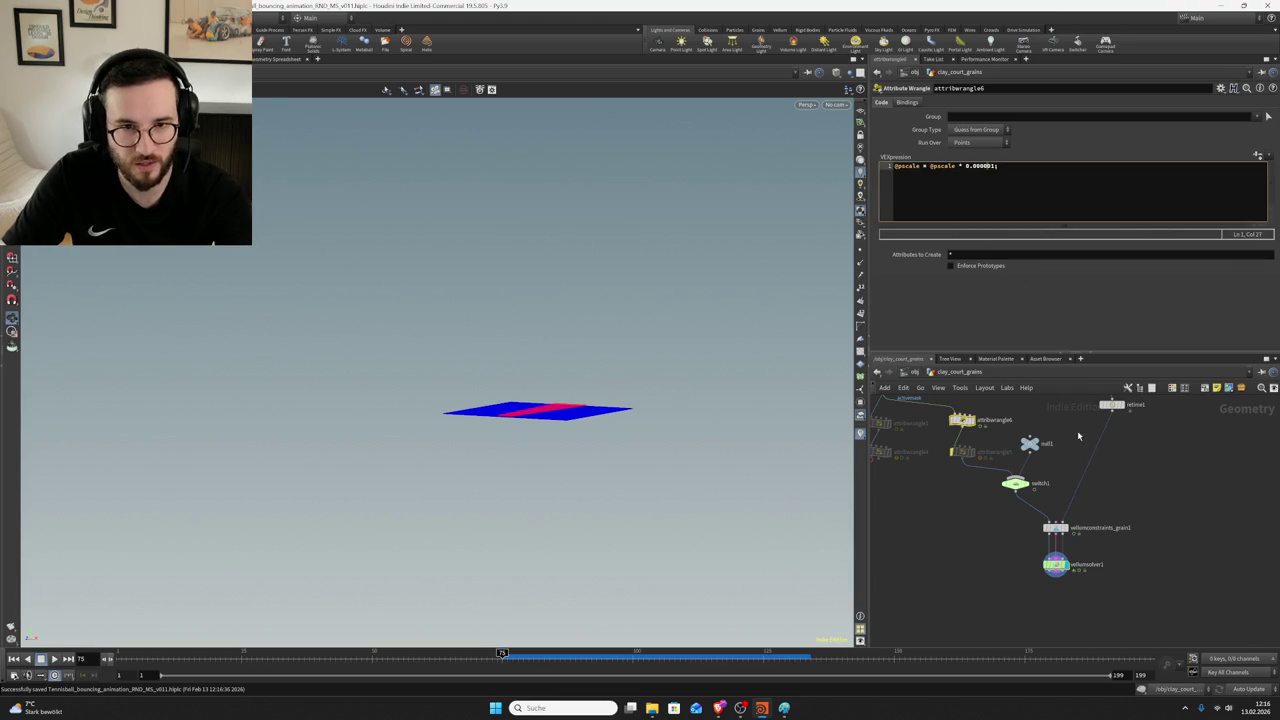
- Display attribwrangle6's 50,000-point plane, check its node info, and select vellumconstraints_grain1
left_click(1055, 564)
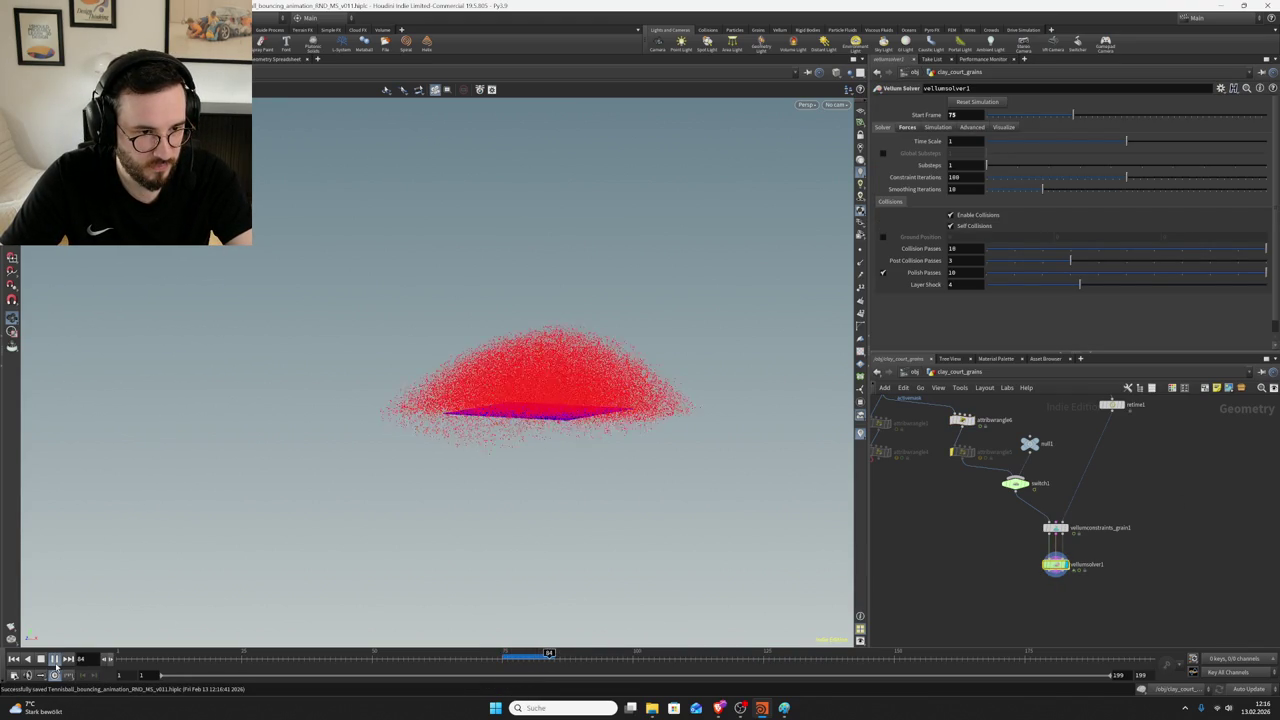
middle_click_drag(1001, 439, 1001, 471)
left_click(962, 452)
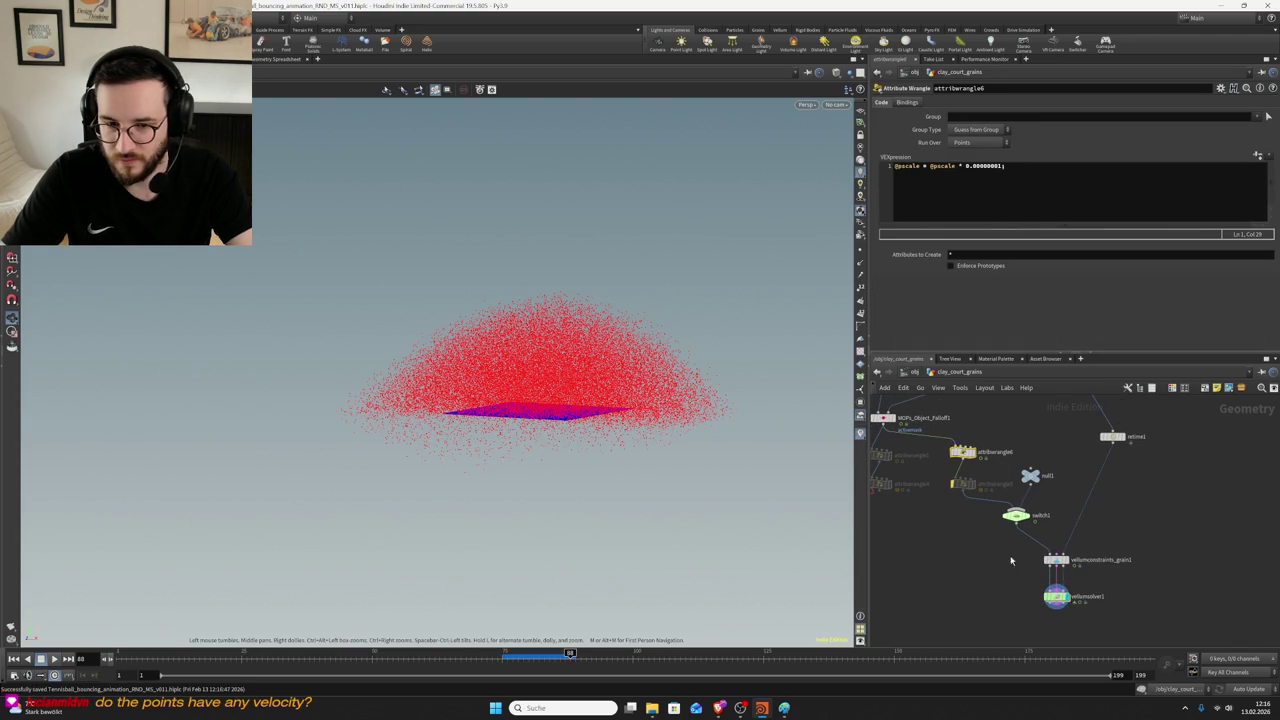
left_click(1056, 596)
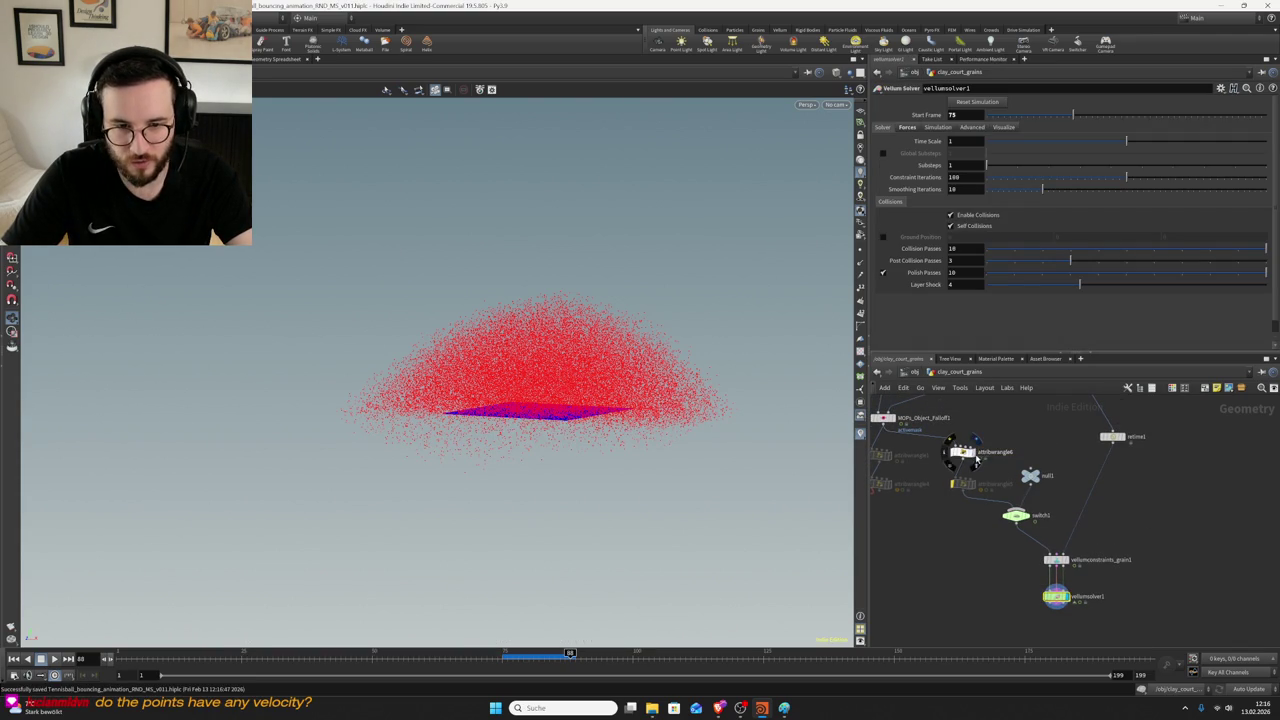
left_click(970, 453)
middle_click(966, 455)
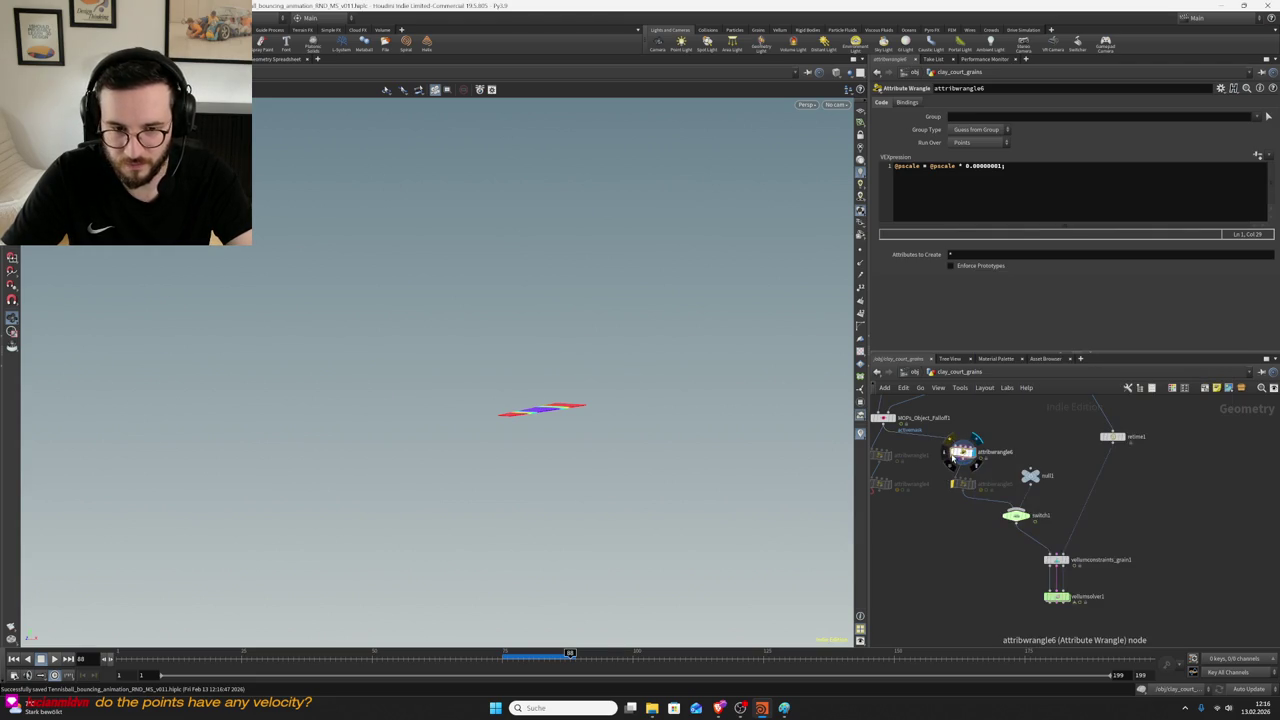
left_click(1055, 560)
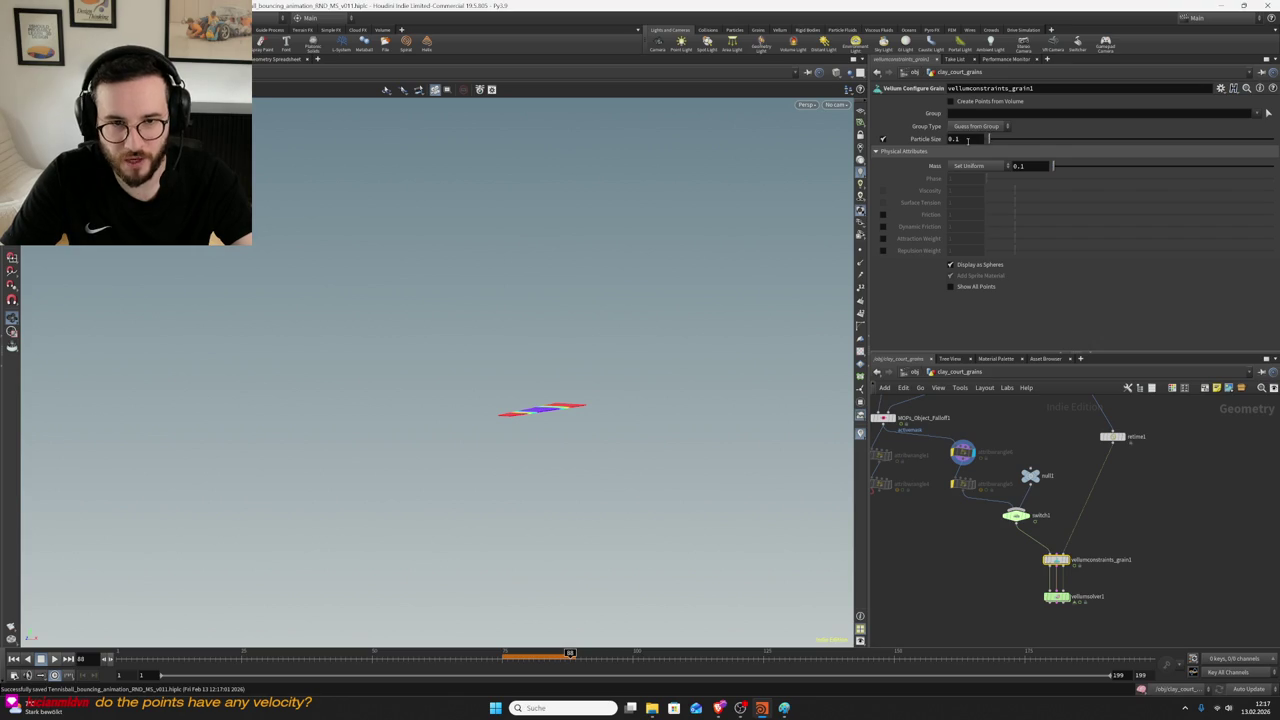
- Turn off the grain Particle Size override and replay the simulation from frame 75
left_click(882, 139)
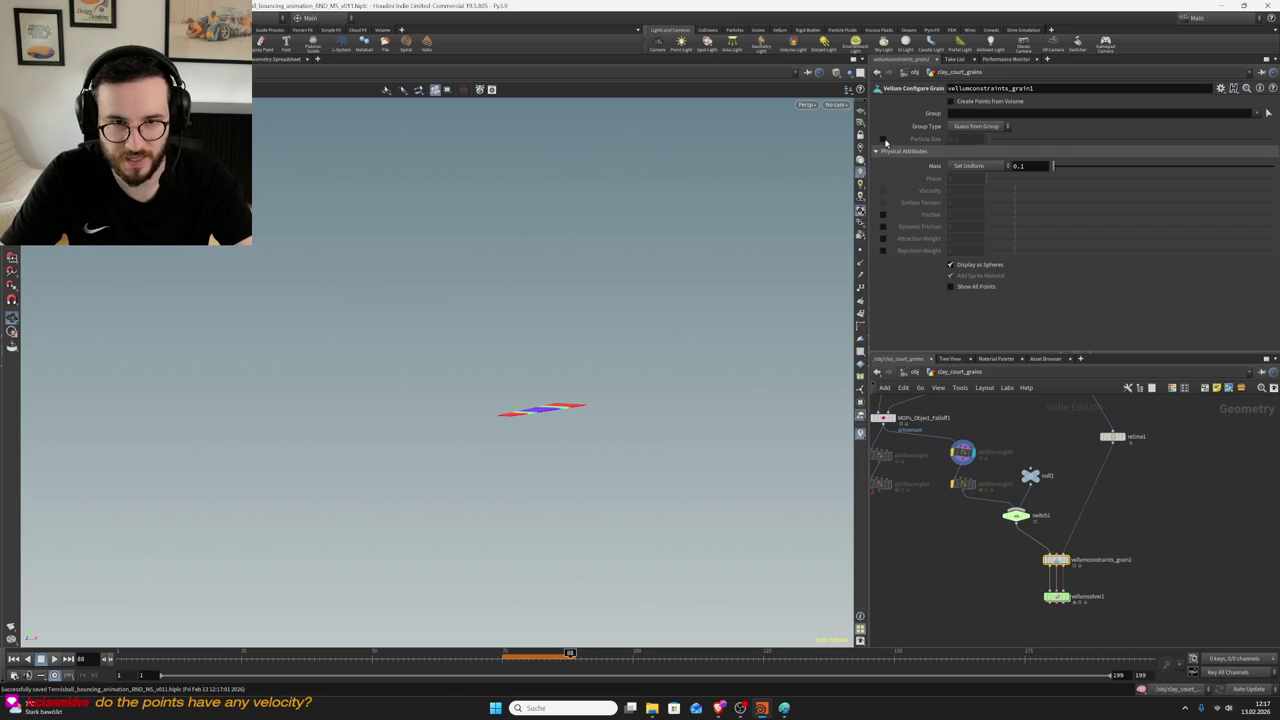
scroll(950, 448, "up", 2)
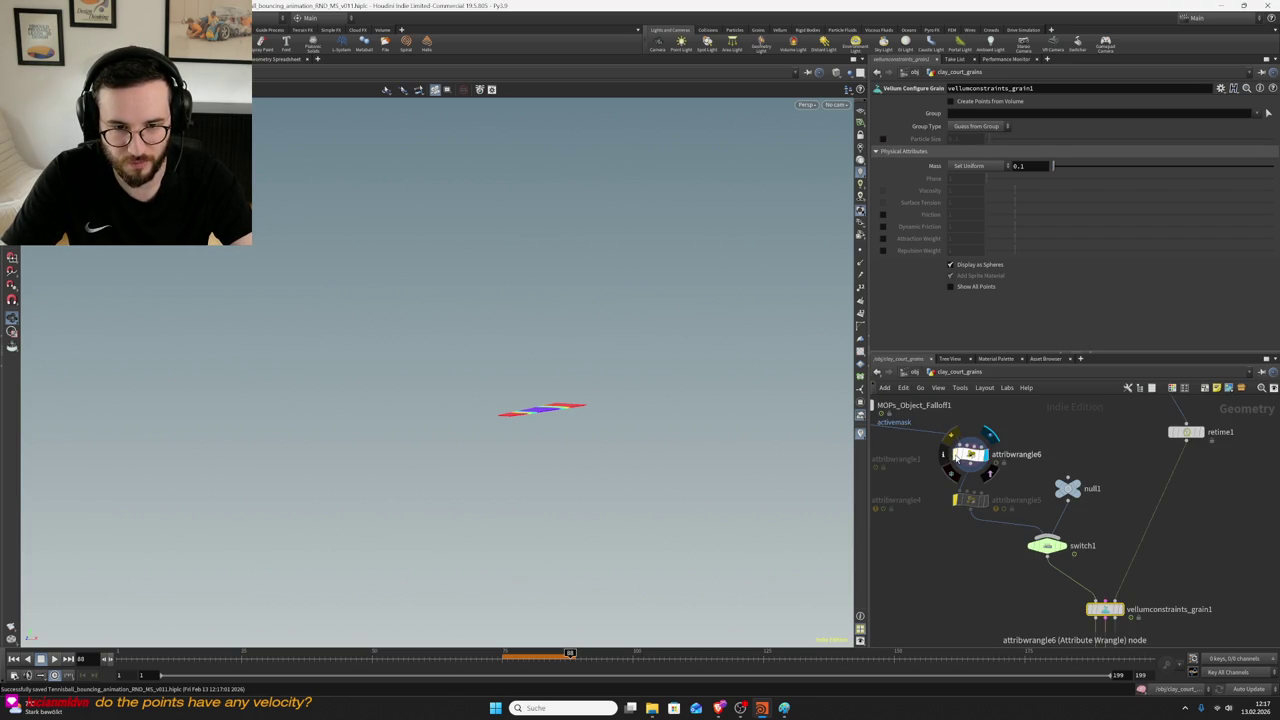
left_click(968, 455)
scroll(968, 455, "down", 2)
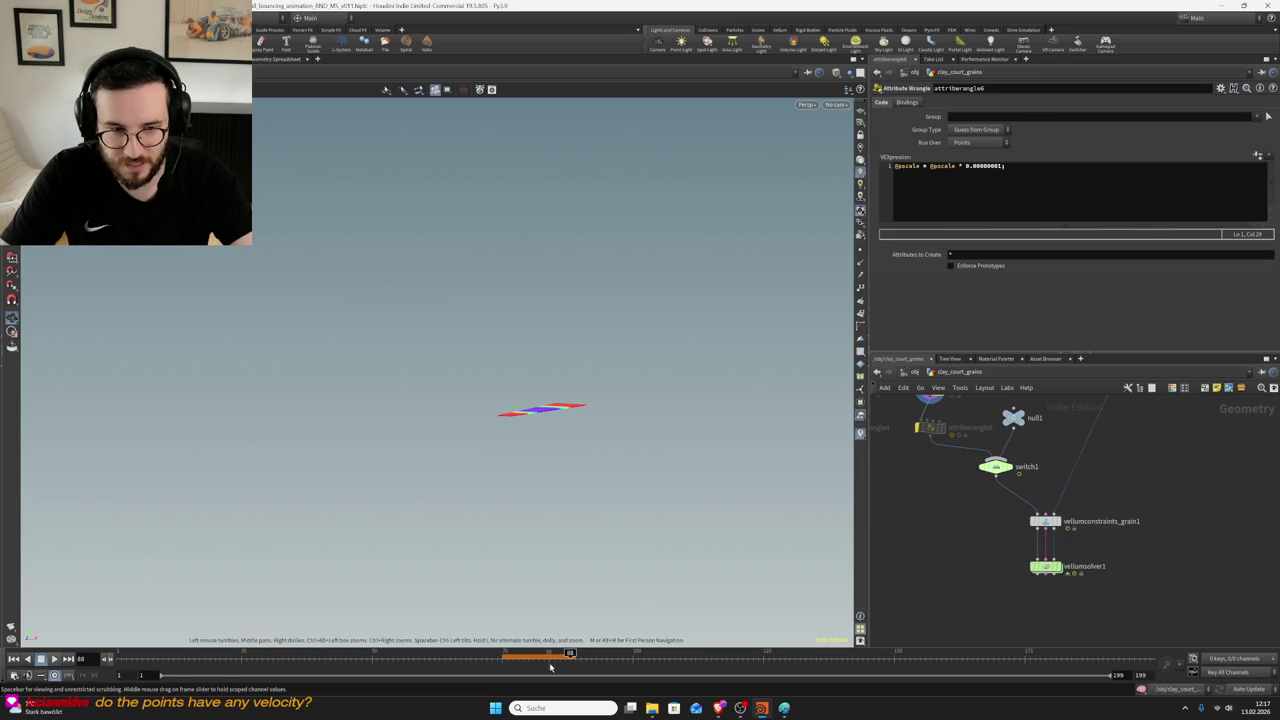
left_click(506, 667)
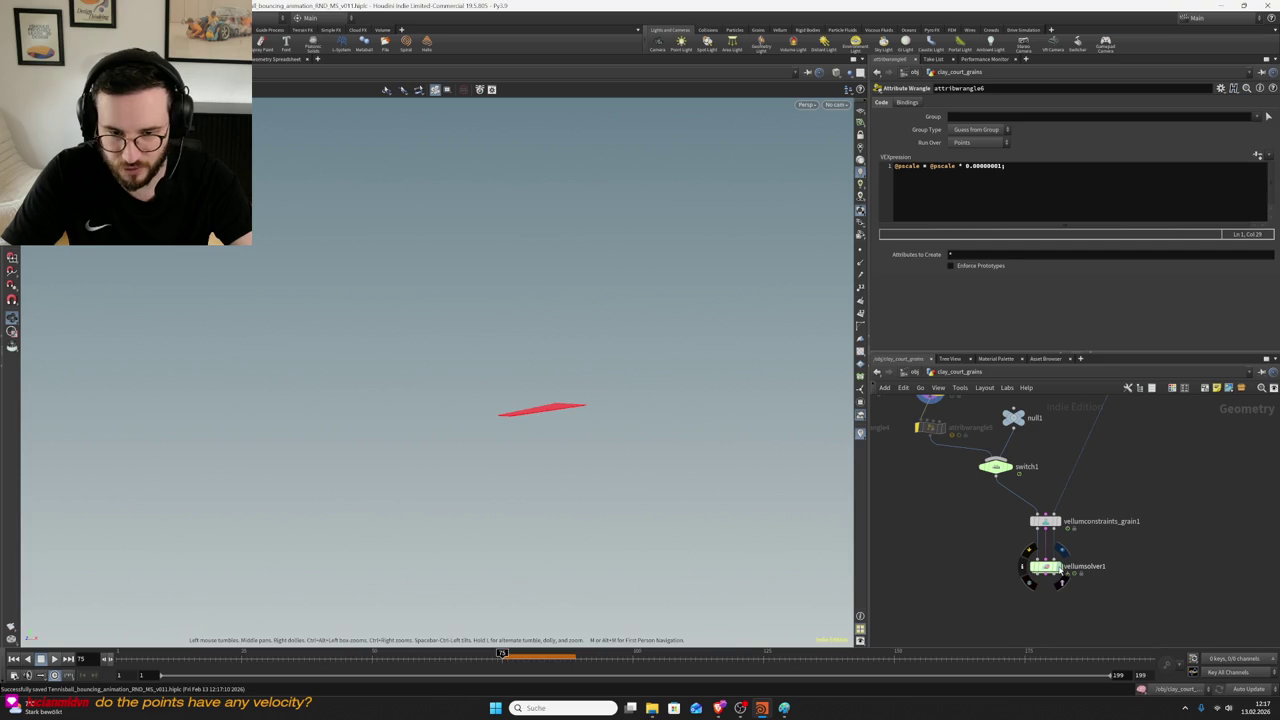
left_click(1046, 572)
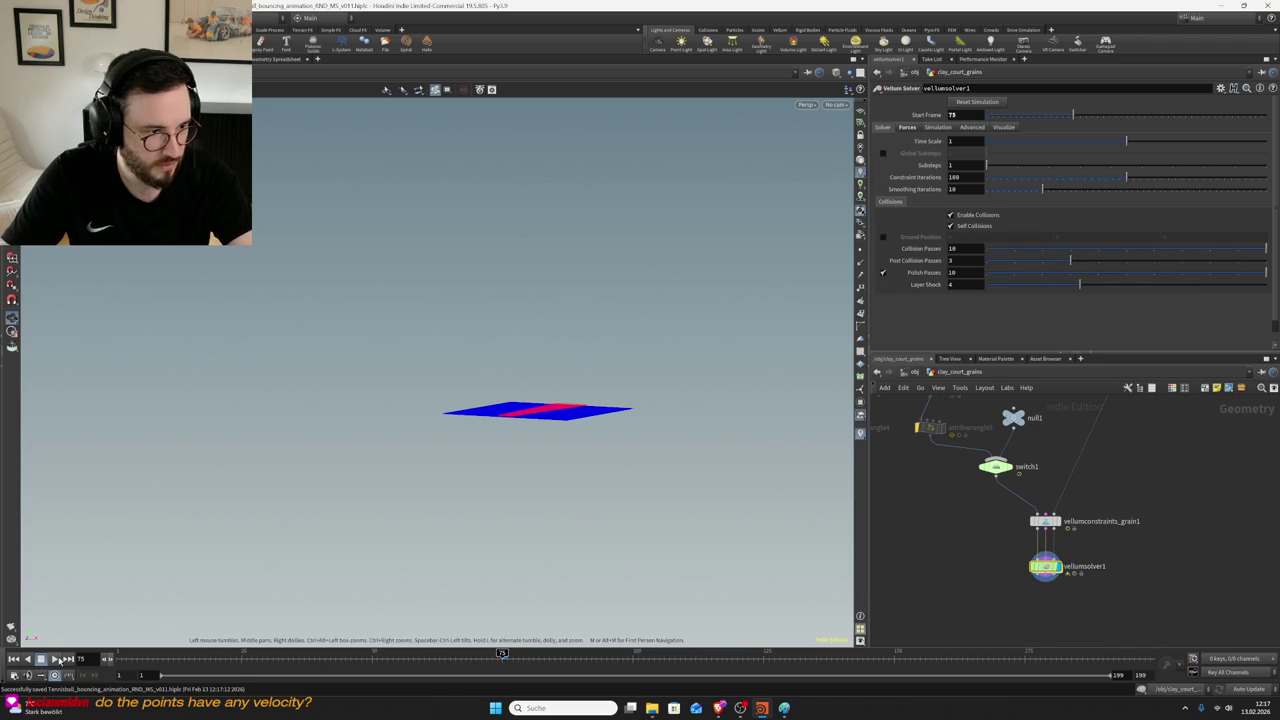
left_click(58, 659)
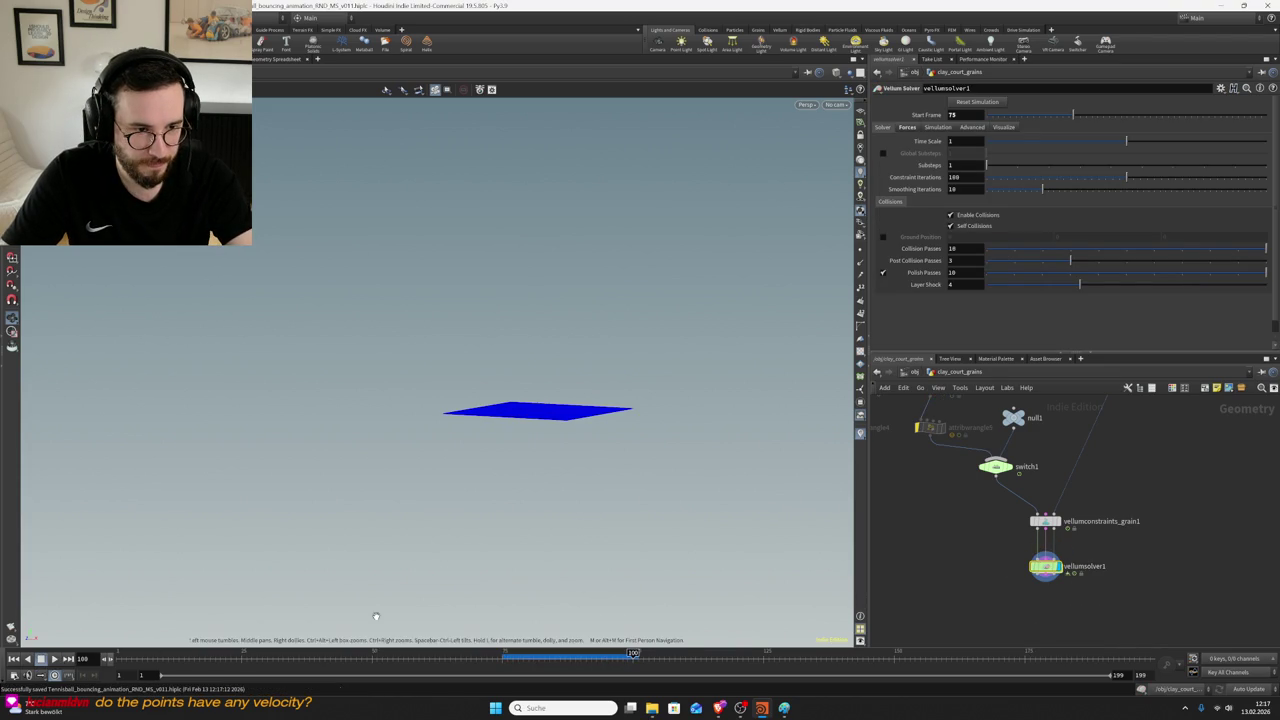
left_click(505, 660)
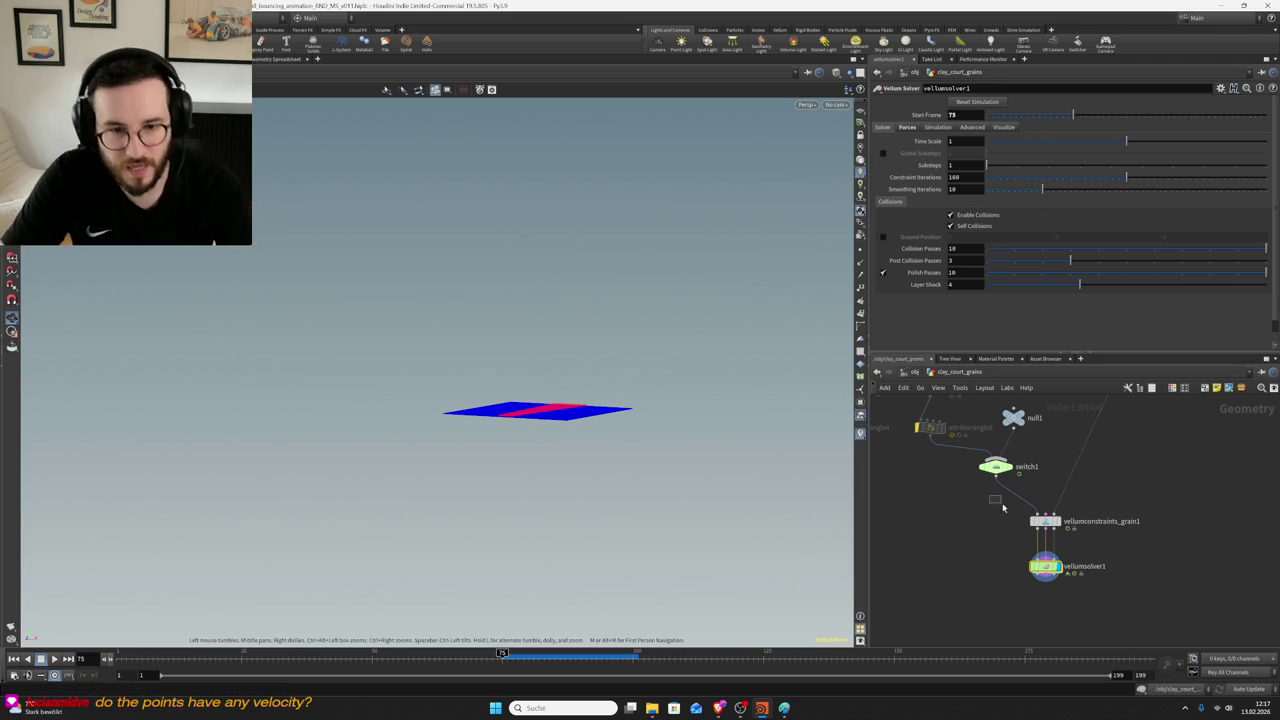
- Enable a grain Particle Size of 0.01, save the scene, and play the simulation
left_click(1045, 521)
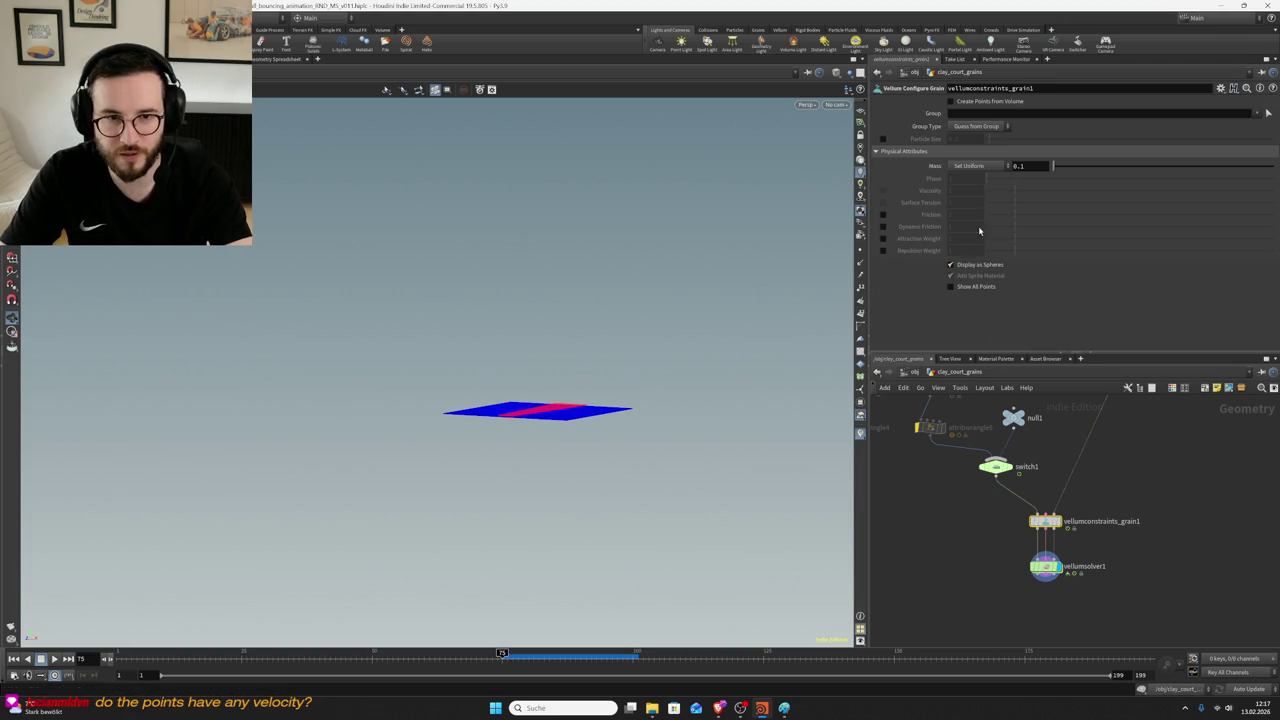
left_click(883, 139)
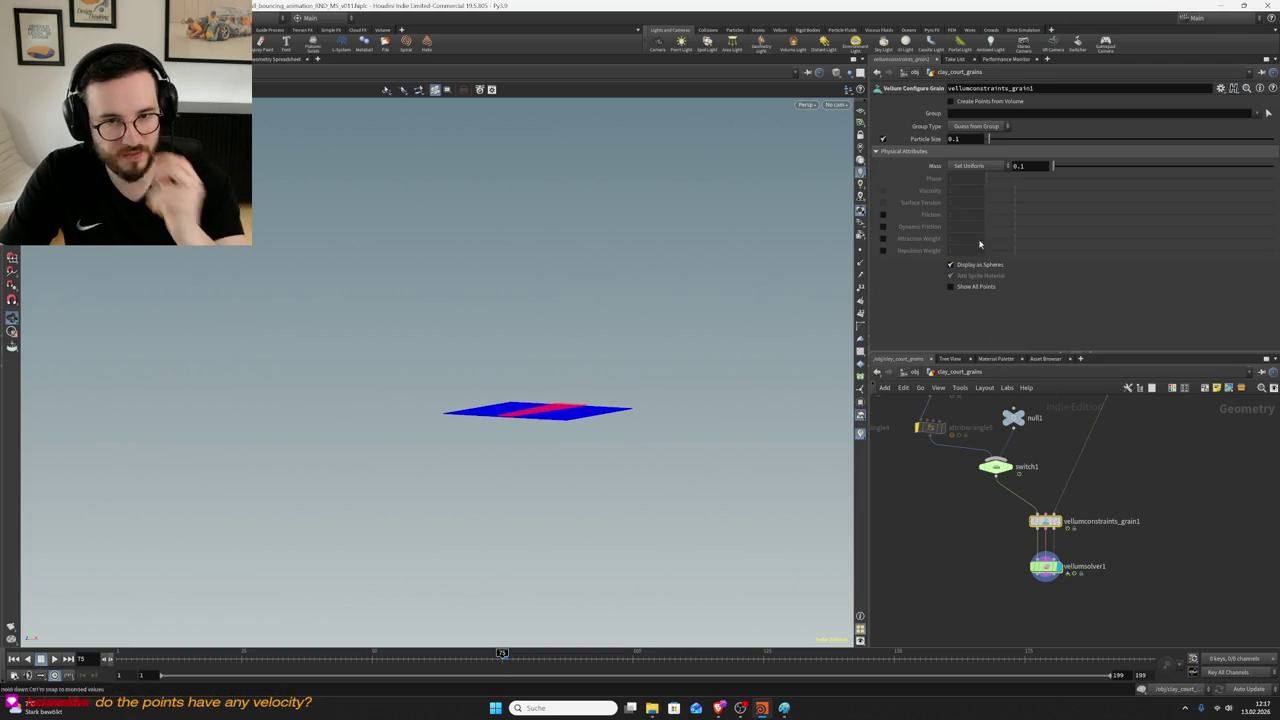
left_click(1069, 589)
key("ctrl+s")
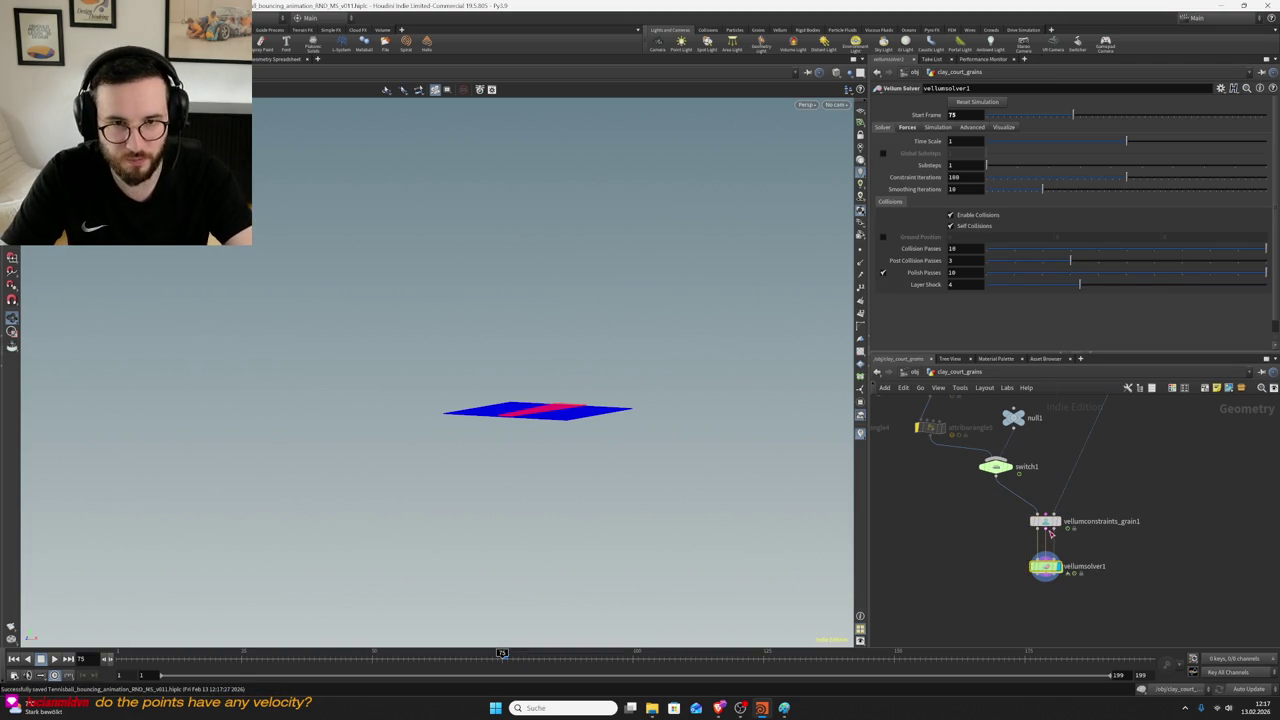
left_click(1046, 522)
type("0.01")
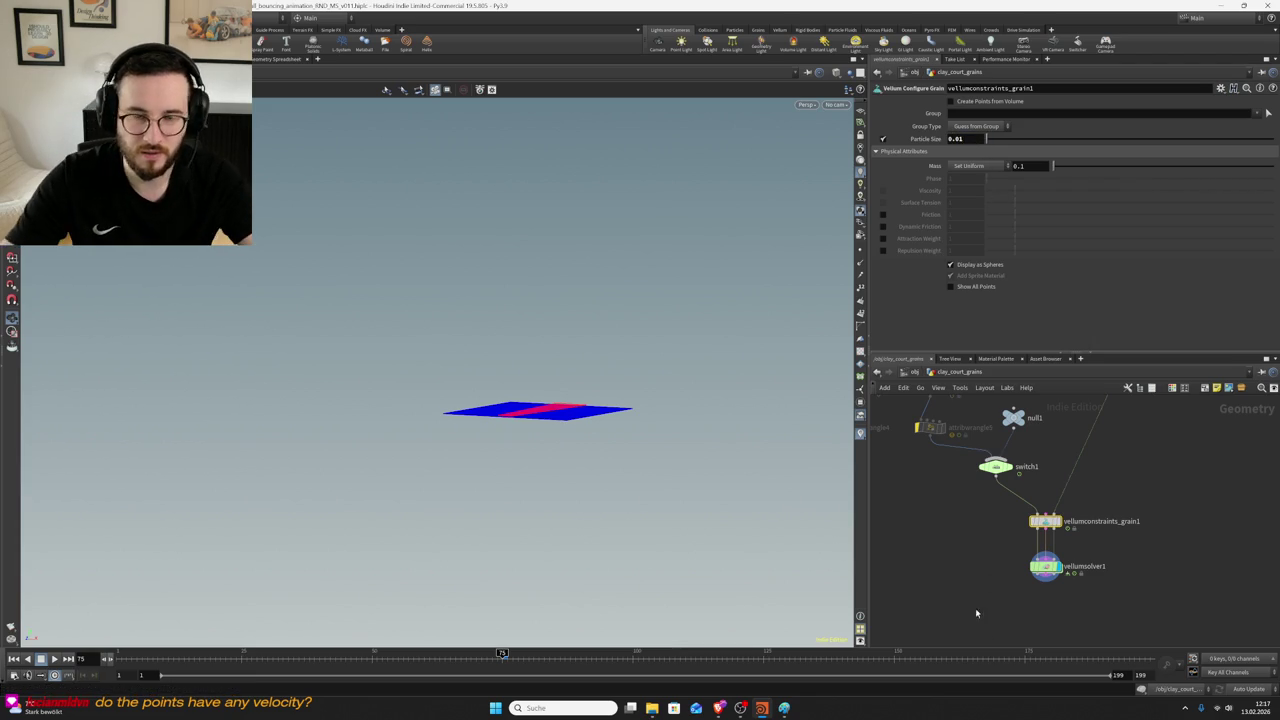
key("ctrl+s")
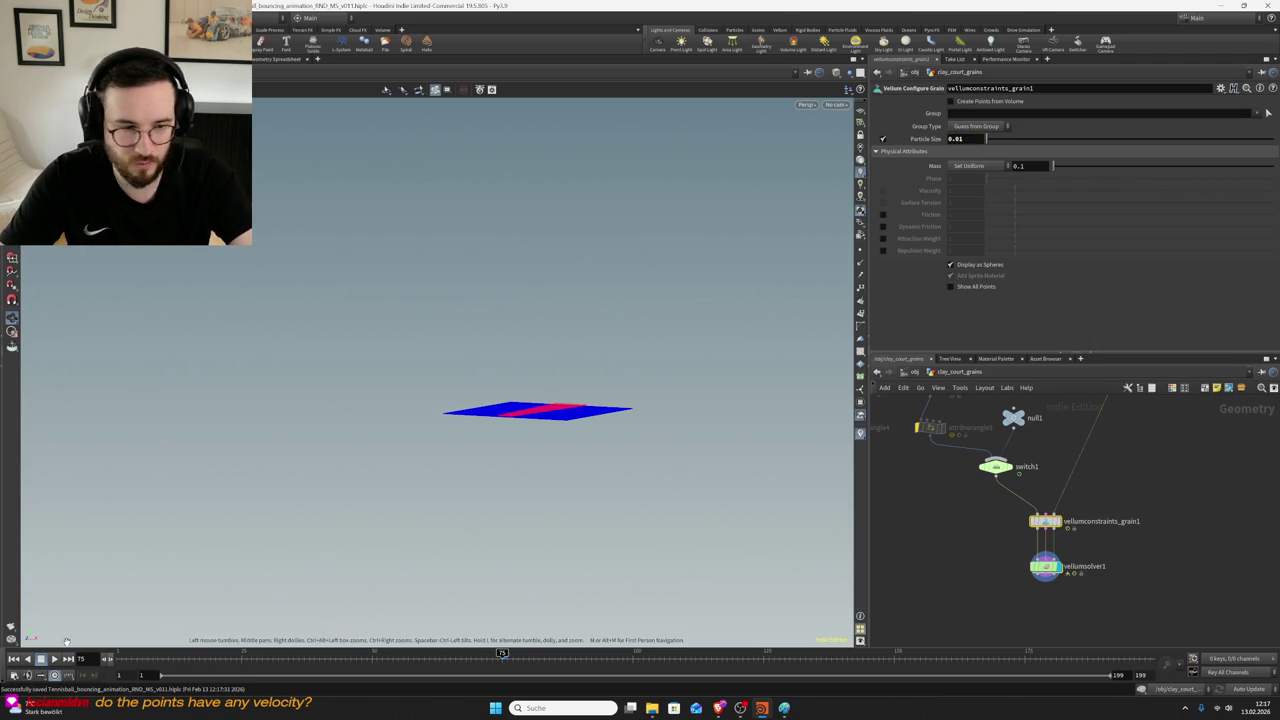
left_click(60, 659)
- Replay the simulation, orbit to inspect the grains, and return to frame 75
scroll(766, 377, "up", 2)
scroll(717, 449, "up", 3)
scroll(538, 467, "up", 3)
mouse_move(538, 467)
left_mouse_down()
mouse_move(371, 537)
mouse_move(606, 518)
left_mouse_up()
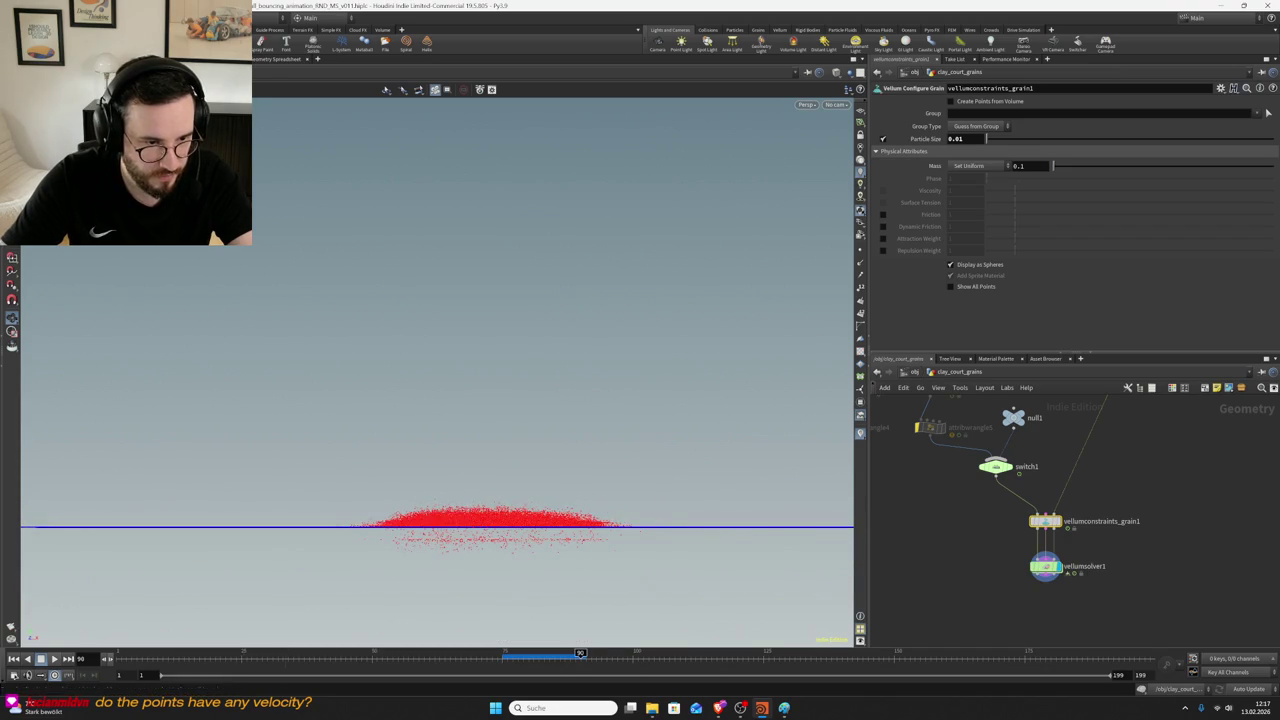
left_click(55, 659)
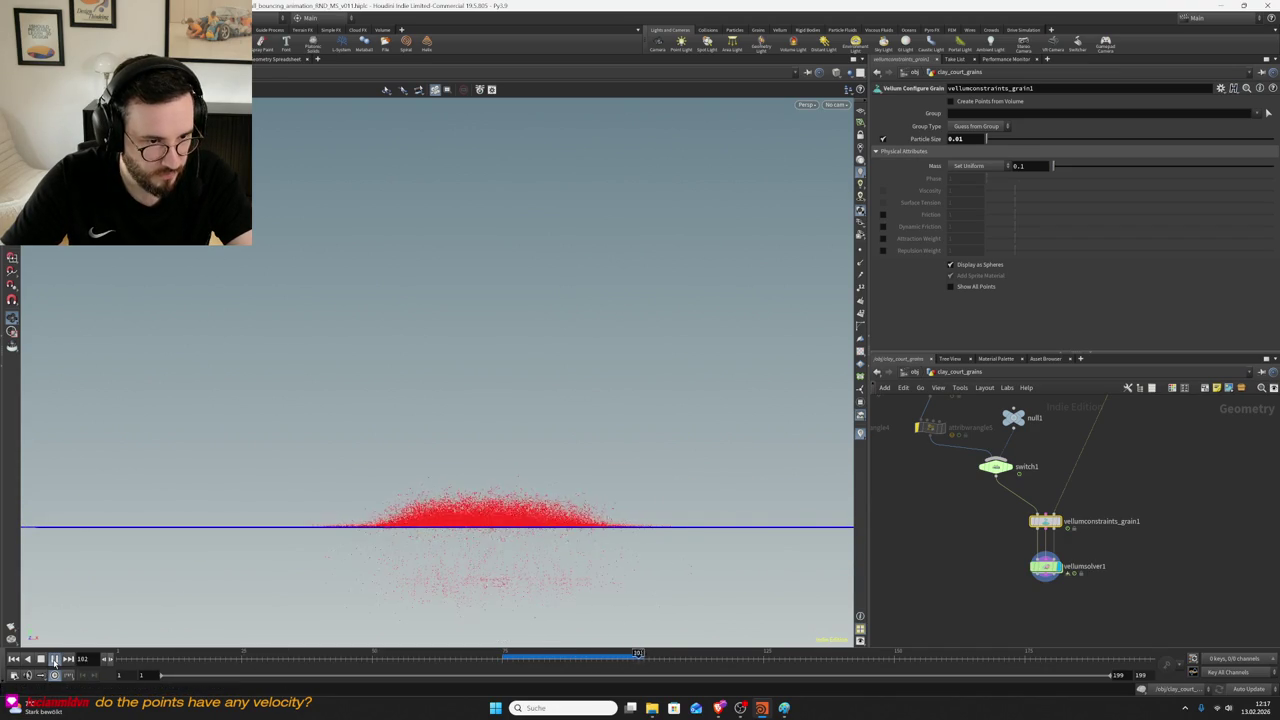
left_click(55, 659)
right_click(520, 474)
left_click(491, 511)
mouse_move(491, 511)
left_mouse_down()
mouse_move(486, 543)
mouse_move(517, 529)
mouse_move(480, 520)
mouse_move(490, 494)
mouse_move(495, 545)
mouse_move(546, 500)
mouse_move(480, 551)
mouse_move(500, 563)
left_mouse_up()
left_click(505, 660)
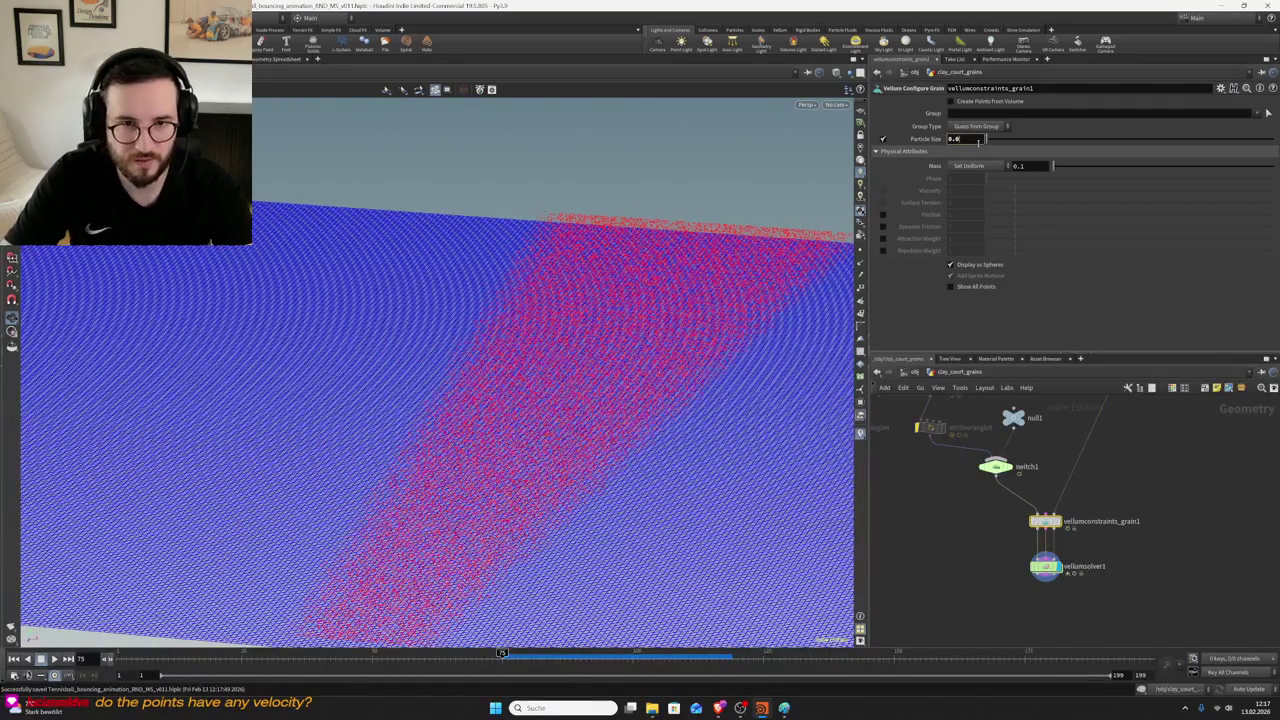
type("05")
- Set grain Particle Size to 0.005 and replay through frames 112 and 141
left_click_drag(996, 553, 1060, 596)
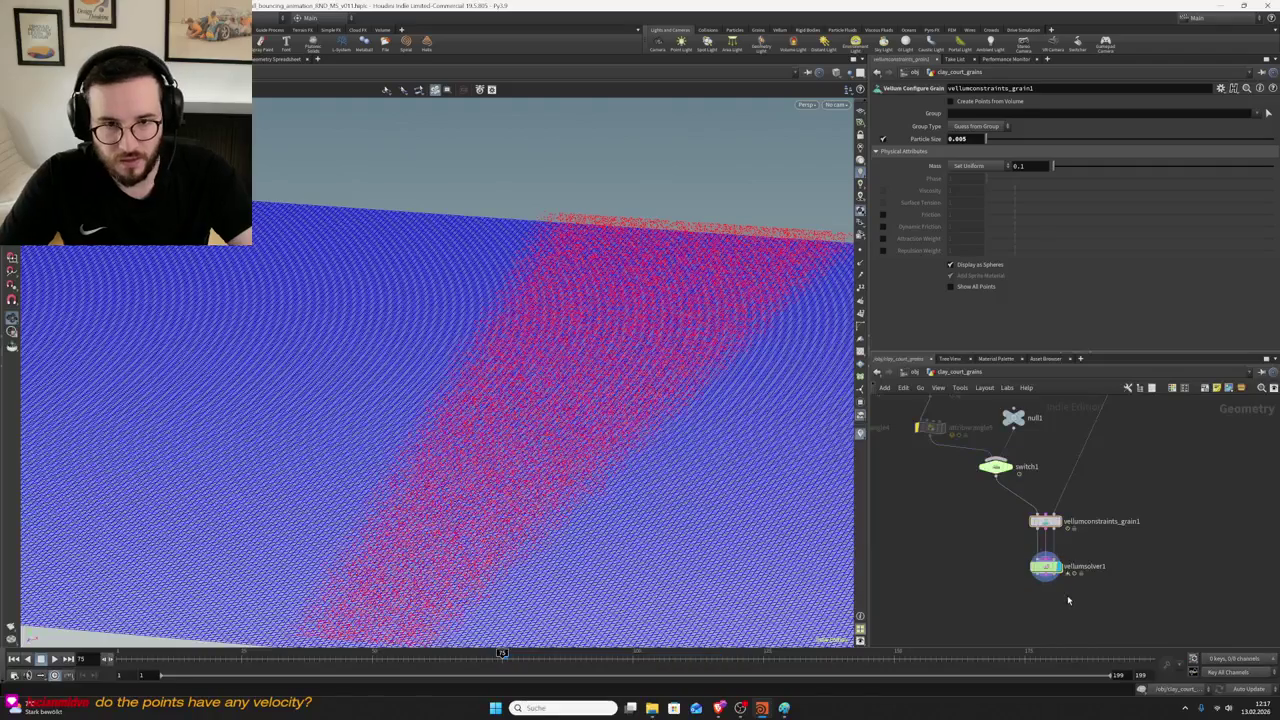
left_click(54, 659)
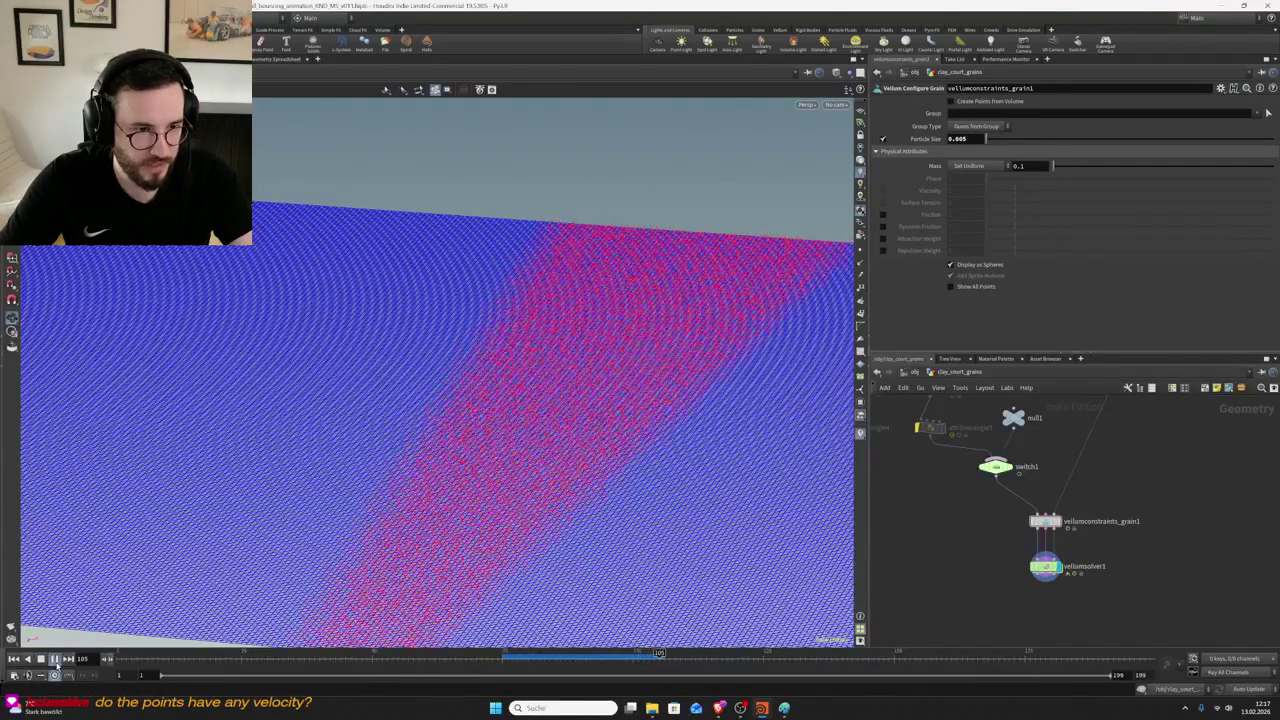
left_click(58, 659)
left_click_drag(520, 423, 588, 408)
left_click(54, 659)
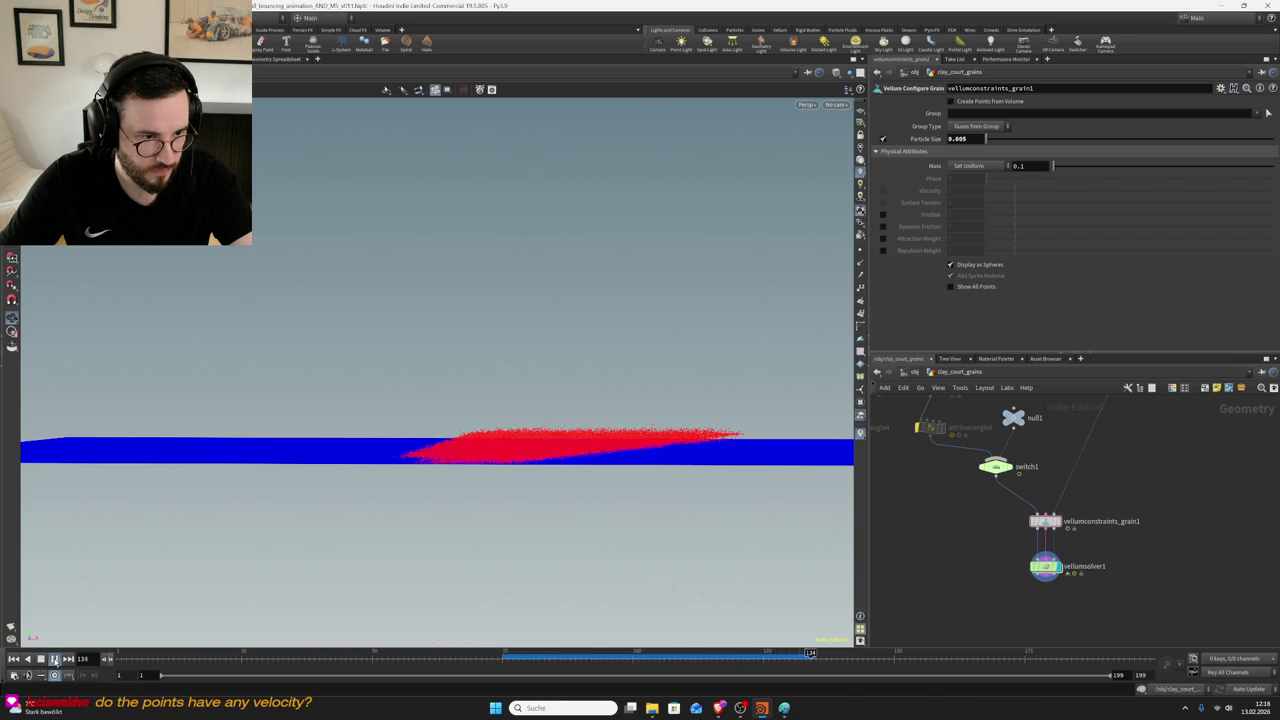
left_click(54, 659)
left_click(1045, 566)
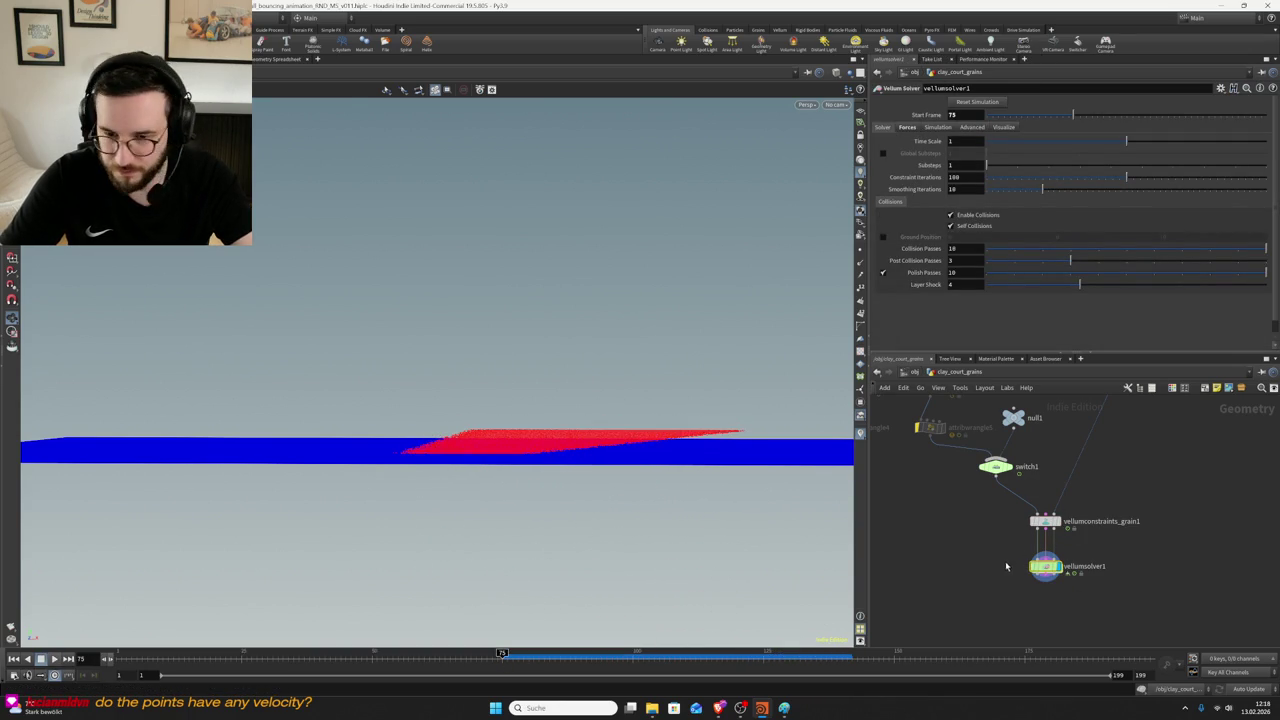
- Set vellumsolver1's Friction Static Threshold in the Forces tab to 0.9
scroll(443, 434, "up", 5)
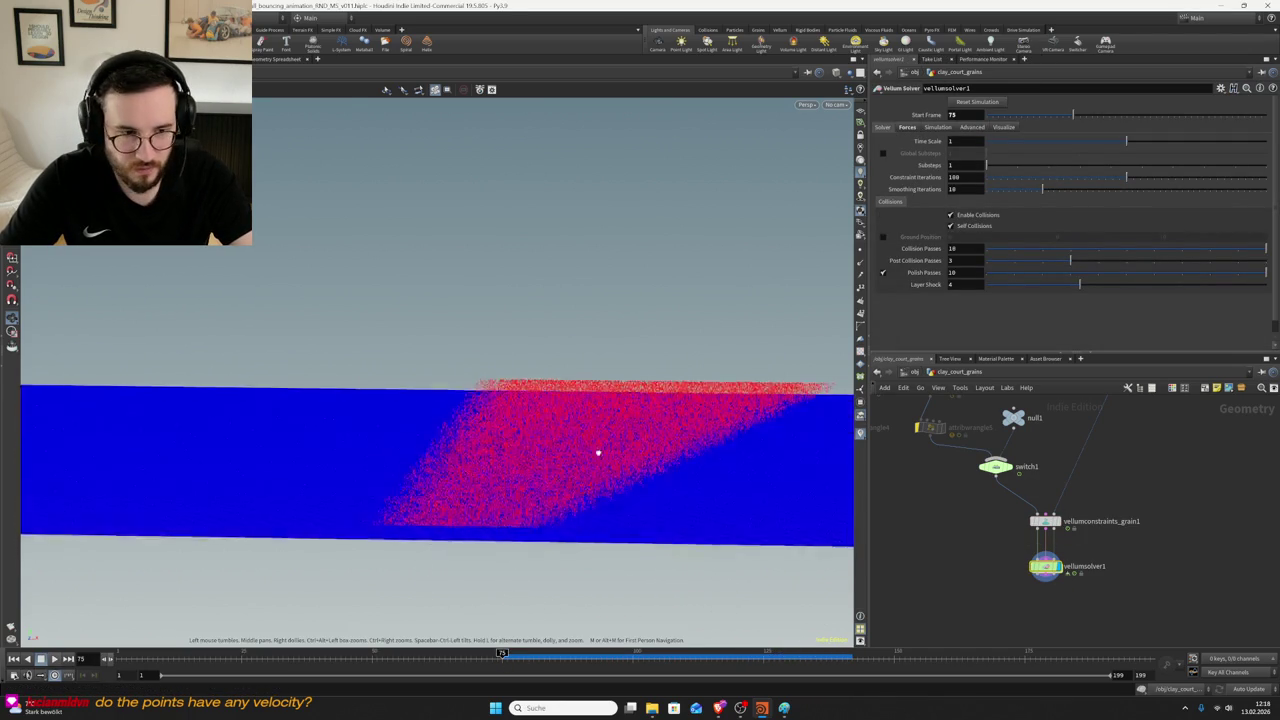
left_click_drag(597, 449, 574, 471, "alt")
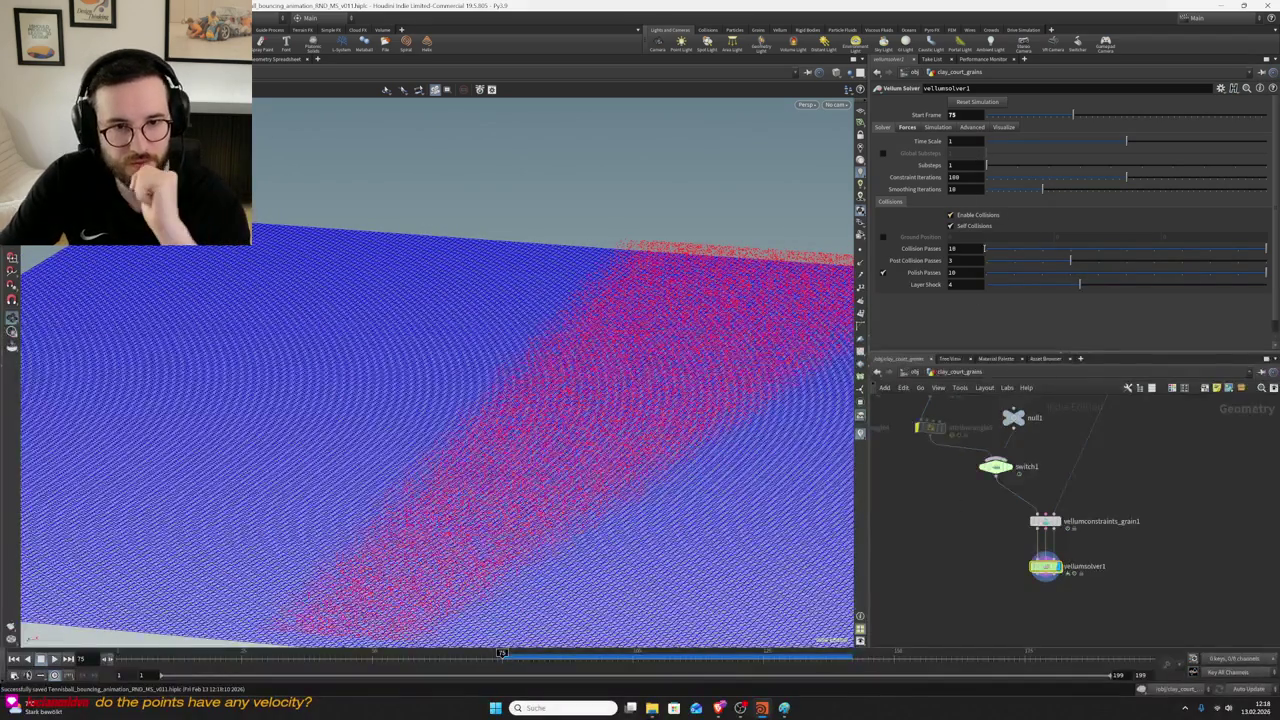
left_click(908, 128)
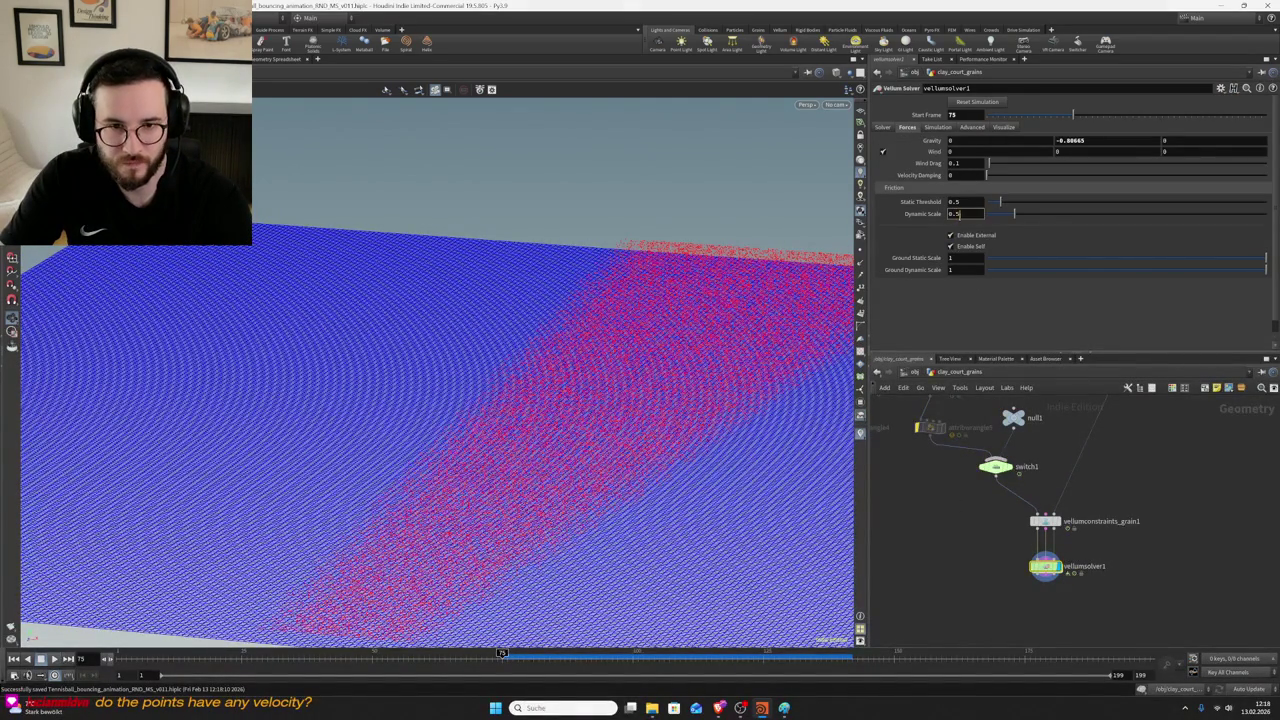
left_click(957, 202)
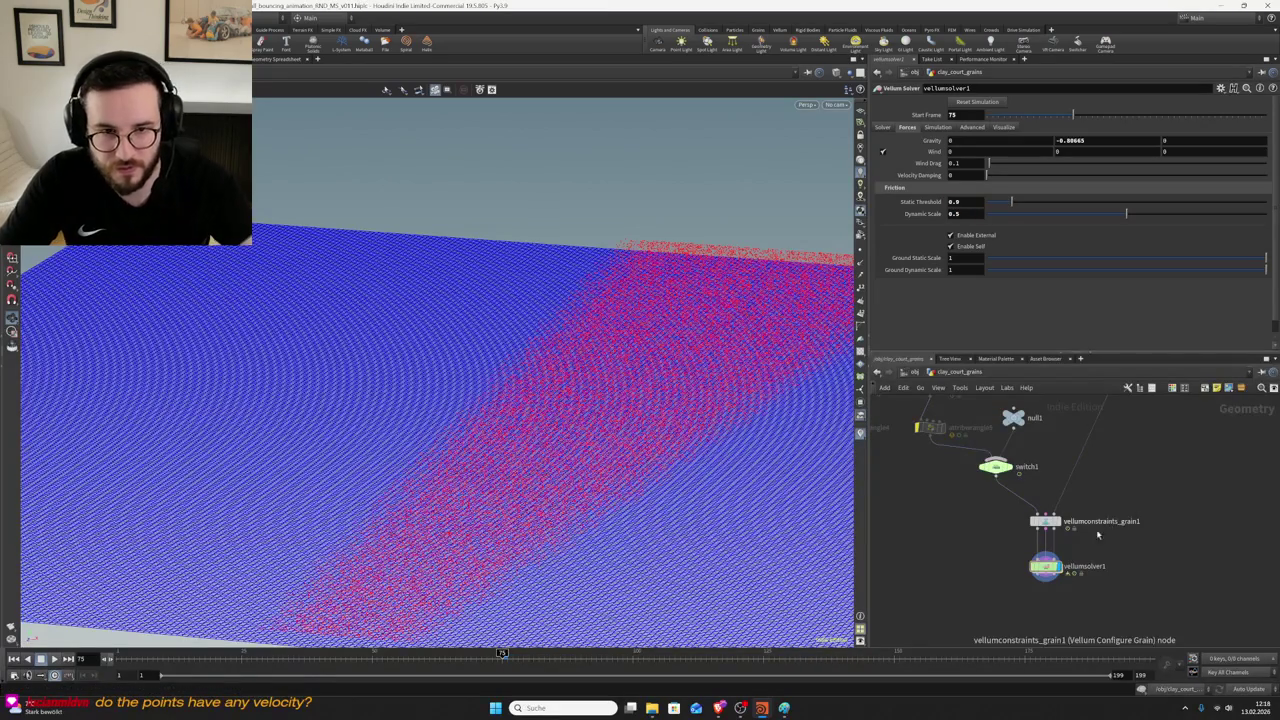
- Inside vellumsolver1, add a popdrag1 node wired into the FORCE output
double_click(1045, 566)
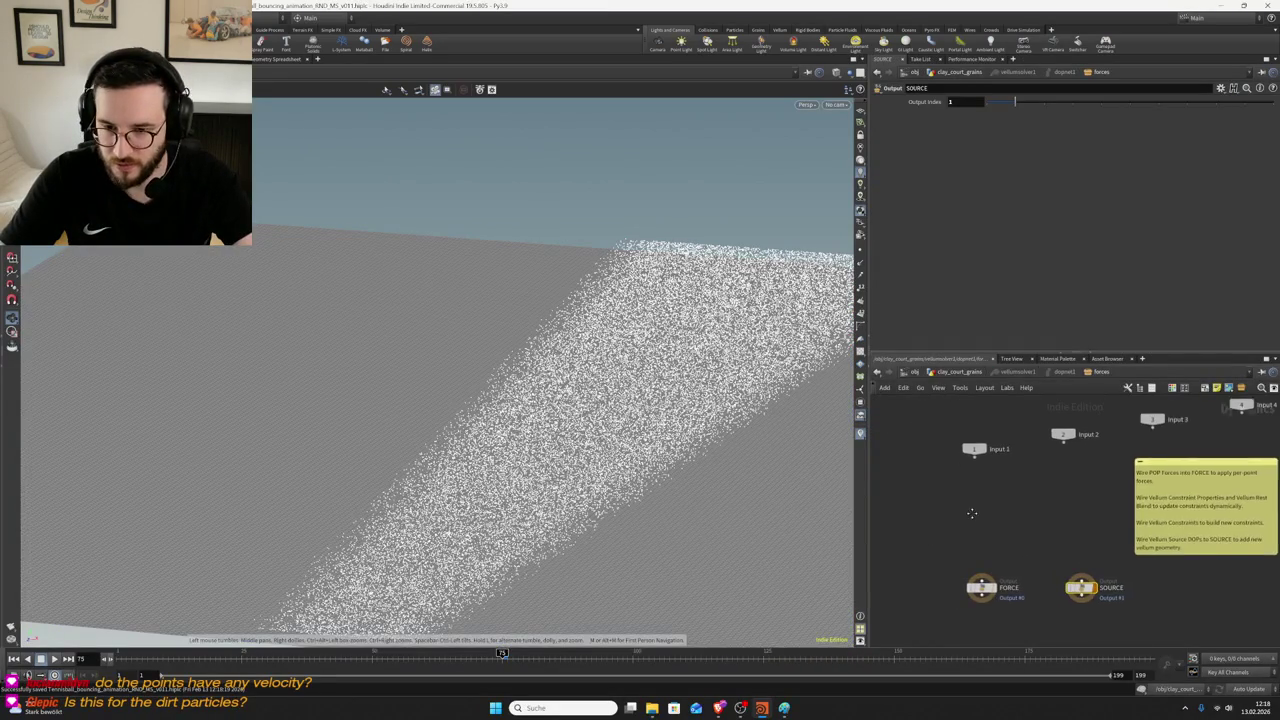
key("Tab")
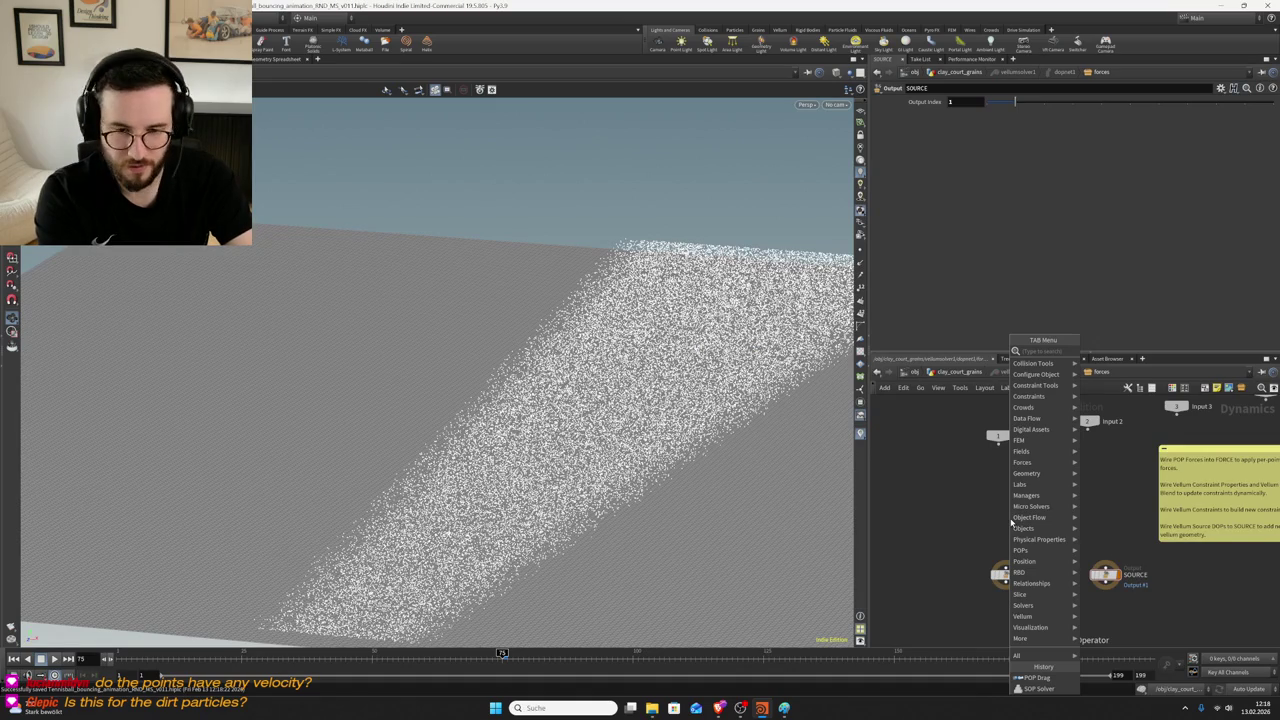
left_click(1037, 677)
left_click(1010, 520)
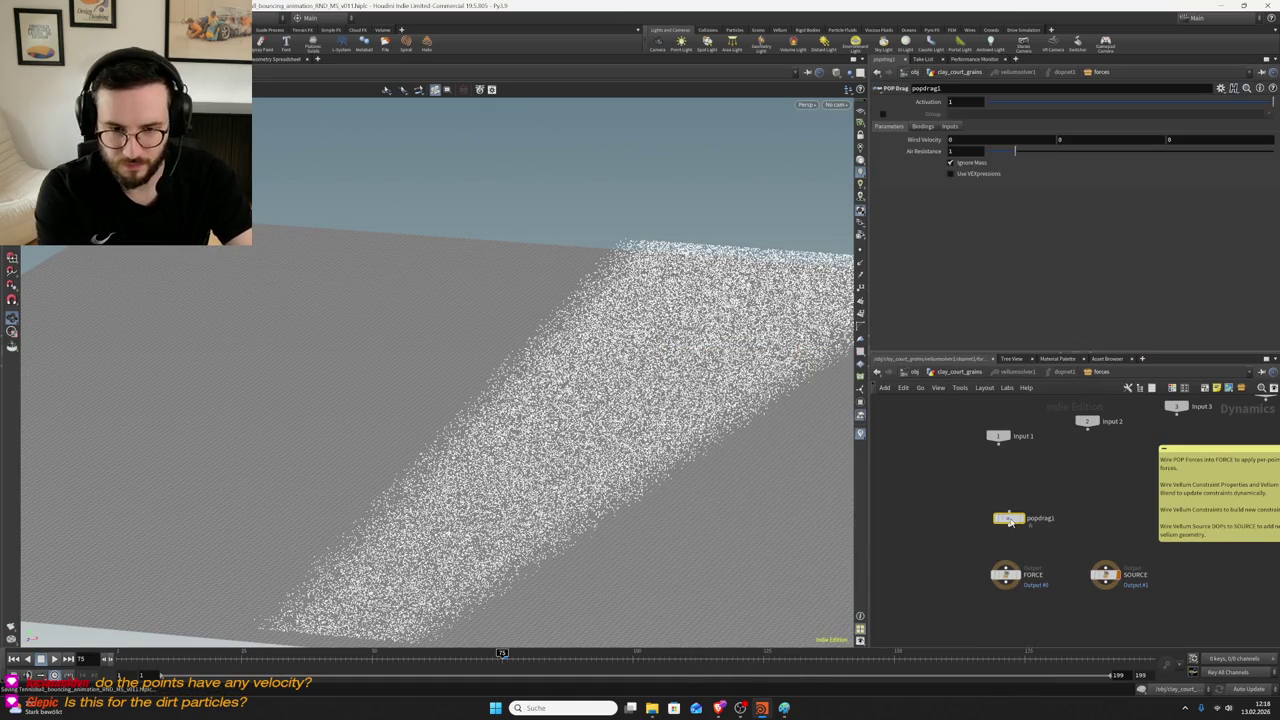
left_click(1006, 573)
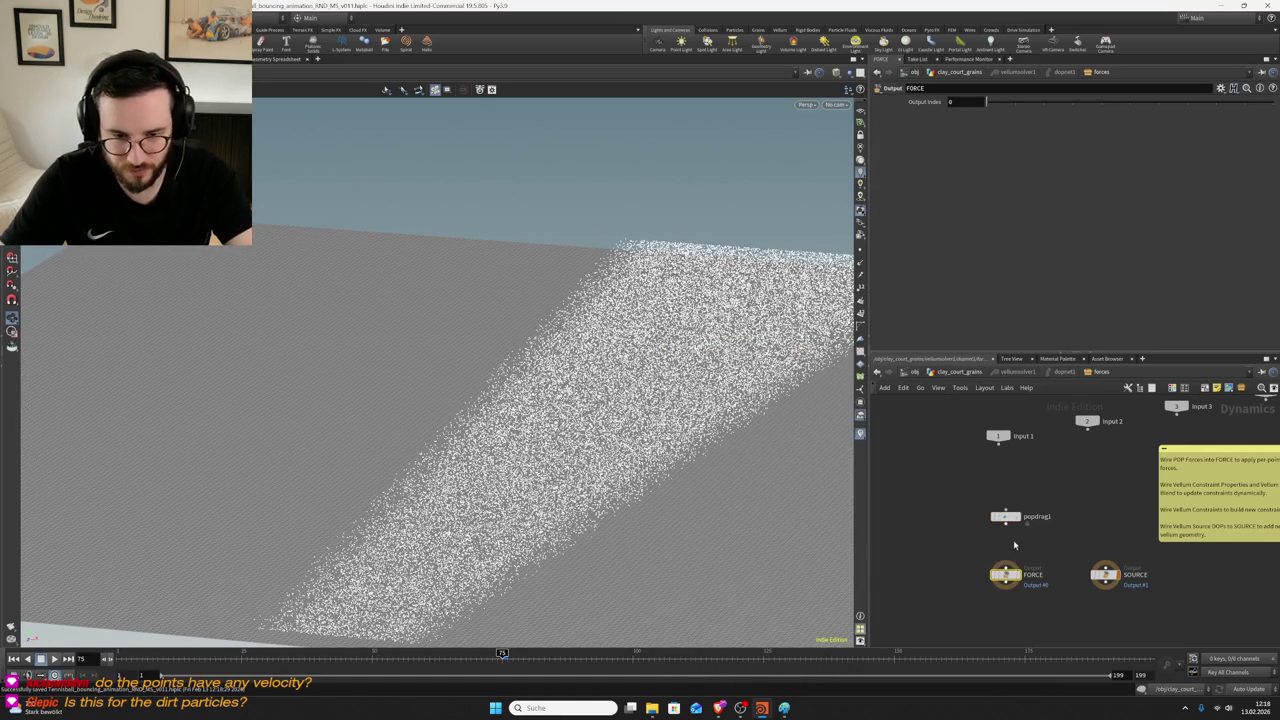
left_click(1005, 516)
type("5")
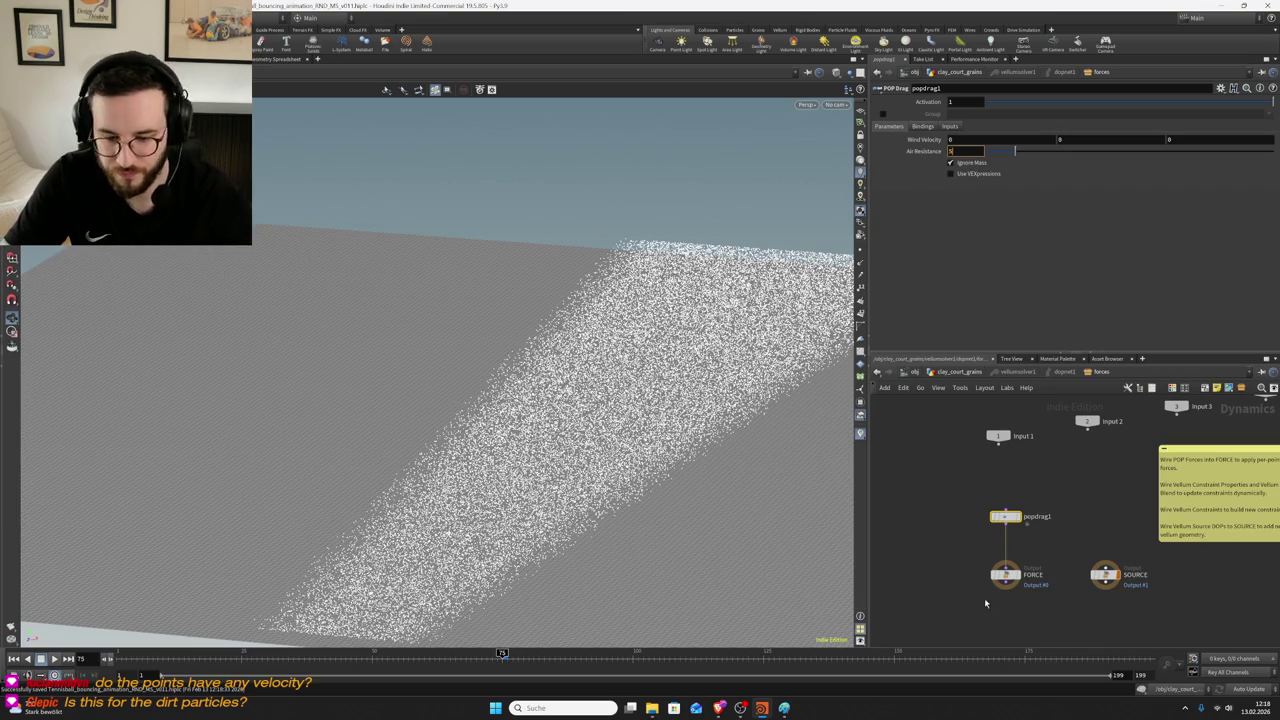
- Return to clay_court_grains and replay the updated grain simulation
left_click(955, 372)
mouse_move(619, 481)
left_mouse_down()
mouse_move(700, 423)
mouse_move(631, 477)
left_mouse_up()
left_click(55, 659)
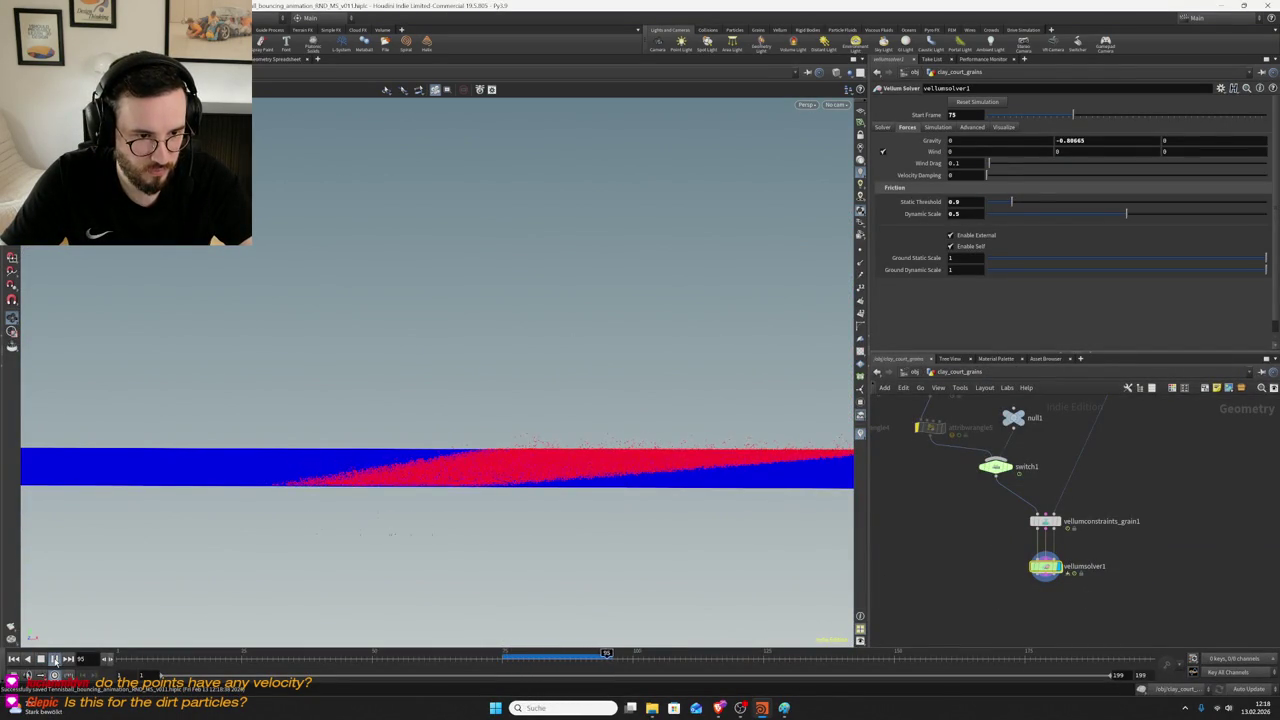
- Orbit to a top view of the settled grains and save the scene
mouse_move(591, 474)
left_mouse_down()
mouse_move(532, 484)
mouse_move(574, 469)
mouse_move(589, 474)
mouse_move(571, 489)
mouse_move(620, 509)
left_mouse_up()
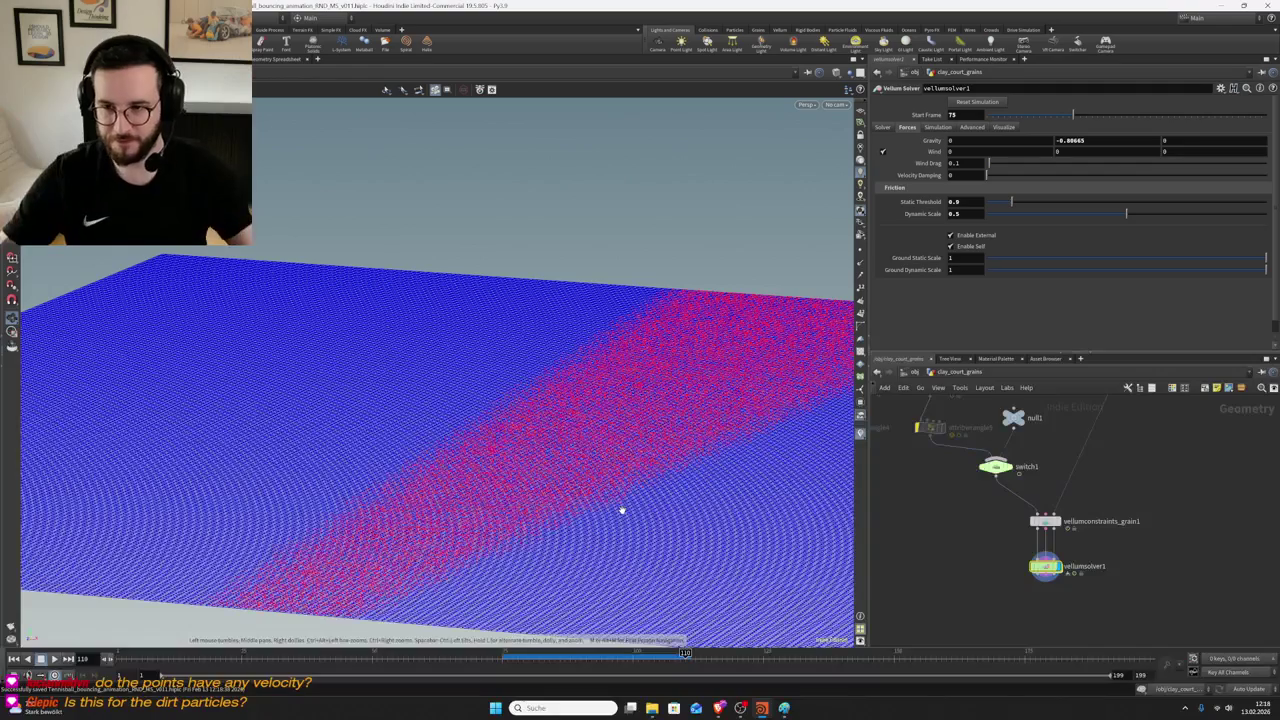
key("ctrl+s")
scroll(998, 612, "down", 3)
scroll(1005, 562, "up", 2)
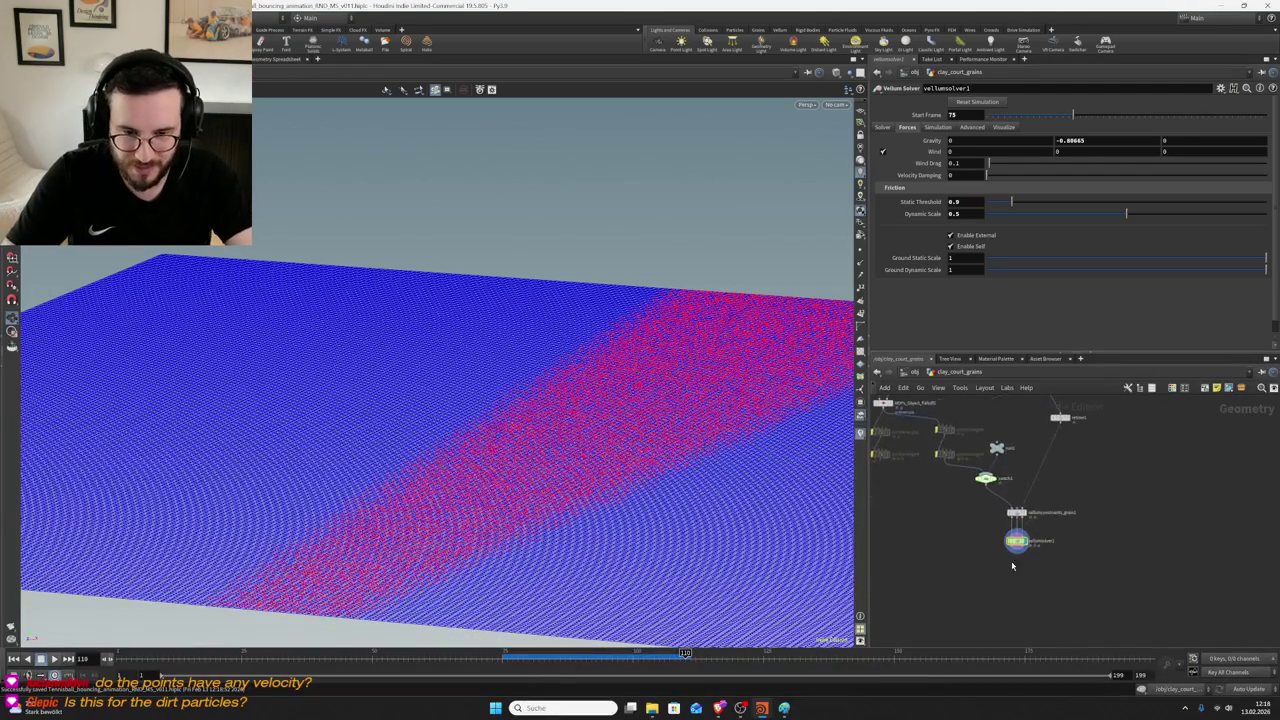
scroll(1005, 562, "up", 2)
middle_click(1015, 531)
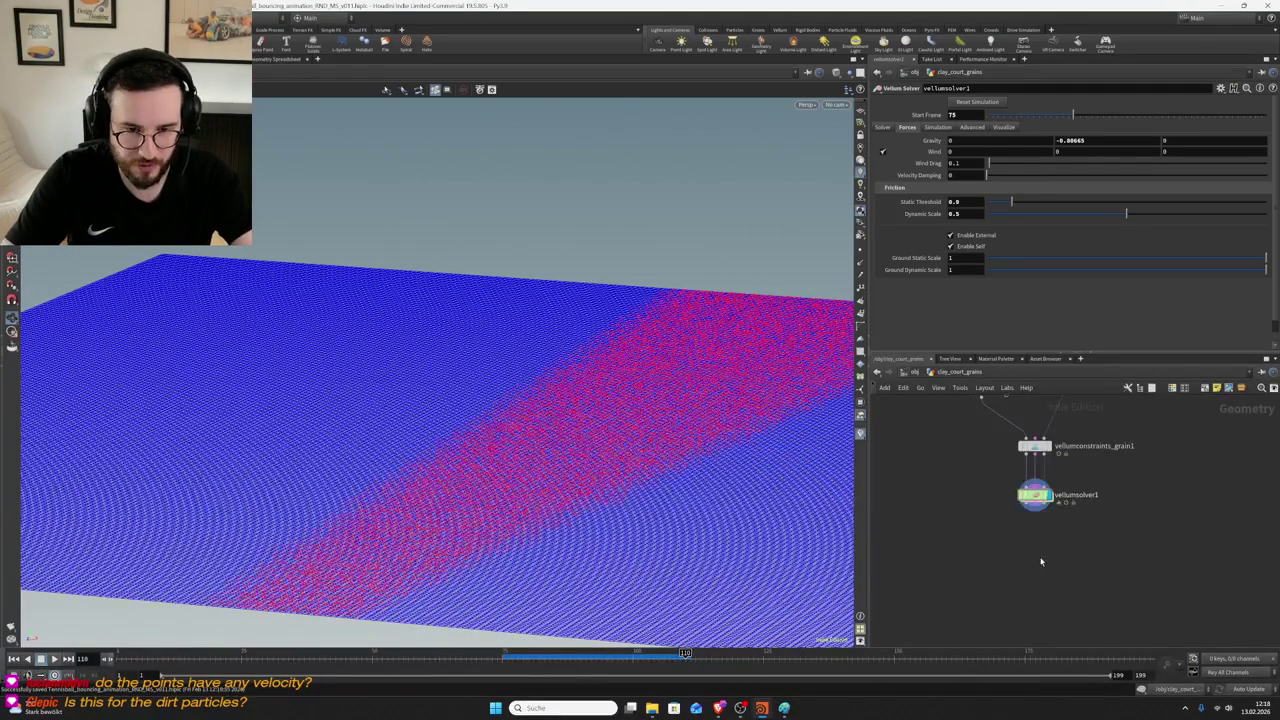
key("Tab")
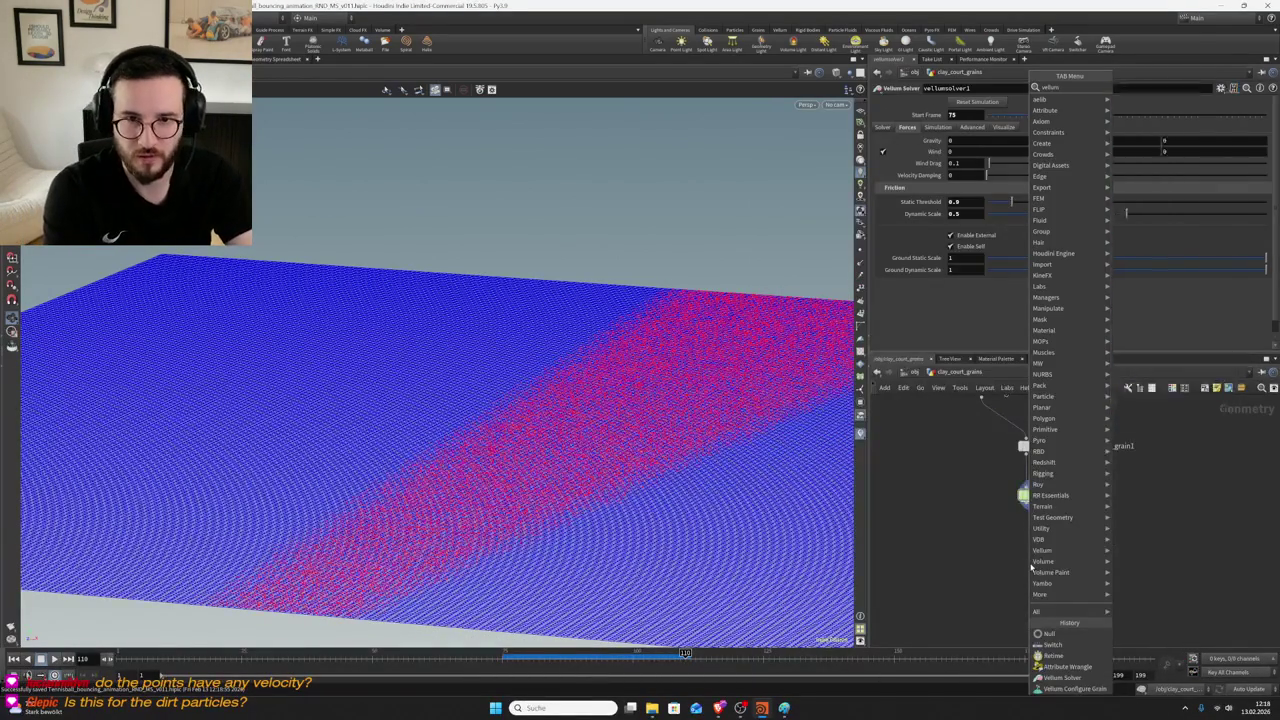
- Add a Vellum Post-Process below vellumsolver1, wire in the solver outputs and display it
key("Escape")
left_click(1031, 568)
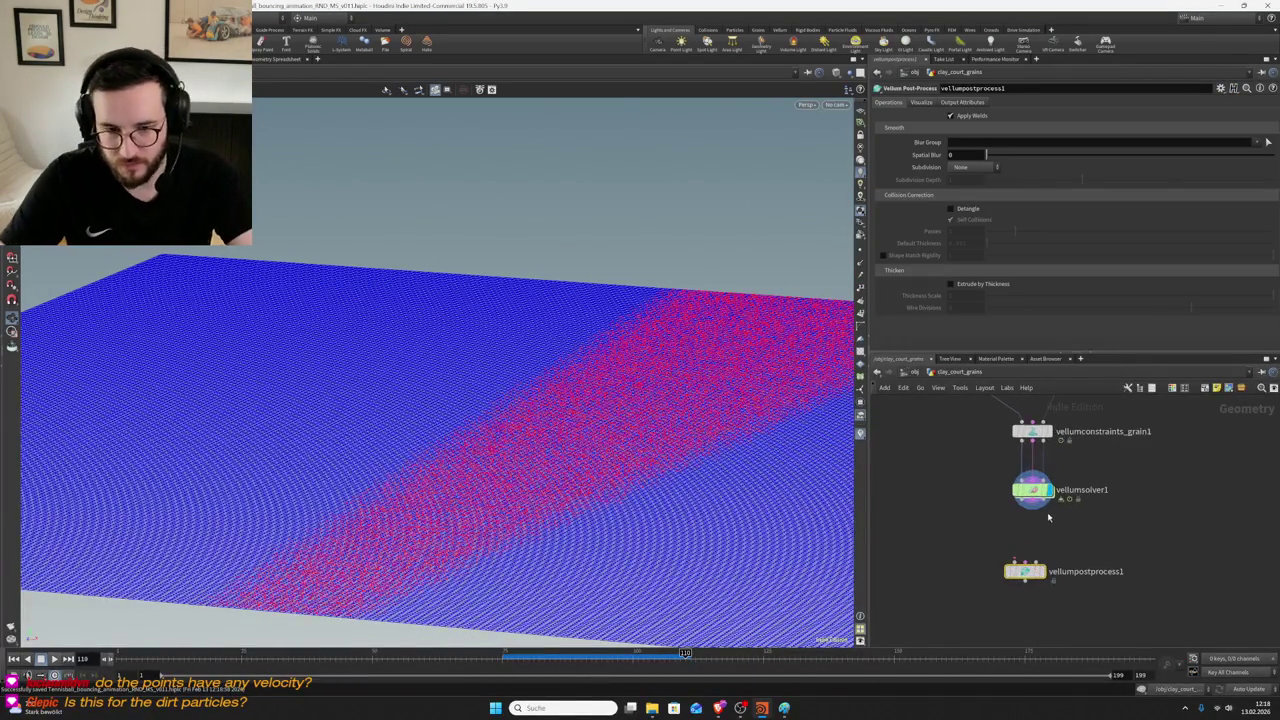
left_click_drag(1012, 562, 1047, 510)
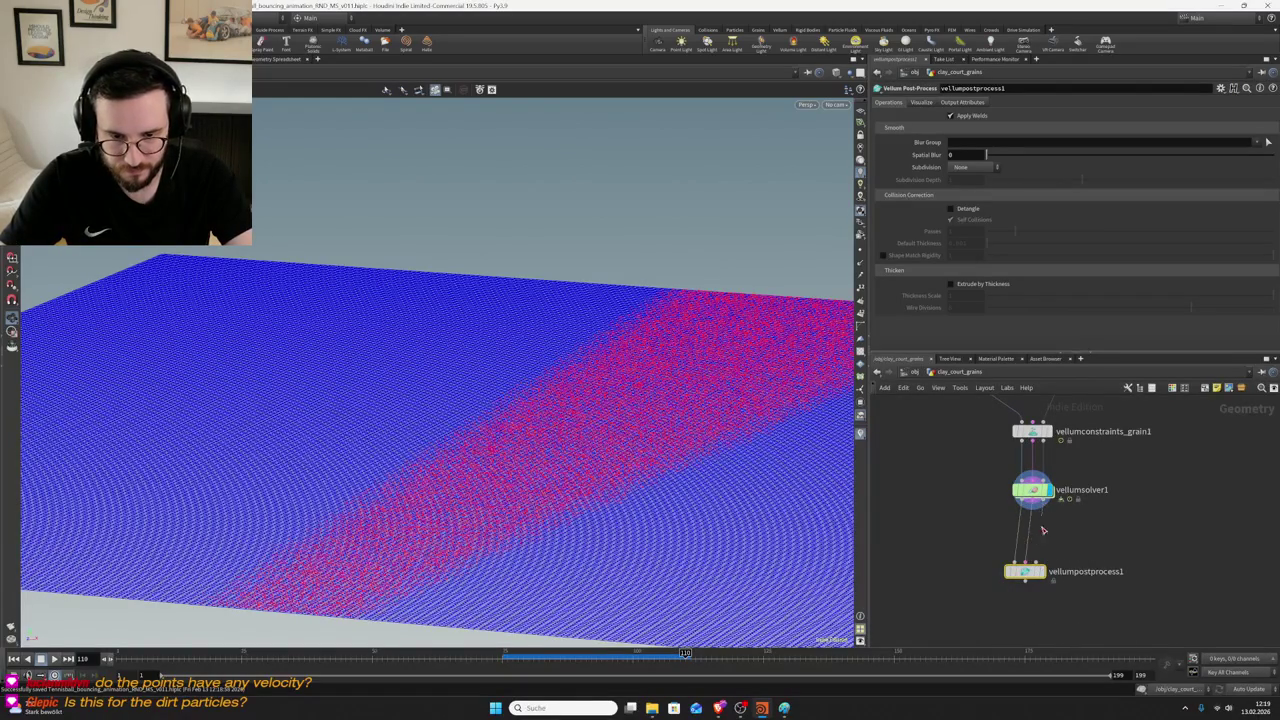
left_click(1045, 577)
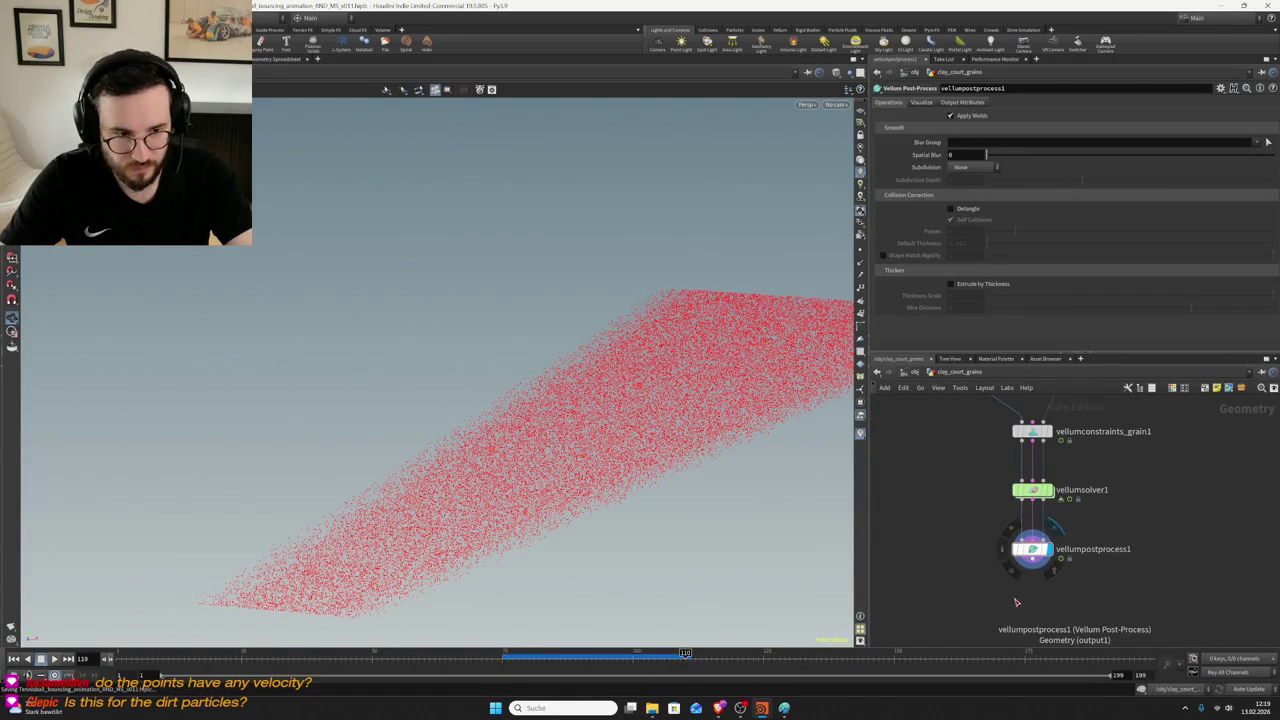
- Add an Attribute Delete node under the post-process and display its result
key("Tab")
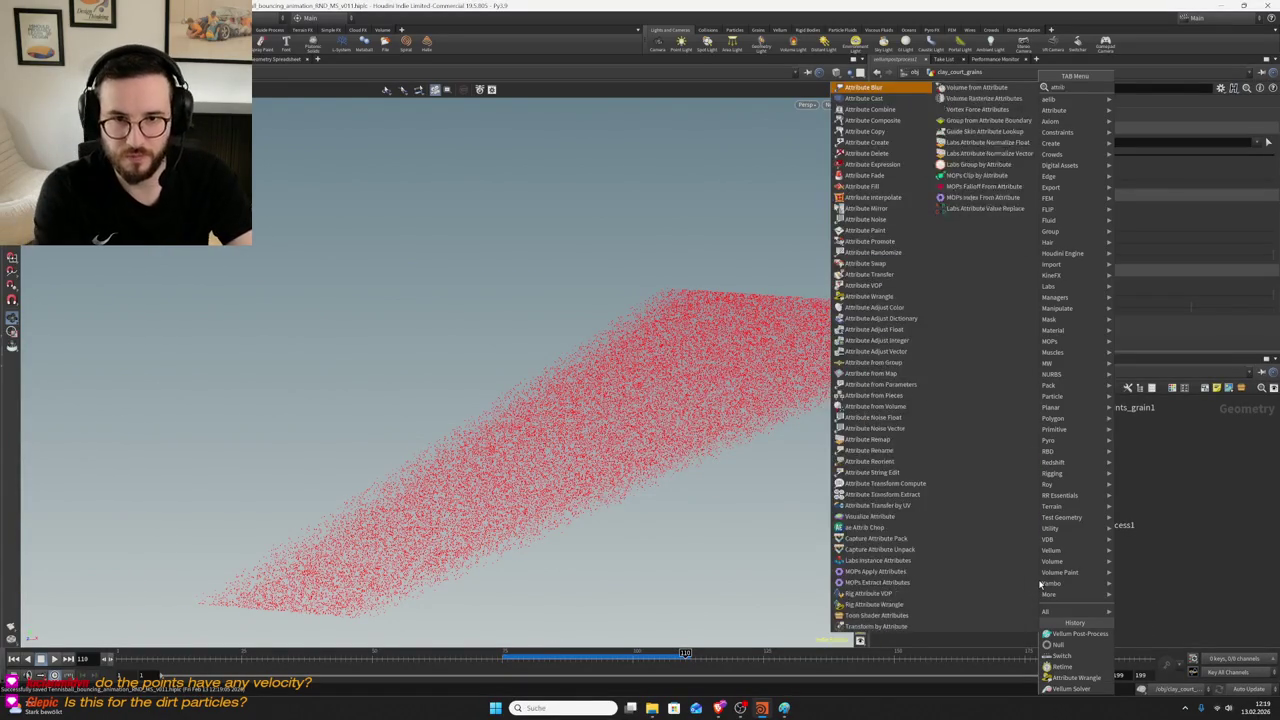
type("attribute d")
key("Return")
left_click(1036, 579)
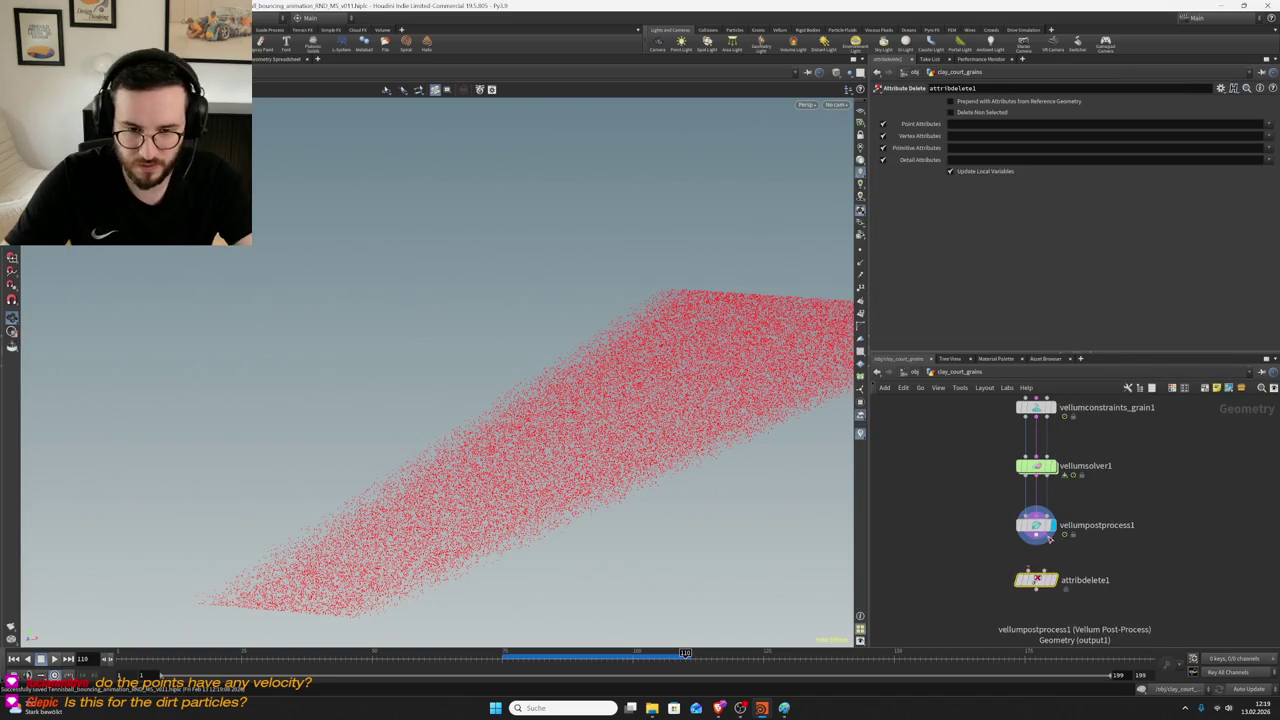
left_click(1050, 580)
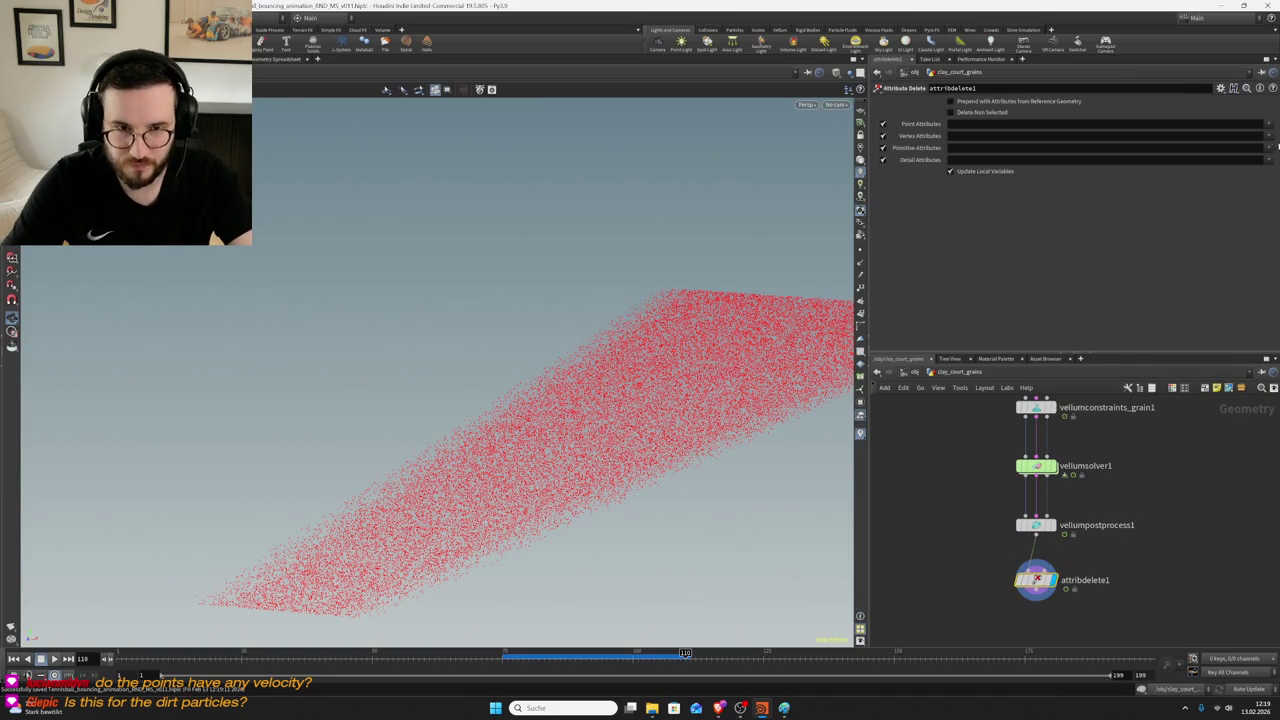
- Set Point Attributes to * with Delete Non Selected enabled, then orbit to check the slab
left_click(1270, 125)
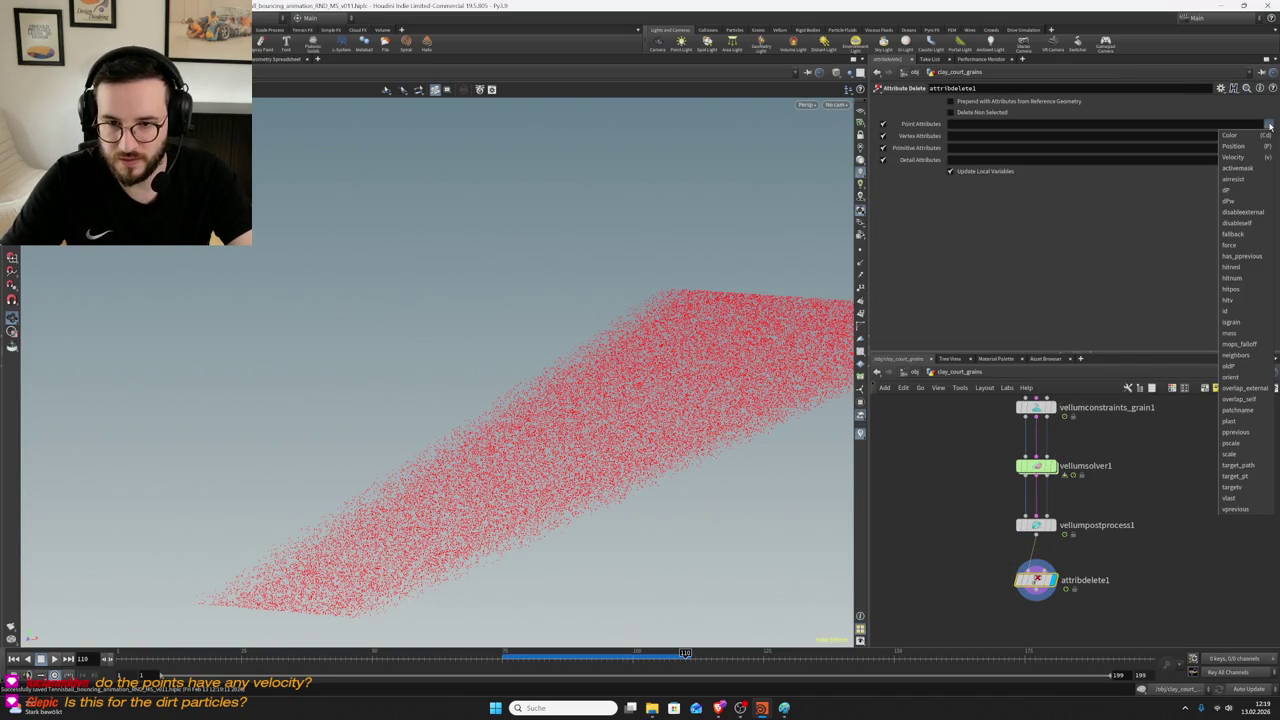
left_click(1270, 125)
type("*")
key("Return")
left_click(960, 112)
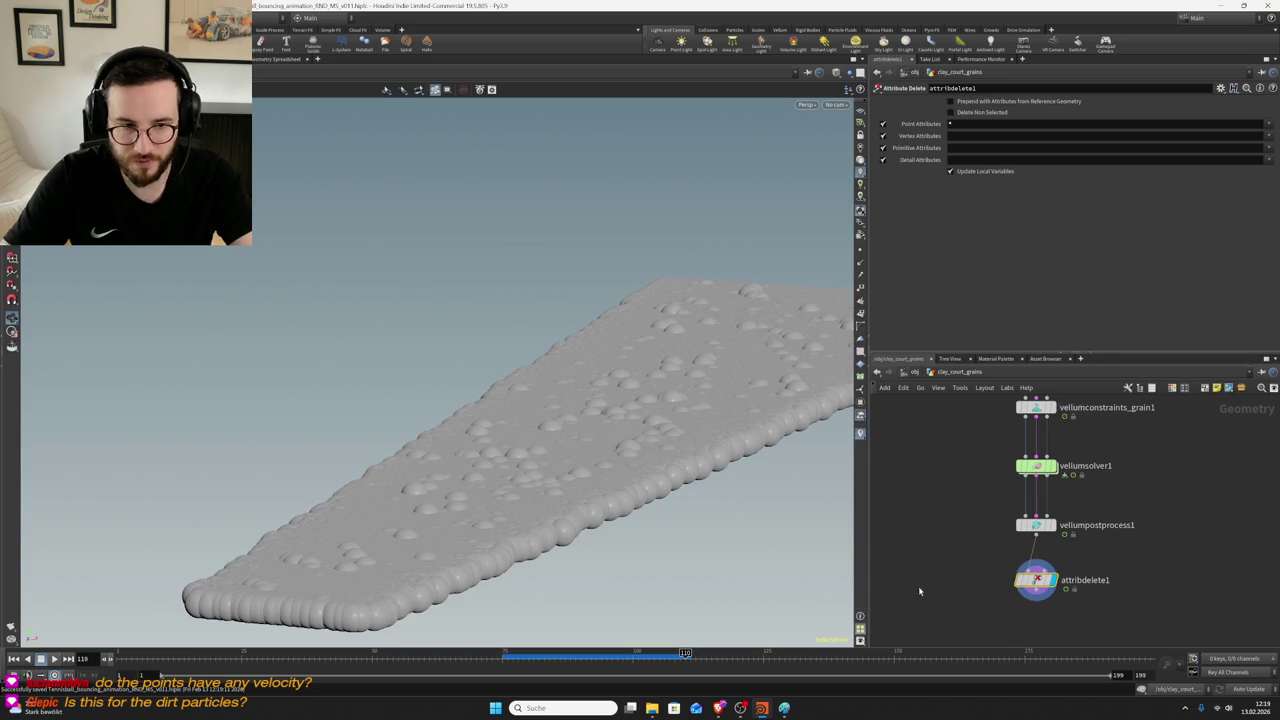
scroll(529, 481, "up", 3)
mouse_move(529, 481)
left_mouse_down()
mouse_move(457, 526)
mouse_move(466, 486)
mouse_move(629, 443)
mouse_move(607, 373)
mouse_move(590, 450)
left_mouse_up()
scroll(1087, 560, "down", 2)
left_click(1039, 502)
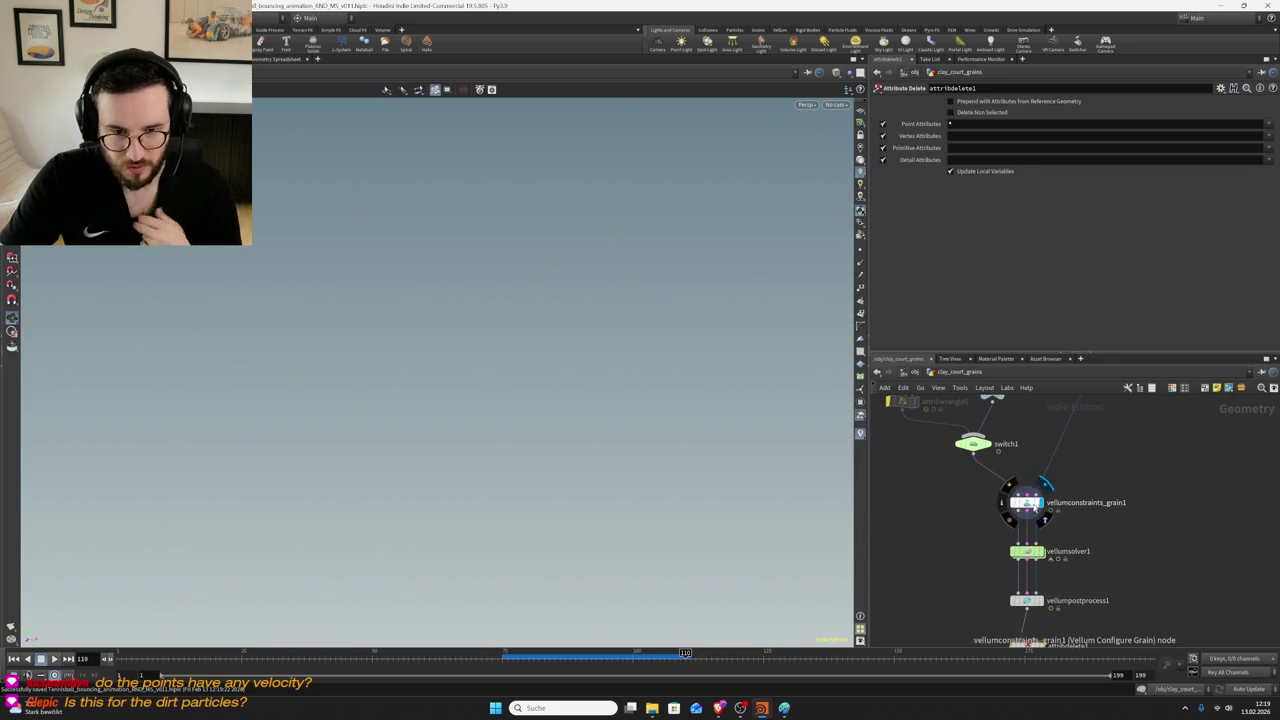
- Display vellumsolver1's result at frame 75 and view set_pscale setting pscale to 0.01
left_click(1024, 502)
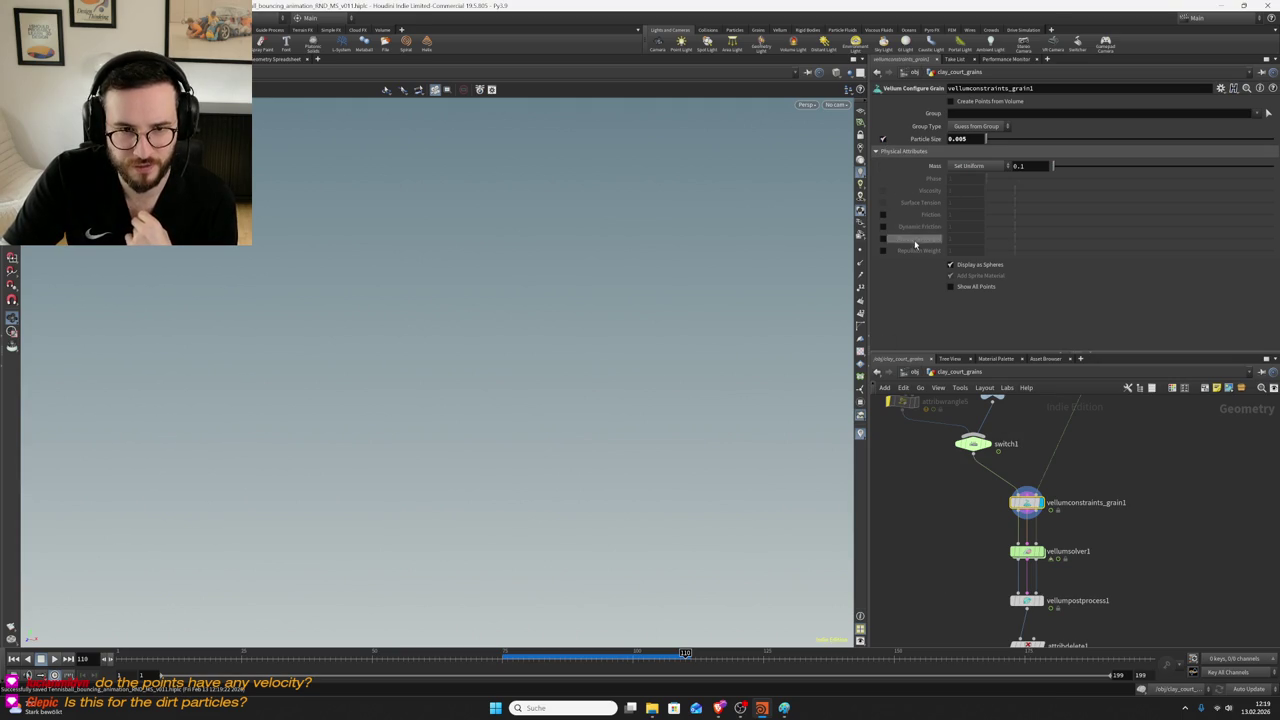
left_click(1040, 551)
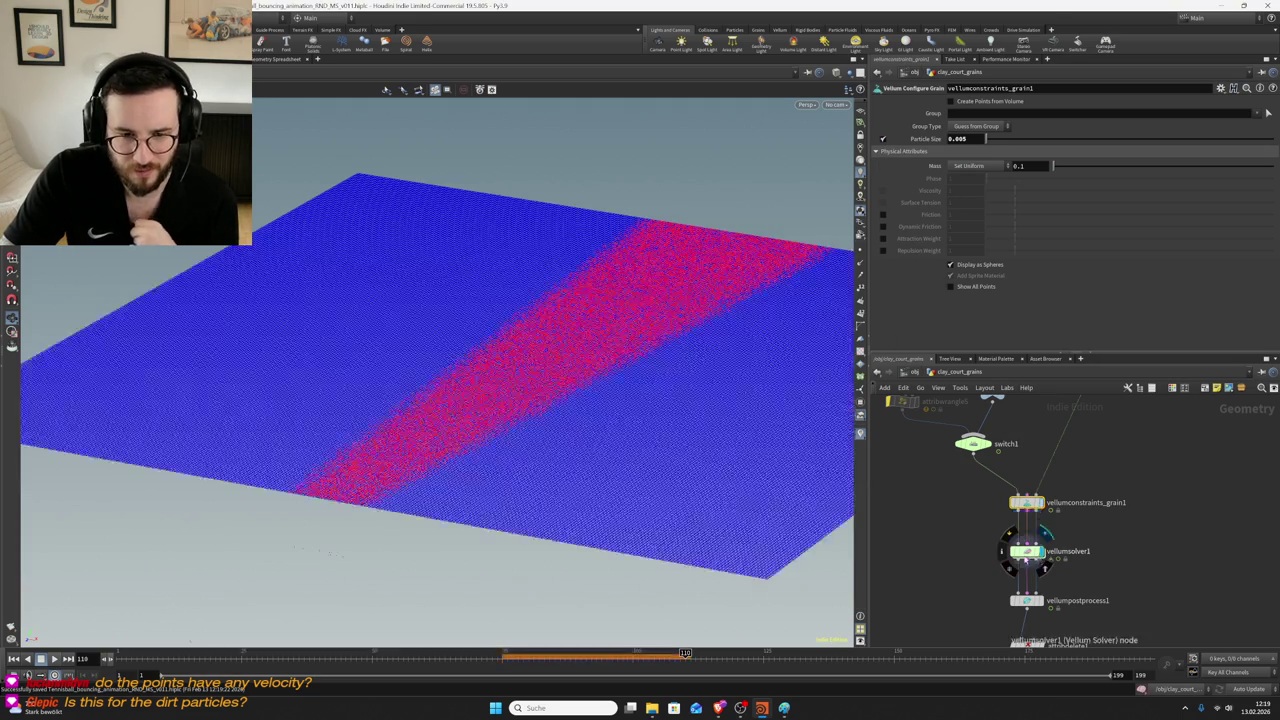
left_click(1024, 551)
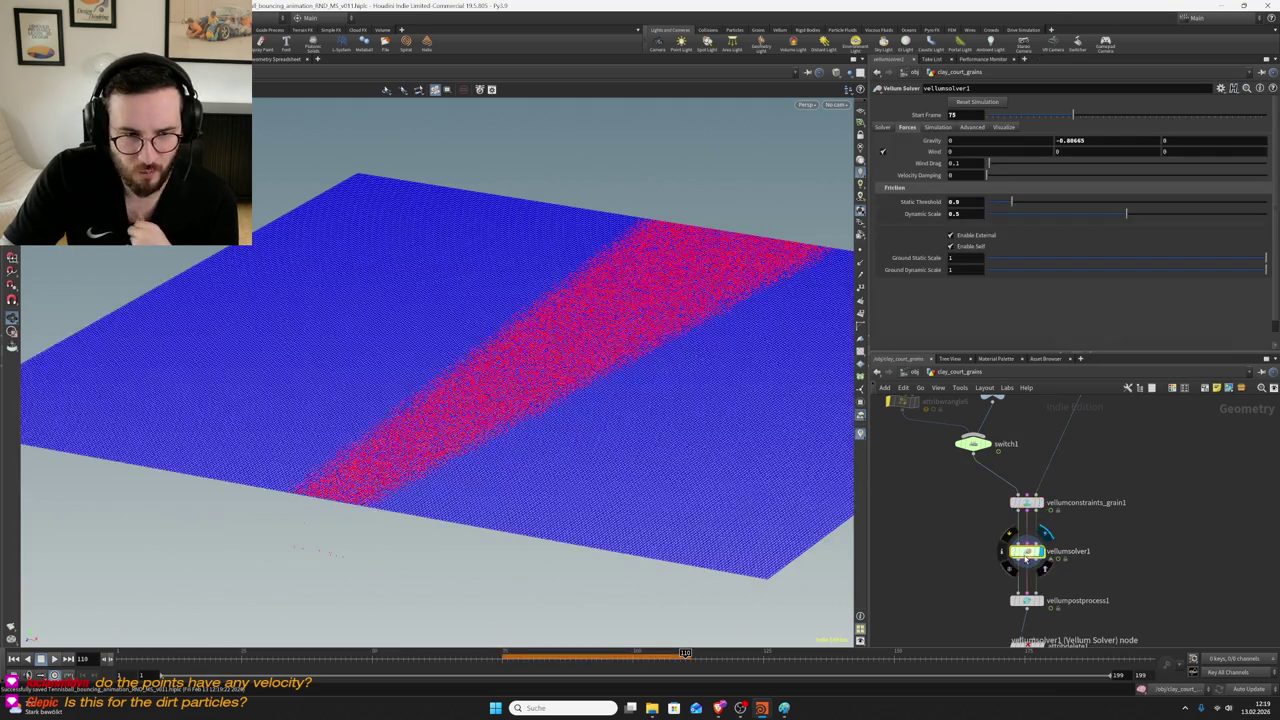
left_click(504, 655)
left_click(1026, 502)
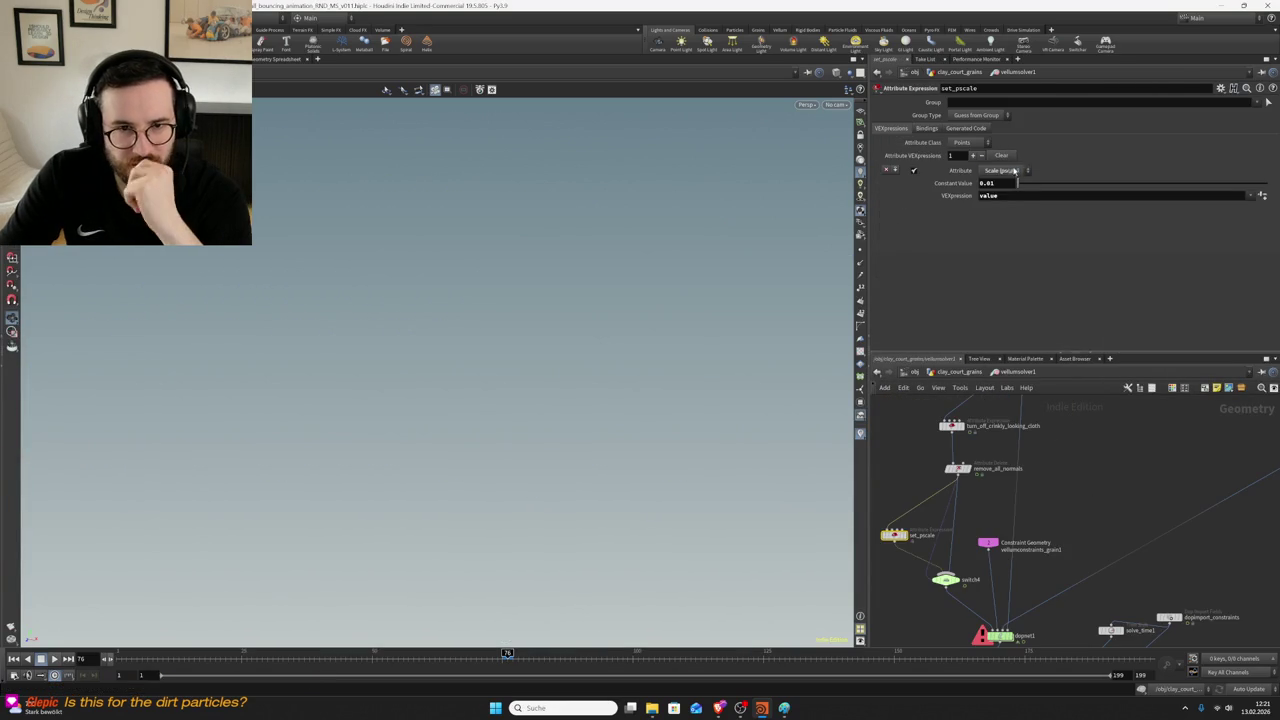
- Check set_pscale writes pscale and its bindings, then go up and select vellumconstraints_grain1
left_click(1013, 171)
left_click(1031, 211)
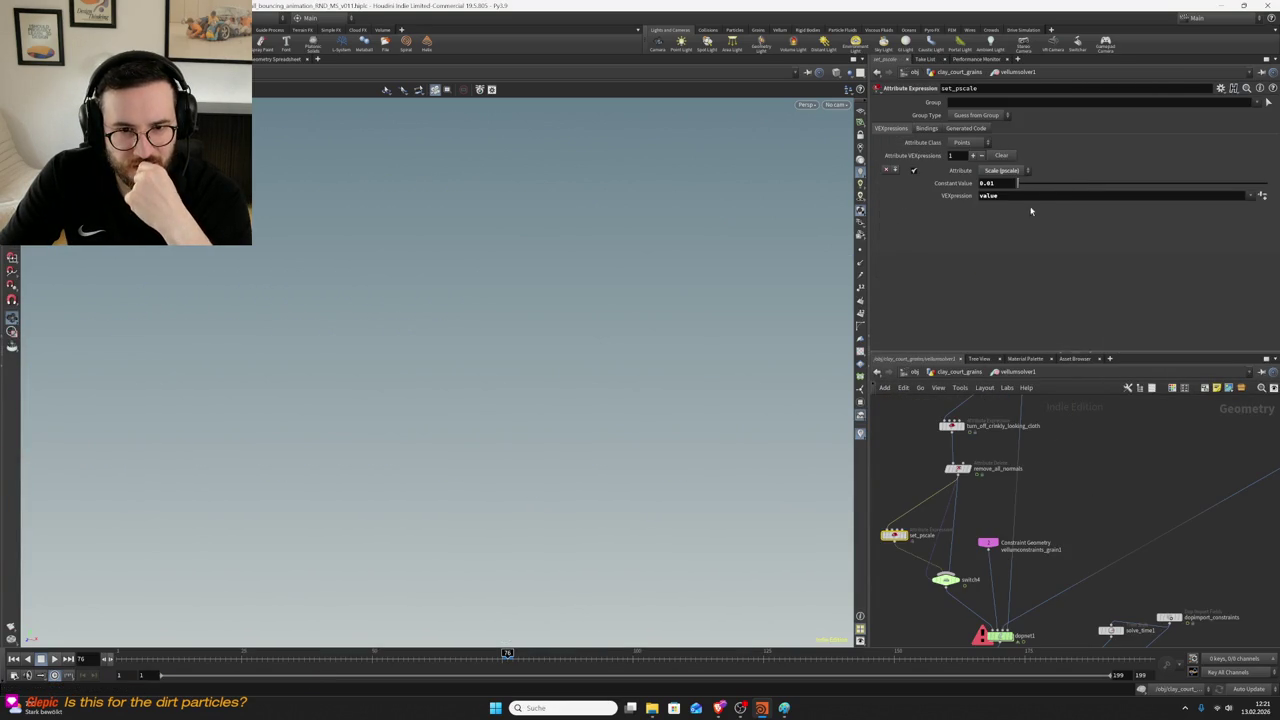
left_click(928, 129)
left_click(892, 129)
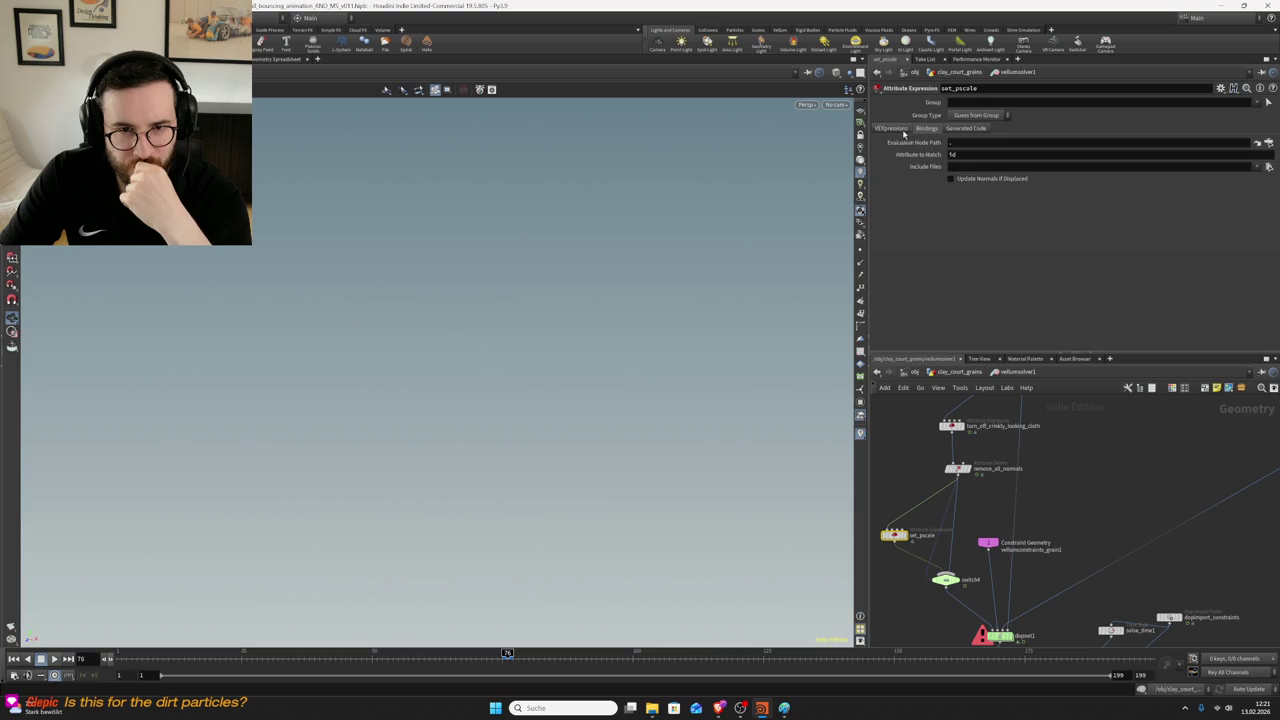
key("Up")
key("Up")
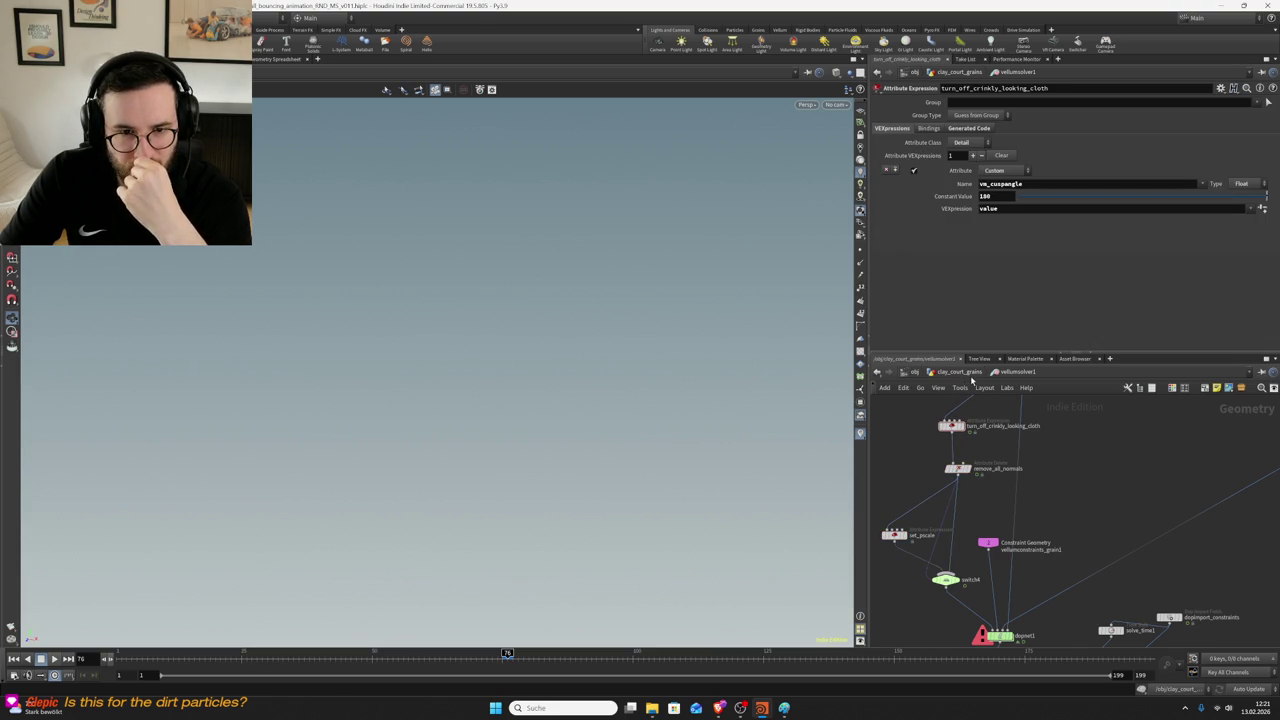
key("Down")
key("Down")
key("Down")
left_click(1027, 503)
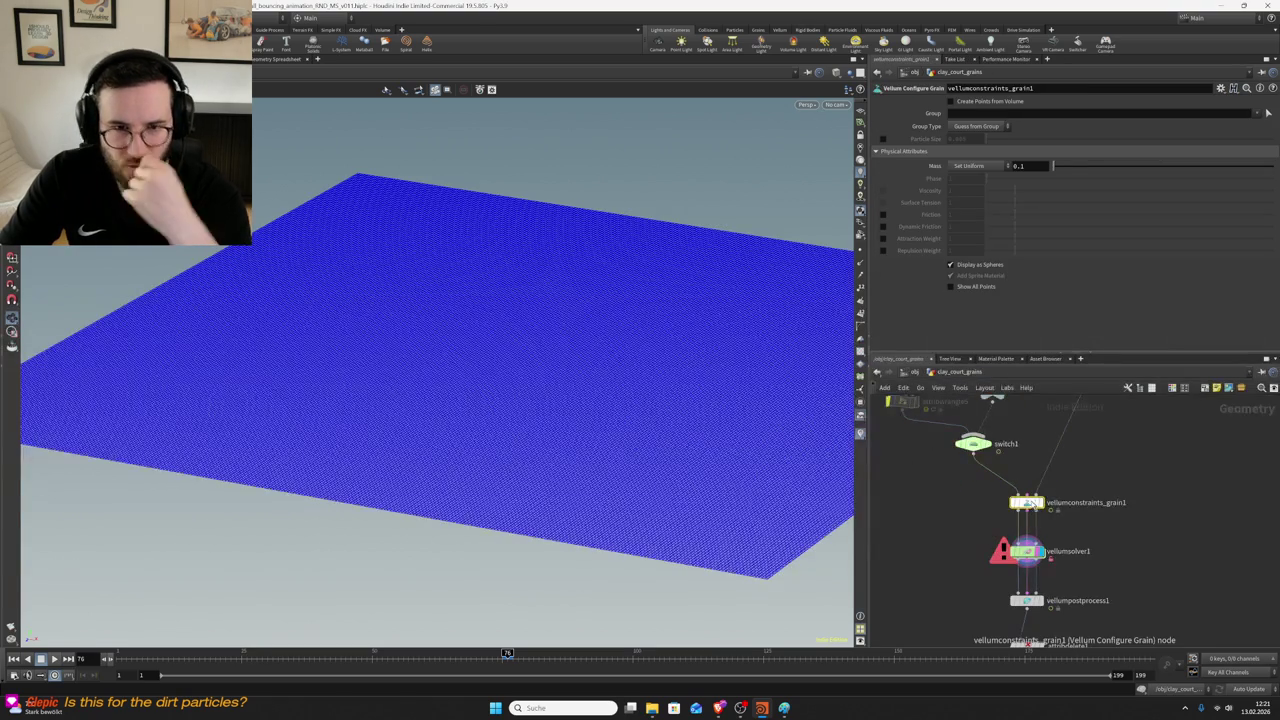
- In vellumconstraints_grain1, turn off grainsource2's Uniform Radius, set Random Volume 0.5, then go back up
right_click(1036, 504)
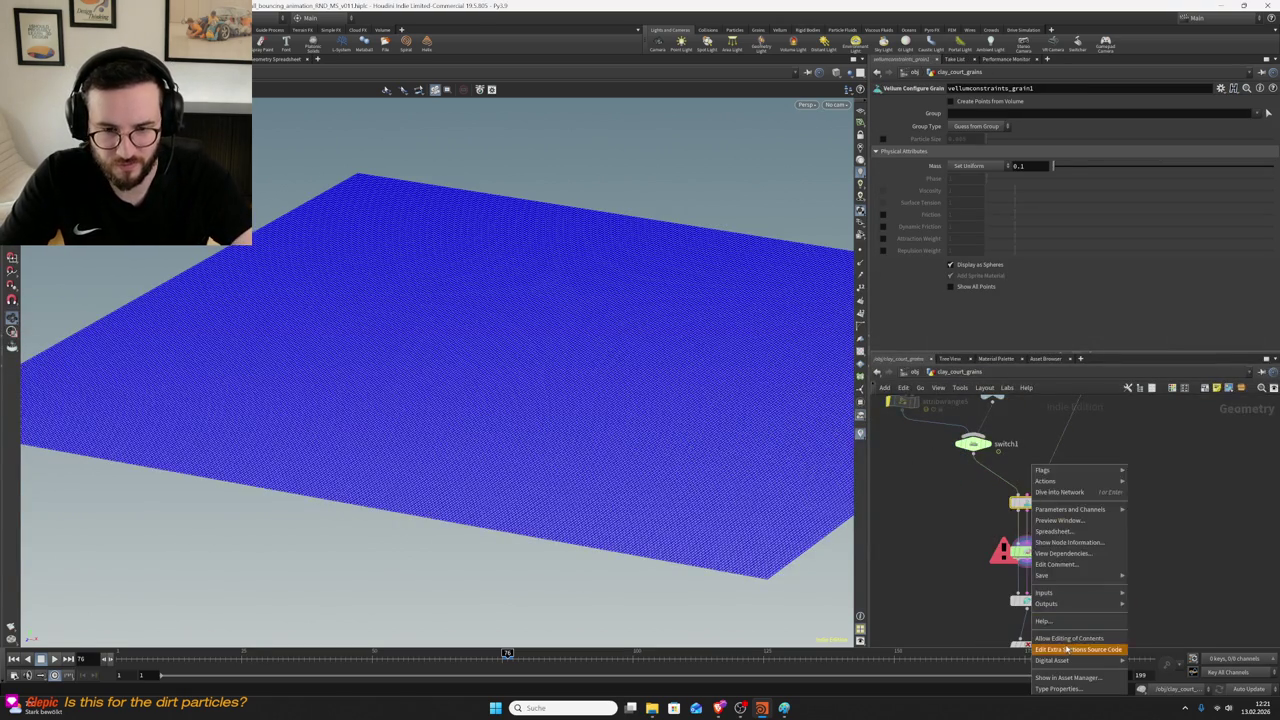
key("Escape")
double_click(1034, 506)
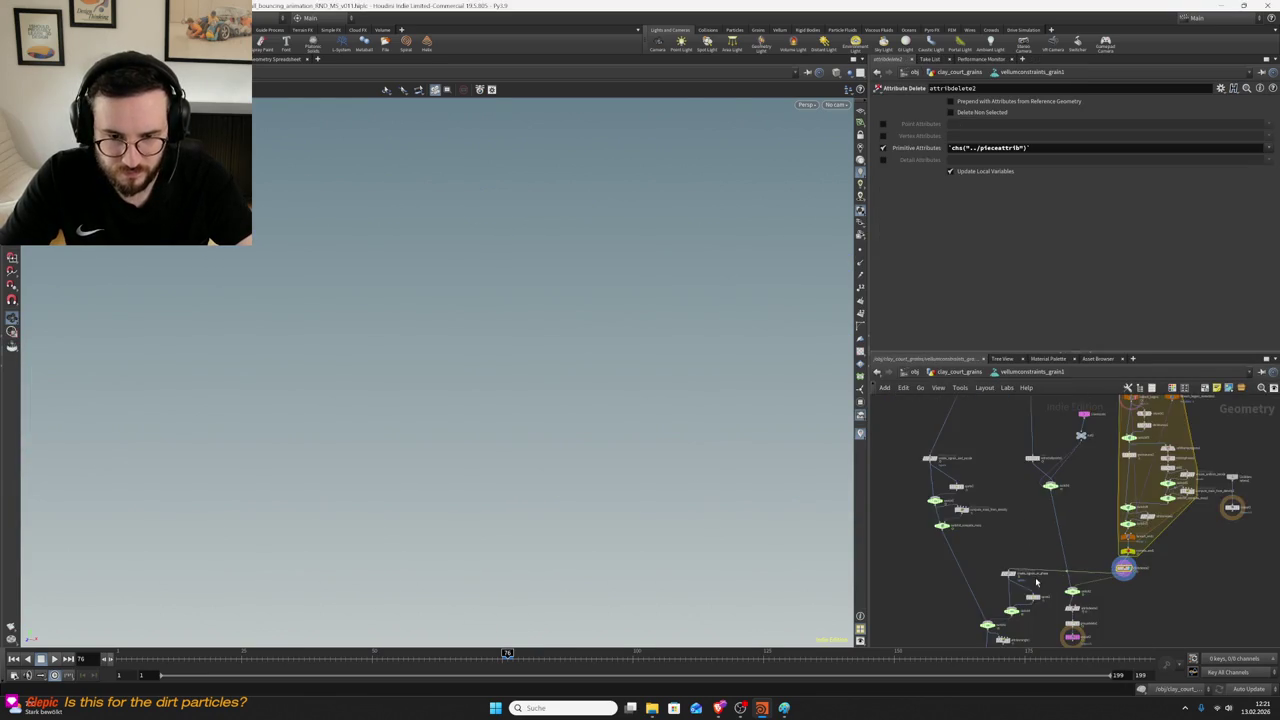
scroll(1022, 487, "up", 3)
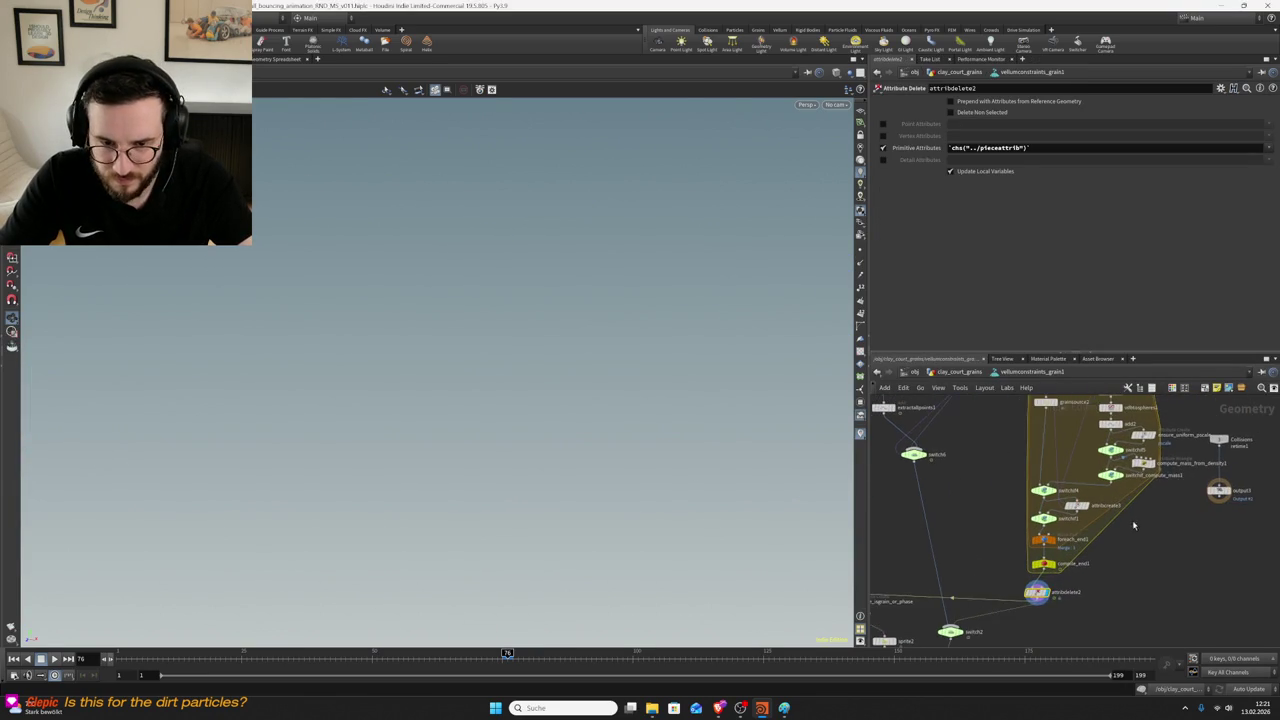
middle_click_drag(1139, 490, 1011, 512)
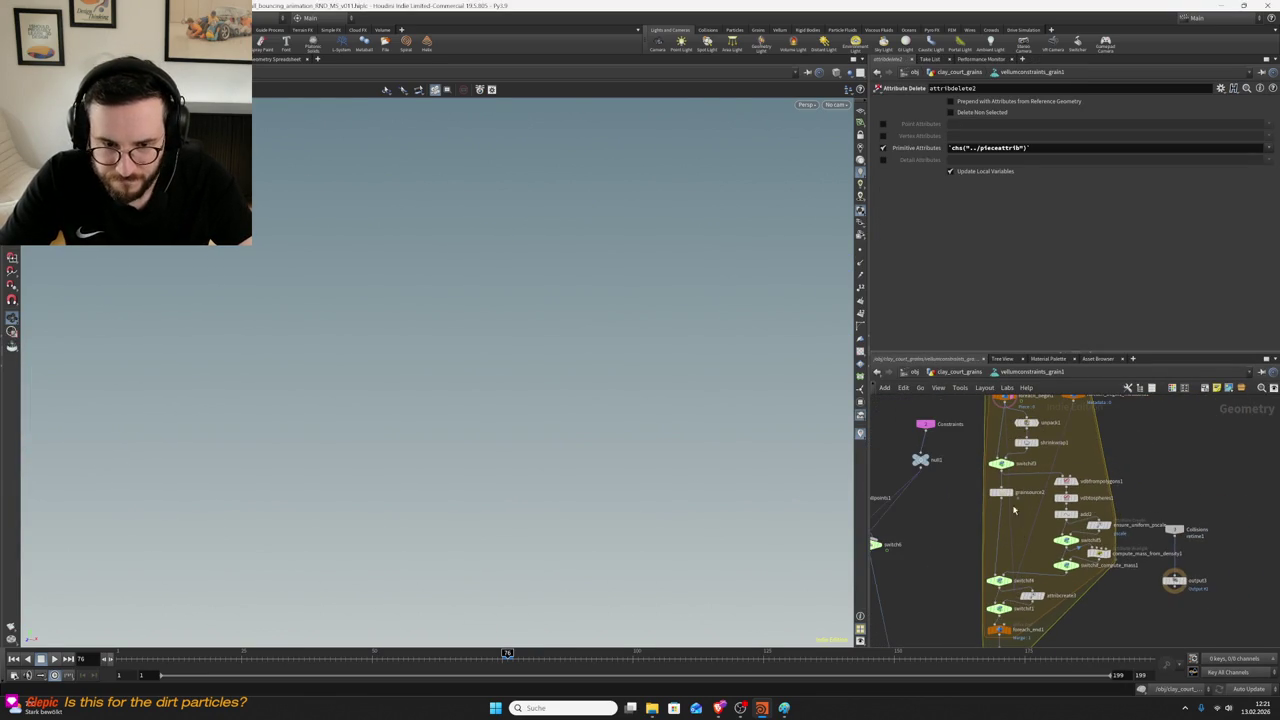
left_click(993, 491)
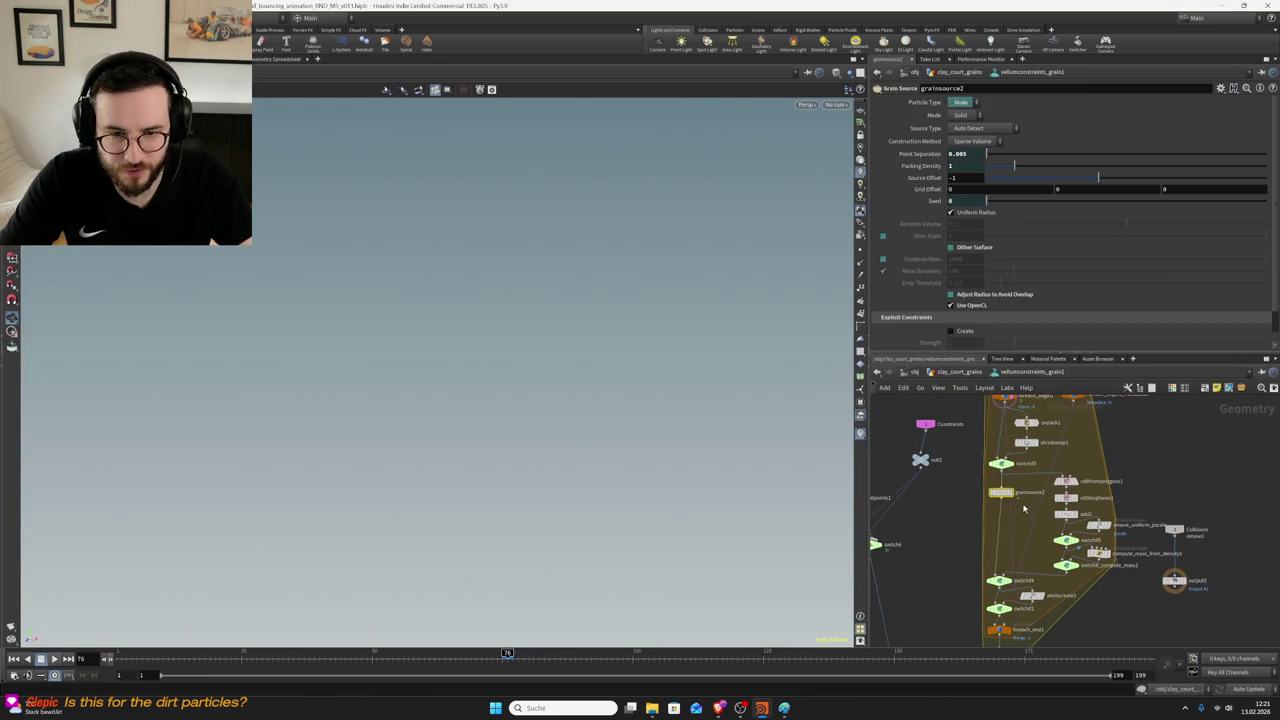
scroll(1001, 491, "up", 2)
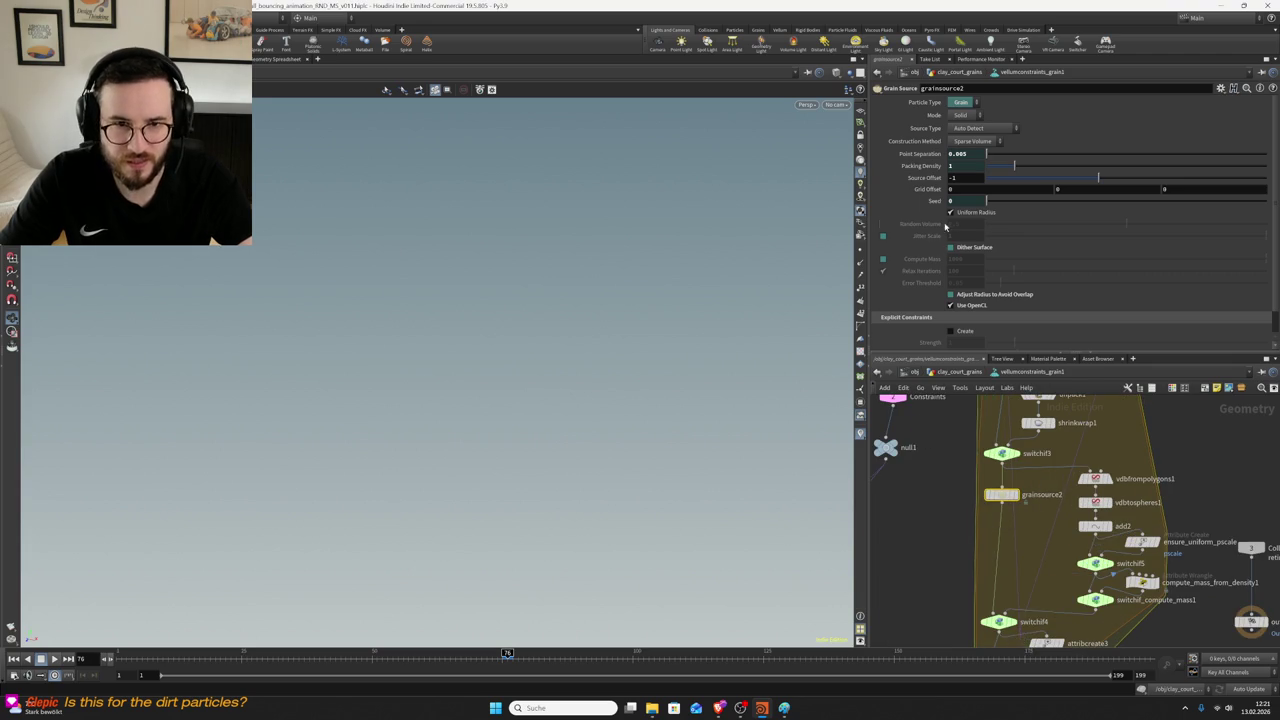
left_click(950, 212)
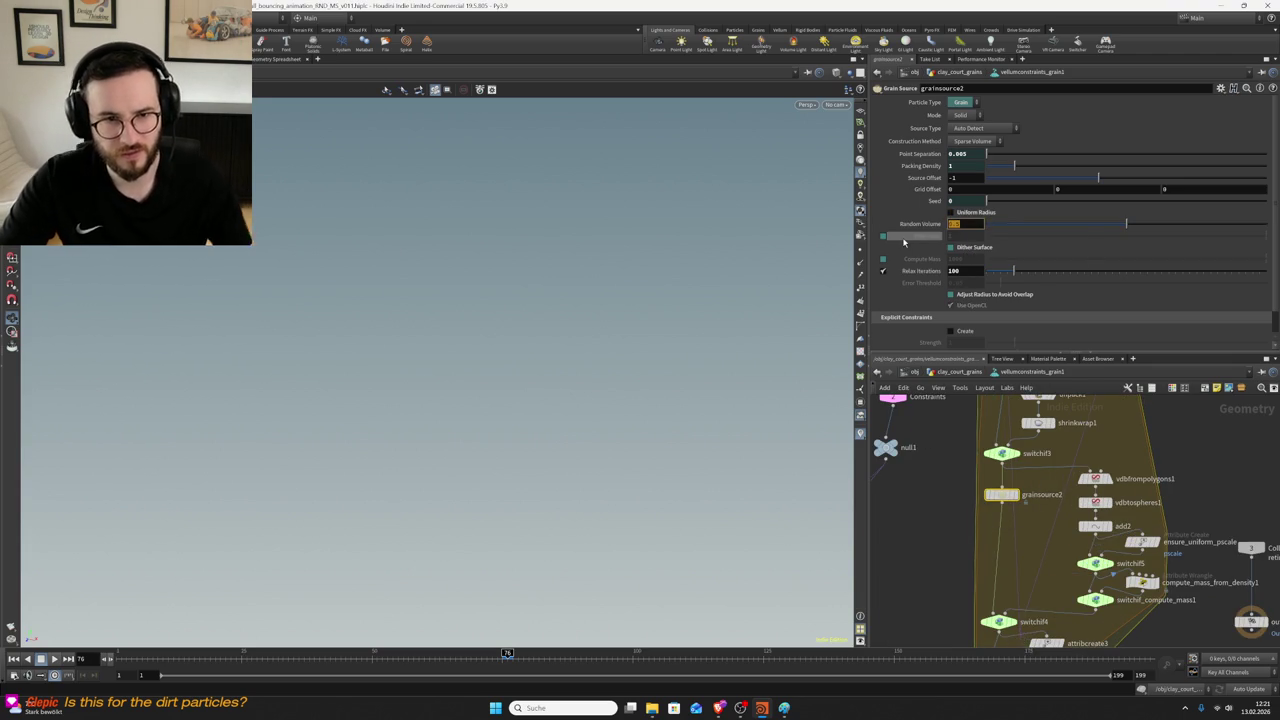
type("1")
key("Return")
middle_click(940, 224, "ctrl")
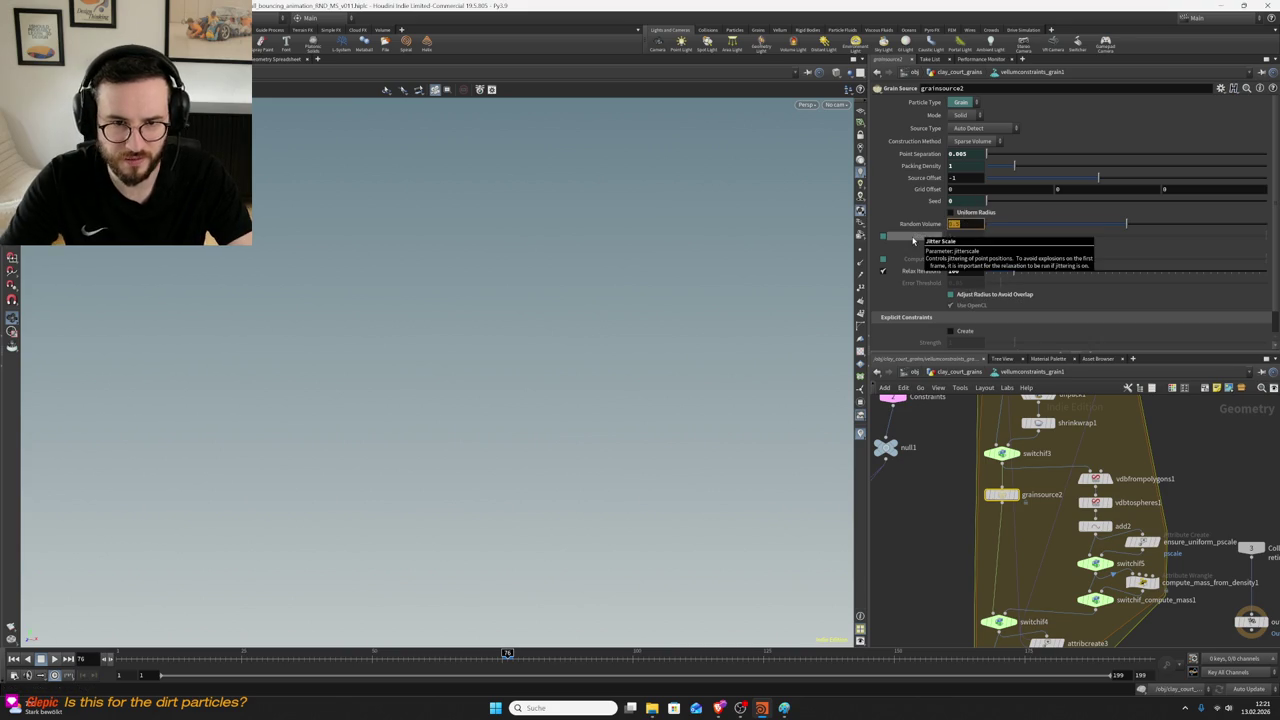
key("u")
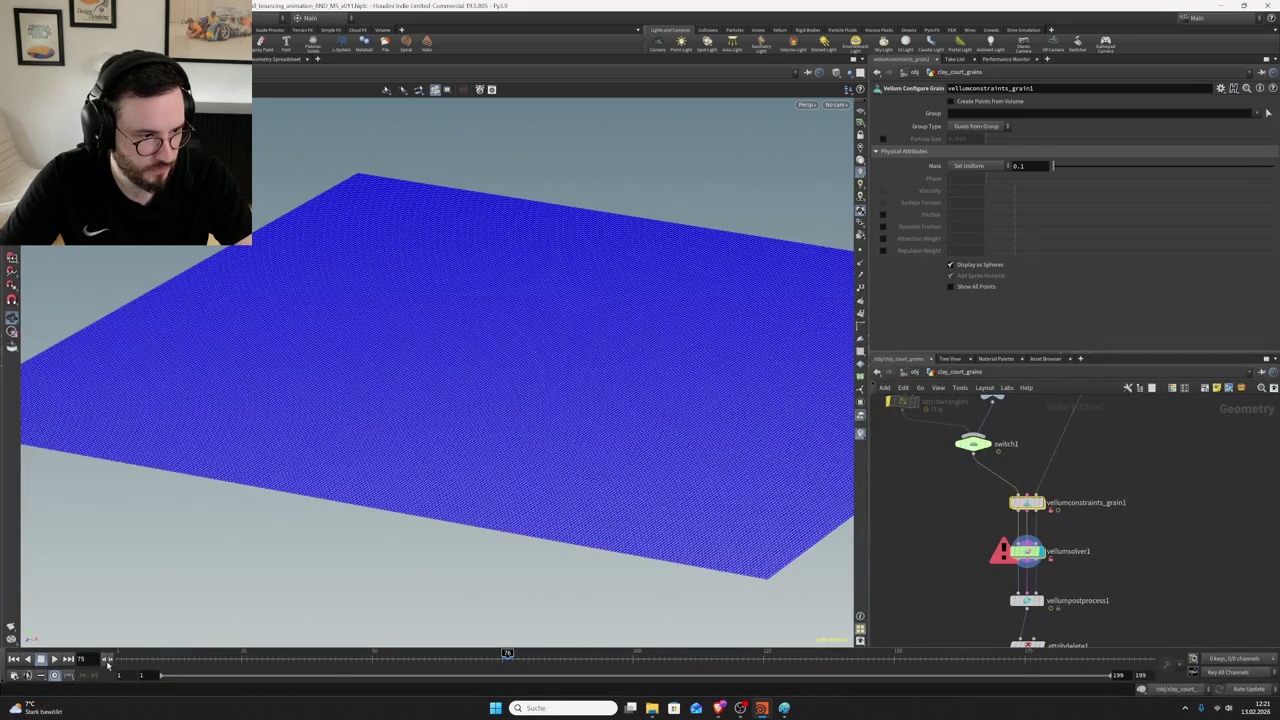
- Save the scene and display the Attribute Delete result
key("ctrl+s")
left_click(1042, 601)
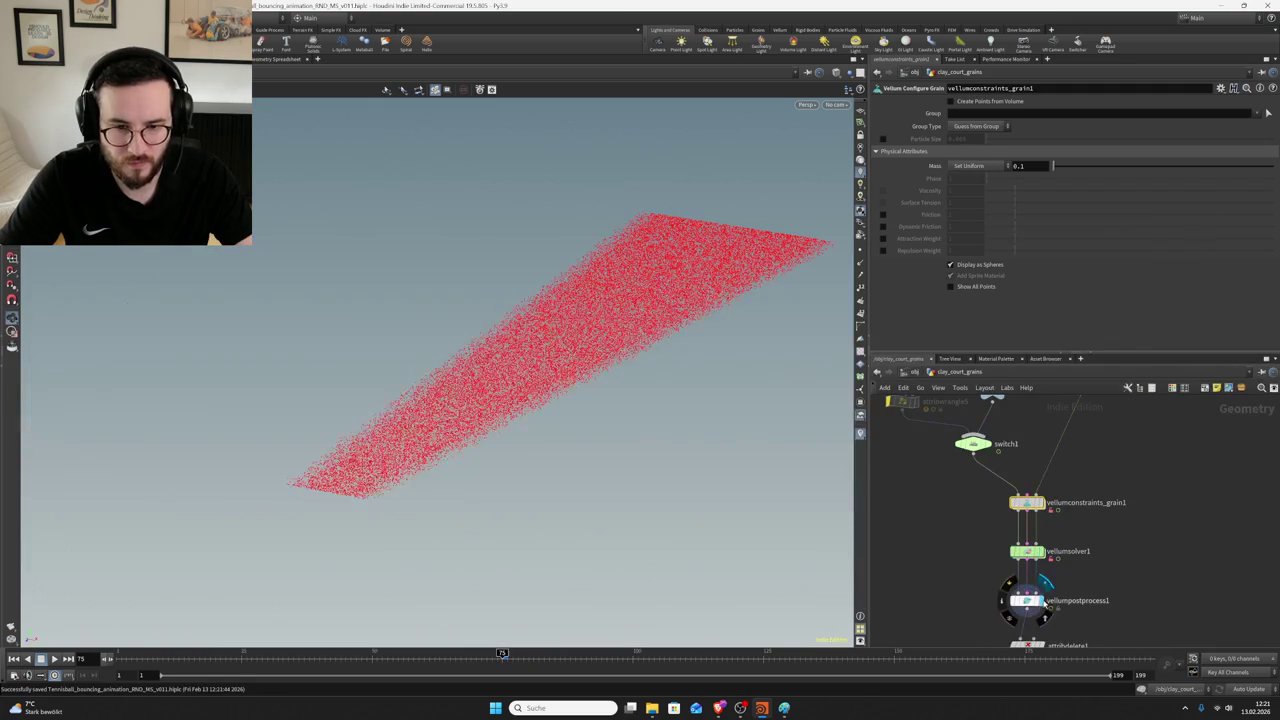
middle_click_drag(1045, 620, 1049, 552)
left_click(1045, 578)
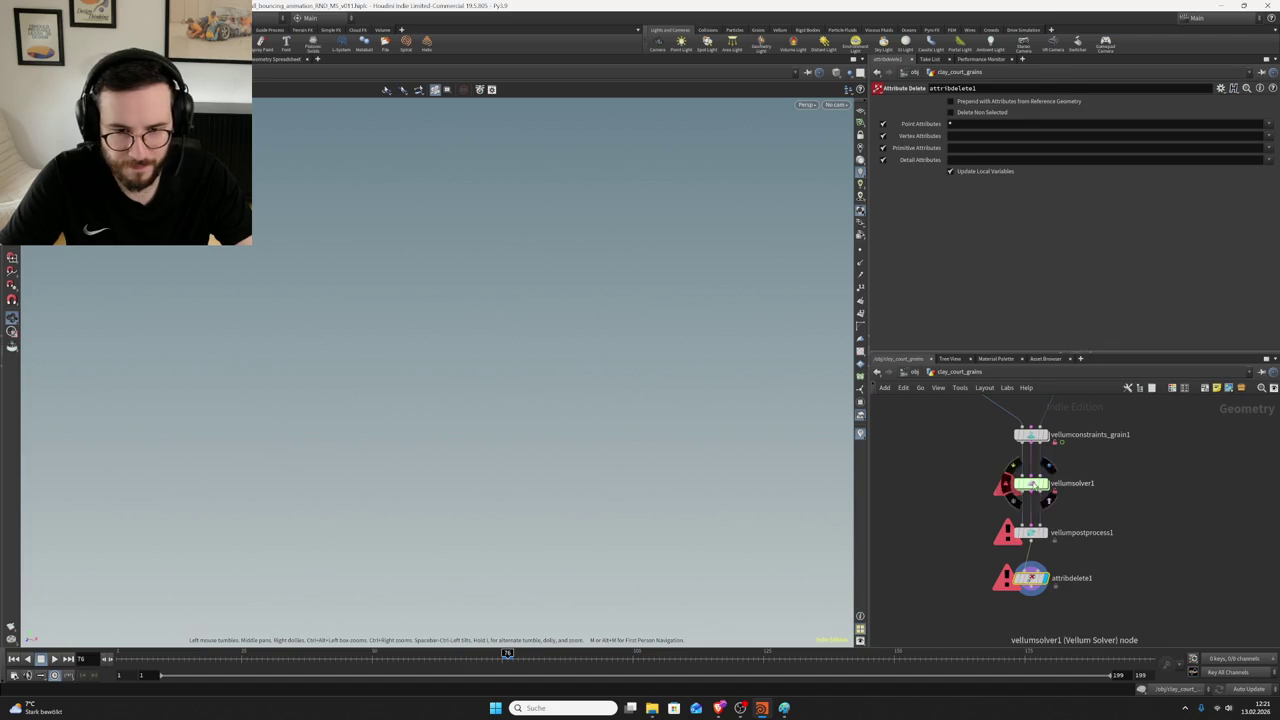
- Inspect vellumsolver1's cook errors and Advanced grain collision and OpenCL settings, then return to frame 75
left_click(1030, 484)
left_click(1012, 500)
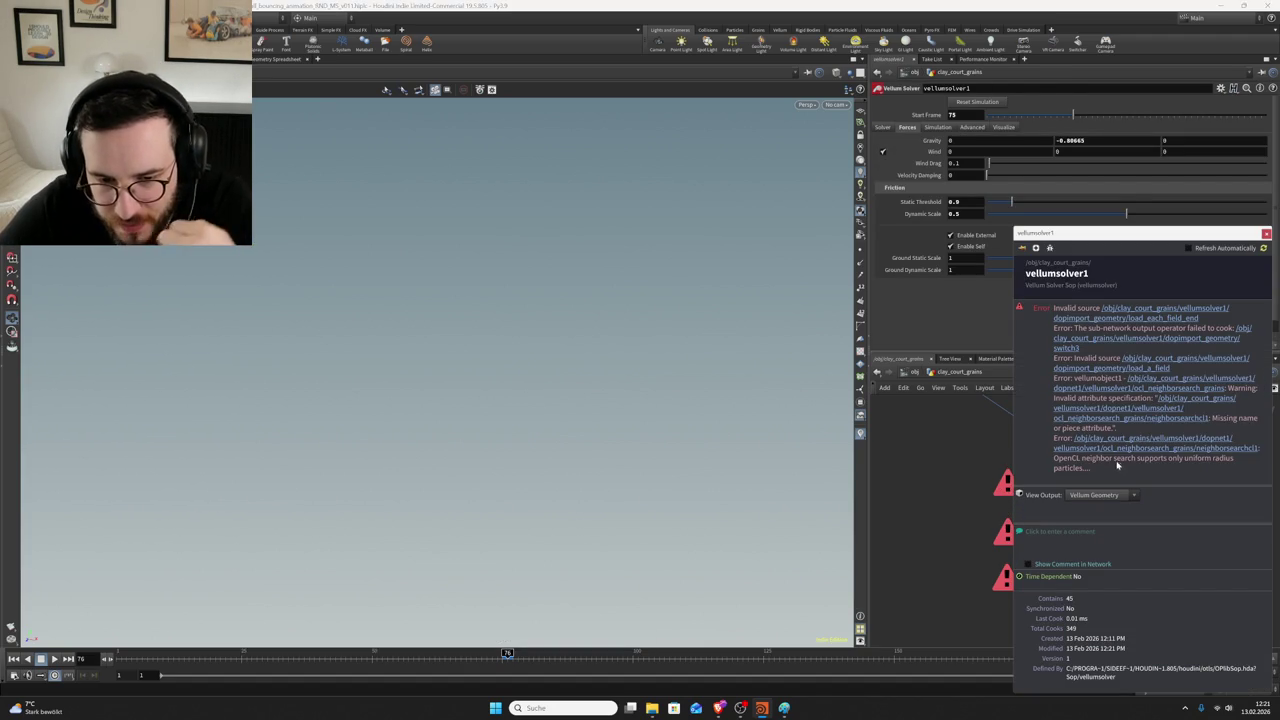
left_click(971, 128)
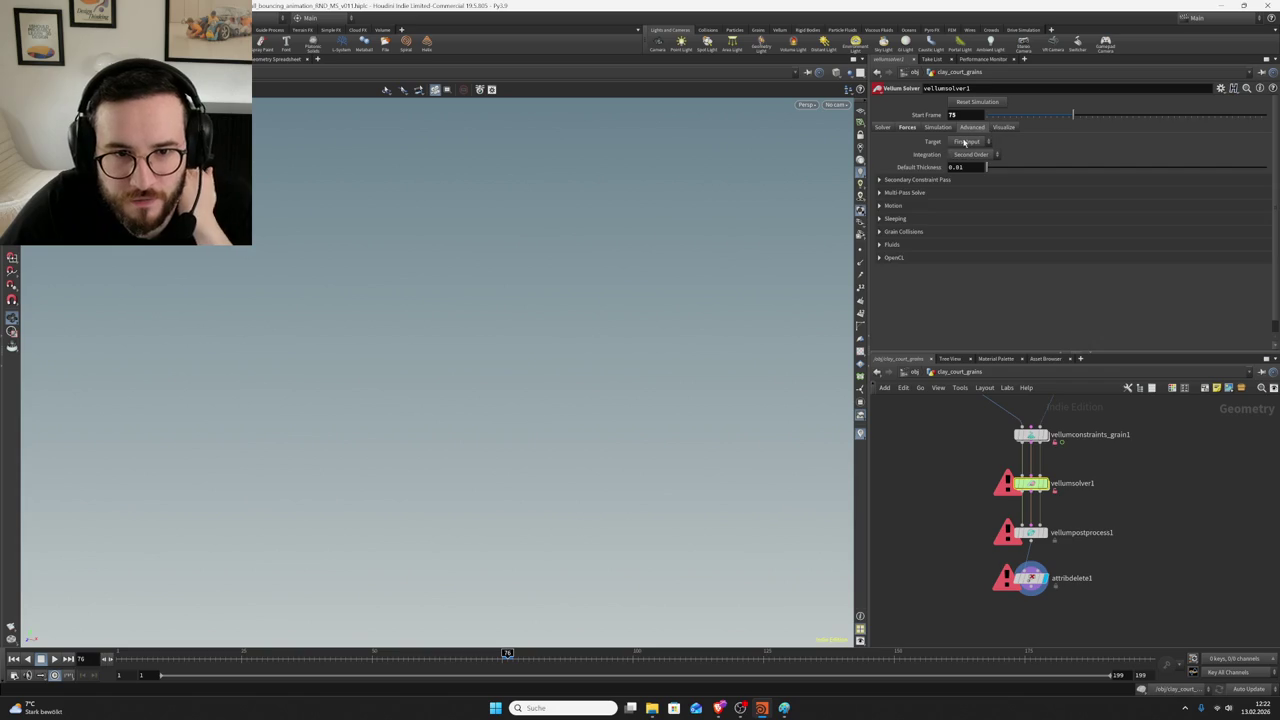
left_click(908, 232)
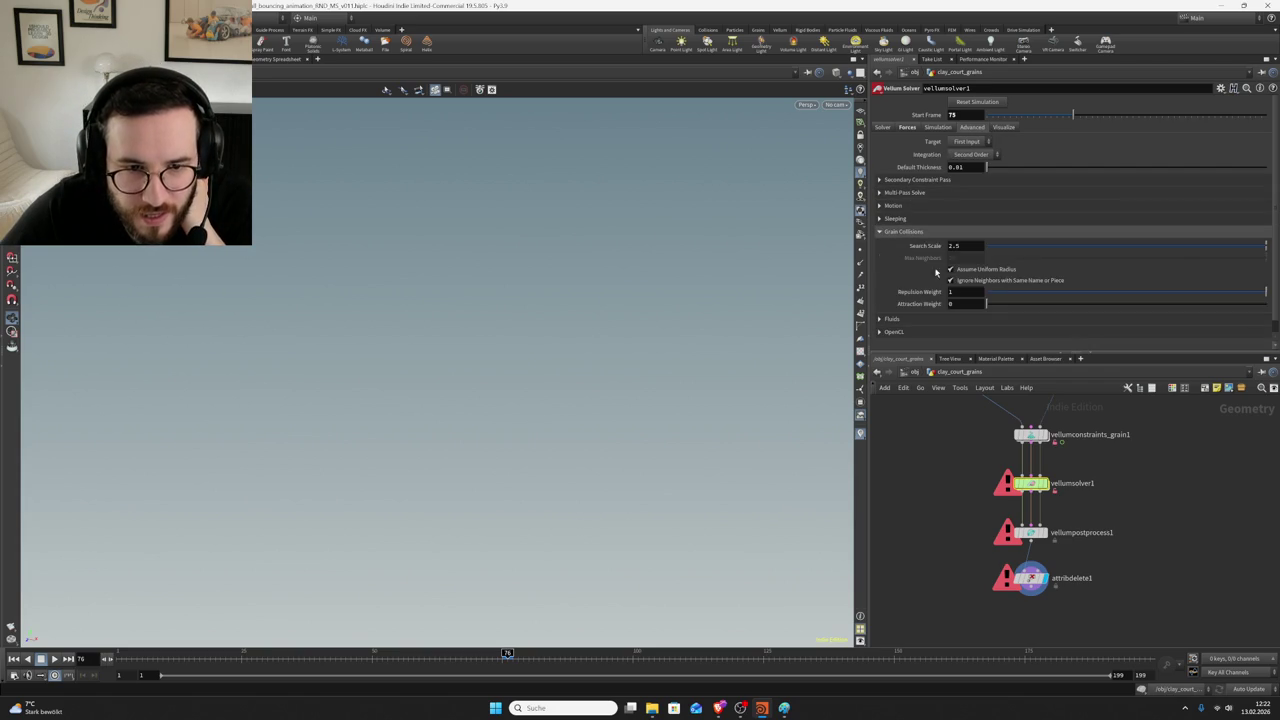
left_click(893, 331)
scroll(1000, 340, "down", 1)
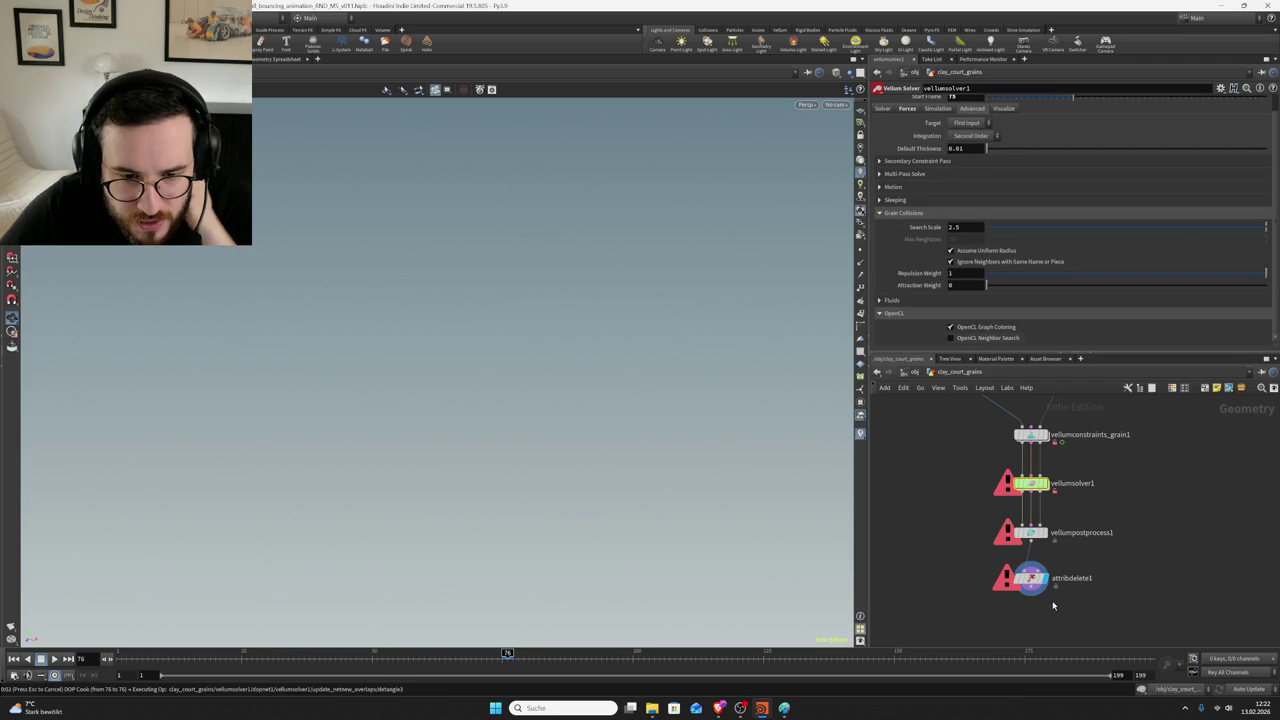
left_click(1032, 578)
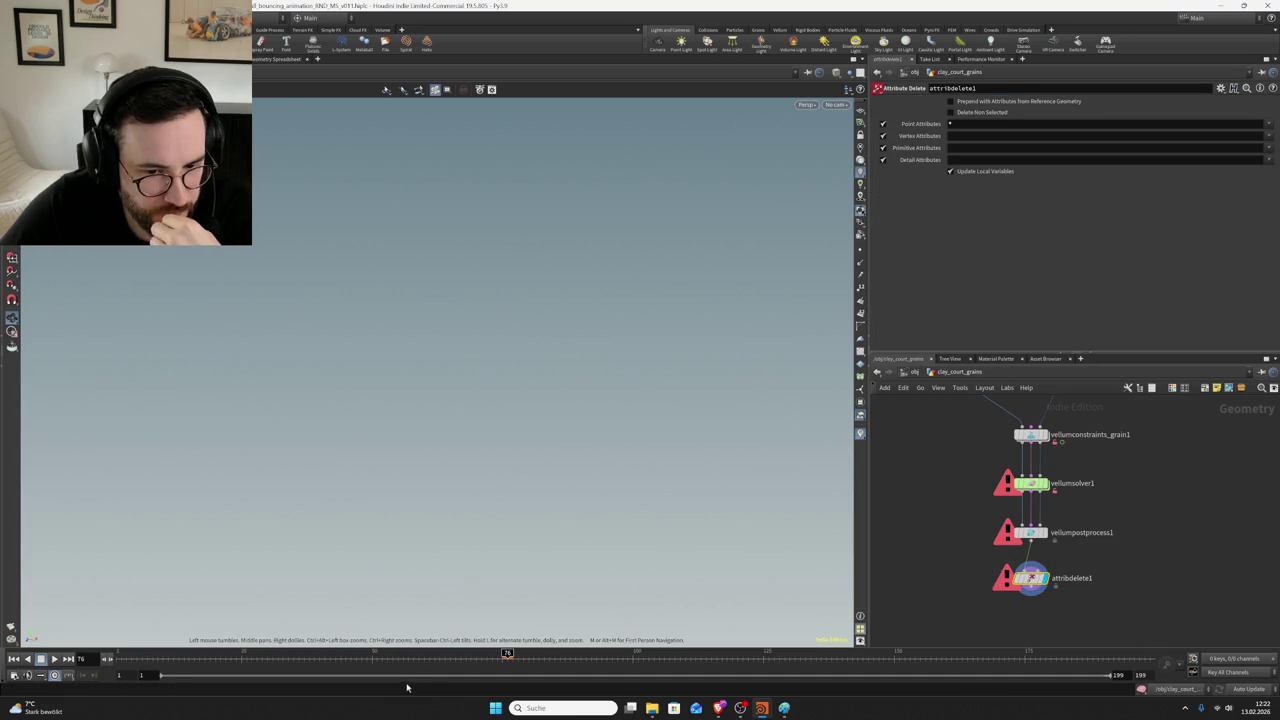
left_click(106, 659)
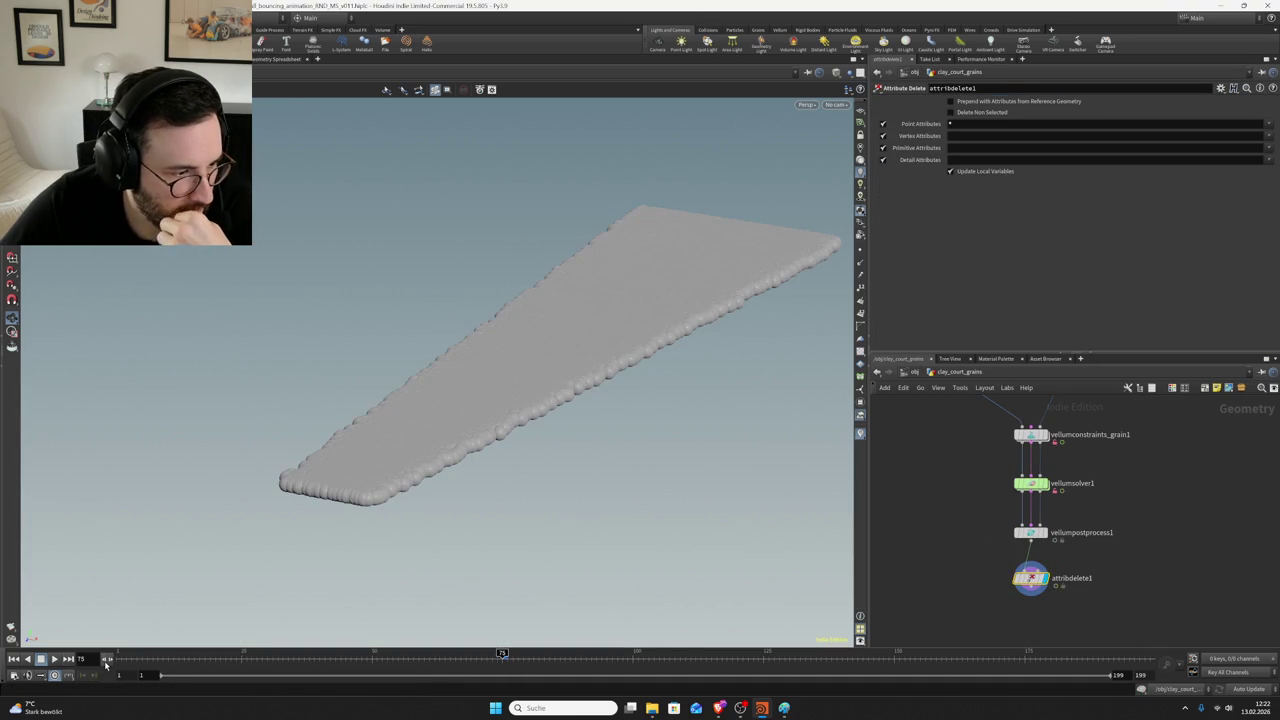
- Step the simulation forward to frame 76, then cancel the long cook
left_click(106, 660)
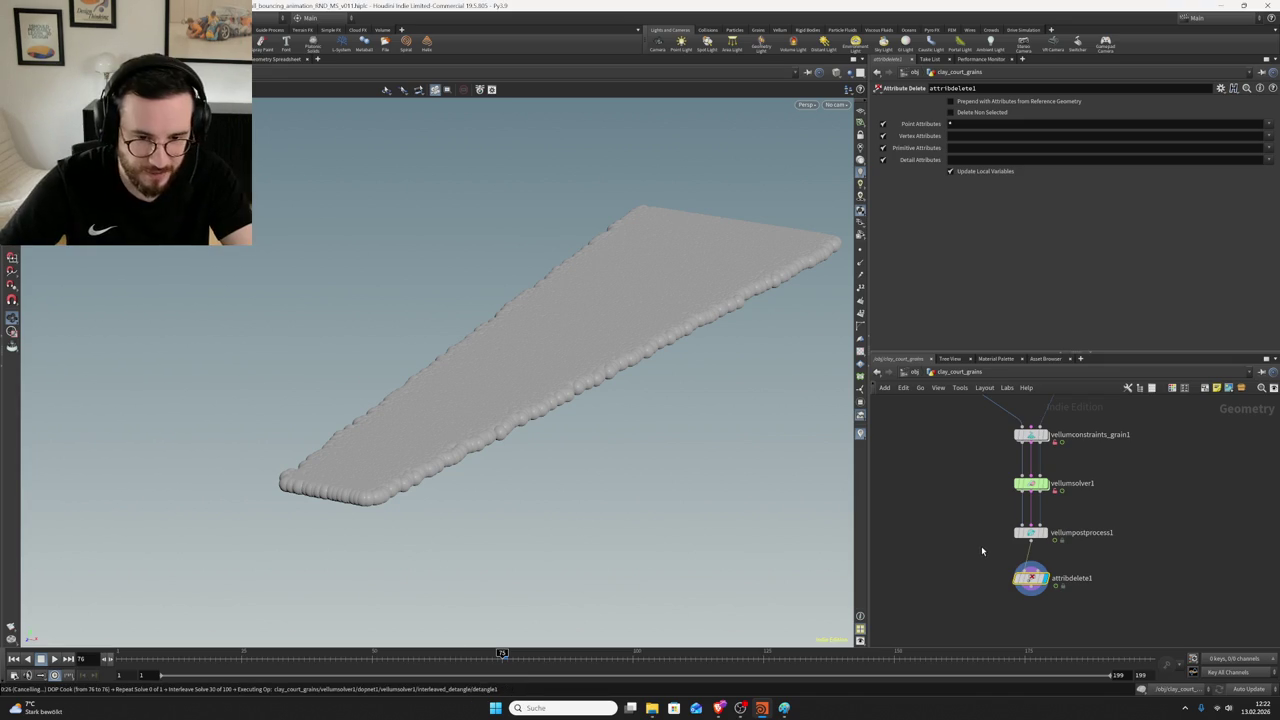
key("Escape")
scroll(991, 527, "up", 1)
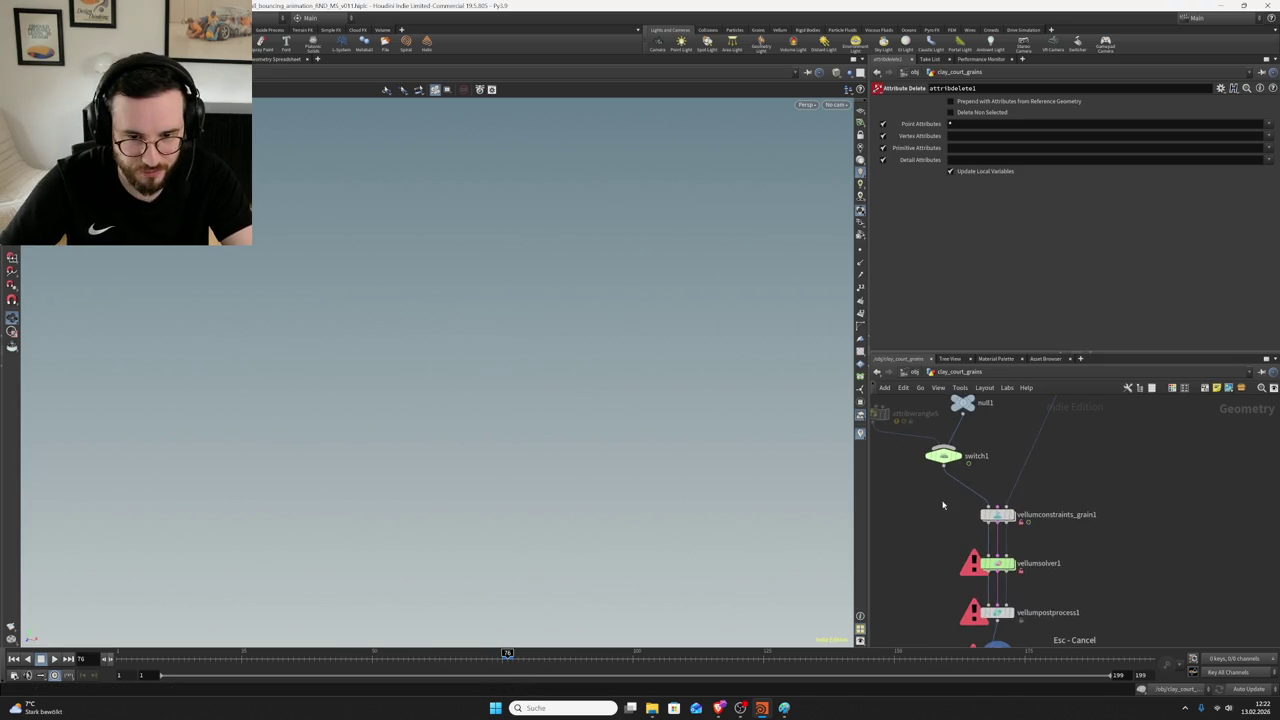
- Check grainsource2's Particle Separation expression inside vellumconstraints_grain1, then go back up
left_click(1006, 520)
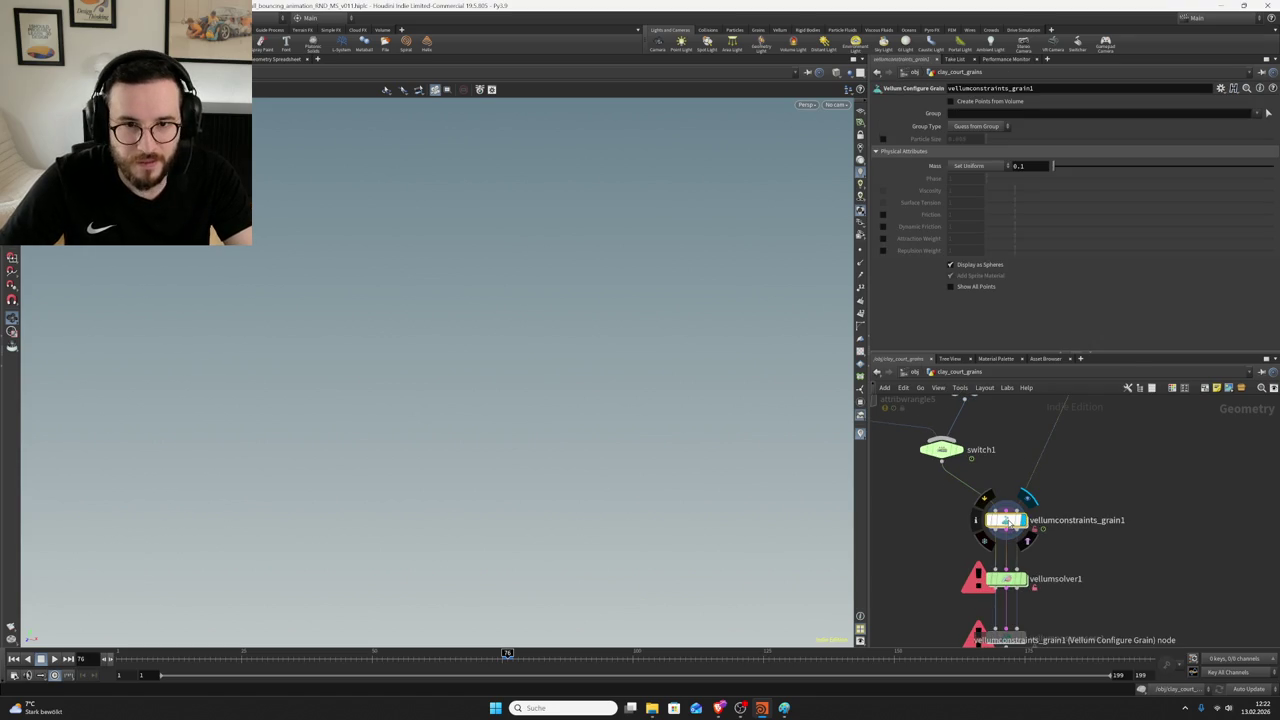
double_click(1006, 520)
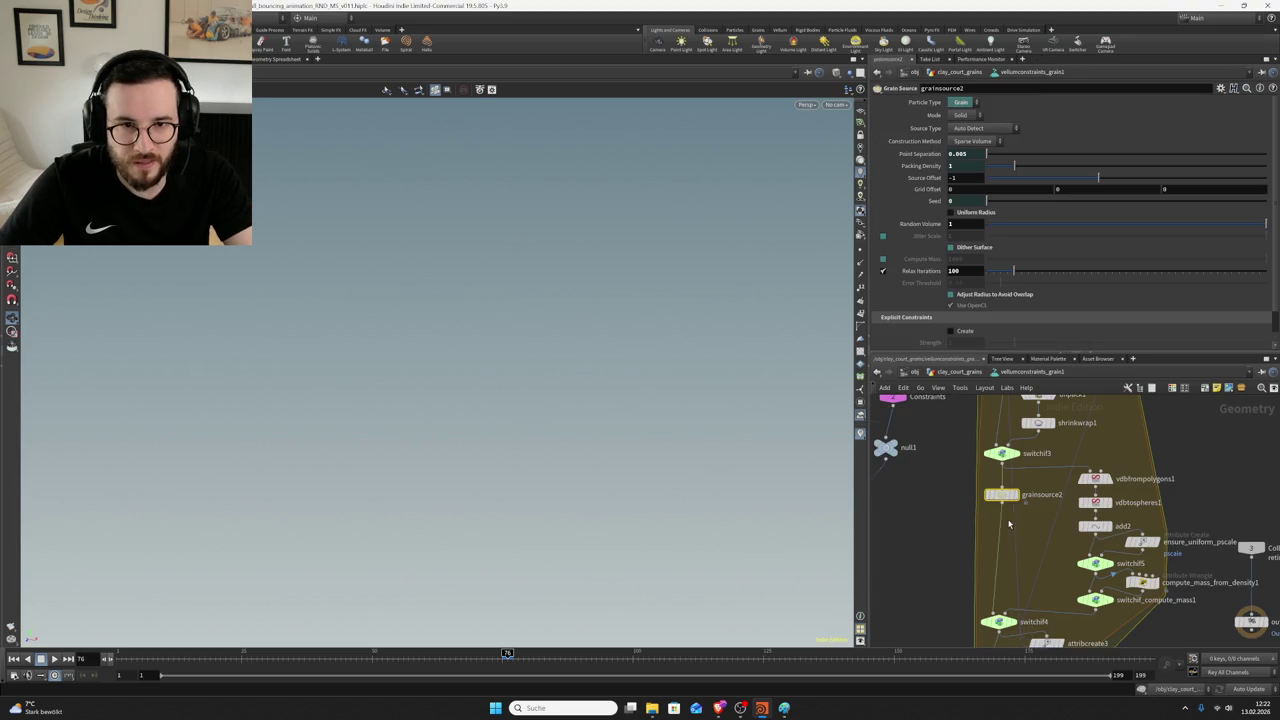
left_click(912, 154)
left_click(912, 154)
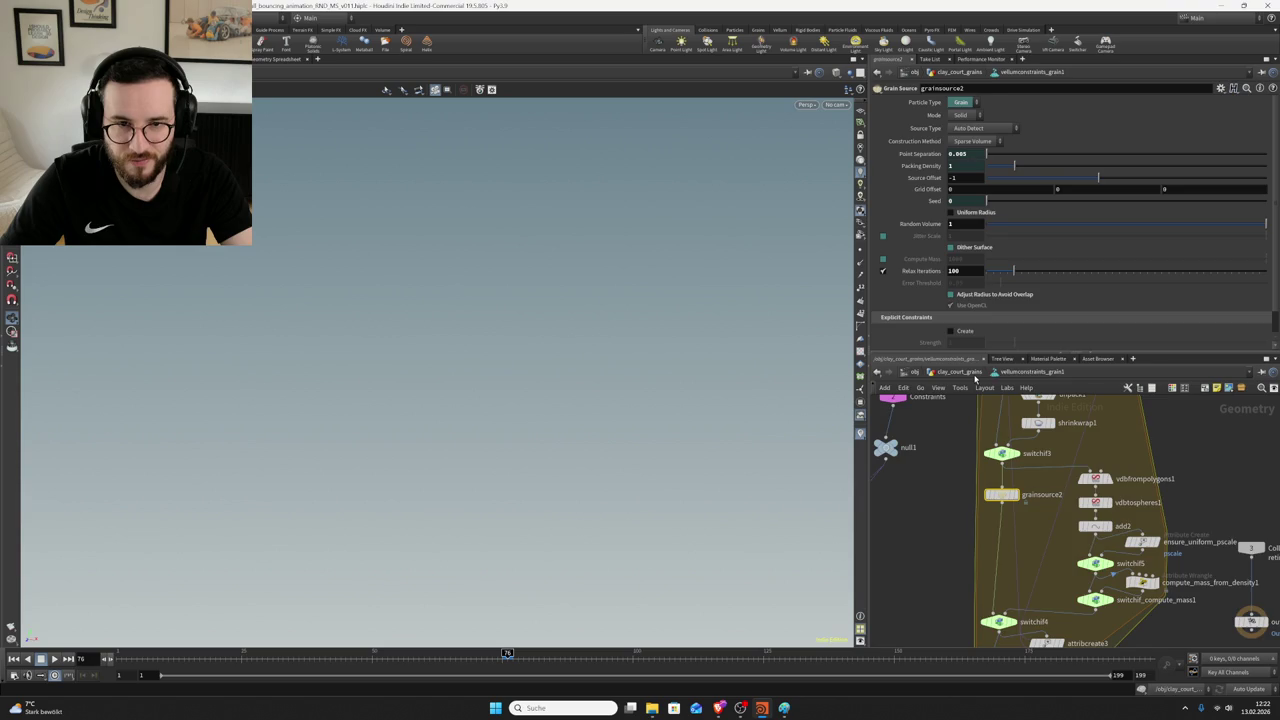
left_click(972, 373)
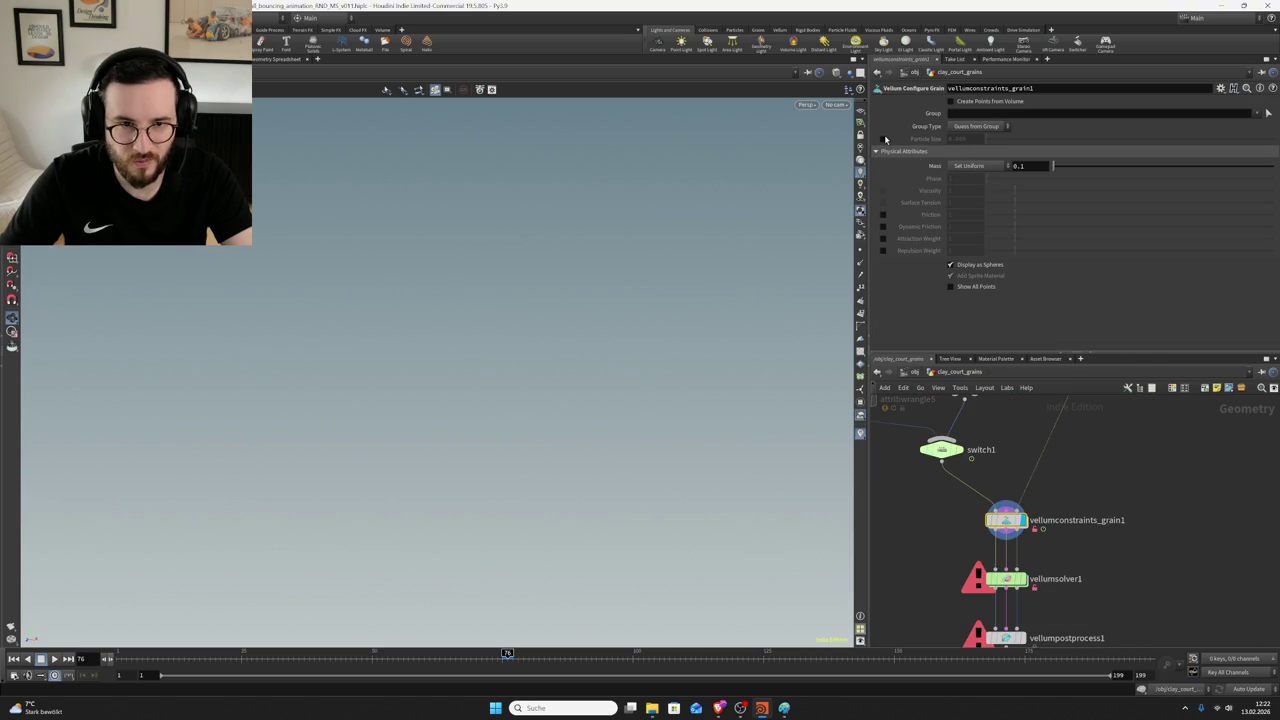
- Enable Particle Size 0.005, interrupt the resulting cook, and dismiss the console message
left_click(883, 140)
mouse_move(1006, 579)
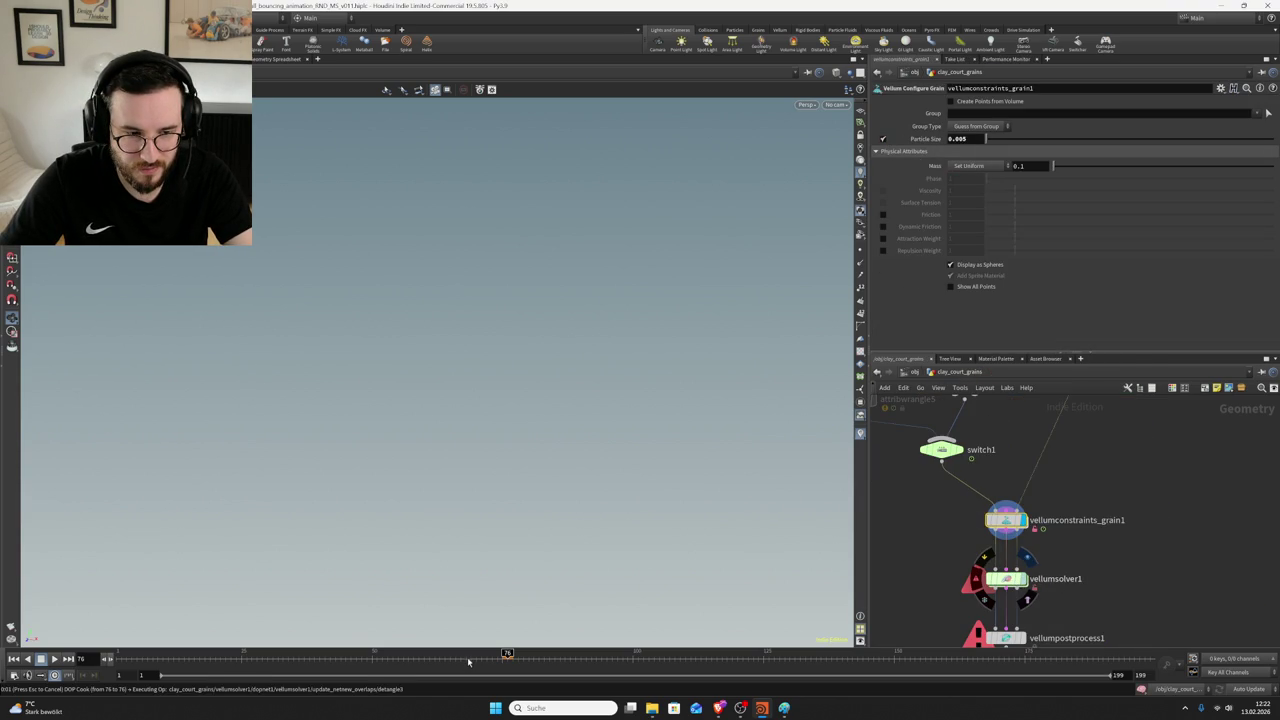
key("Escape")
left_click(502, 652)
left_click(1243, 677)
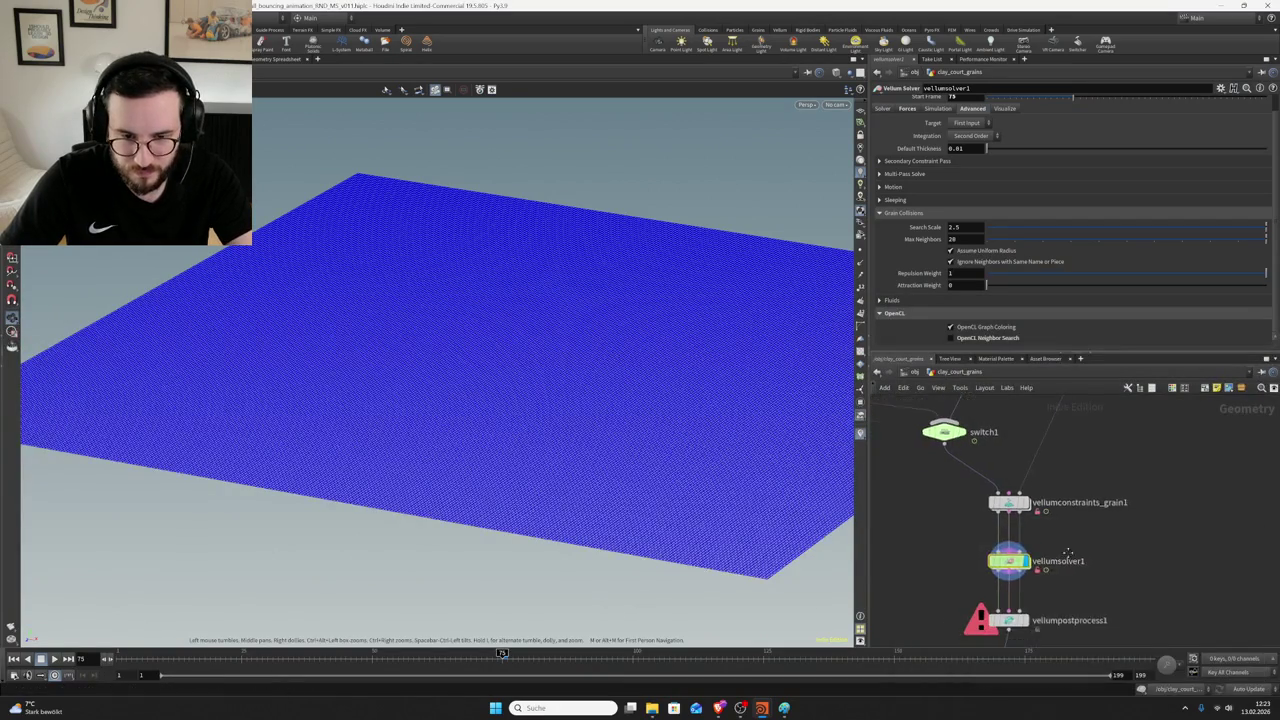
- Reset the simulation and display attribdelete1's output
scroll(942, 130, "up", 1)
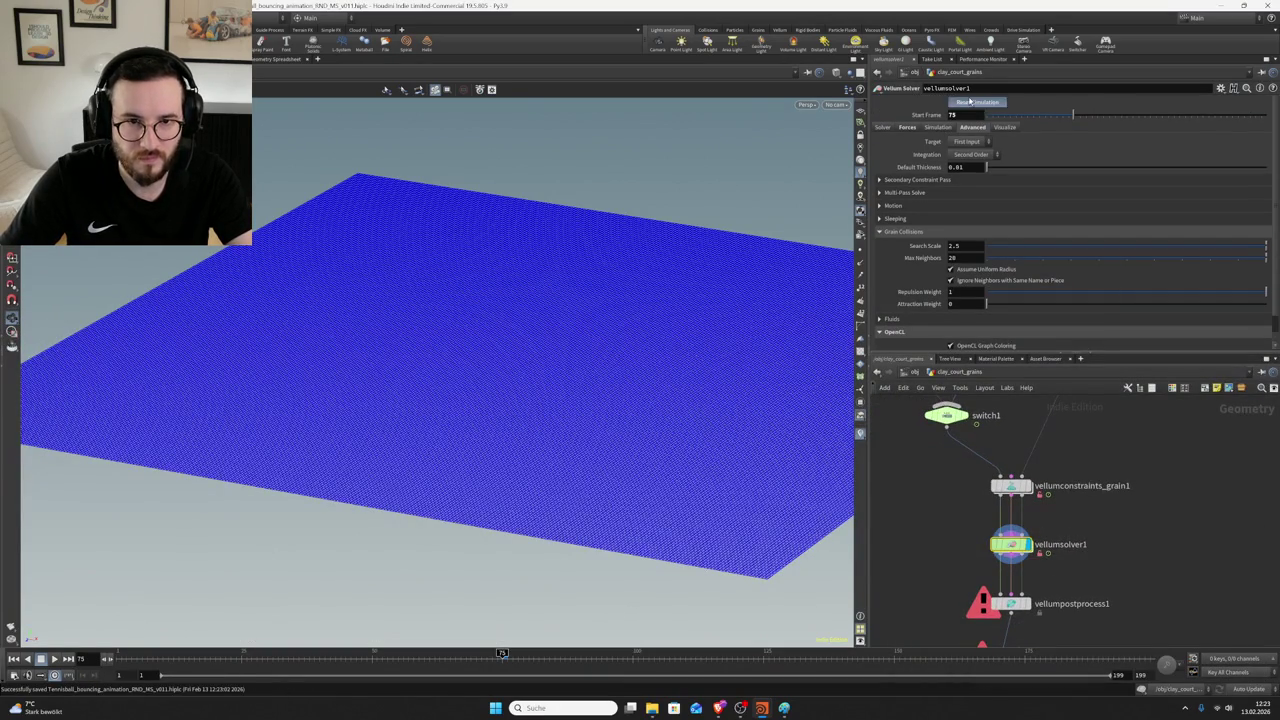
left_click(970, 101)
middle_click_drag(1040, 640, 1050, 530)
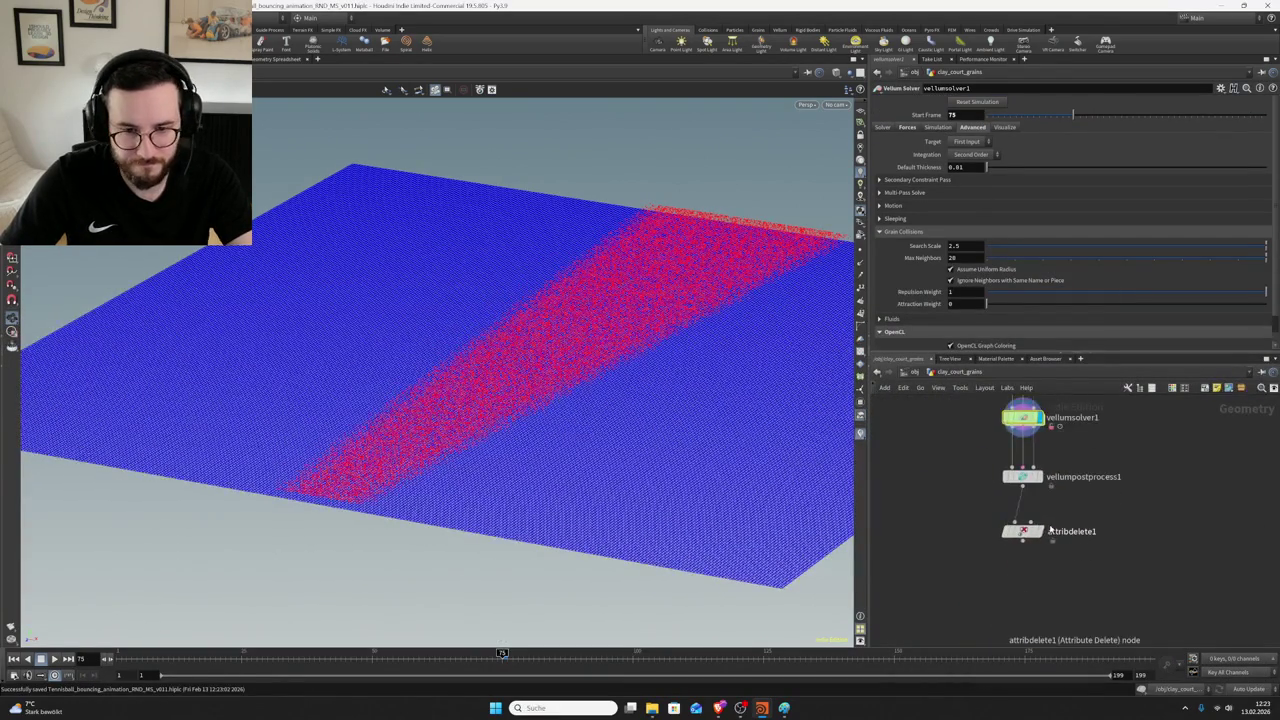
left_click(1046, 531)
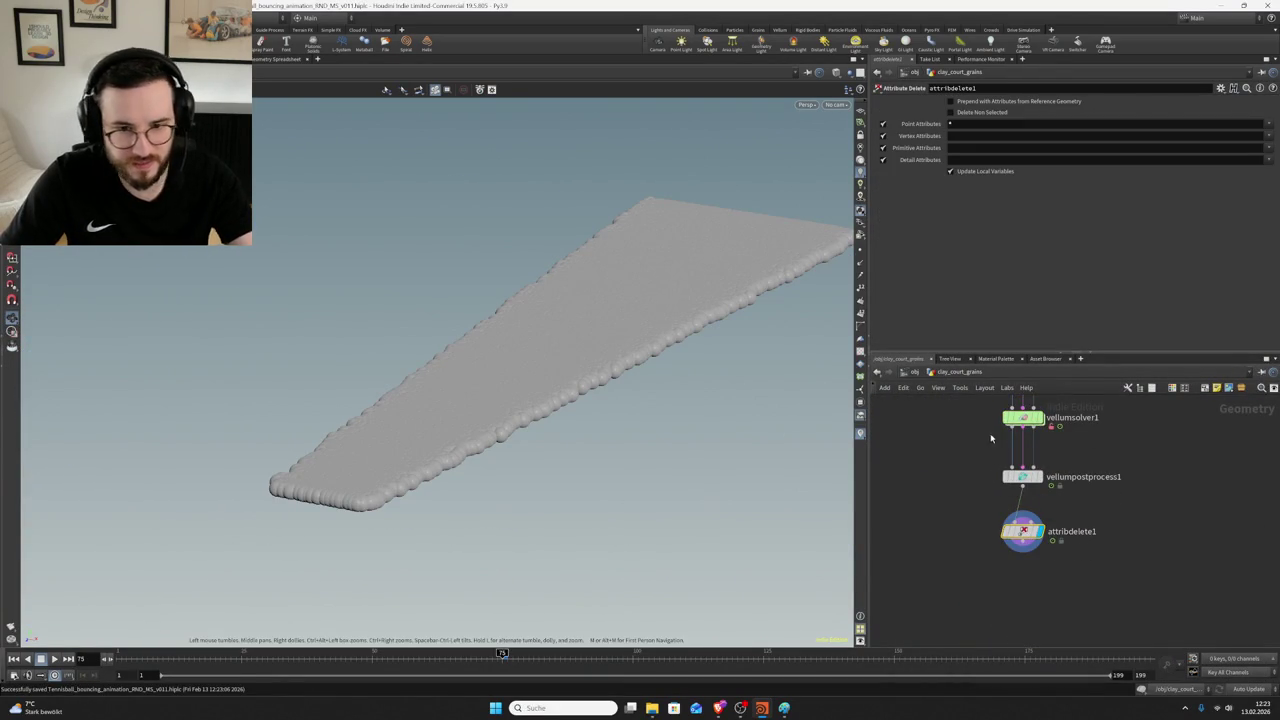
- Re-enter vellumconstraints_grain1 to look over grainsource2's parameters, then return to clay_court_grains
middle_click_drag(1001, 439, 1001, 522)
double_click(1029, 444)
scroll(1047, 567, "down", 3)
scroll(1100, 550, "up", 4)
scroll(1122, 540, "down", 3)
scroll(1100, 550, "up", 3)
scroll(1050, 530, "up", 1)
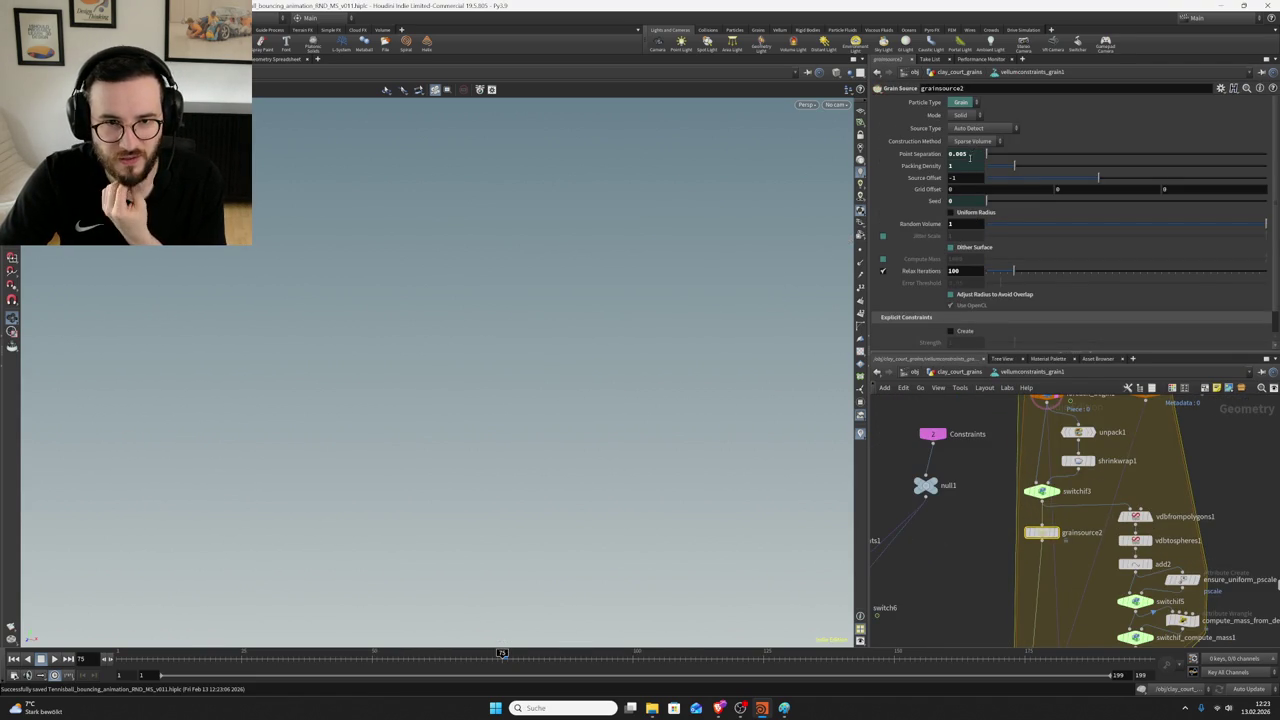
scroll(958, 265, "down", 2)
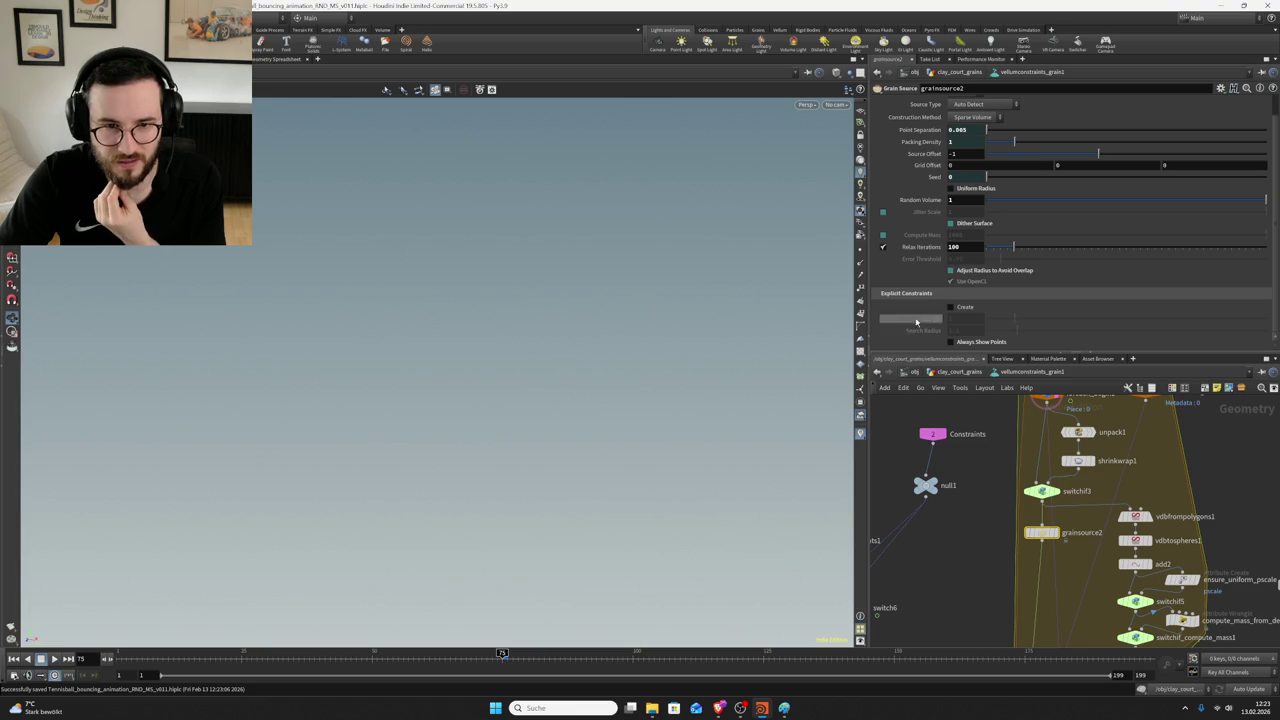
scroll(960, 258, "up", 1)
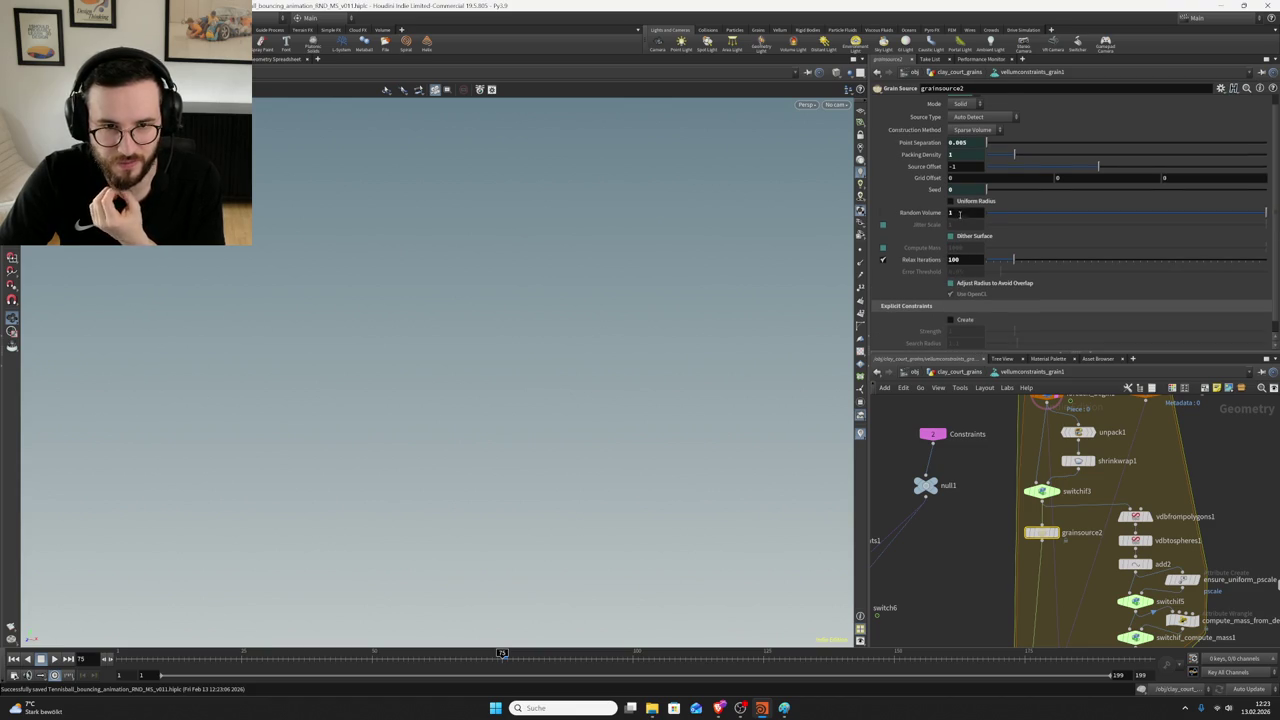
scroll(1068, 521, "down", 2)
scroll(1068, 521, "down", 1)
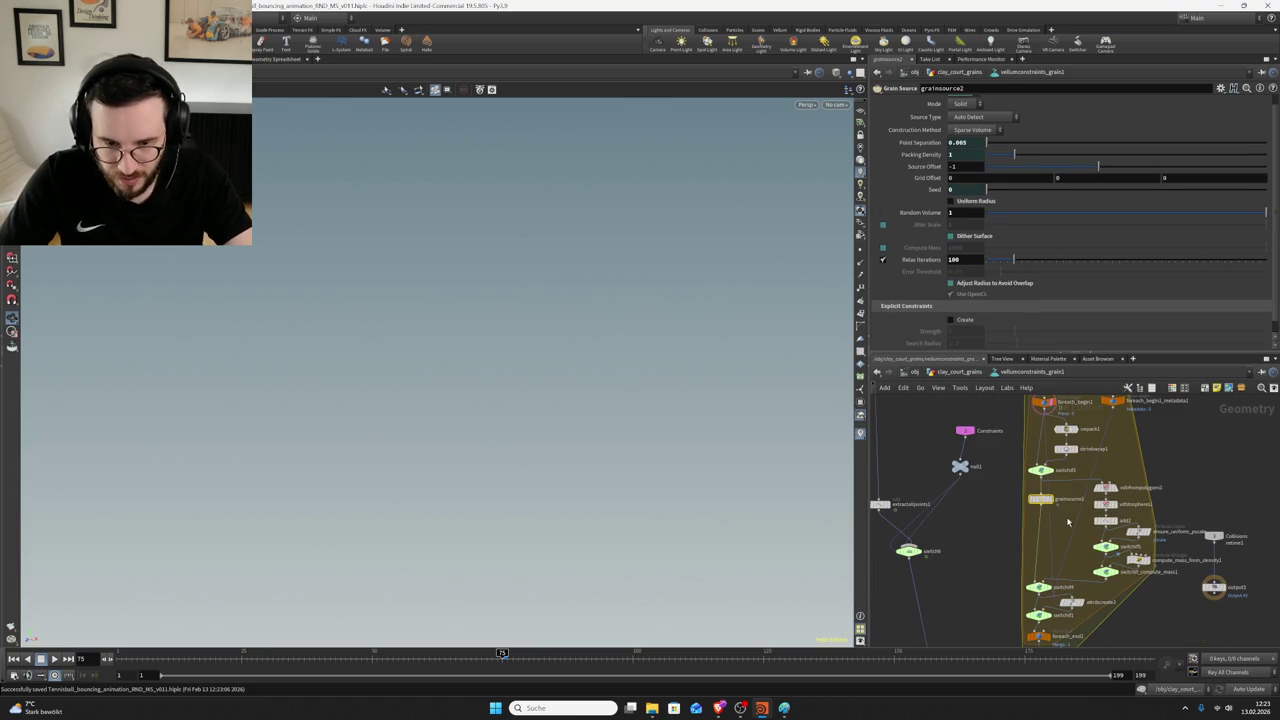
scroll(1040, 498, "up", 2)
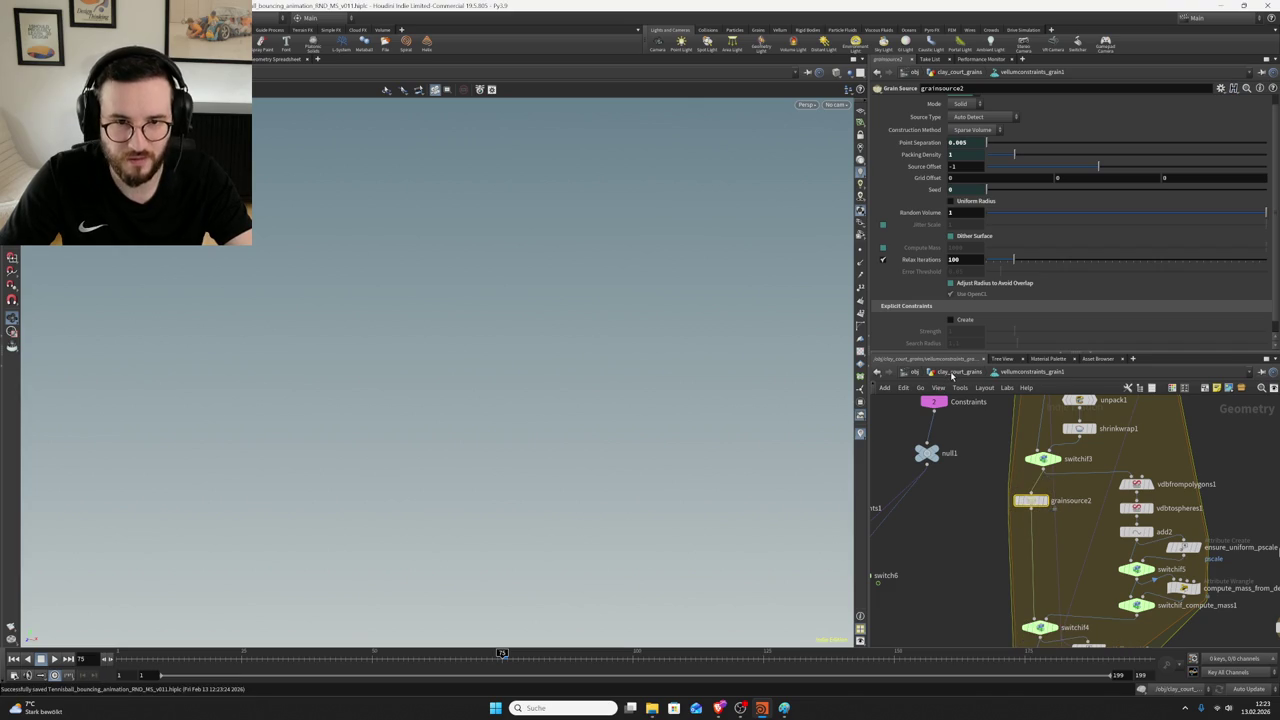
scroll(947, 310, "up", 1)
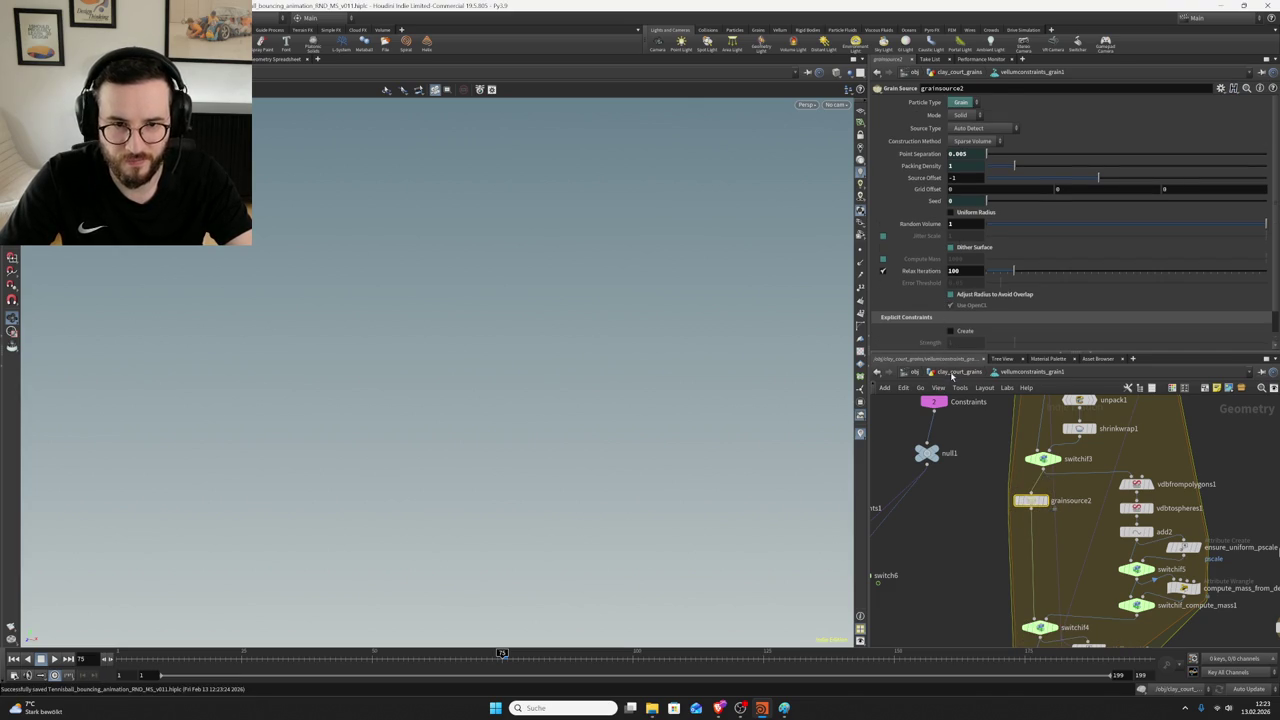
left_click(951, 373)
- Turn the Particle Size override off and view switch1's info listing 50,000 points
left_click(882, 140)
left_click(1037, 622)
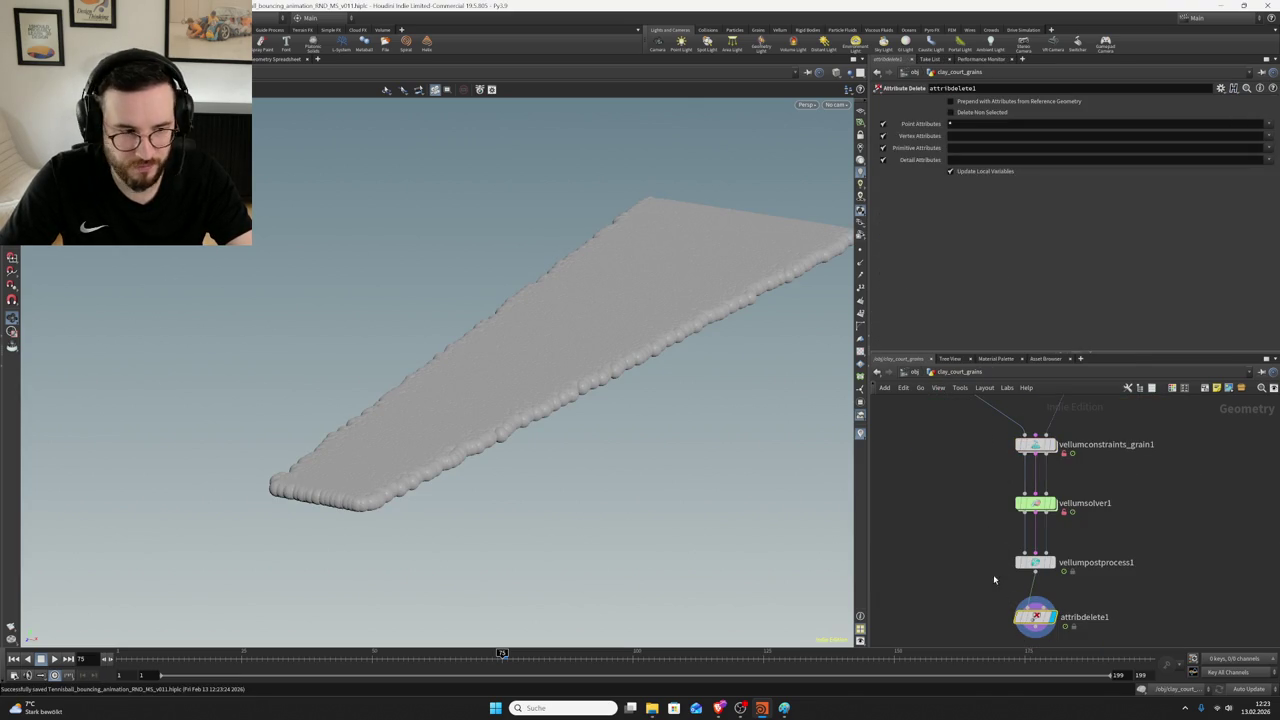
left_click(1035, 503)
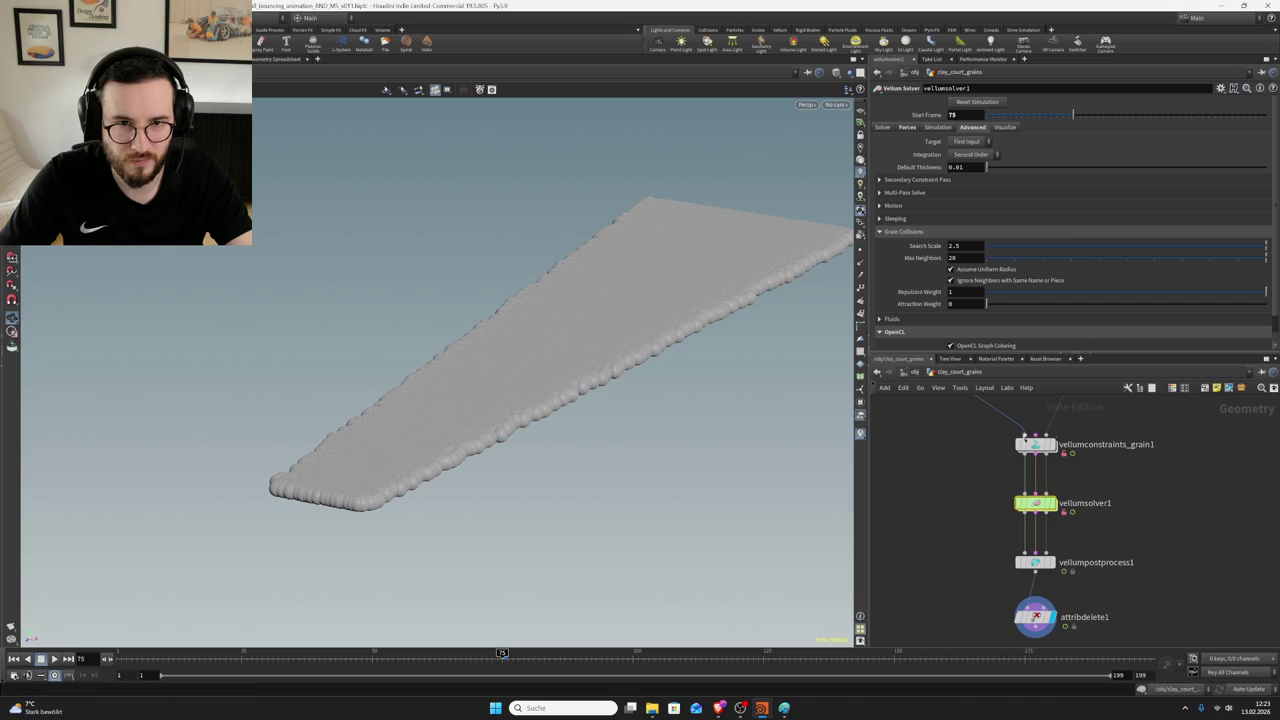
scroll(975, 490, "down", 2)
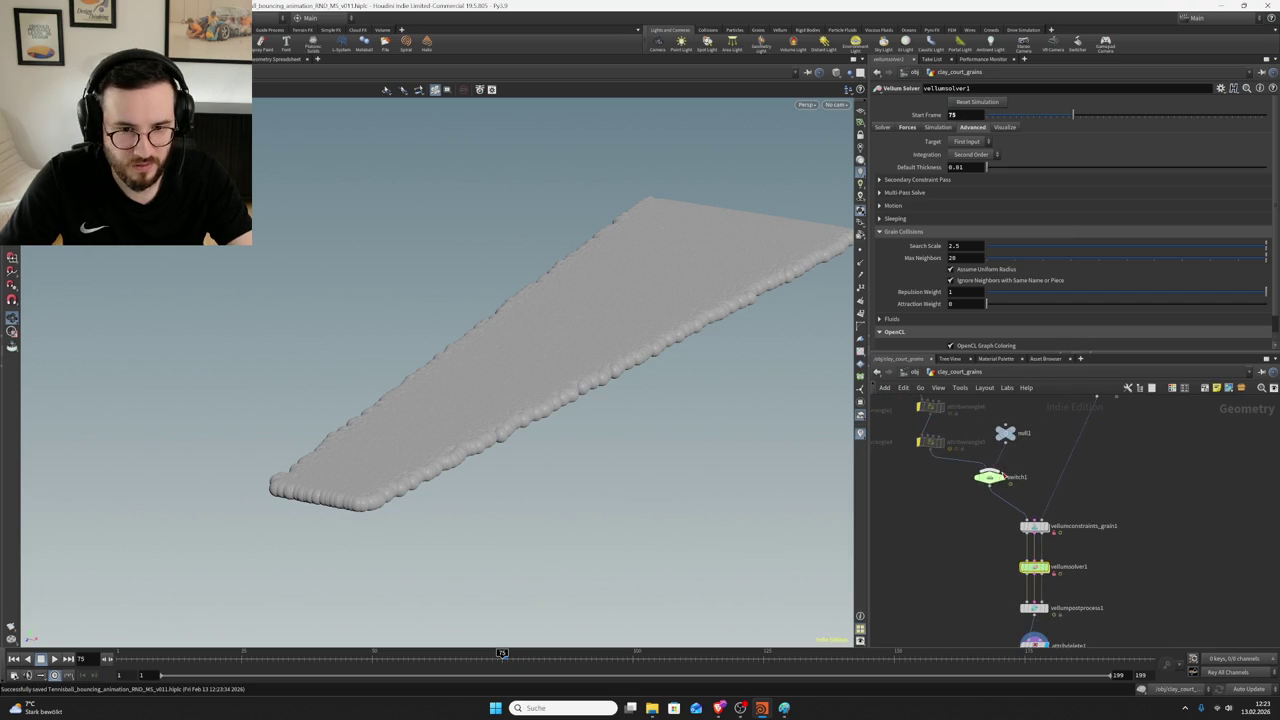
left_click(969, 477)
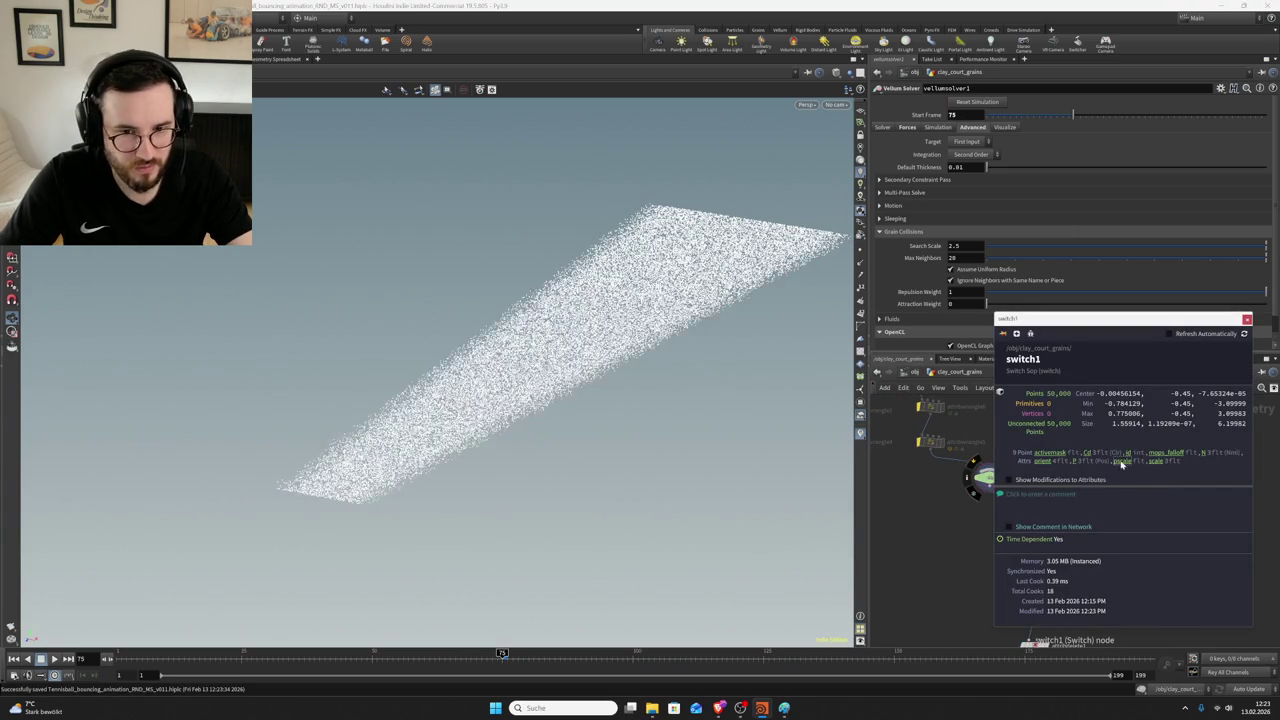
- Check switch1's point attribute values in the Geometry Spreadsheet
left_click(988, 477)
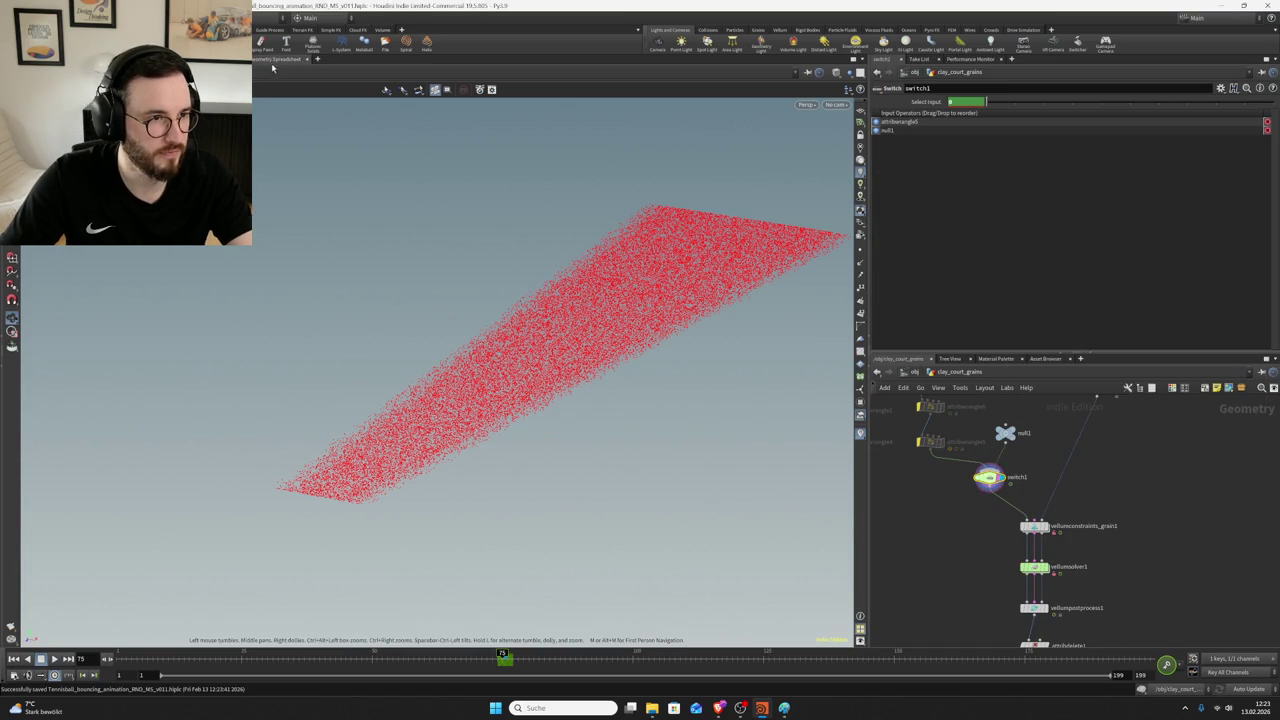
left_click(276, 59)
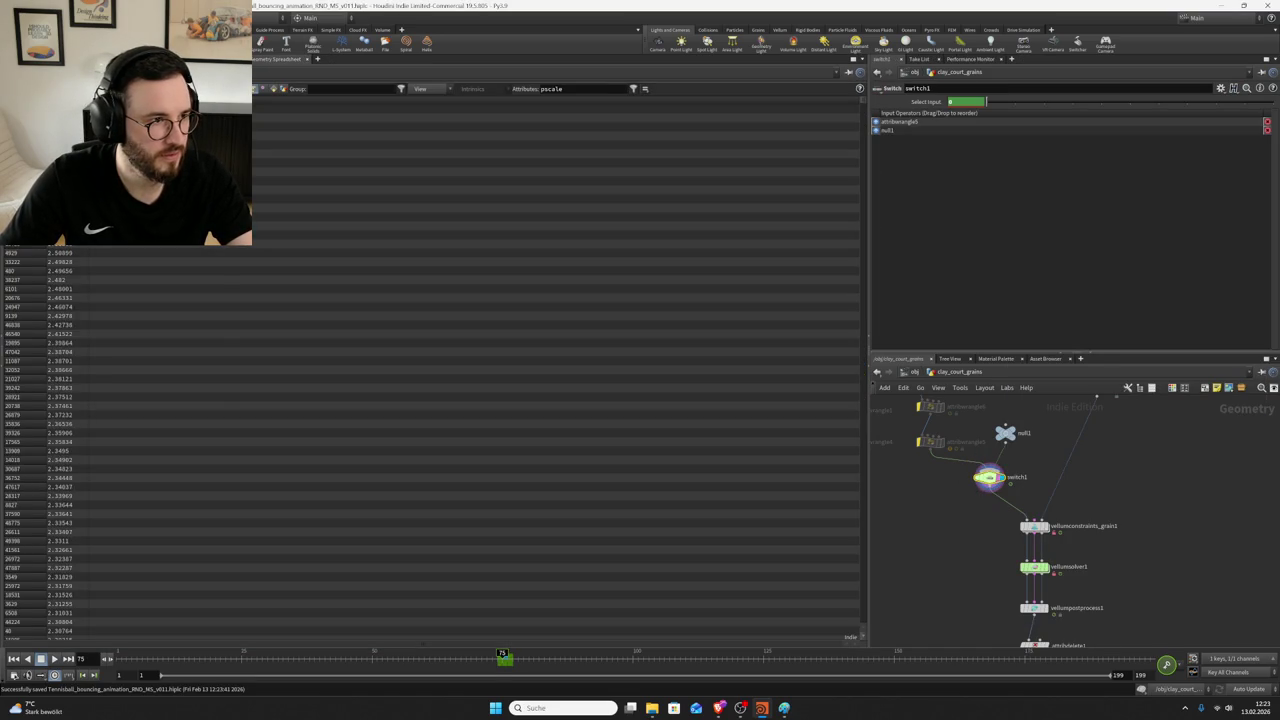
left_click(225, 59)
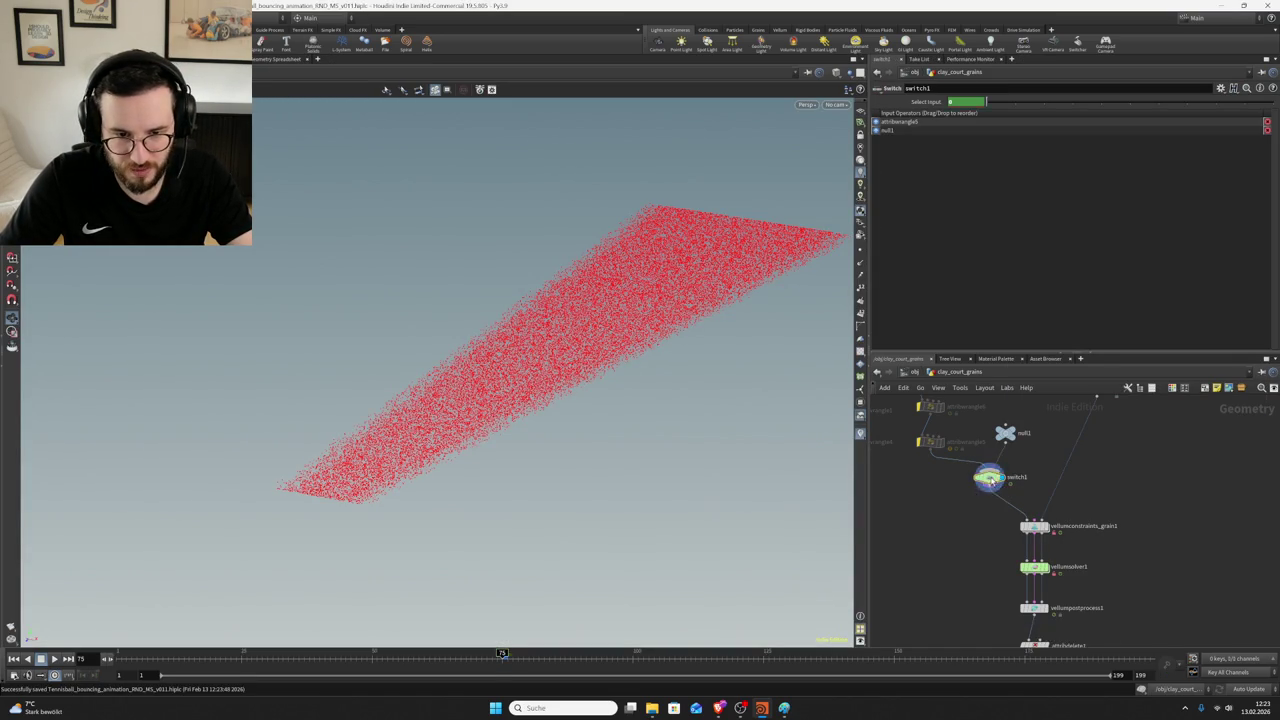
- Move attribwrangle6 (pscale × 0.00000001) down beside the wire into vellumconstraints_grain1
middle_click_drag(960, 450, 1010, 484)
left_click(982, 474)
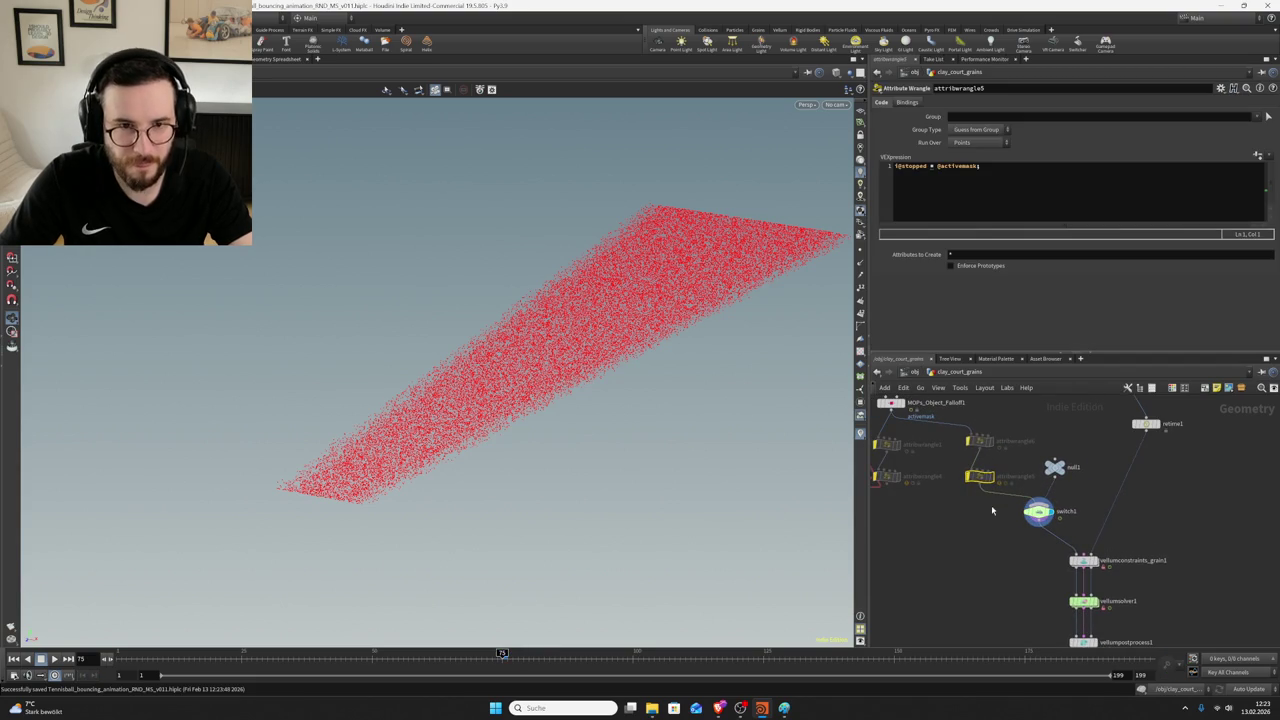
left_click(987, 442)
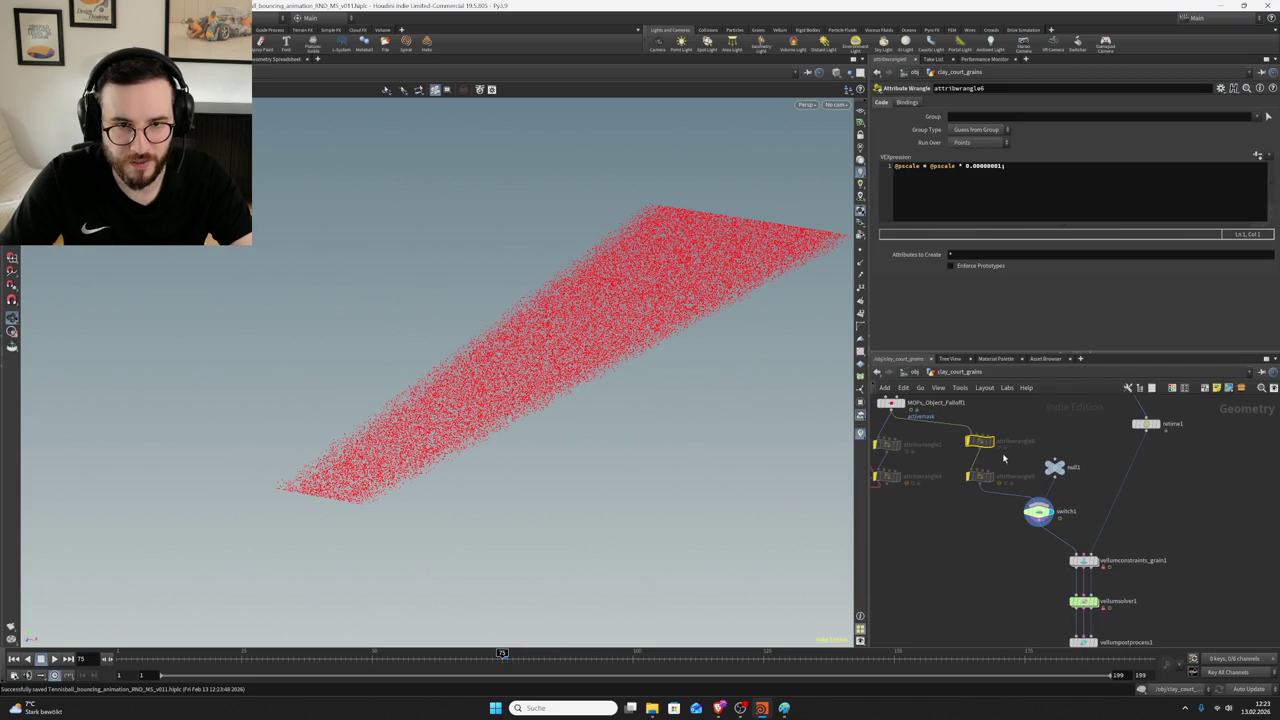
mouse_move(982, 441)
left_mouse_down()
mouse_move(1042, 545)
mouse_move(1003, 551)
left_mouse_up()
left_click(1083, 560)
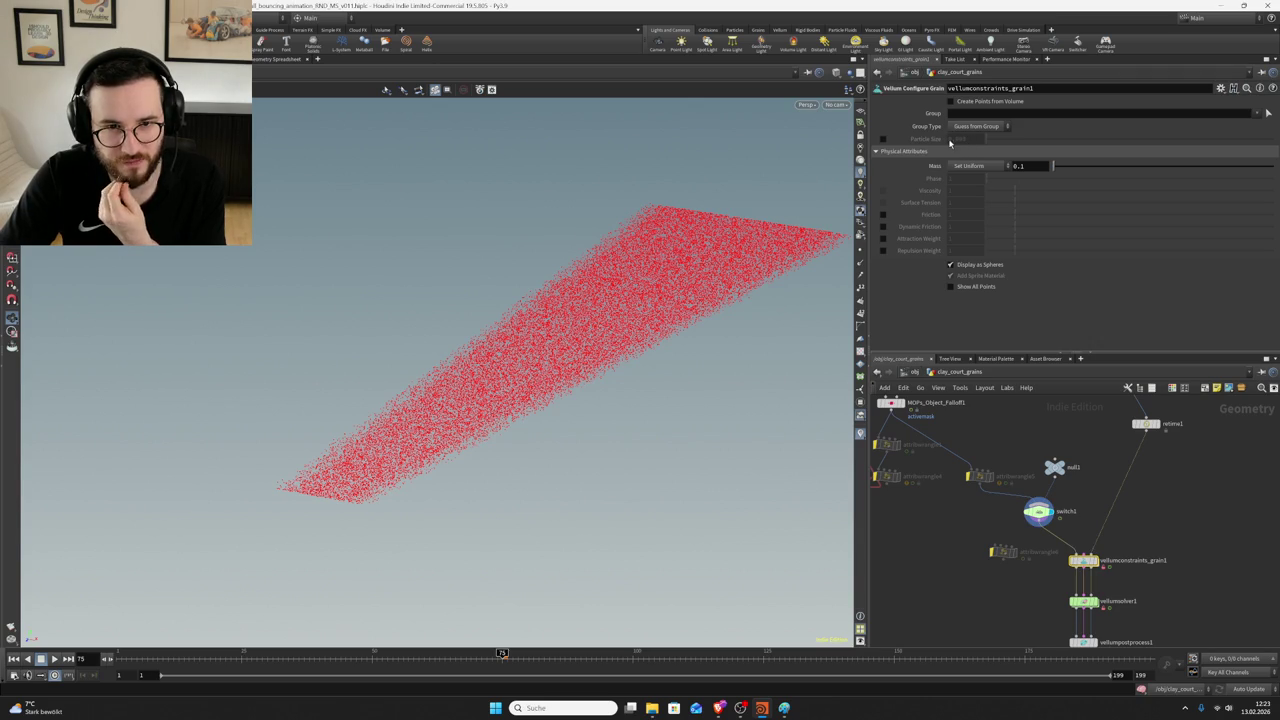
- Review switch1's node info and its point attributes in the spreadsheet
left_click(1038, 515)
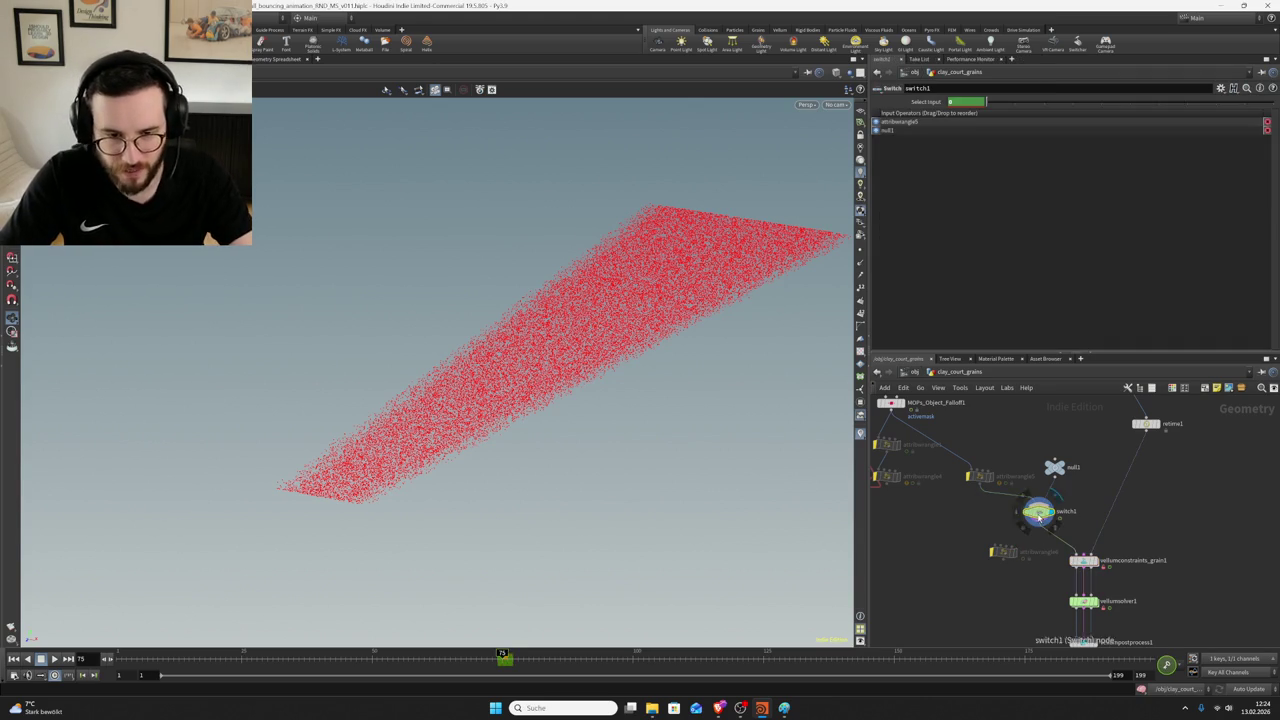
middle_click(1038, 515)
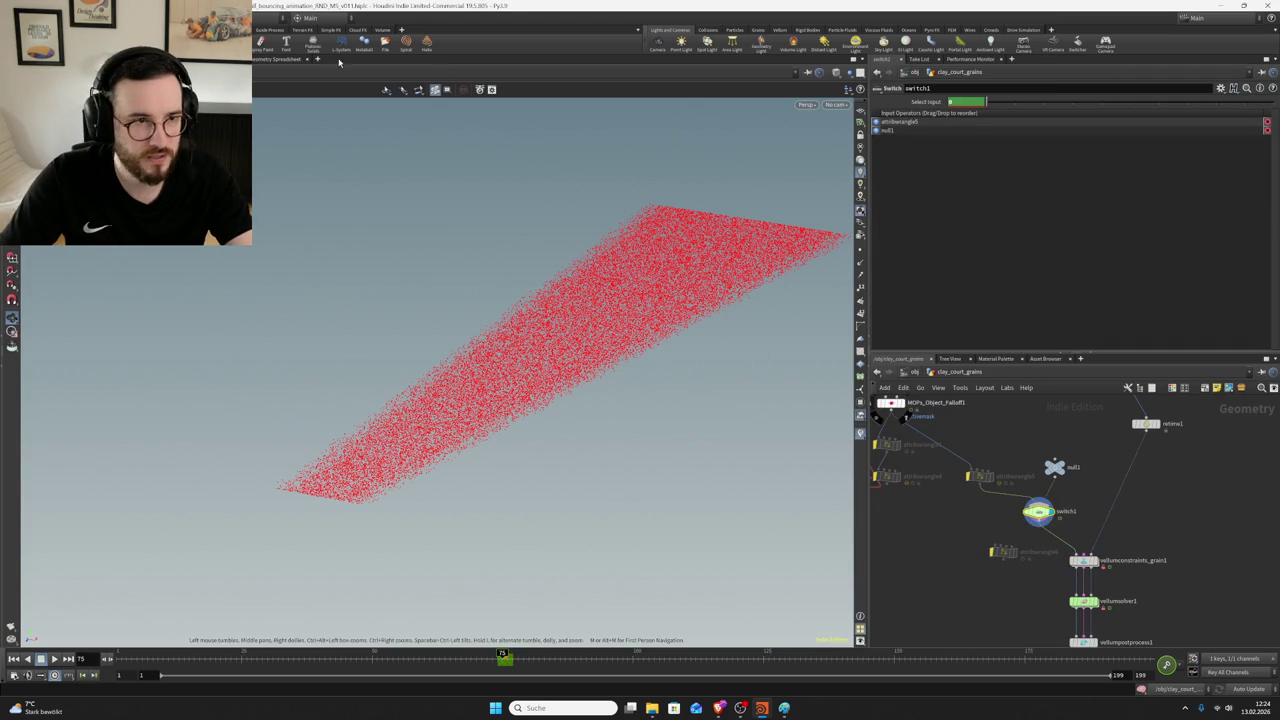
left_click(272, 59)
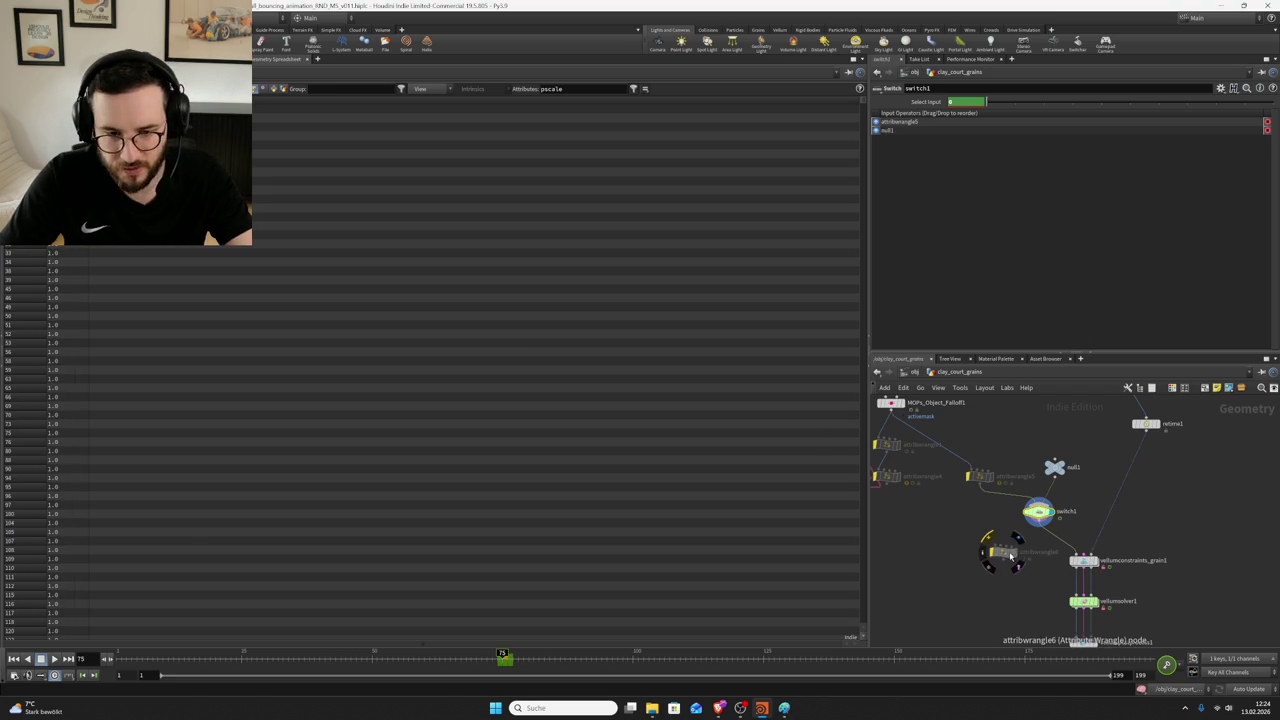
left_click(225, 59)
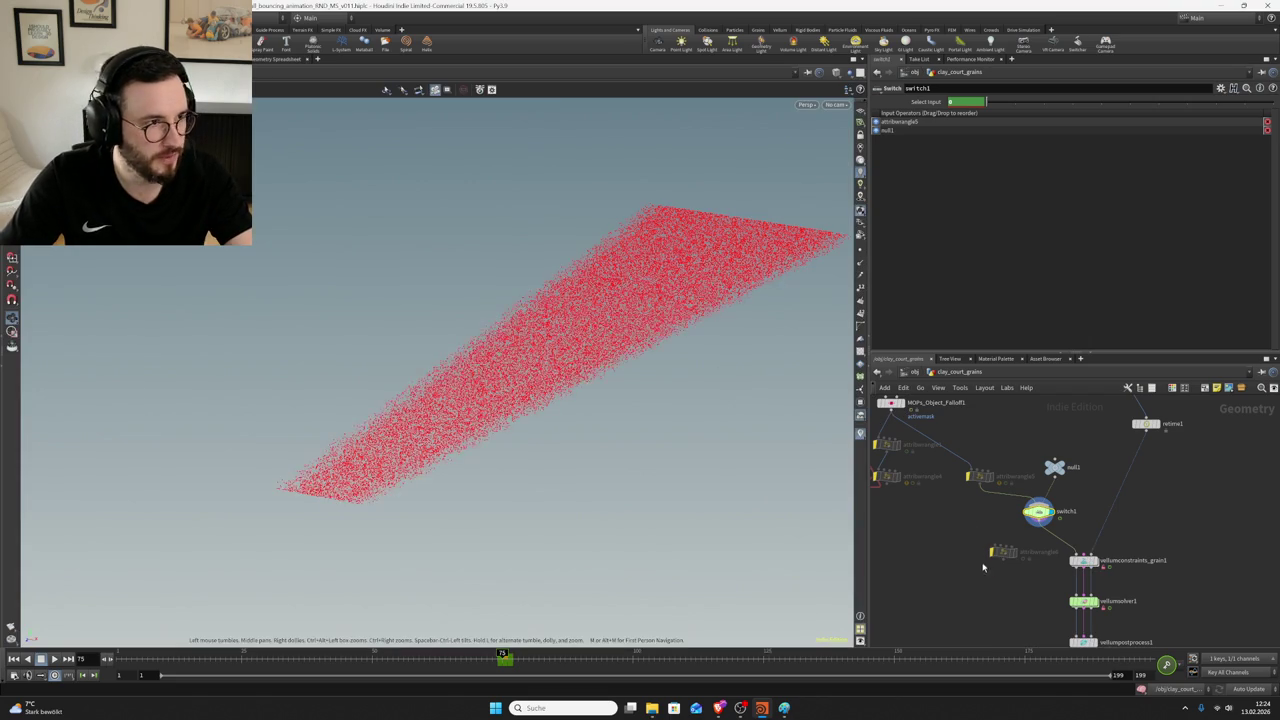
- Insert attribwrangle6 below switch1, display it, change its pscale multiplier to 0.001, and save
left_click_drag(1001, 552, 1055, 540)
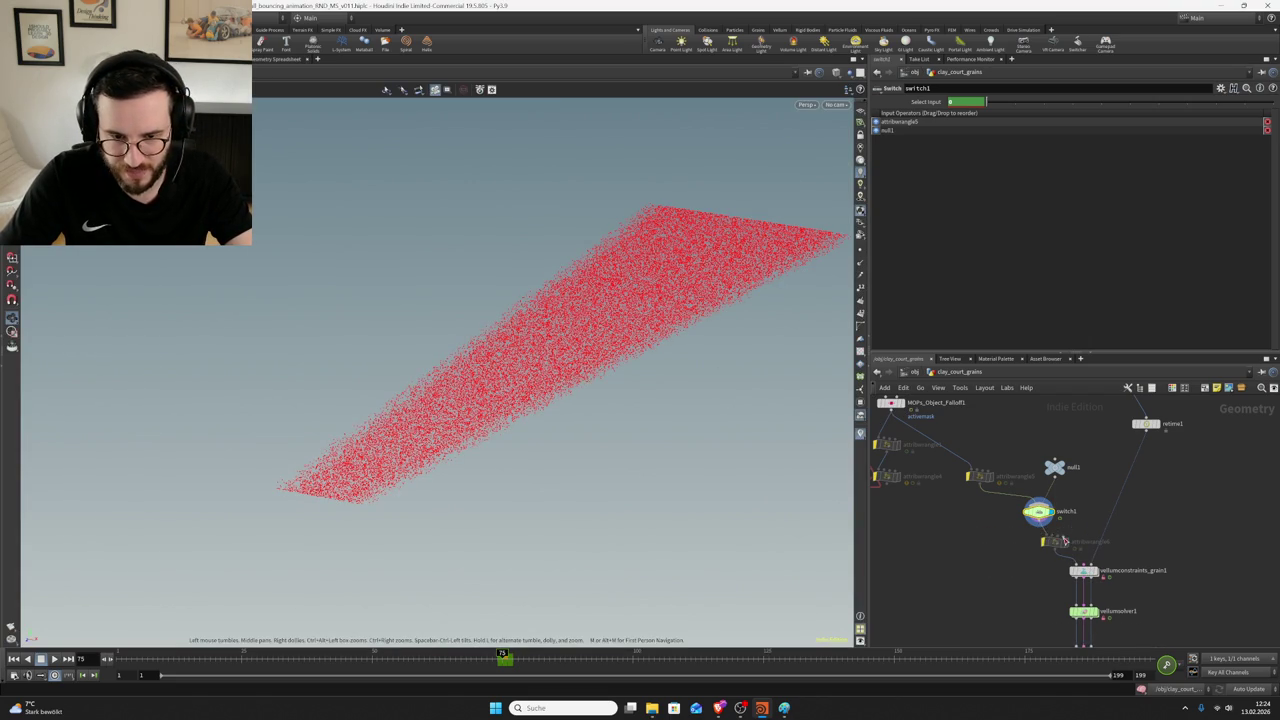
left_click(1052, 540)
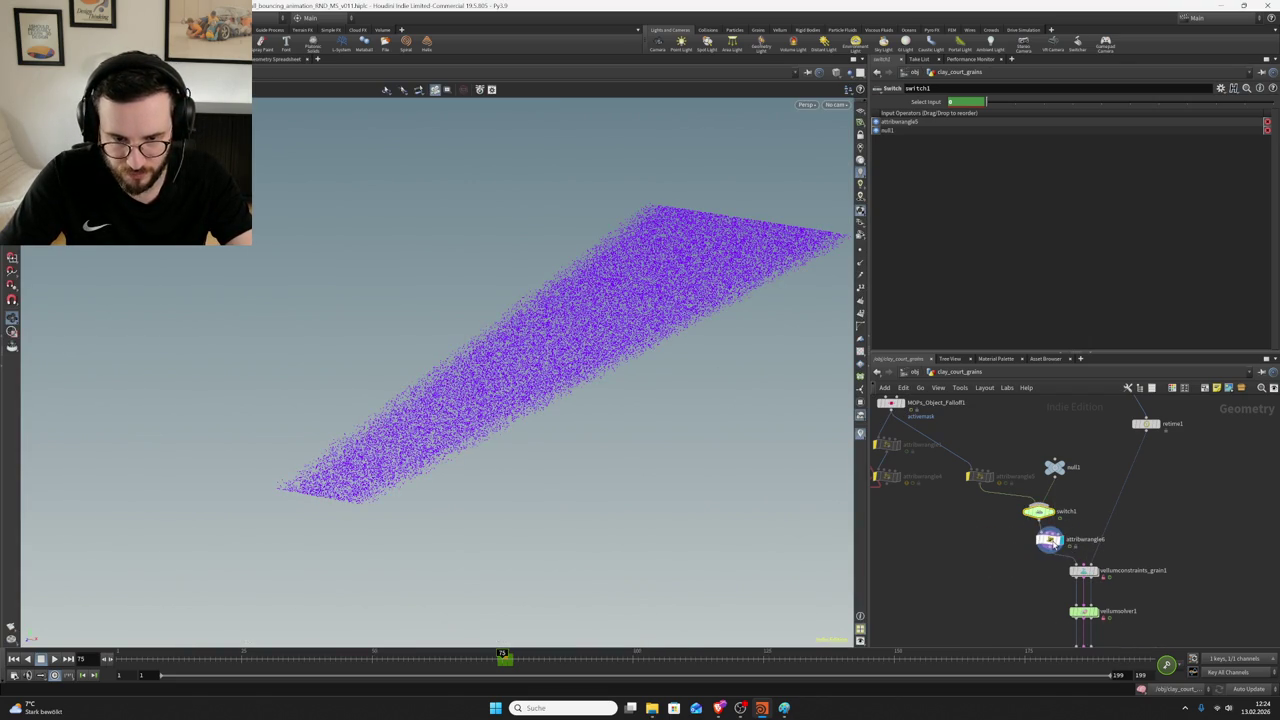
left_click(1050, 540)
left_click_drag(1001, 166, 980, 167)
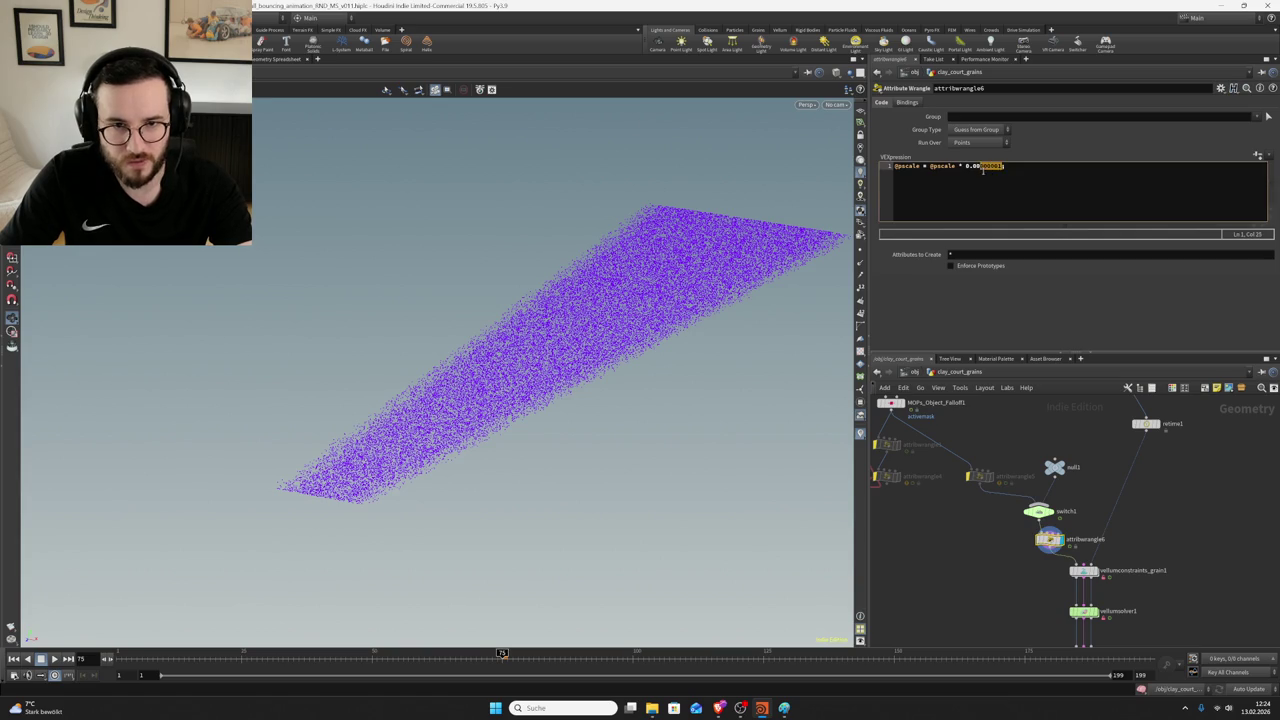
type("1")
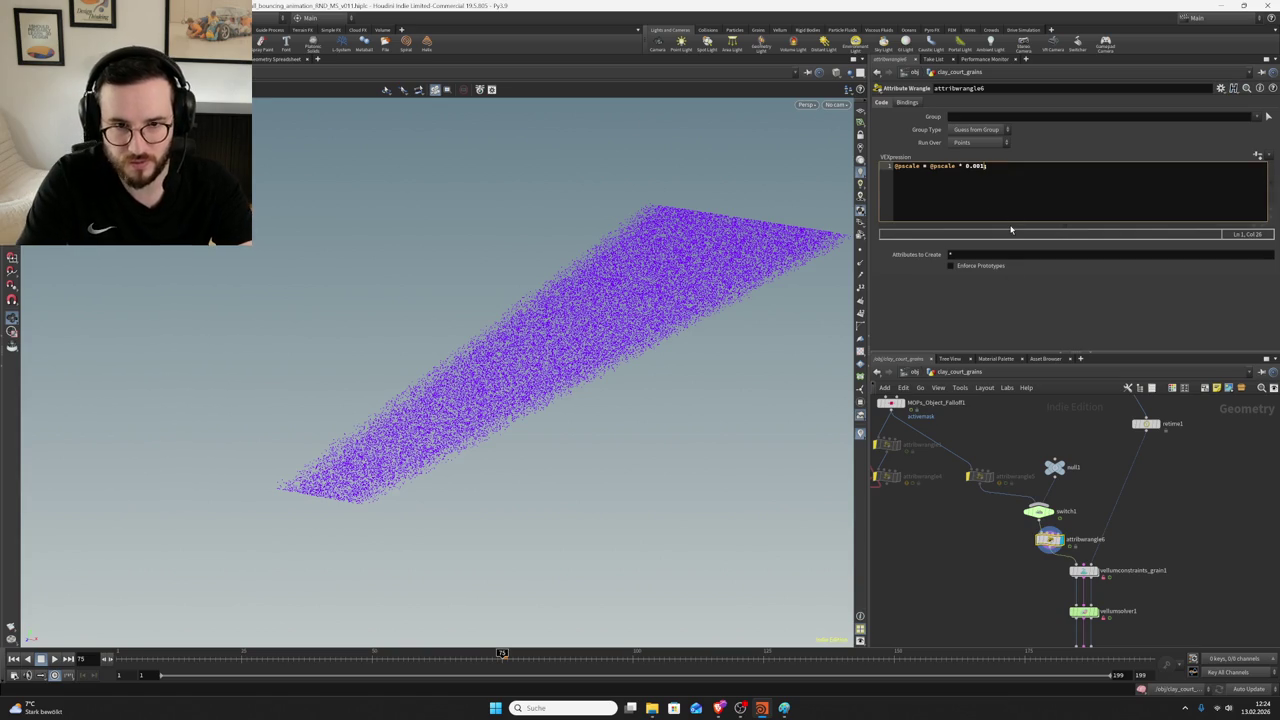
left_click_drag(1010, 537, 1066, 560)
key("ctrl+s")
- Verify the new pscale values in the Geometry Spreadsheet, then select vellumpostprocess1
left_click(289, 60)
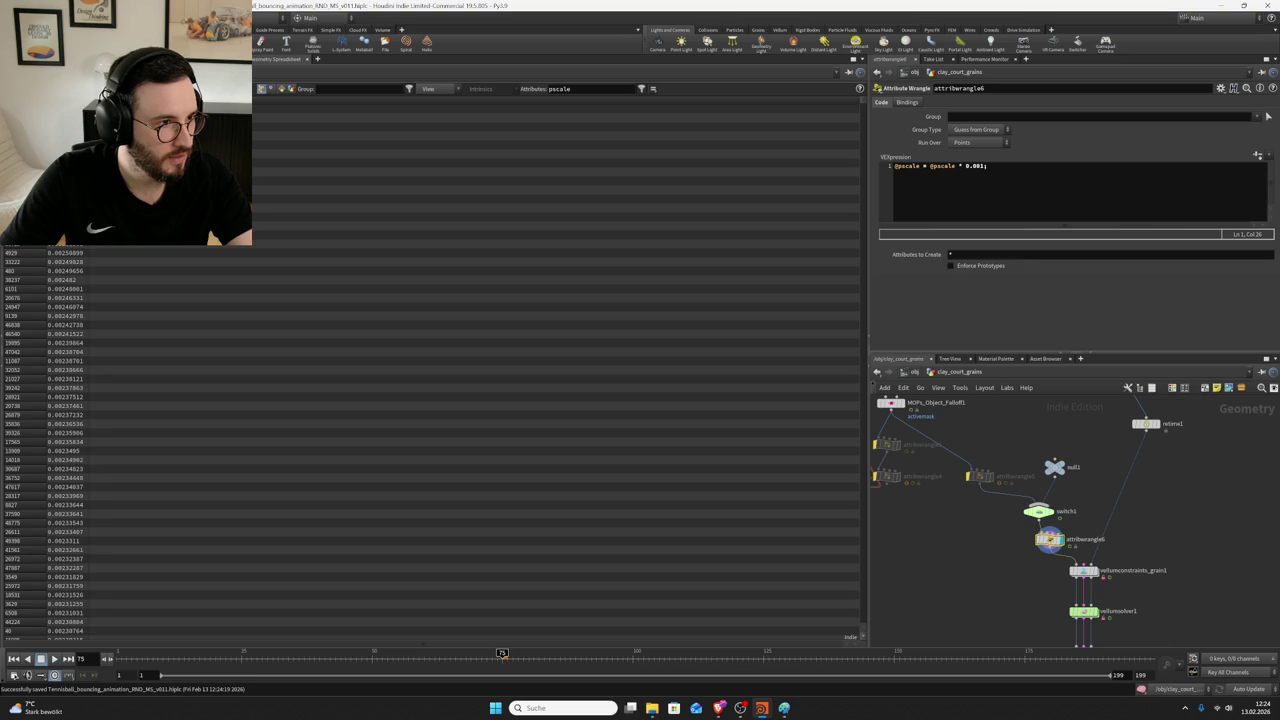
left_click(215, 59)
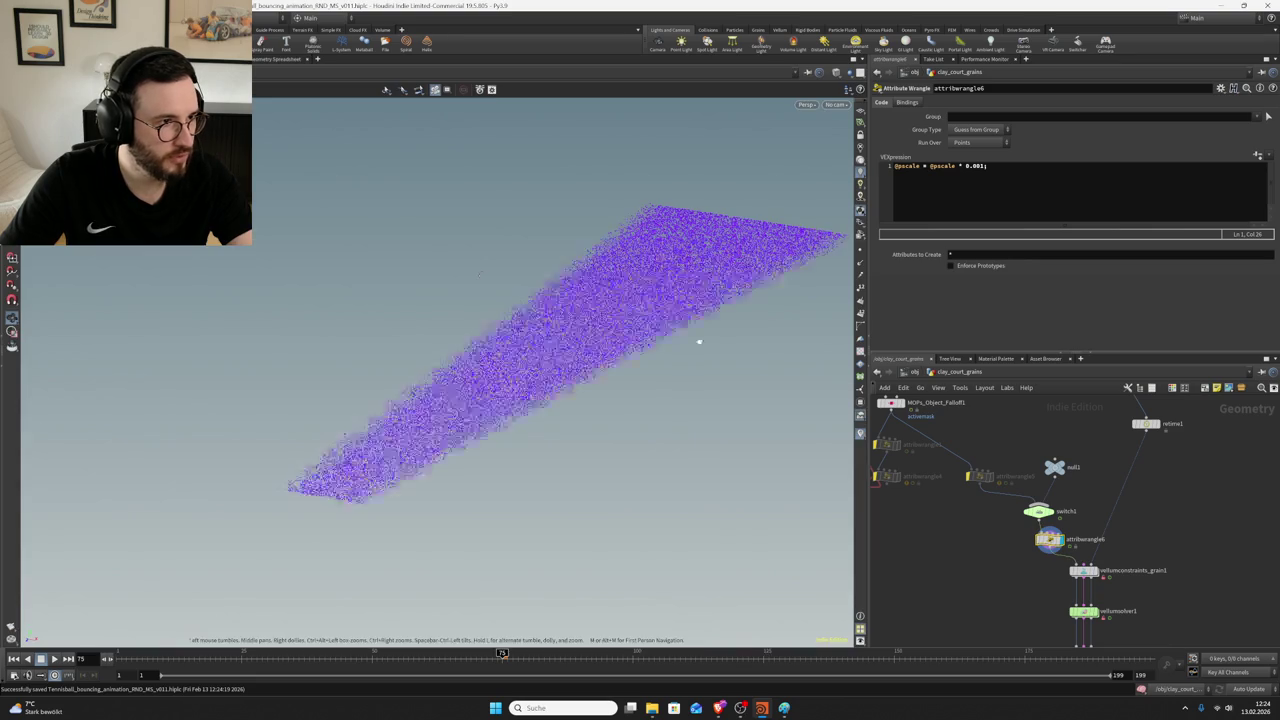
scroll(1052, 586, "up", 2)
left_click(1050, 590)
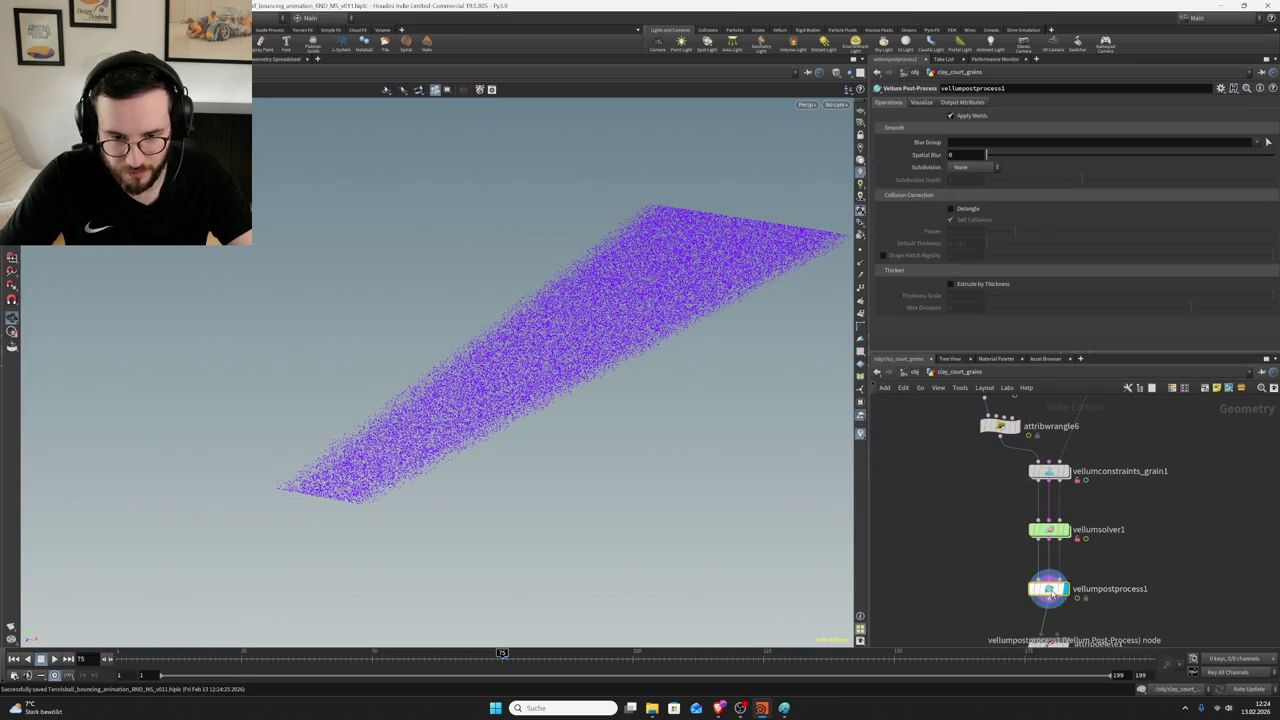
- Display attribdelete1, play the grain simulation to frame 110, and save the scene
middle_click_drag(1050, 600, 1044, 544)
left_click(1062, 579)
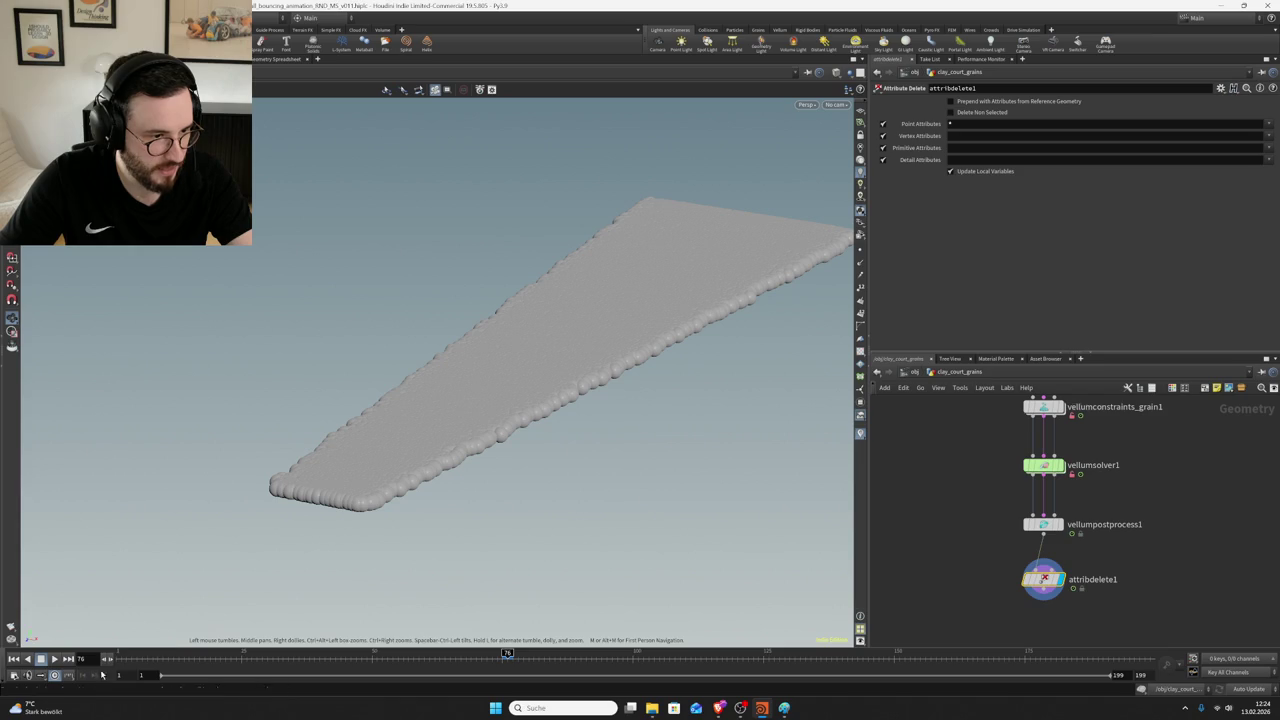
left_click(54, 659)
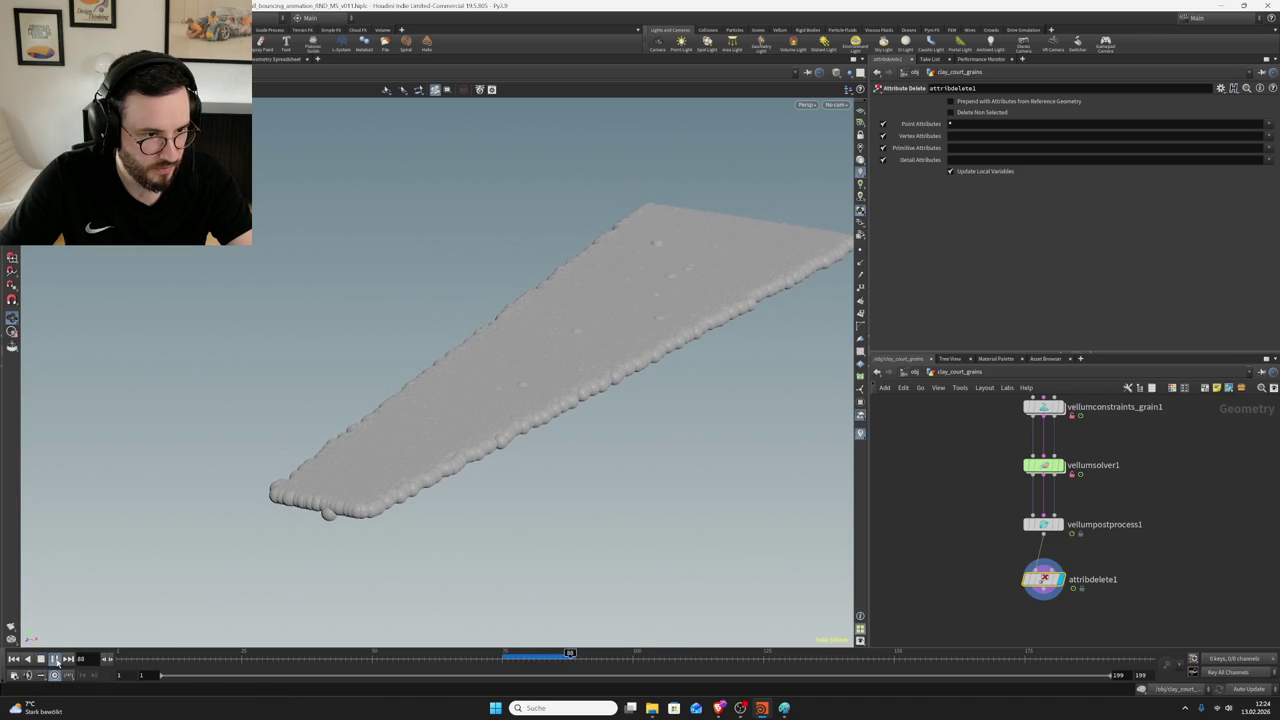
left_click(54, 659)
key("ctrl+s")
- Bypass attribdelete1 to show the raw points, deleting an accidentally placed node
middle_click_drag(966, 579, 974, 547)
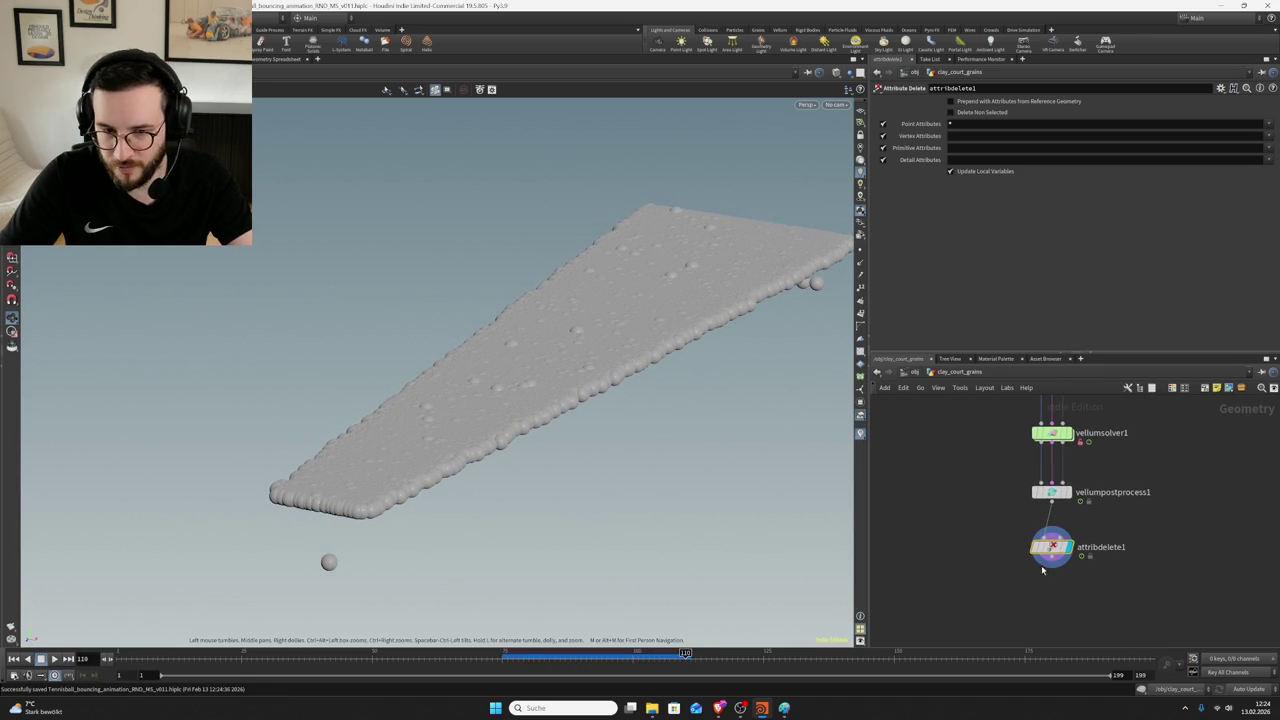
left_click(1035, 548)
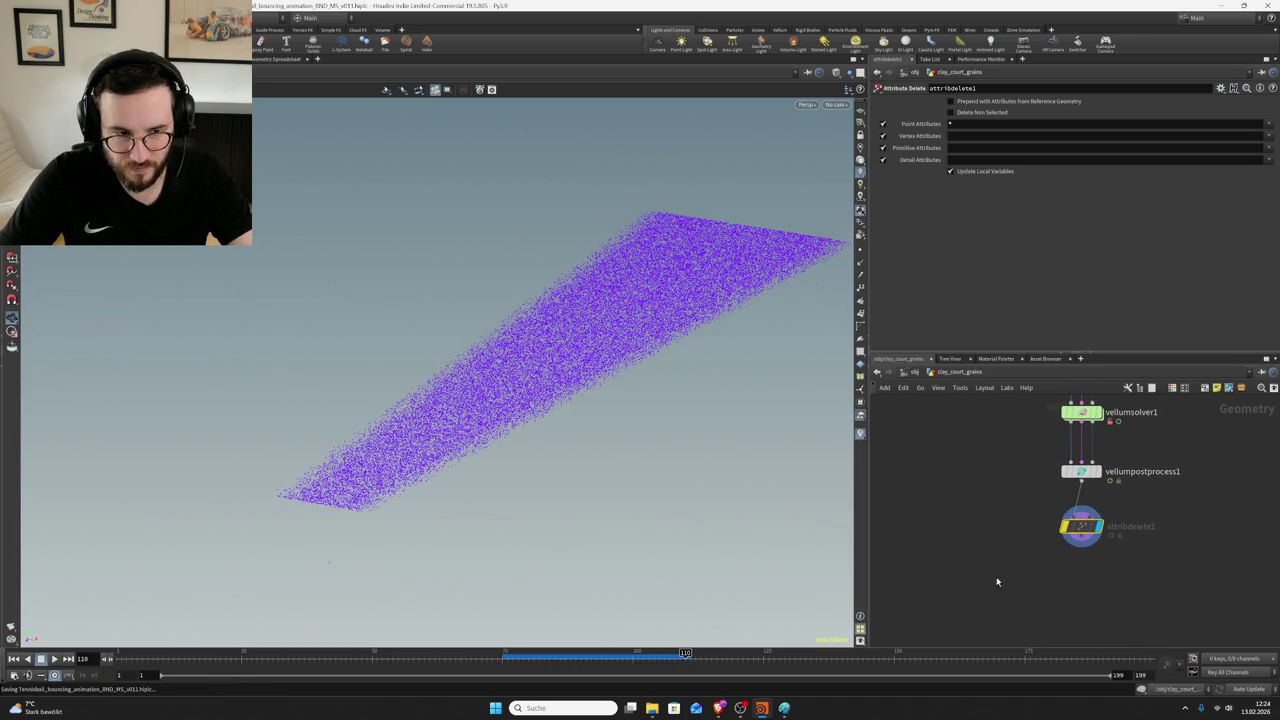
key("Tab")
key("Return")
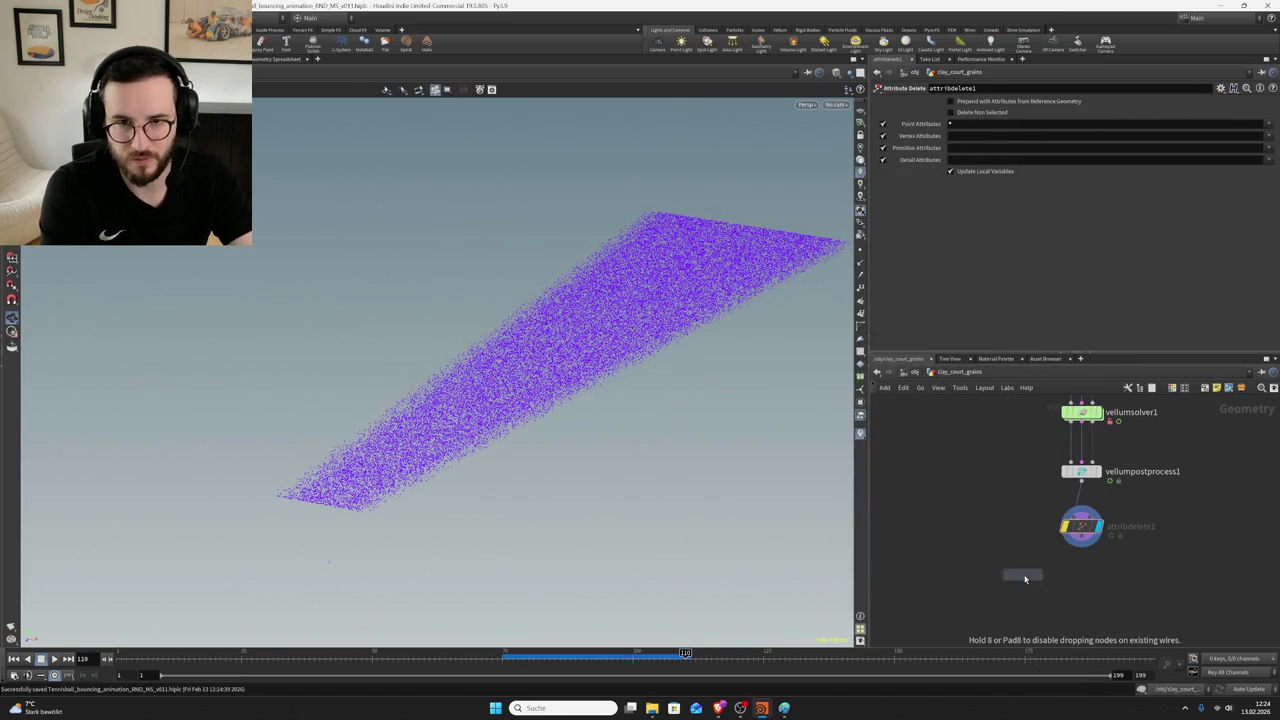
left_click(1043, 571)
key("Delete")
- Add a Copy to Points node below the chain and wire attribdelete1 into it
key("Tab")
type("copy to poi")
key("Return")
left_click(1002, 580)
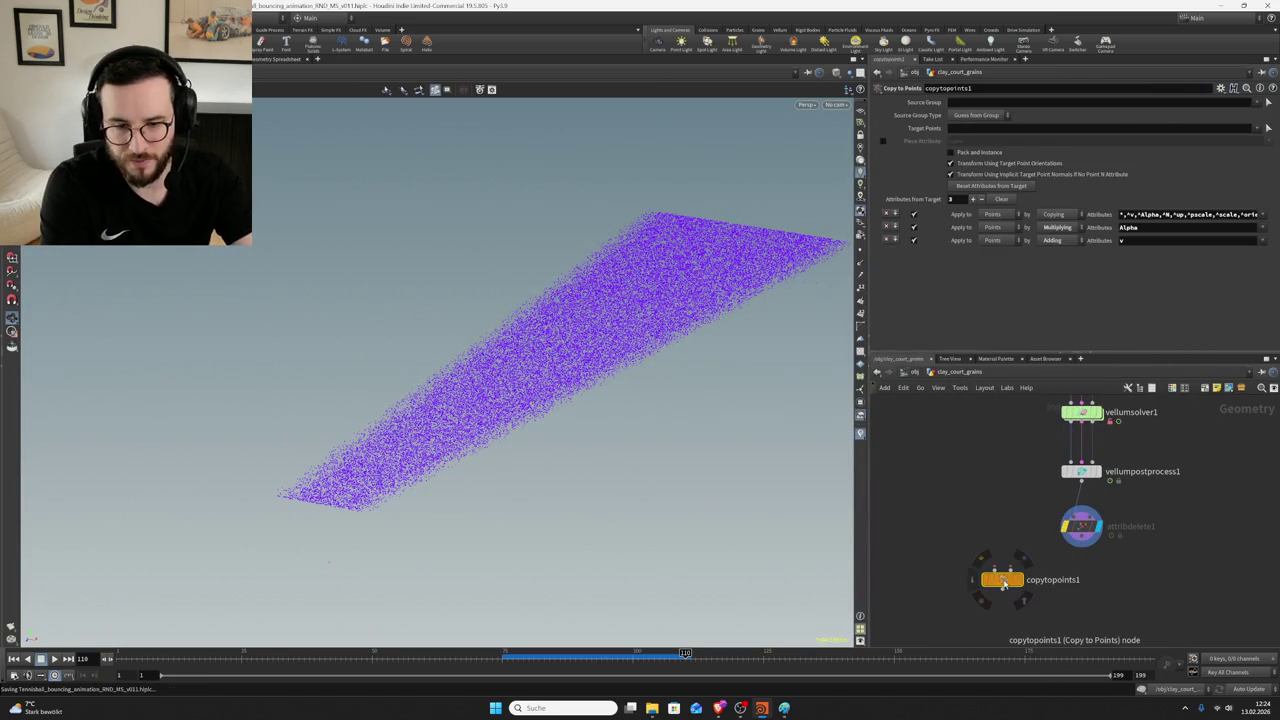
left_click(1082, 524)
left_click_drag(1081, 540, 1007, 567)
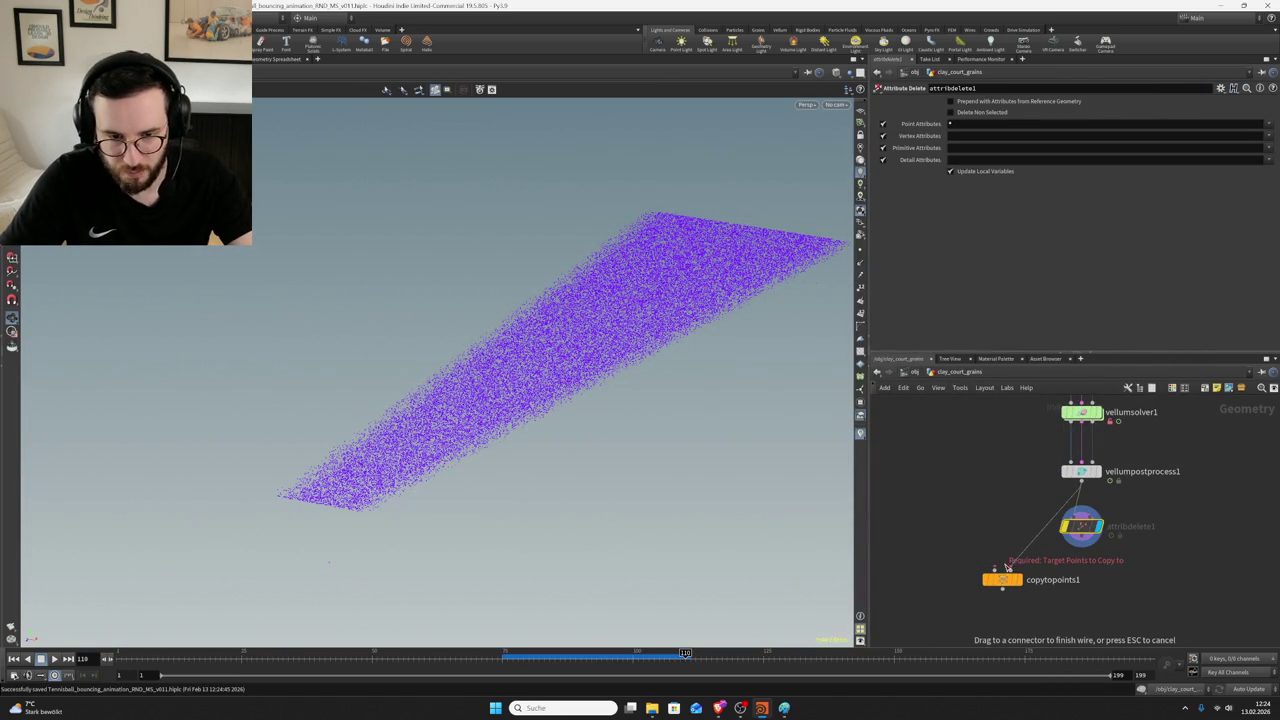
left_click(1008, 567)
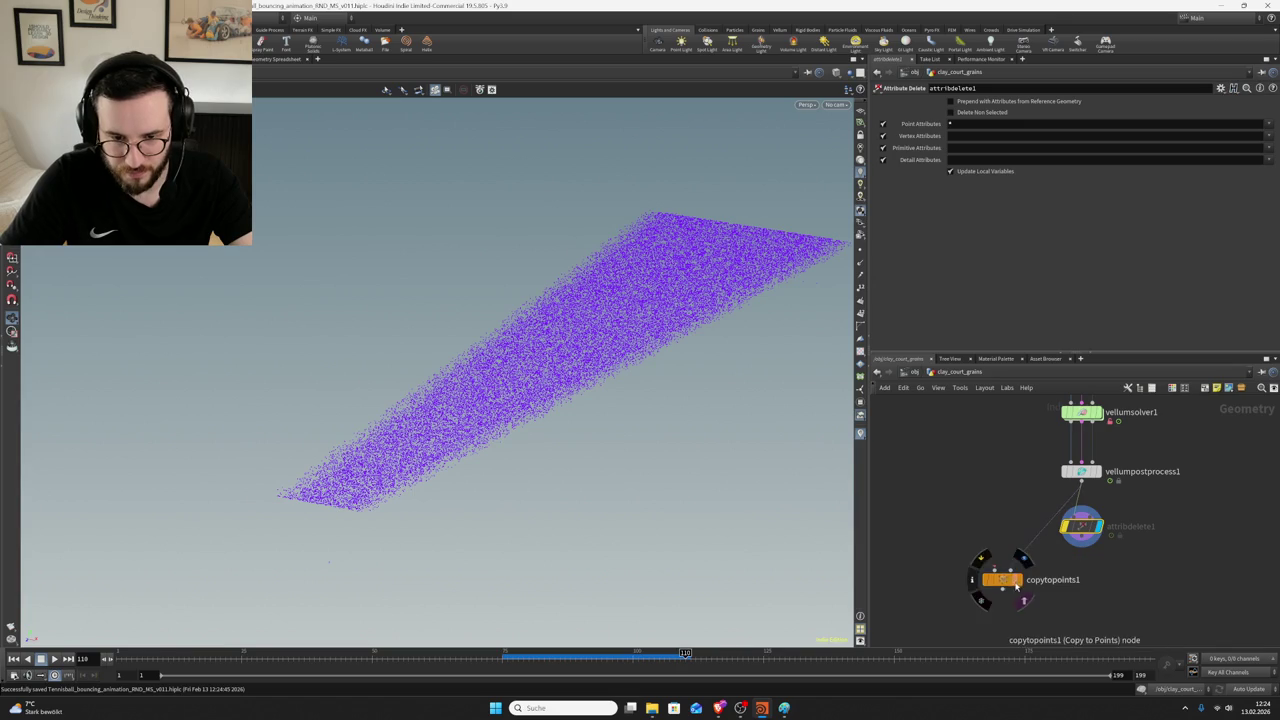
key("Tab")
- Add a 2×2 Grid of size 1, wire it into copytopoints1, and save
type("grid")
key("Return")
left_click(949, 521)
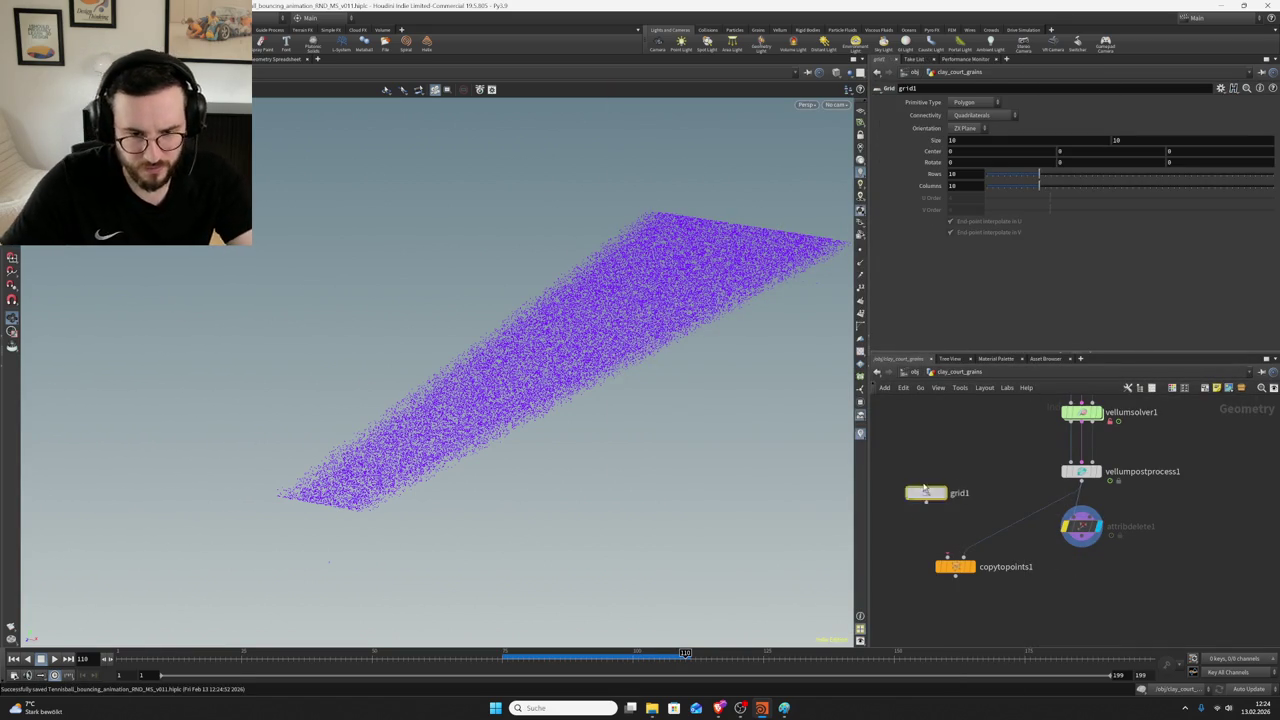
type("2")
key("Return")
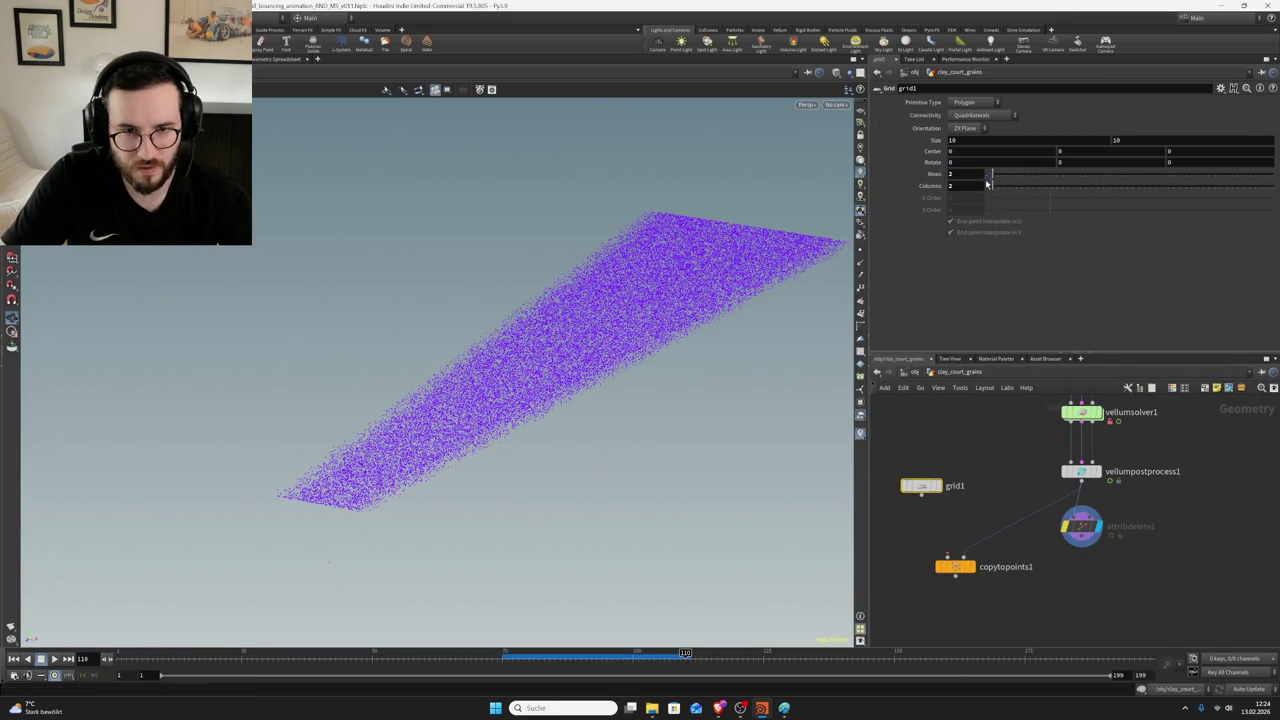
type("1")
key("Return")
left_click_drag(921, 494, 948, 558)
left_click(957, 570)
key("ctrl+s")
- Resize grid1 to 10, zoom the viewport in on the copied squares, and save
left_click(922, 487)
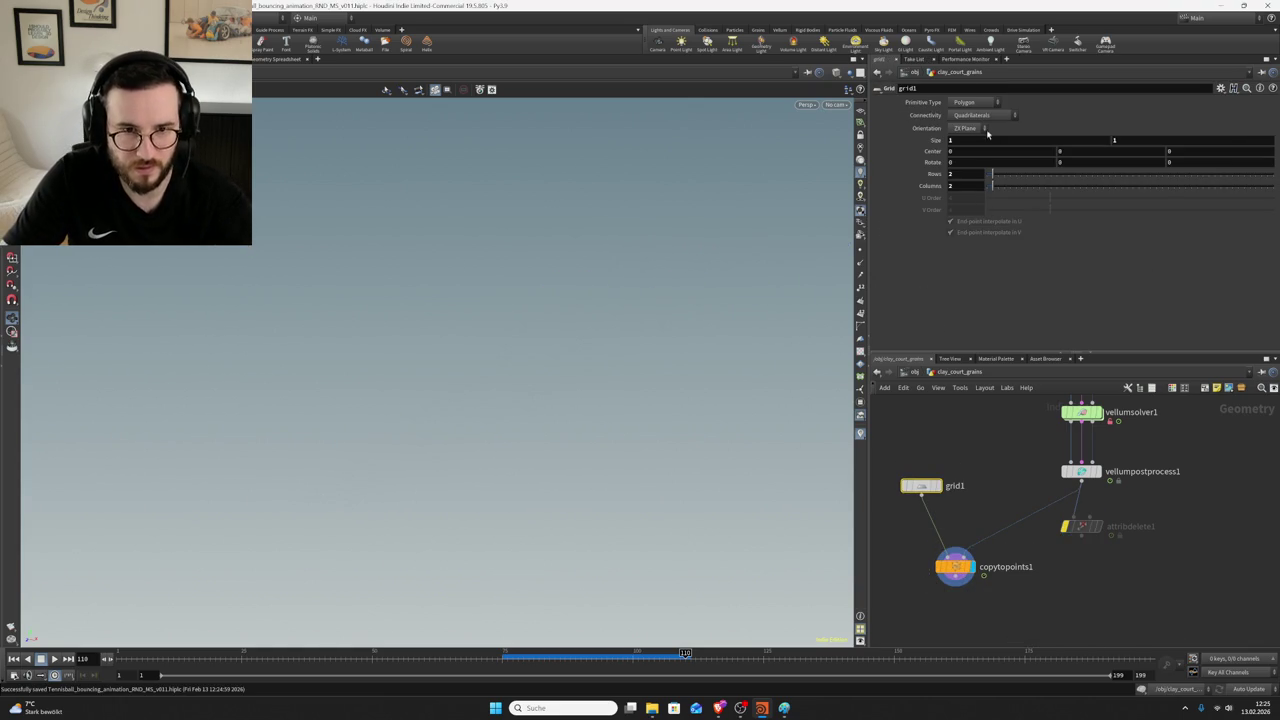
type("10")
key("Return")
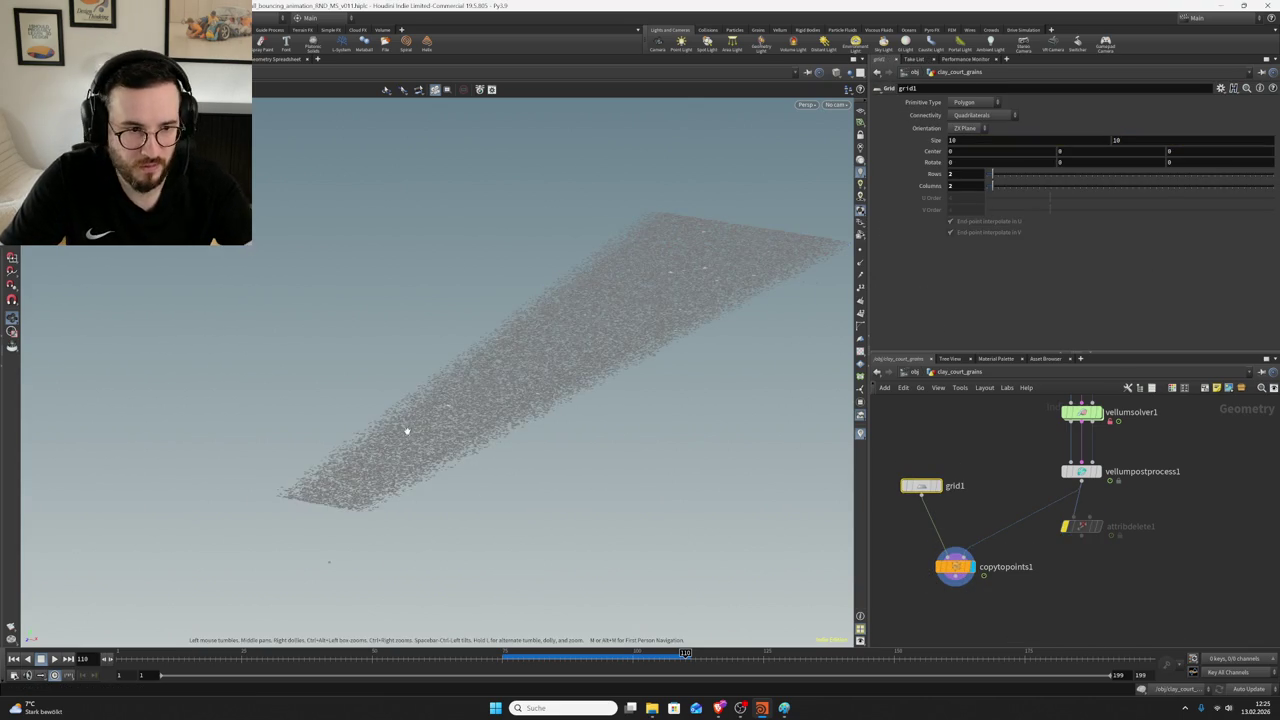
scroll(763, 336, "up", 3)
scroll(763, 336, "up", 3)
scroll(557, 420, "up", 5)
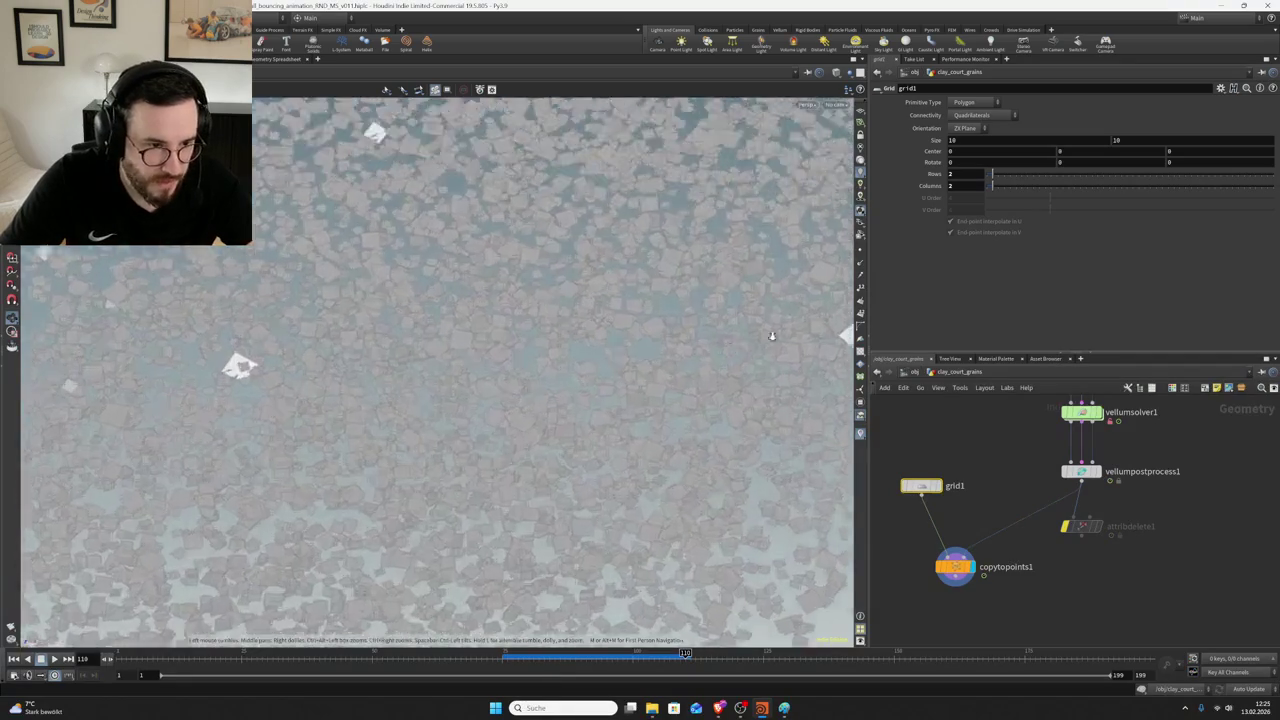
scroll(483, 424, "up", 2)
scroll(517, 437, "up", 2)
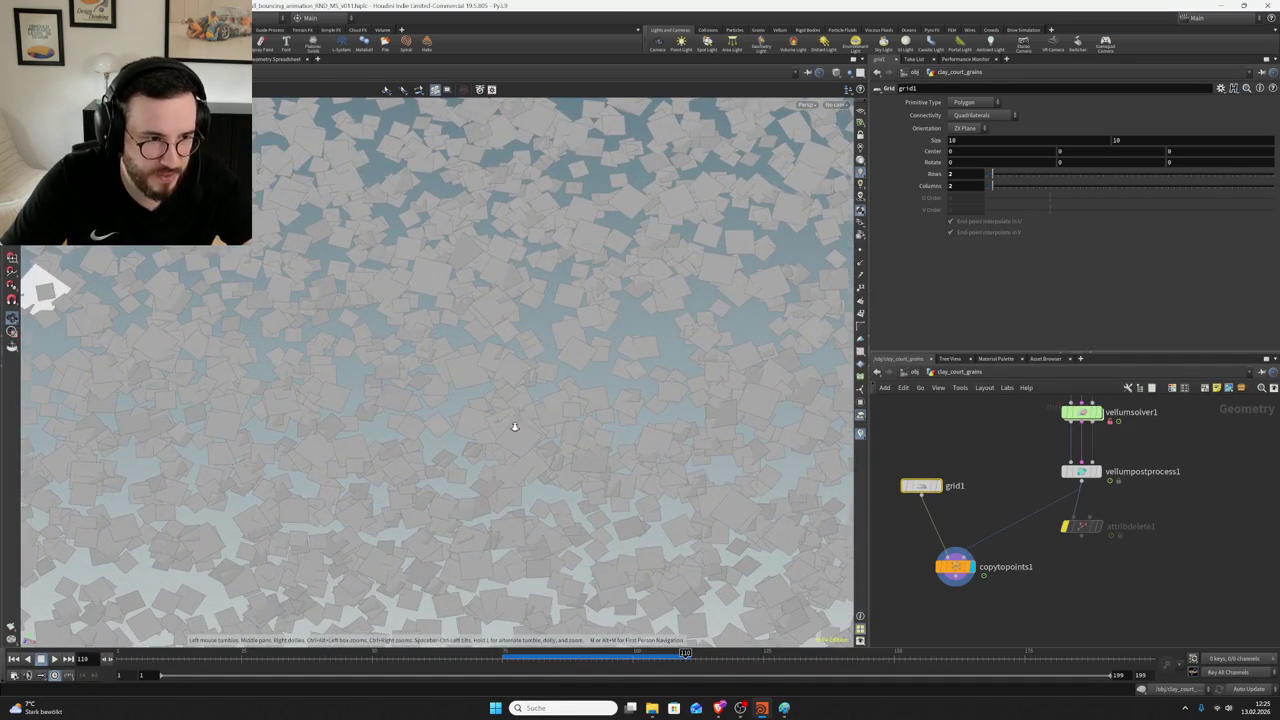
scroll(400, 440, "down", 5)
scroll(354, 445, "up", 2)
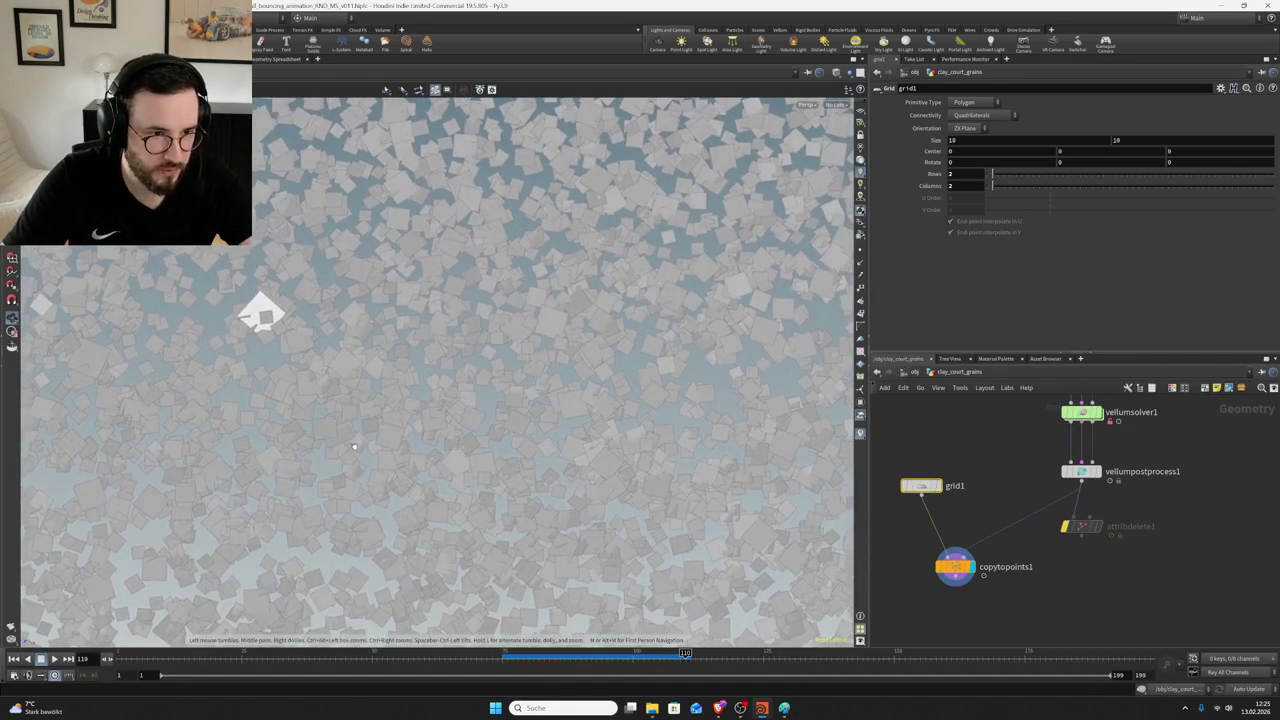
scroll(600, 400, "down", 3)
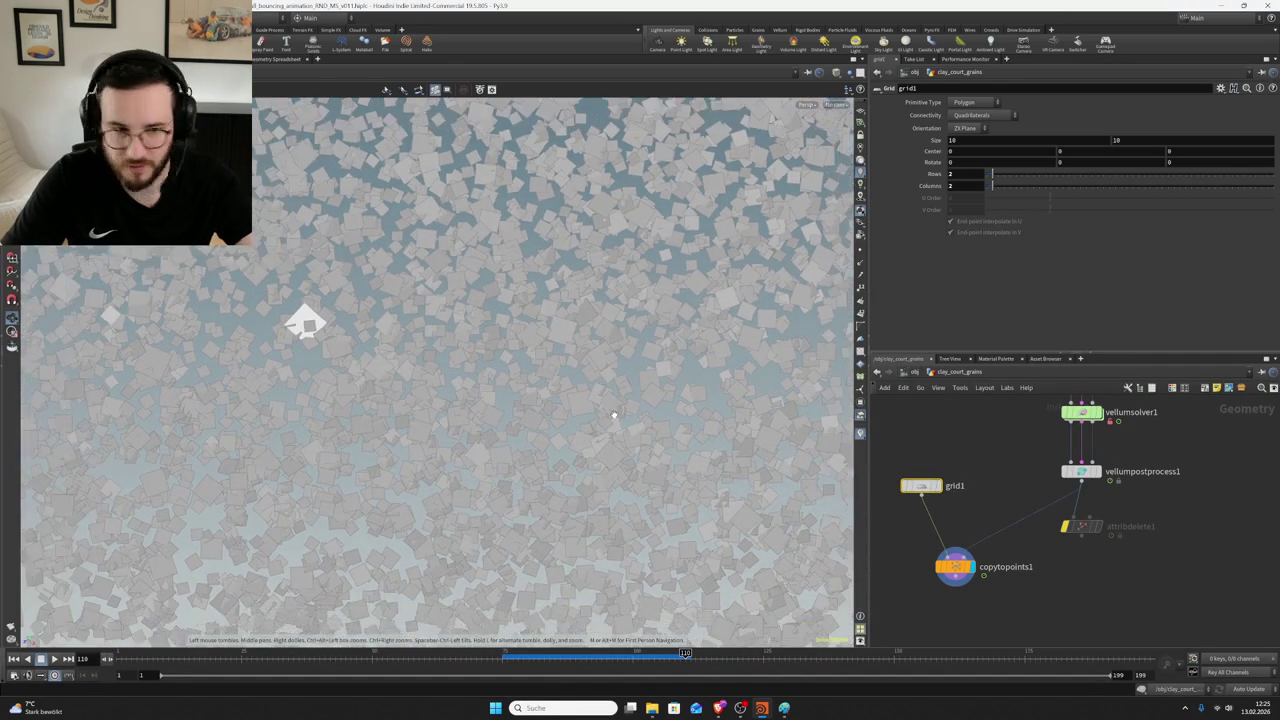
scroll(608, 414, "down", 2)
key("ctrl+s")
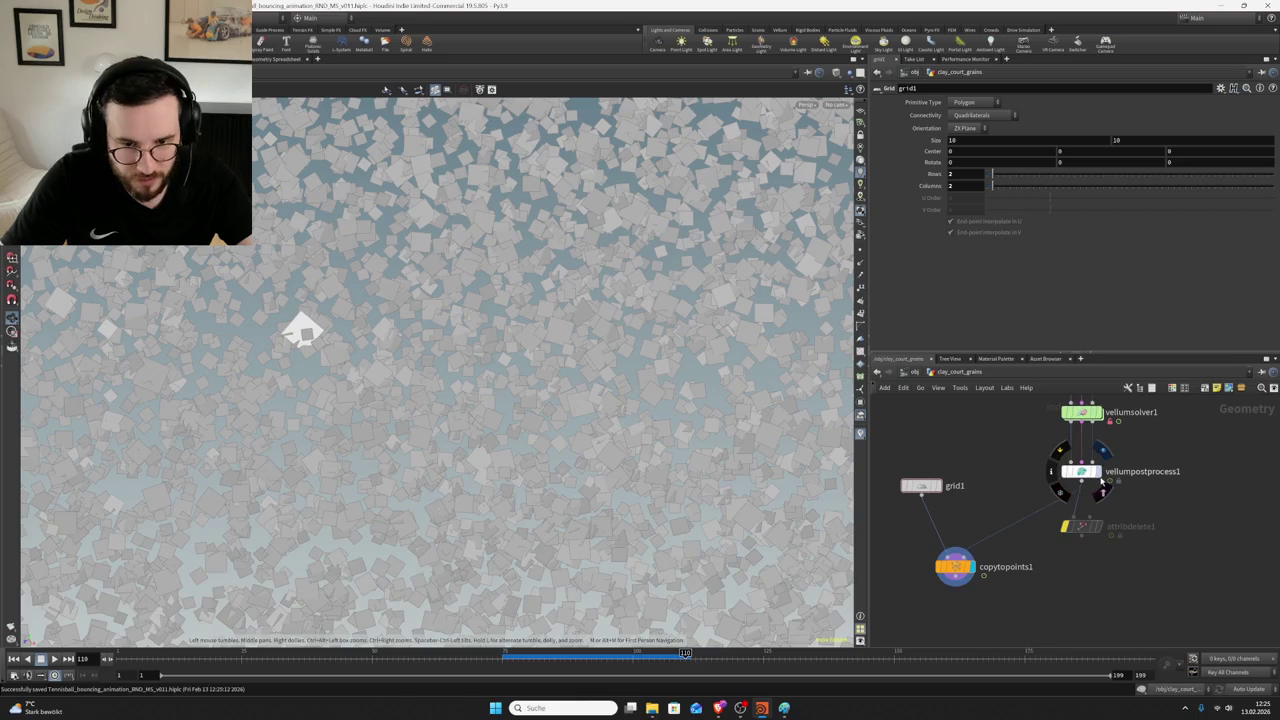
- Move the display flag from vellumpostprocess1 to attribdelete1
left_click(1096, 472)
left_click(1084, 528)
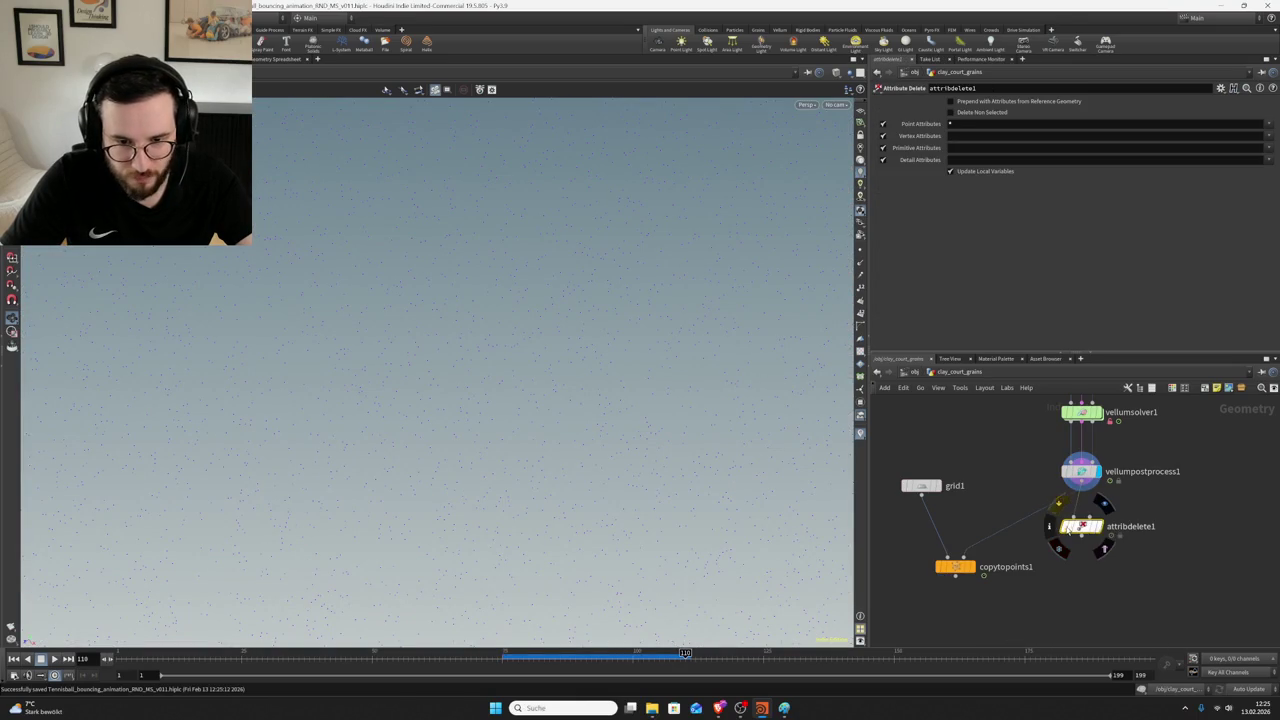
left_click(1097, 527)
- Orbit and zoom around the grain spheres, then return the timeline to frame 75
left_click_drag(376, 423, 417, 445)
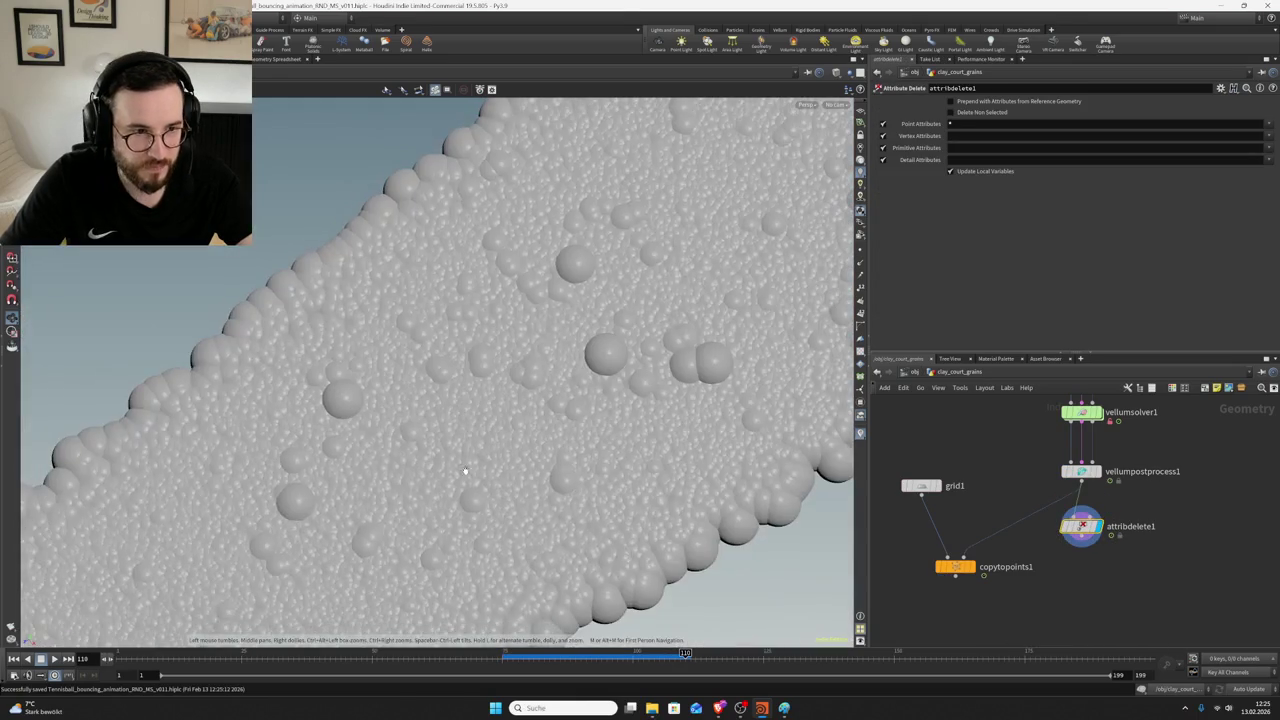
scroll(417, 445, "up", 5)
scroll(363, 360, "down", 3)
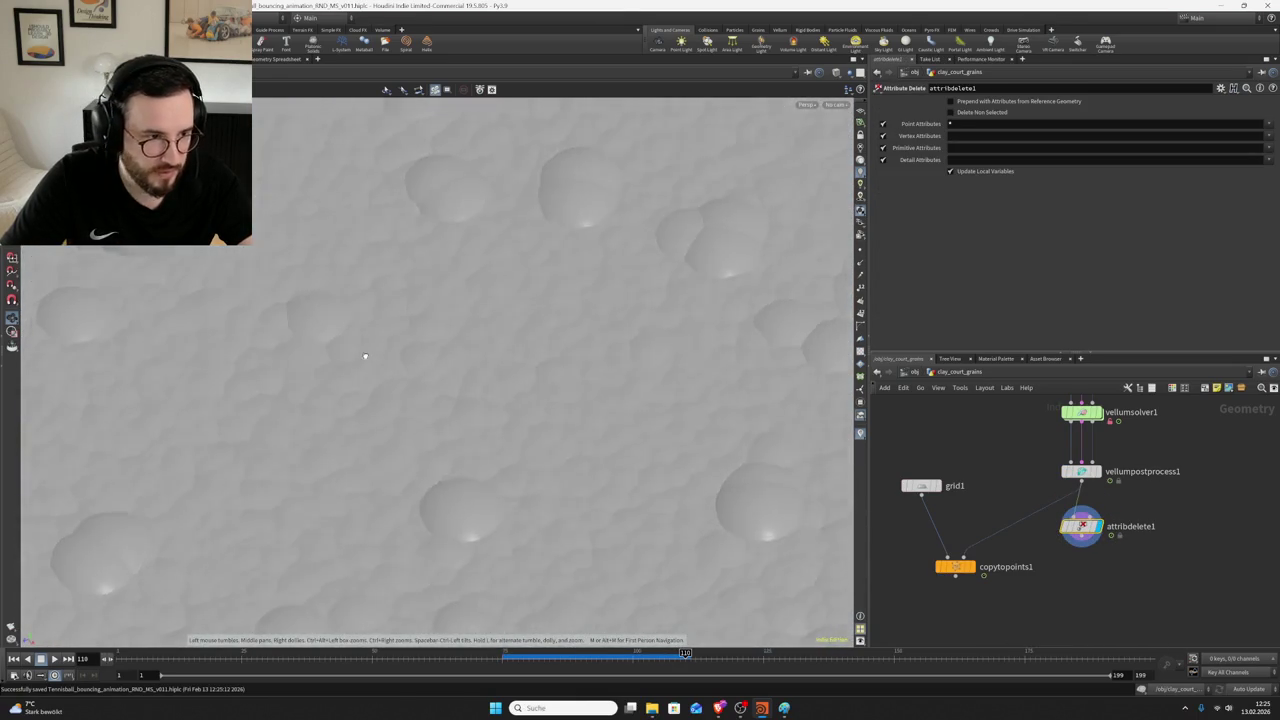
mouse_move(363, 360)
left_mouse_down()
mouse_move(360, 305)
mouse_move(663, 286)
mouse_move(400, 457)
mouse_move(700, 420)
left_mouse_up()
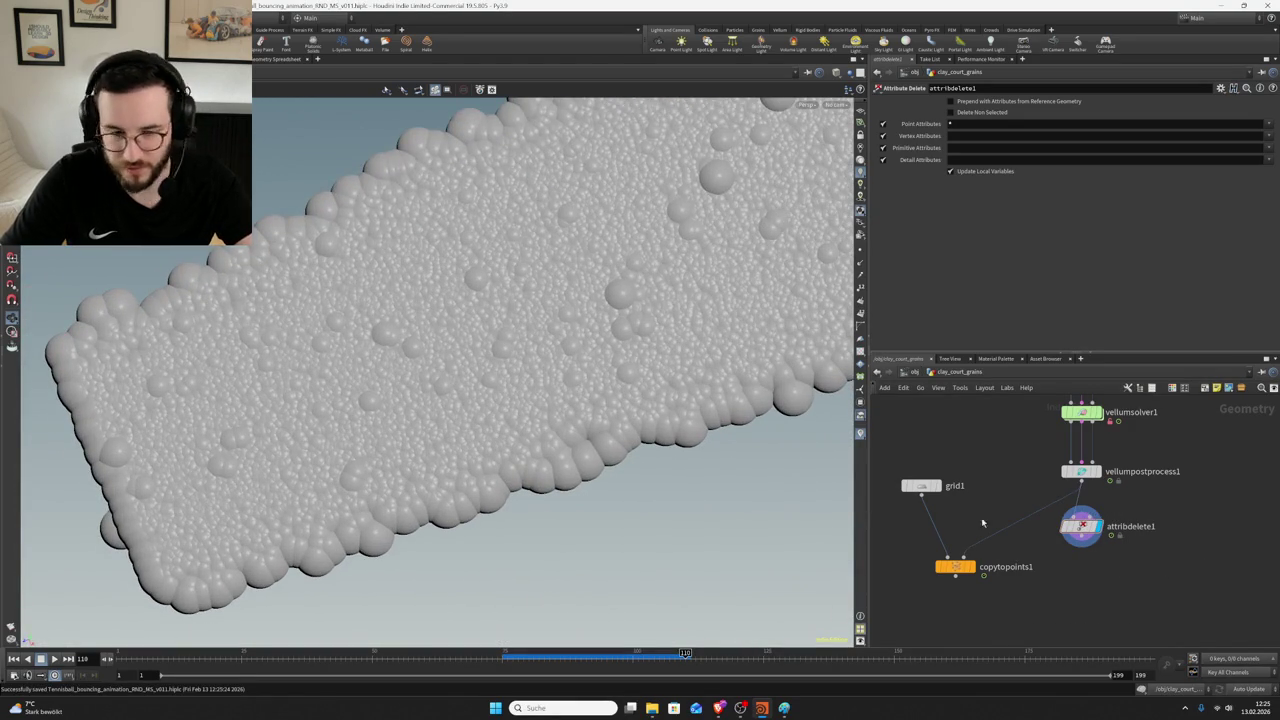
mouse_move(330, 460)
left_mouse_down()
mouse_move(393, 308)
mouse_move(344, 430)
left_mouse_up()
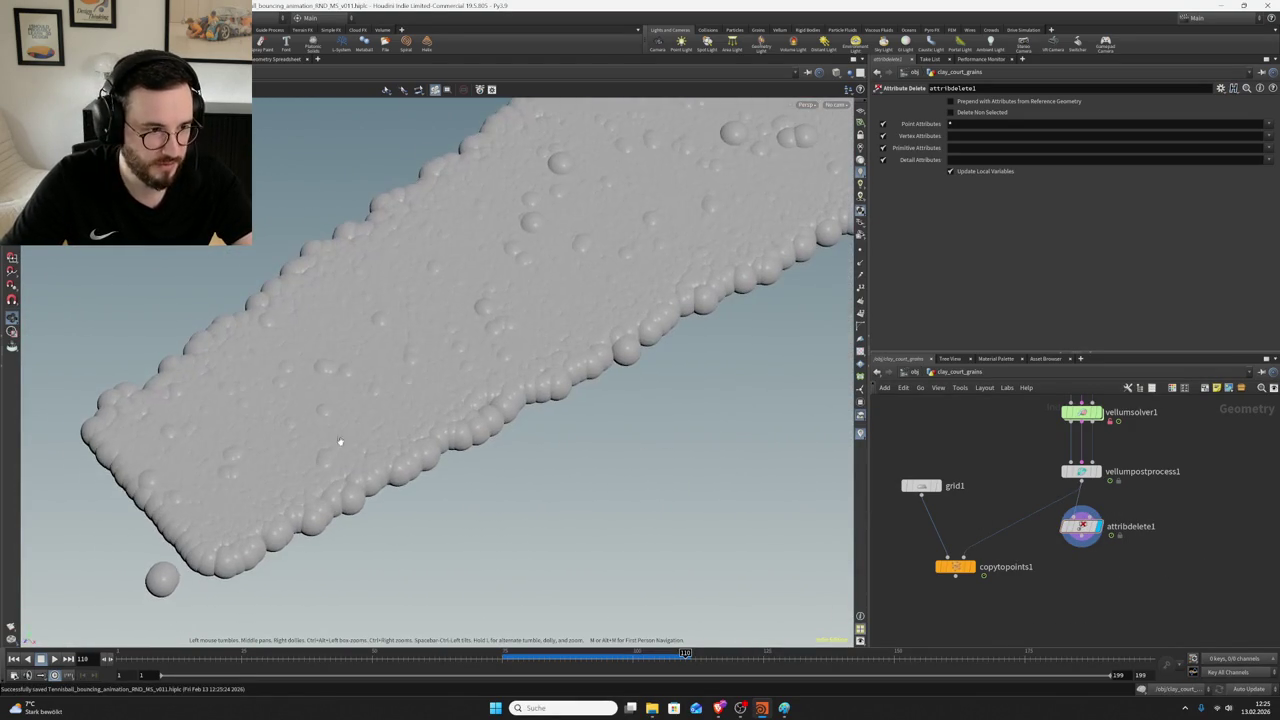
left_click_drag(1082, 526, 1082, 529)
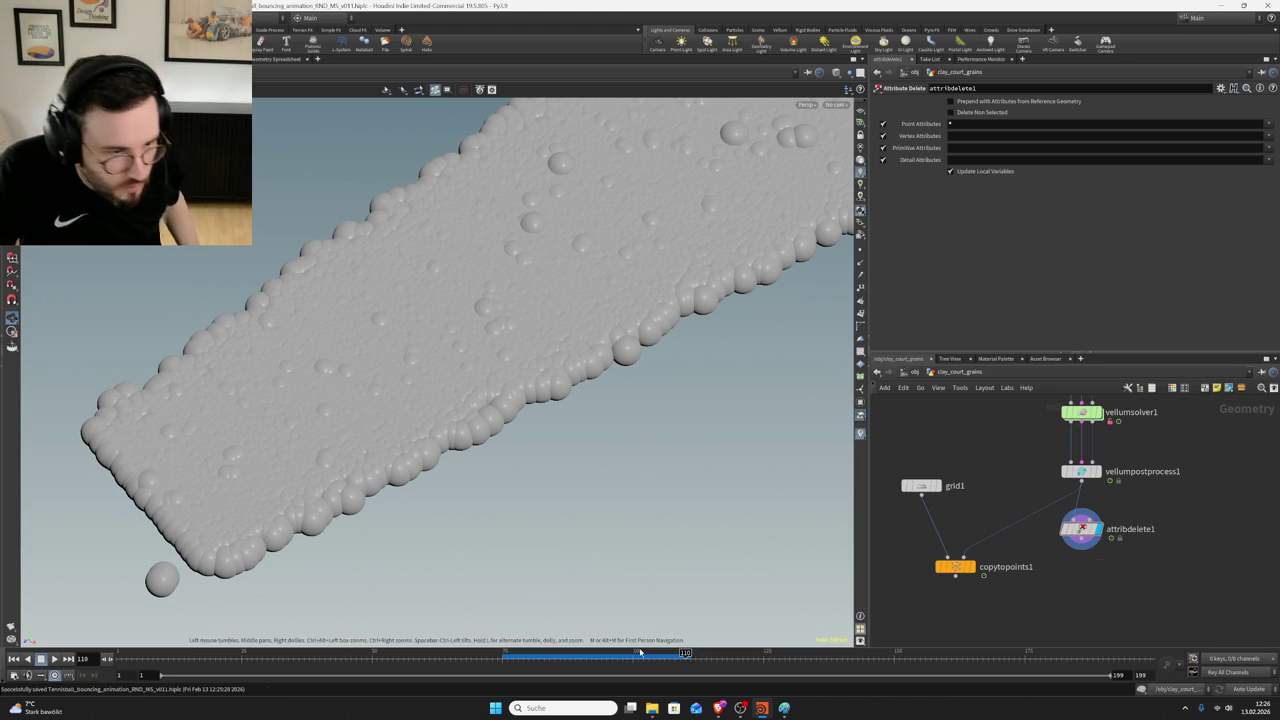
left_click(502, 652)
- Save, then change attribwrangle6's pscale multiplier to 0.0001
key("ctrl+s")
scroll(1080, 490, "down", 3)
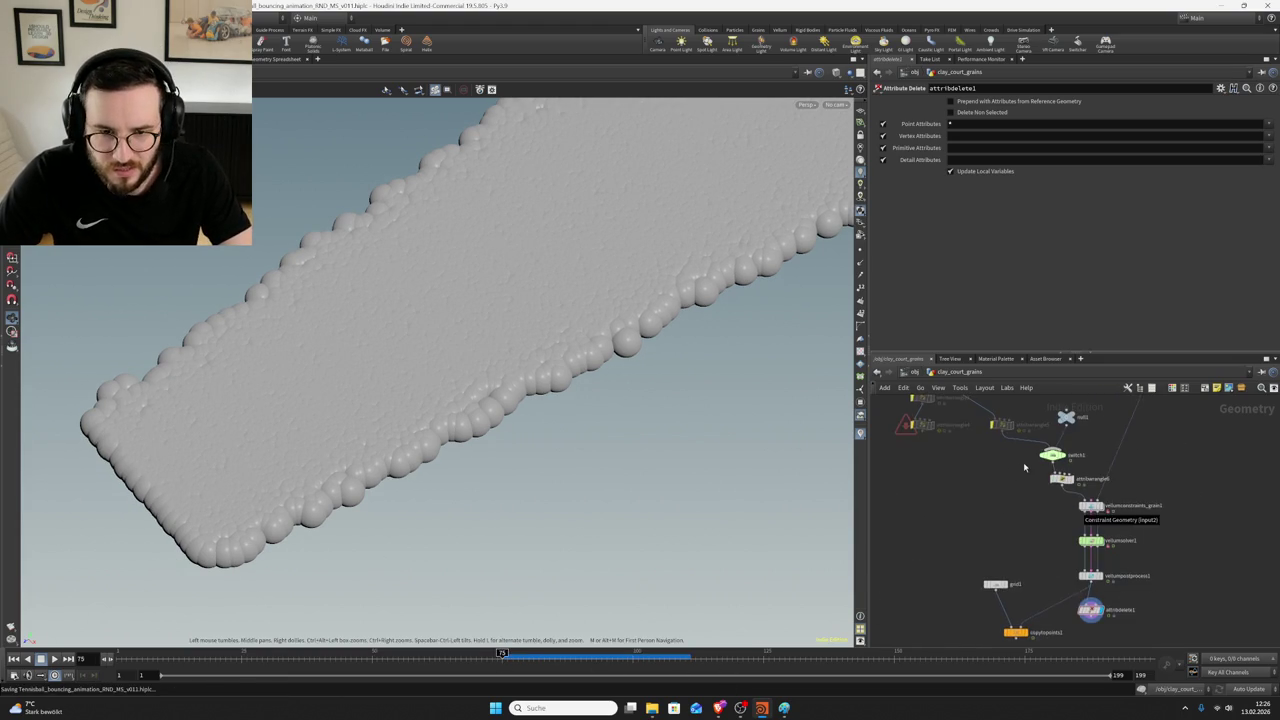
scroll(1083, 490, "up", 2)
left_click_drag(1031, 471, 1082, 490)
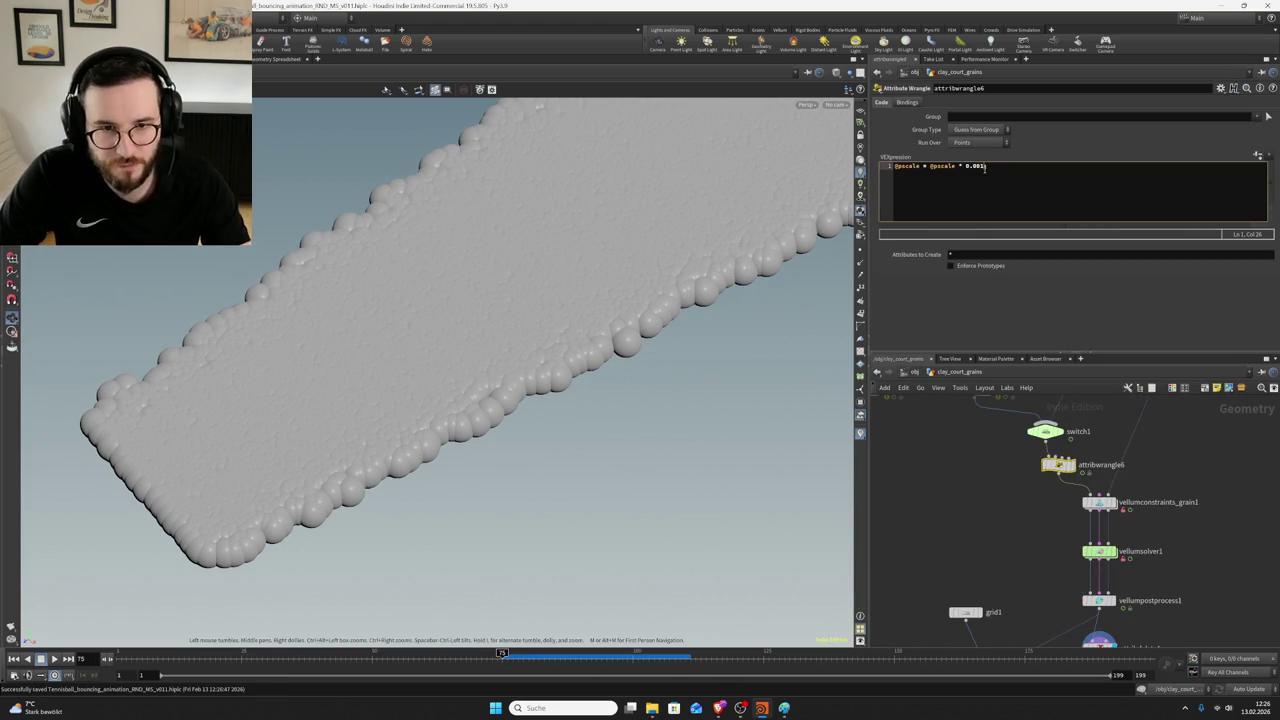
type("0")
left_click(1039, 256)
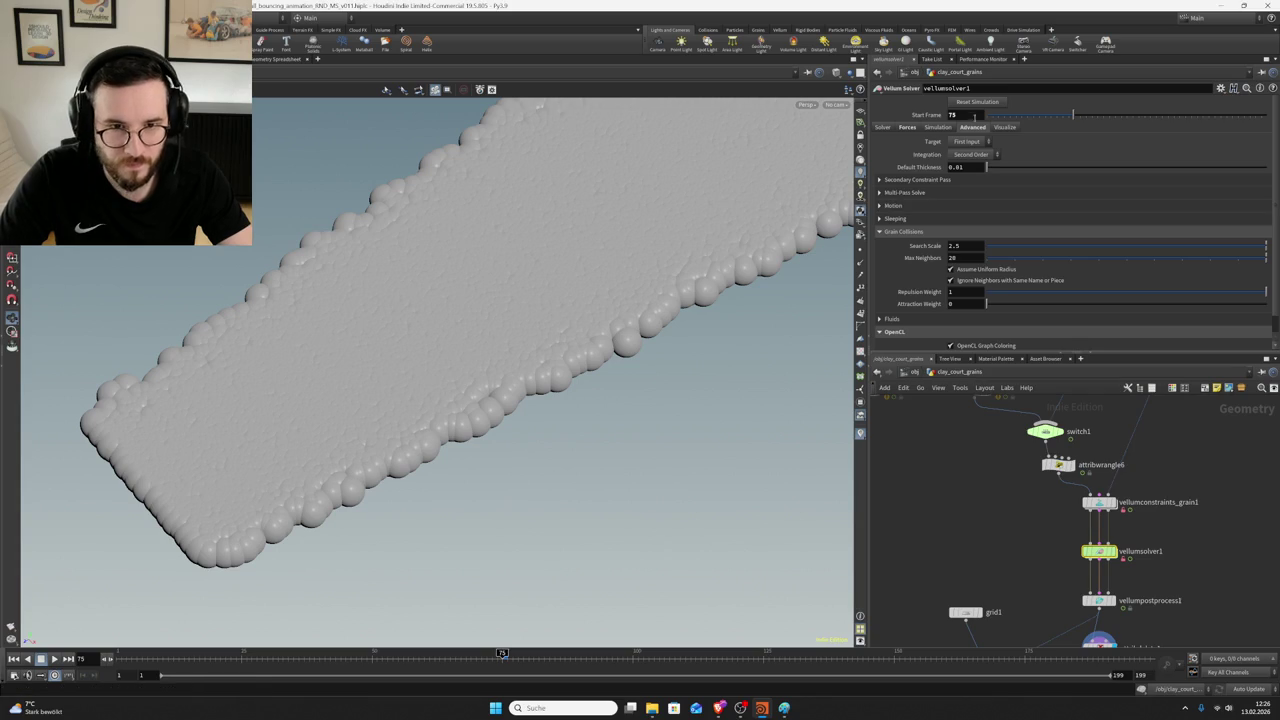
- Inspect copytopoints1, then revert attribwrangle6's pscale multiplier to 0.001
left_click_drag(447, 386, 568, 361)
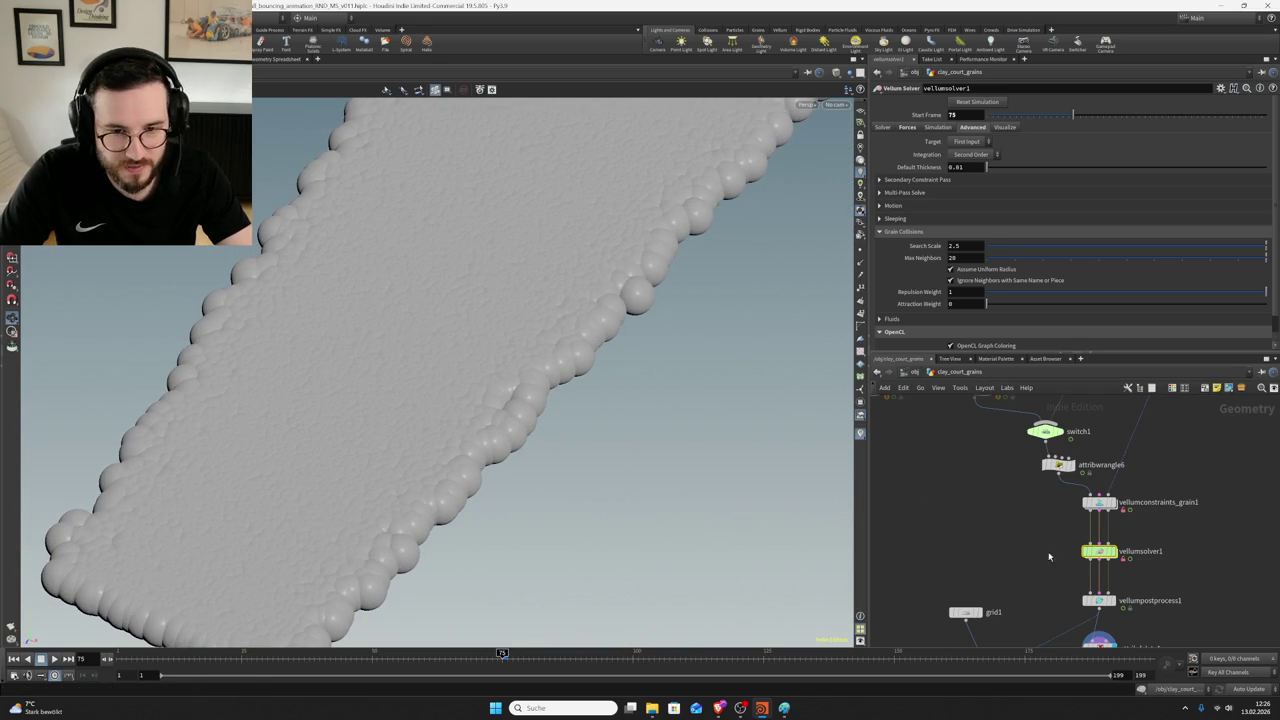
middle_click_drag(1062, 541, 1066, 487)
left_click(975, 624)
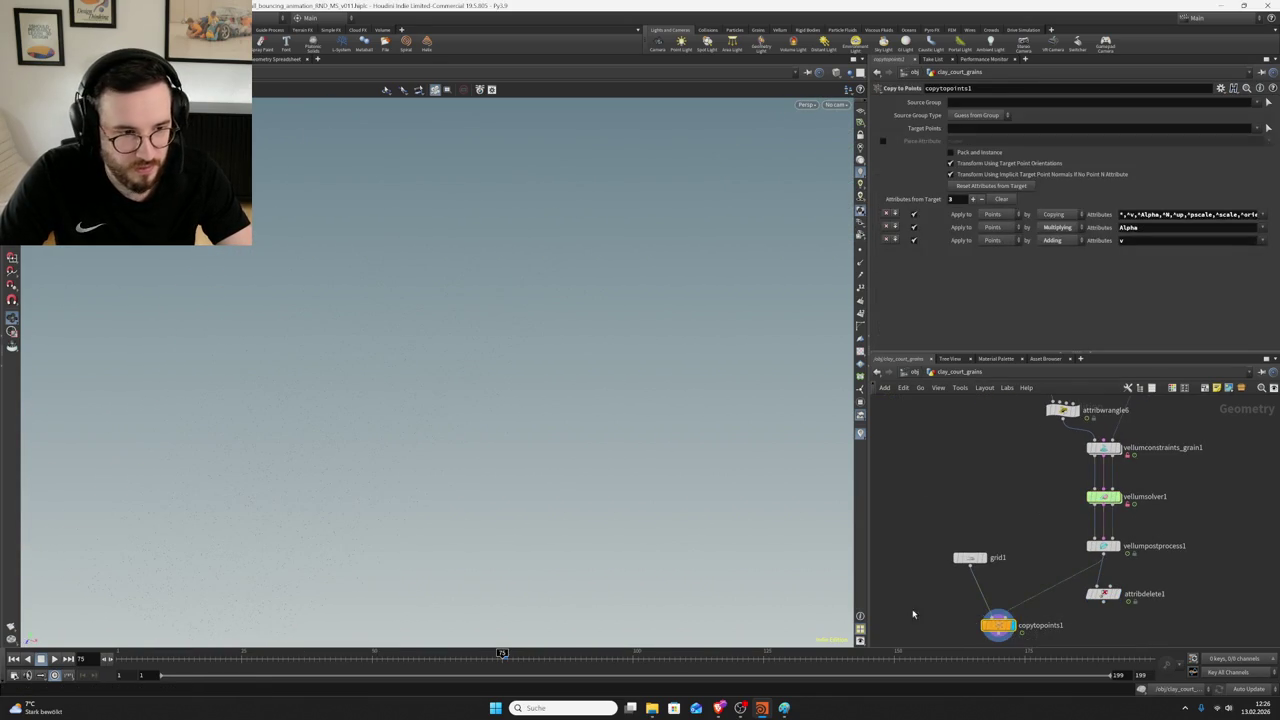
middle_click_drag(1046, 441, 1014, 514)
left_click(1030, 484)
key("BackSpace")
- Save, check vellumsolver1, and view attribdelete1's info summary of attributes
middle_click_drag(1011, 535, 1015, 473)
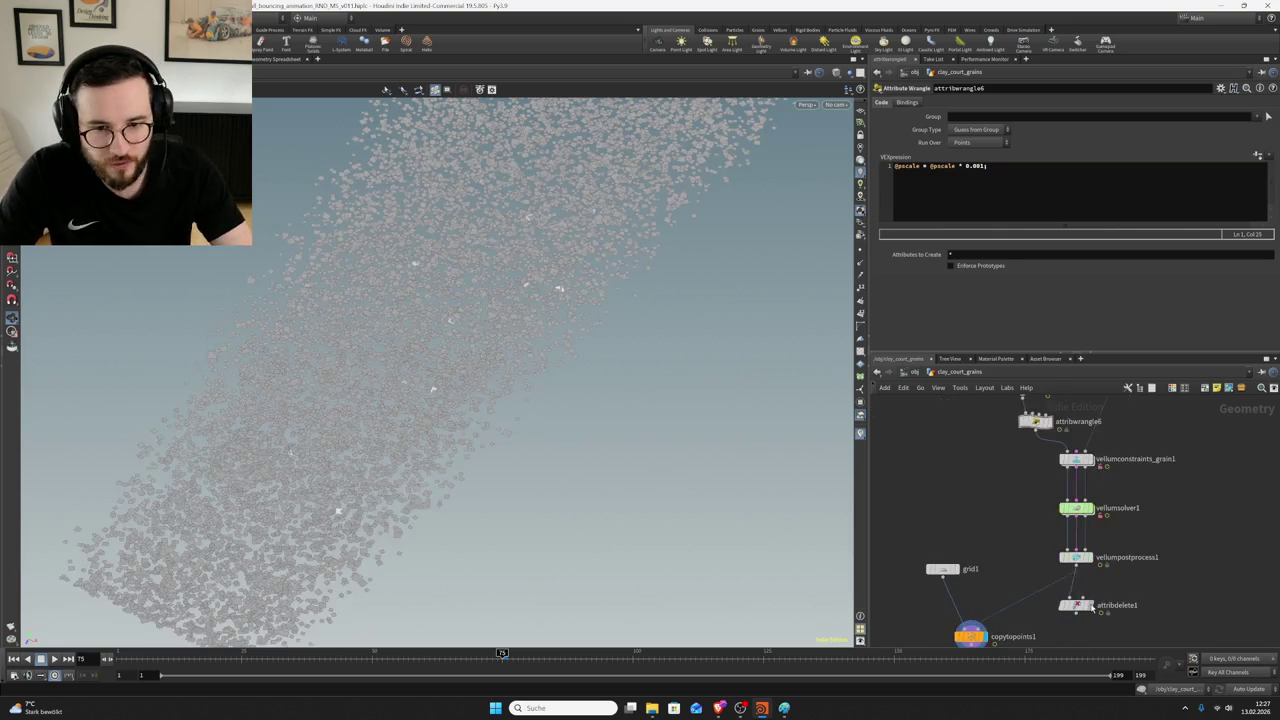
left_click(1092, 606)
left_click(1075, 605)
key("ctrl+s")
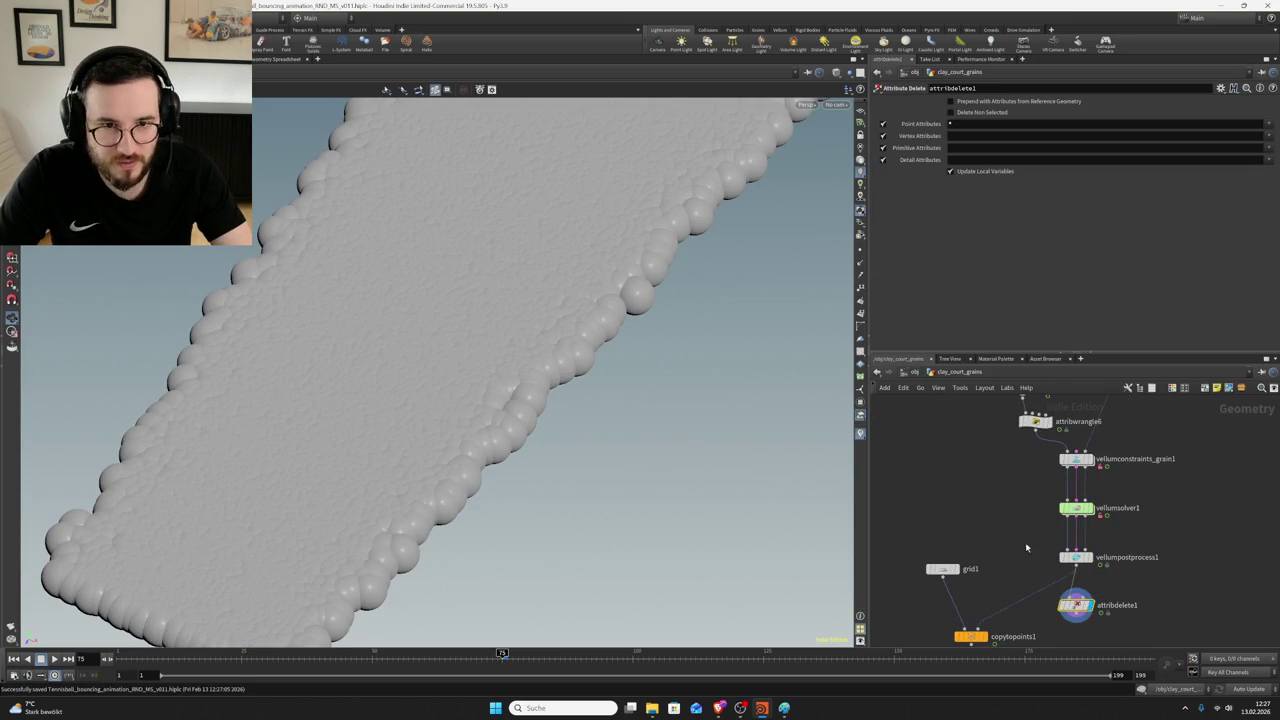
left_click(1076, 508)
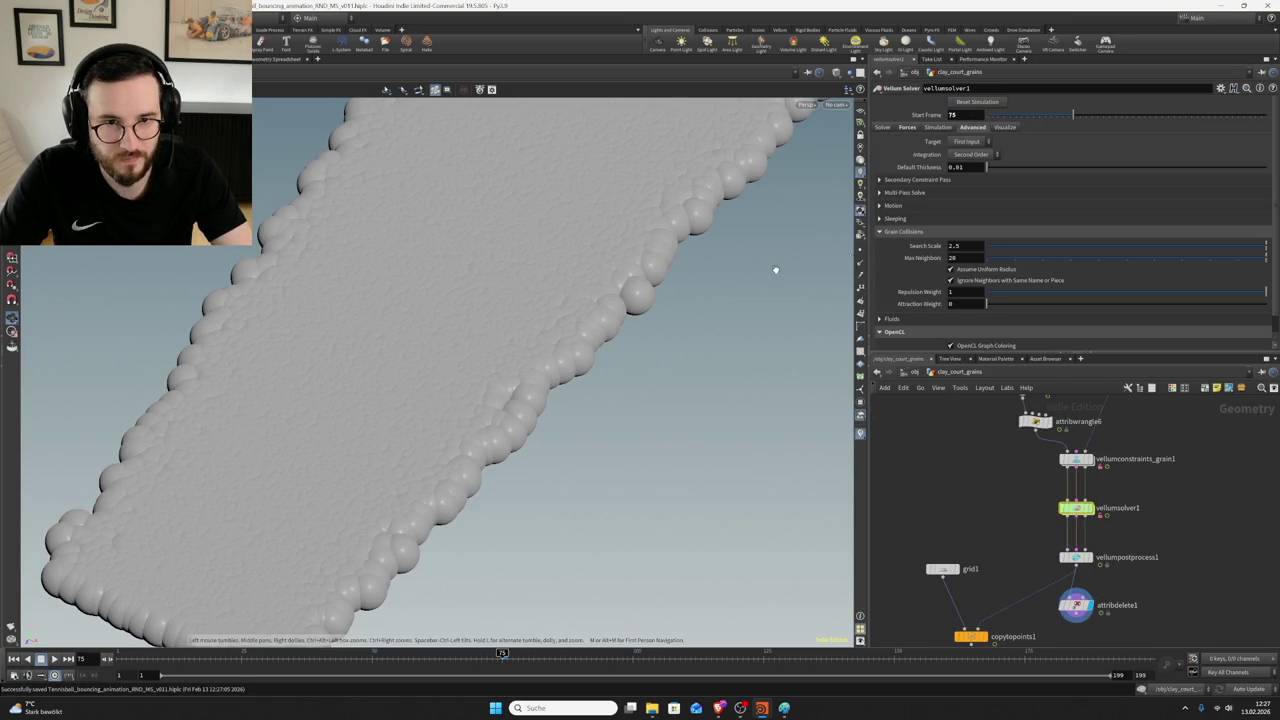
mouse_move(471, 391)
left_mouse_down()
mouse_move(508, 346)
mouse_move(469, 424)
left_mouse_up()
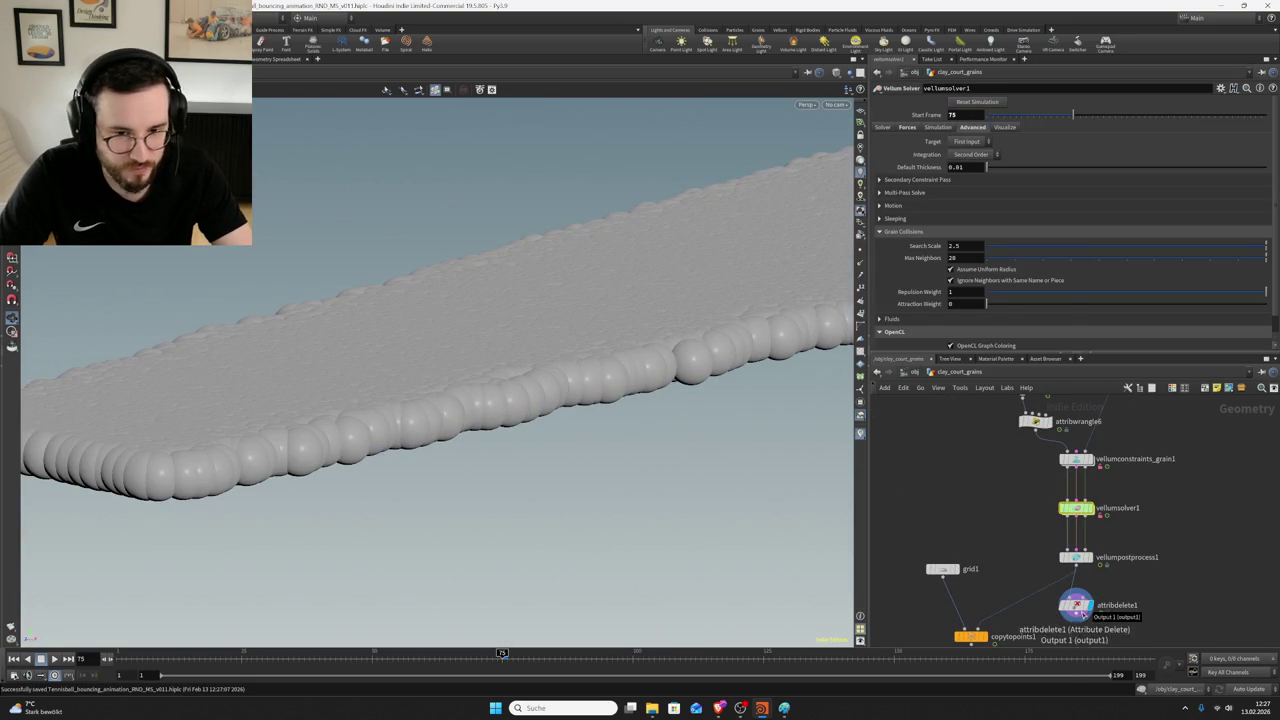
middle_click(1078, 608)
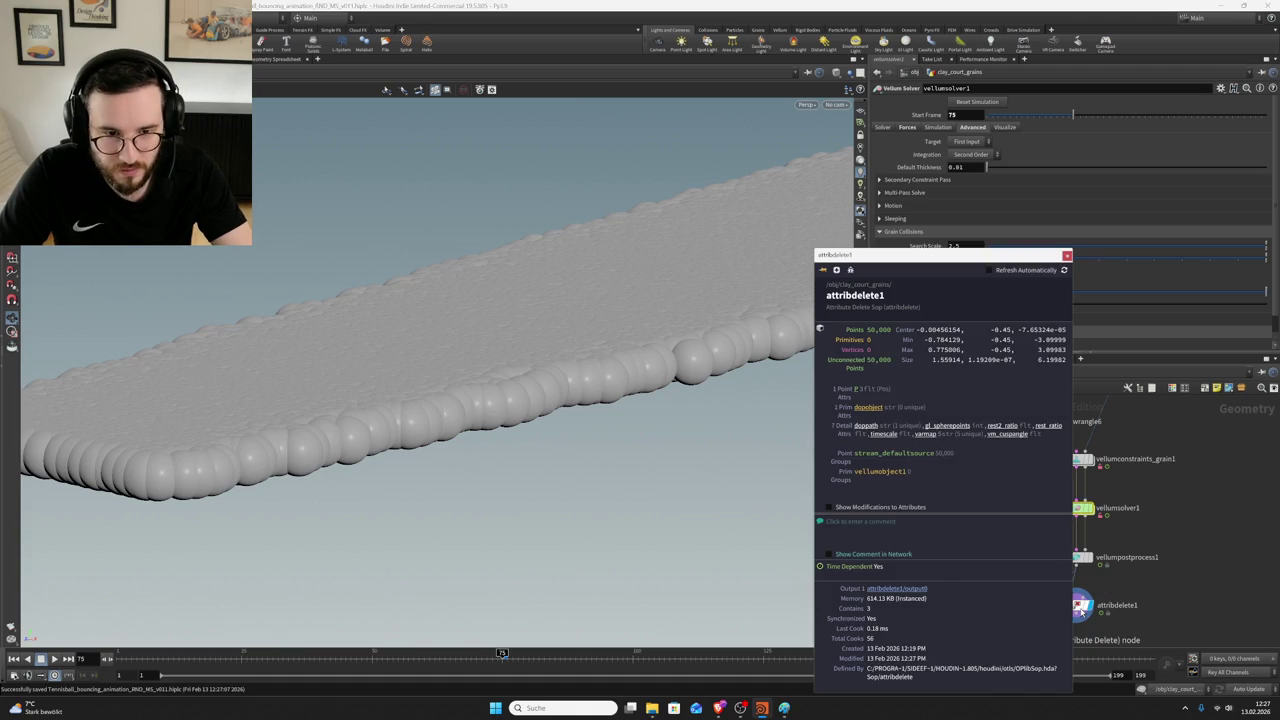
left_click(1077, 606)
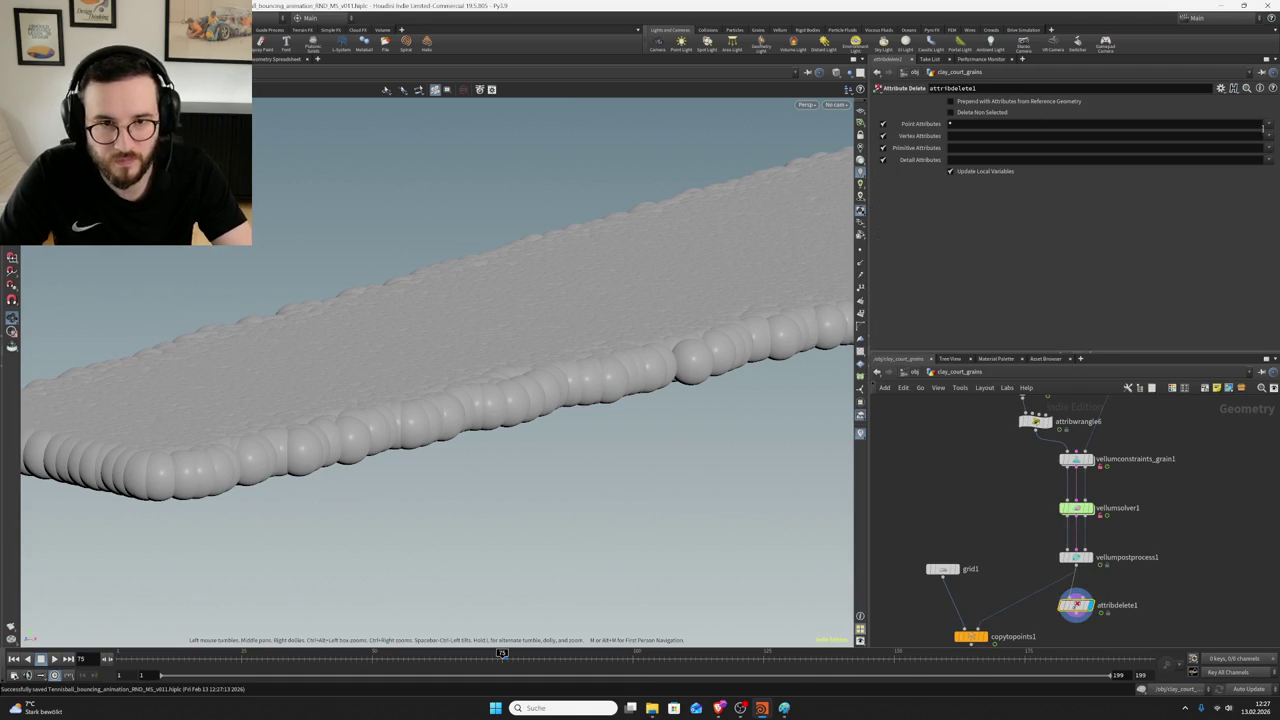
- Set attribdelete1's Point Attributes deletion pattern to *pscale
left_click(1272, 124)
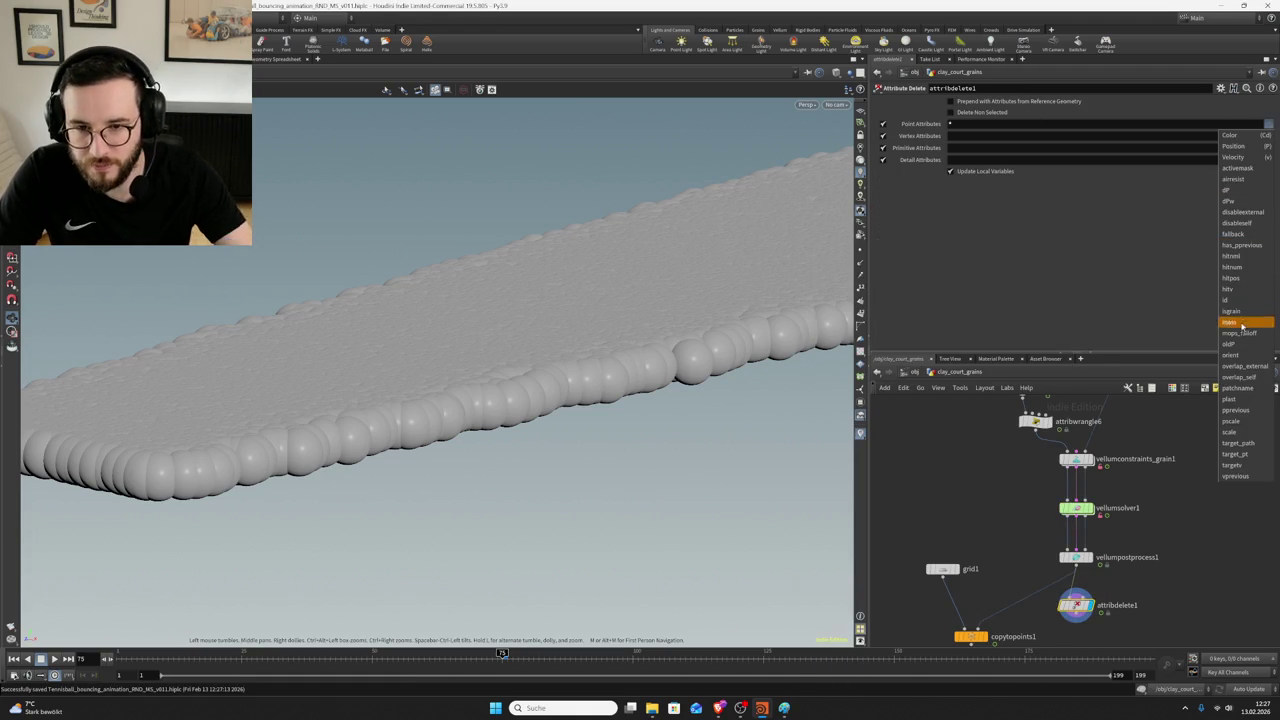
left_click(1248, 421)
left_click(957, 124)
type("*")
key("Return")
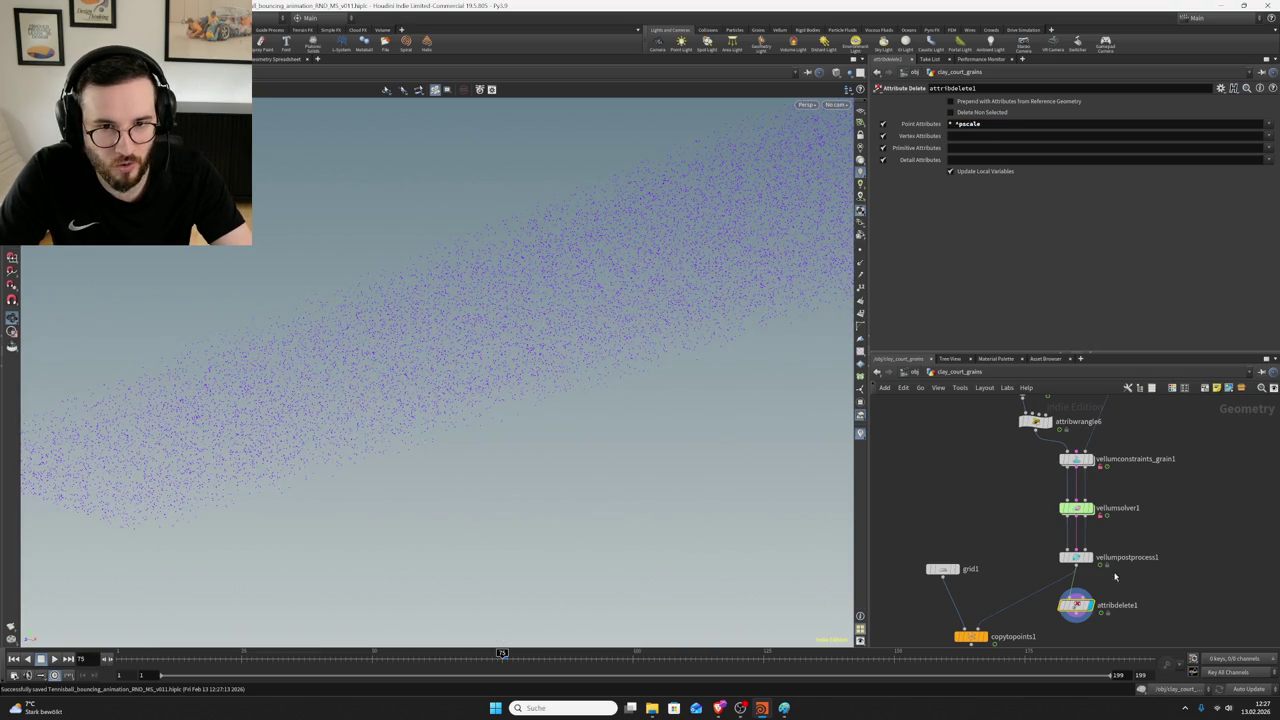
- Paste a copy of attribwrangle6 below attribdelete1 and set its pscale multiplier to 1000
scroll(1117, 553, "down", 2)
left_click(1010, 424)
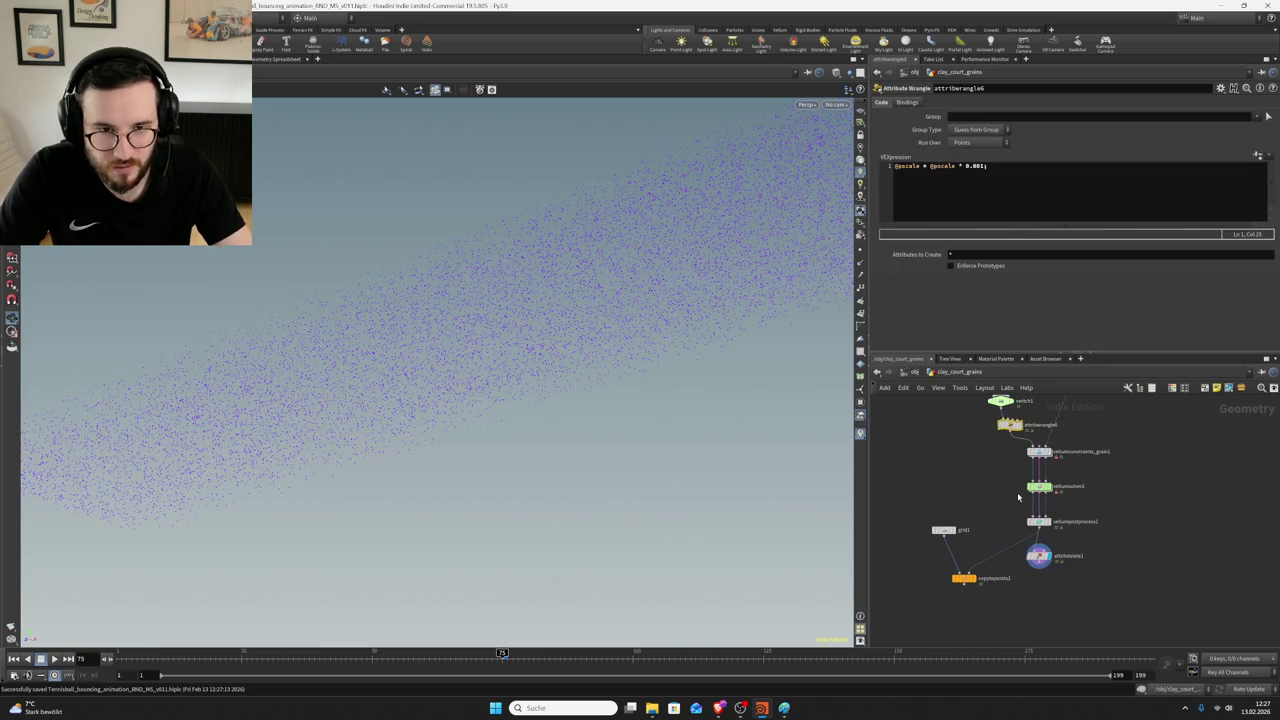
key("ctrl+c")
scroll(1040, 580, "up", 2)
key("ctrl+v")
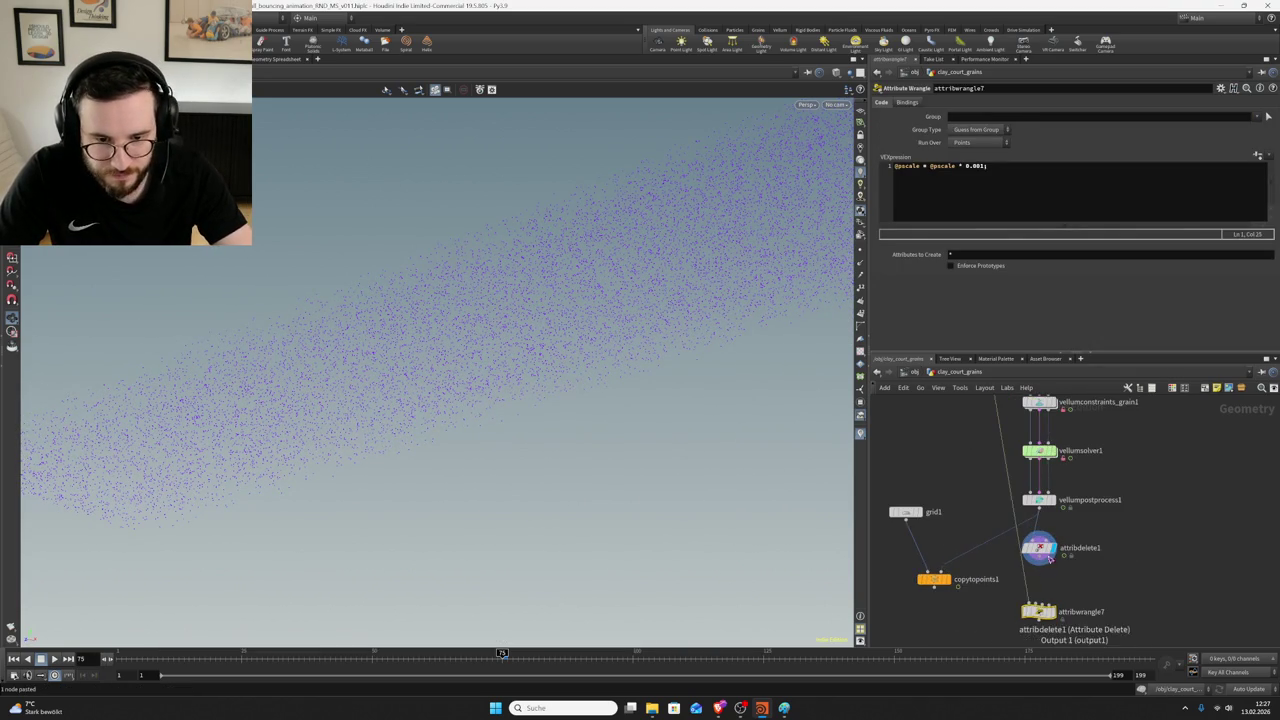
left_click(1040, 588)
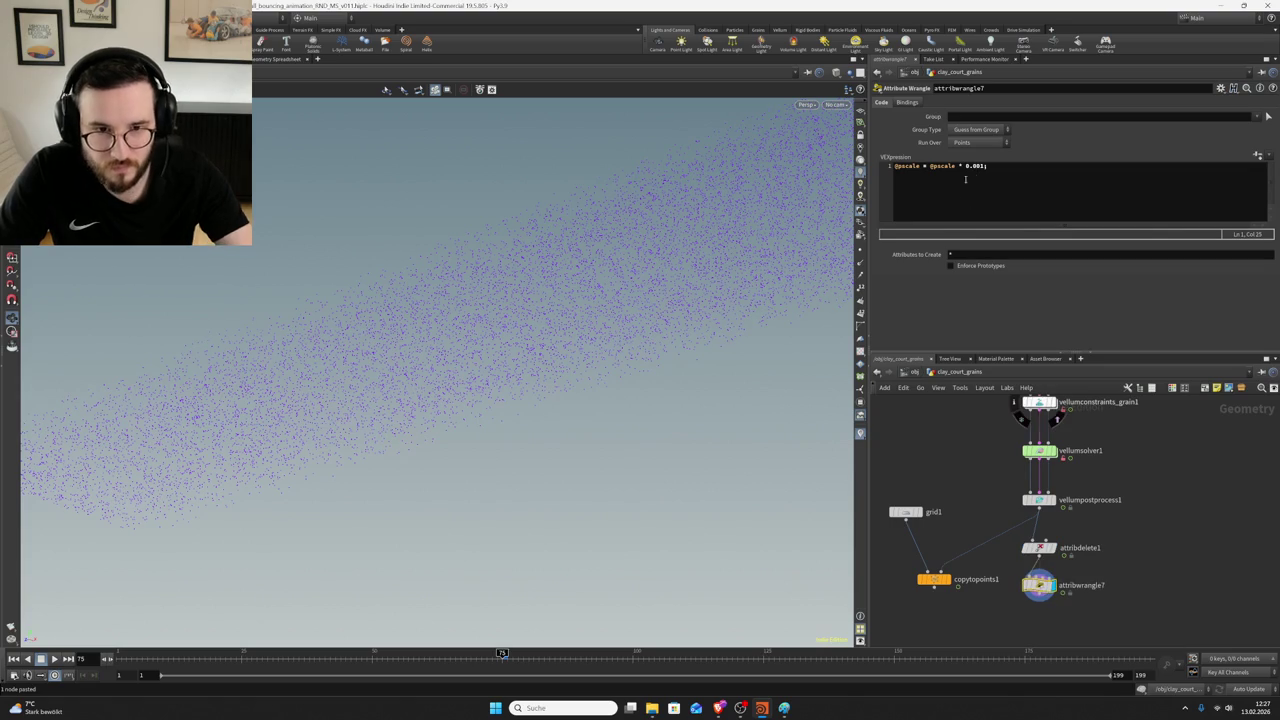
key("BackSpace")
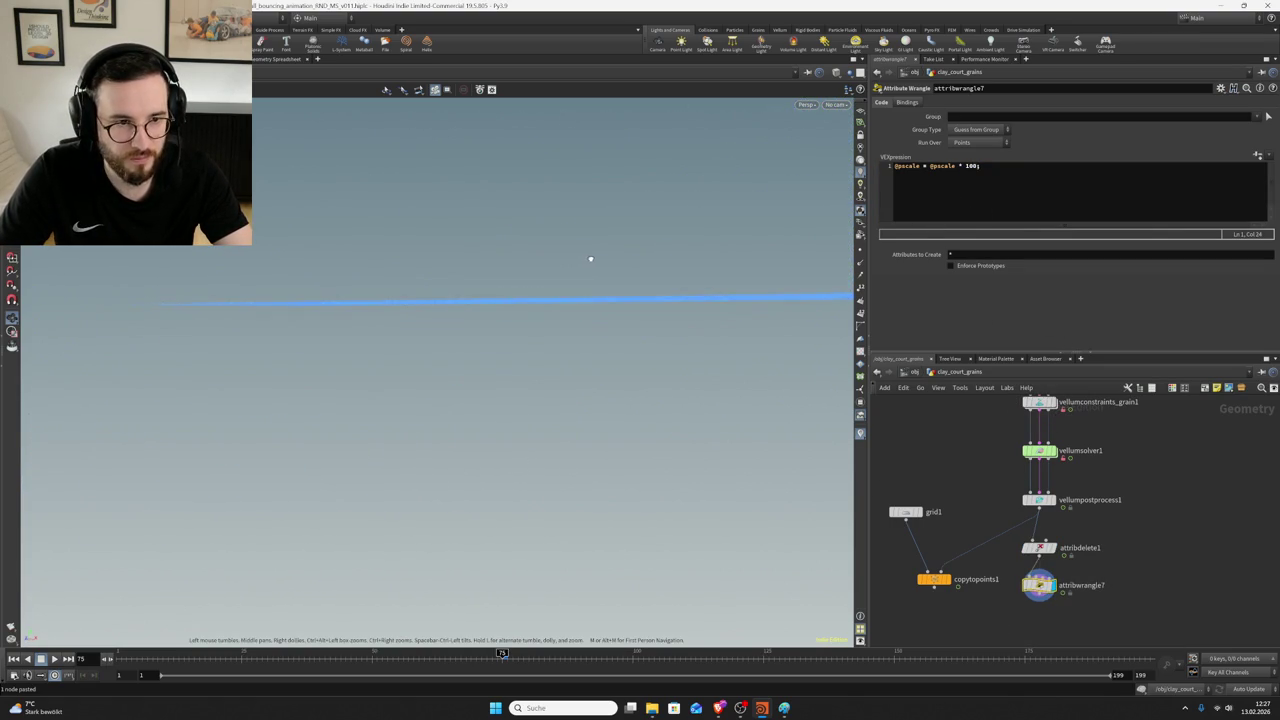
double_click(972, 166)
type("0")
left_click(1049, 286)
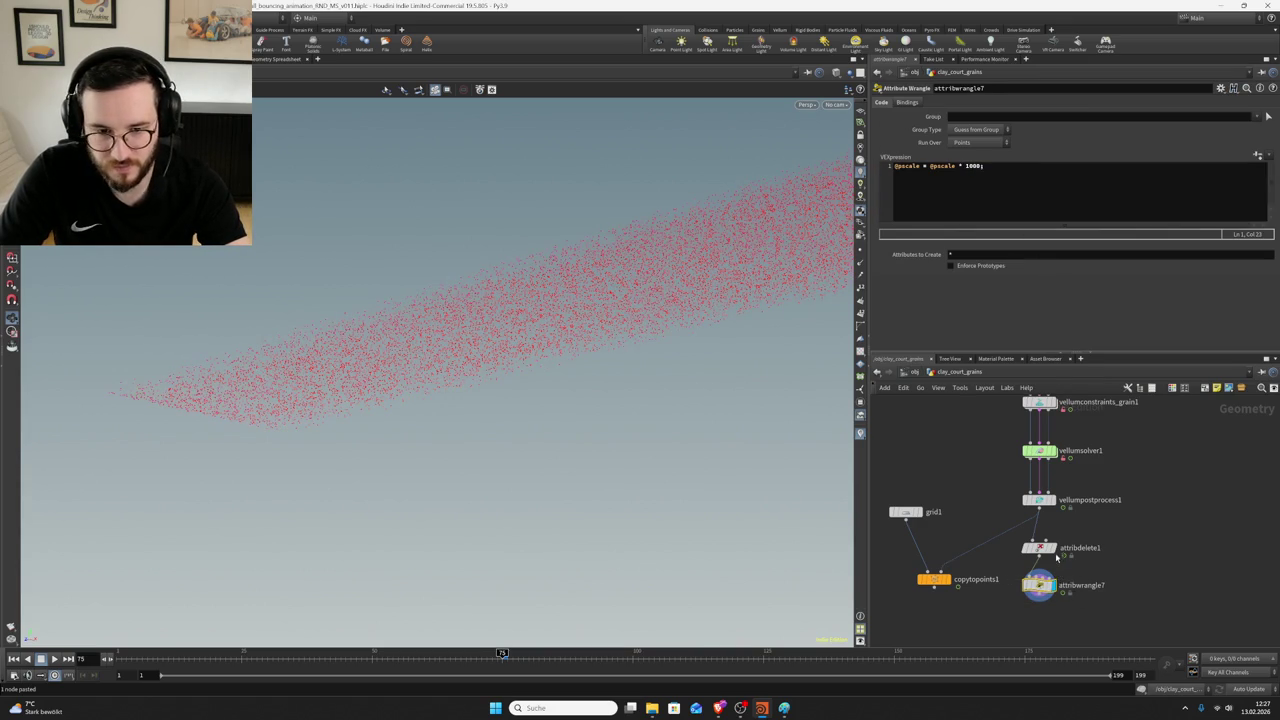
- Delete the test attribwrangle7, remove pscale from the deletion pattern, and save
key("Delete")
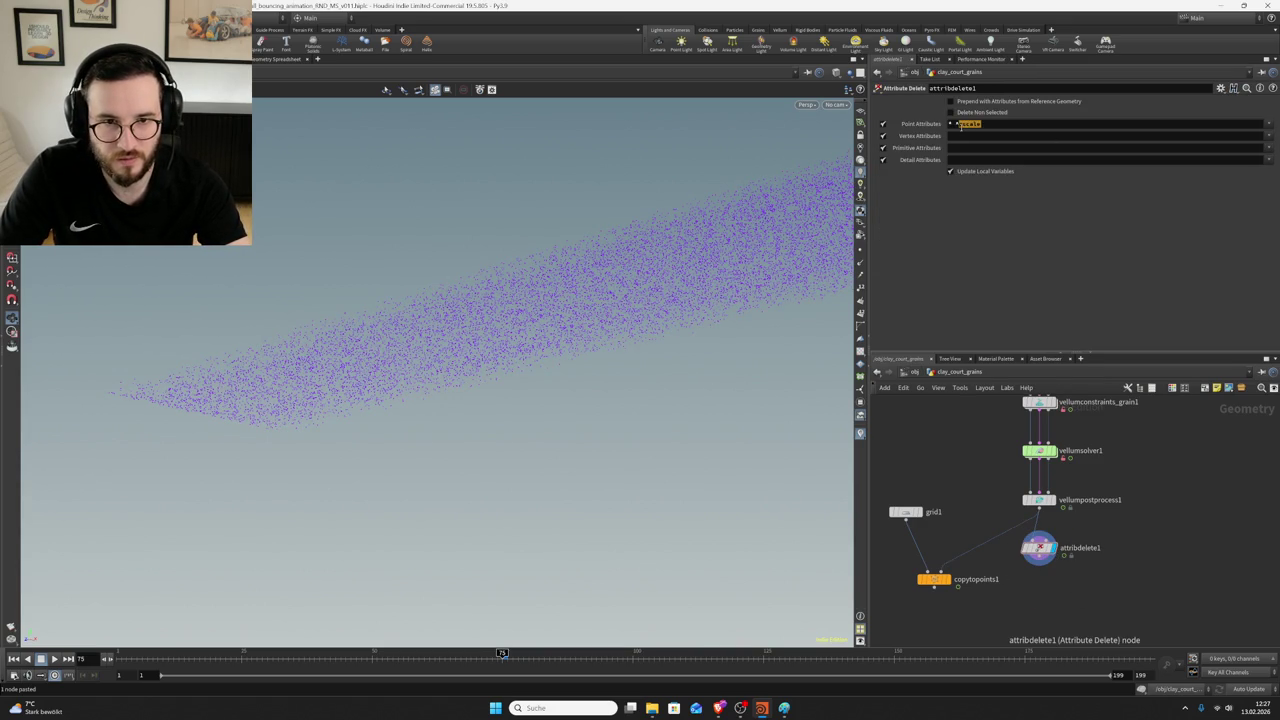
key("BackSpace")
key("Return")
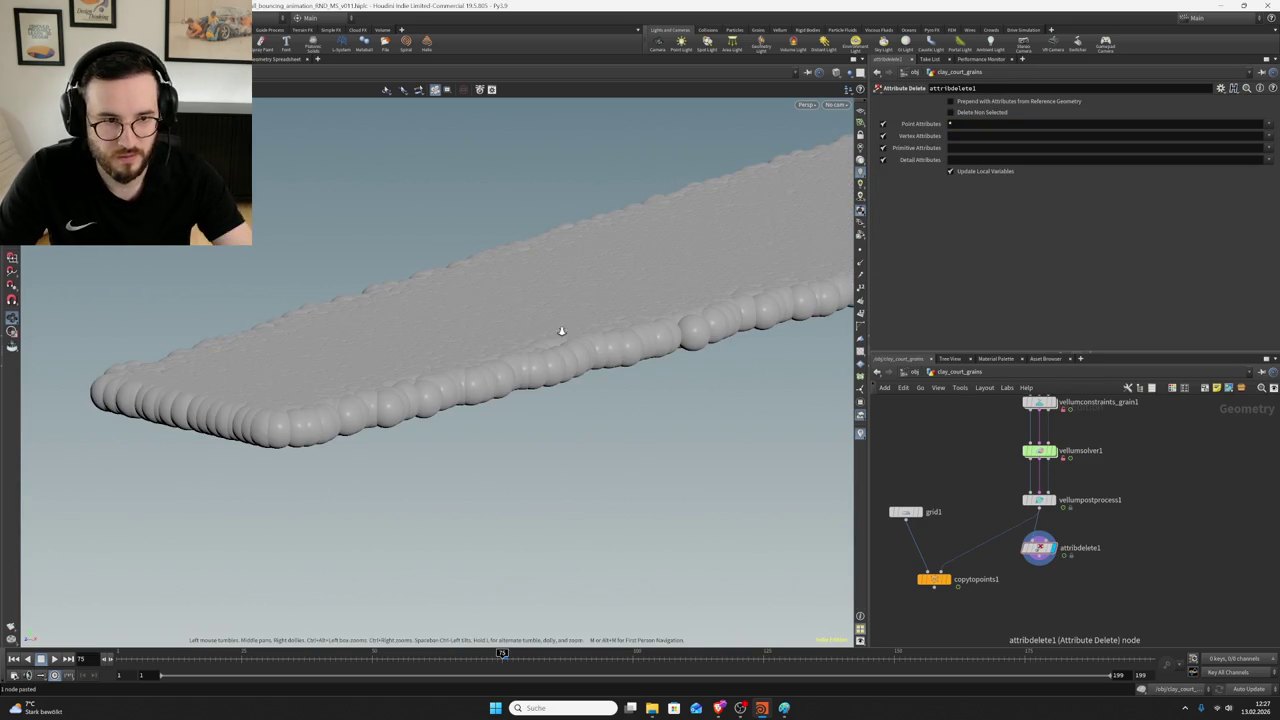
left_click_drag(571, 323, 537, 357)
key("ctrl+s")
- Check attribdelete1's attribute list and info, then display copytopoints1
left_click(1268, 124)
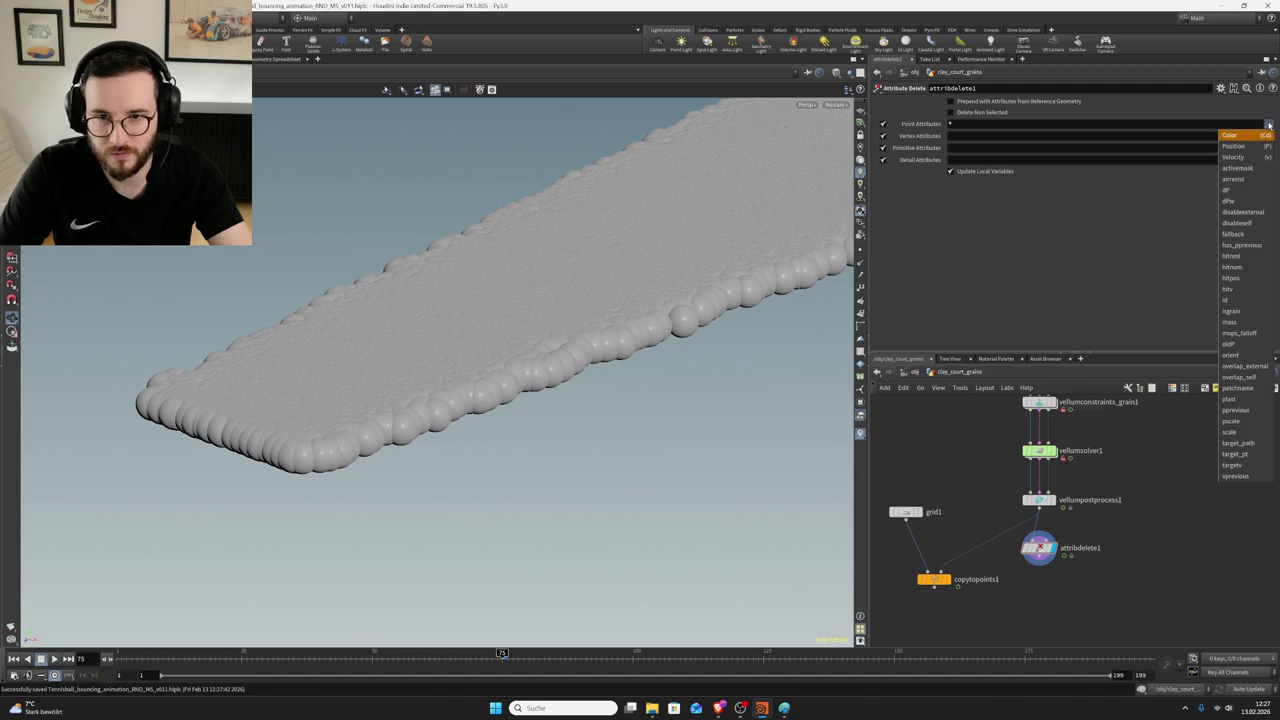
left_click(1268, 124)
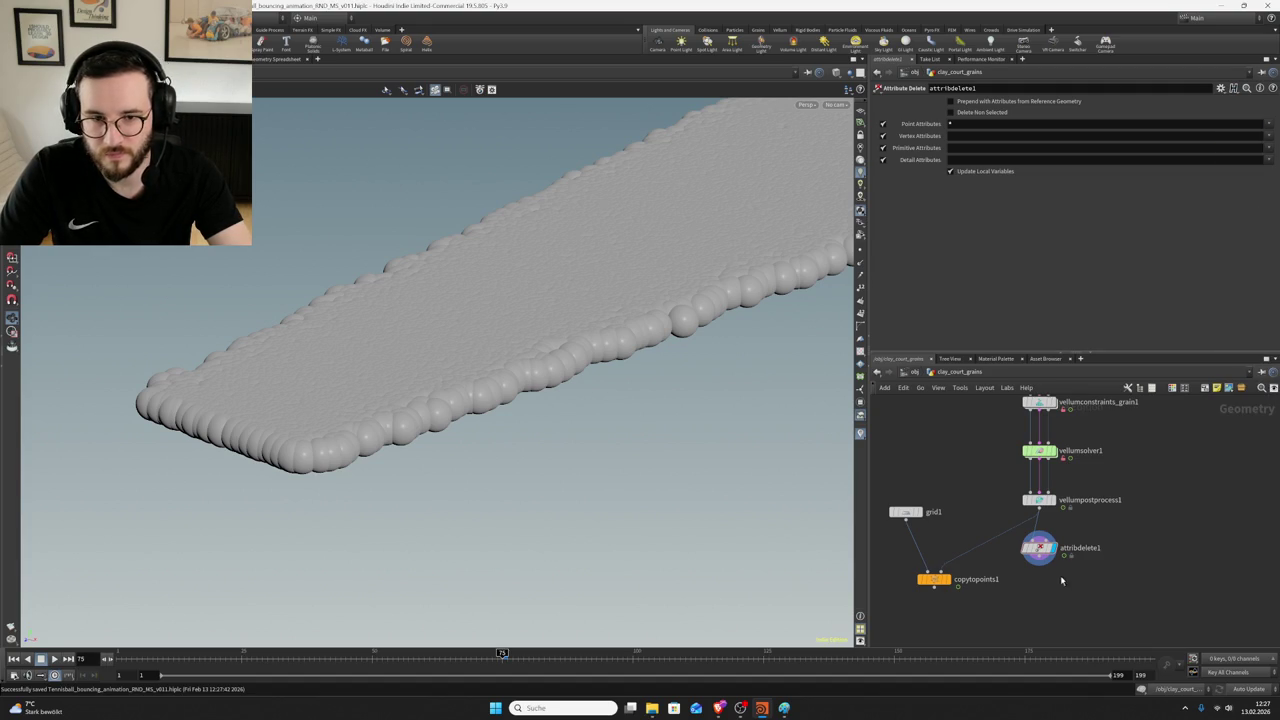
middle_click(1038, 548)
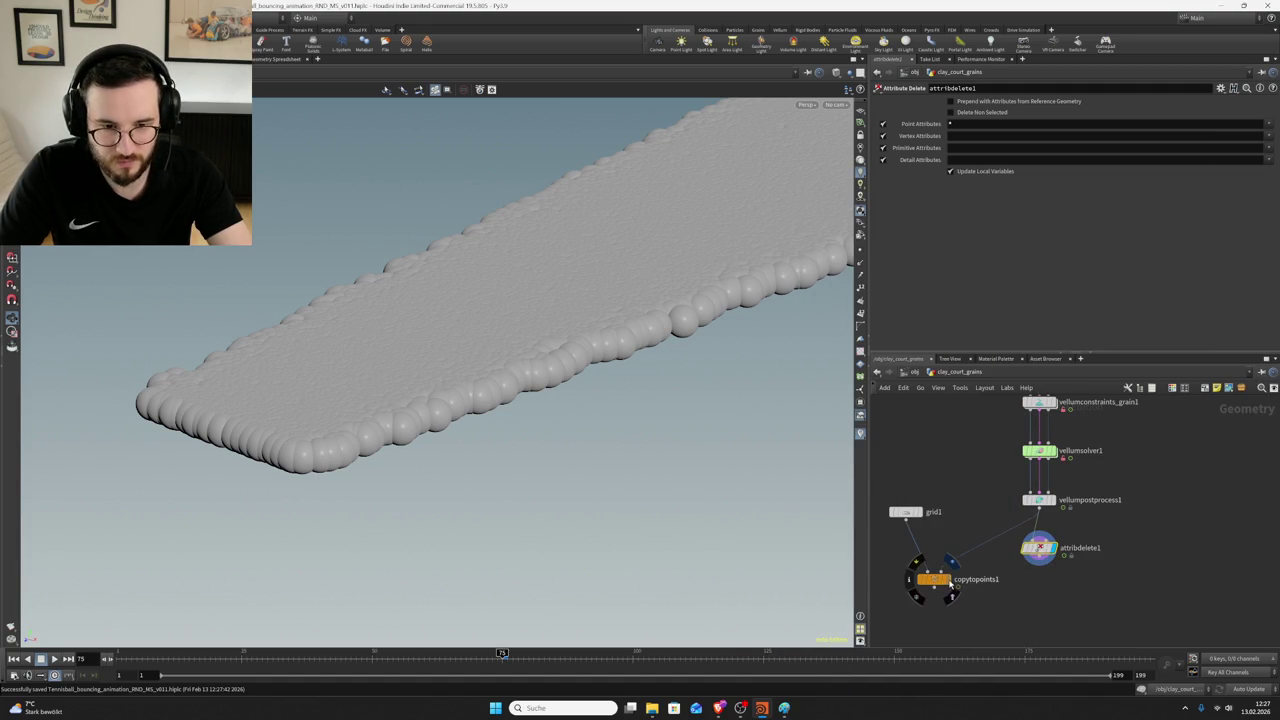
left_click(951, 583)
- Orbit the copied grain band until it lies flat, saving the scene
mouse_move(668, 311)
left_mouse_down()
mouse_move(731, 291)
mouse_move(706, 277)
mouse_move(600, 337)
mouse_move(568, 398)
mouse_move(540, 412)
left_mouse_up()
key("ctrl+s")
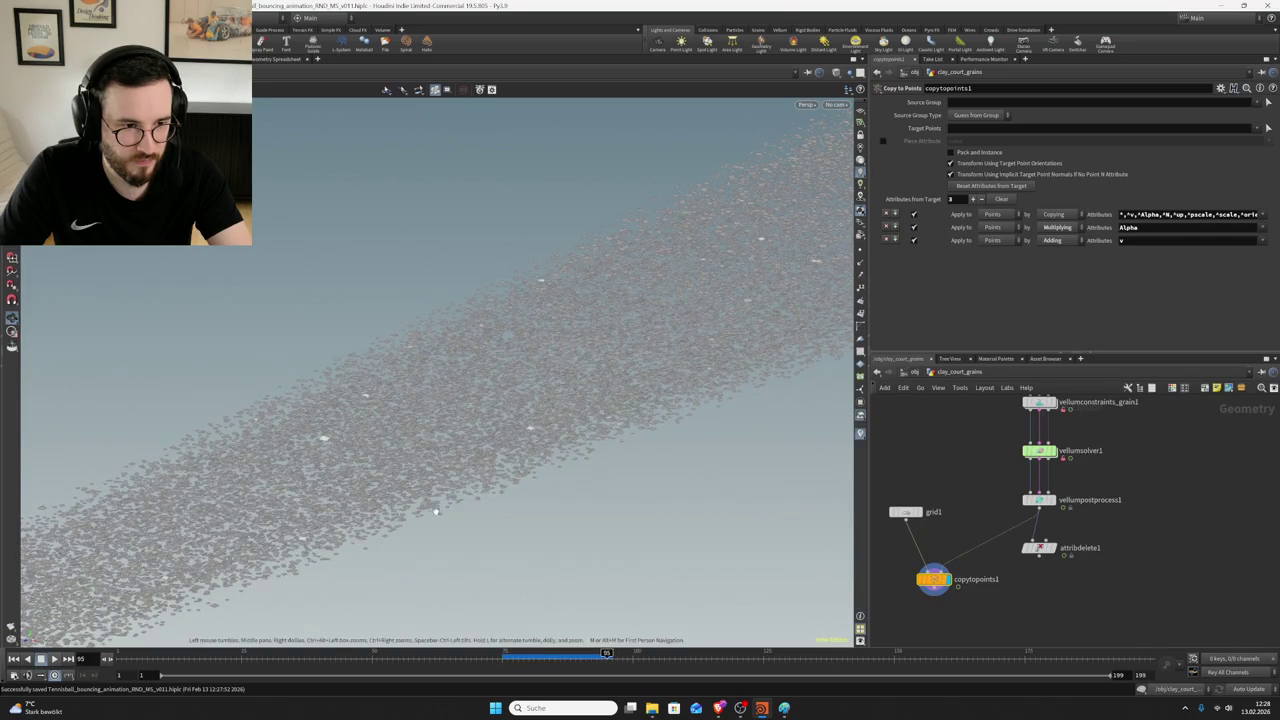
left_click_drag(428, 502, 531, 423)
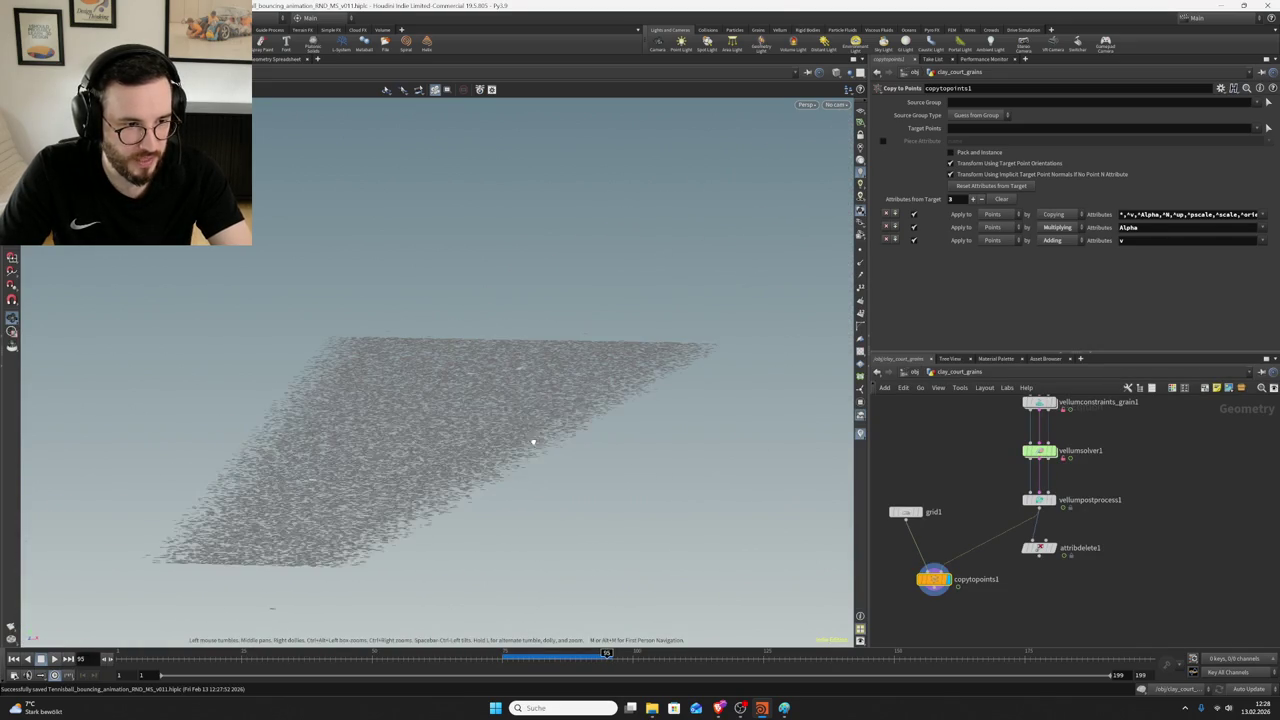
- Display vellumpostprocess1's purple grains, review its settings, and view the sheet edge-on
left_click(1050, 499)
left_click(1038, 499)
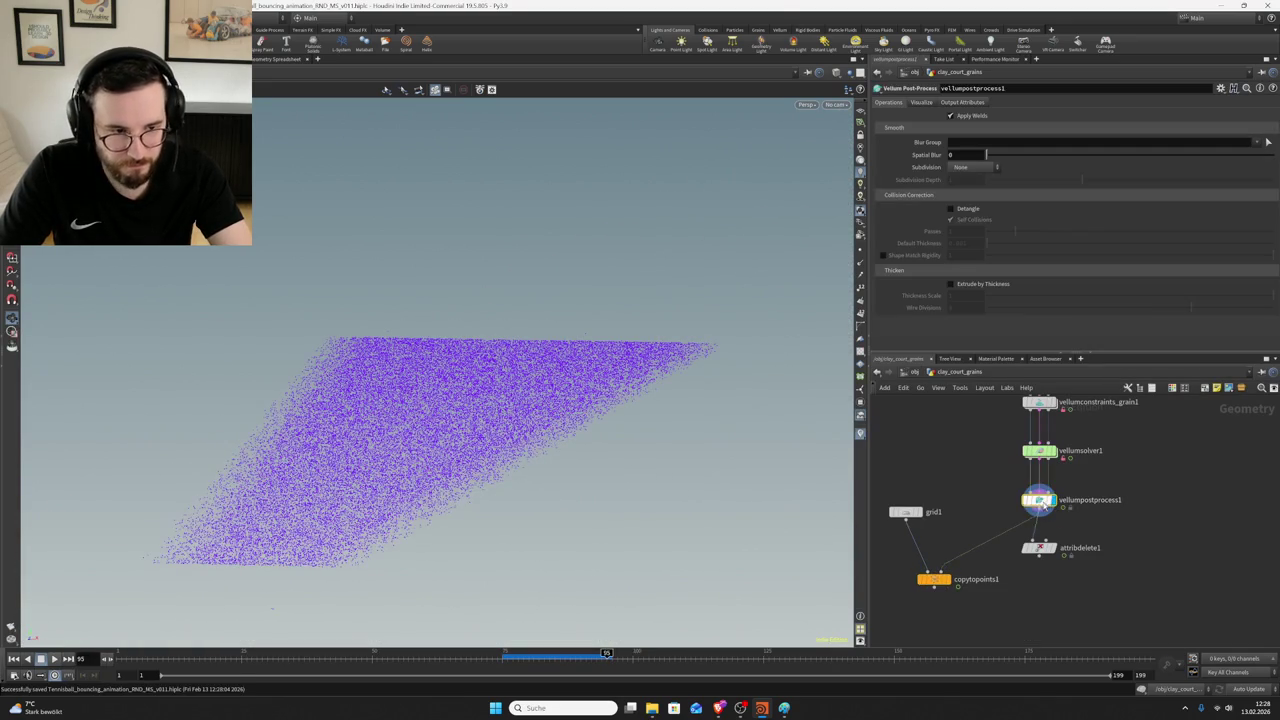
scroll(1090, 550, "down", 3)
scroll(1104, 540, "down", 3)
scroll(1104, 540, "up", 3)
mouse_move(1066, 490)
left_mouse_down()
mouse_move(1089, 530)
mouse_move(1075, 525)
left_mouse_up()
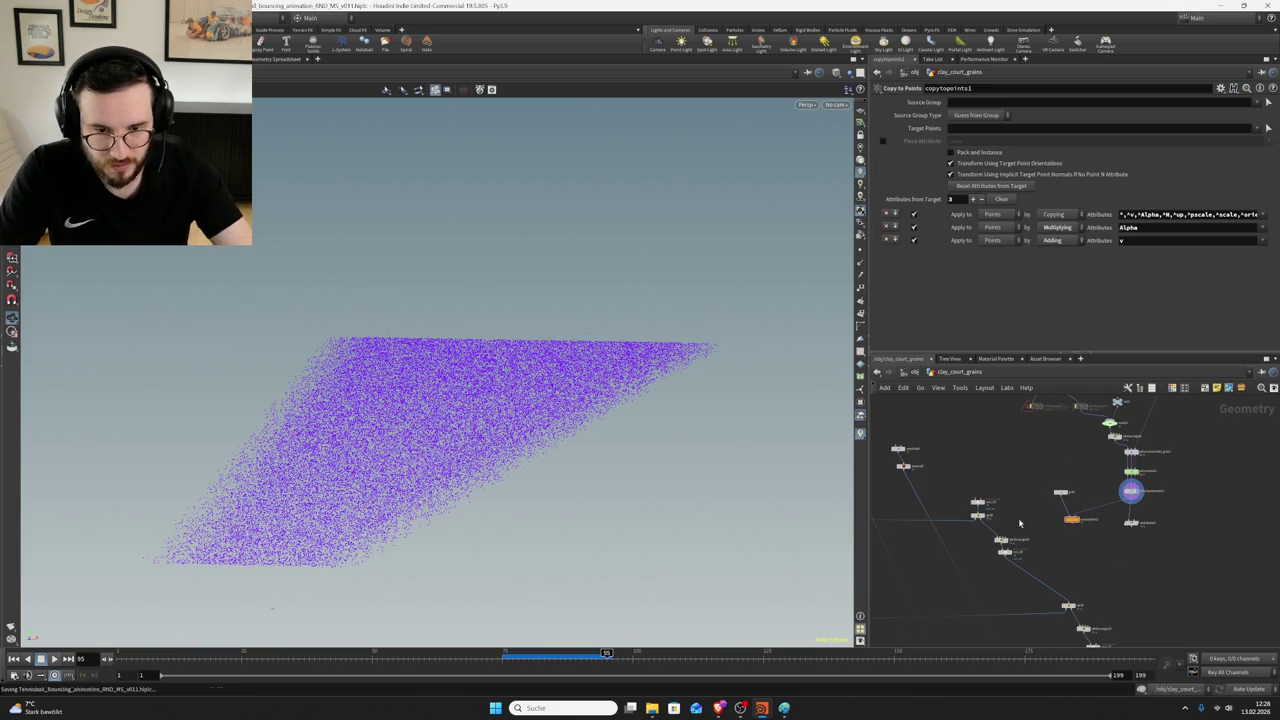
scroll(503, 425, "up", 3)
mouse_move(503, 425)
left_mouse_down()
mouse_move(480, 402)
mouse_move(486, 414)
left_mouse_up()
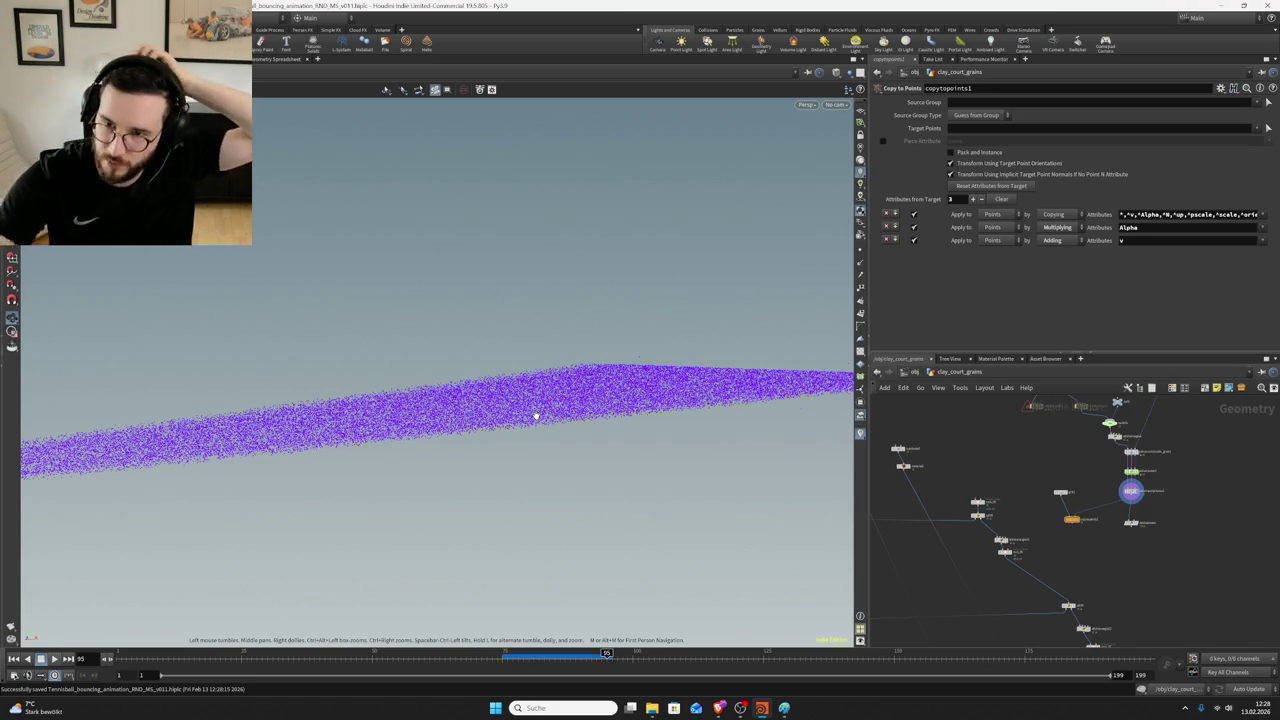
- Bring up attribwrangle5, the wrangle that sets stopped from activemask
mouse_move(1112, 434)
middle_mouse_down()
mouse_move(1032, 481)
mouse_move(1000, 522)
middle_mouse_up()
scroll(1032, 481, "up", 2)
left_click(1000, 424)
scroll(999, 510, "up", 1)
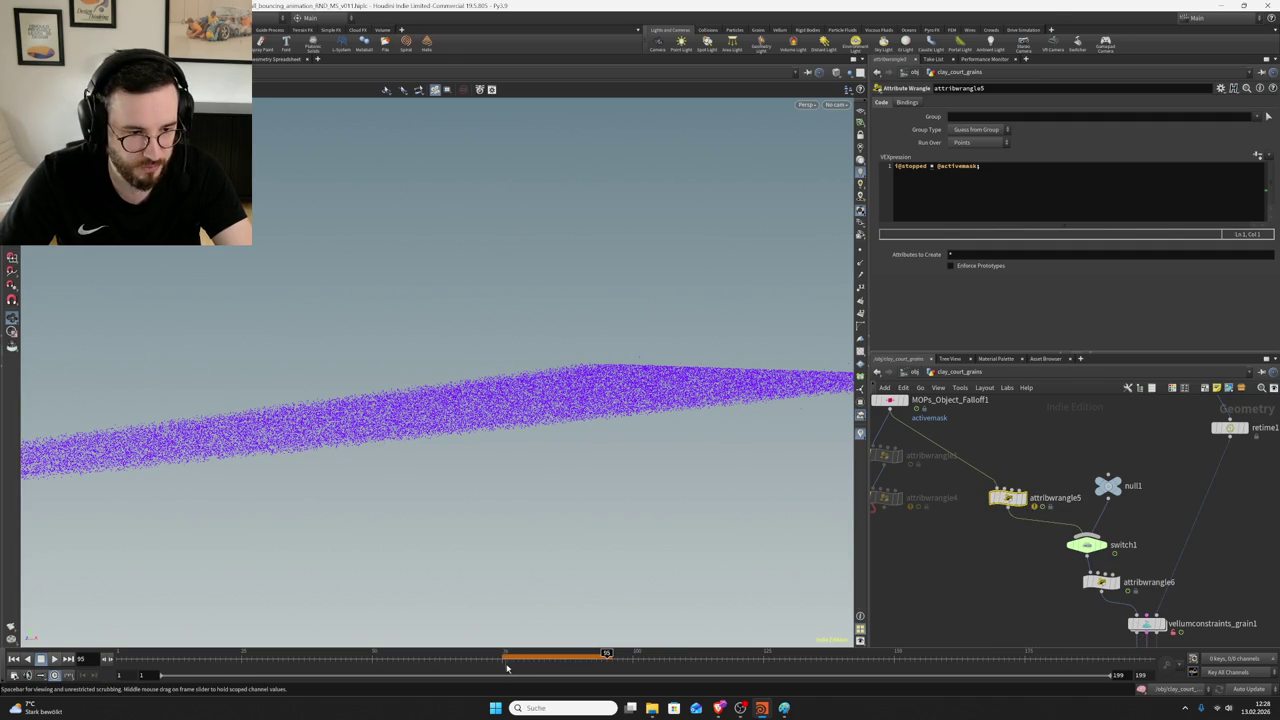
- View vellumpostprocess1's settings, save, and set the timeline to frame 75
scroll(1050, 520, "down", 2)
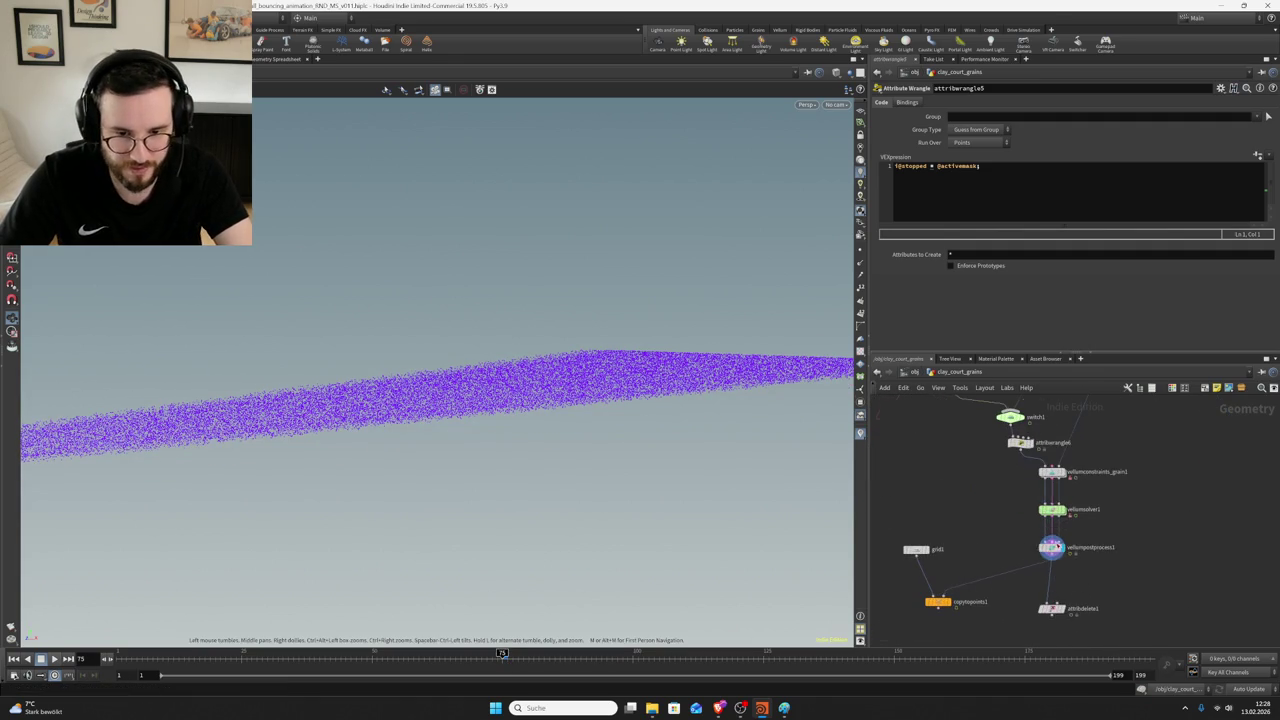
left_click(1051, 547)
key("ctrl+s")
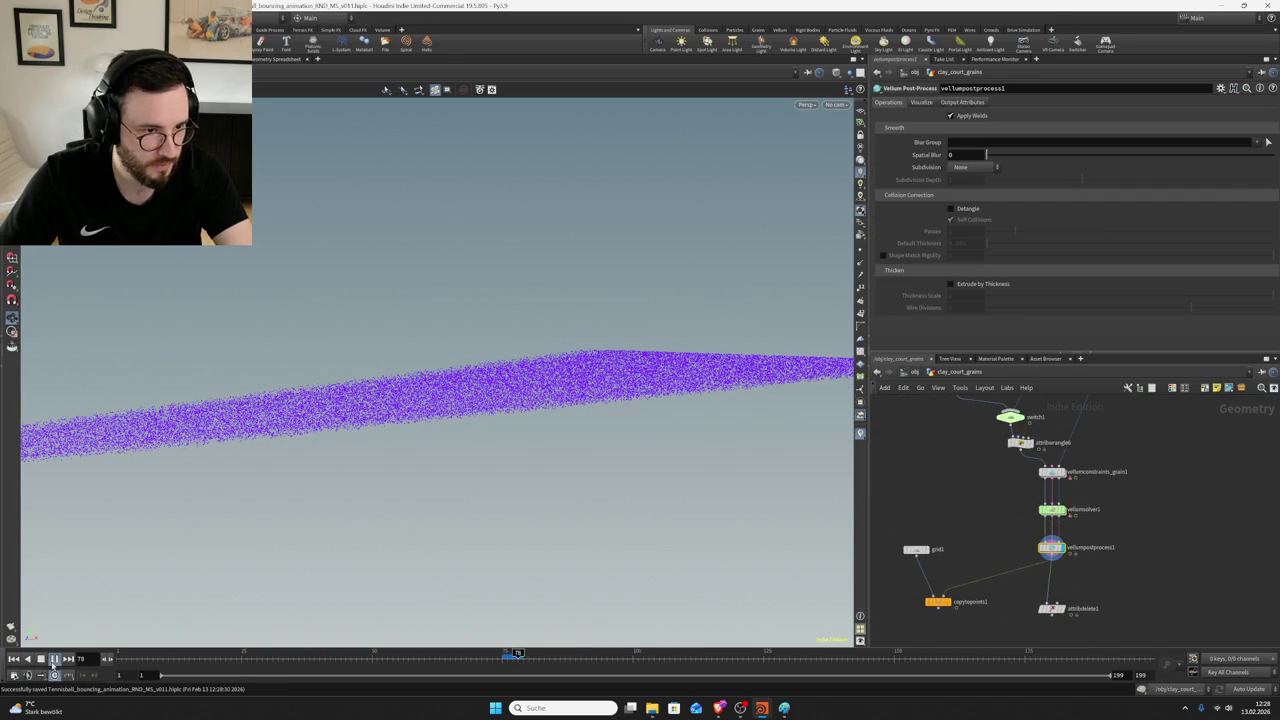
left_click(507, 670)
mouse_move(1042, 430)
middle_mouse_down()
mouse_move(1036, 533)
mouse_move(1036, 481)
middle_mouse_up()
- Check attribwrangle6's pscale expression, then dive inside vellumsolver1
scroll(1020, 508, "up", 2)
left_click(1010, 500)
left_click_drag(1010, 505, 1002, 500)
scroll(1031, 557, "up", 2)
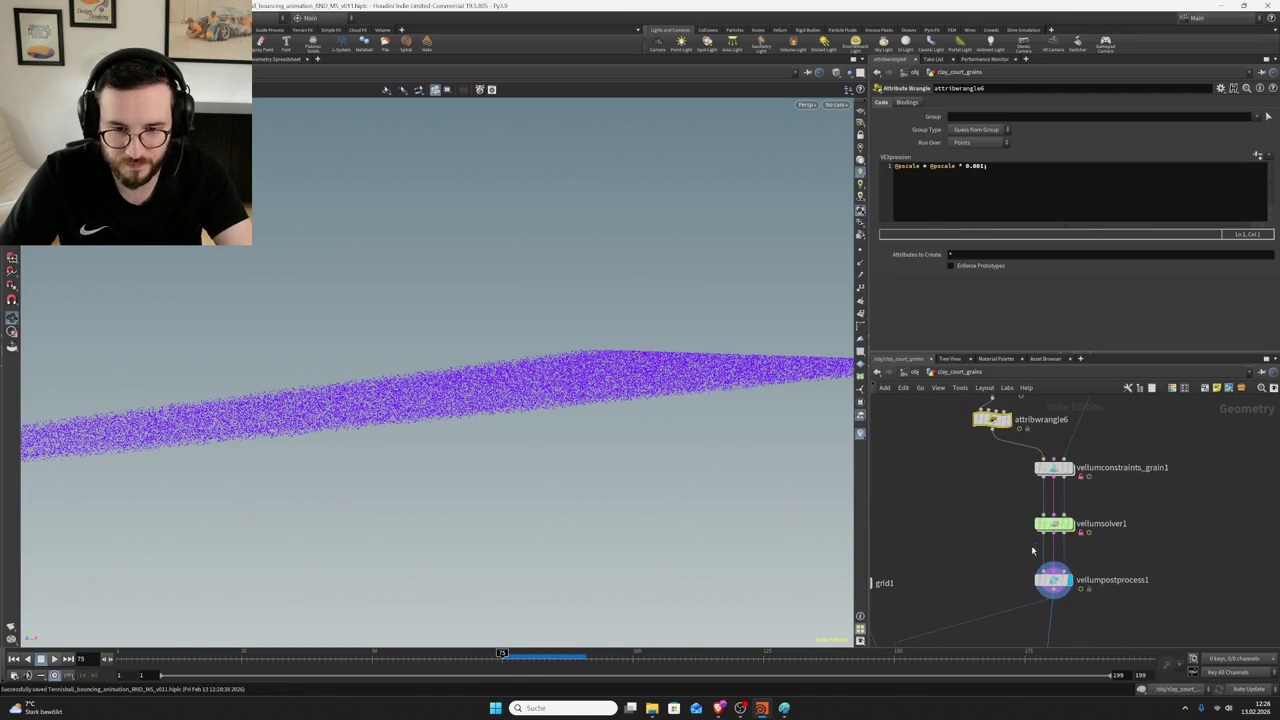
double_click(1053, 524)
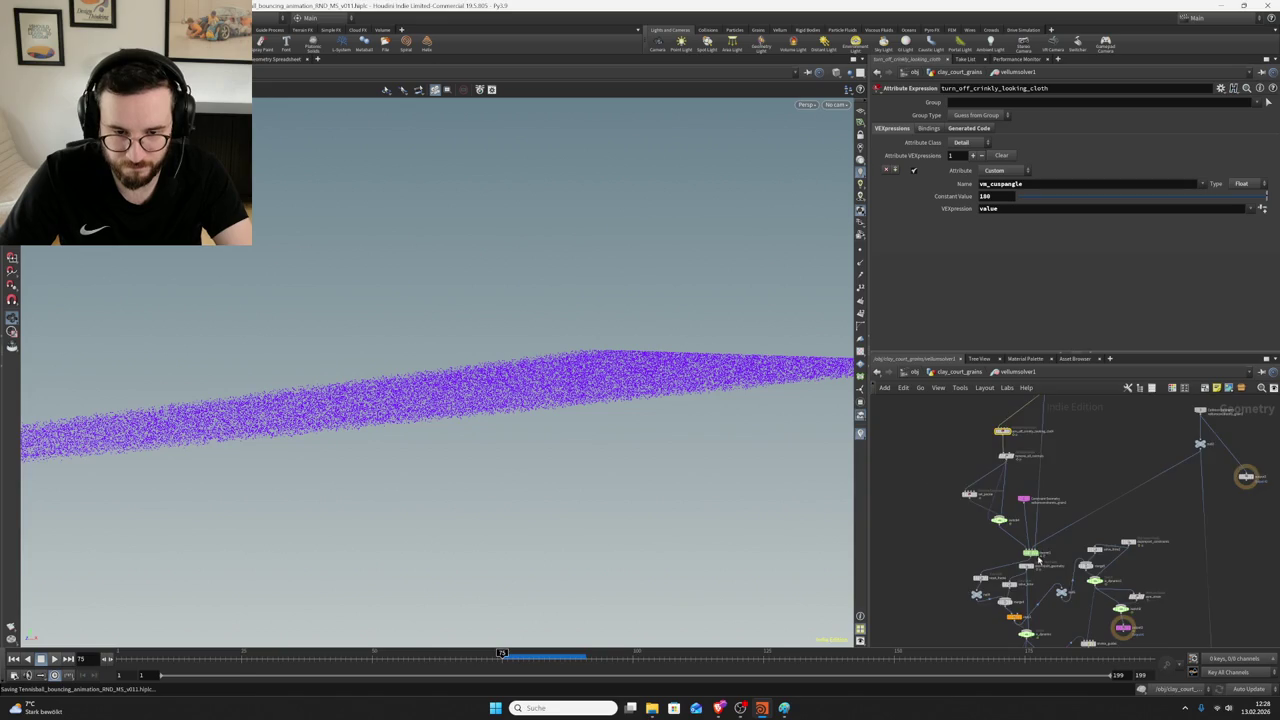
- Navigate into the Vellum solver's dopnet1 forces subnetwork
double_click(1031, 553)
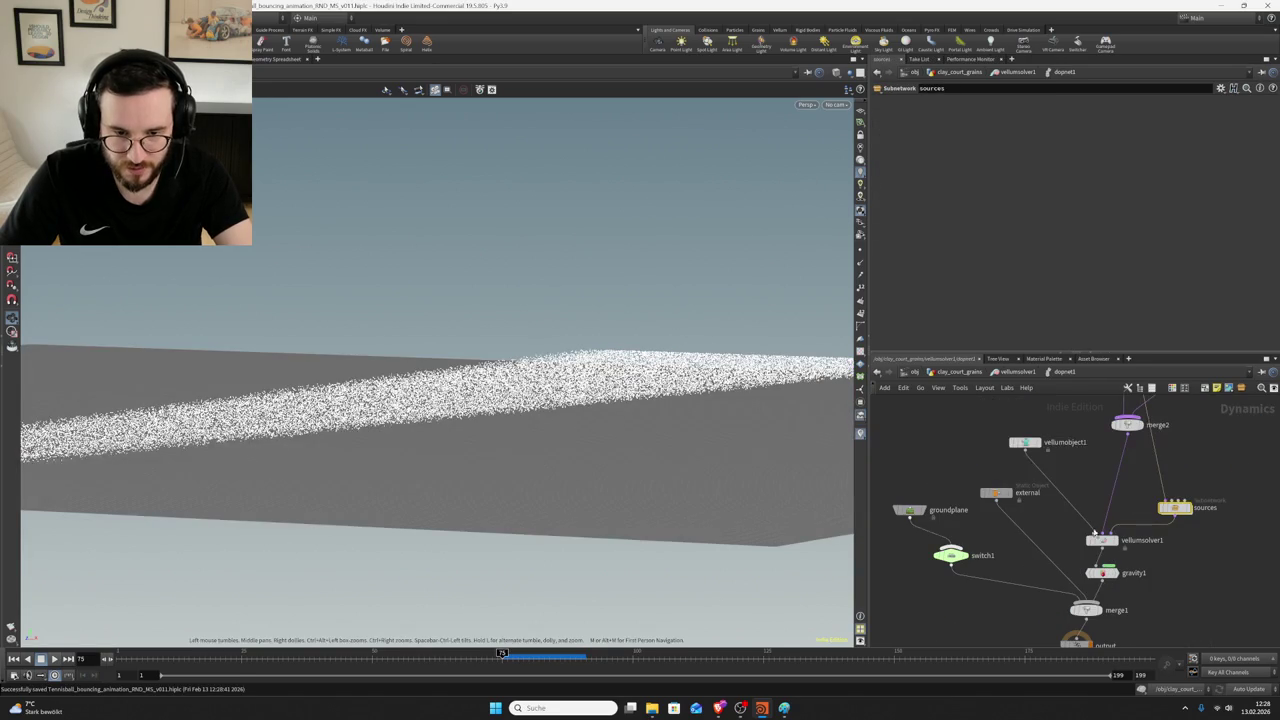
double_click(1173, 507)
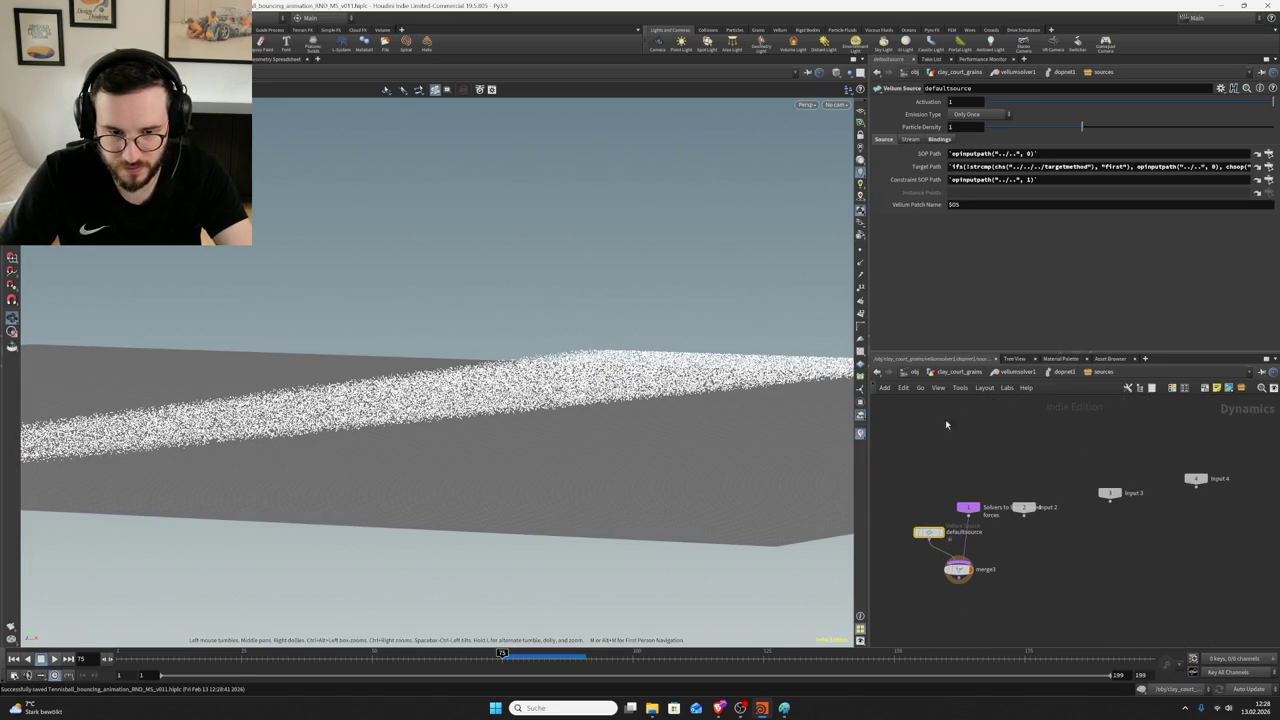
left_click(1058, 372)
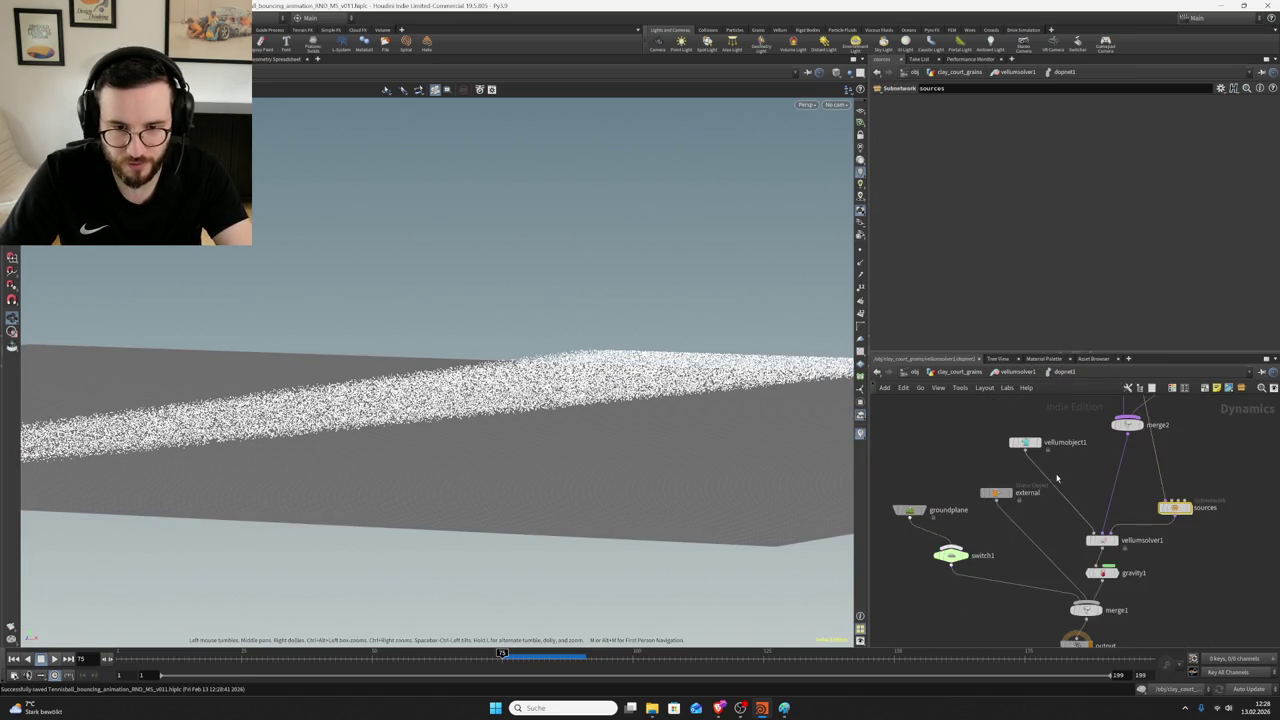
left_click(1070, 458)
double_click(1074, 457)
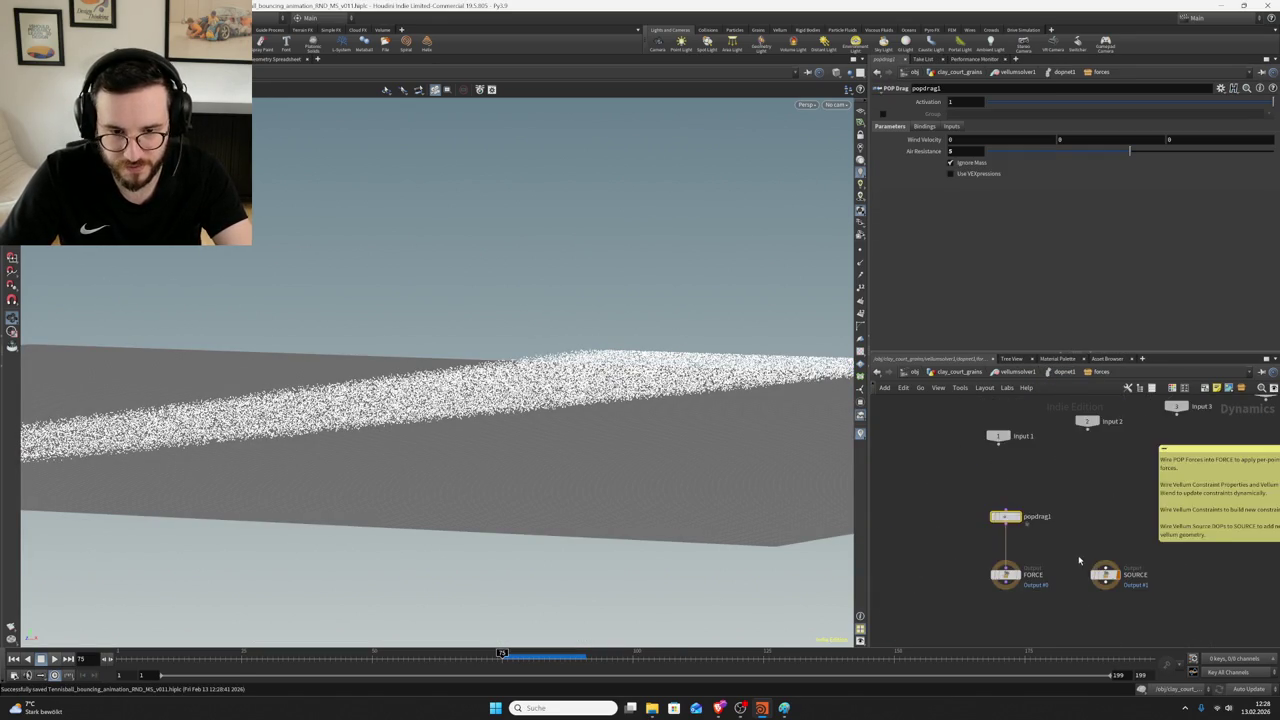
scroll(1084, 520, "down", 2)
- Add a SOP Solver, sopsolver1, wired into the forces SOURCE output
key("Tab")
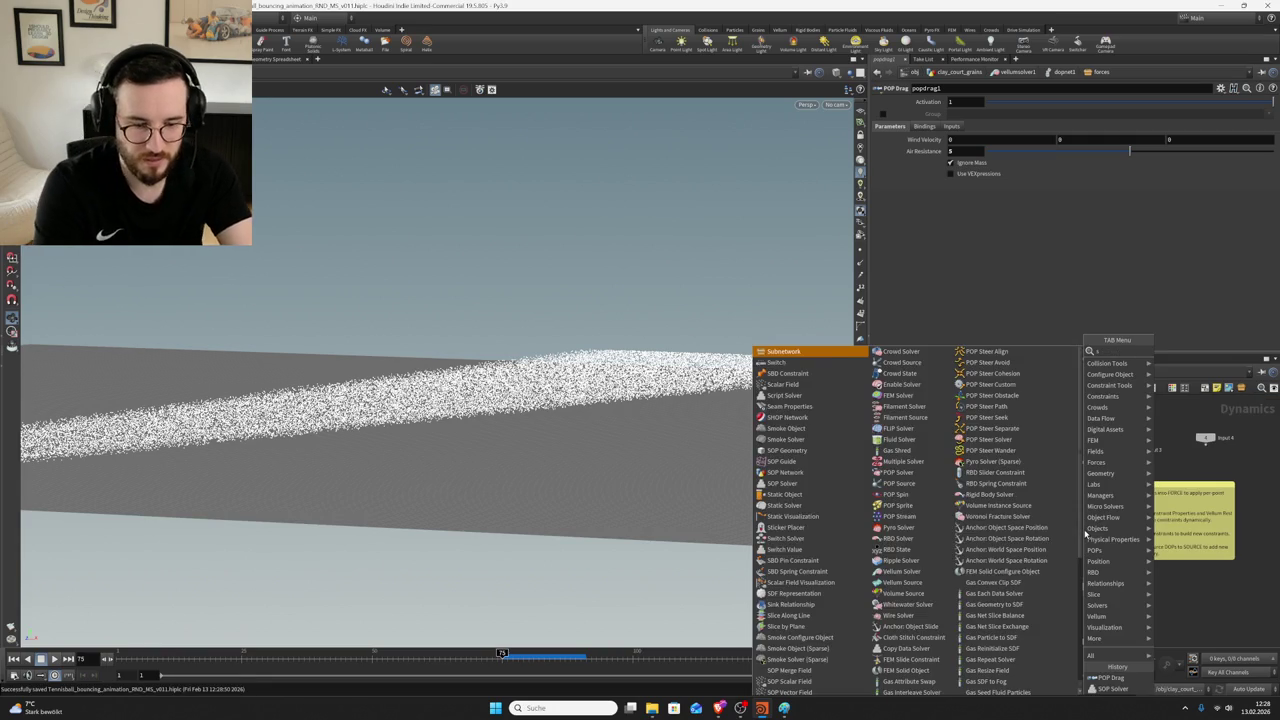
type("pop wind")
key("Return")
left_click(1085, 534)
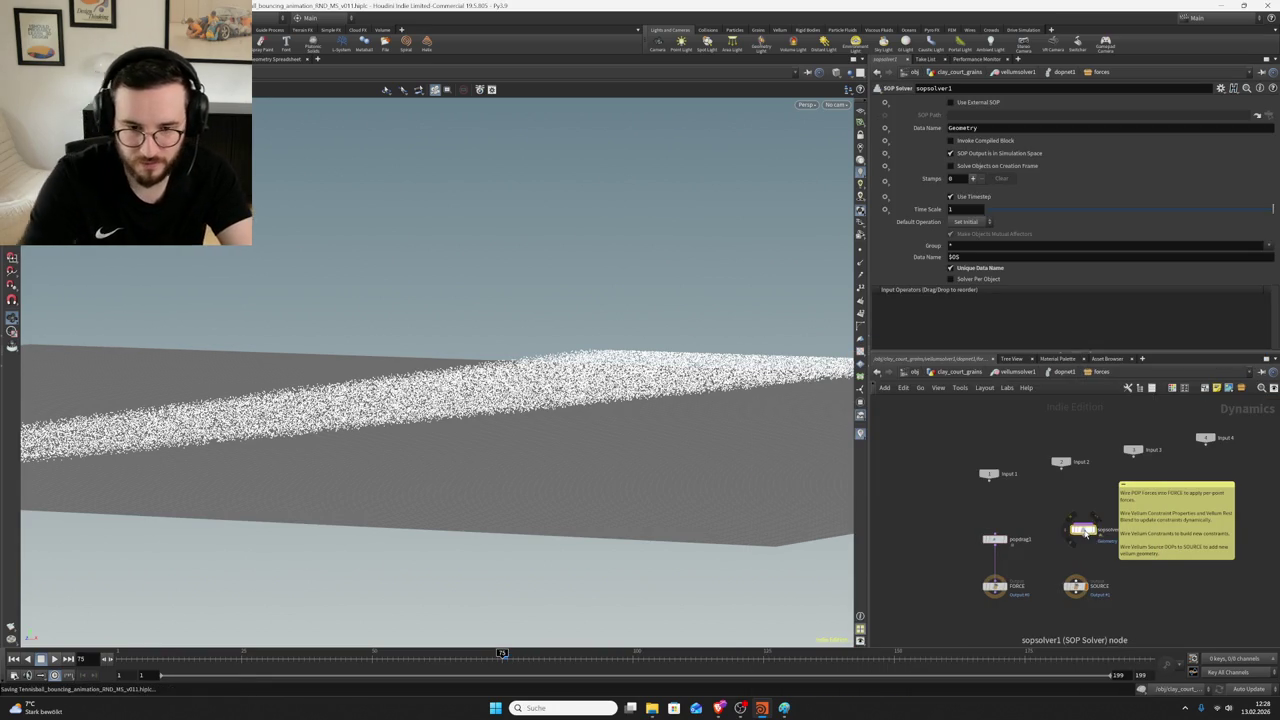
left_click(1076, 535)
left_click(1075, 584)
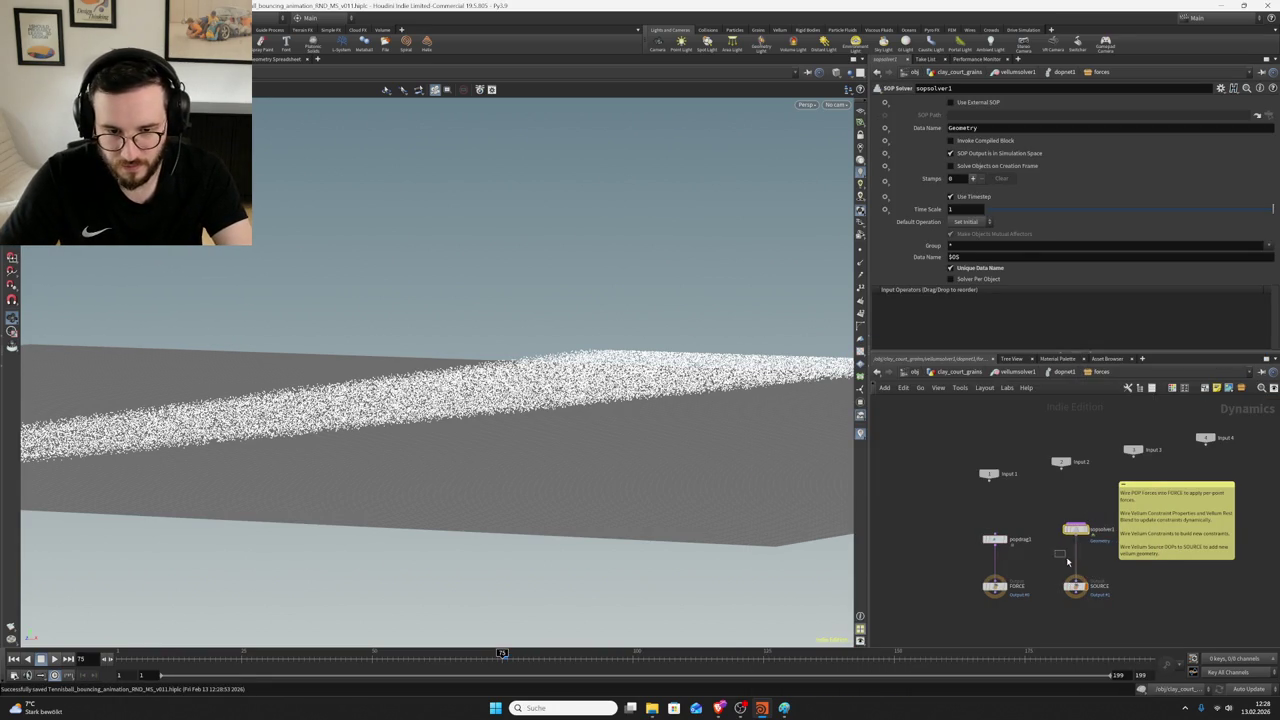
- Inside sopsolver1, move OUT lower and add an empty object_merge1 node
key("i")
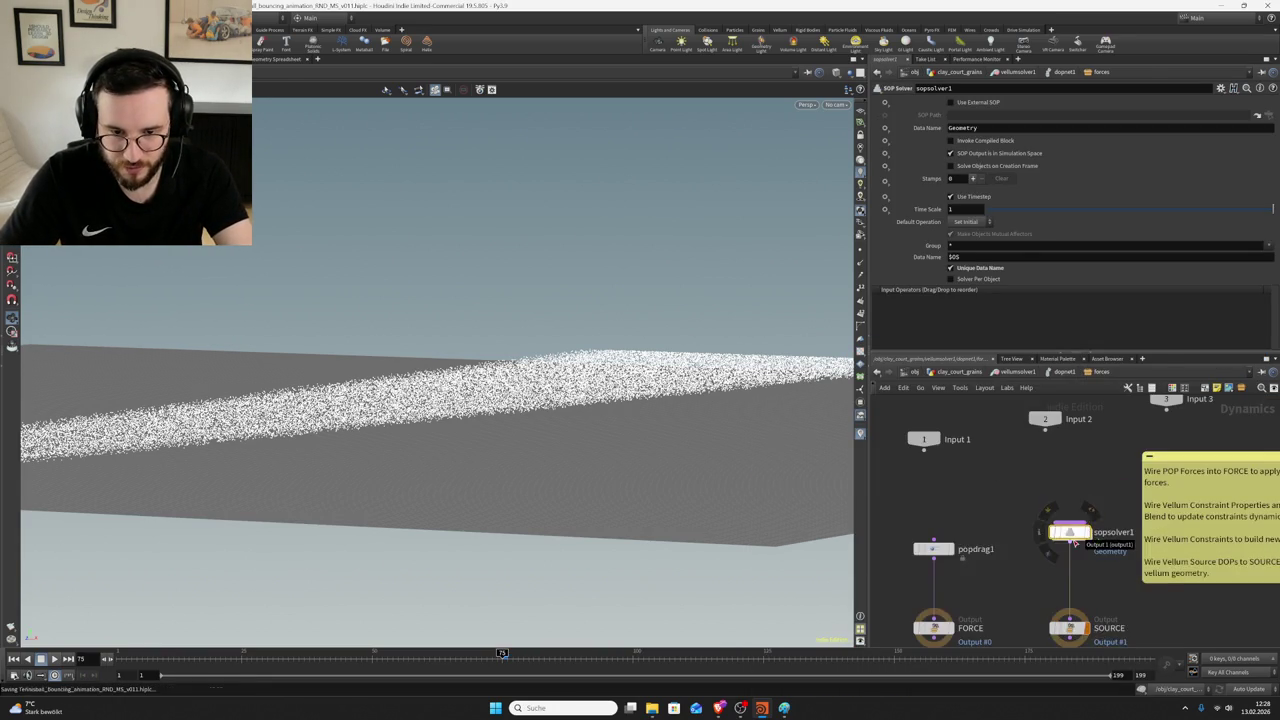
middle_click_drag(981, 568, 976, 482)
left_click_drag(960, 470, 959, 581)
key("Tab")
type("object")
key("Return")
left_click(1048, 490)
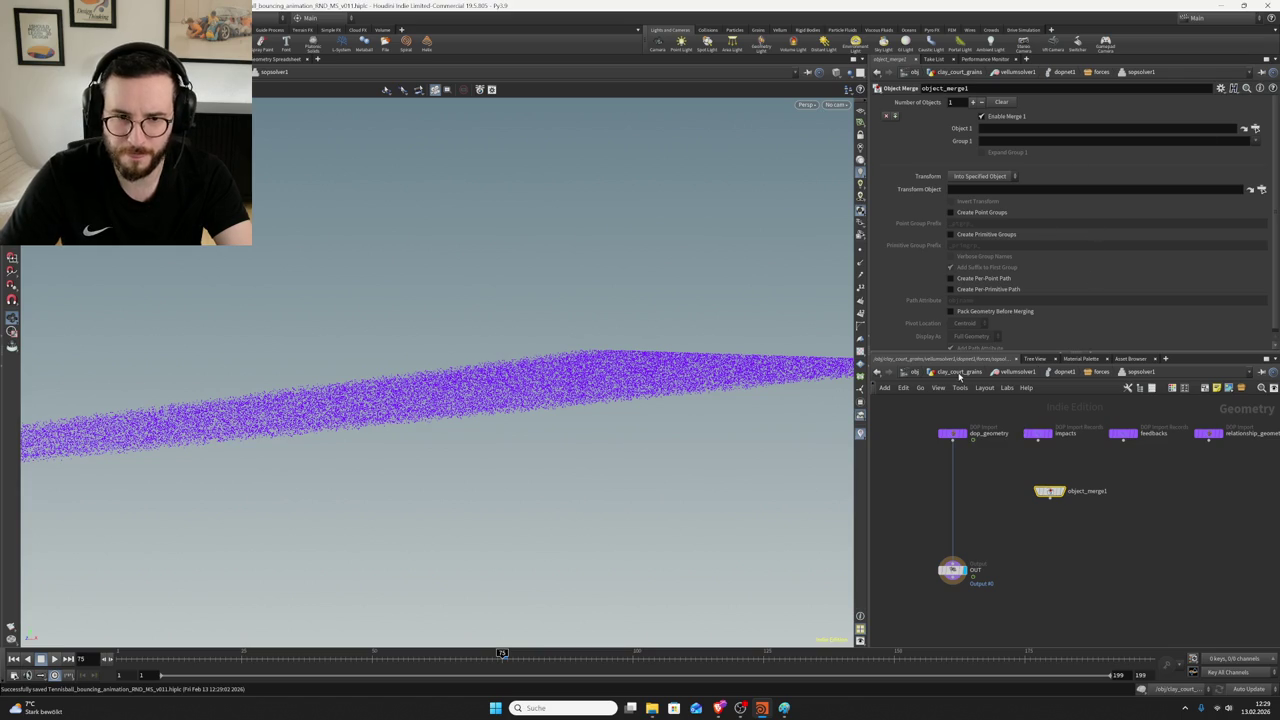
- Return to clay_court_grains, then display and select attribwrangle5
left_click(959, 376)
left_click(990, 449)
left_click(967, 474)
- Inspect attribwrangle5's info and briefly visualise its stopped attribute on the grains
right_click(967, 474)
key("Escape")
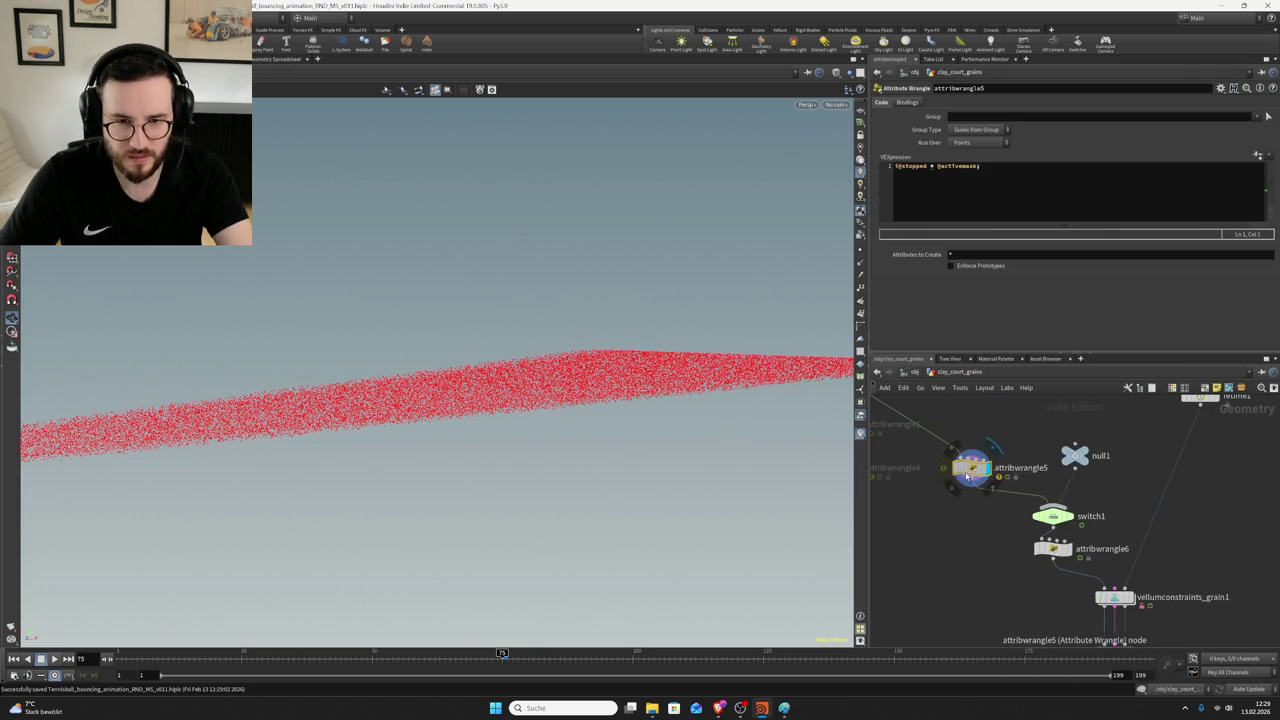
middle_click(967, 477)
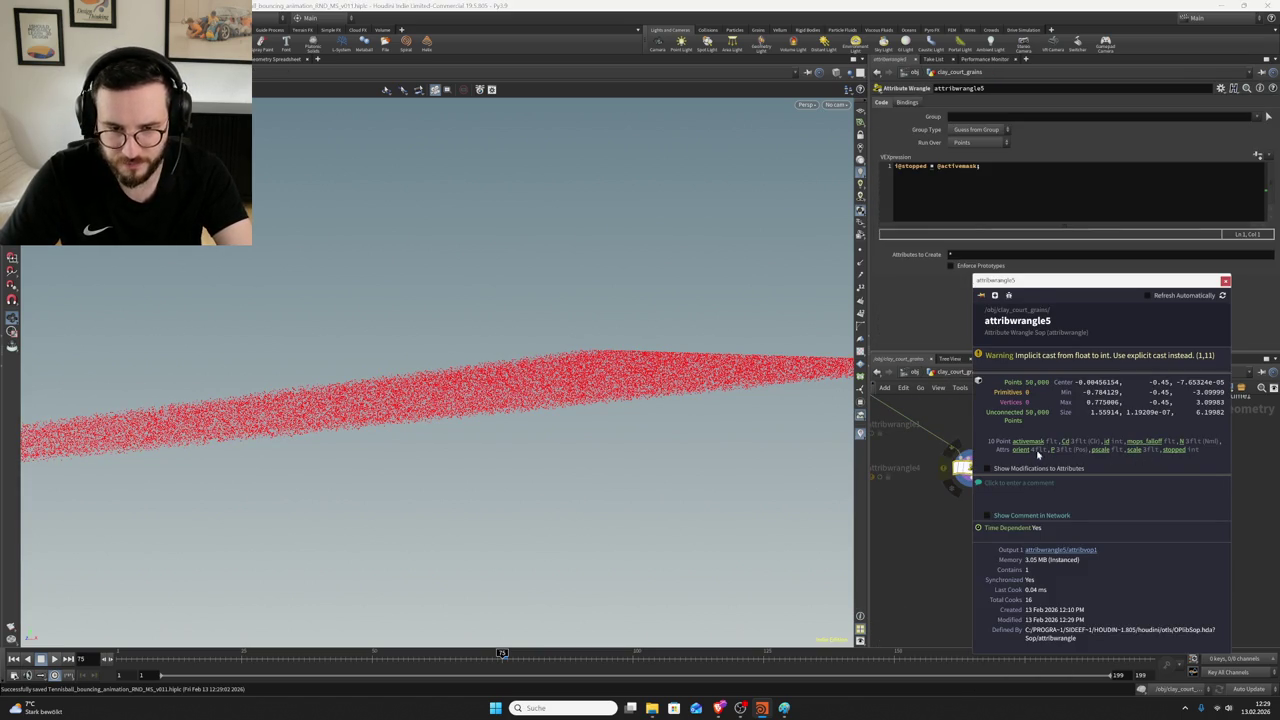
left_click(1171, 451)
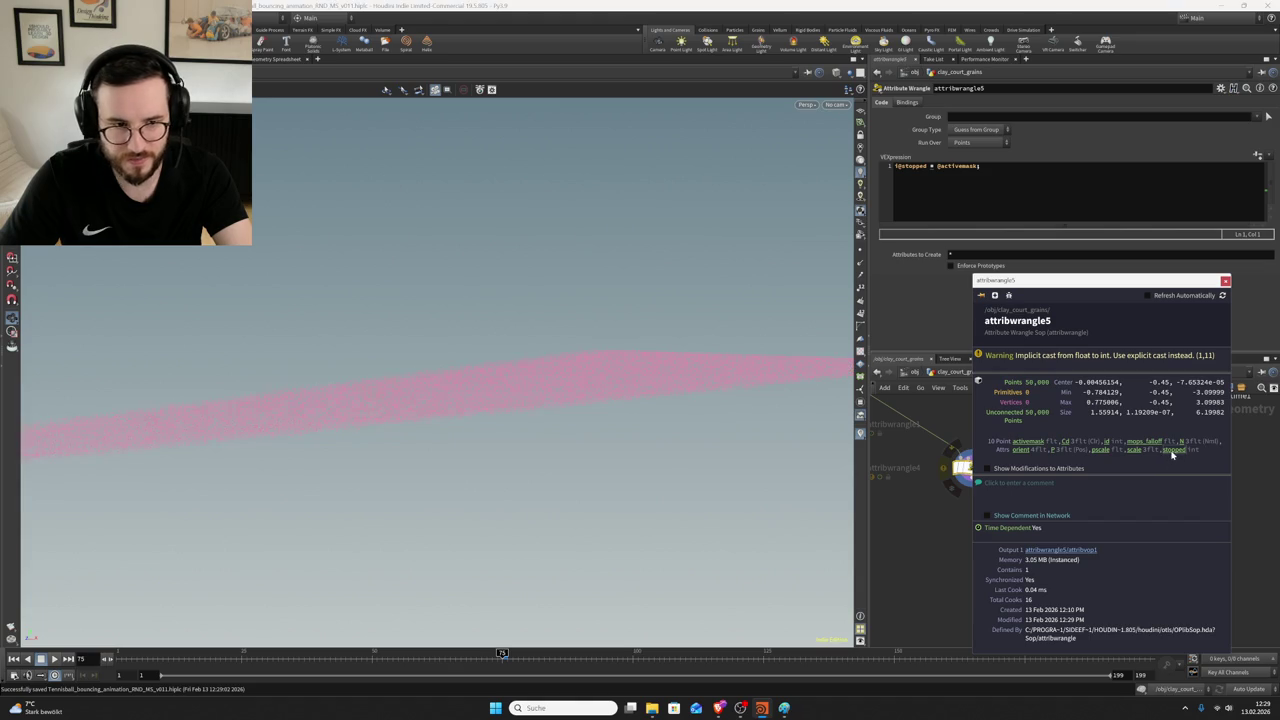
left_click(1064, 442)
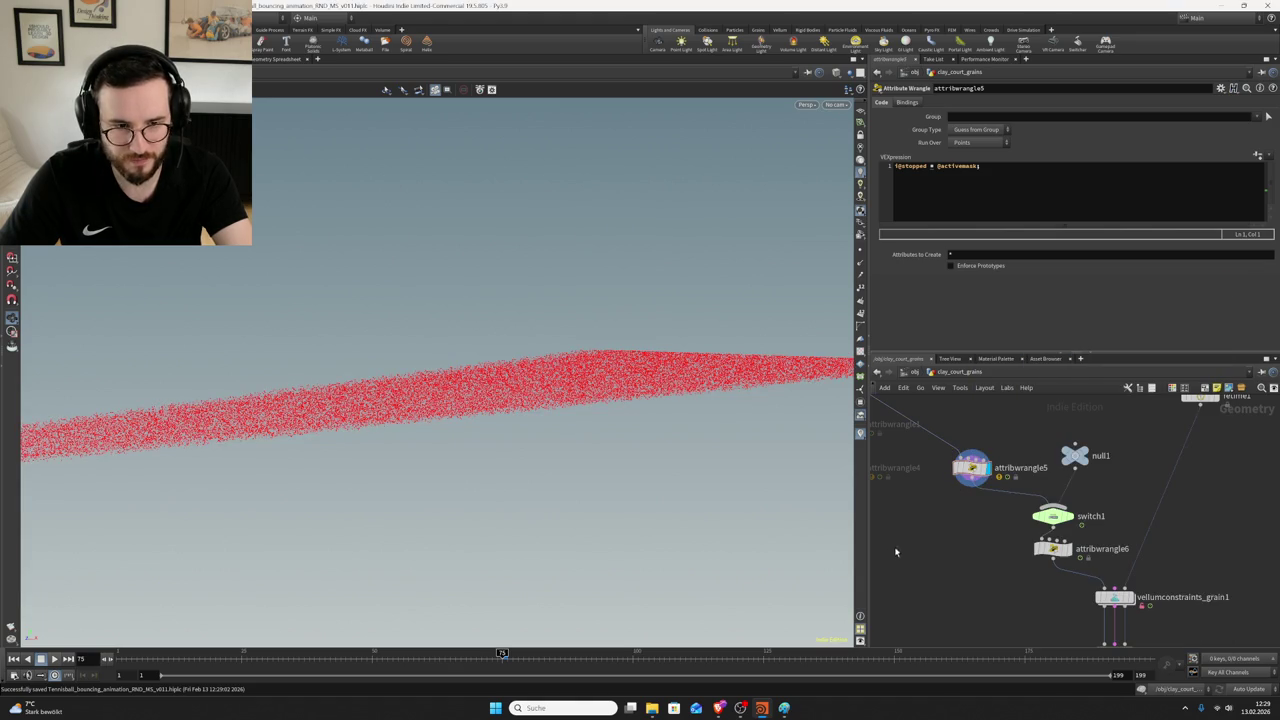
- Play the simulation from frame 75, looking down on the grains, and save
left_click(57, 660)
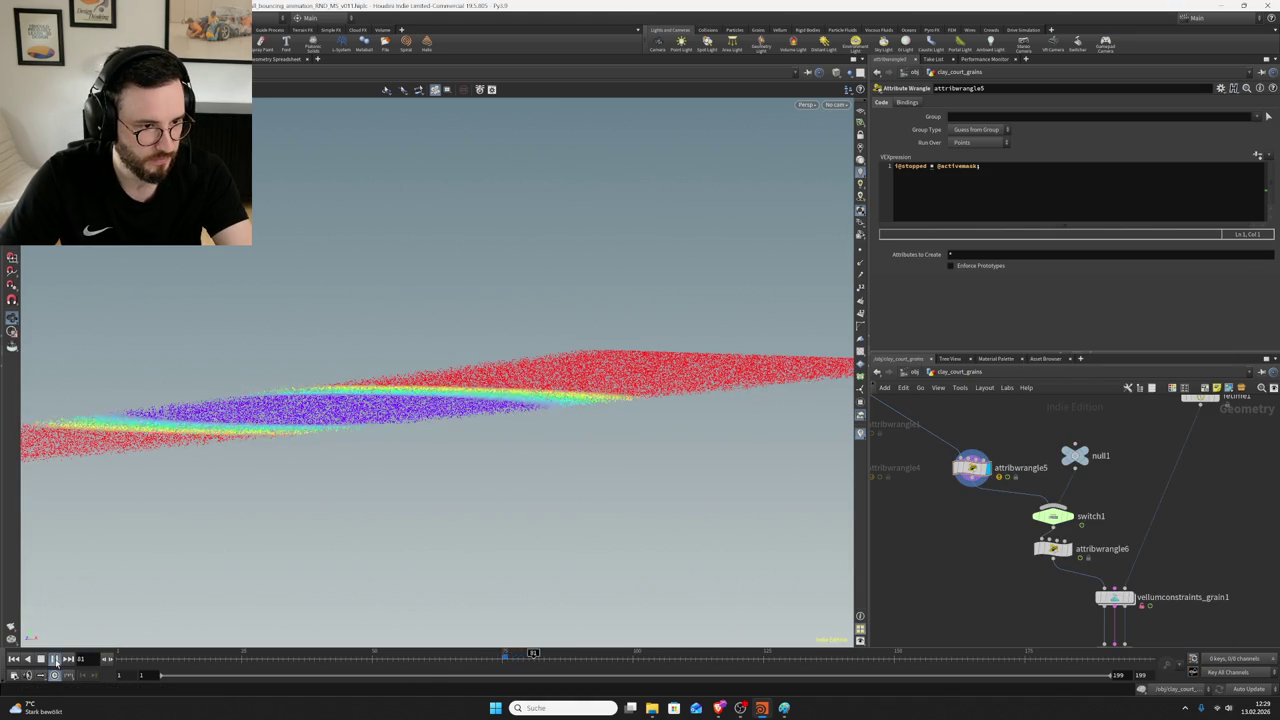
left_click_drag(294, 389, 321, 428)
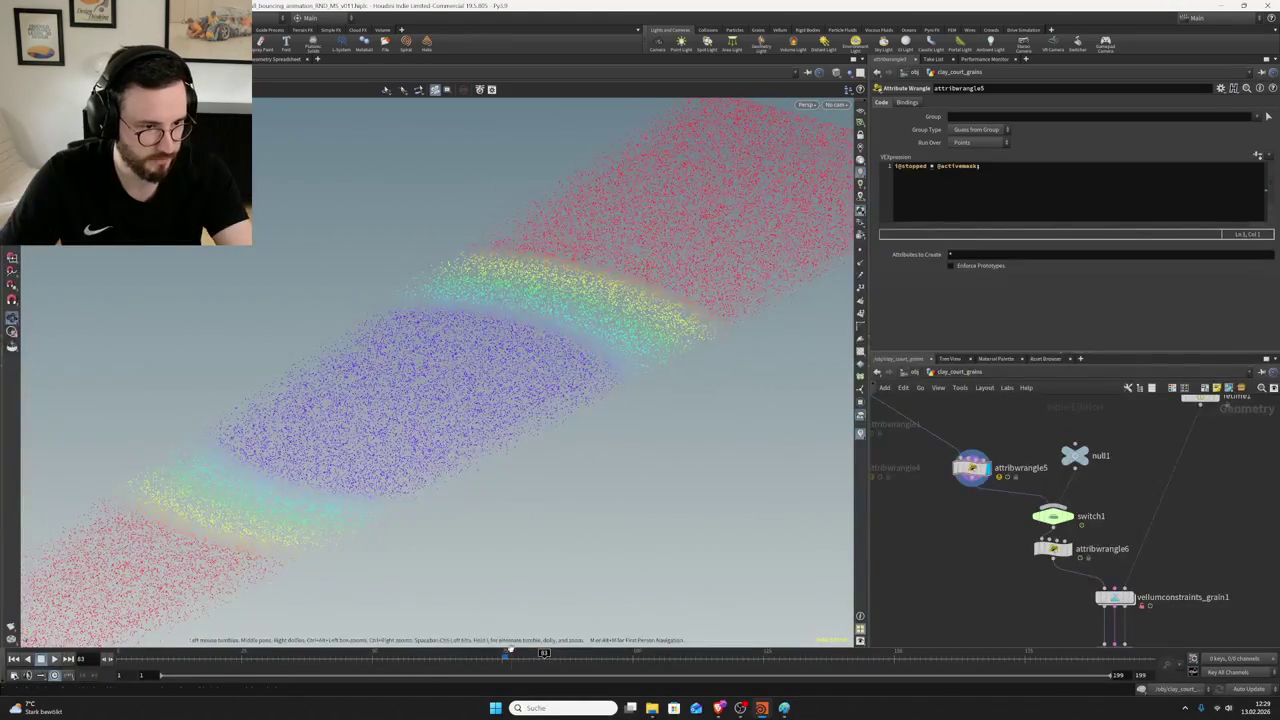
left_click(504, 658)
left_click(57, 661)
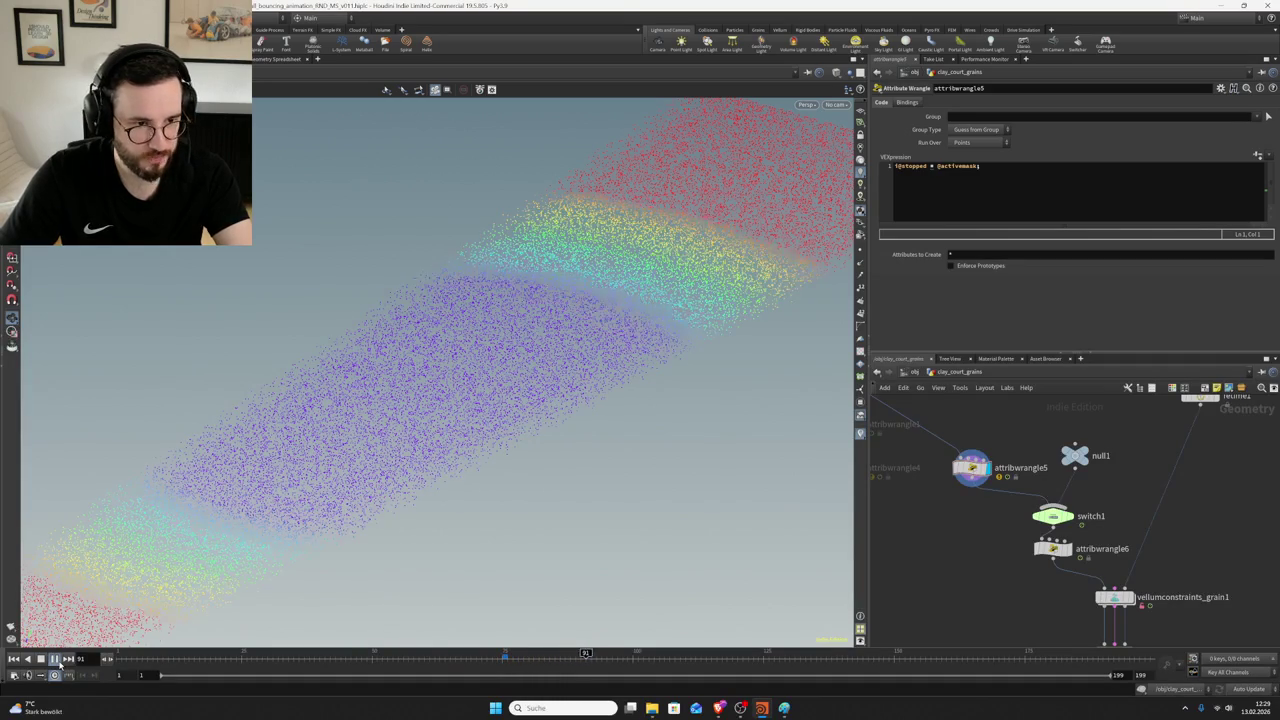
key("ctrl+s")
- Compare MOPs_Object_Falloff1's remap with attribwrangle5's settings at frame 90, and save
scroll(1012, 462, "down", 2)
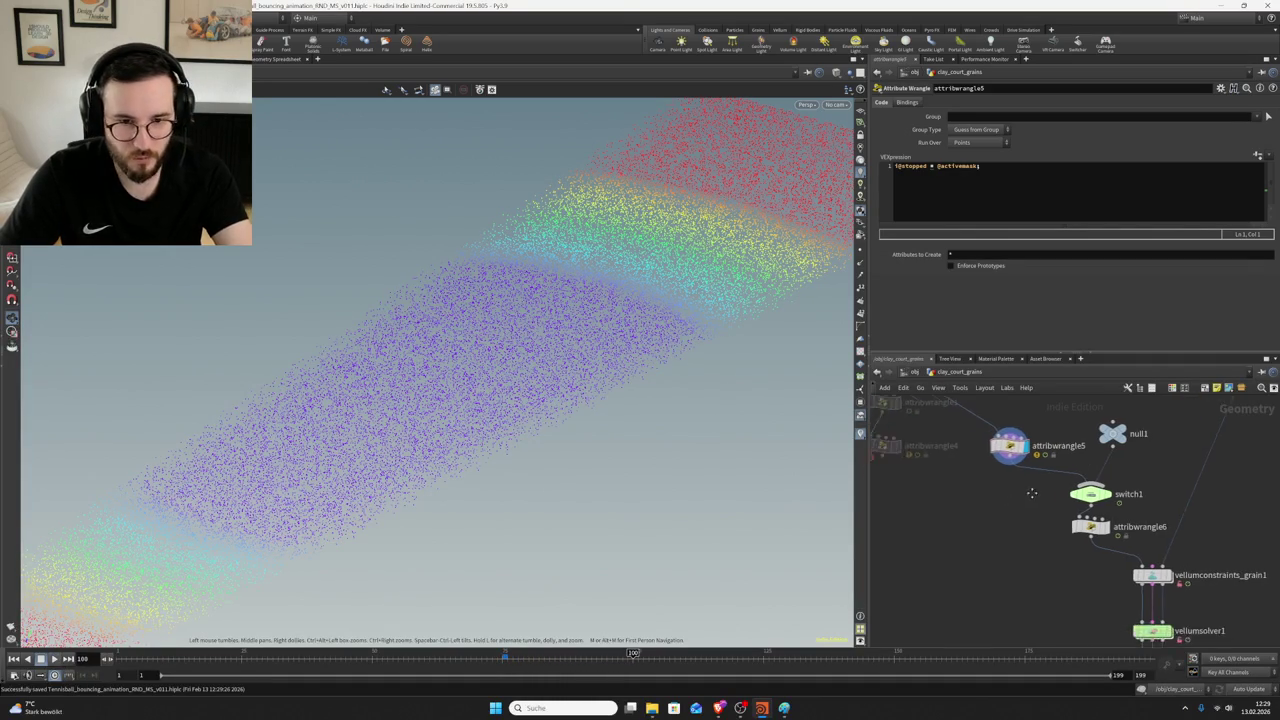
scroll(1017, 463, "down", 2)
scroll(995, 463, "up", 1)
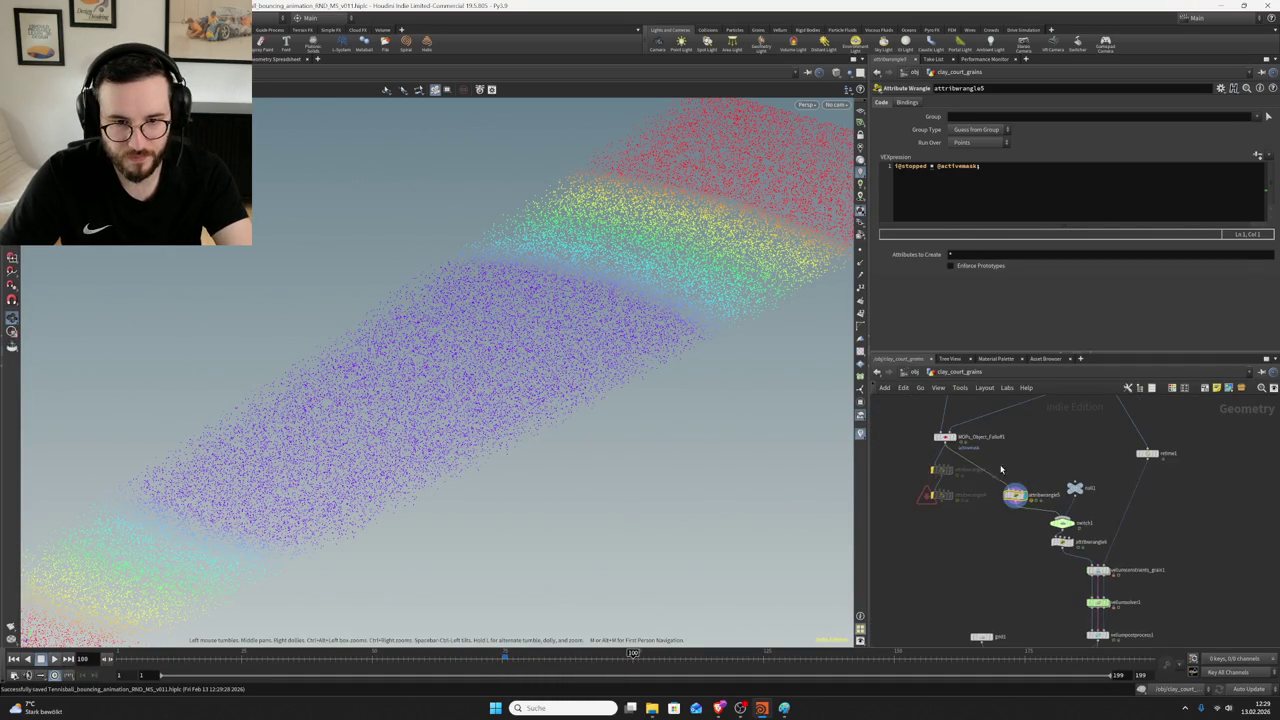
left_click(943, 437)
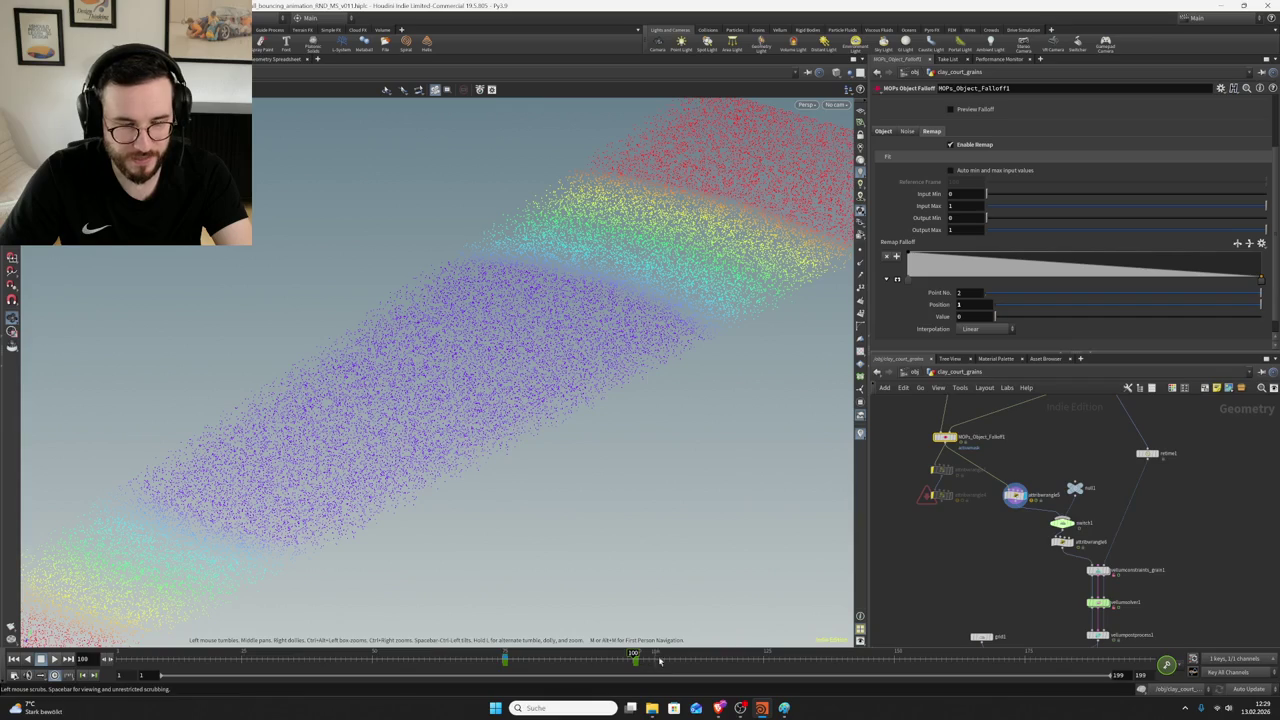
key("ctrl+s")
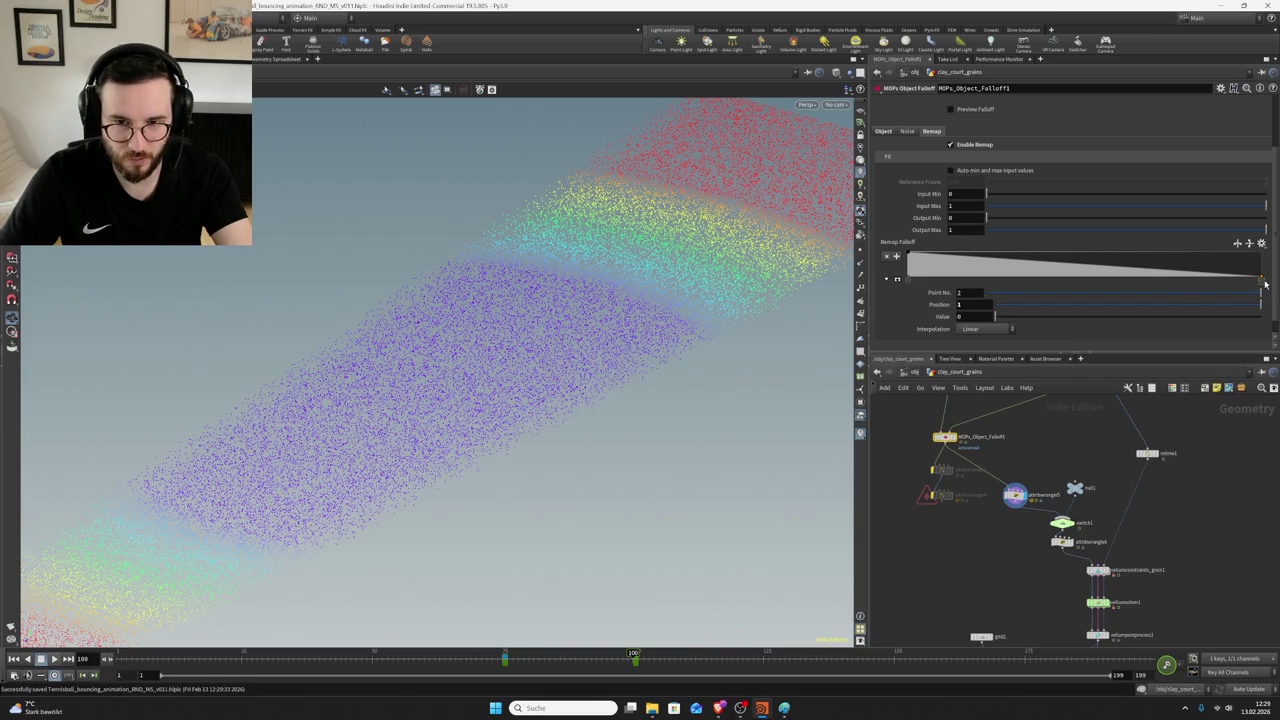
left_click(1002, 509)
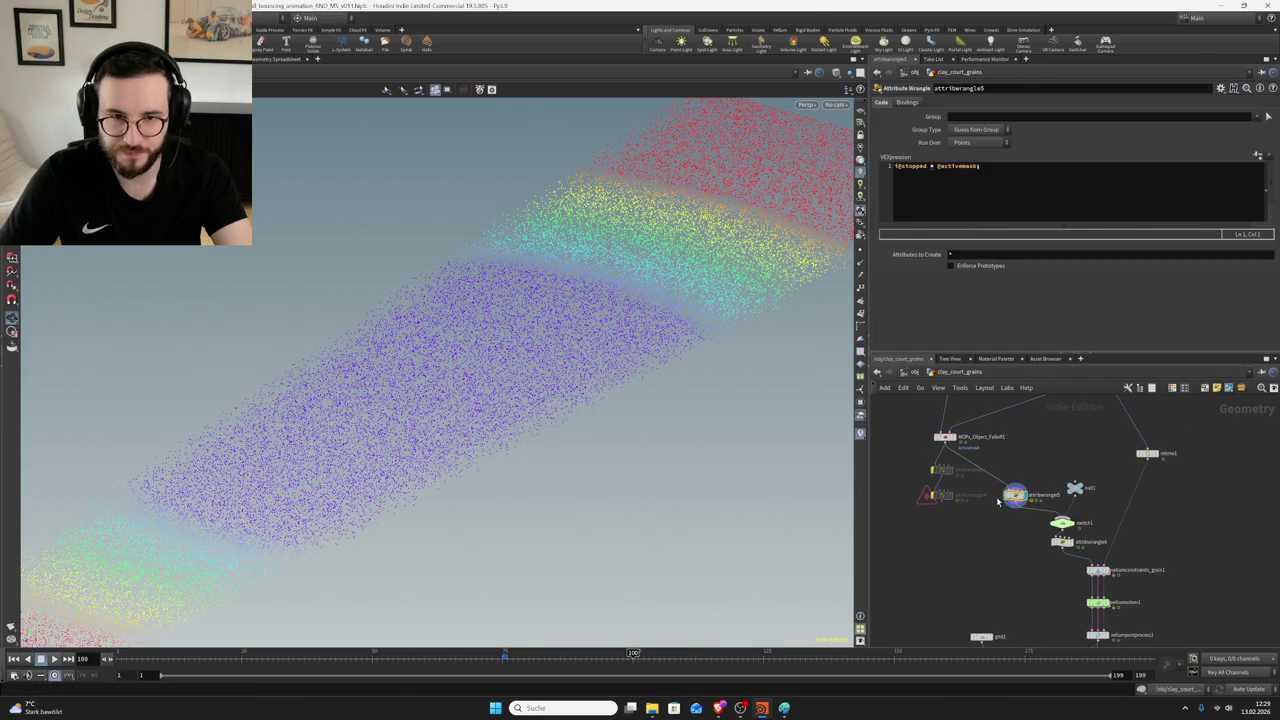
left_click(948, 443)
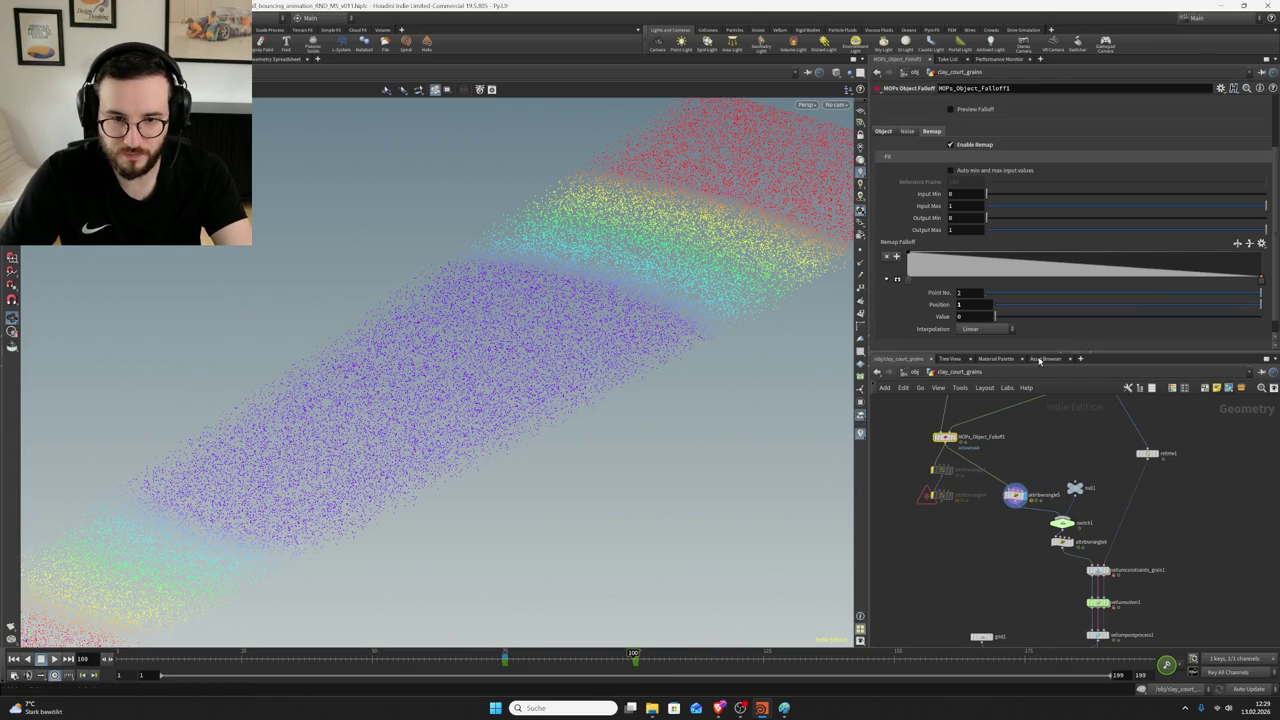
left_click(582, 665)
key("ctrl+s")
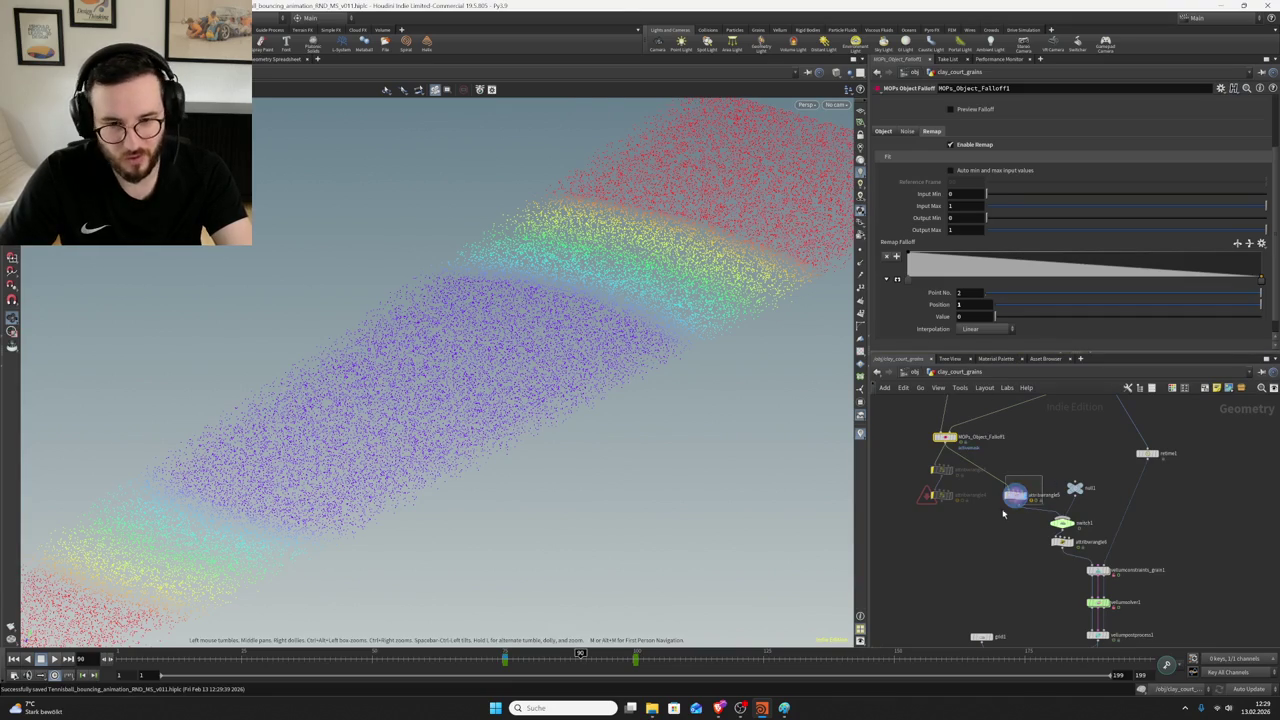
- Check the falloff band at the keyed frame around 112 and save the scene
left_click(1015, 495)
left_click(944, 437)
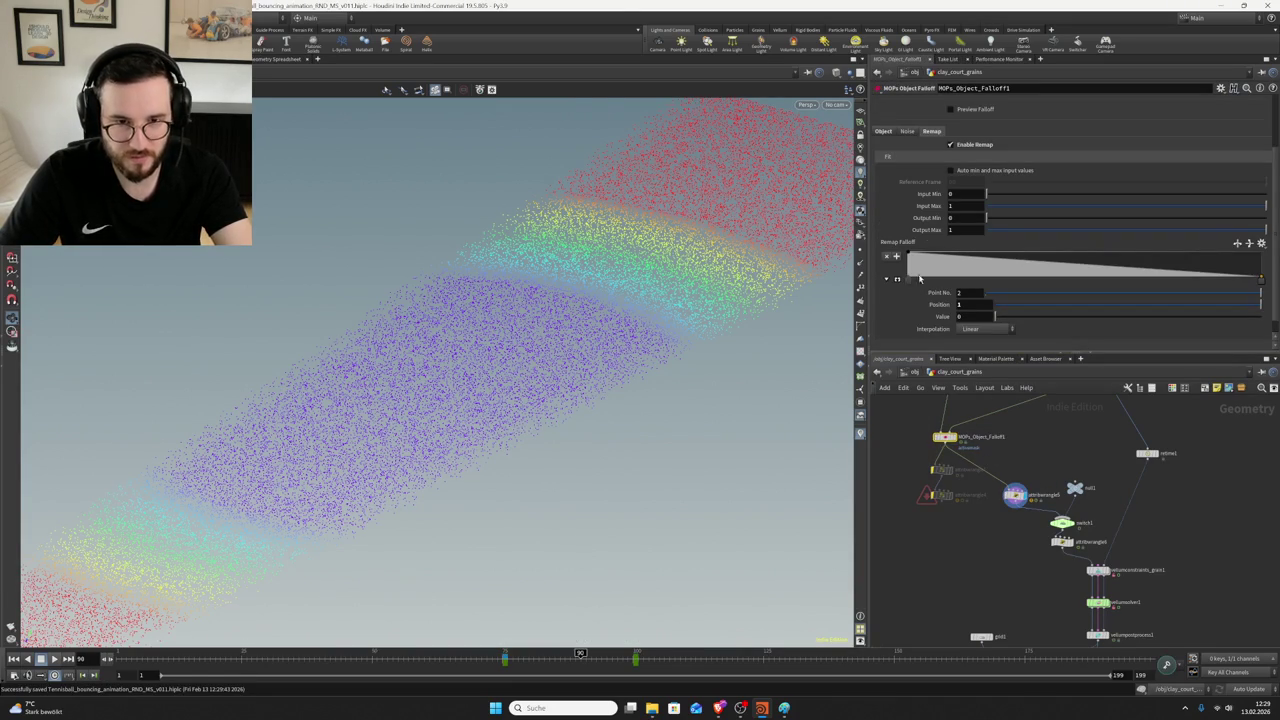
scroll(908, 148, "up", 1)
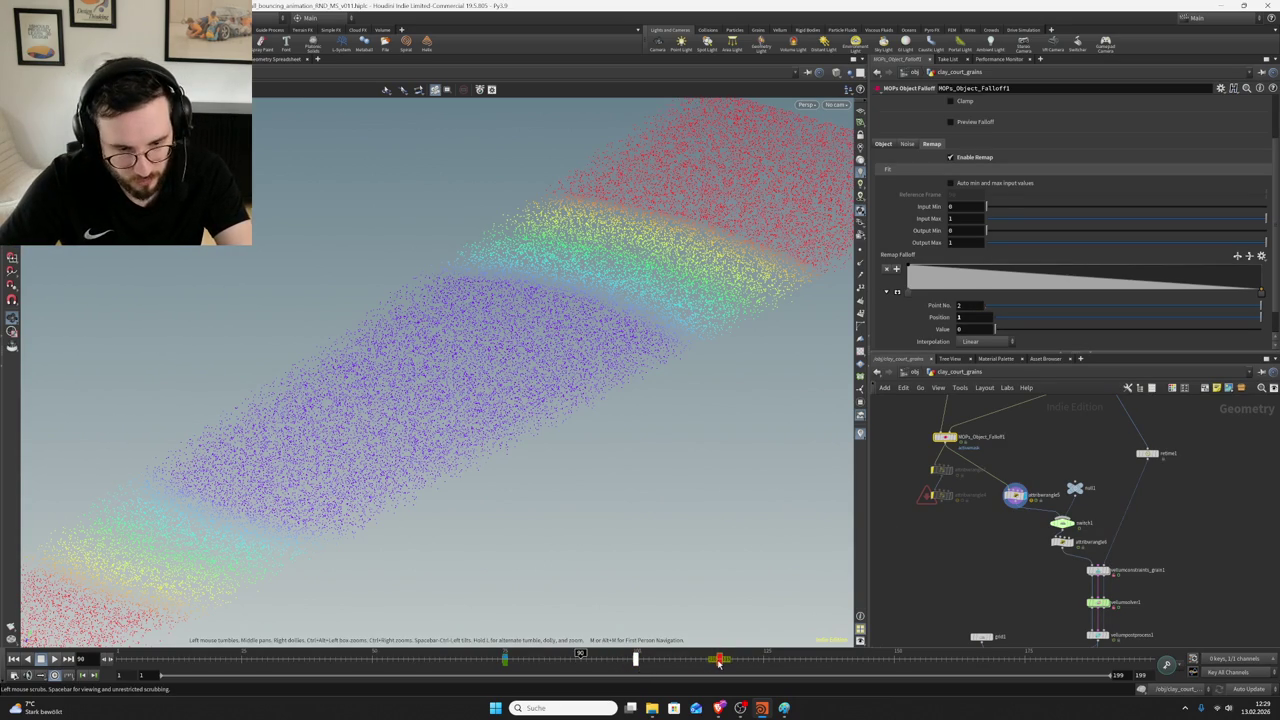
left_click(719, 662)
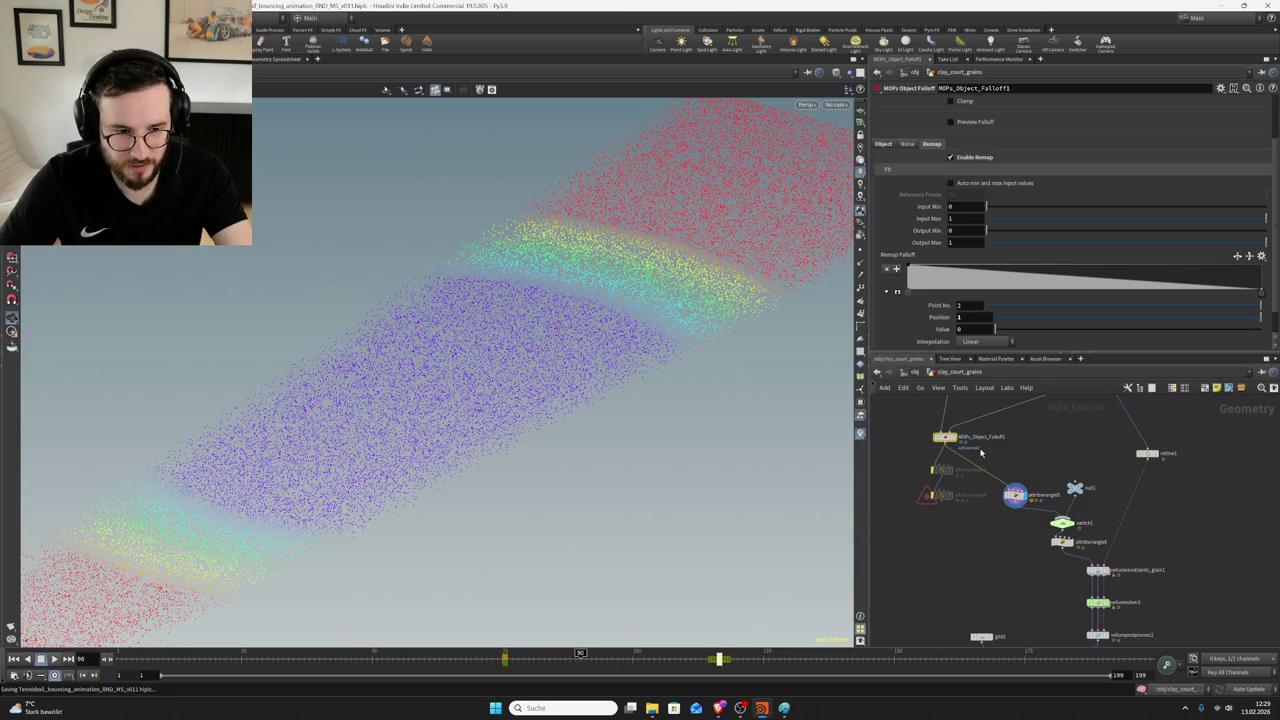
left_click(714, 662)
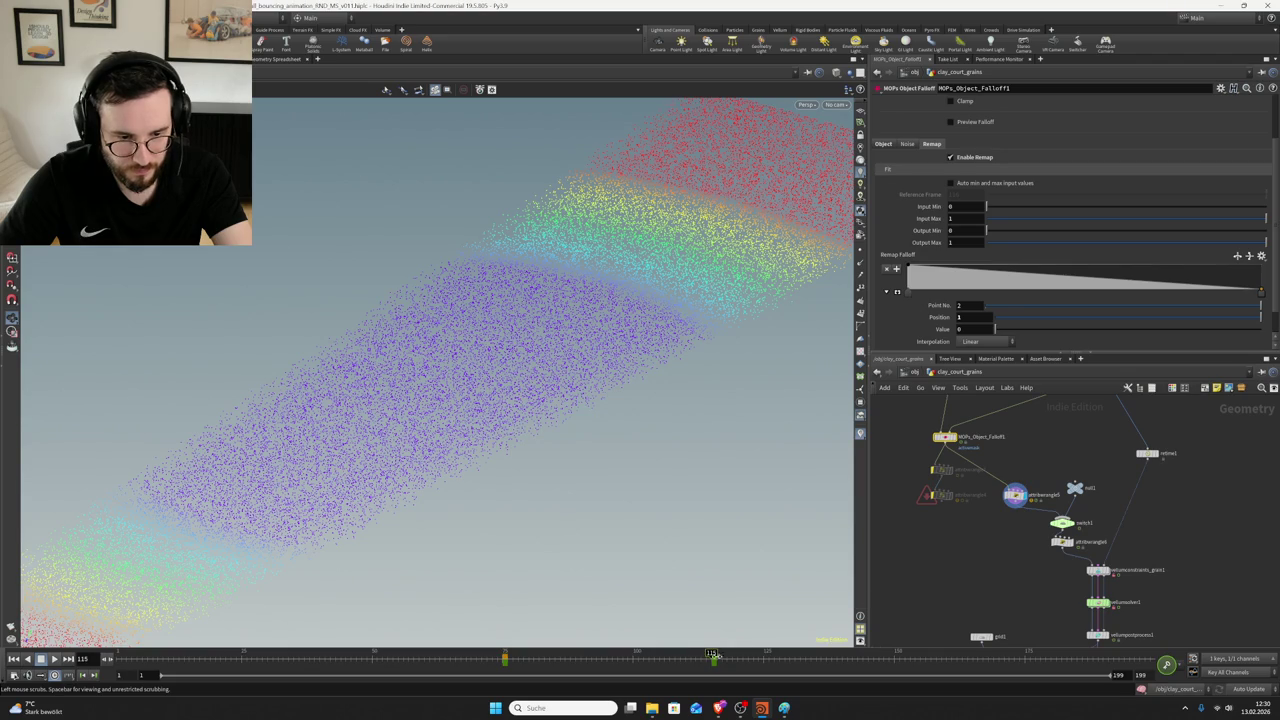
key("ctrl+s")
middle_click_drag(1000, 470, 962, 586)
left_click(1050, 486)
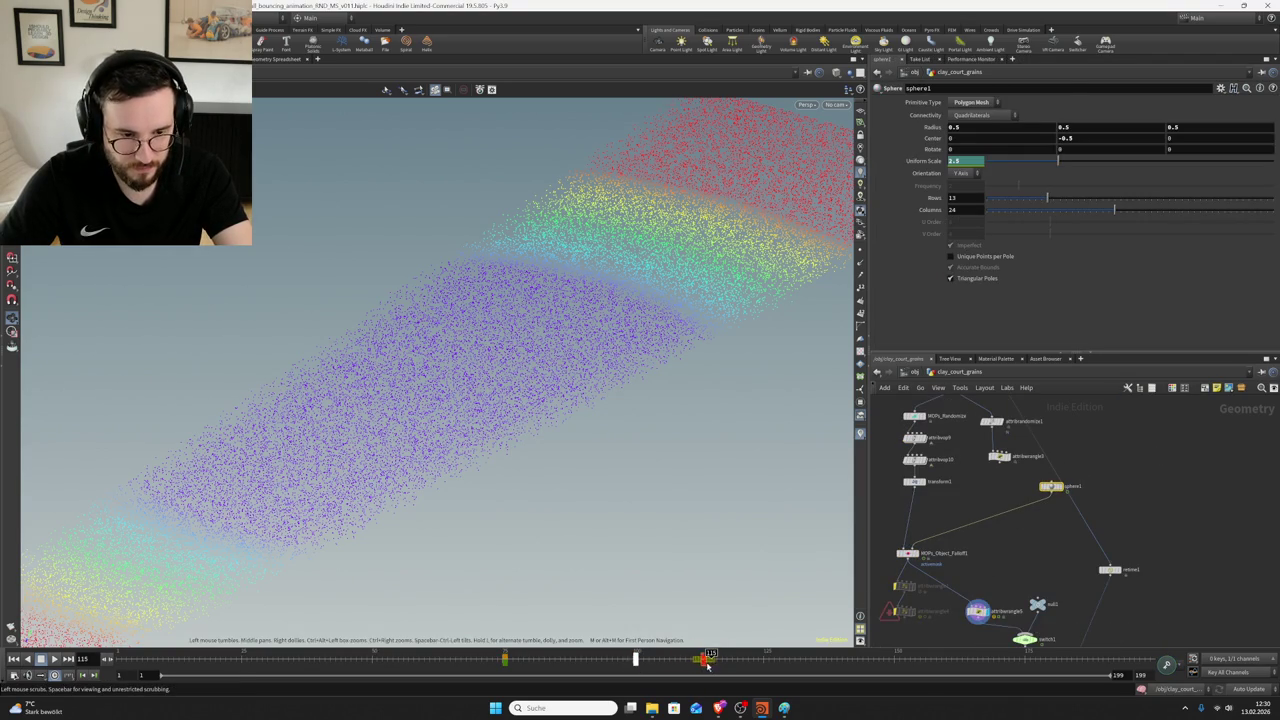
- Open sphere1's Uniform Scale curve in the Animation Editor and zoom in on it
left_click_drag(1108, 463, 1057, 494)
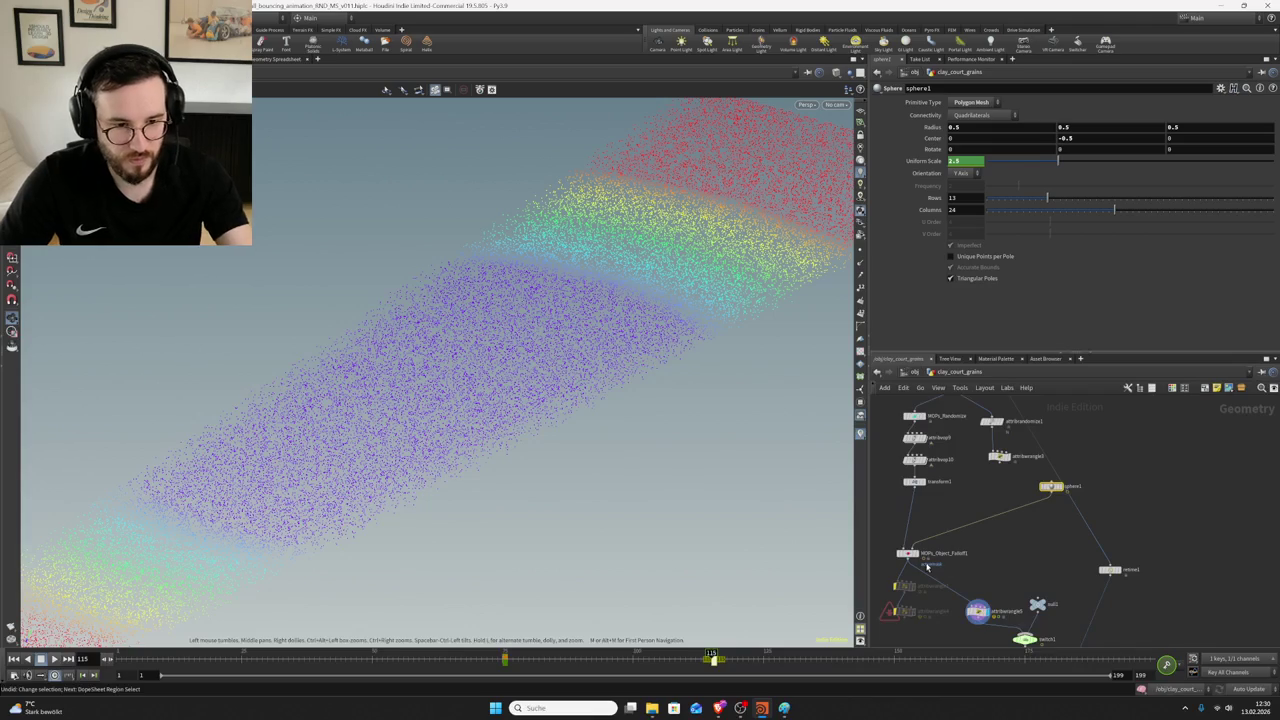
left_click(922, 160, "shift")
right_click_drag(1010, 211, 1086, 120)
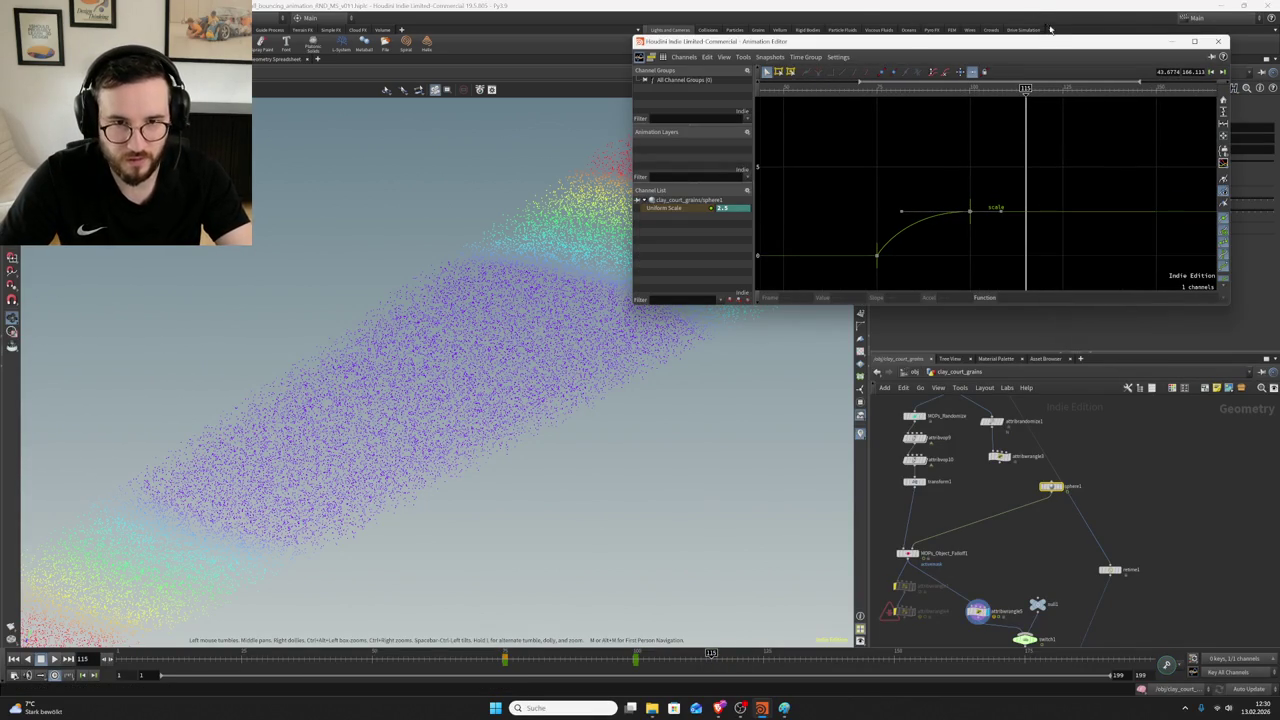
- Raise sphere1's Uniform Scale to 6.5 and key it at frame 115
left_click_drag(1048, 41, 691, 69)
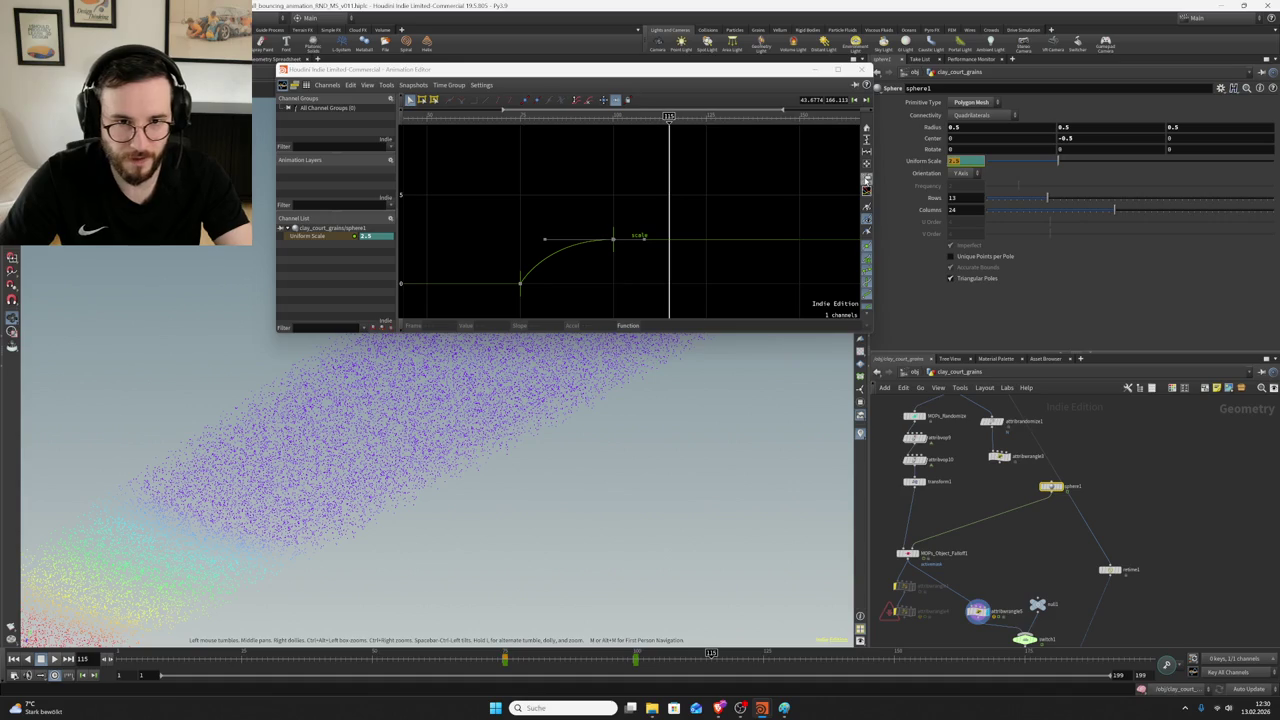
left_click_drag(1058, 160, 1072, 160)
mouse_move(423, 449)
left_mouse_down()
mouse_move(491, 500)
mouse_move(508, 449)
left_mouse_up()
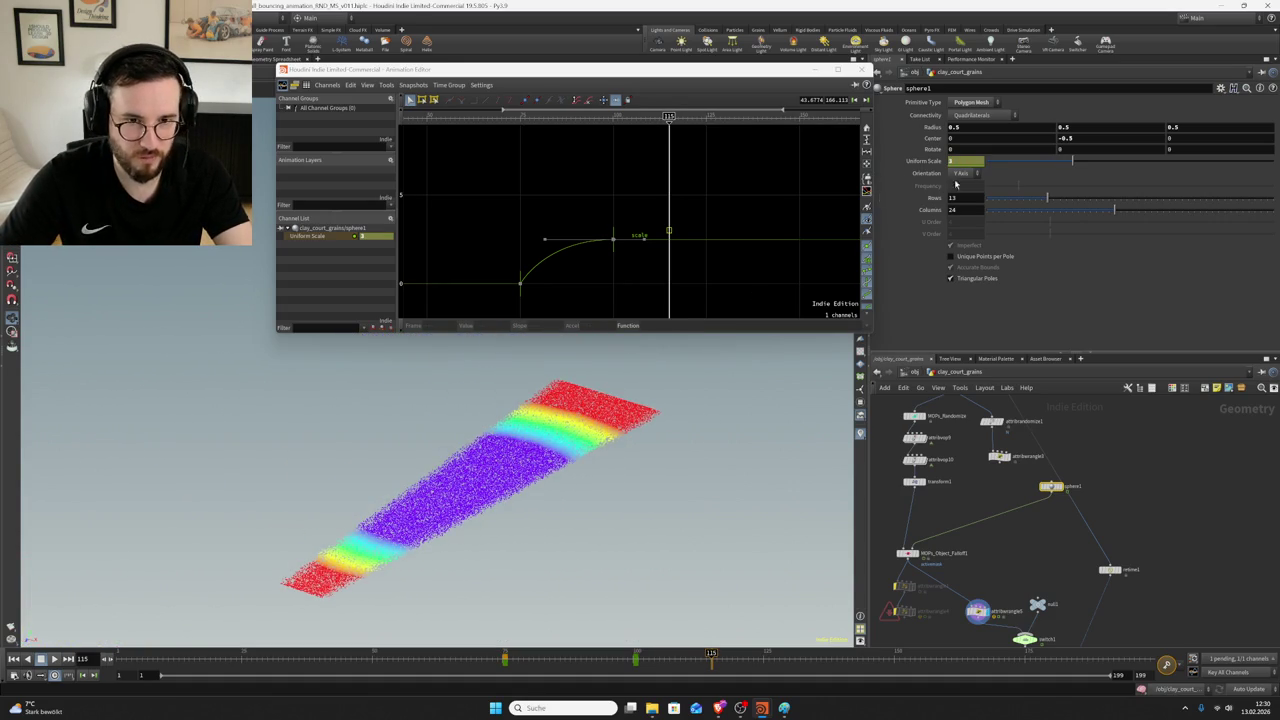
left_click_drag(1072, 160, 1130, 160)
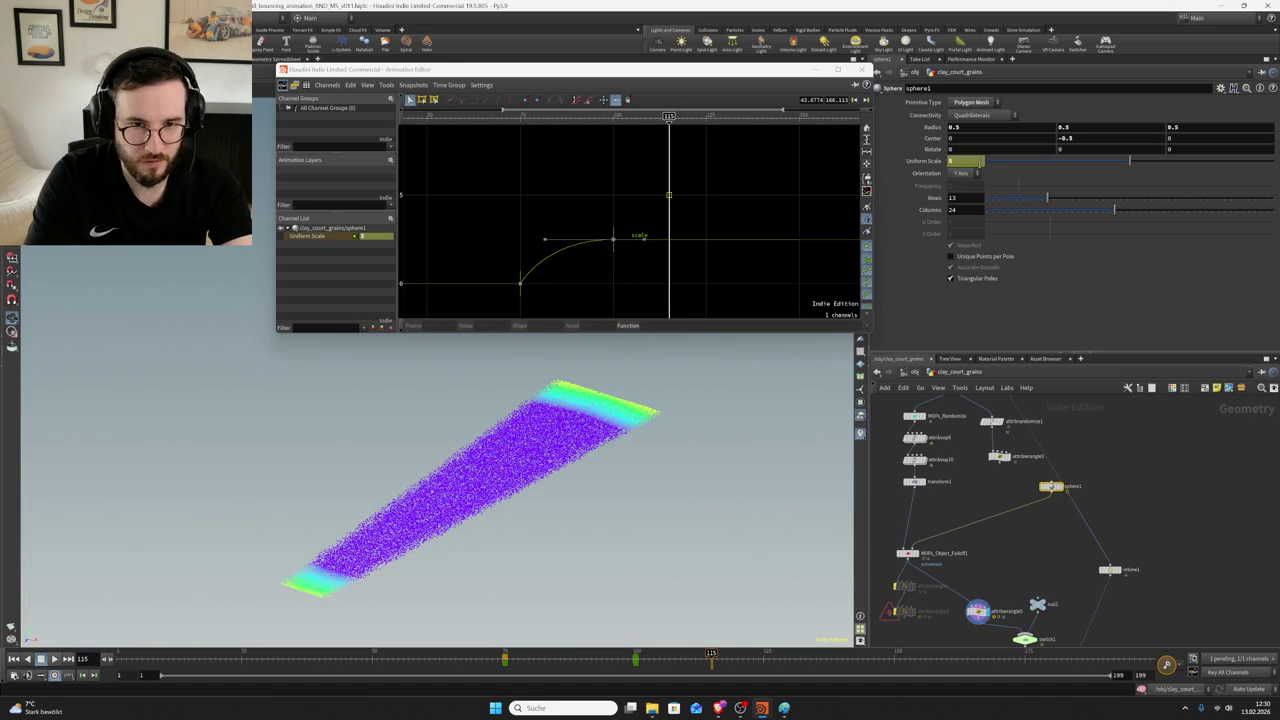
left_click_drag(1130, 160, 1158, 160)
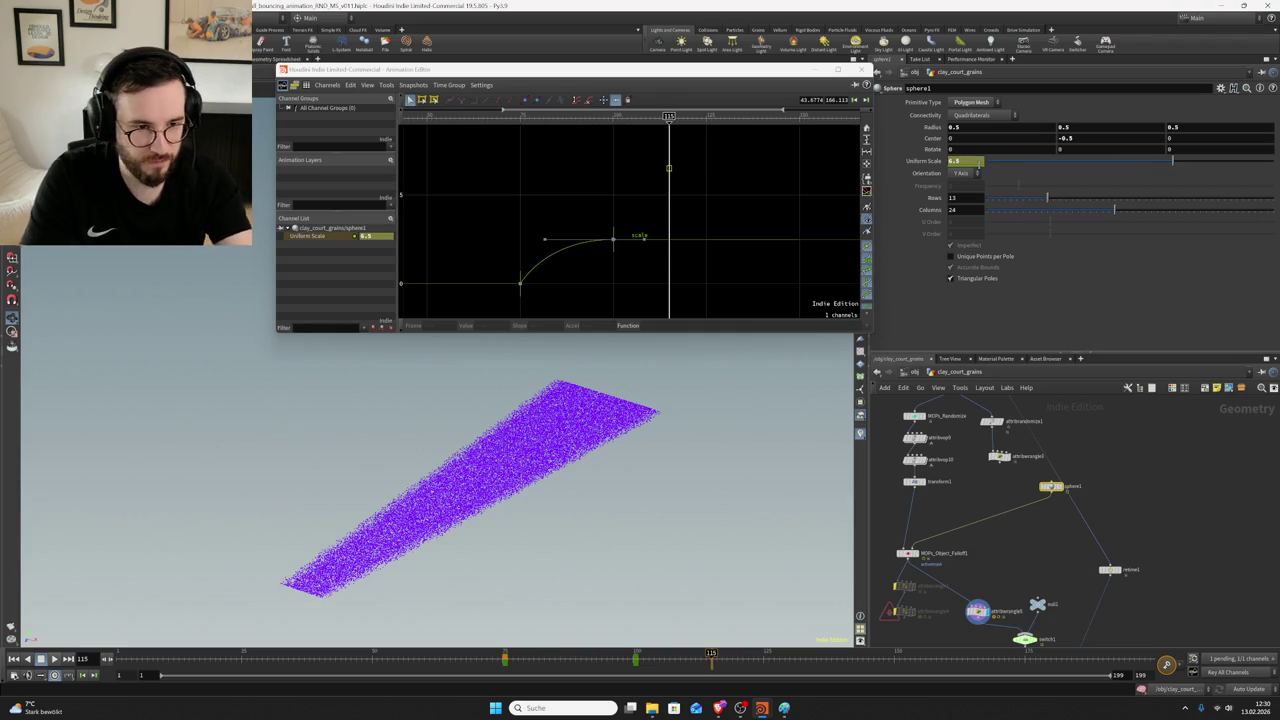
left_click(943, 161, "alt")
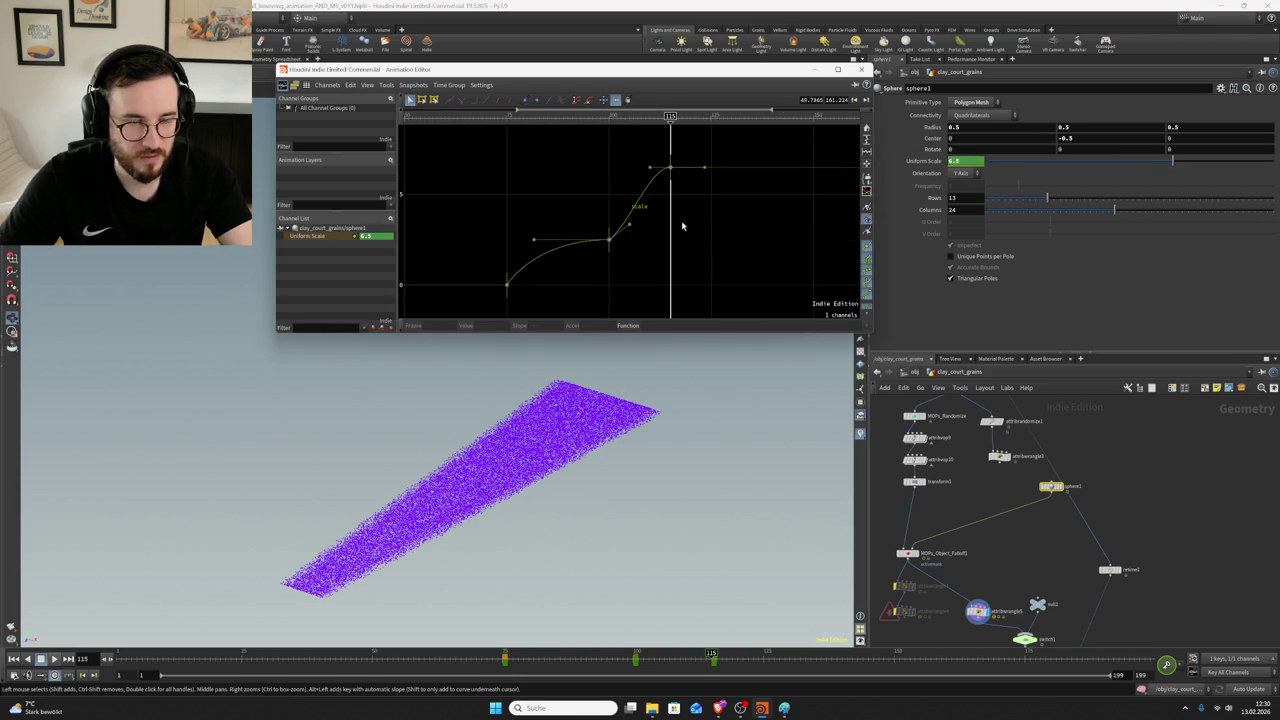
- Flatten the frame-100 key's tangents so the curve eases out of 2.5, and save
left_click(618, 229)
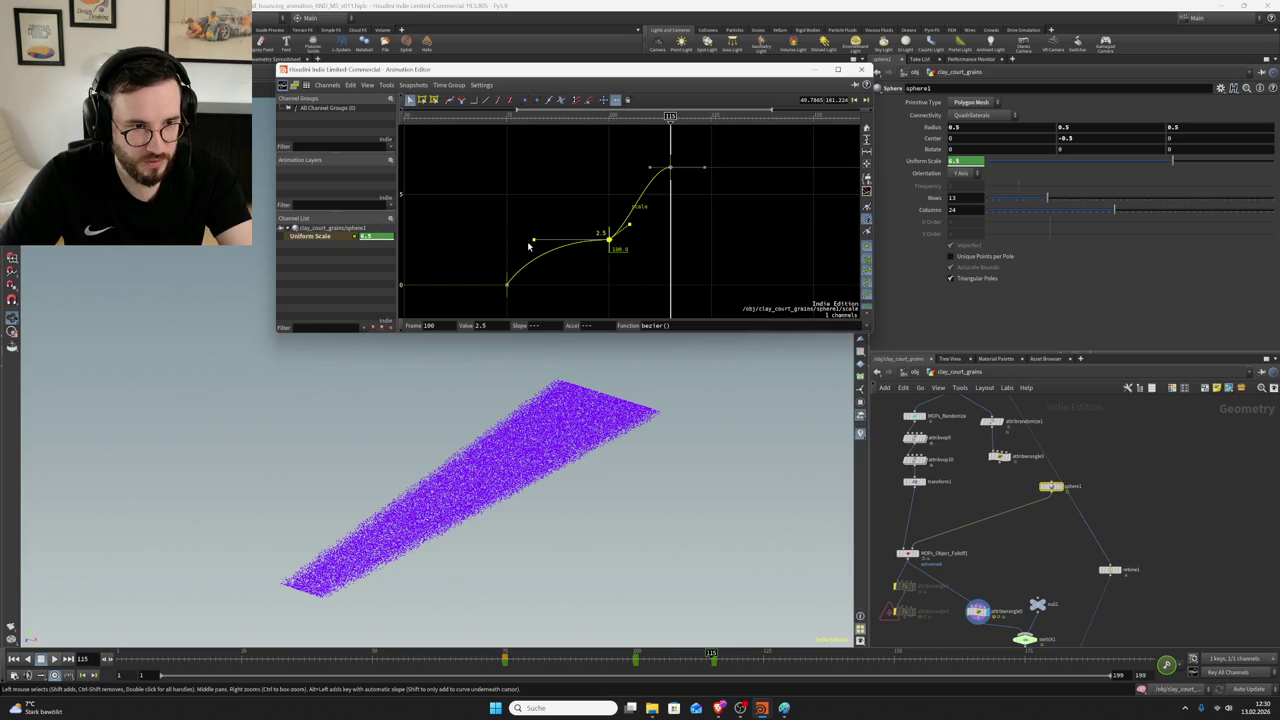
scroll(605, 235, "up", 3)
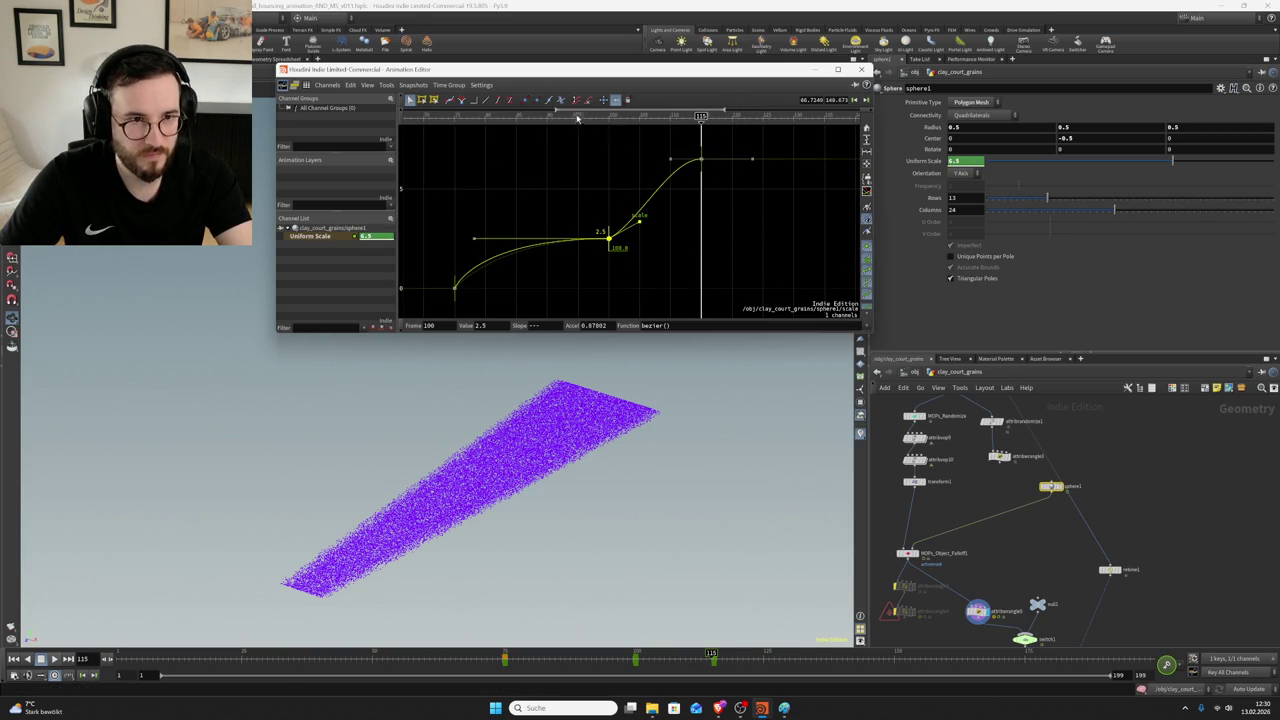
left_click(538, 102)
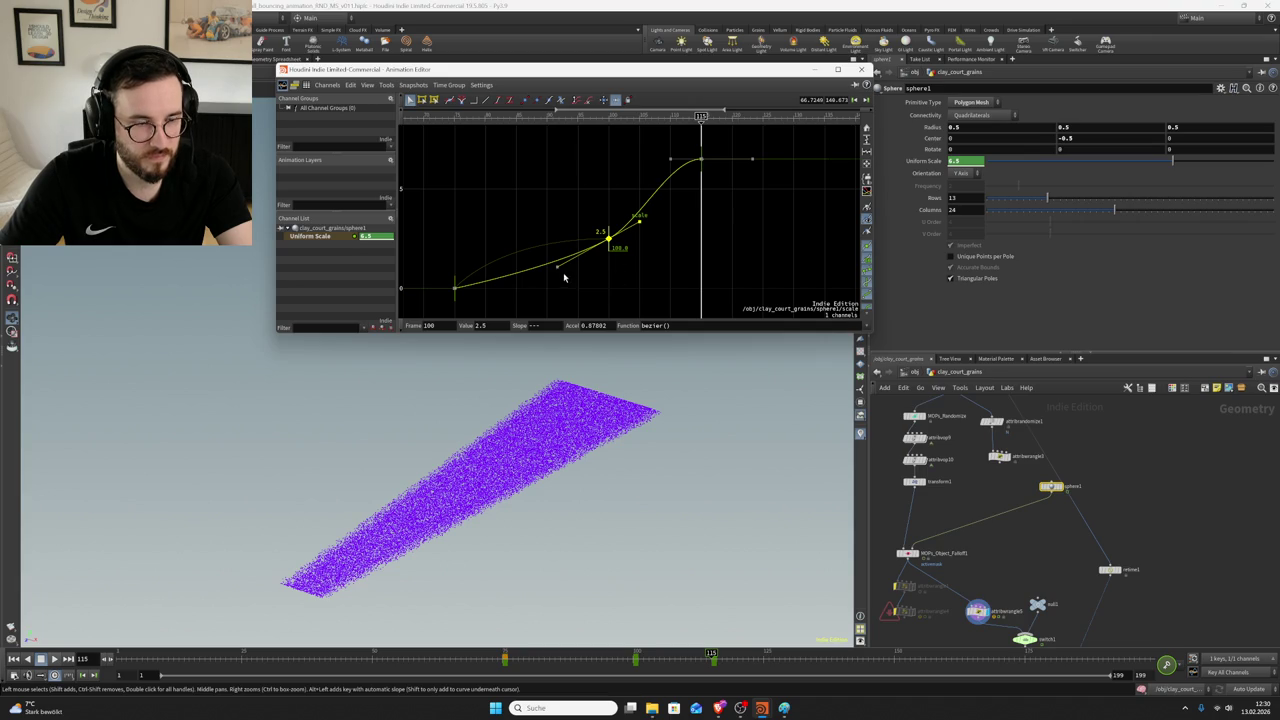
left_click_drag(639, 288, 498, 218)
mouse_move(558, 270)
left_mouse_down()
mouse_move(547, 241)
mouse_move(527, 242)
left_mouse_up()
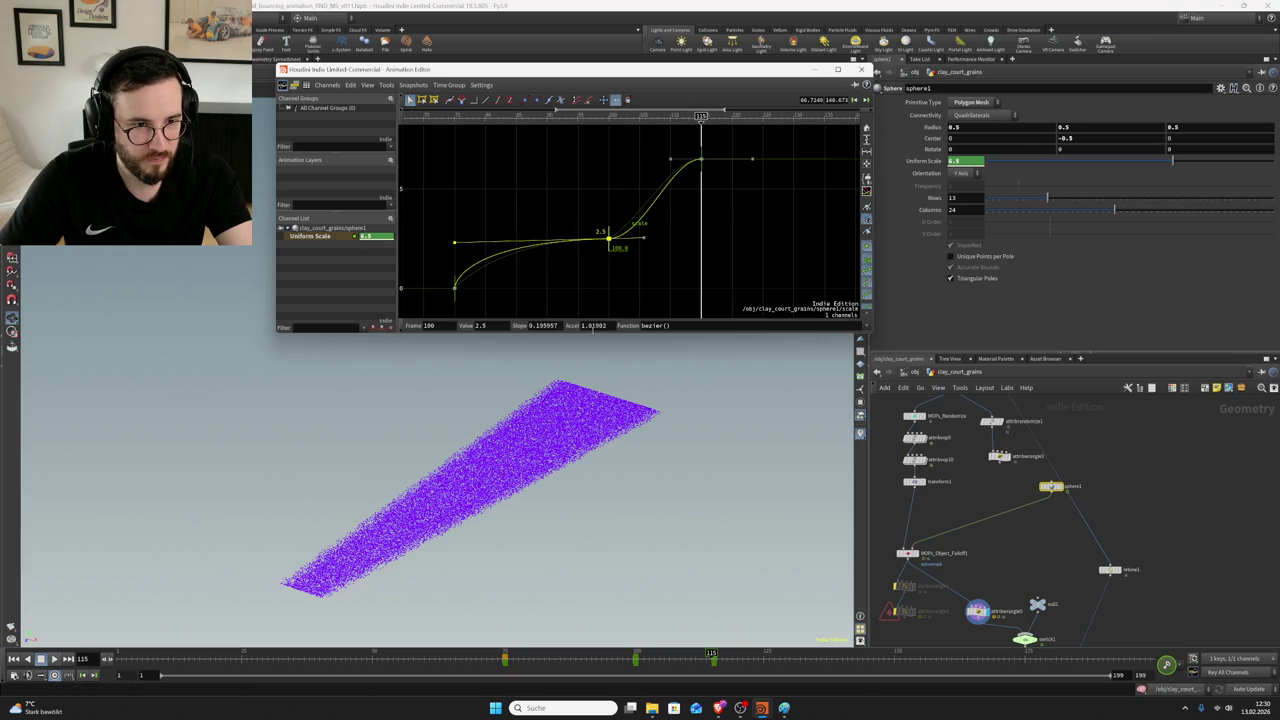
left_click(455, 242)
left_click_drag(456, 242, 510, 242)
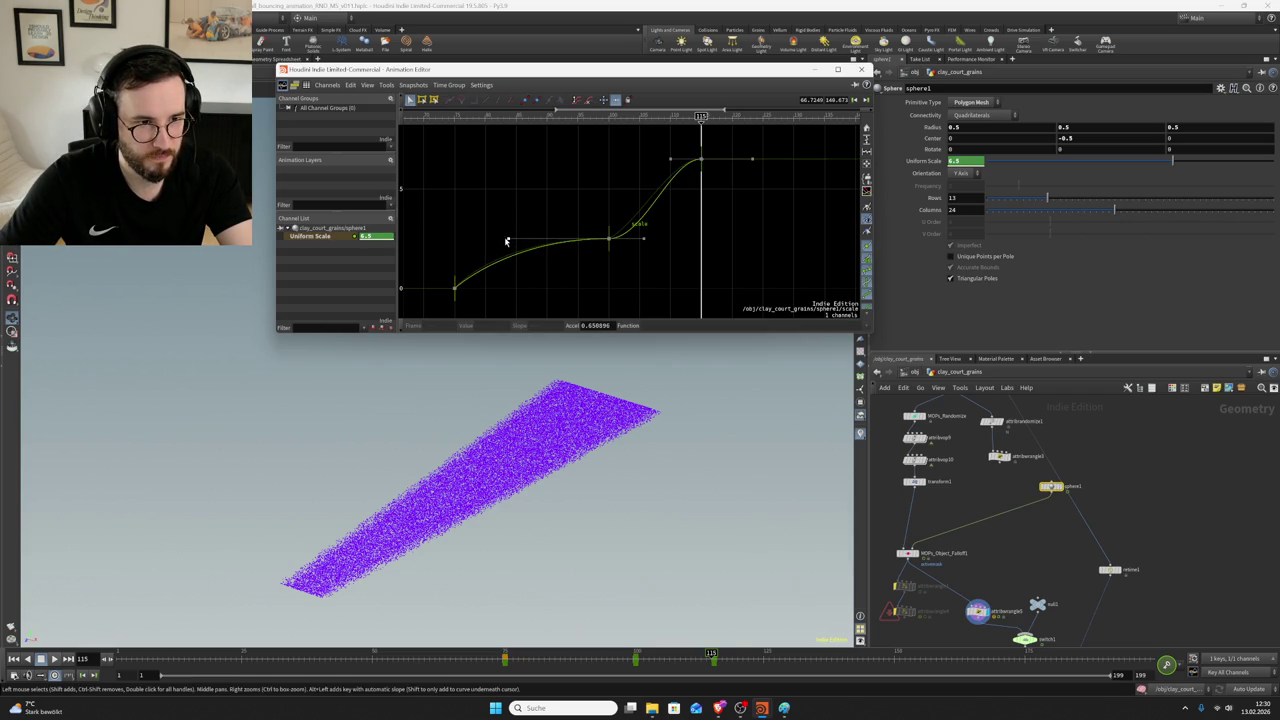
left_click_drag(655, 246, 604, 222)
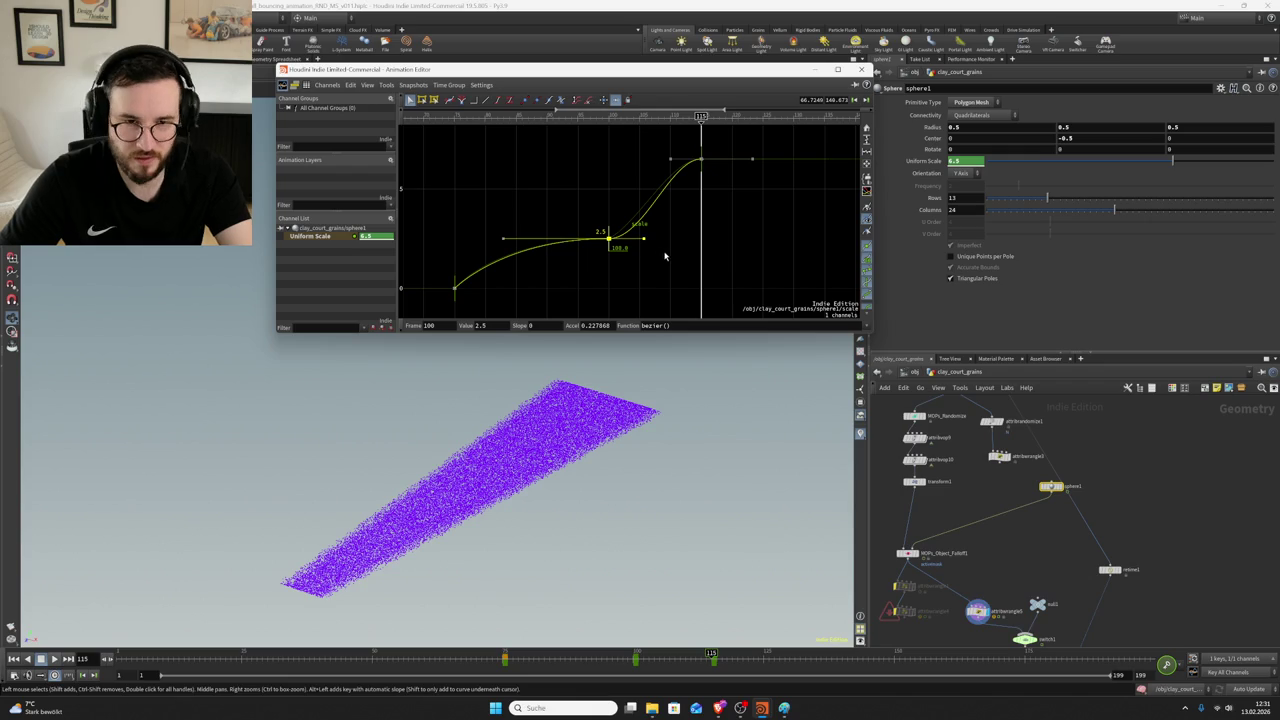
left_click(777, 177)
key("ctrl+s")
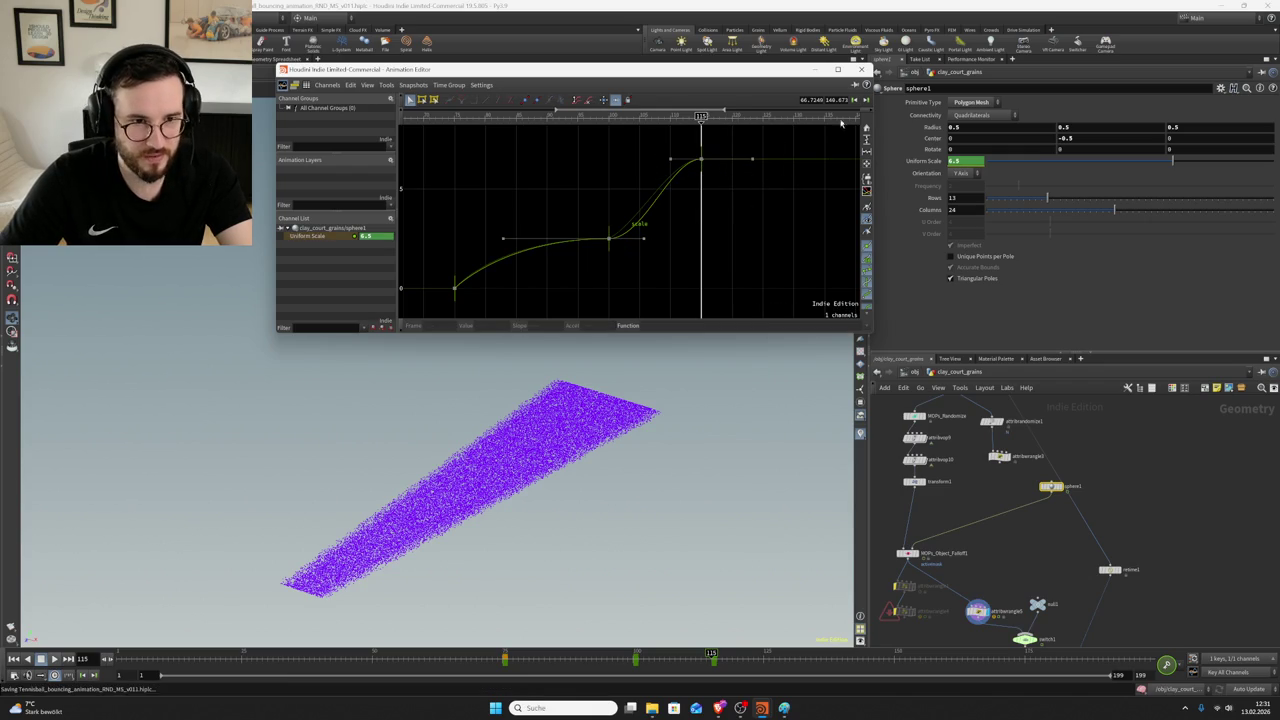
left_click(861, 70)
- Select attribwrangle5, interrupt the running simulation cook, and dismiss the error console
middle_click_drag(1060, 560, 1060, 498)
left_click(1029, 574)
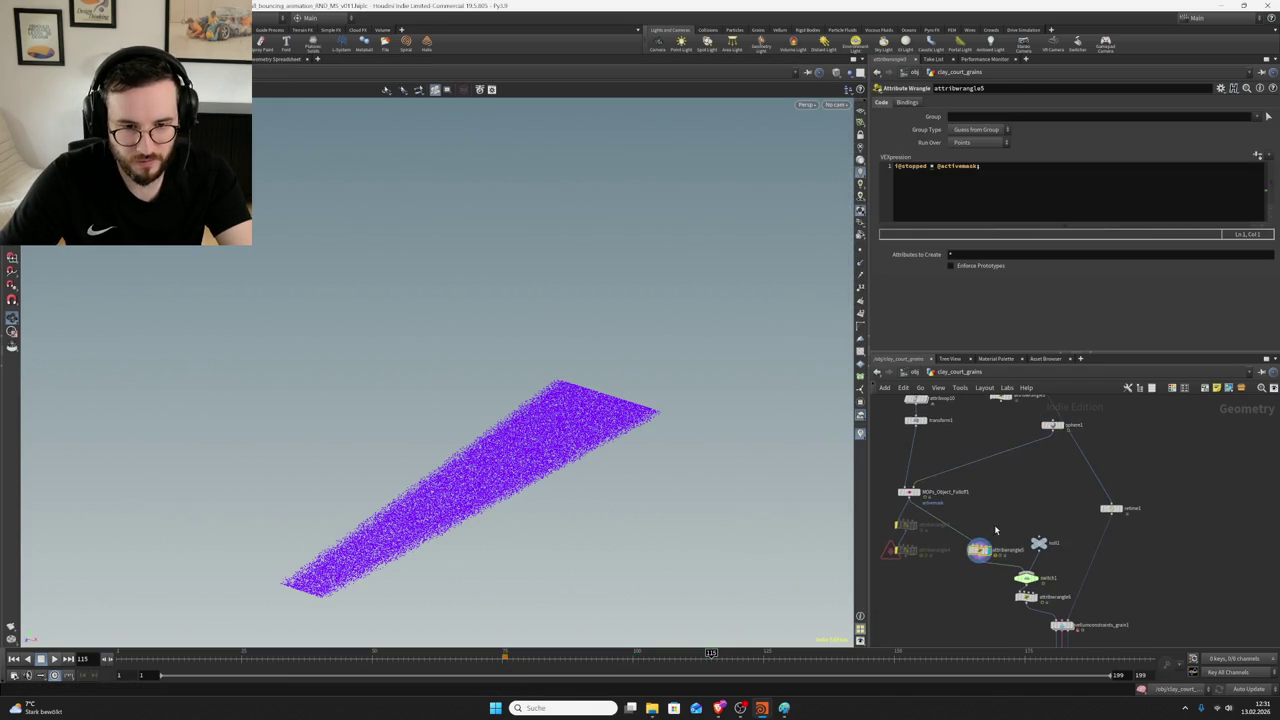
middle_click_drag(1080, 570, 1088, 544)
scroll(1056, 578, "up", 2)
scroll(1056, 578, "up", 2)
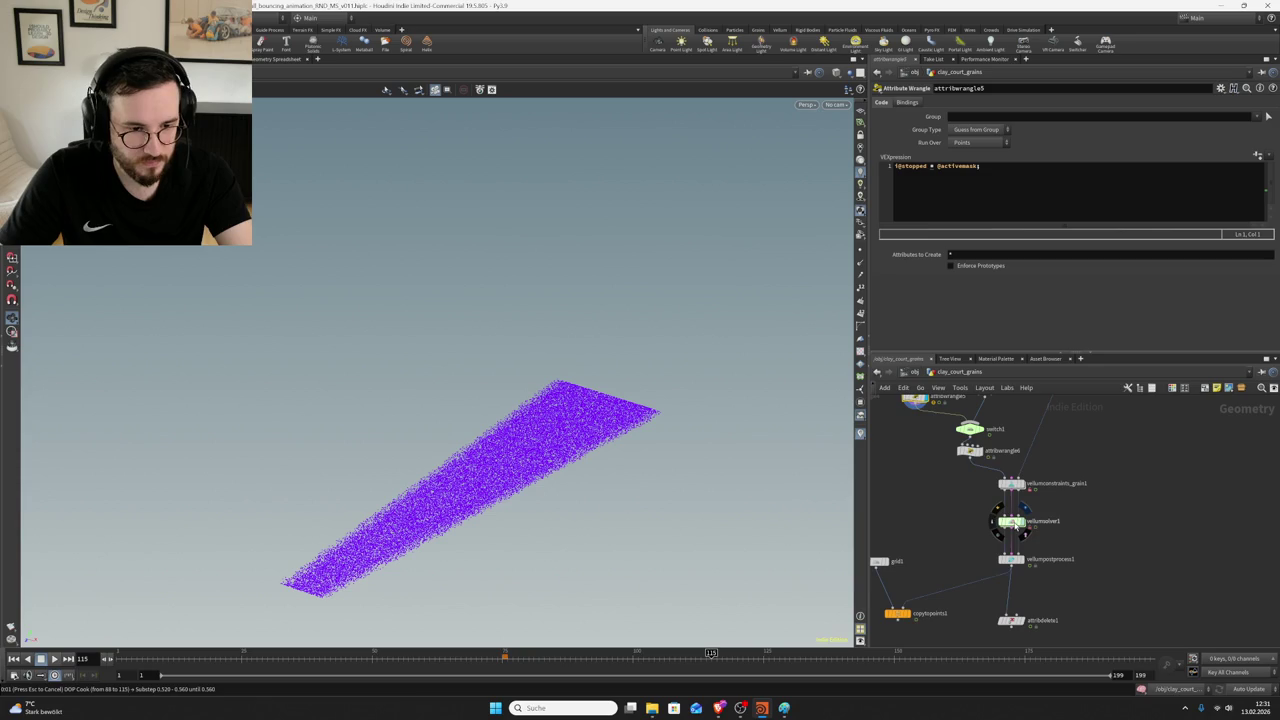
key("Escape")
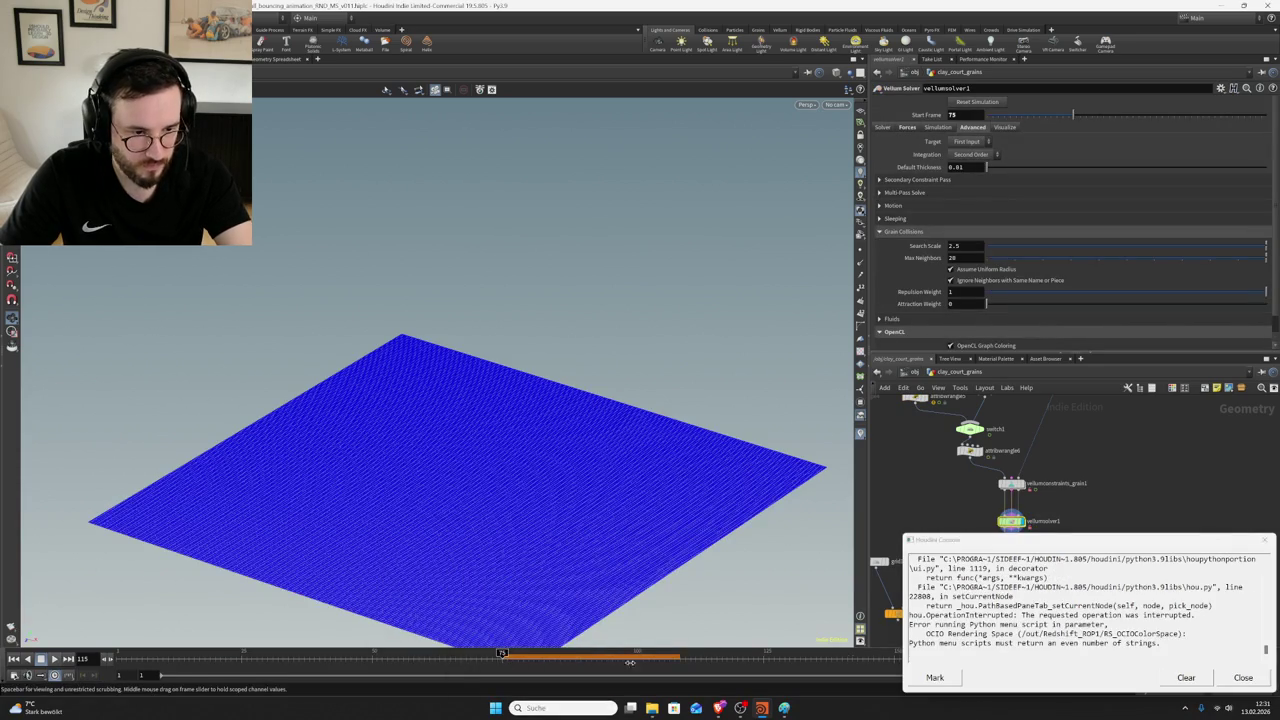
left_click(1243, 677)
- View the wrangle output, stop playback at frame 116, and save the scene
mouse_move(981, 519)
middle_mouse_down()
mouse_move(997, 545)
mouse_move(952, 468)
middle_mouse_up()
left_click(952, 466)
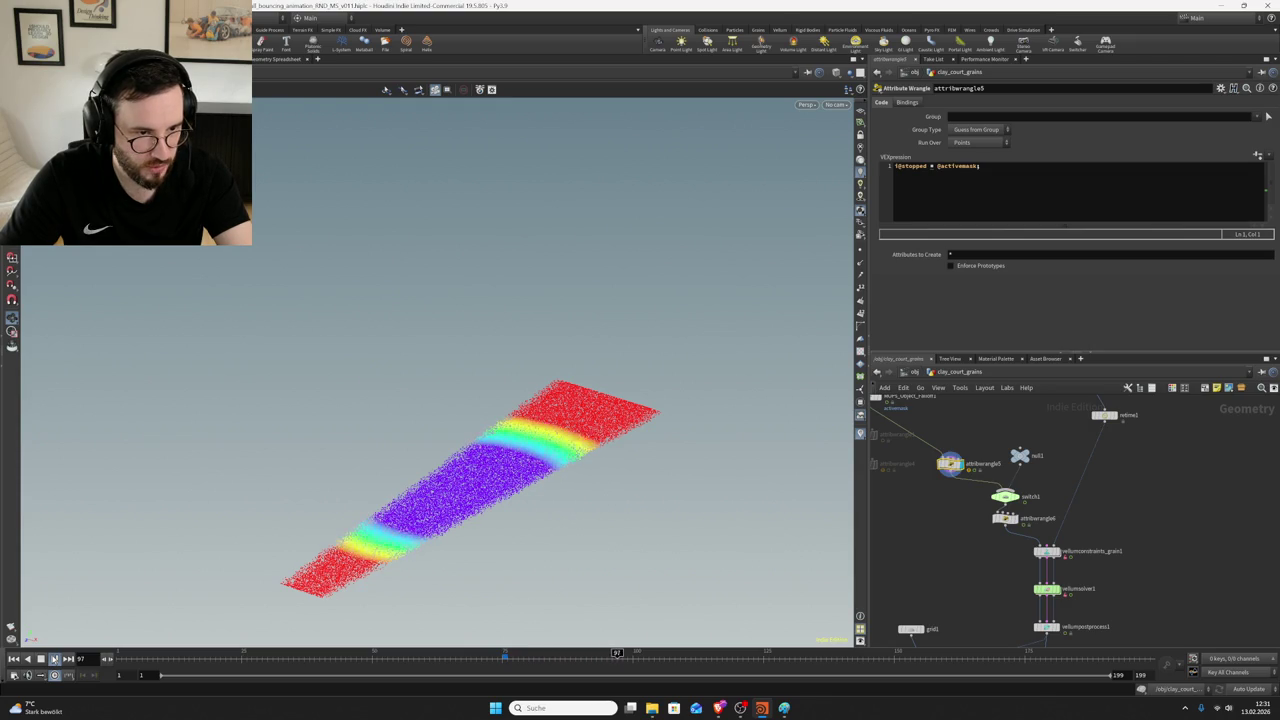
left_click(54, 659)
key("ctrl+s")
middle_click_drag(985, 537, 988, 512)
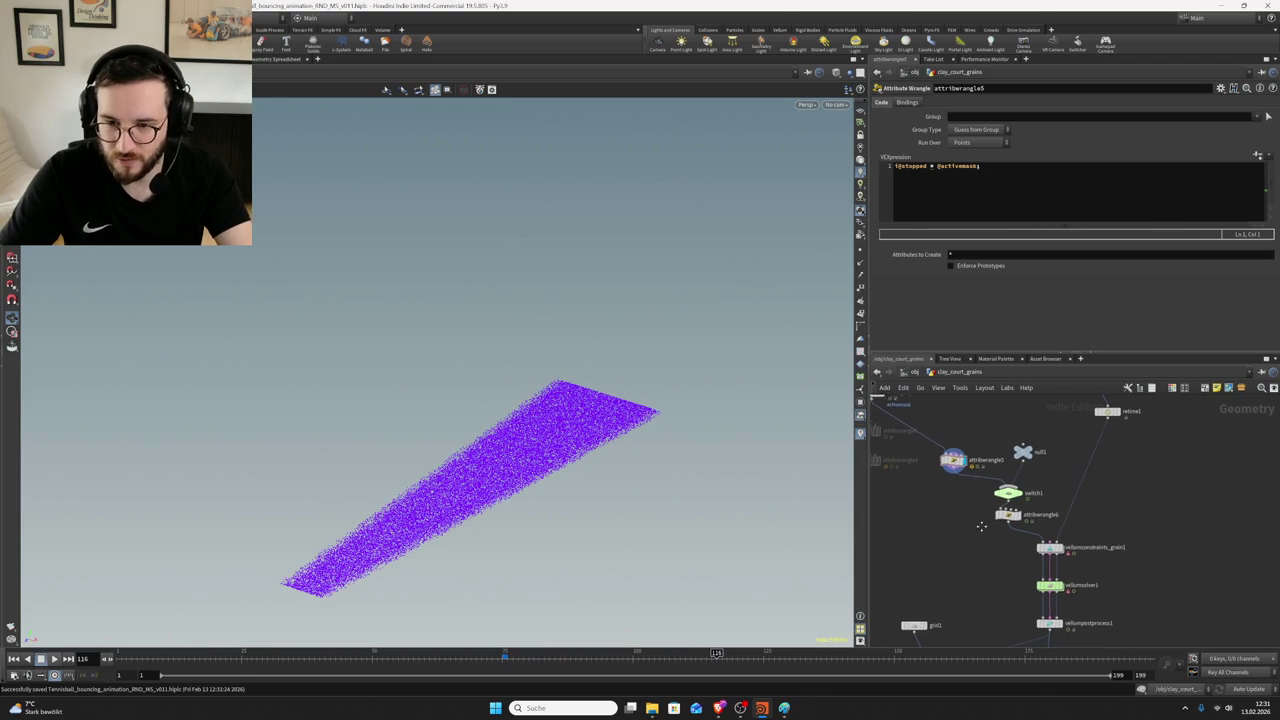
scroll(526, 486, "up", 2)
double_click(1050, 563)
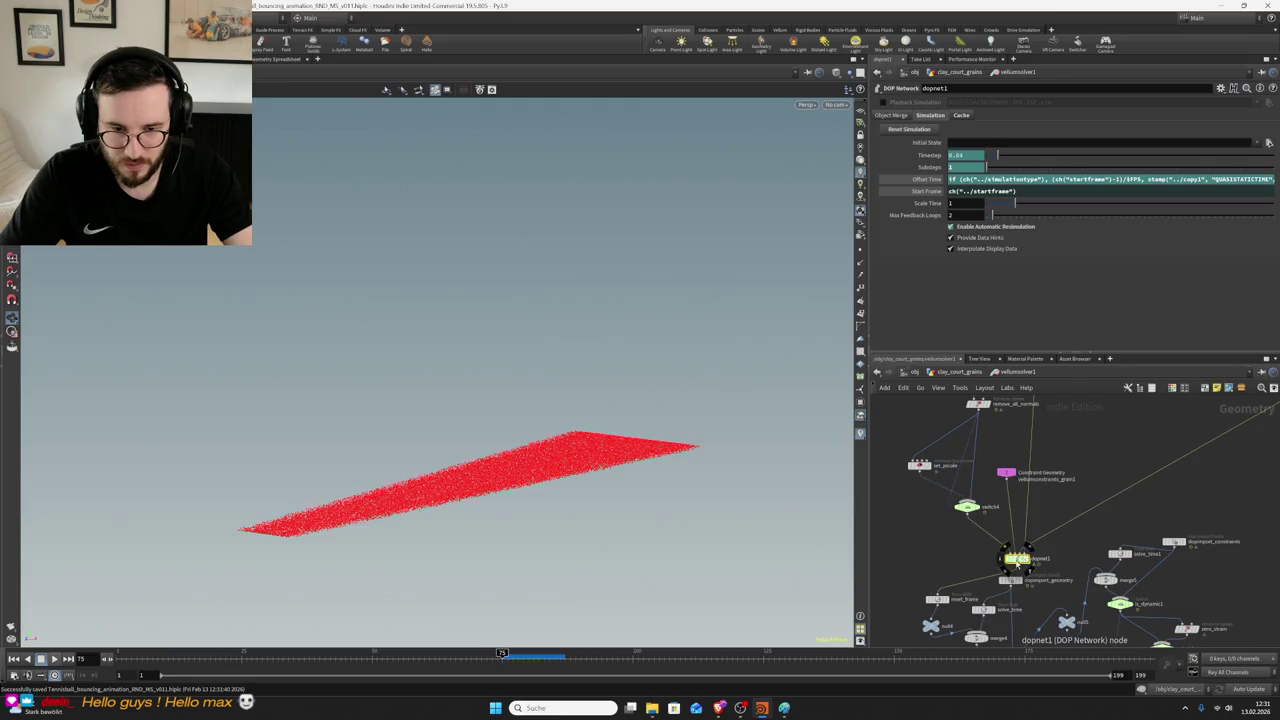
- Enter forces > sopsolver1 and browse Object 1's chooser to clay_court_grains' wrangle and switch nodes
double_click(1072, 480)
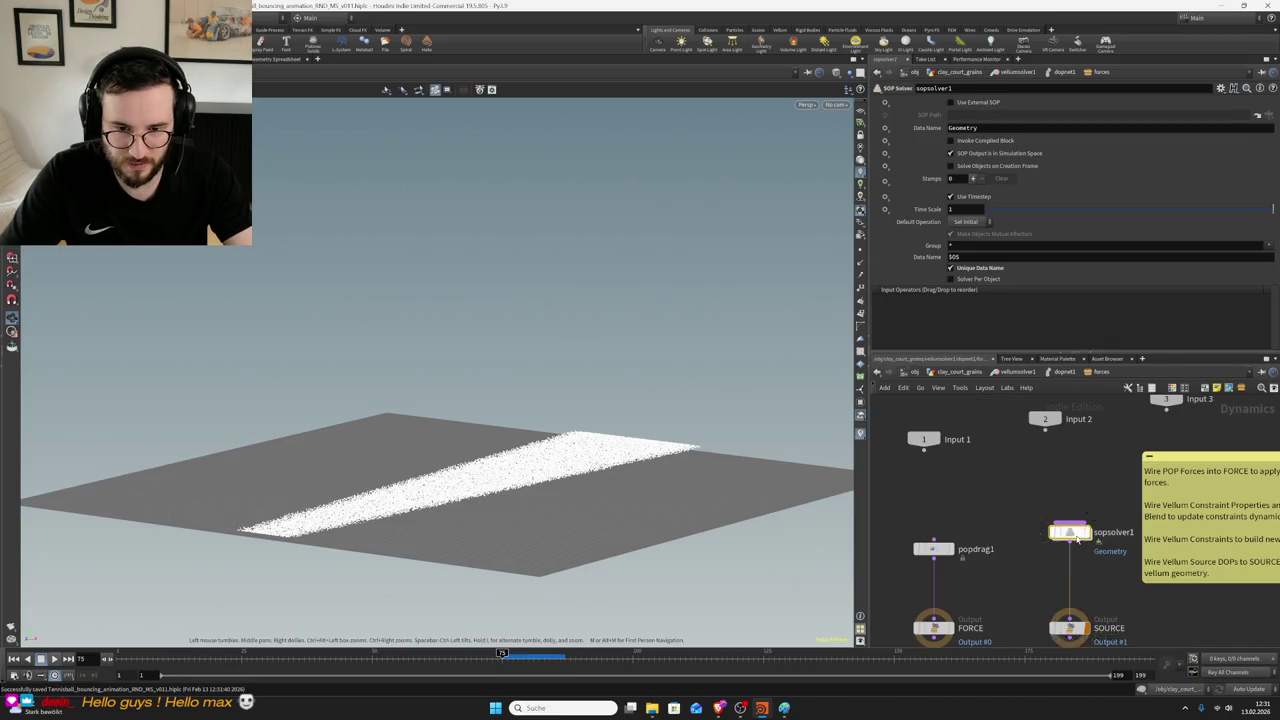
double_click(1062, 531)
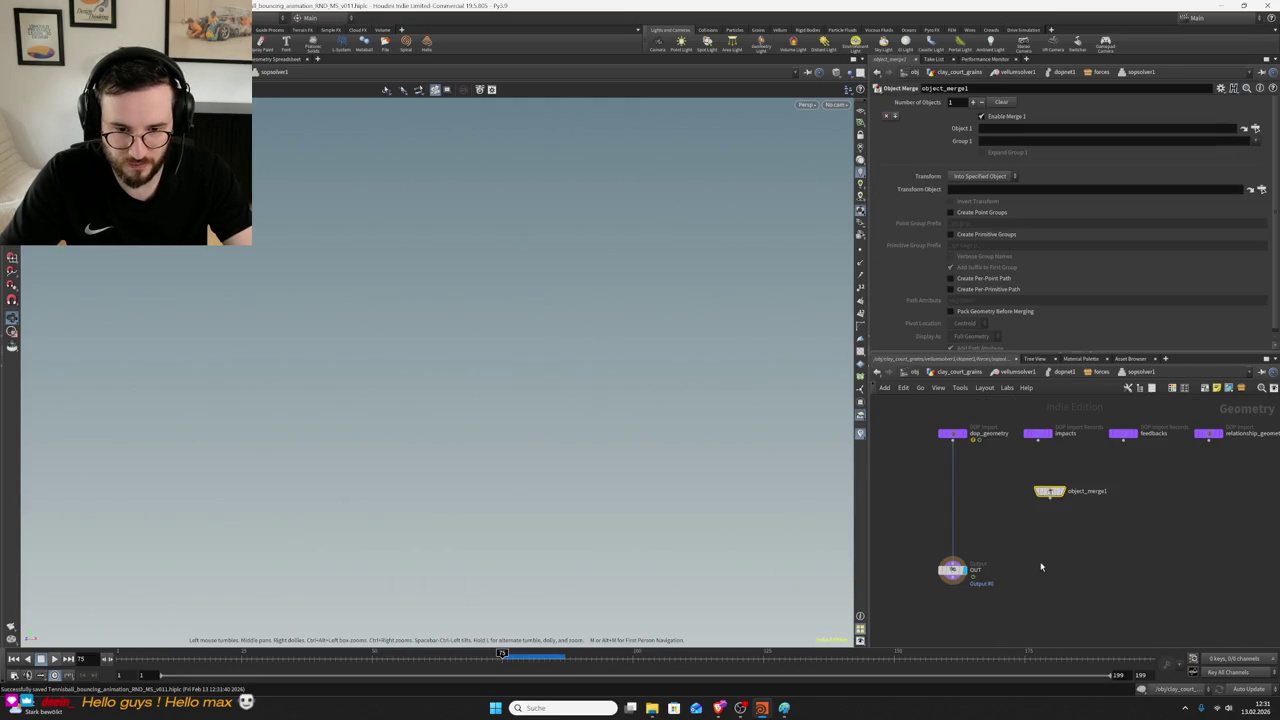
left_click(1258, 128)
left_click(968, 374)
middle_click_drag(990, 520, 1062, 533)
left_click_drag(1062, 533, 1045, 515)
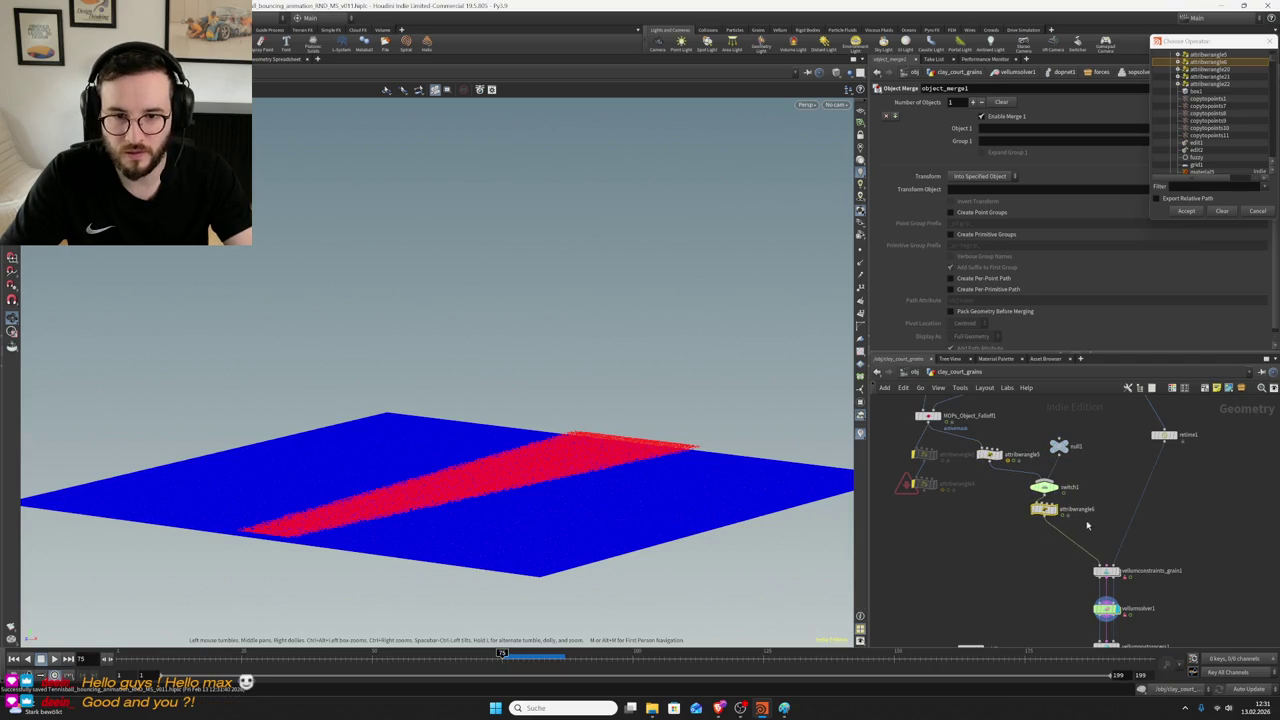
- Insert a null named attributes_from_points after attribwrangle5 and accept it as object_merge1's source
key("Tab")
type("null")
key("Return")
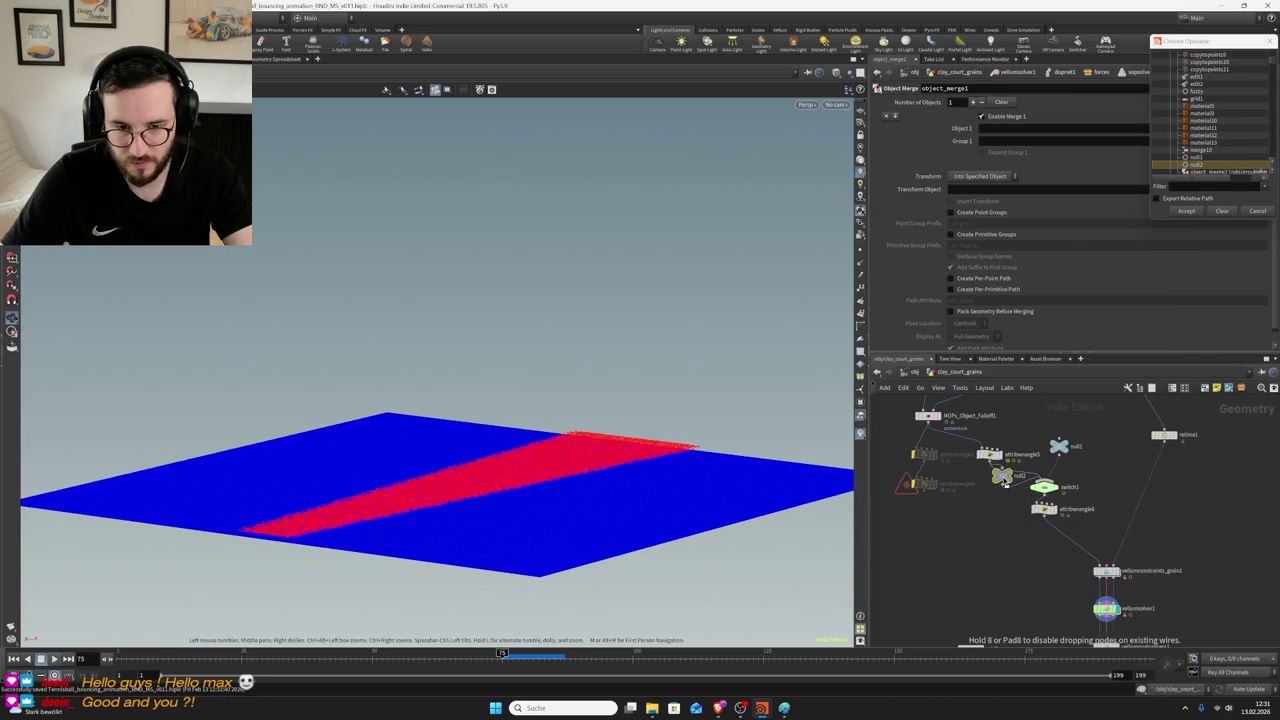
left_click(990, 488)
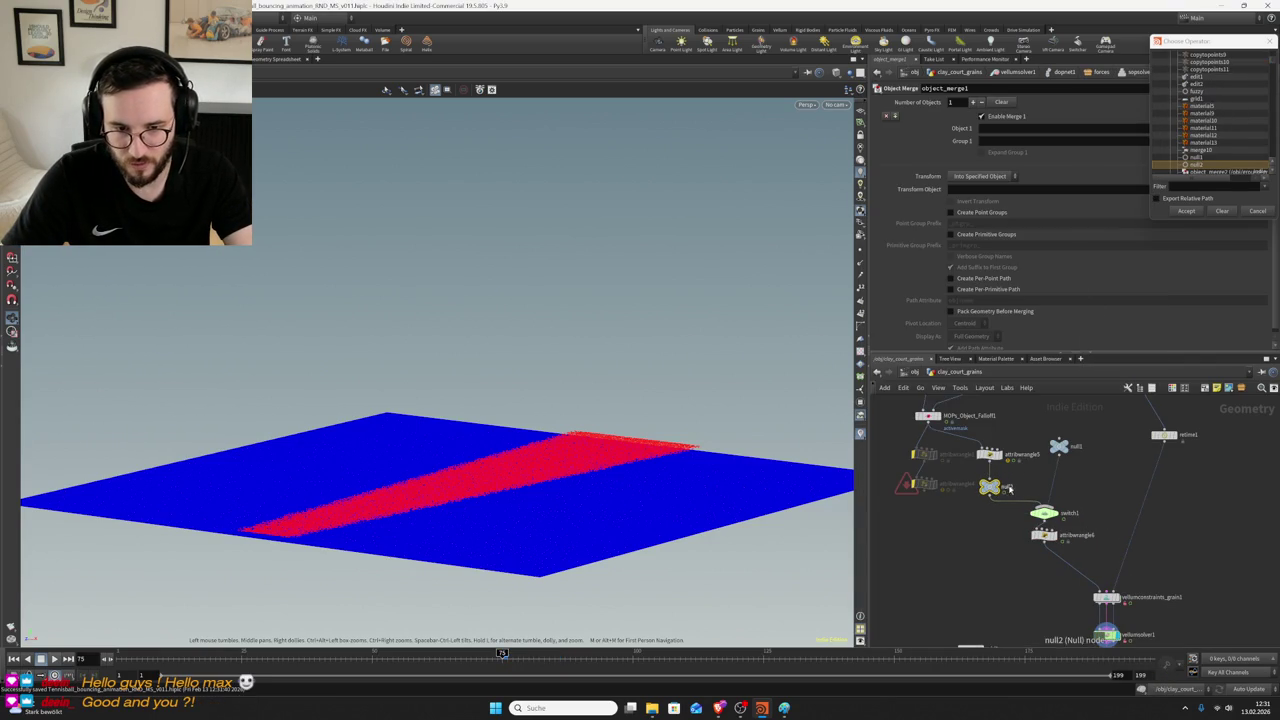
type("O")
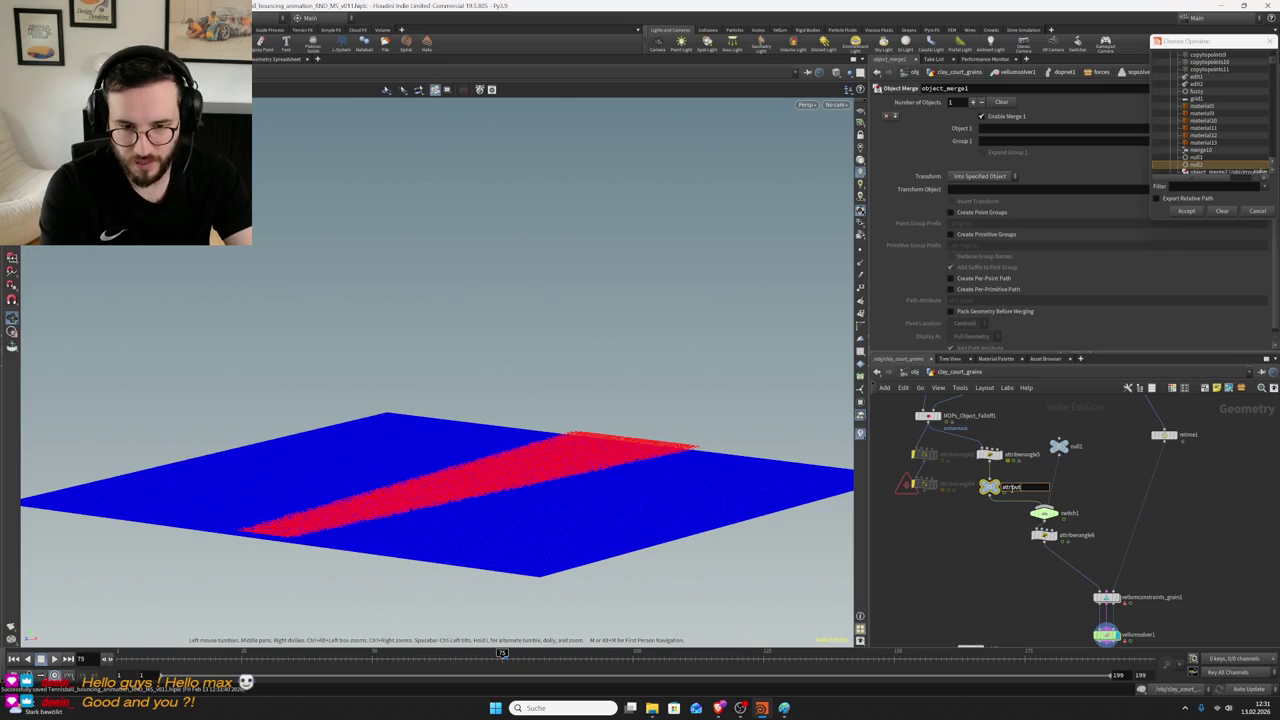
type("nts")
key("Return")
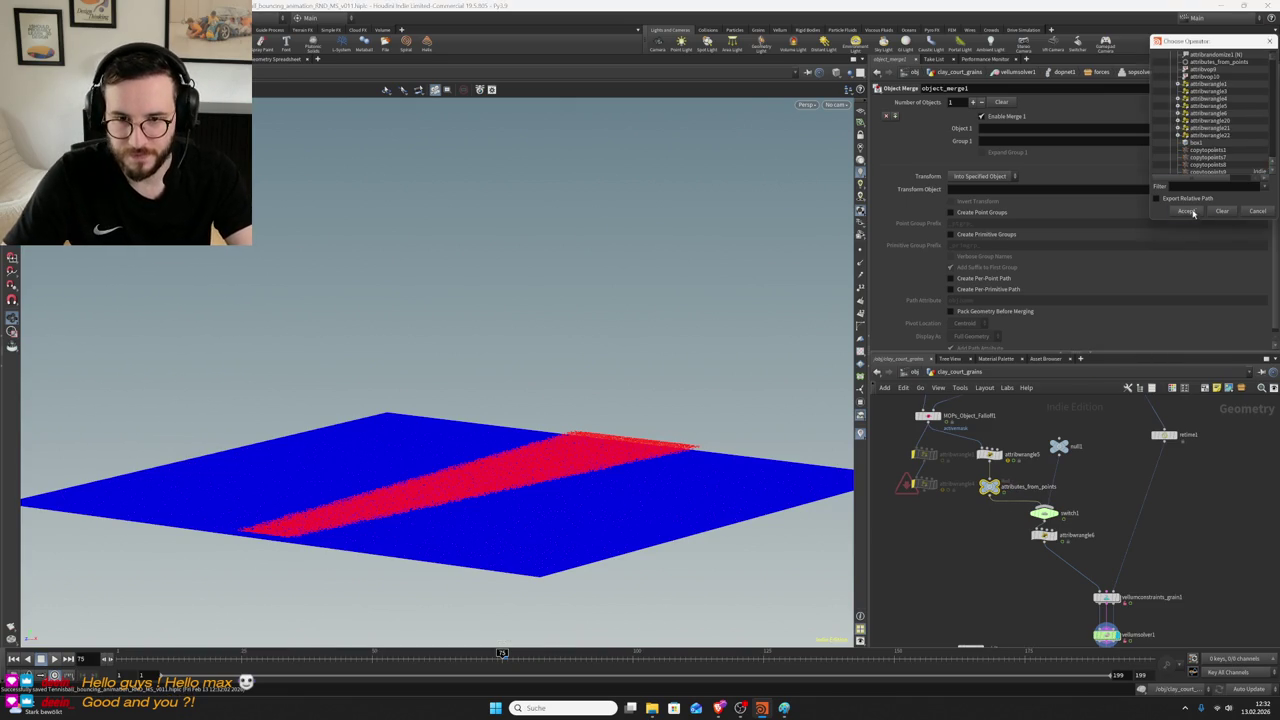
left_click(1186, 211)
- Add an attribcopy1 node above OUT inside the SOP solver
key("Tab")
type("attrib")
key("Return")
left_click(952, 513)
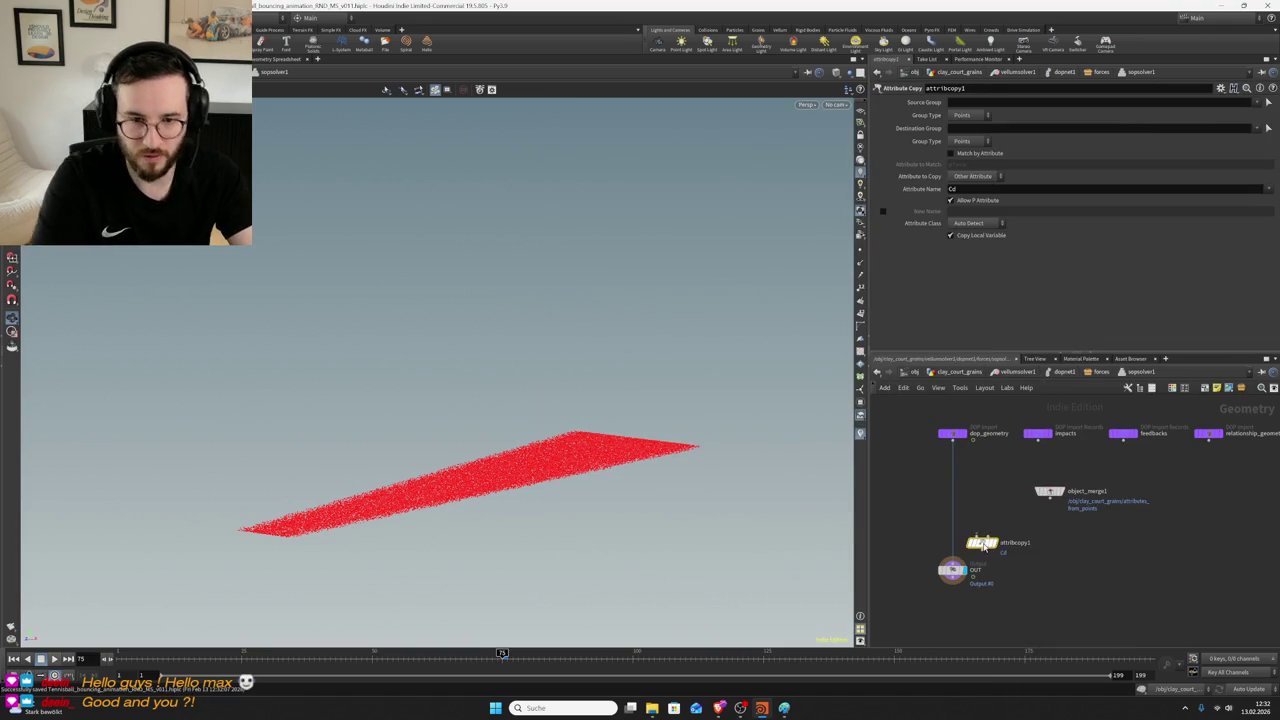
- Wire object_merge1 into attribcopy1's second input and set Attribute Name to stopped
left_click_drag(962, 505, 1049, 503)
left_click(1049, 503)
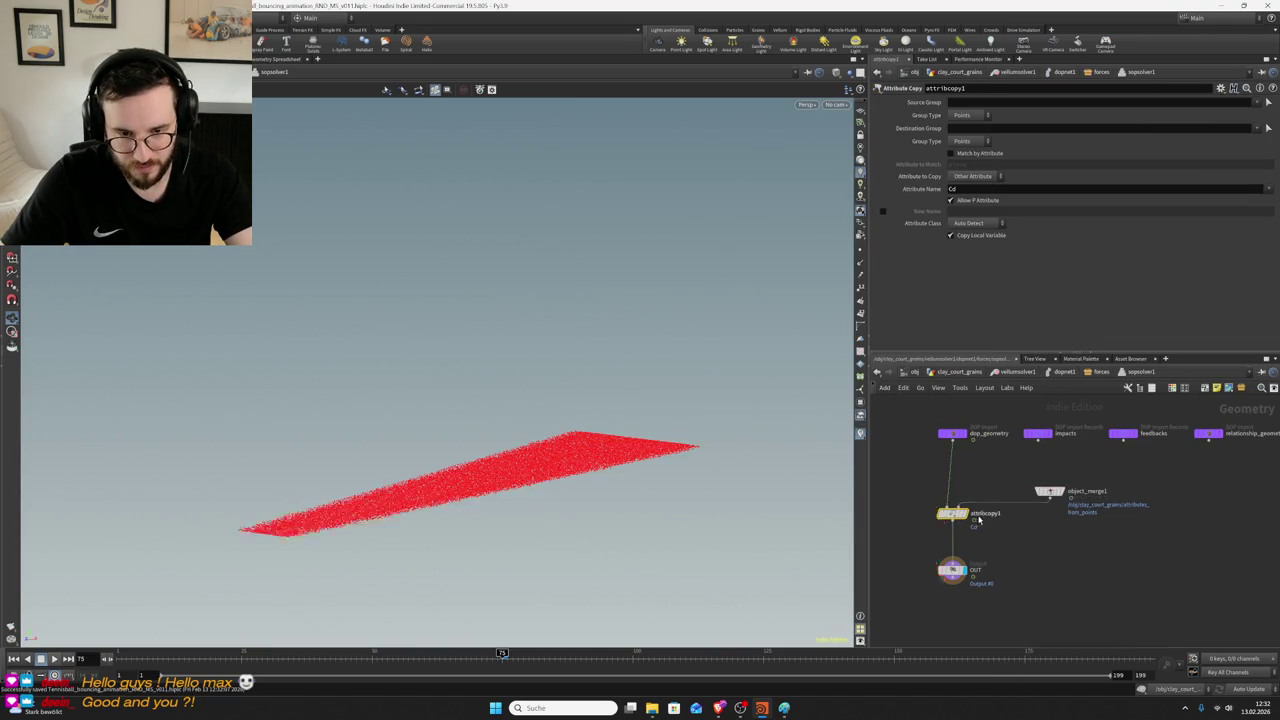
double_click(988, 189)
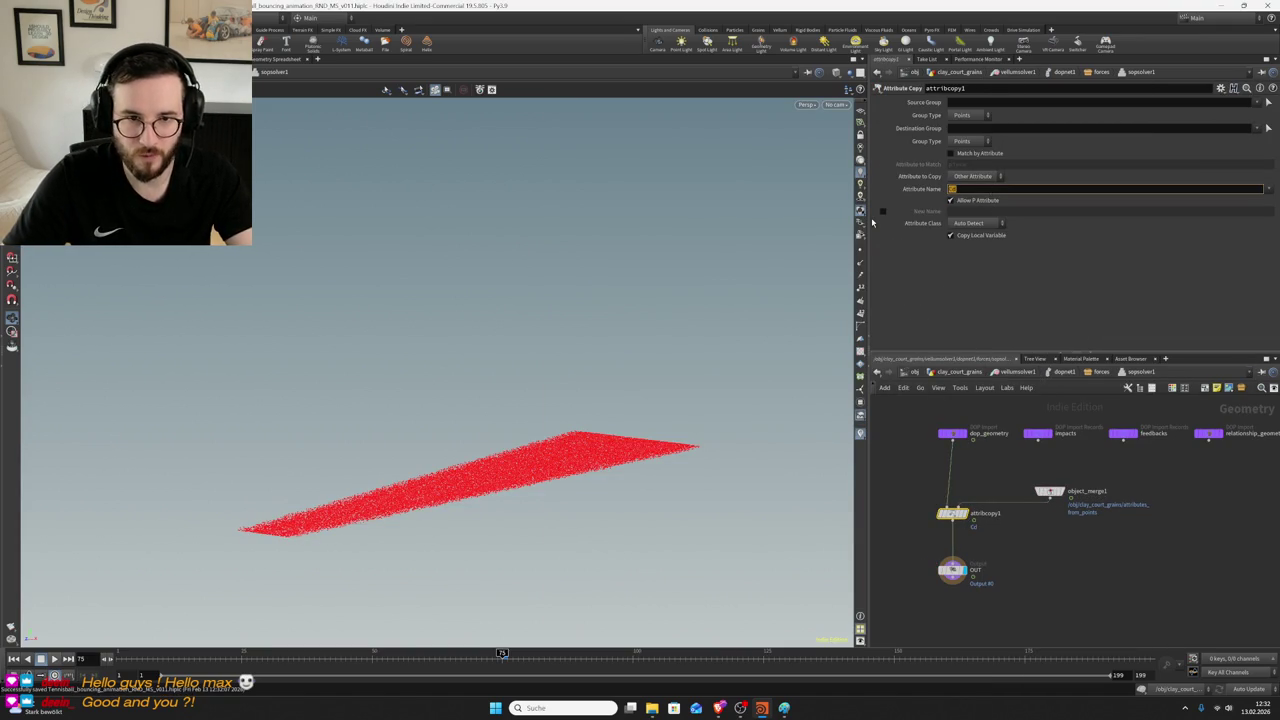
type("stopped")
key("Return")
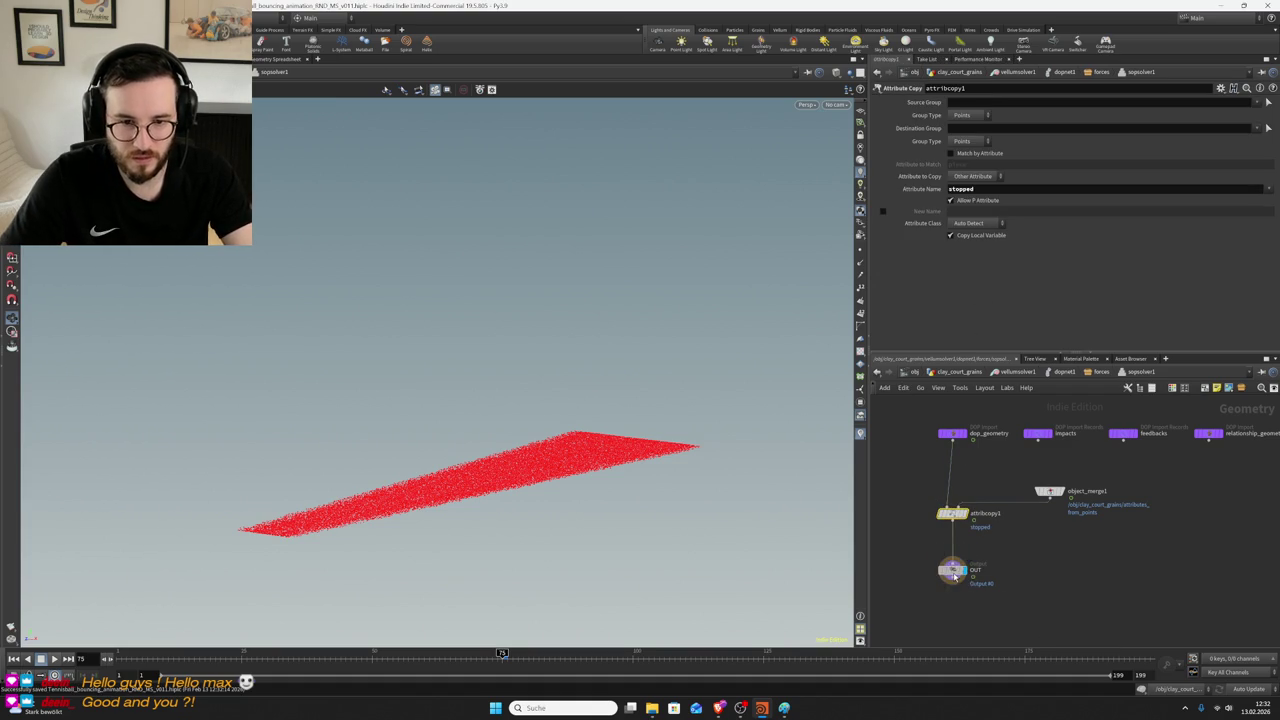
- Check the OUT node's info and go back up to clay_court_grains
middle_click(954, 576)
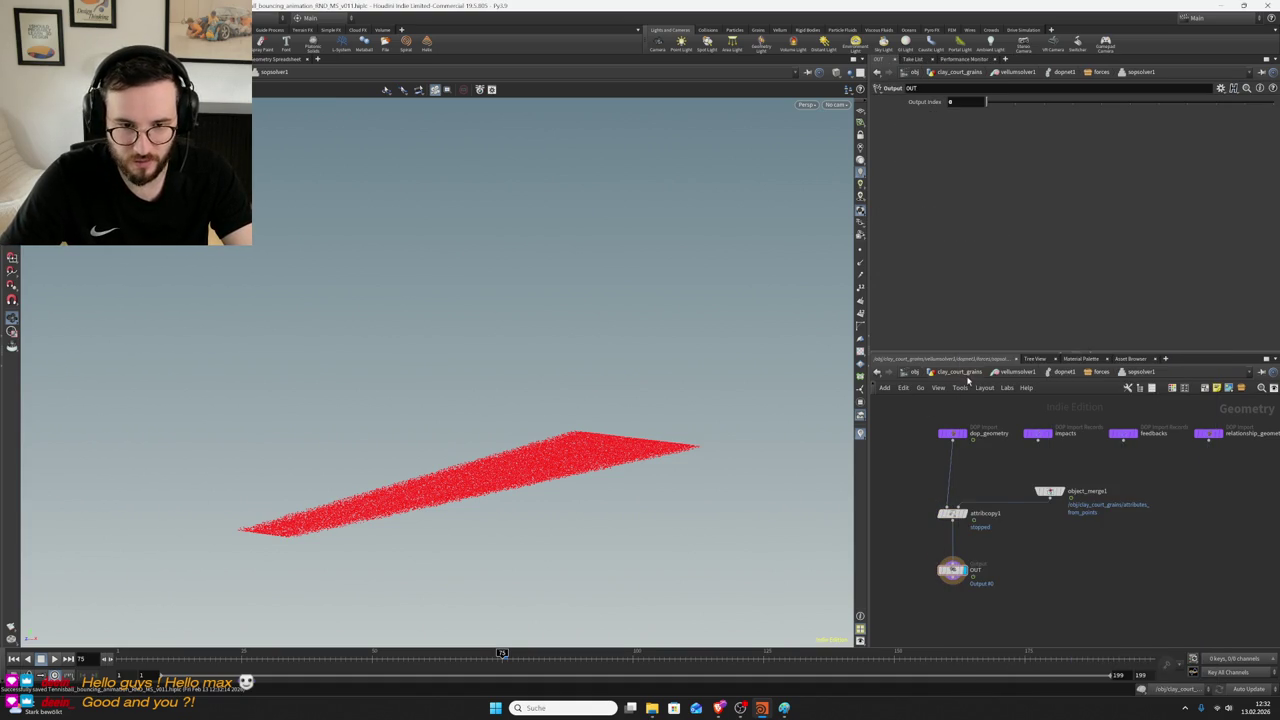
left_click(957, 371)
left_click(990, 487)
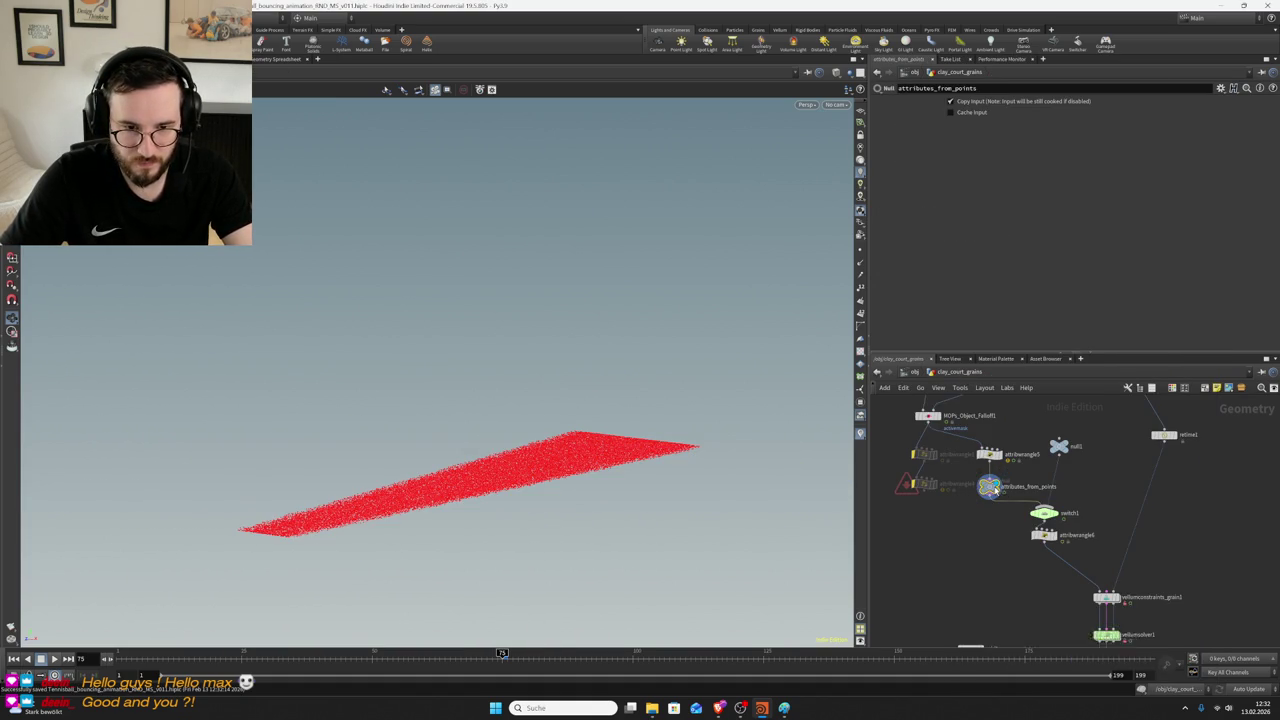
- Inspect attributes_from_points, stop playback back at frame 75, and display vellumpostprocess1
middle_click(992, 488)
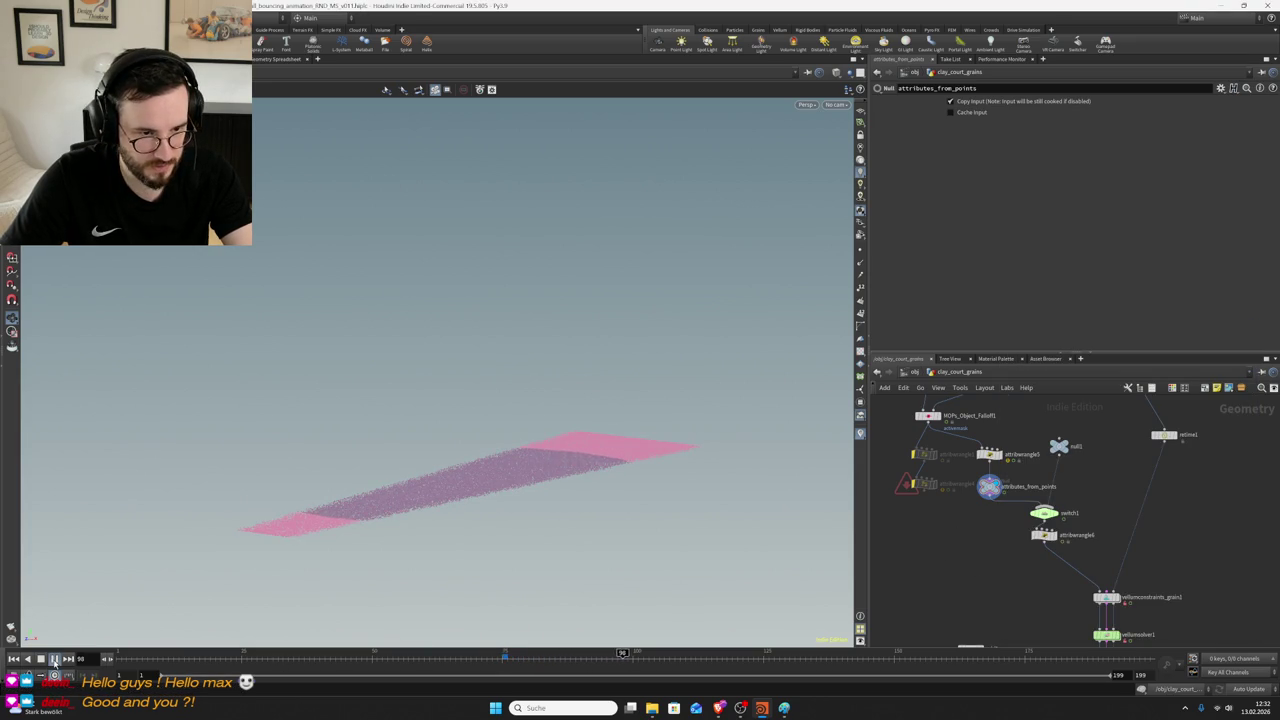
left_click(55, 659)
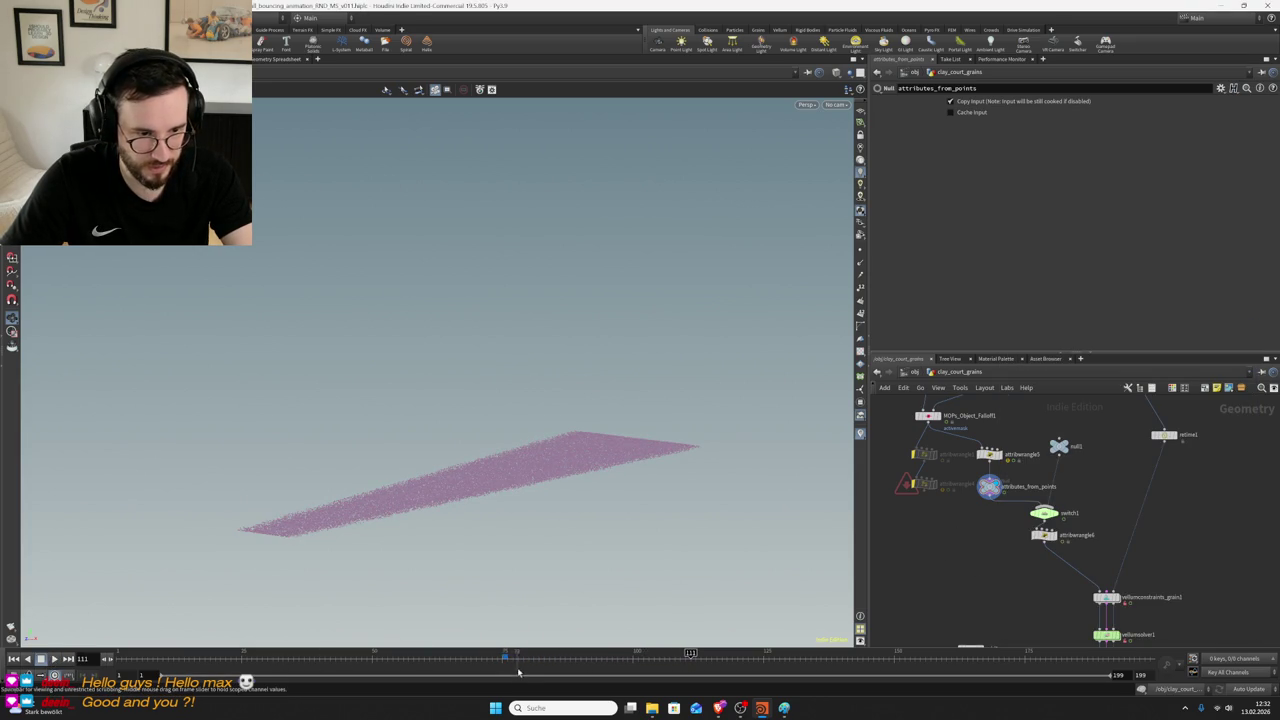
left_click(504, 661)
middle_click_drag(1125, 640, 1096, 504)
scroll(1110, 596, "up", 3)
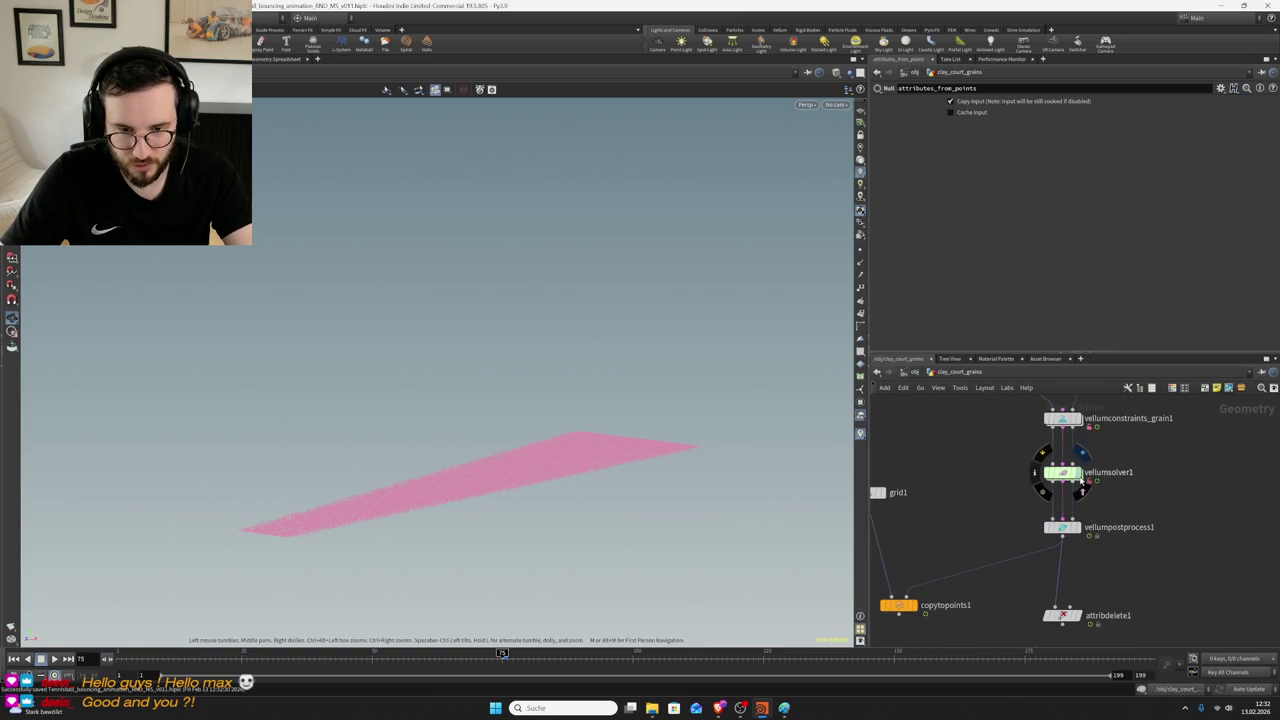
left_click(1077, 473)
left_click(1072, 531)
left_click(1072, 533)
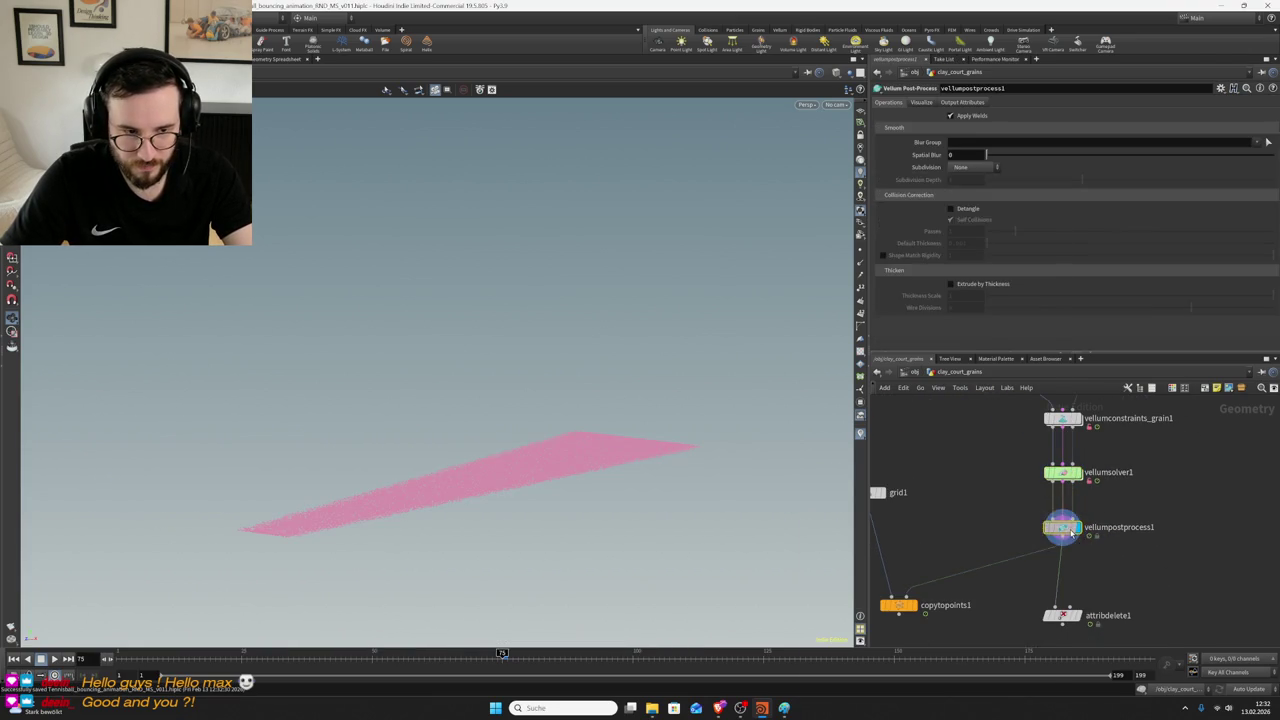
- Visualise mops_falloff on vellumpostprocess1's grains, play the sim viewed edge-on, and save
middle_click(1072, 533)
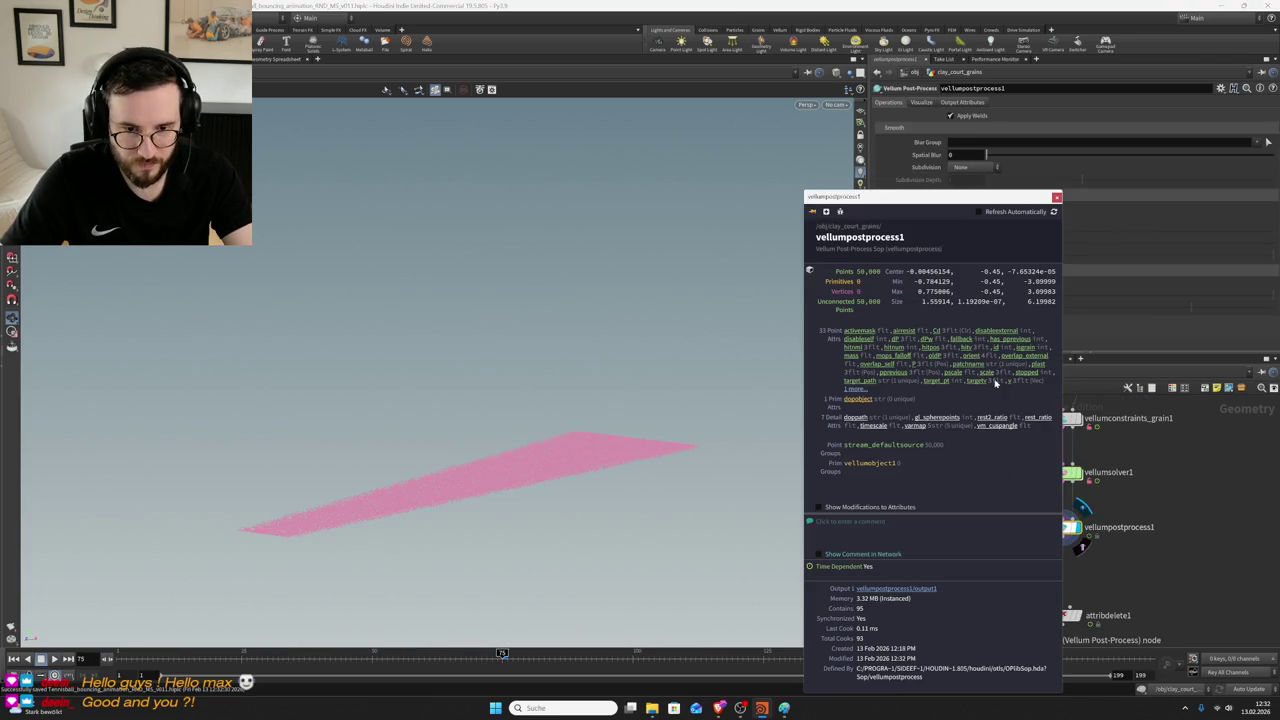
left_click(887, 357)
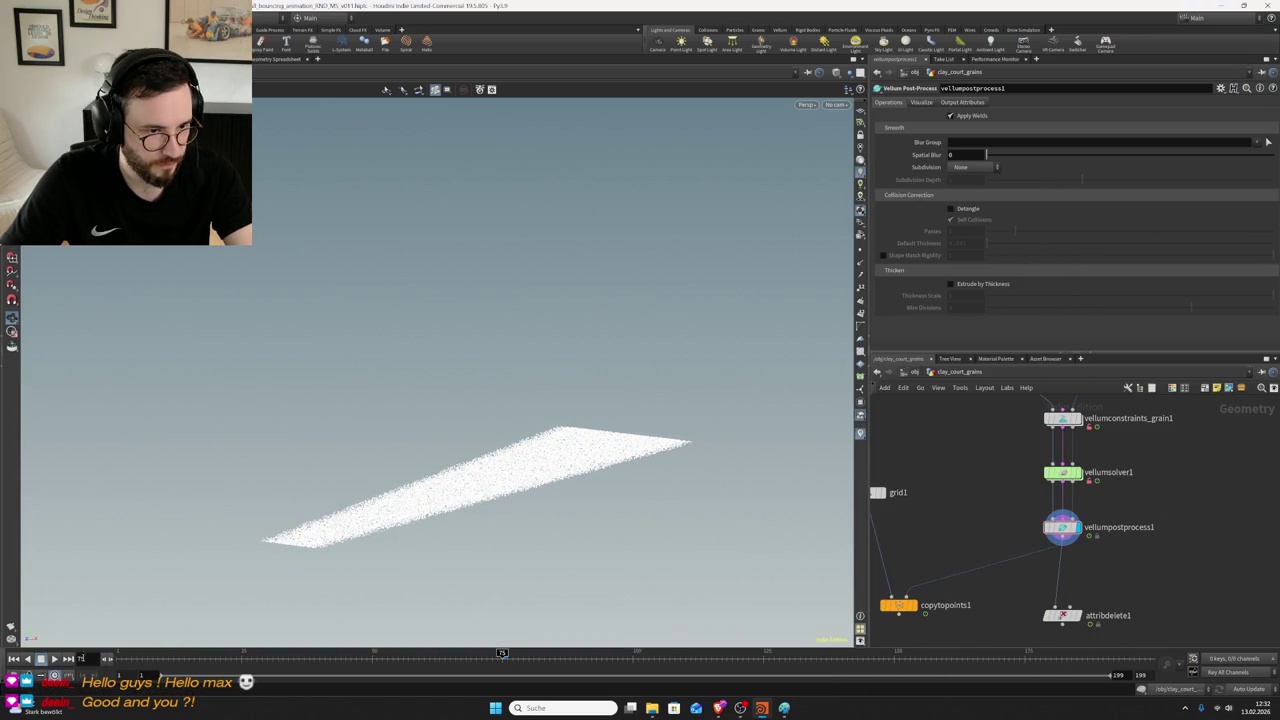
left_click(55, 659)
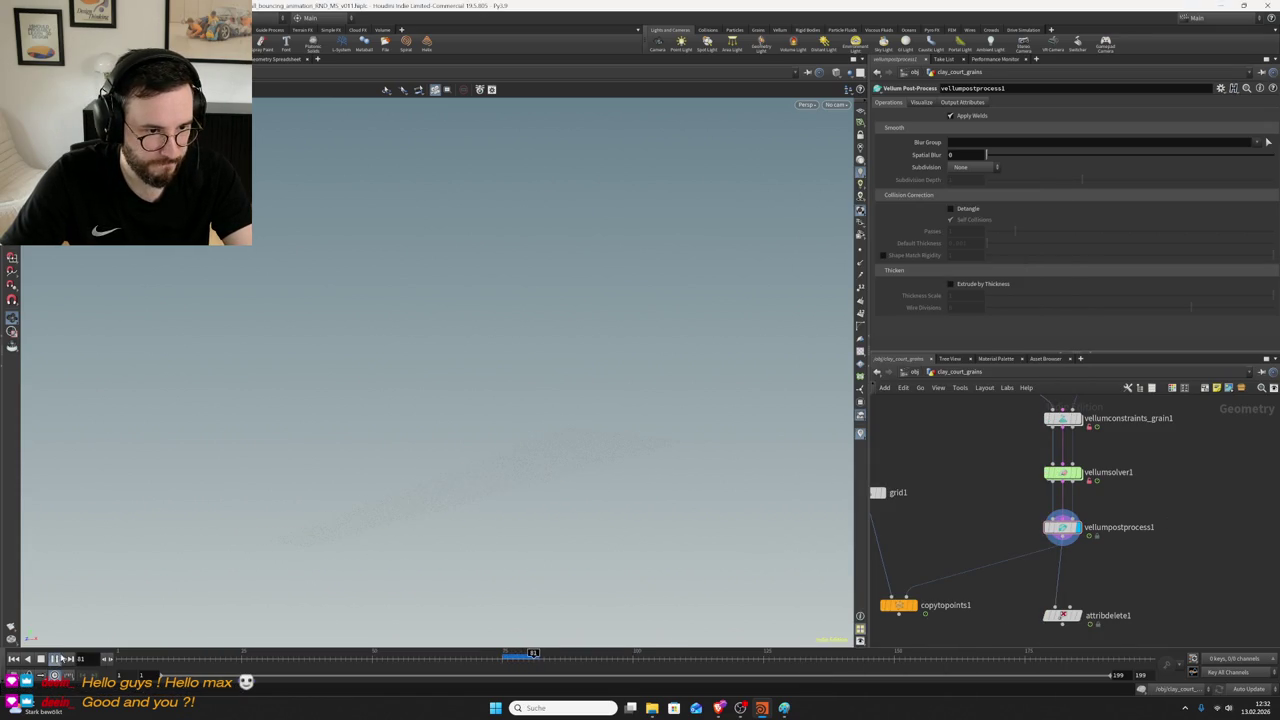
left_click_drag(522, 519, 466, 538)
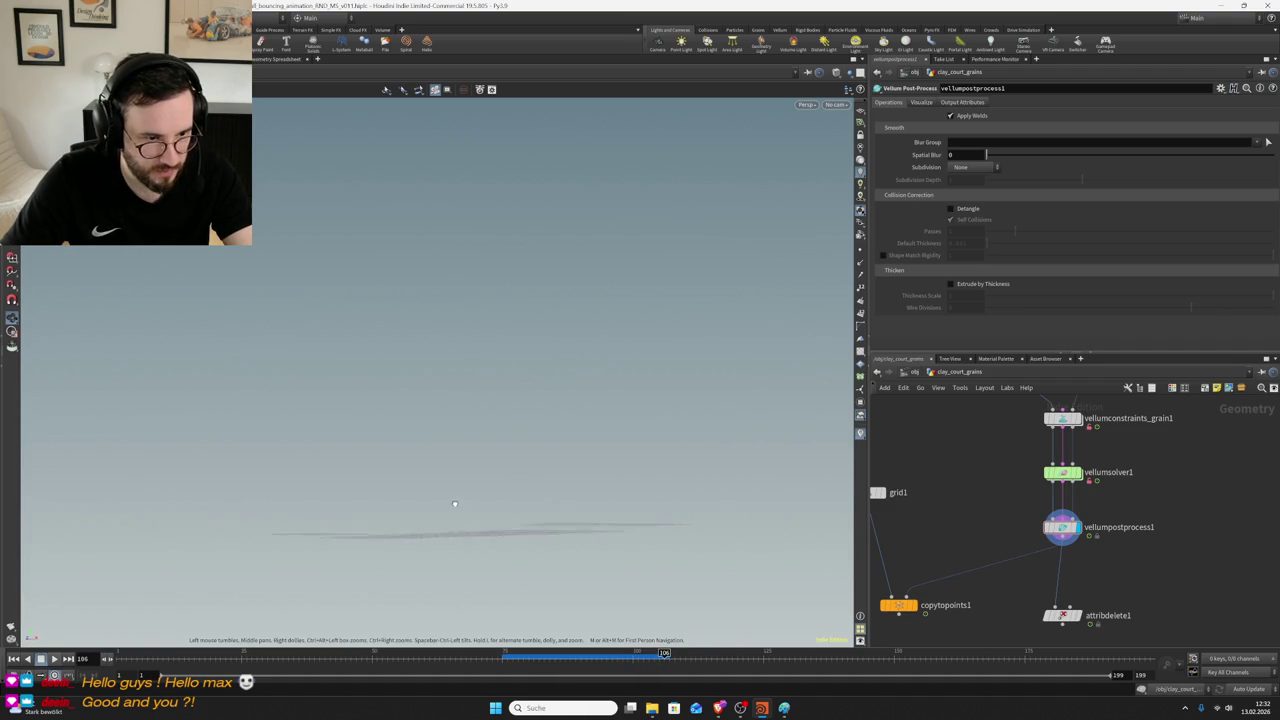
key("ctrl+s")
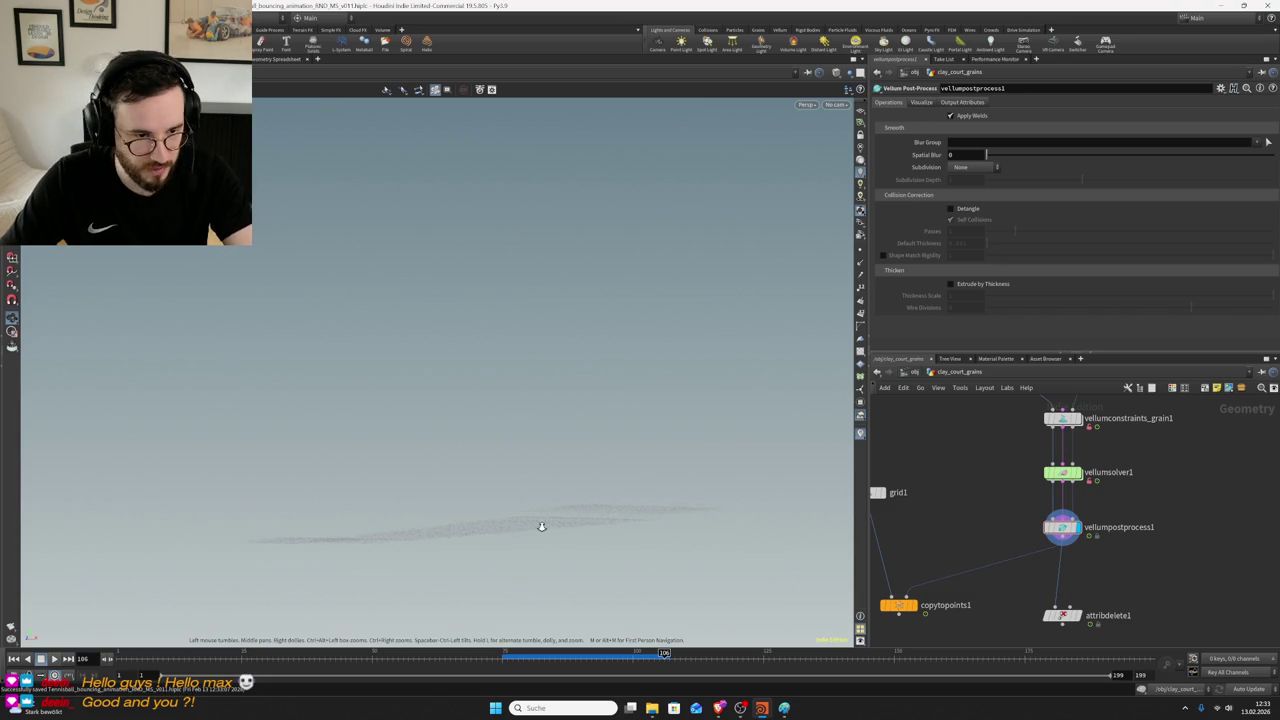
middle_click_drag(1120, 572, 1153, 531)
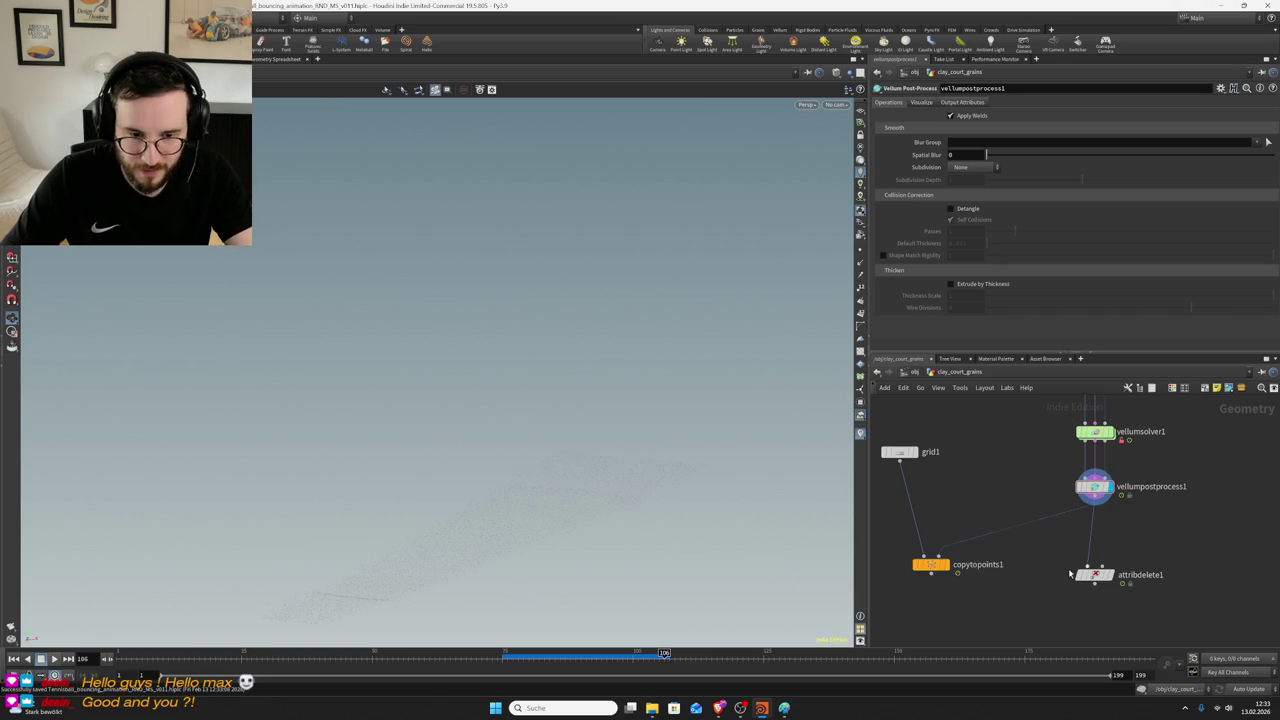
- Preview copytopoints1's copied grains in the viewport, then restore the display flag to vellumpostprocess1
left_click(943, 568)
right_click_drag(606, 543, 608, 409)
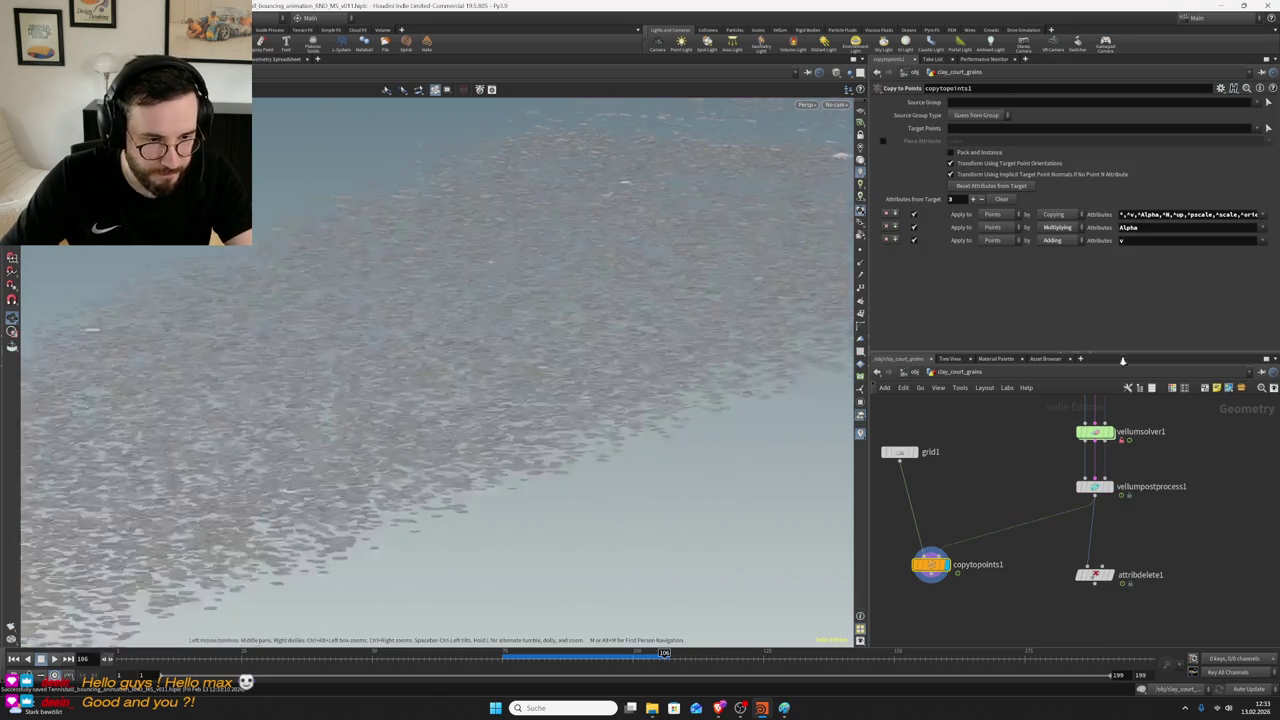
mouse_move(608, 409)
left_mouse_down()
mouse_move(591, 380)
mouse_move(580, 409)
mouse_move(411, 467)
left_mouse_up()
left_click(1110, 487)
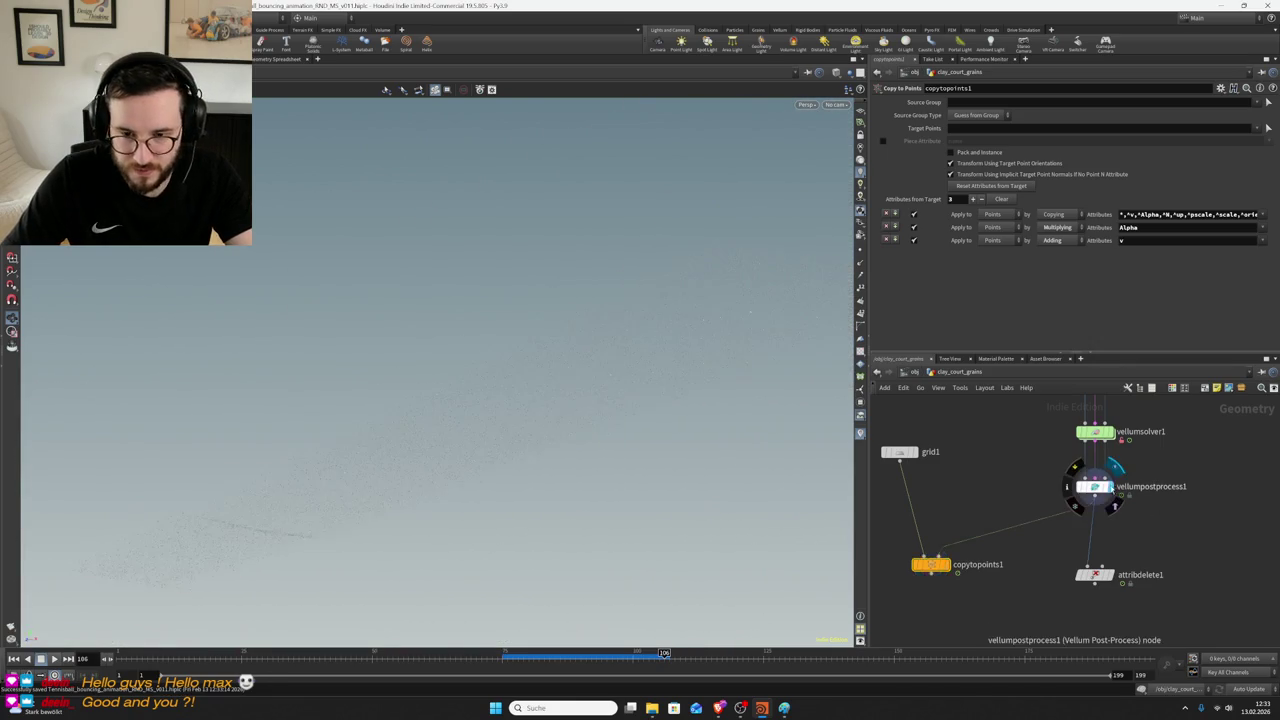
left_click(1097, 487)
- Move copytopoints1 and grid1 off to the right and reposition attribdelete1
scroll(978, 515, "down", 3)
scroll(978, 515, "down", 2)
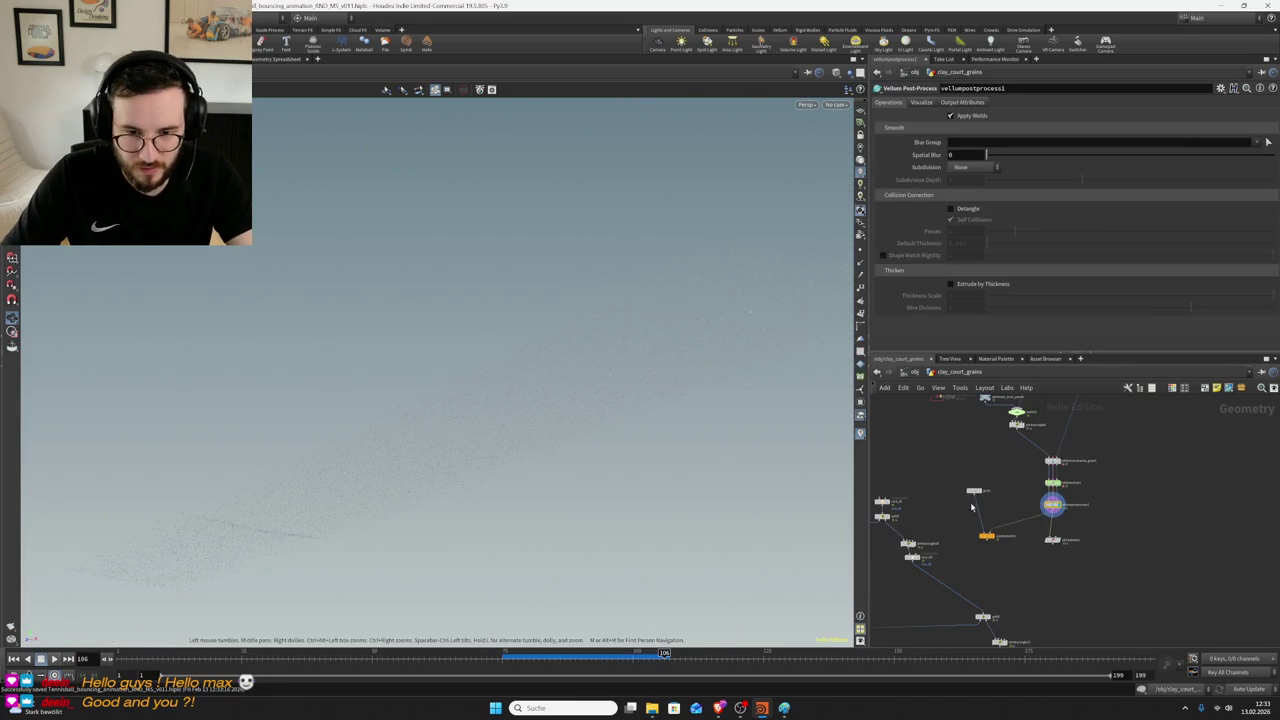
left_click_drag(988, 540, 1193, 555)
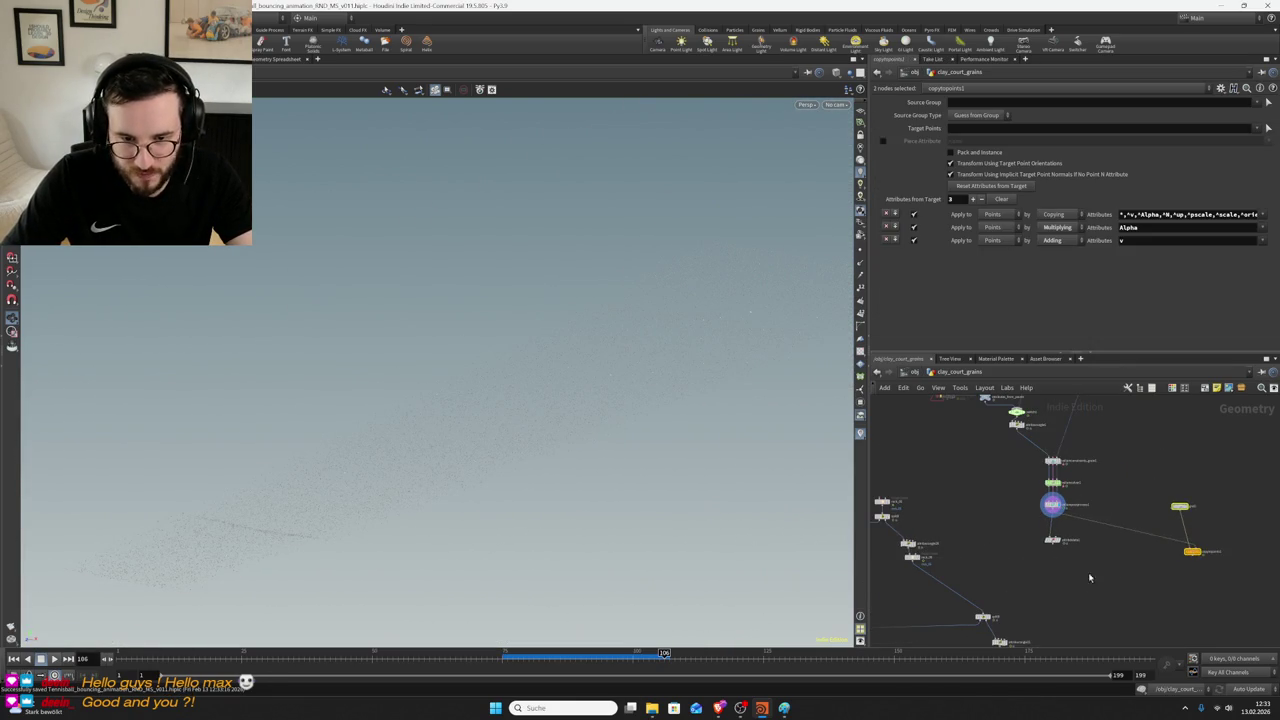
left_click_drag(1053, 541, 1079, 547)
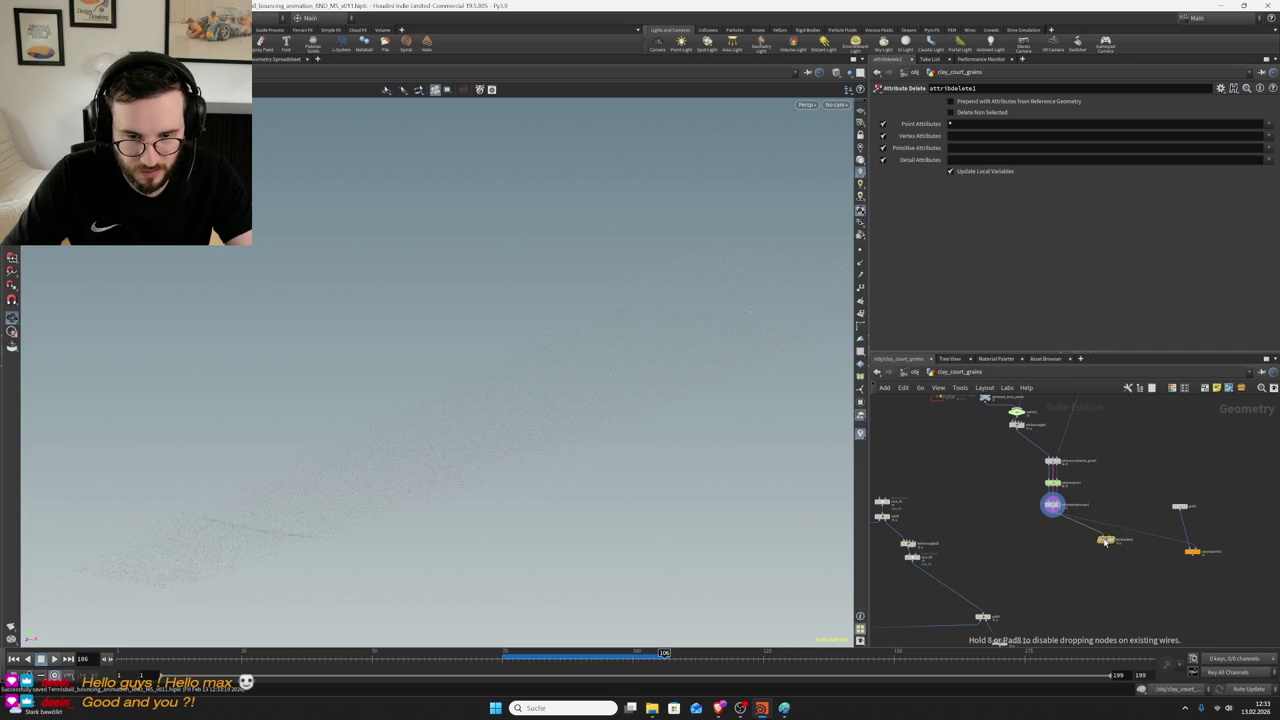
left_click(1052, 504)
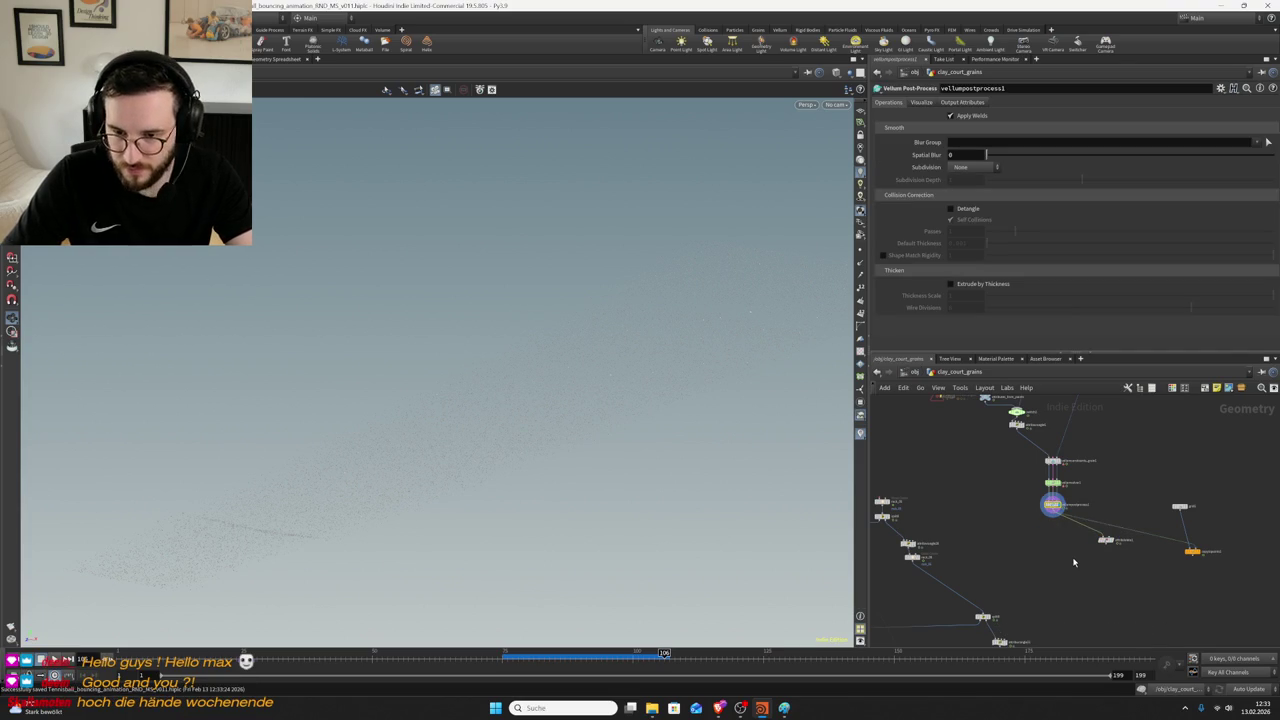
- Pan across the network, box-select a group of nodes, and finish with vellumsolver1 selected
scroll(1059, 575, "down", 3)
middle_click_drag(1059, 575, 1063, 530)
scroll(1063, 530, "down", 2)
mouse_move(1154, 612)
left_mouse_down()
mouse_move(946, 470)
mouse_move(1052, 483)
left_mouse_up()
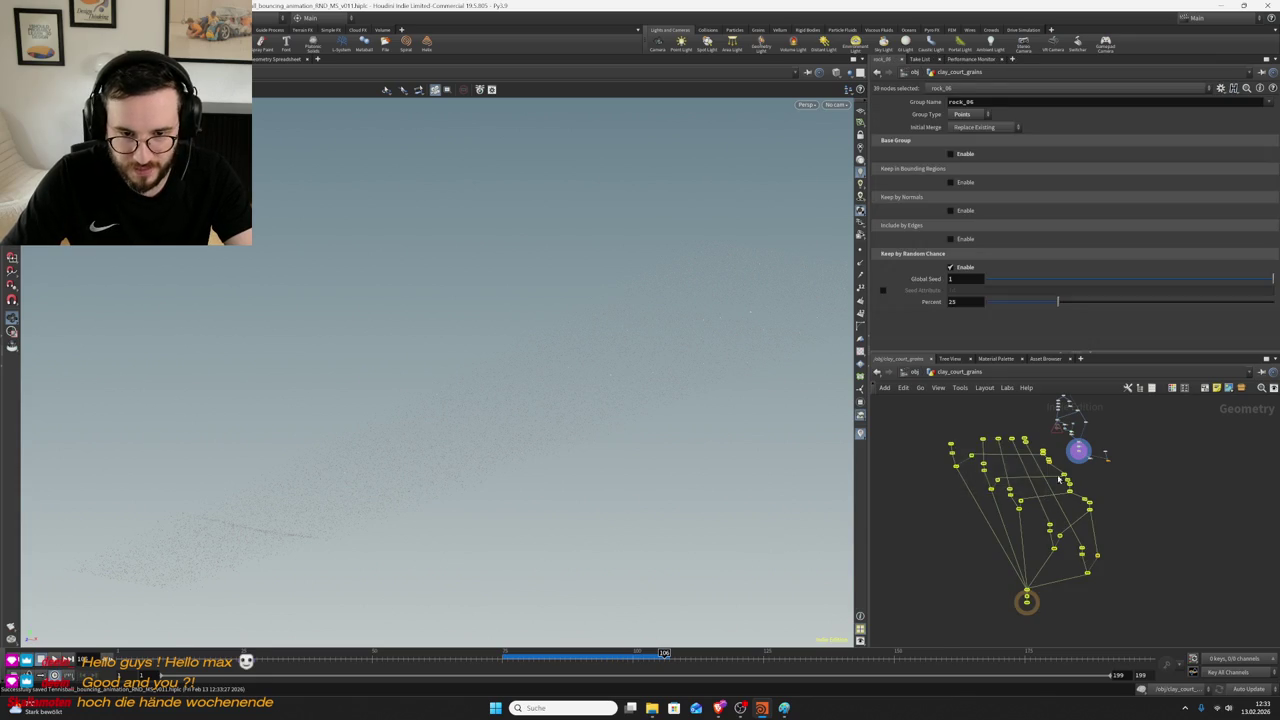
scroll(1052, 483, "up", 3)
middle_click_drag(1040, 460, 1070, 518)
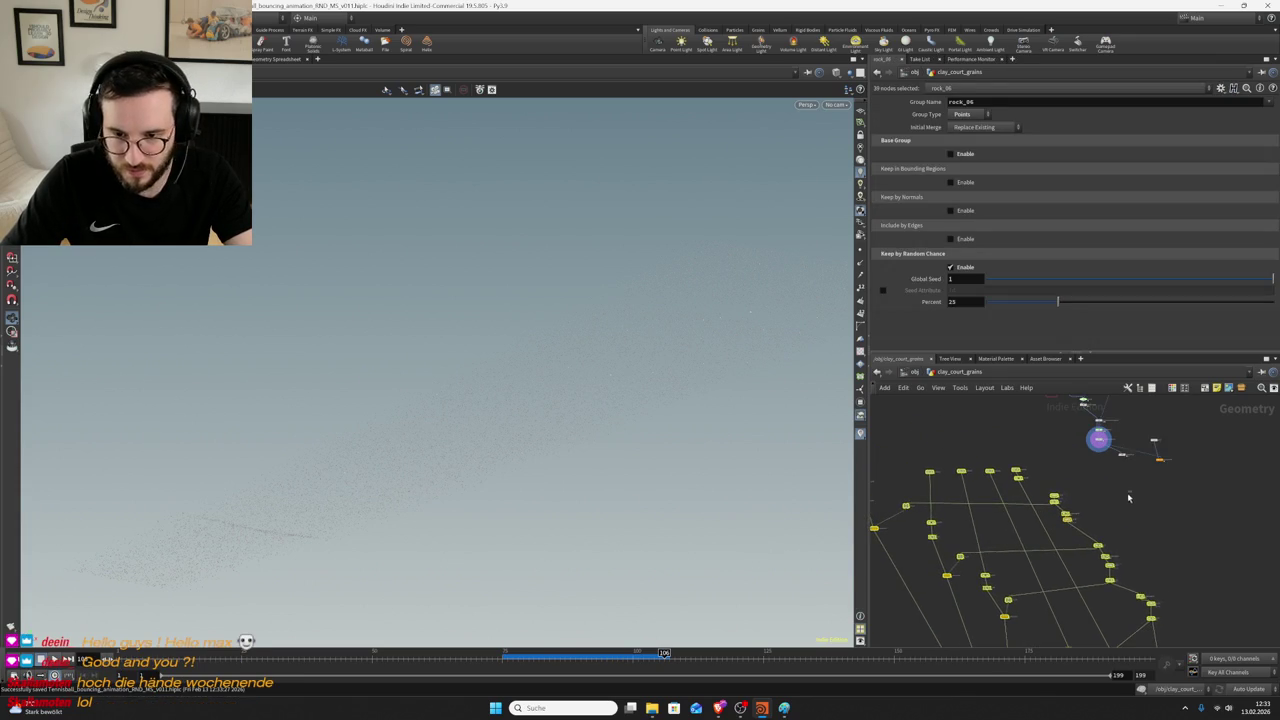
scroll(1072, 506, "up", 2)
left_click(1086, 489)
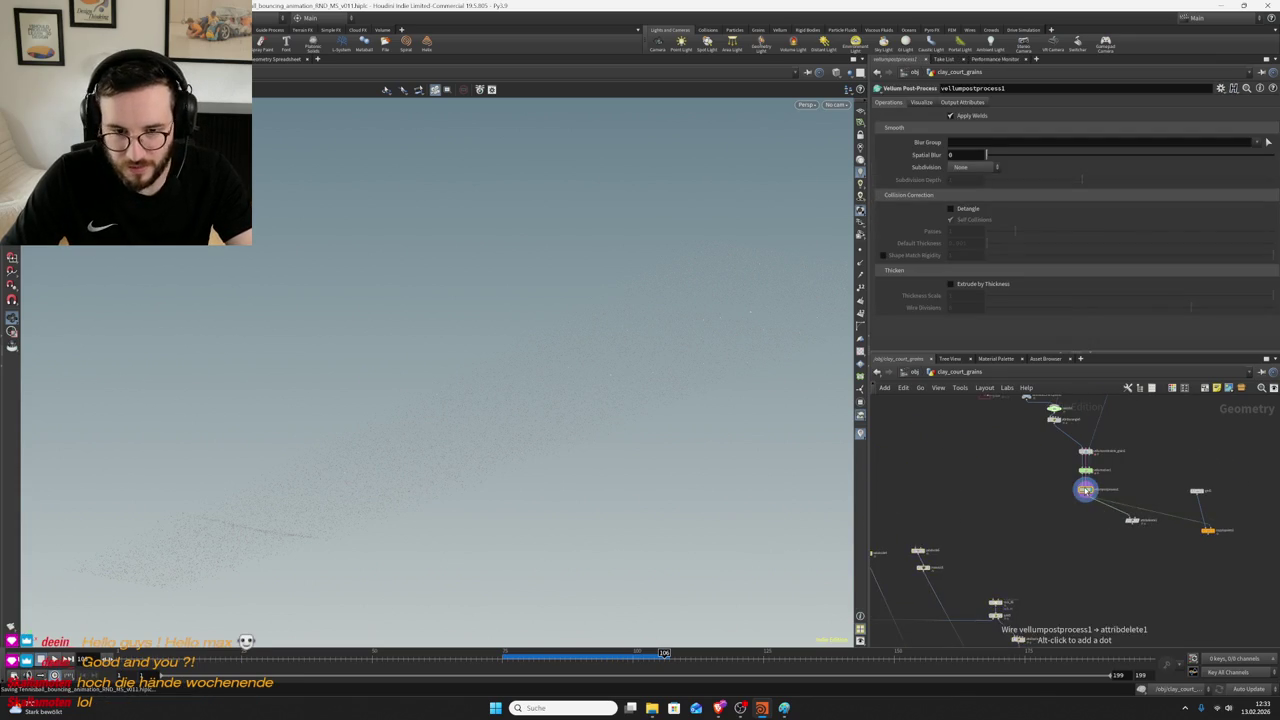
scroll(1086, 490, "up", 2)
left_click(1088, 462)
- Dive through vellumsolver1 and dopnet1 into the sopsolver1 network
double_click(1088, 462)
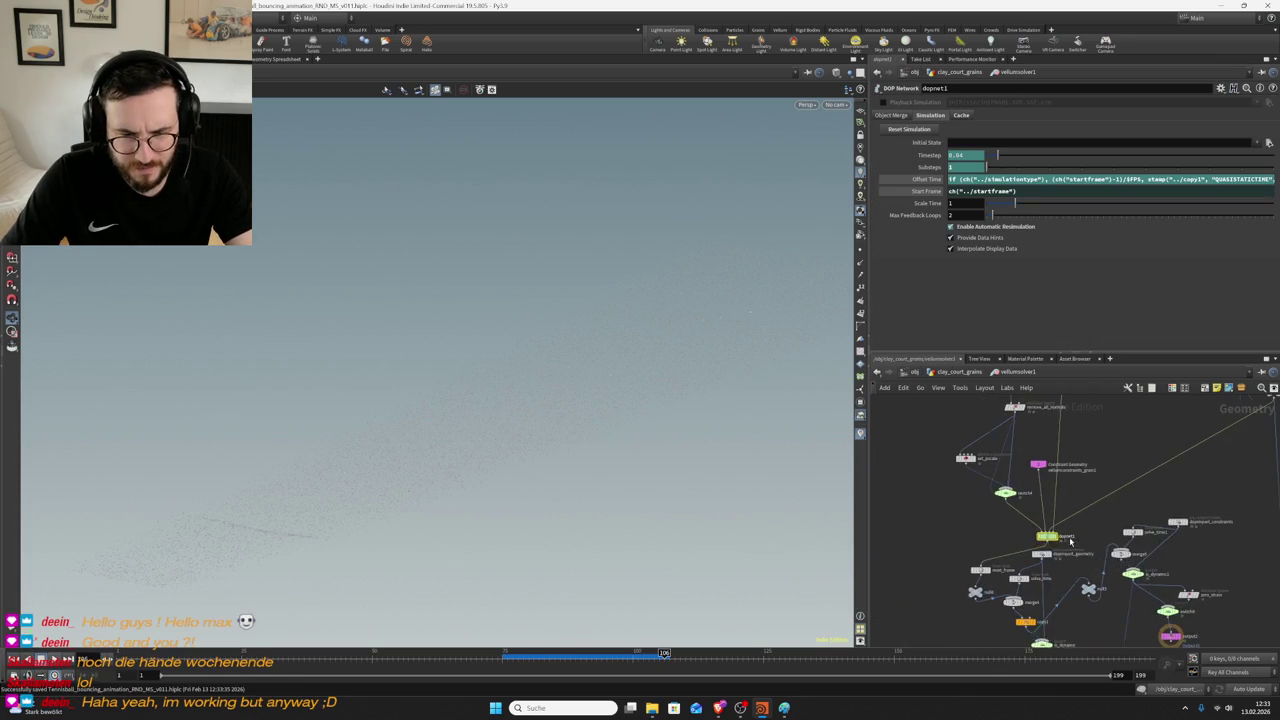
double_click(1047, 537)
double_click(1074, 459)
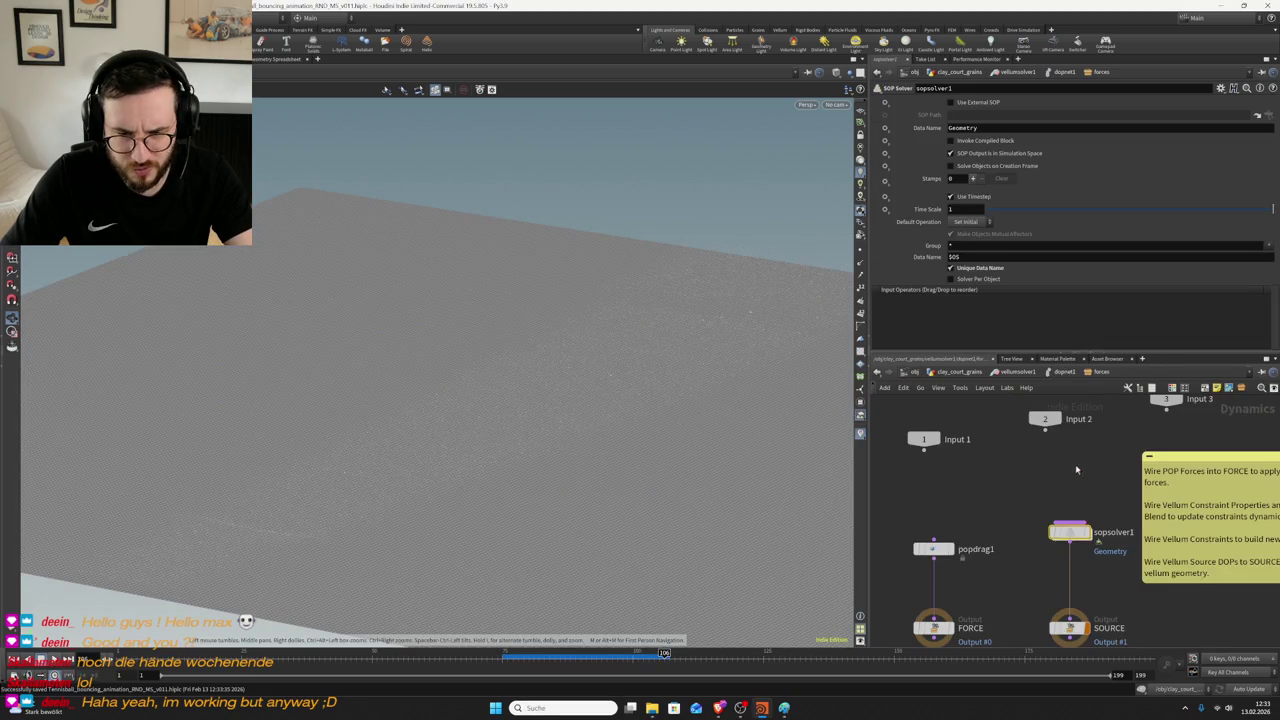
double_click(1070, 538)
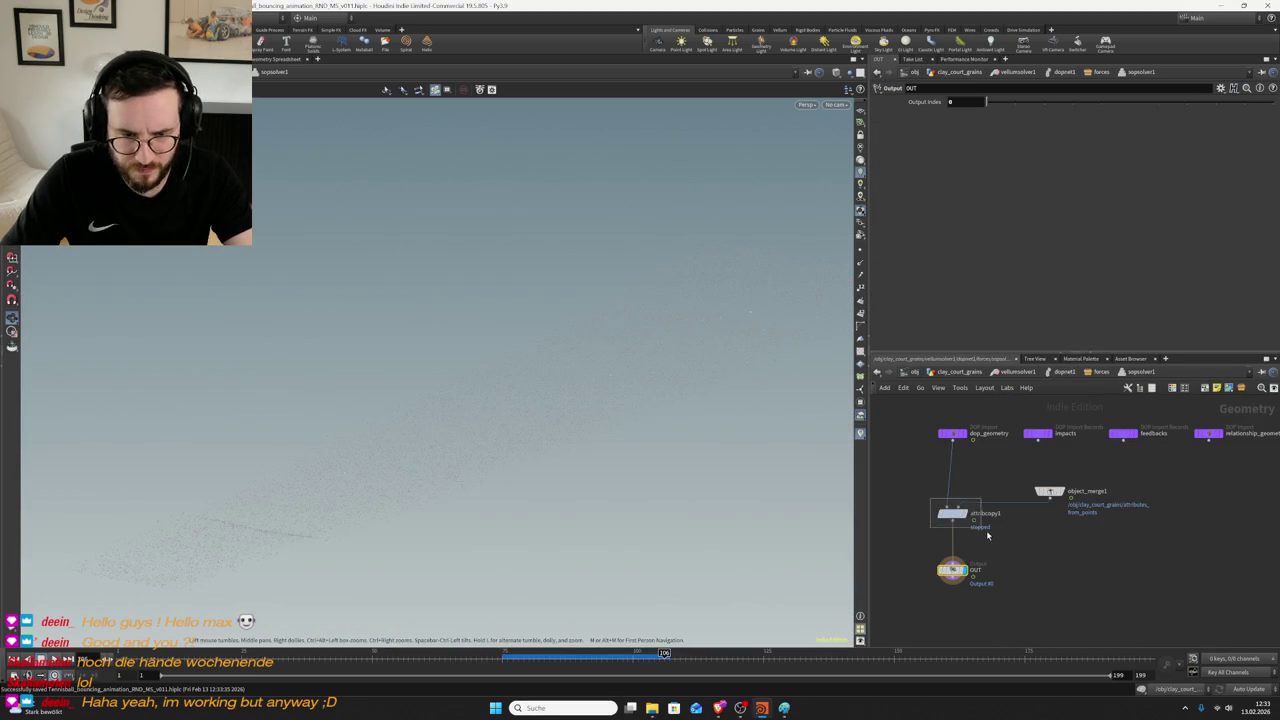
- Add mops_falloff to attribcopy1's Attribute Name list, save the scene, and return to vellumsolver1
left_click(952, 514)
left_click(1268, 190)
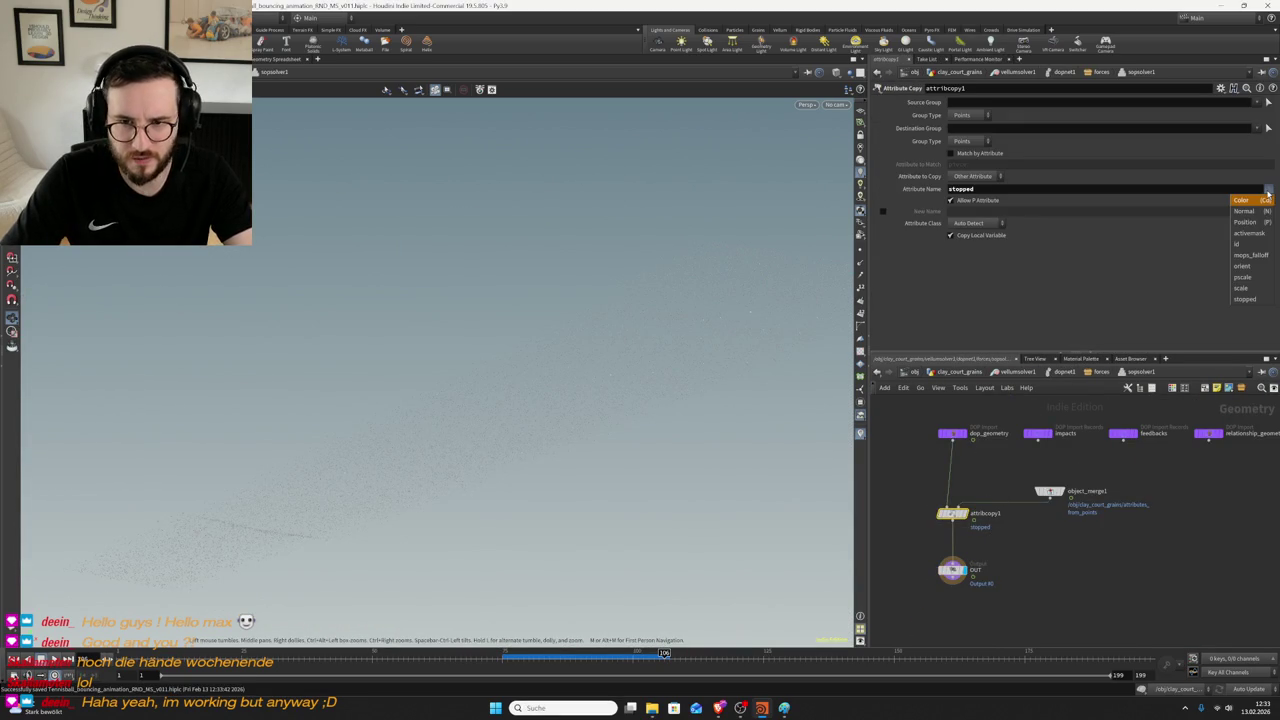
left_click(1248, 255)
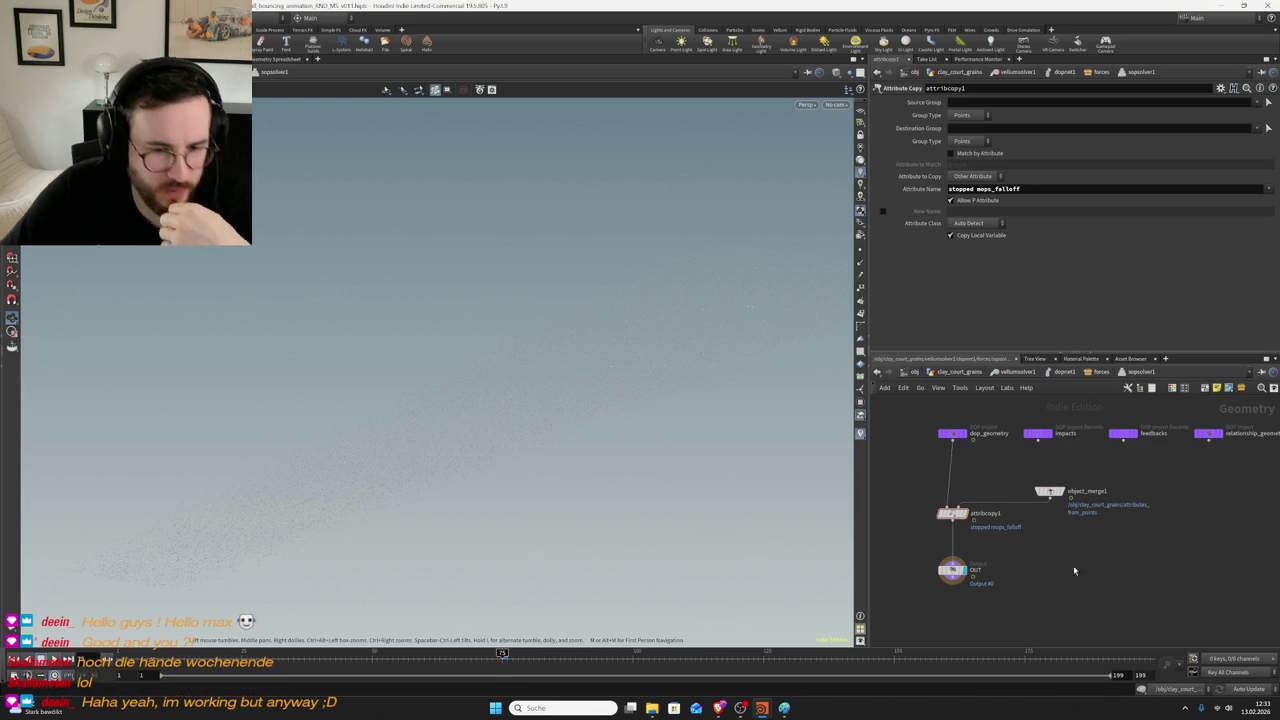
key("ctrl+s")
left_click(1005, 373)
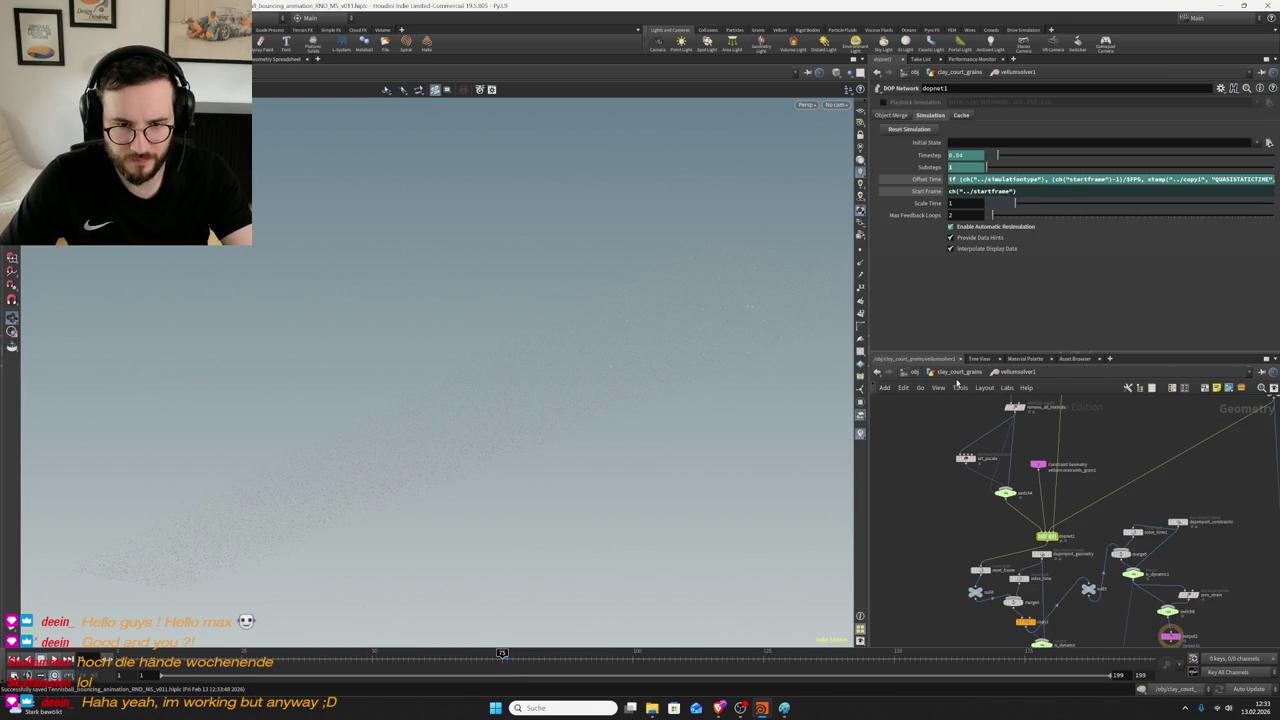
left_click(958, 372)
- Box-select nodes in the lower clay_court_grains network and delete the selected material13 node
mouse_move(1034, 534)
middle_mouse_down()
mouse_move(1045, 489)
mouse_move(1083, 466)
middle_mouse_up()
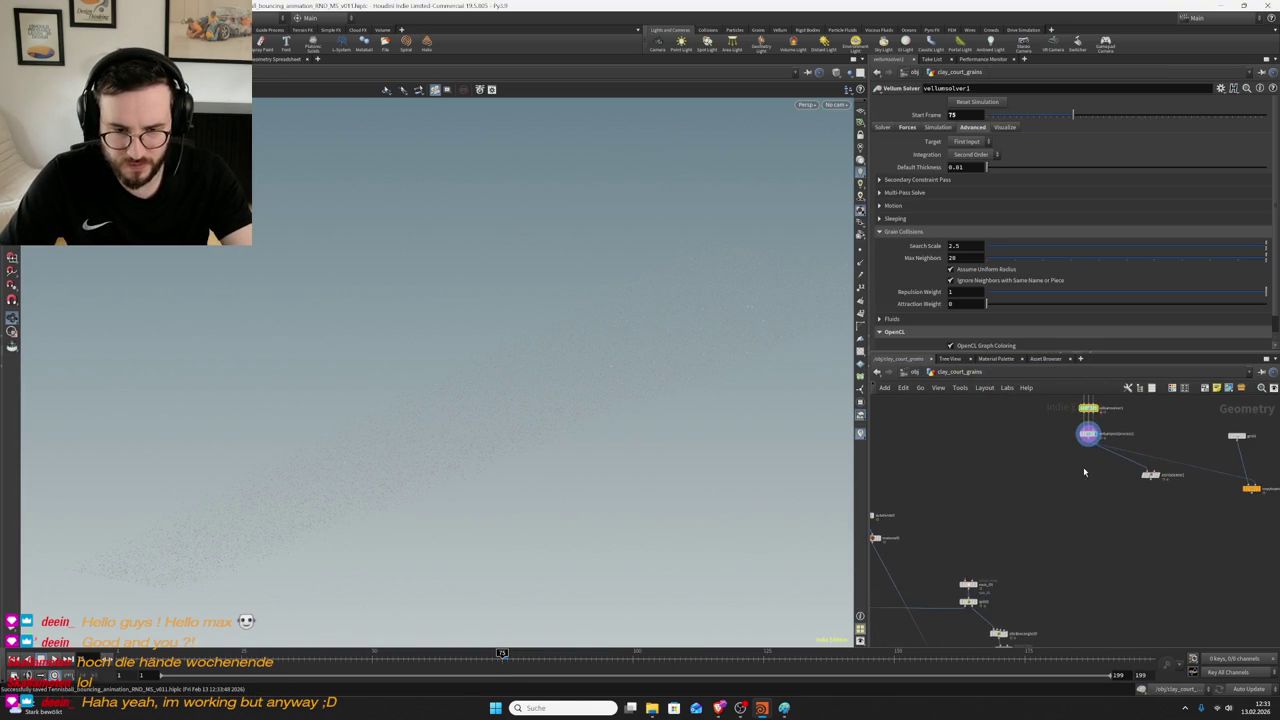
left_click(1088, 446)
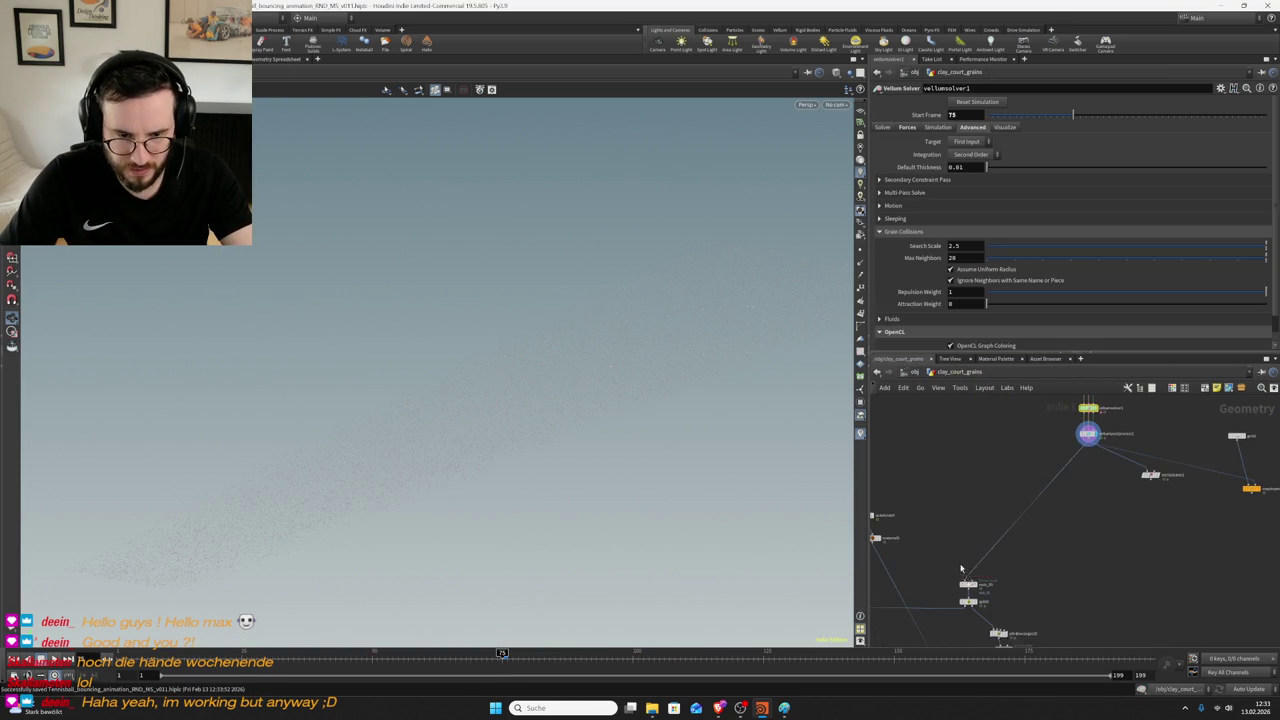
middle_click_drag(963, 572, 1110, 600)
left_click_drag(894, 474, 1165, 527)
left_click(918, 524)
scroll(918, 524, "up", 2)
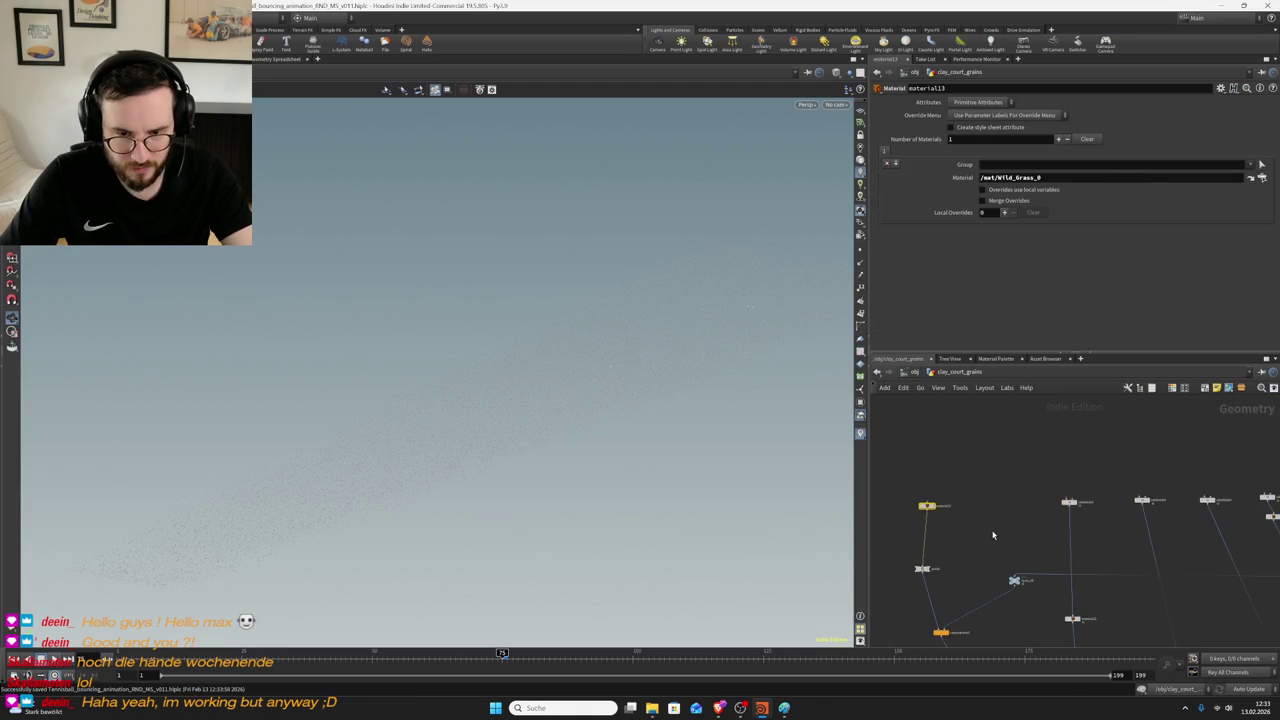
scroll(991, 531, "down", 2)
scroll(1023, 505, "up", 2)
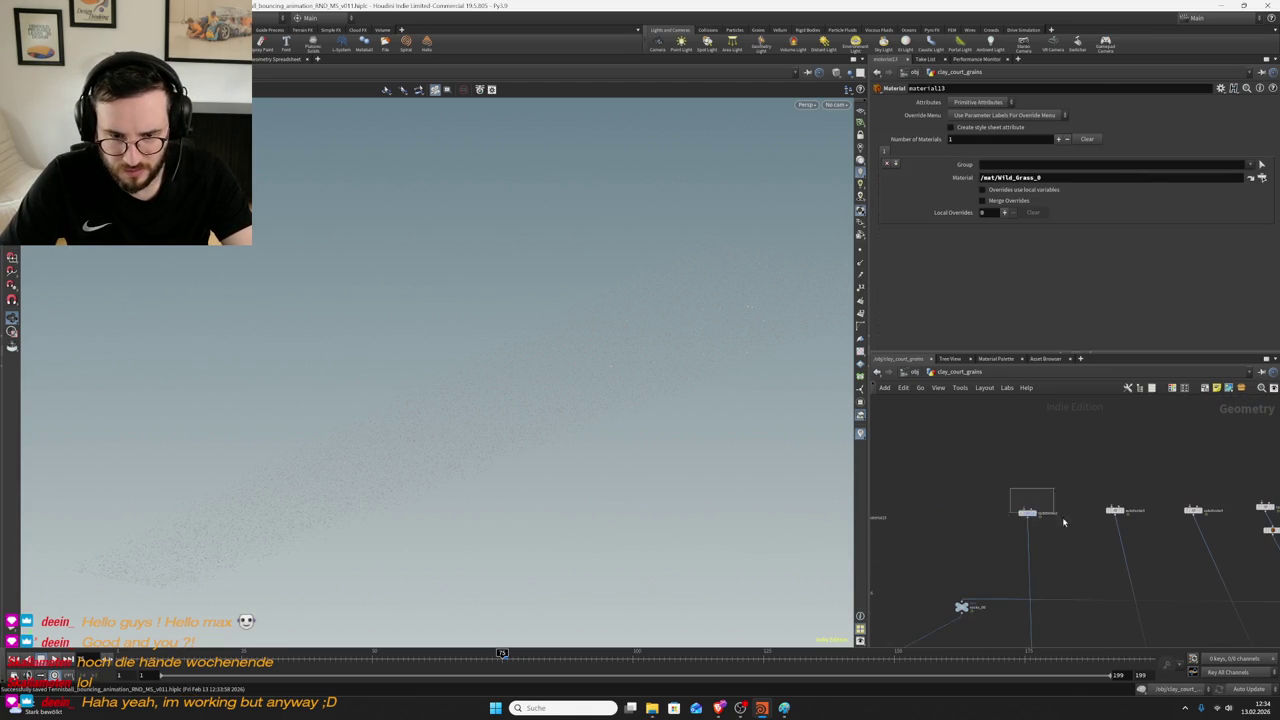
scroll(1040, 508, "down", 3)
key("Delete")
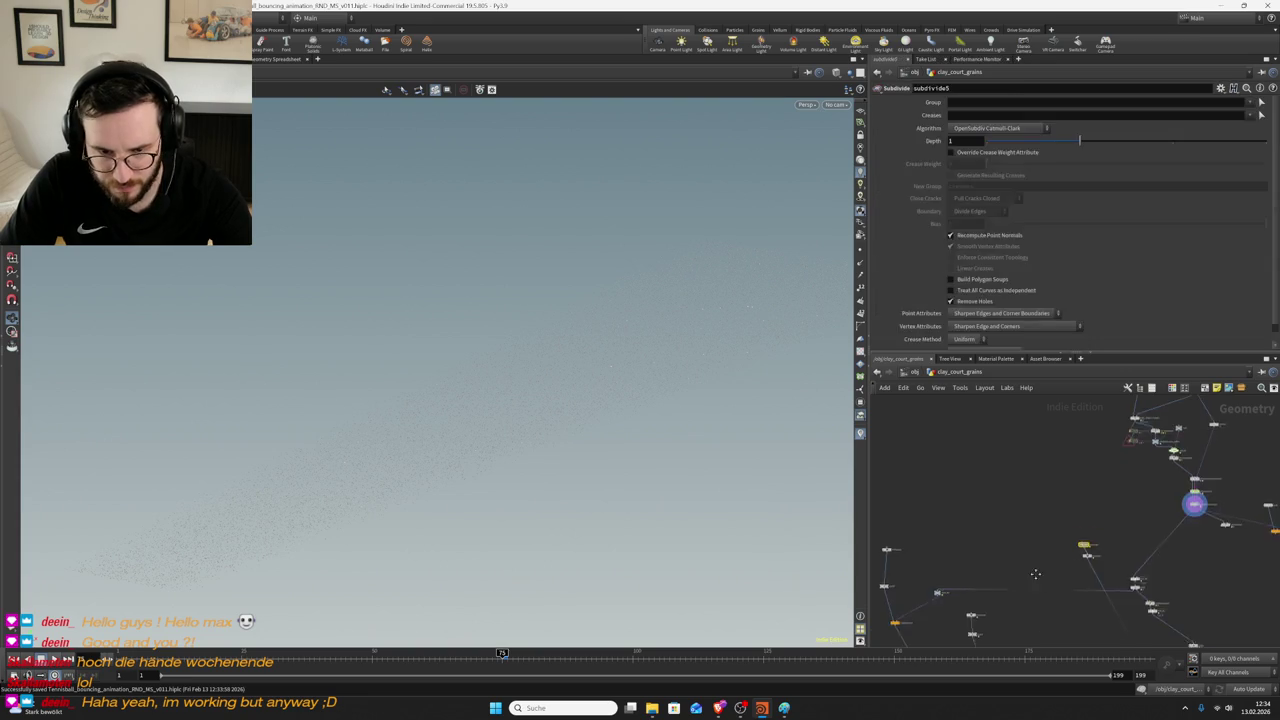
scroll(1000, 540, "up", 2)
- Move material12 up off the wire, then bring up the TENNISBALL Houdini folder in File Explorer
left_click(1000, 553)
scroll(1058, 587, "up", 1)
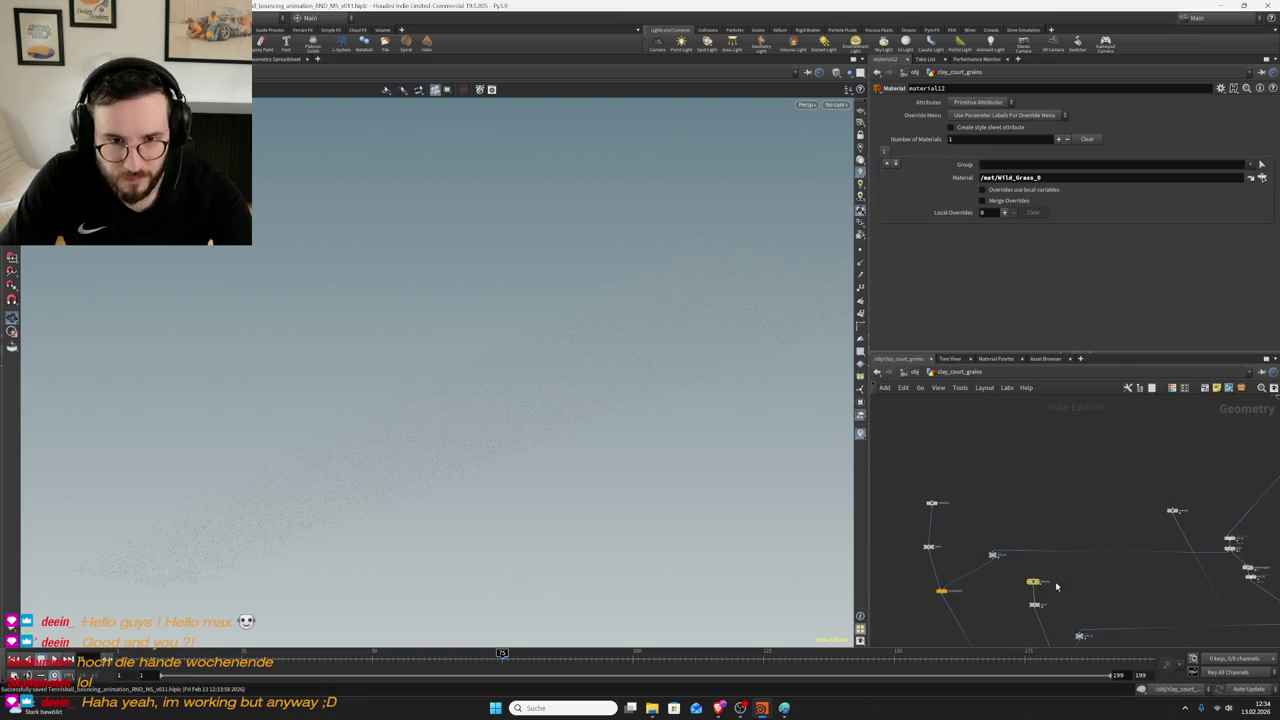
left_click_drag(1035, 584, 1035, 510)
scroll(1038, 495, "down", 2)
scroll(1038, 490, "down", 2)
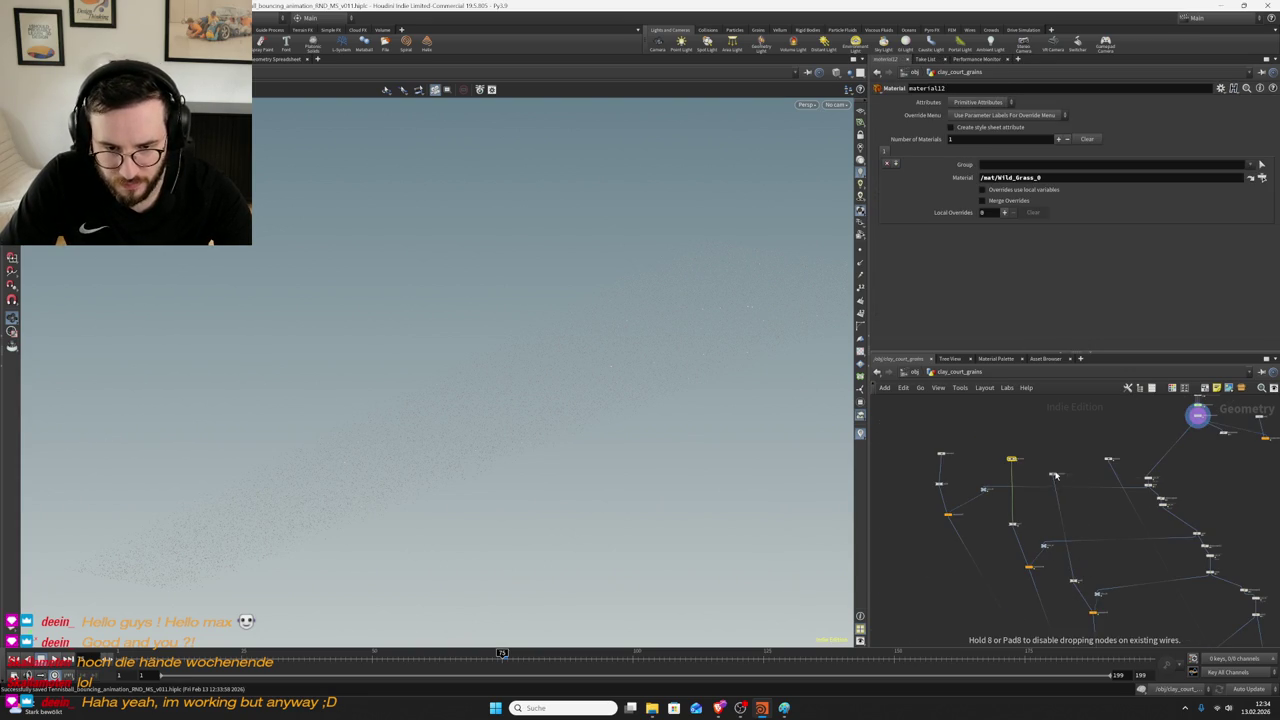
scroll(1100, 550, "down", 2)
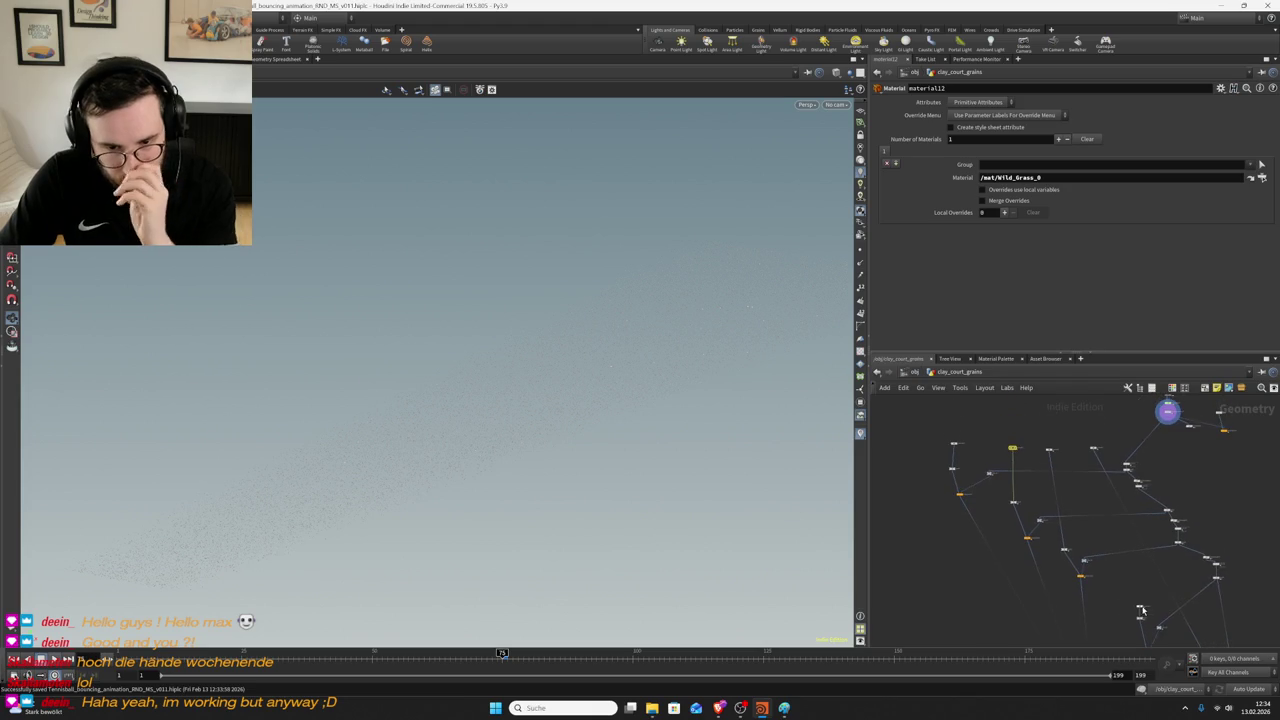
scroll(1043, 565, "up", 2)
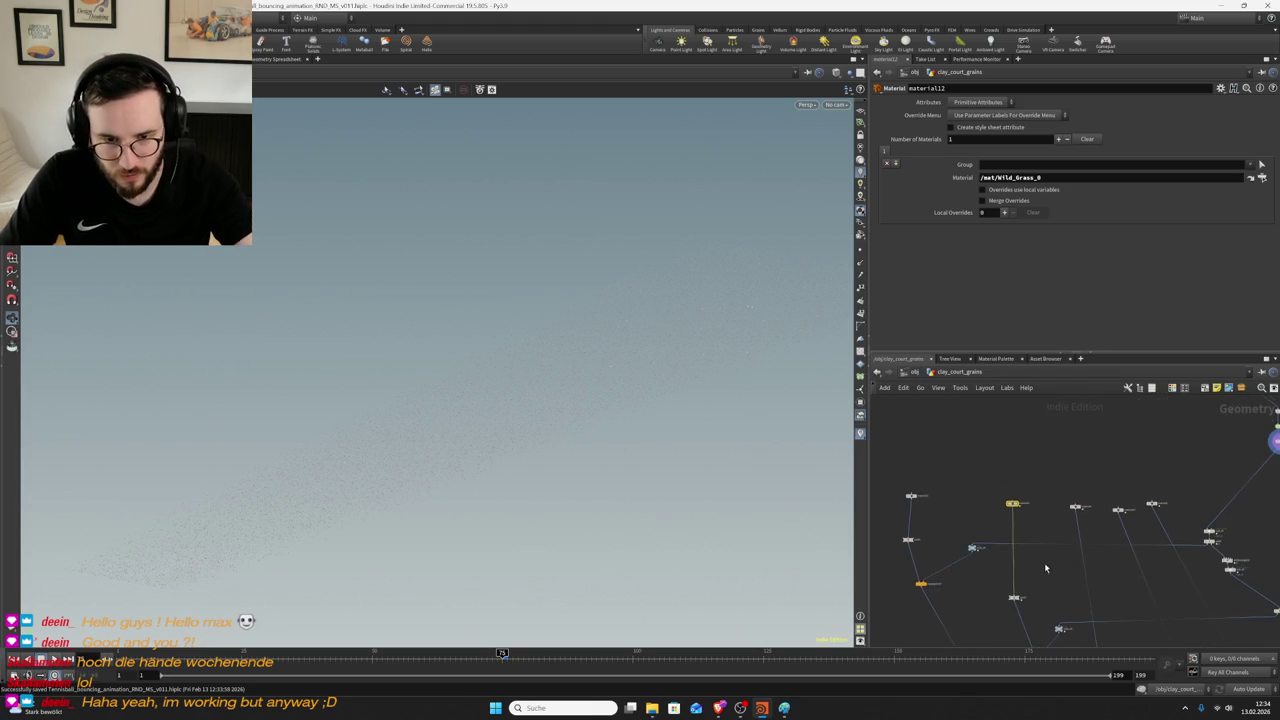
left_click(651, 708)
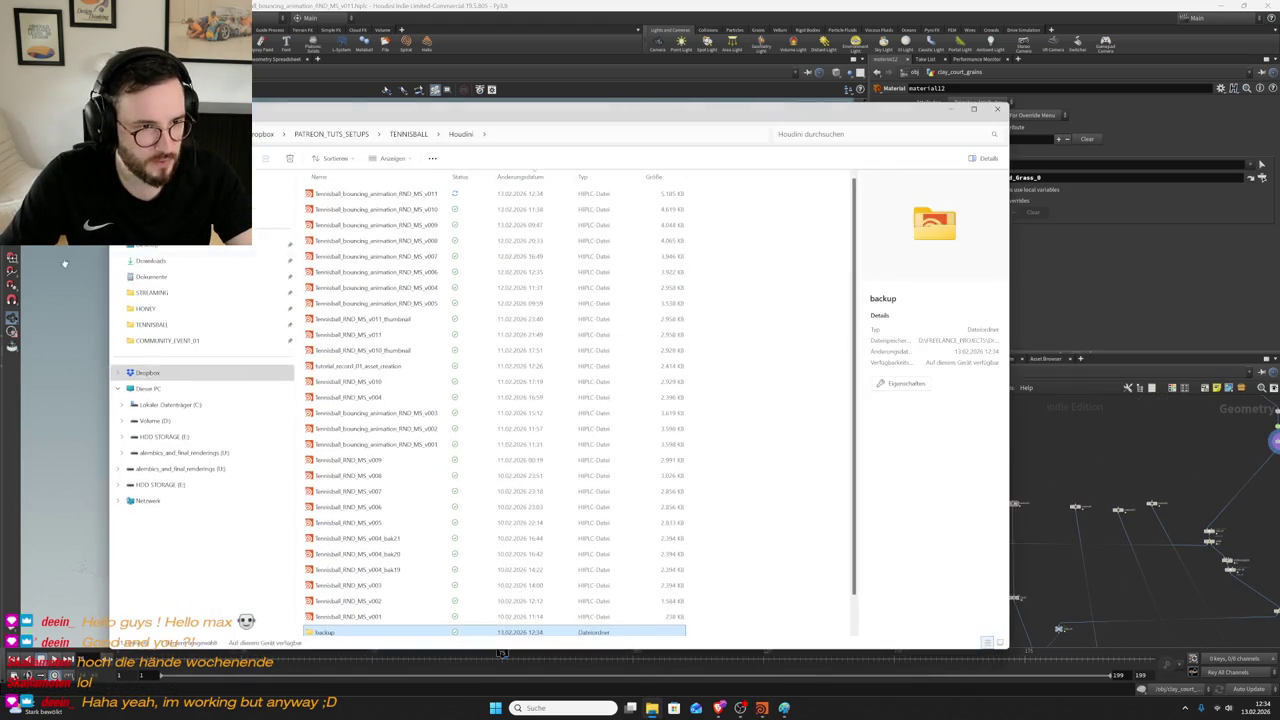
- Open Dropbox's friendlyreminder folder, then hide File Explorer and go up to Houdini's obj level
left_click(148, 372)
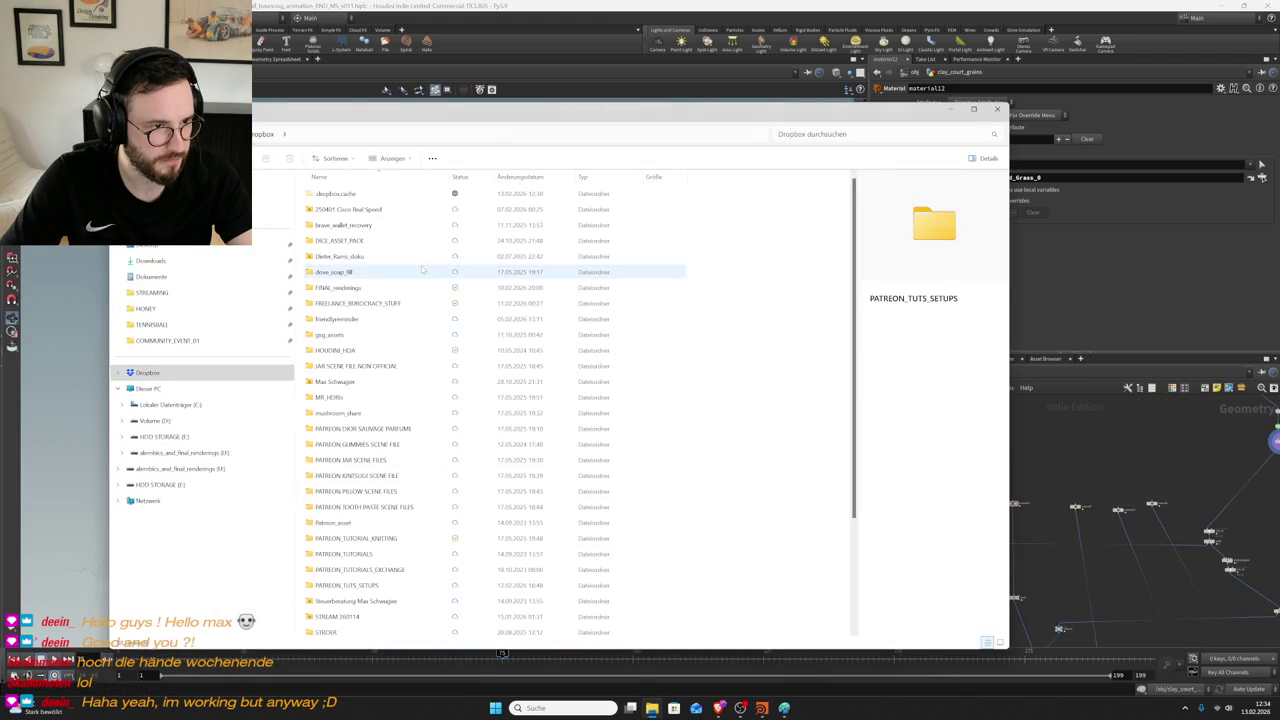
left_click(368, 320)
double_click(424, 318)
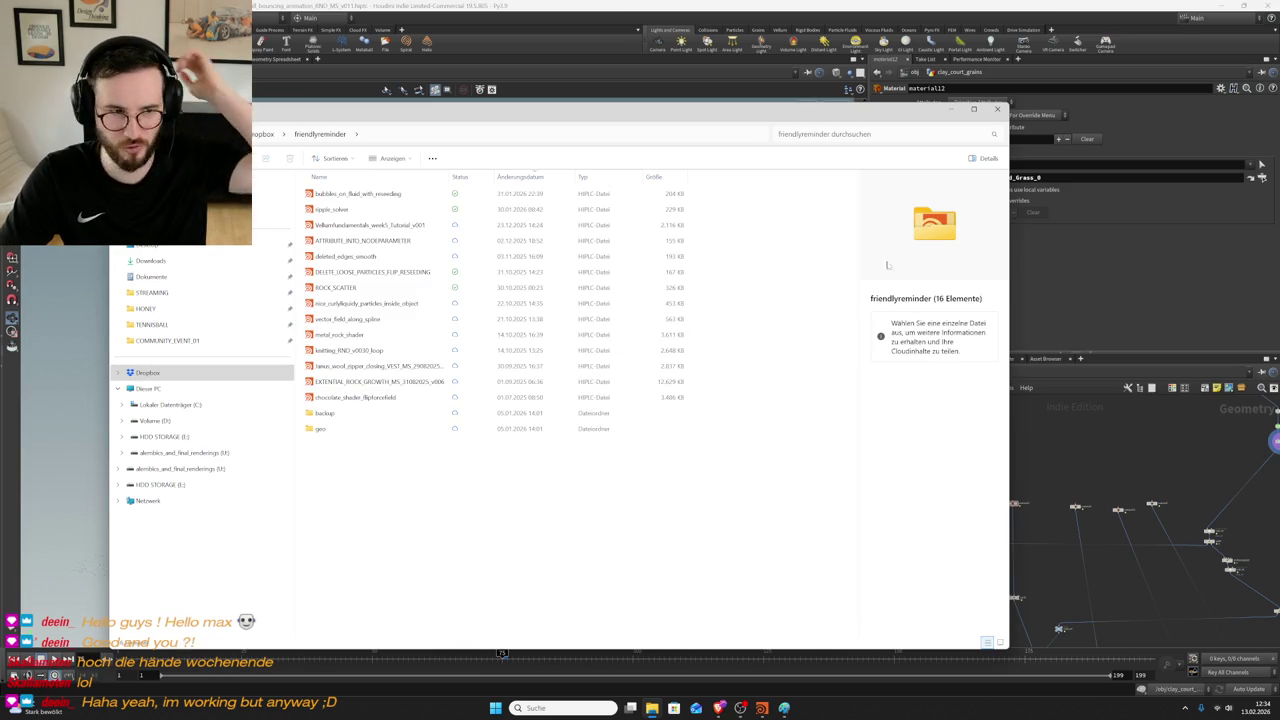
left_click(1087, 414)
left_click(912, 372)
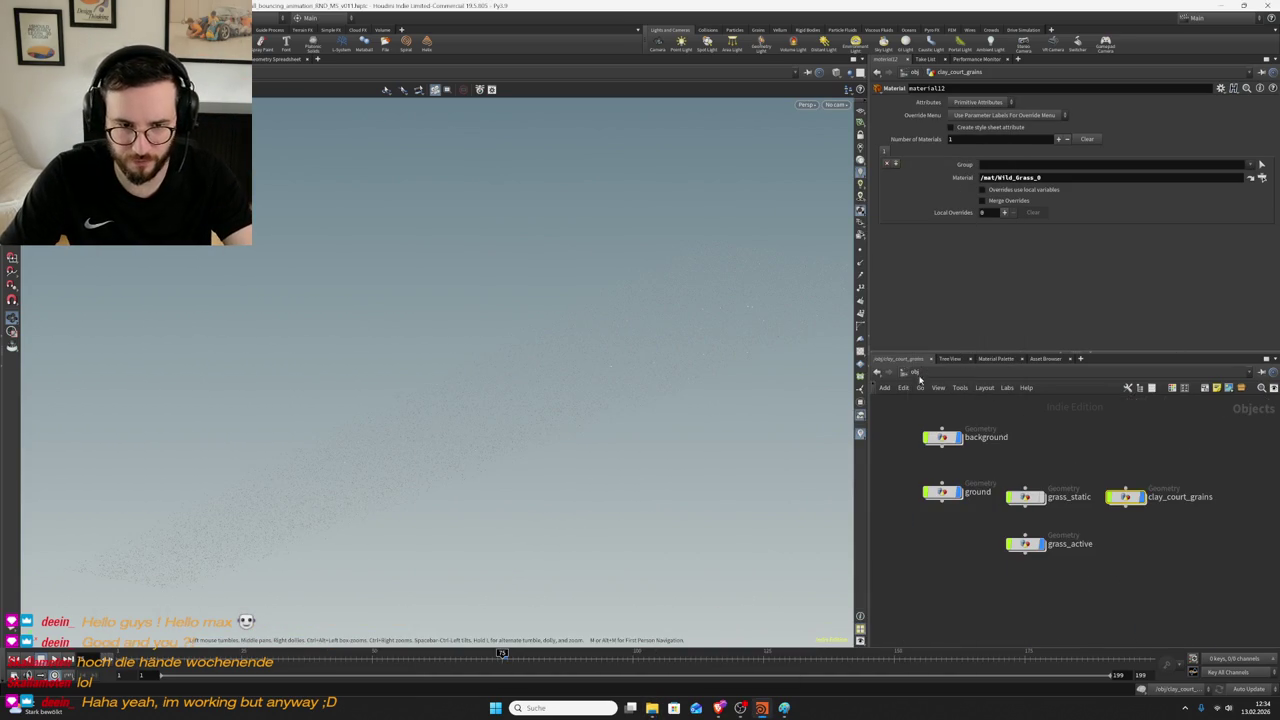
- Survey the object level, re-enter clay_court_grains, save the scene, and bring File Explorer back
scroll(1104, 475, "down", 2)
scroll(1094, 500, "down", 3)
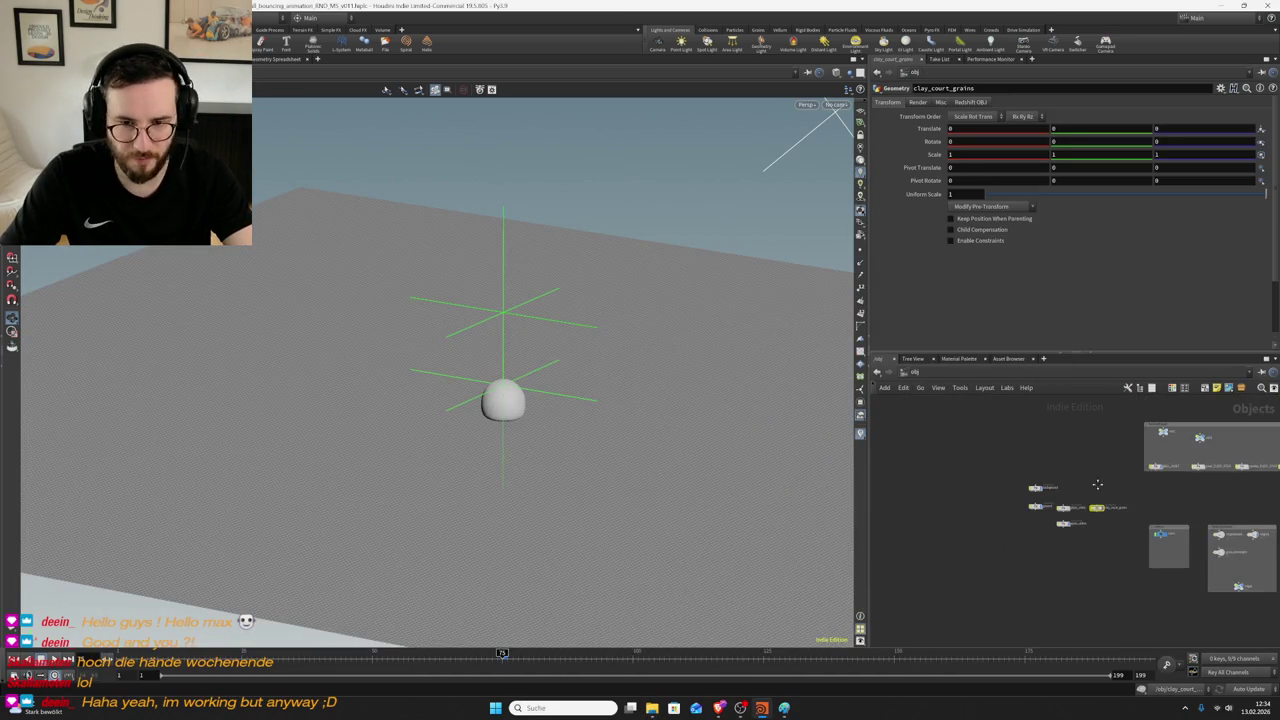
scroll(1075, 495, "down", 3)
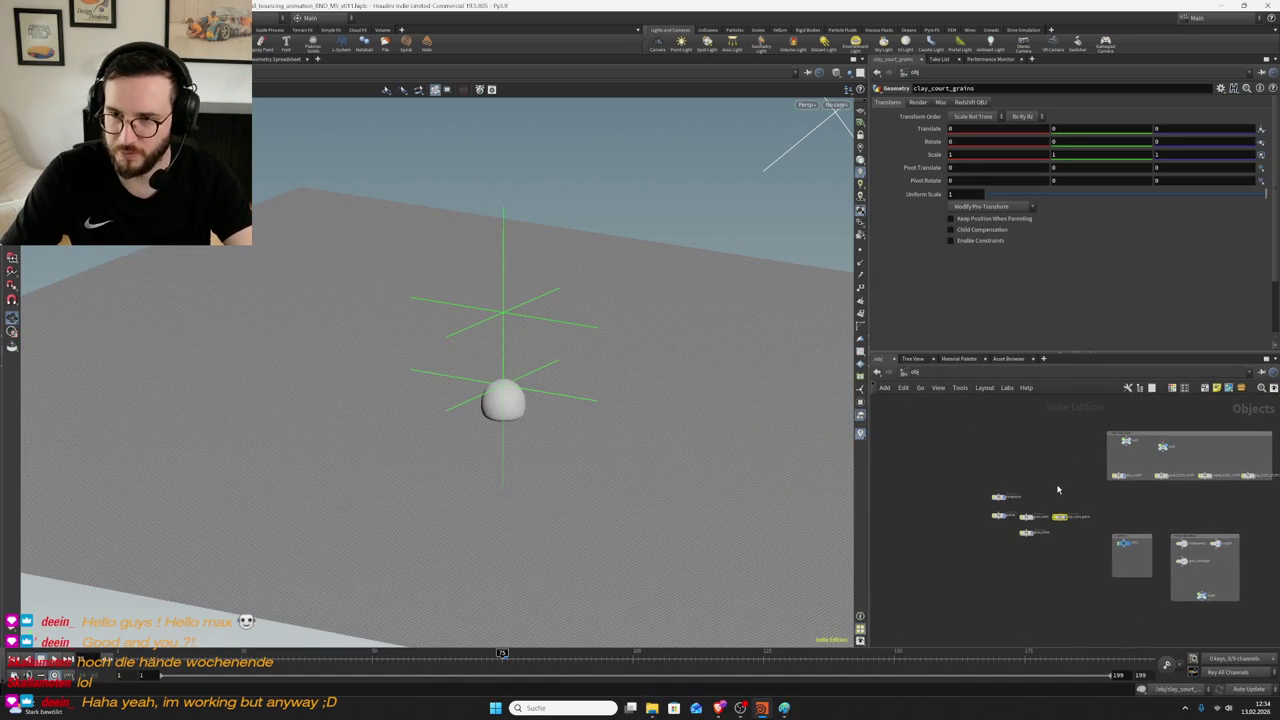
double_click(1066, 517)
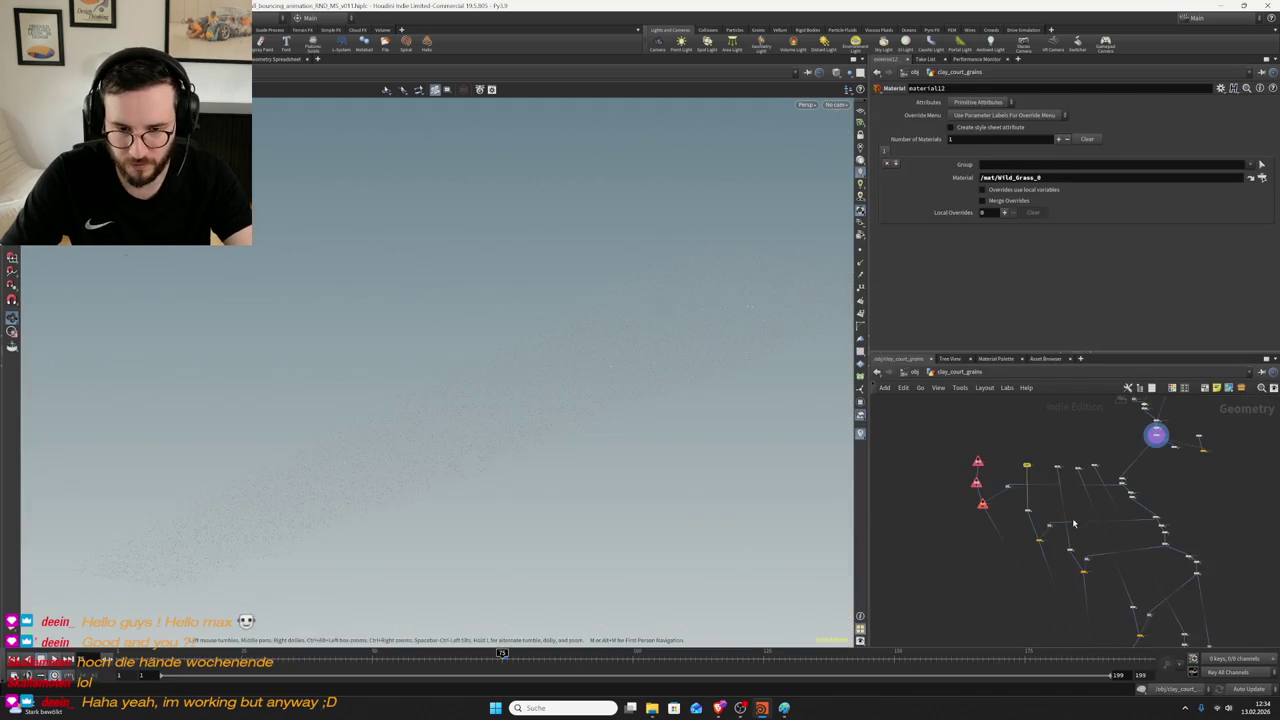
key("ctrl+s")
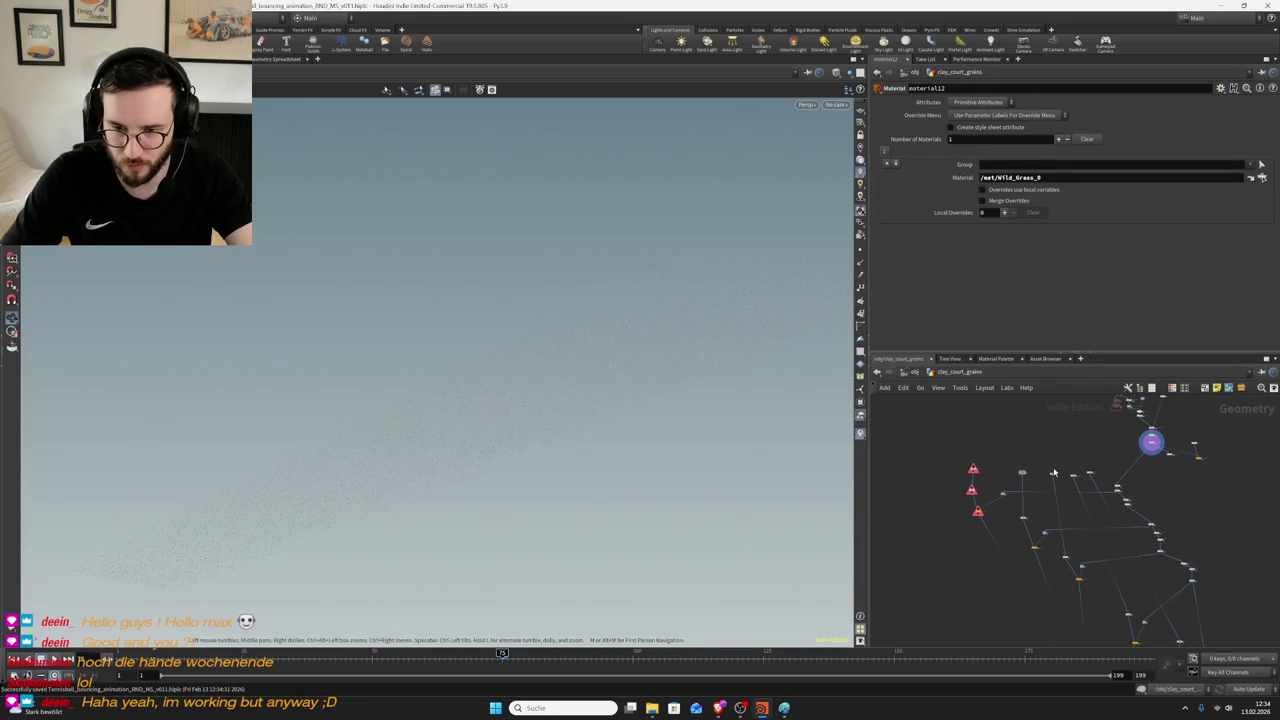
mouse_move(718, 708)
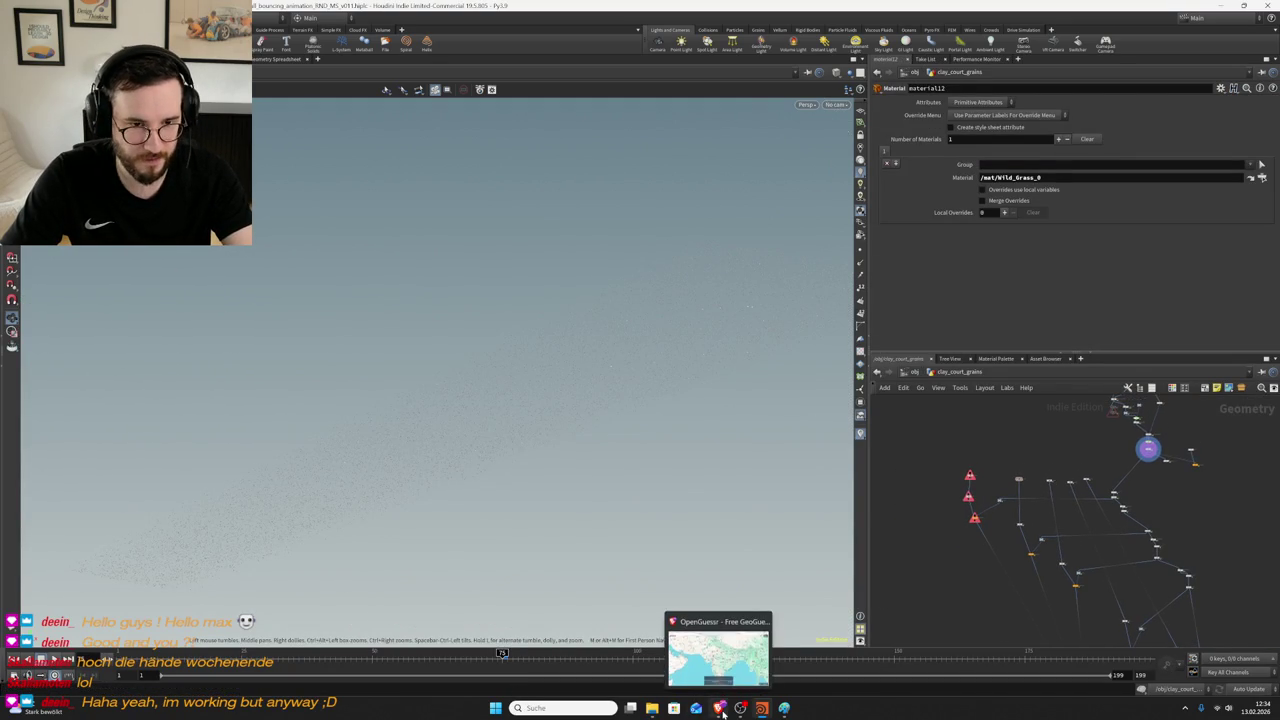
left_click(652, 708)
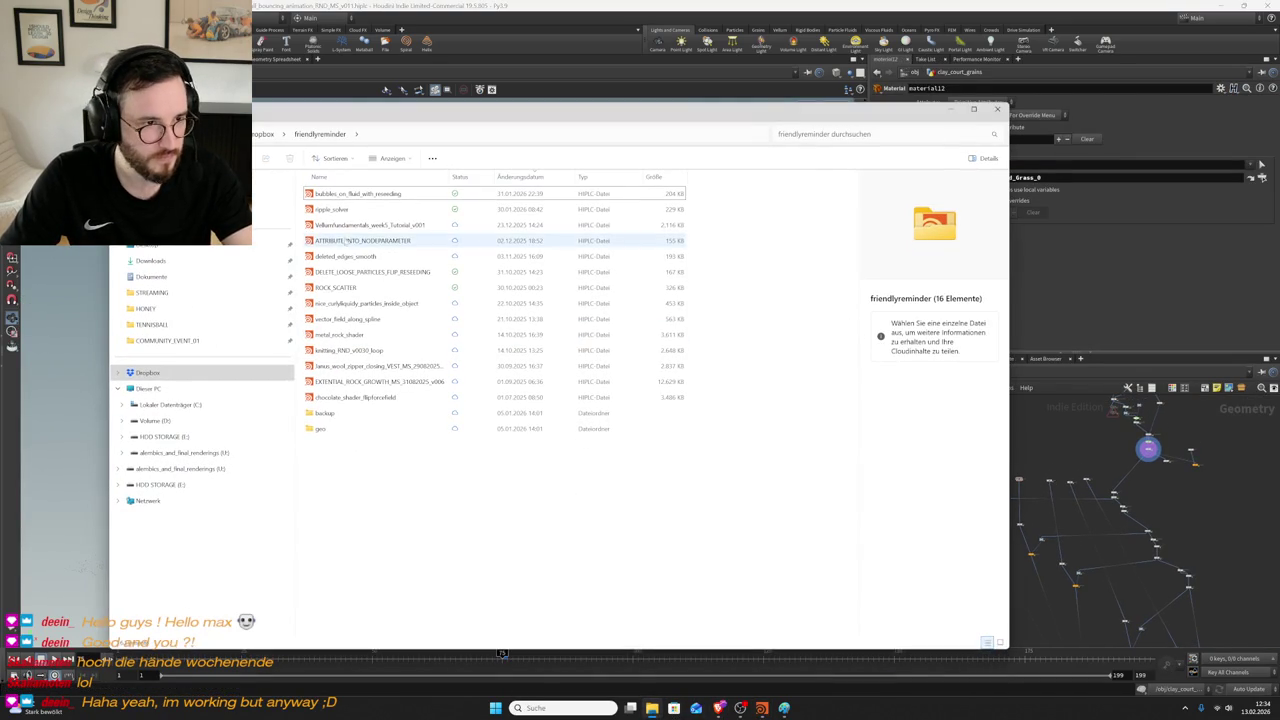
- Inspect the details of several .hiplc files in friendlyreminder, ending on ROCK_SCATTER
left_click(380, 226)
left_click(380, 271)
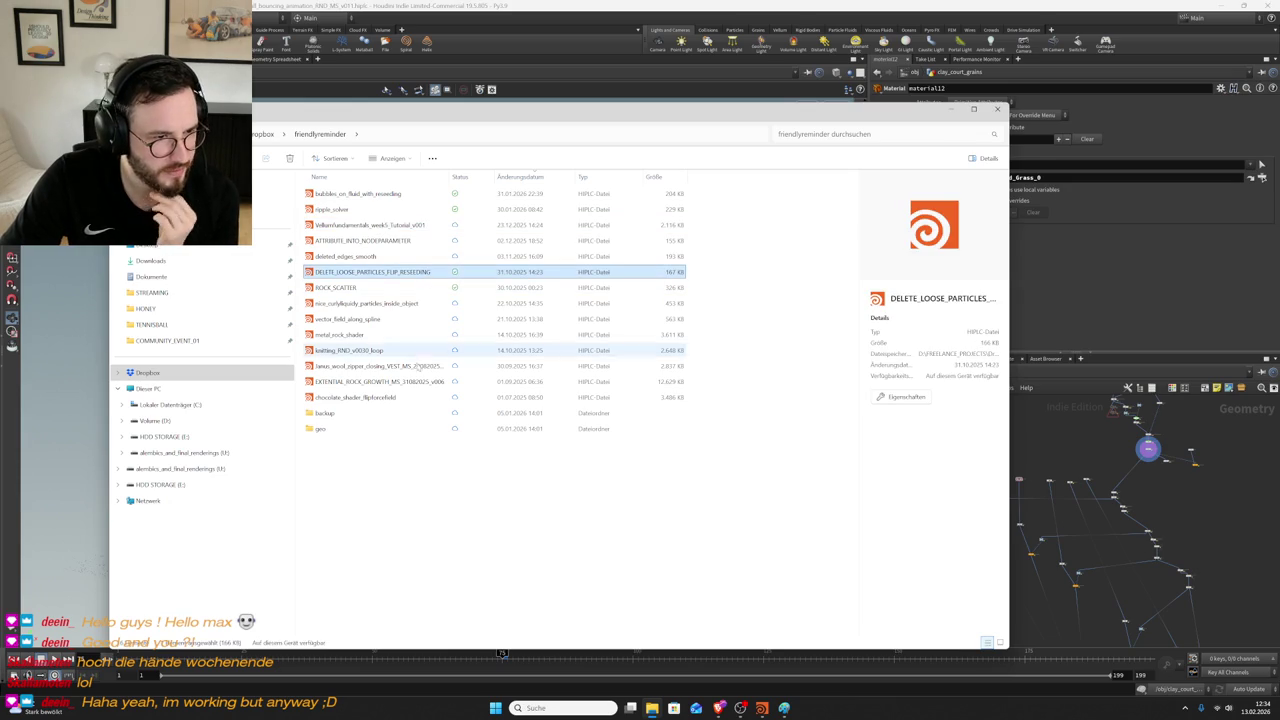
left_click(400, 381)
left_click(400, 397)
left_click(378, 350)
left_click(378, 318)
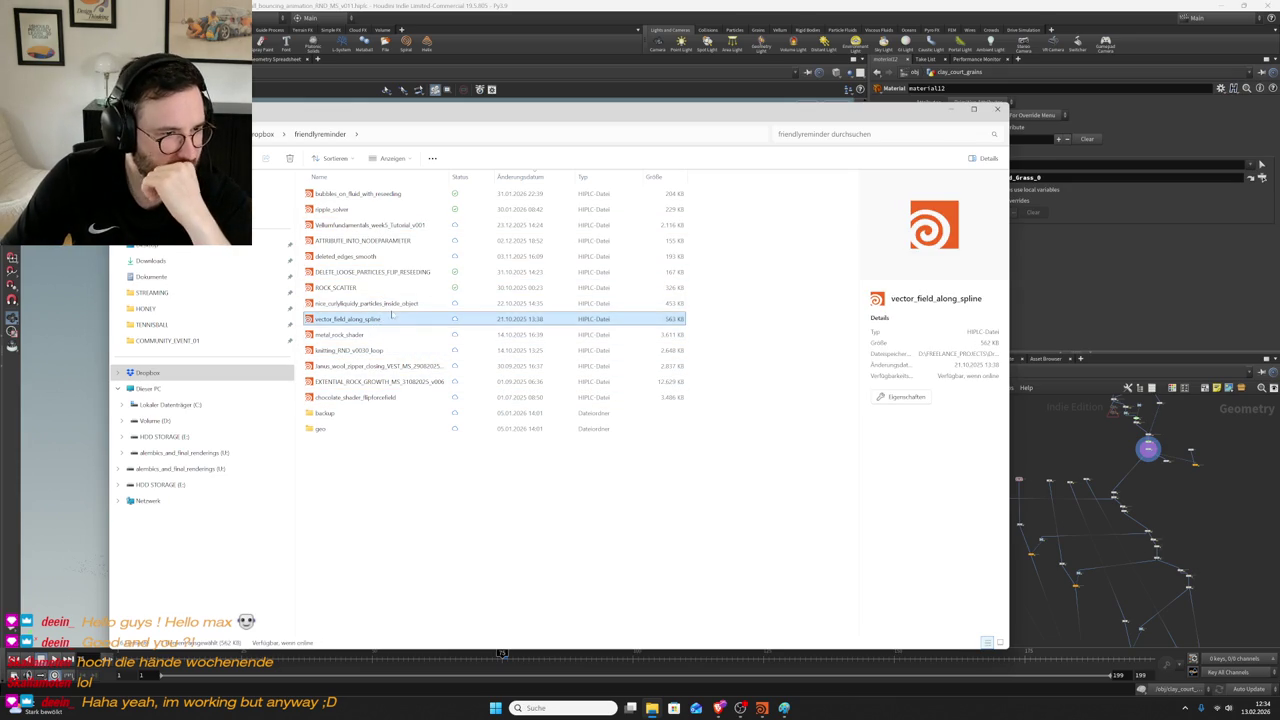
left_click(399, 288)
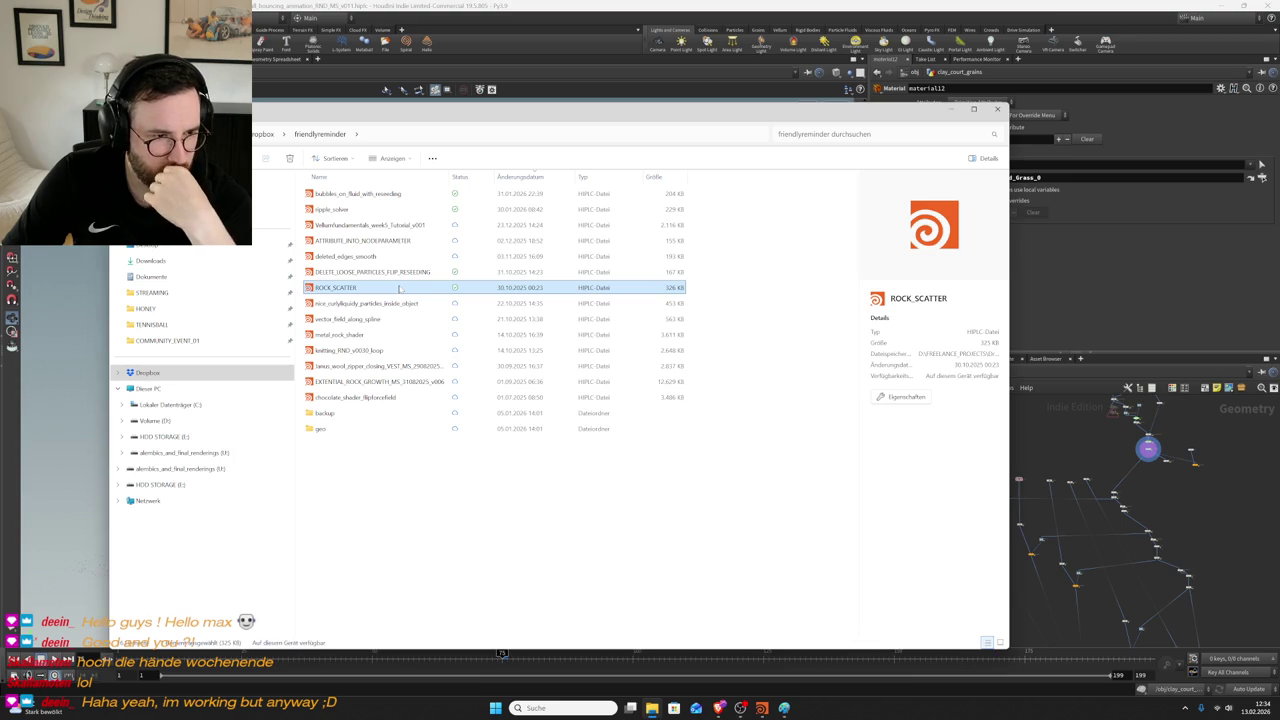
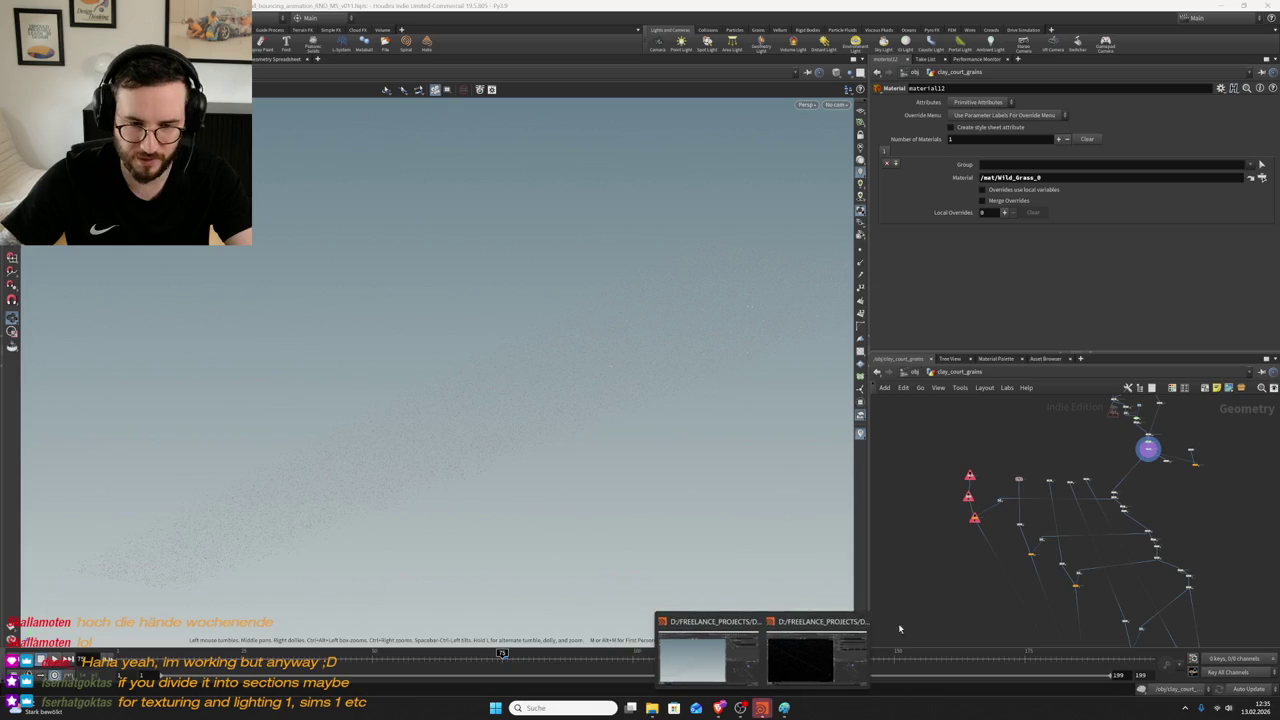
- Switch to the clay_court_grains Houdini session and paste the eleven copied nodes into its network
left_click(830, 666)
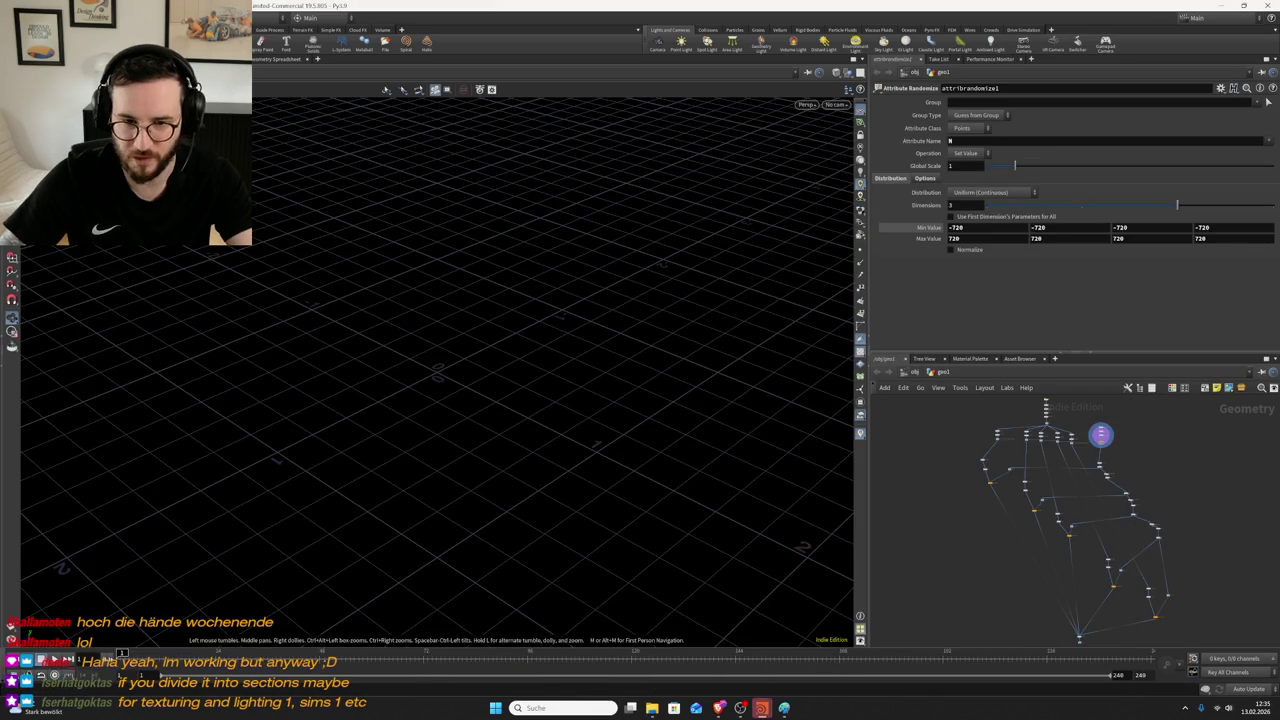
key("alt+Tab")
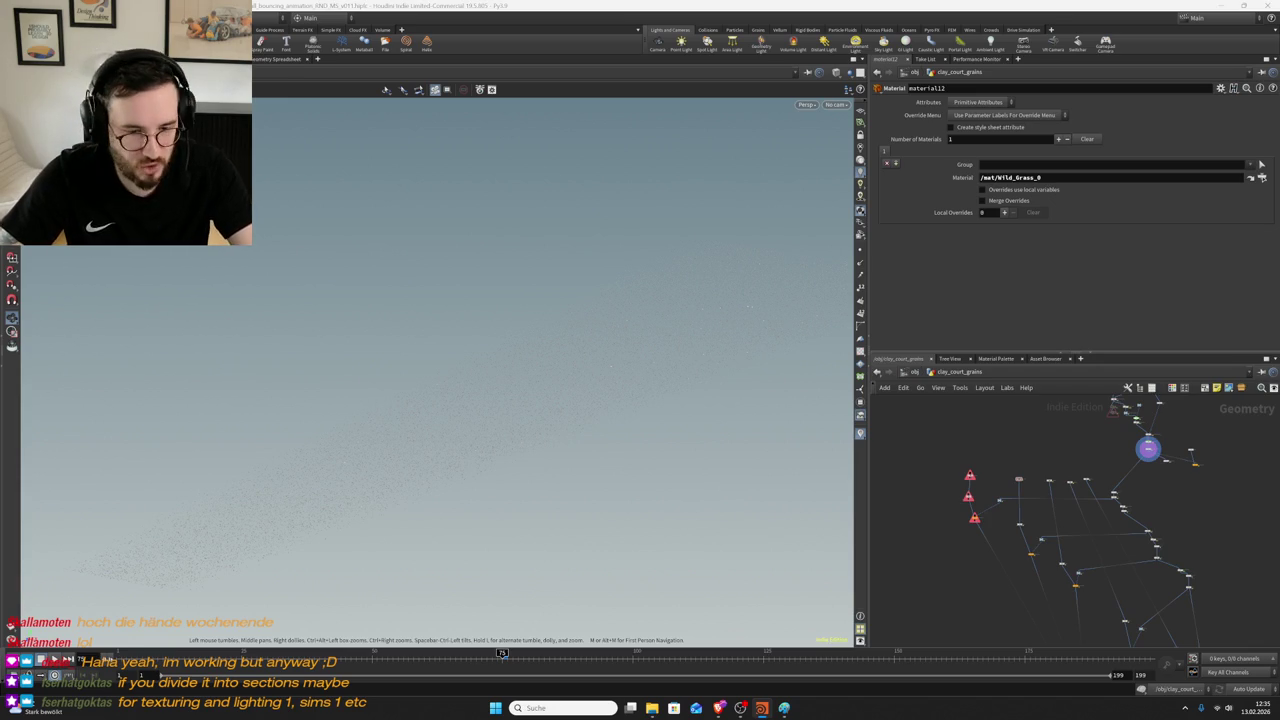
key("ctrl+v")
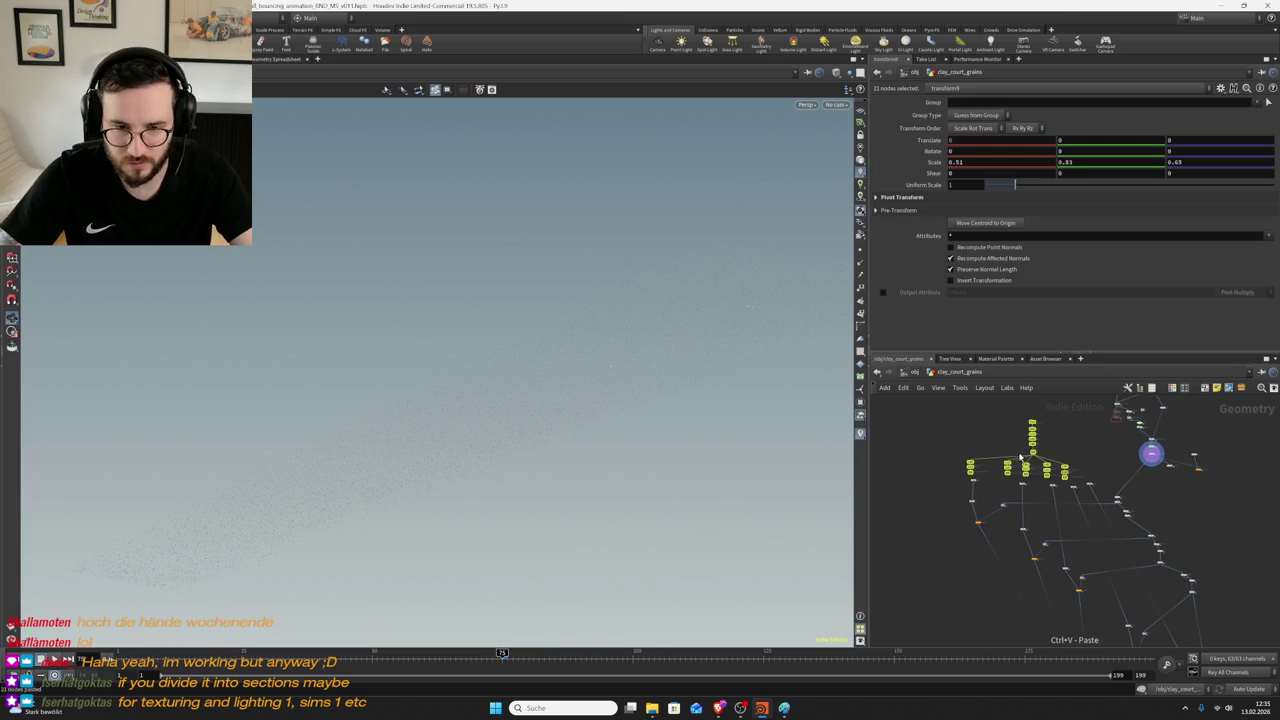
scroll(1033, 487, "up", 2)
left_click(1054, 497)
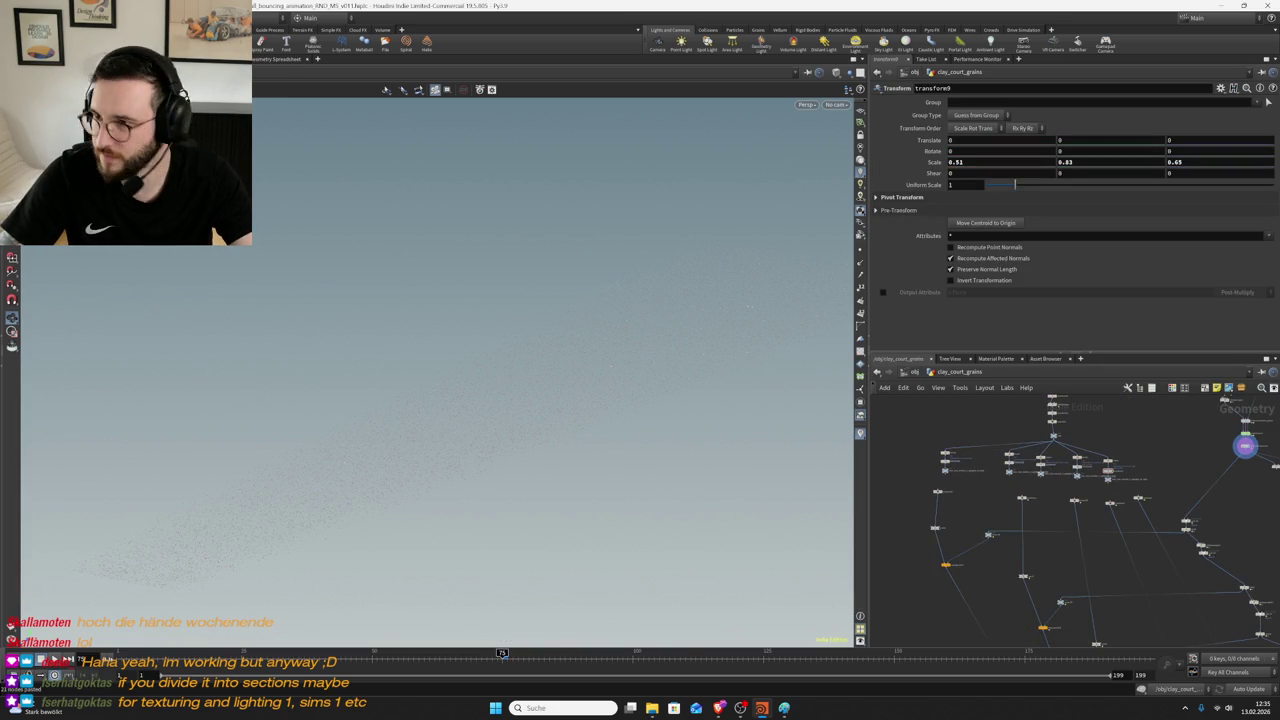
- Pan across the network past rocks_06, the blast and material nodes, to the merge
scroll(955, 560, "up", 2)
scroll(944, 547, "up", 2)
scroll(930, 530, "up", 2)
scroll(912, 507, "up", 2)
middle_click_drag(912, 507, 977, 493)
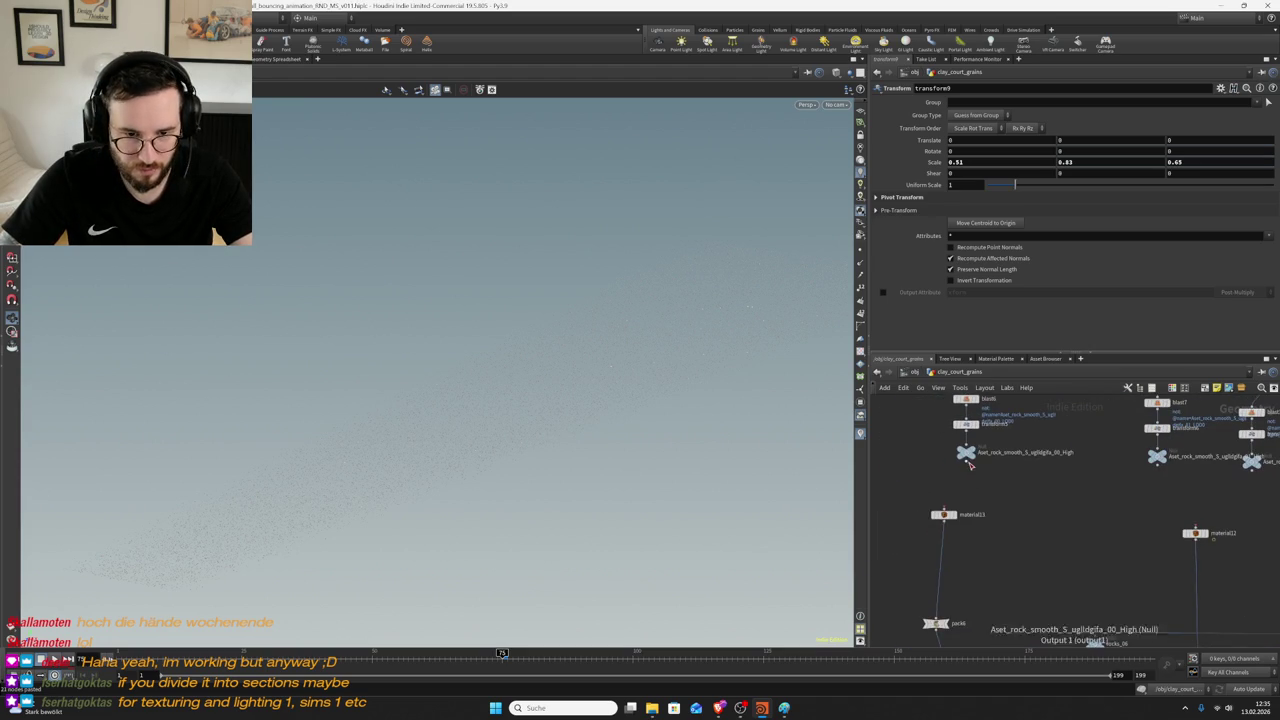
middle_click_drag(1172, 502, 1030, 495)
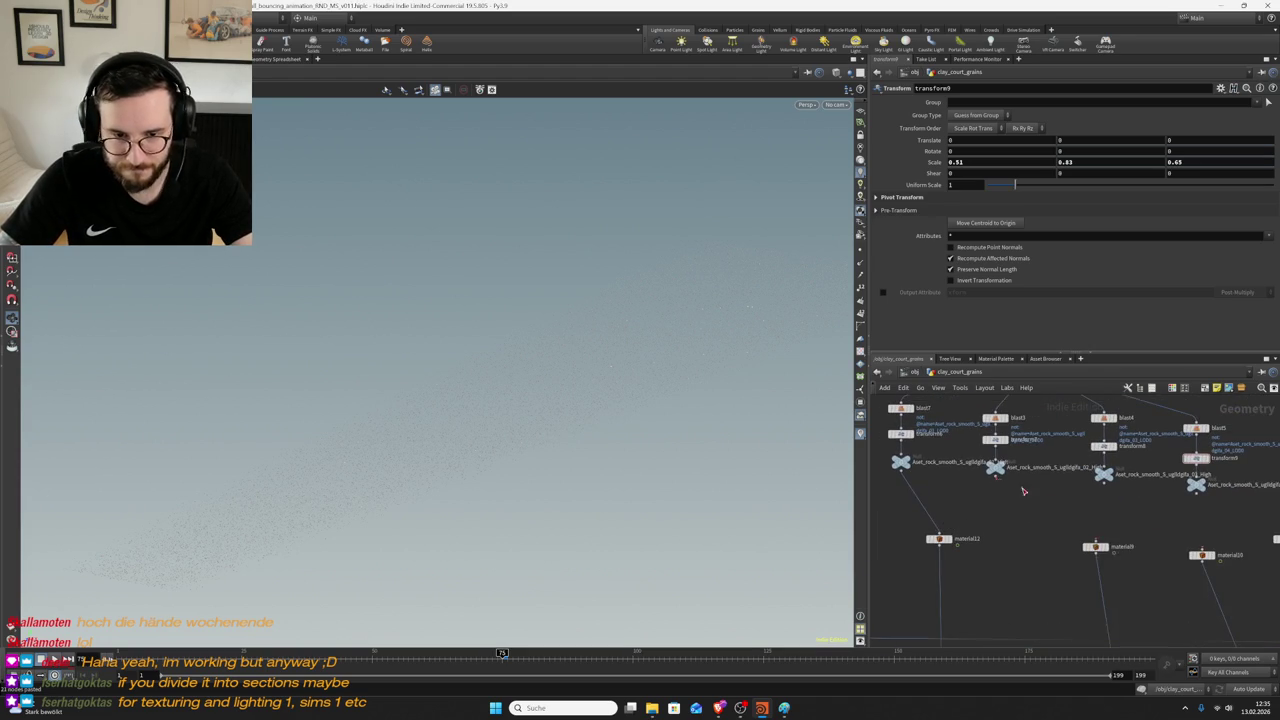
middle_click_drag(1220, 500, 1074, 493)
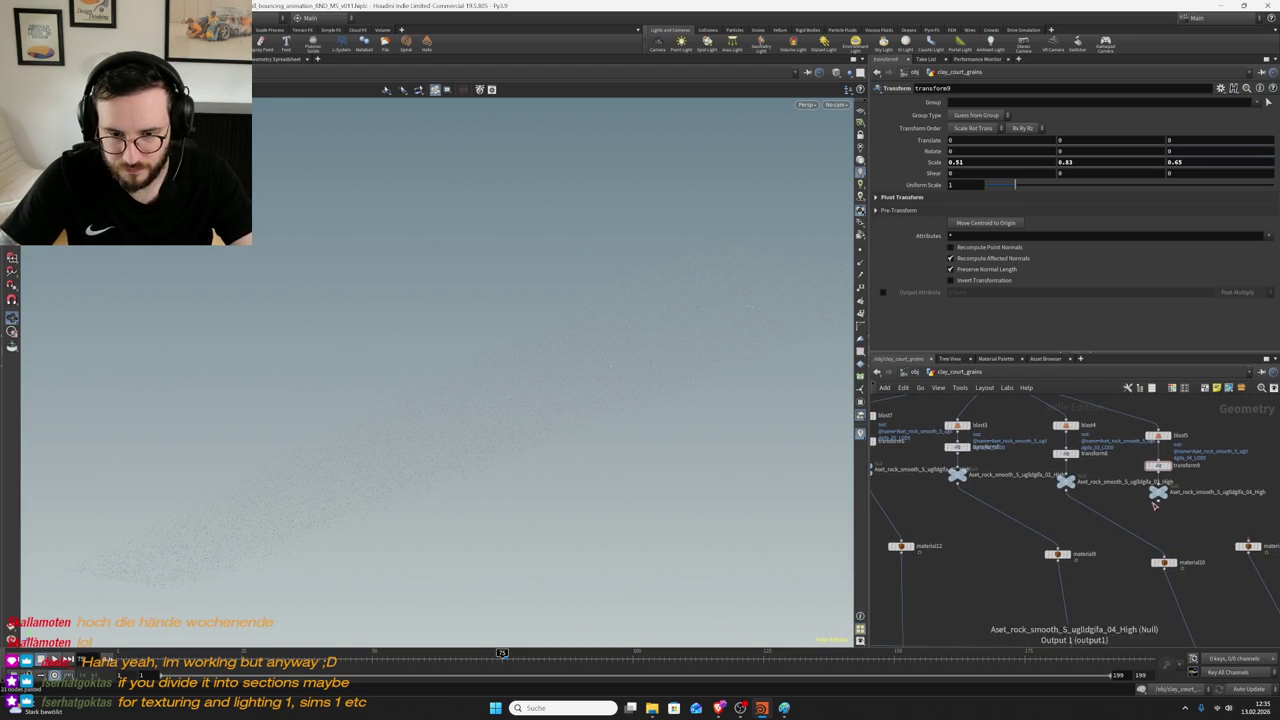
scroll(1186, 439, "down", 3)
middle_click_drag(1186, 439, 1251, 449)
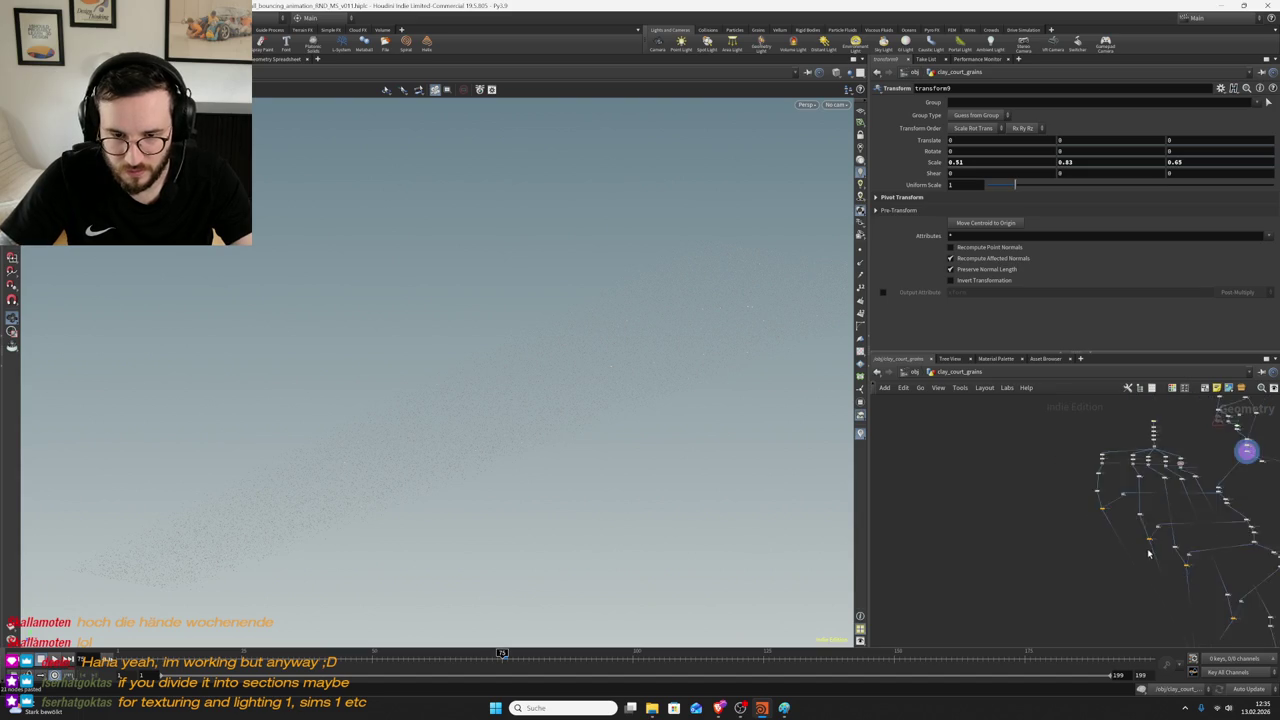
scroll(1149, 601, "up", 2)
scroll(1149, 601, "up", 2)
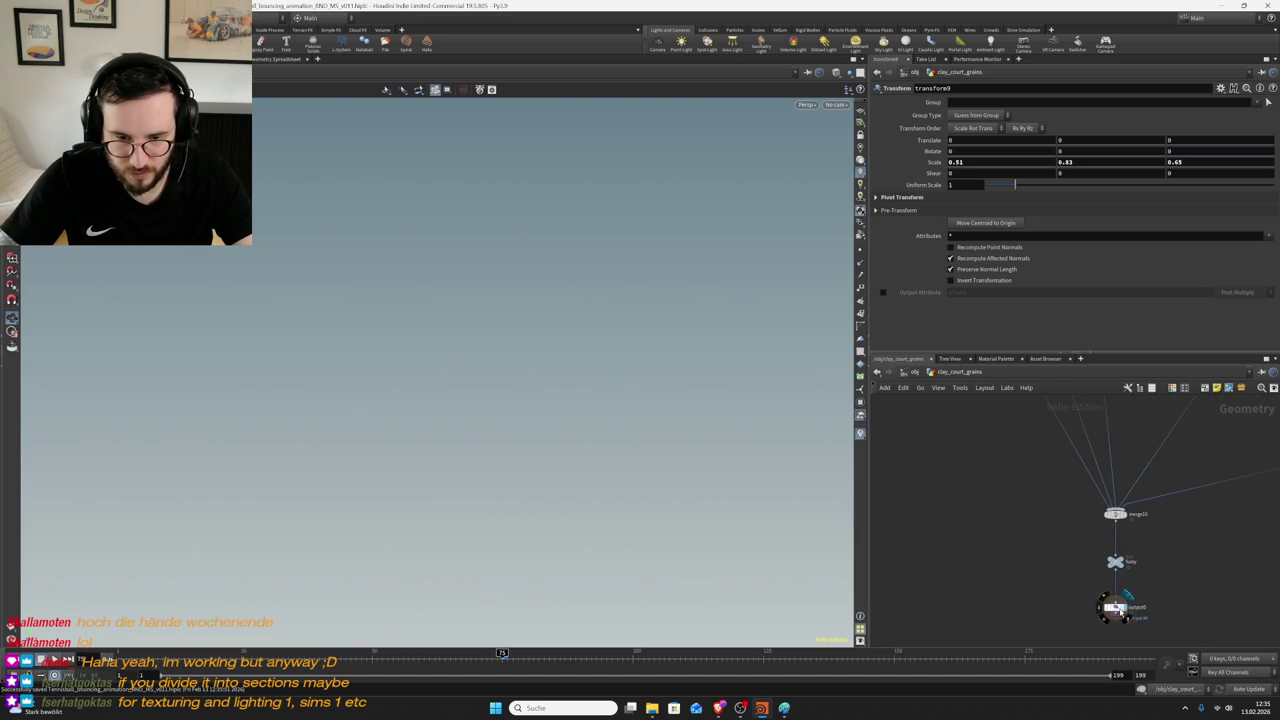
- Make output0 current, play the simulation, and show transform5's scale parameters
left_click(1118, 609)
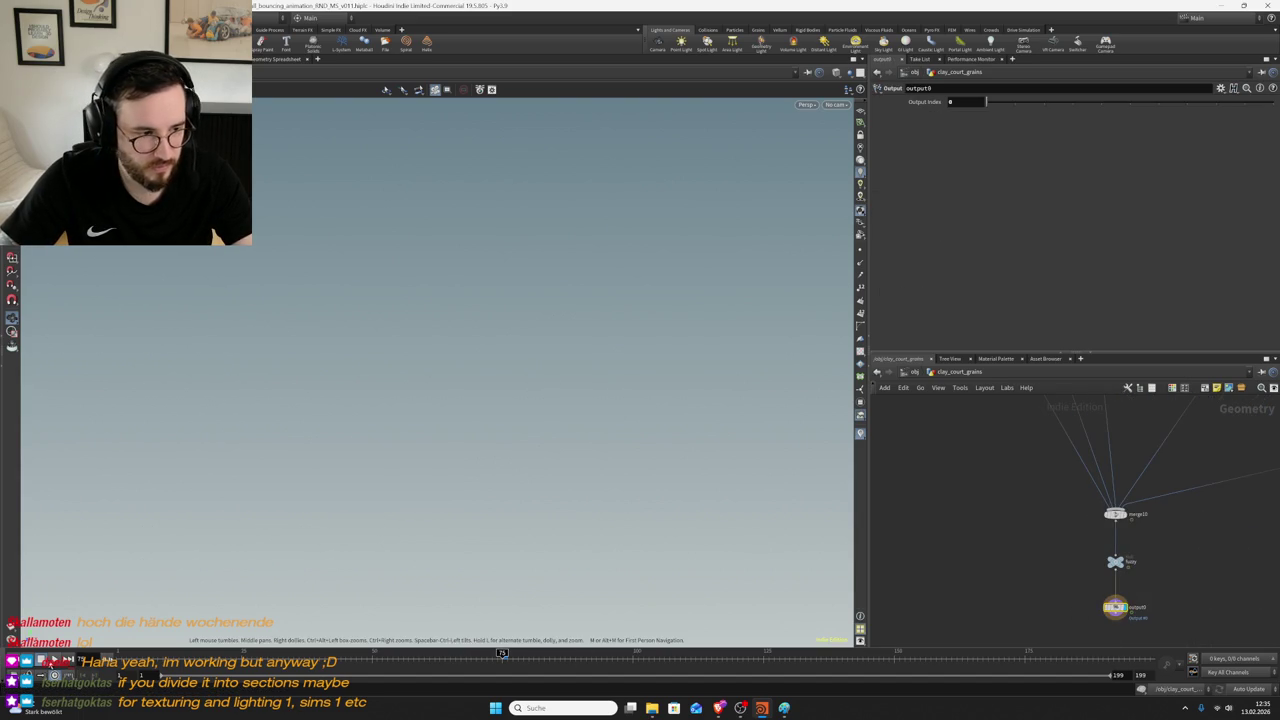
left_click(55, 662)
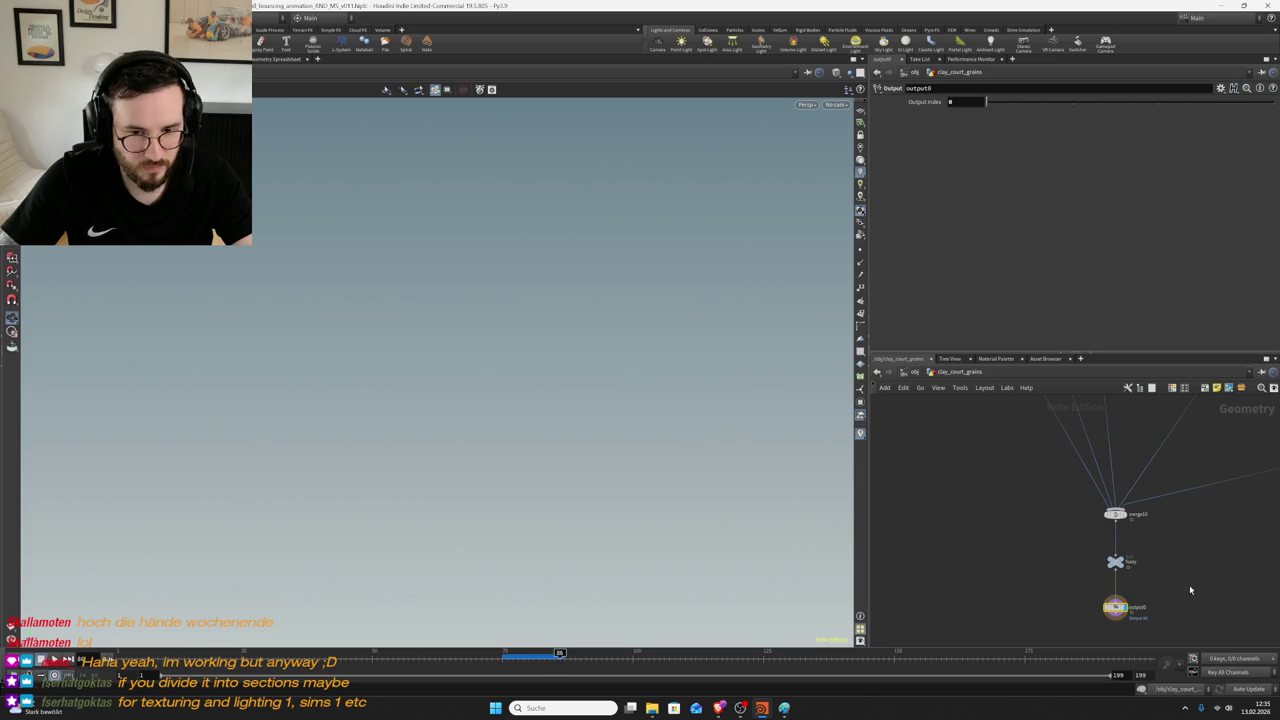
scroll(1190, 480, "down", 3)
scroll(1145, 577, "down", 3)
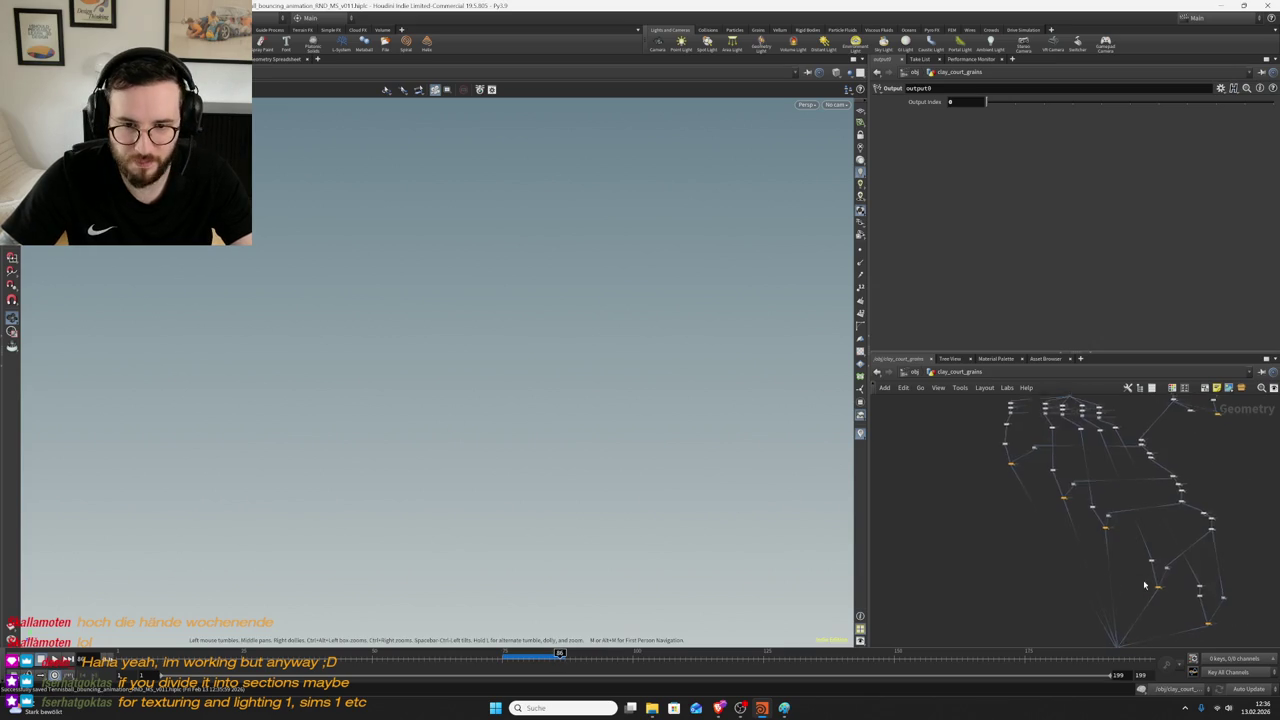
scroll(1009, 476, "up", 4)
left_click(1050, 486)
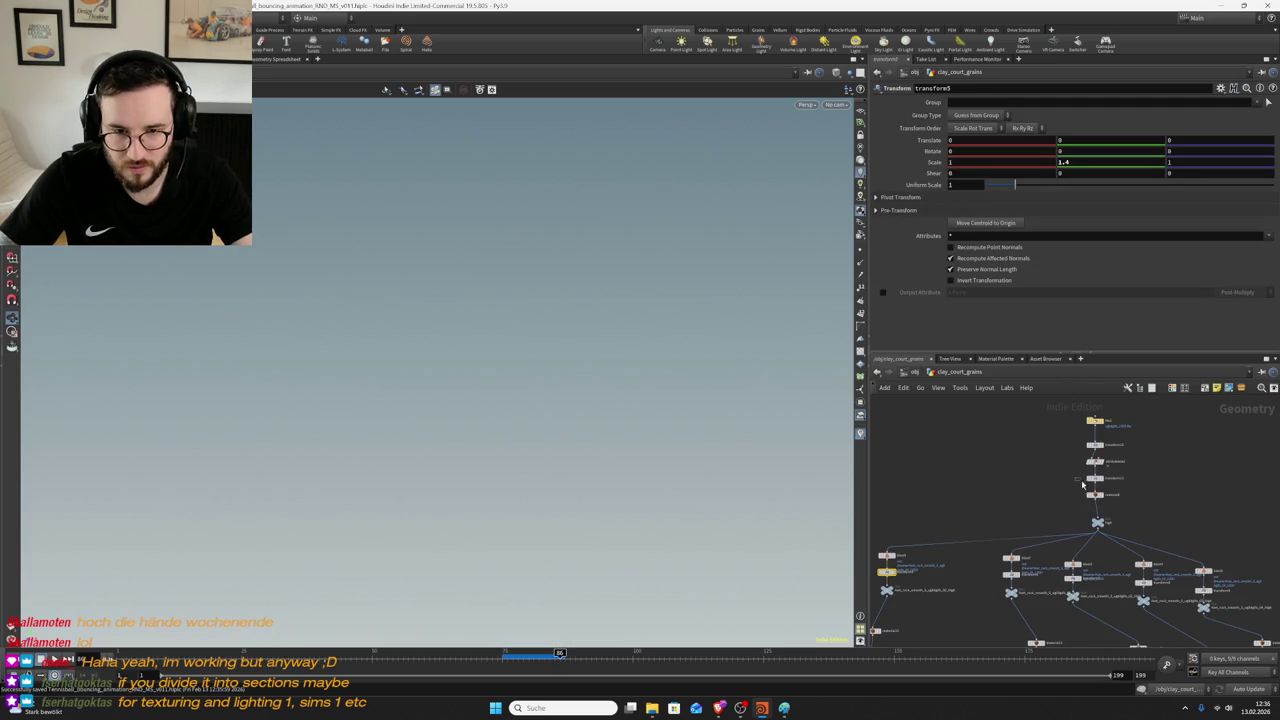
- Set transform10's uniform scale to 0.5 to shrink the clay grains
left_click(1097, 444)
left_click(976, 185)
key("BackSpace")
key("BackSpace")
key("Return")
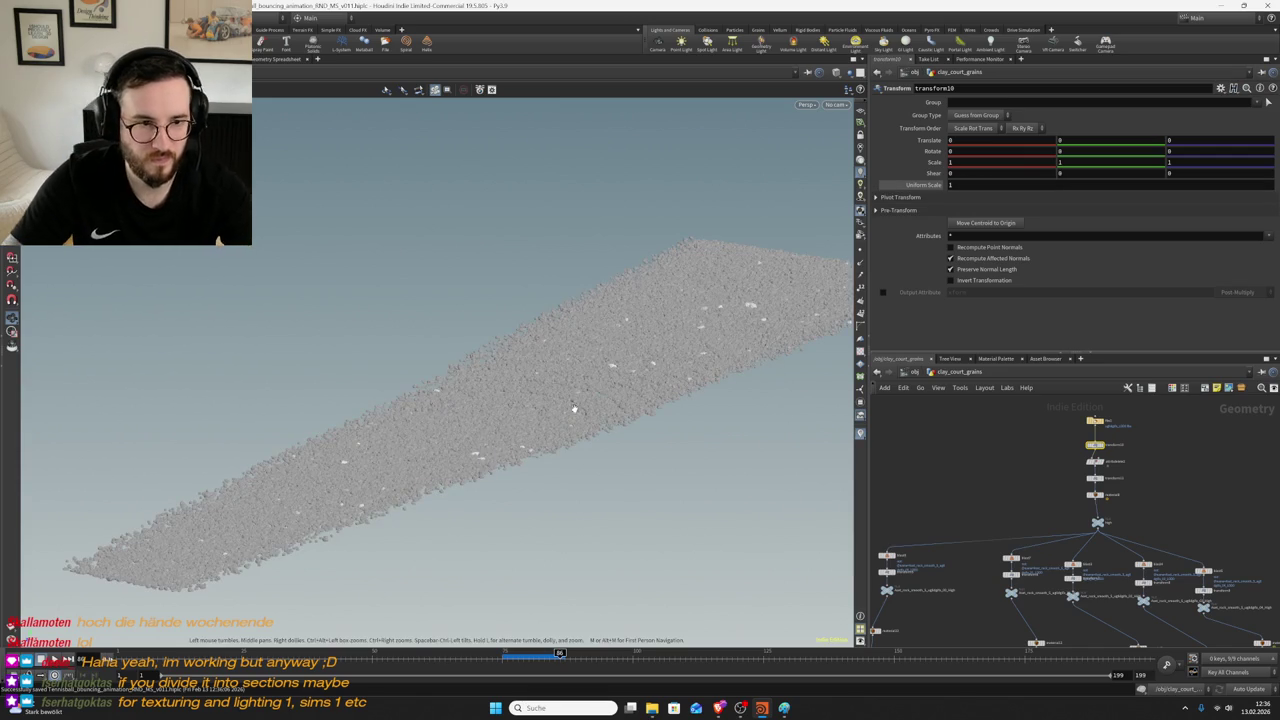
scroll(741, 346, "up", 3)
left_click_drag(572, 430, 594, 410)
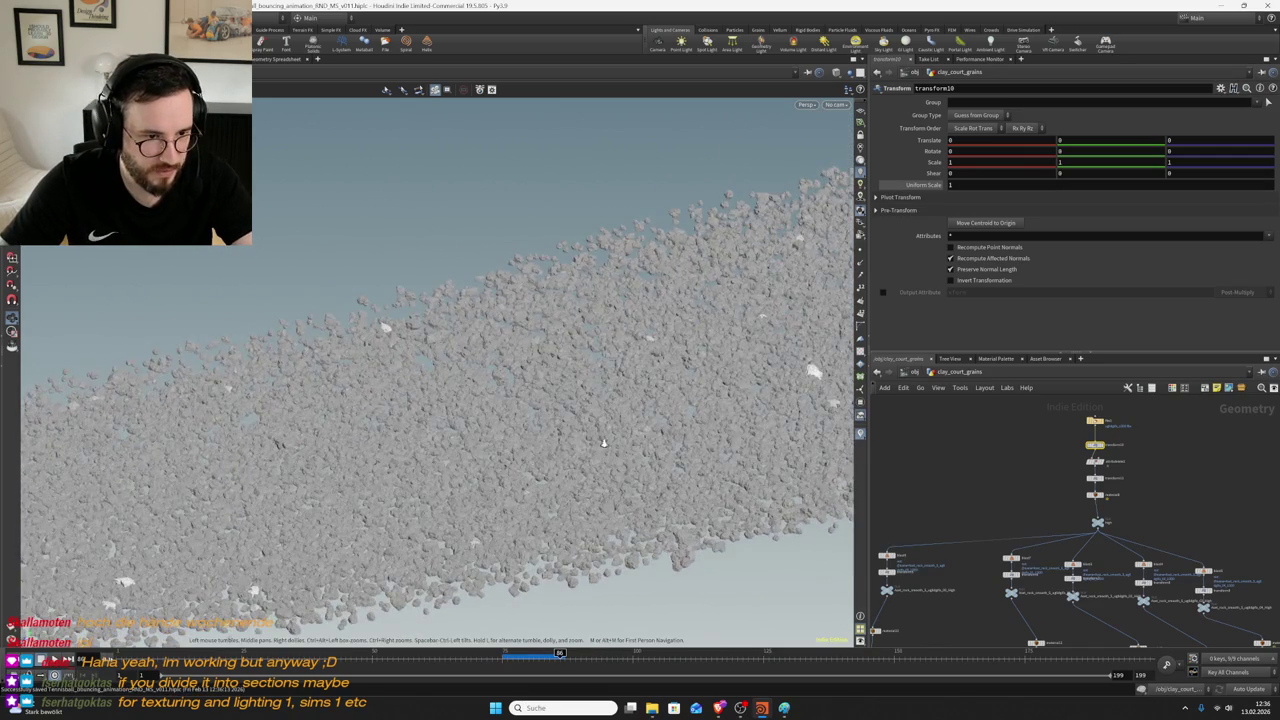
scroll(594, 410, "up", 5)
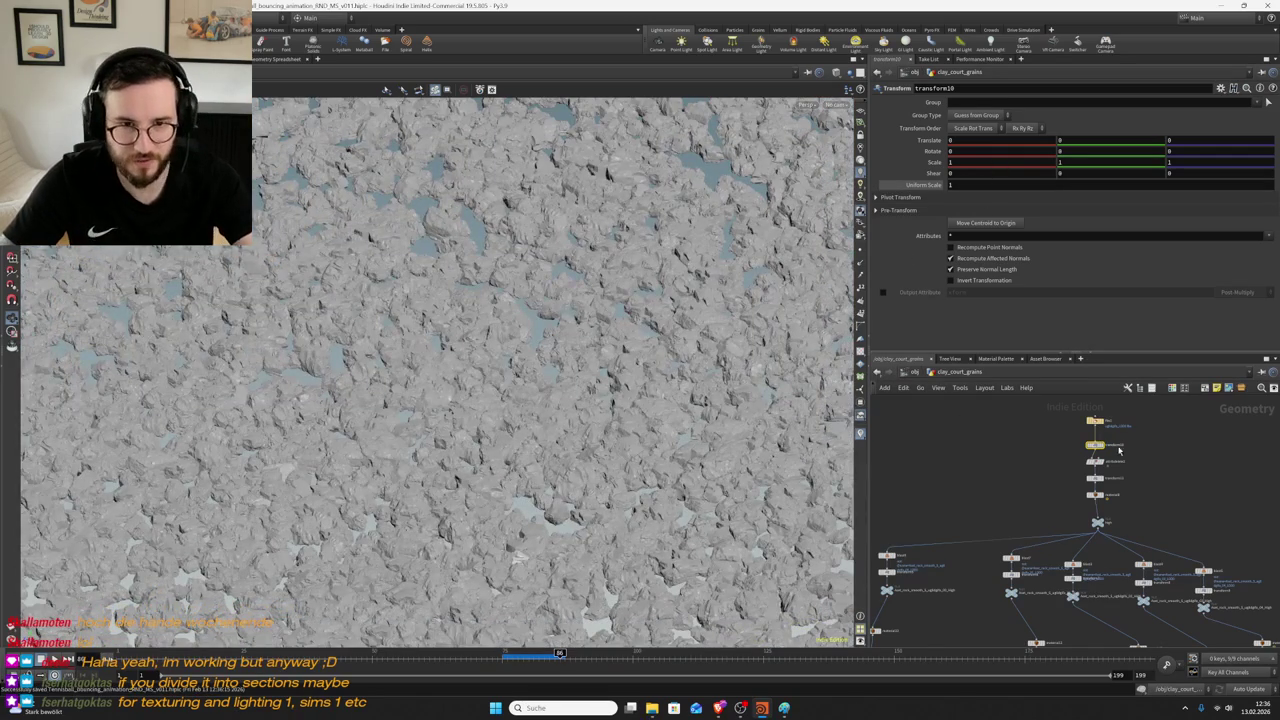
left_click(910, 187)
type("0.5")
key("Return")
- Orbit to see the grain field obliquely, then view the scene through cam1
mouse_move(468, 475)
left_mouse_down()
mouse_move(508, 440)
mouse_move(674, 538)
left_mouse_up()
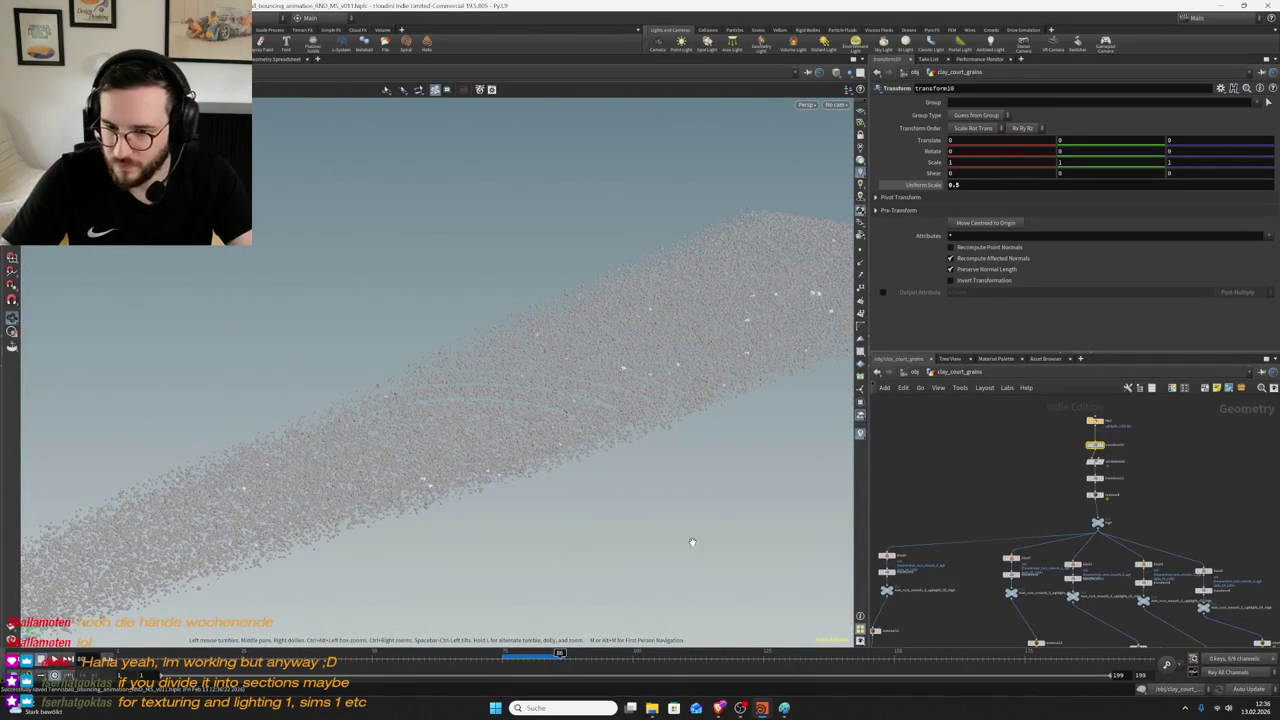
left_click(836, 104)
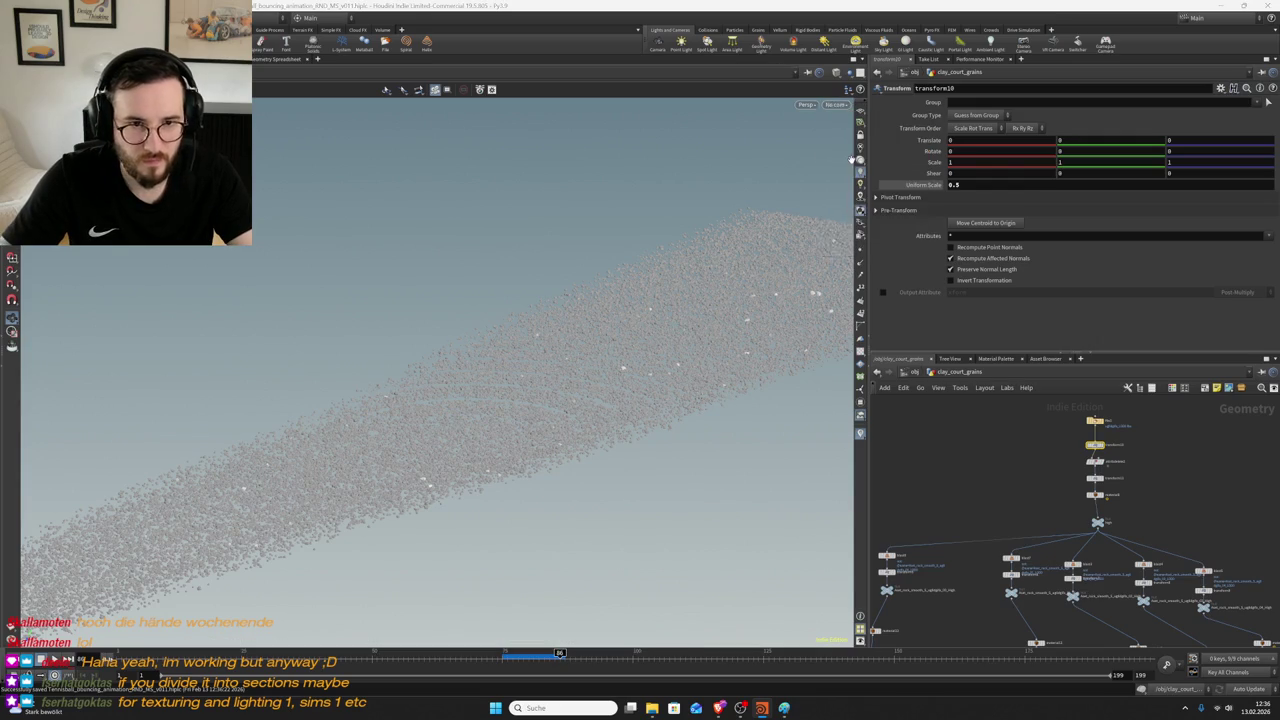
left_click(846, 156)
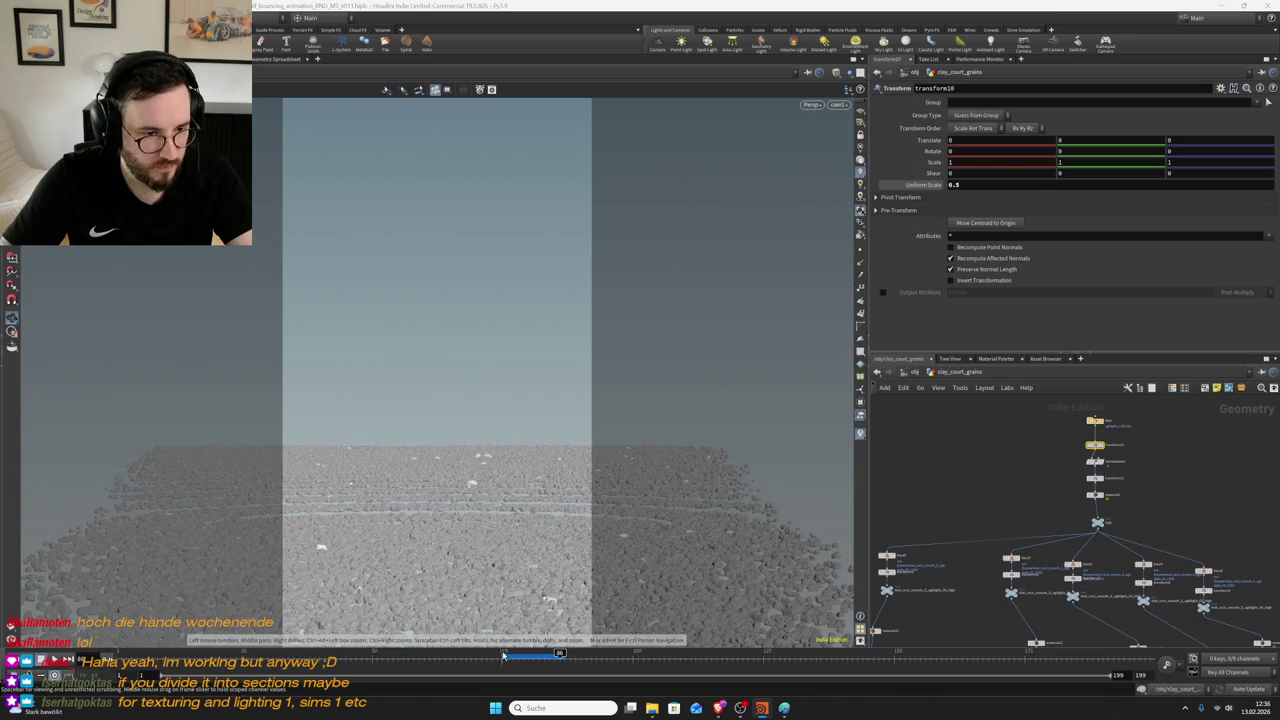
- Select the Vellum Solver, display vellumpostprocess1, and show its info summary
scroll(1191, 519, "up", 5)
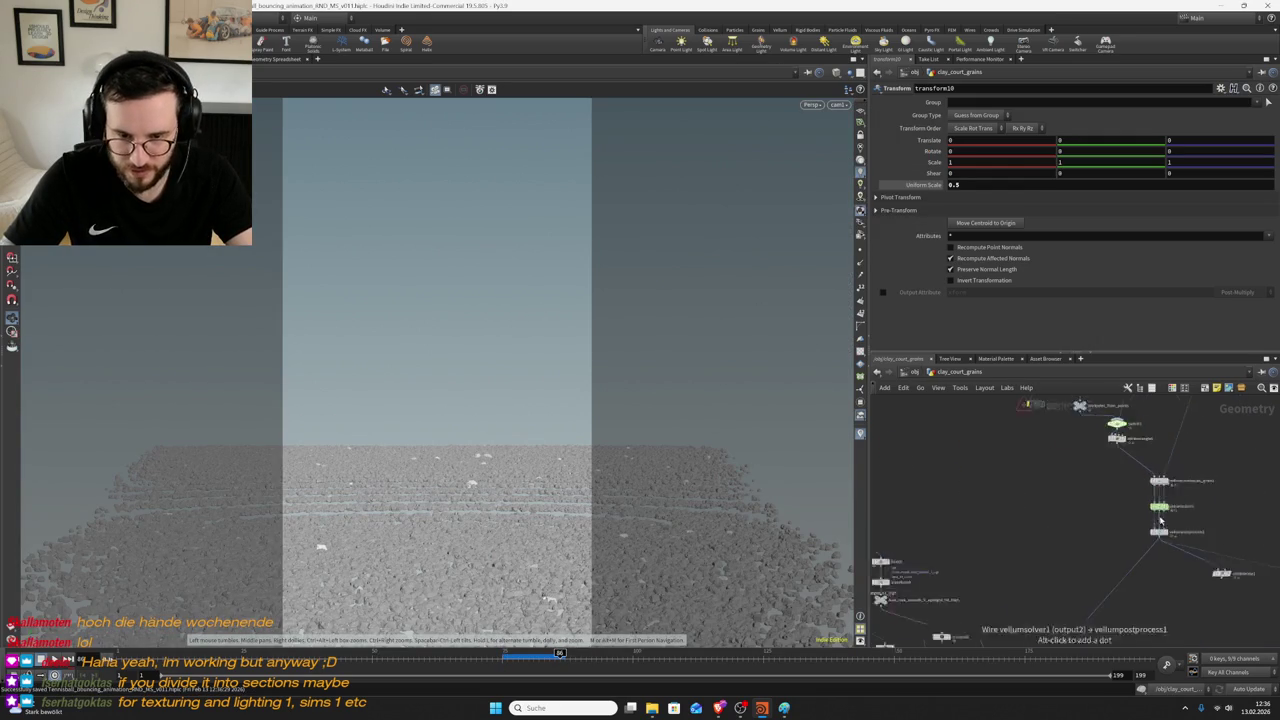
left_click(1159, 505)
scroll(1100, 500, "down", 3)
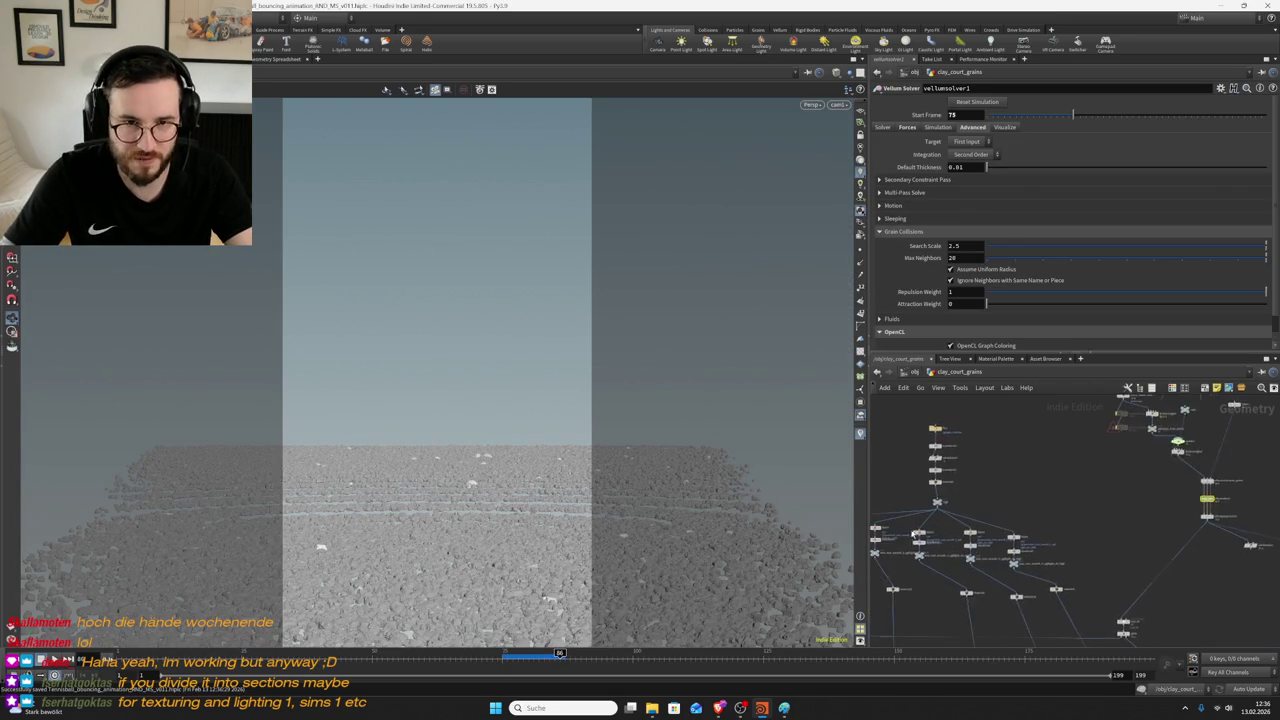
mouse_move(930, 475)
middle_mouse_down()
mouse_move(1157, 558)
mouse_move(1117, 489)
middle_mouse_up()
scroll(1160, 430, "up", 4)
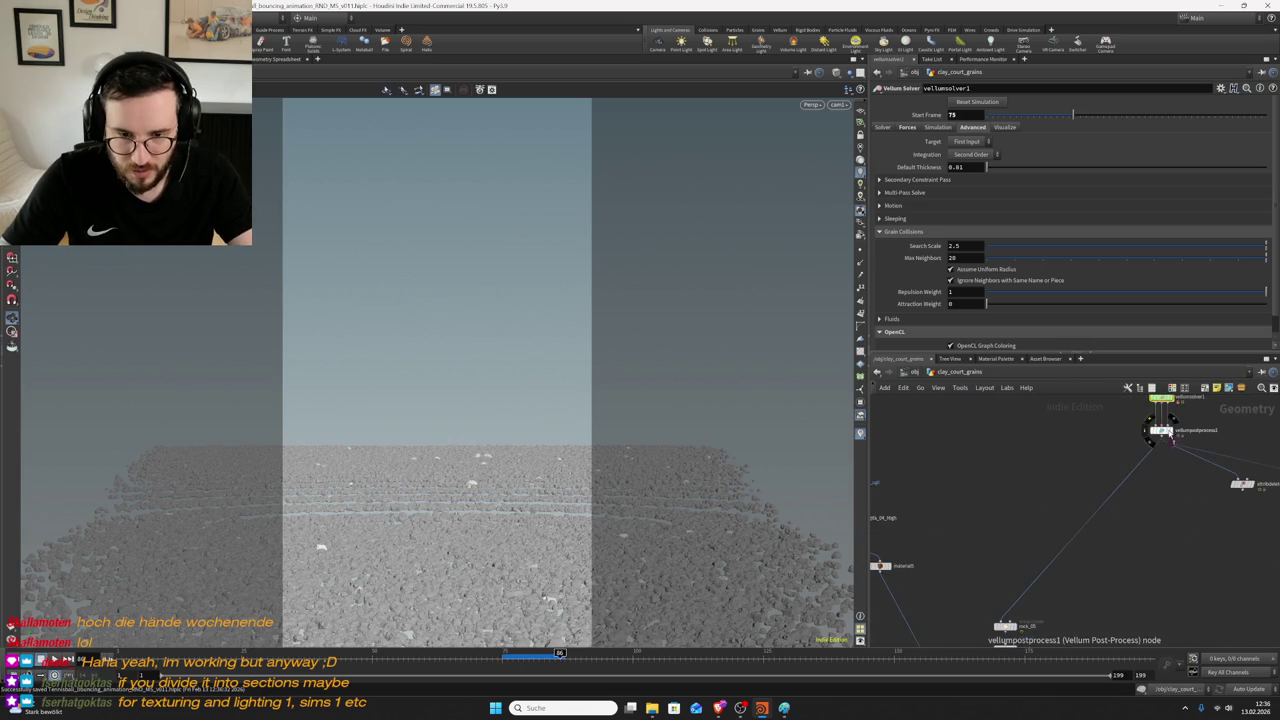
left_click(1174, 430)
left_click(1170, 434)
middle_click(1166, 432)
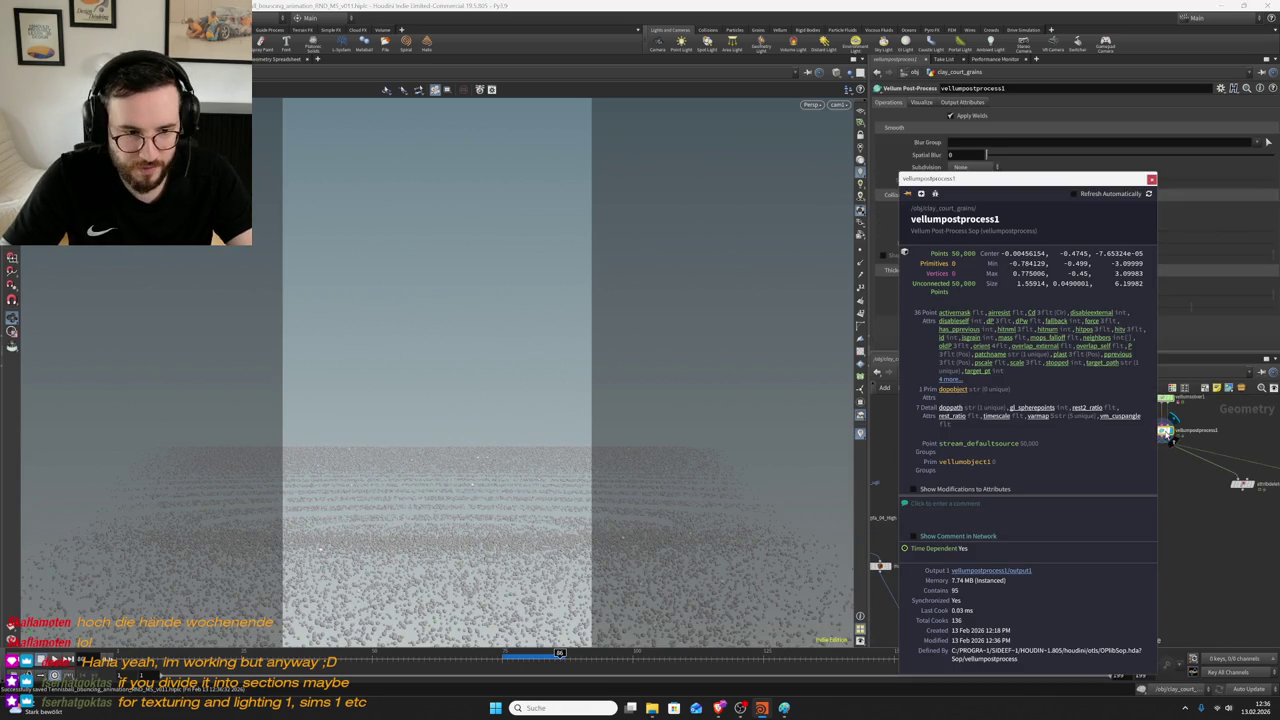
- Tumble around the grain sheet and recheck vellumpostprocess1's info reporting 50,000 points
mouse_move(480, 540)
left_mouse_down()
mouse_move(536, 469)
mouse_move(487, 433)
mouse_move(561, 446)
left_mouse_up()
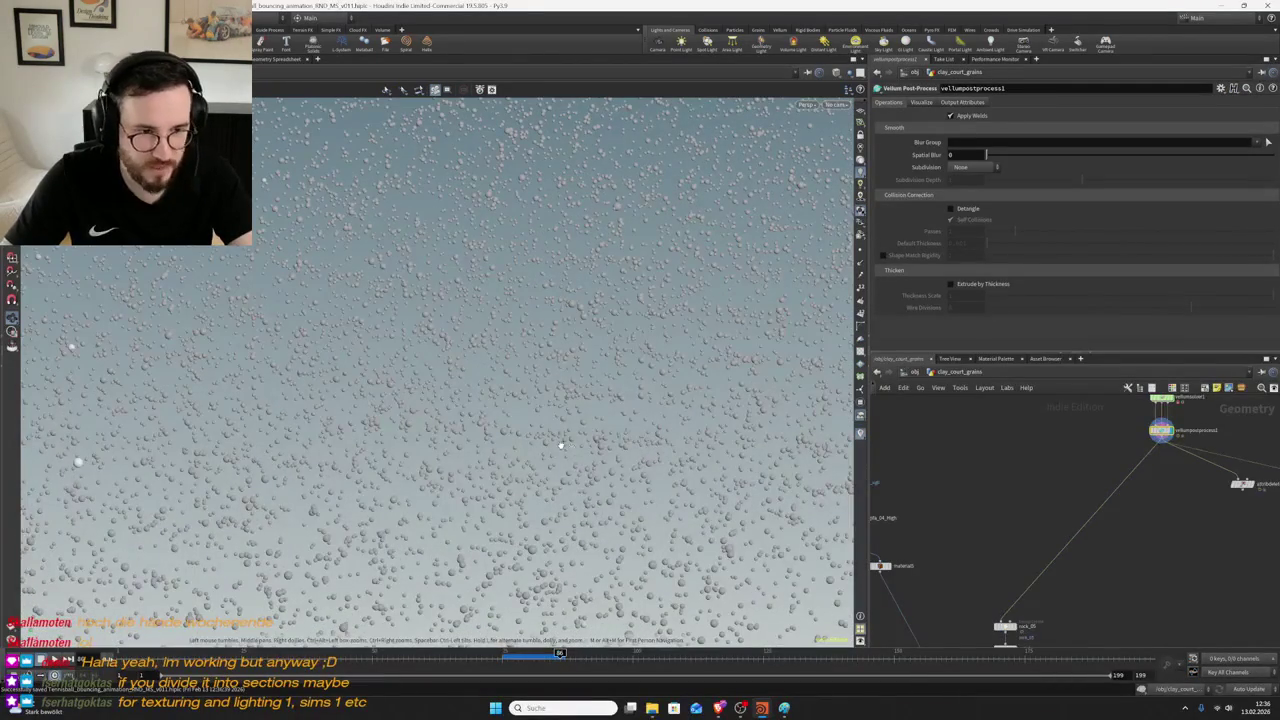
scroll(1014, 534, "down", 2)
middle_click_drag(1143, 466, 1113, 520)
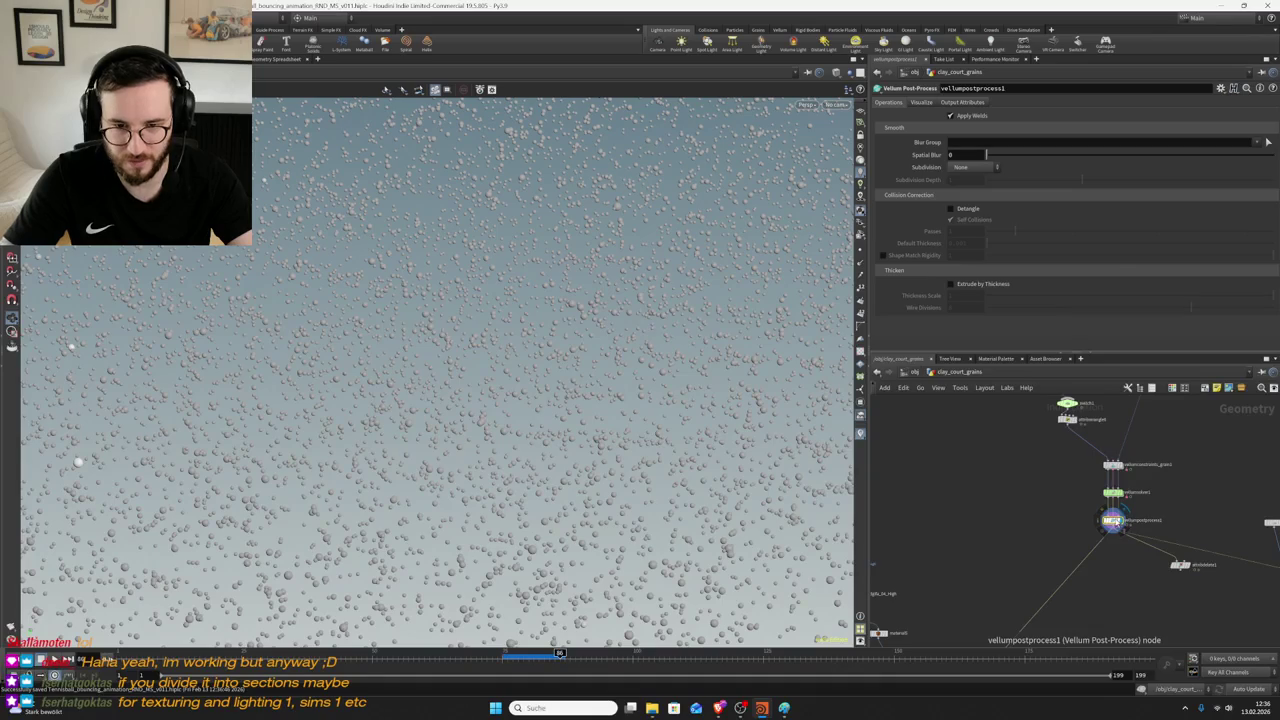
middle_click(1113, 520)
middle_click_drag(1051, 640, 1089, 541)
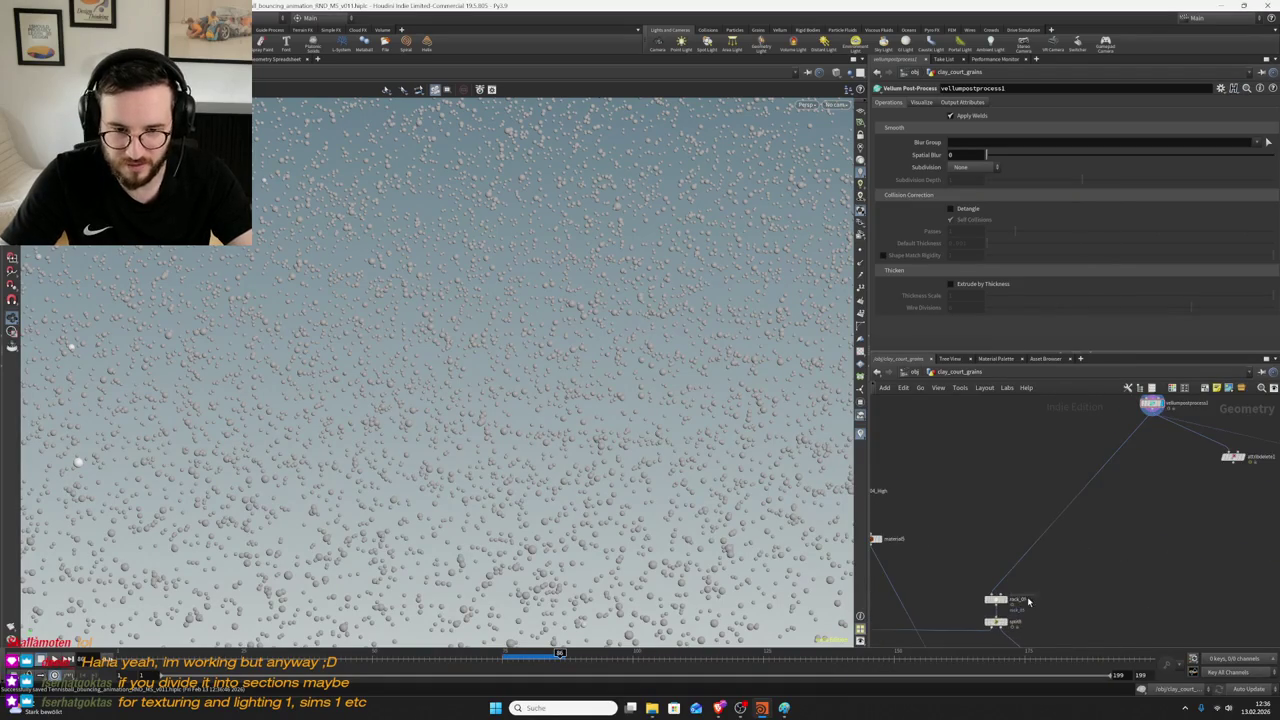
middle_click(1150, 410)
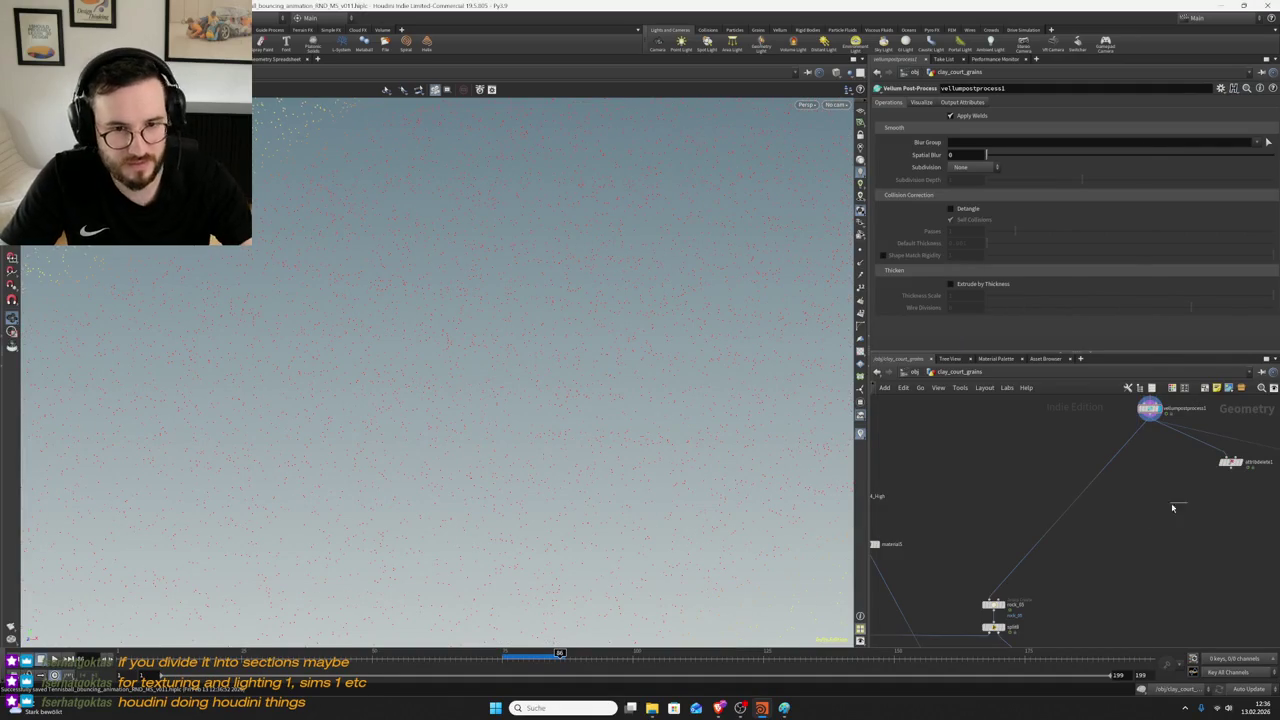
mouse_move(577, 354)
left_mouse_down()
mouse_move(445, 375)
mouse_move(520, 340)
left_mouse_up()
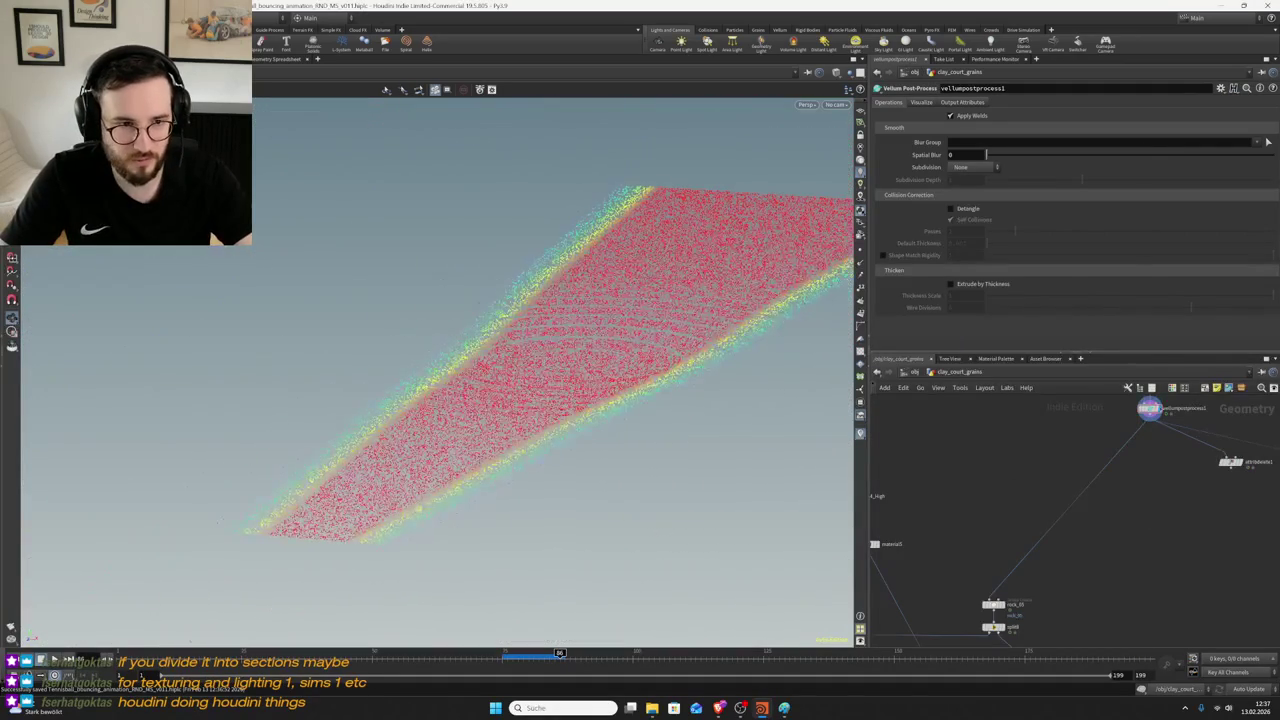
mouse_move(1263, 362)
middle_mouse_down()
mouse_move(1235, 468)
mouse_move(1184, 459)
mouse_move(956, 478)
mouse_move(1002, 450)
mouse_move(1120, 592)
middle_mouse_up()
middle_click(1110, 570)
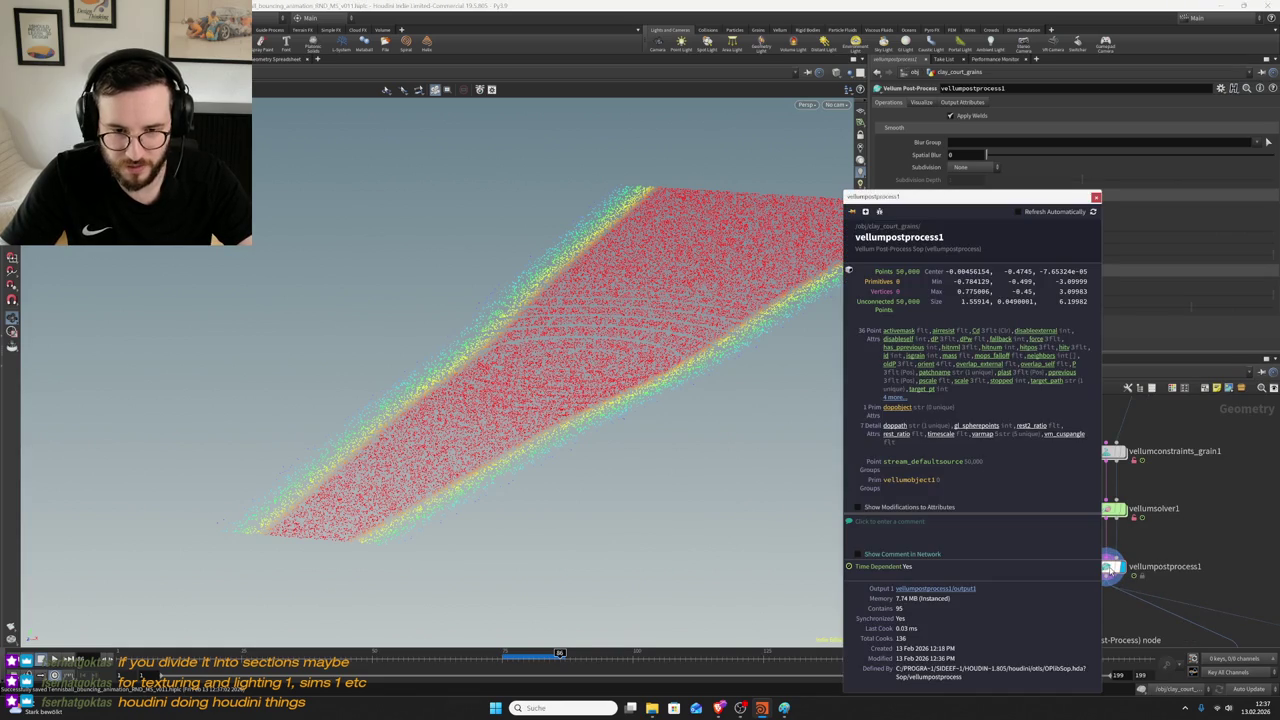
- Inspect MOPs_Object_Falloff1's info and colour the points by a different attribute
scroll(1030, 540, "down", 3)
scroll(1000, 470, "up", 3)
scroll(1000, 470, "up", 2)
left_click(1000, 480)
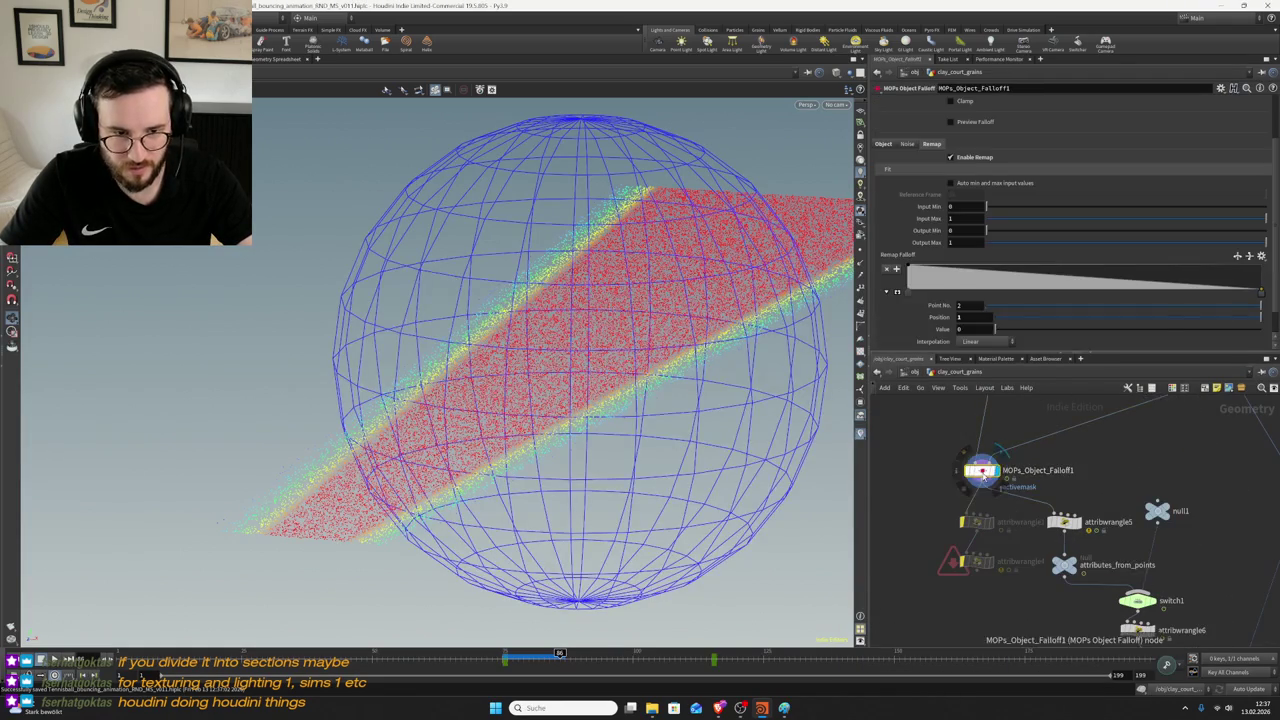
middle_click(1000, 484)
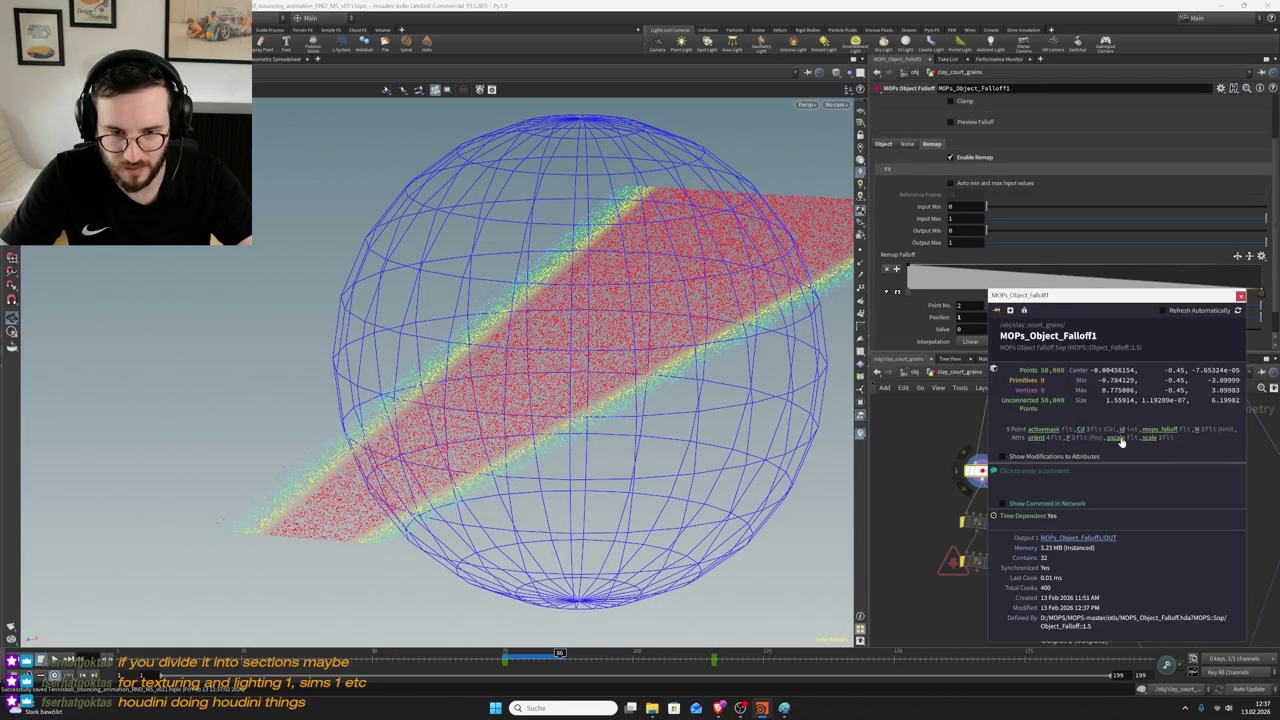
left_click(1056, 432)
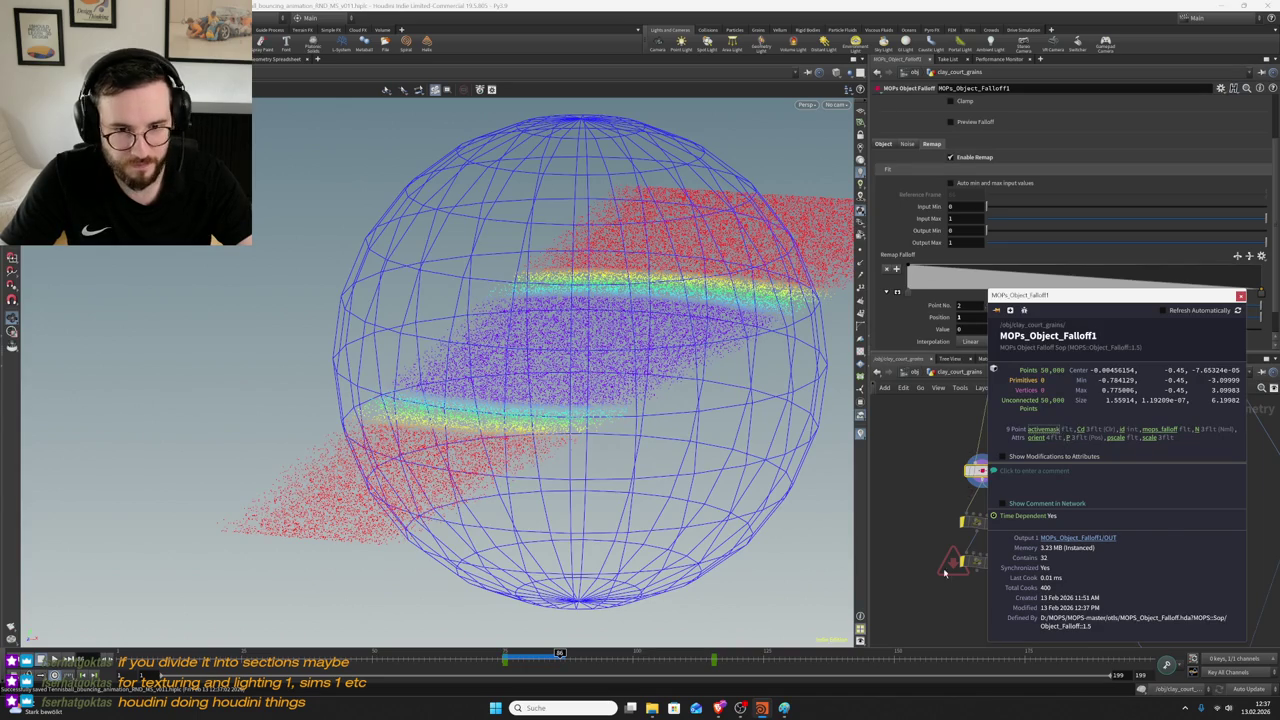
- Return to an earlier simulation frame and dive into vellumsolver1's dynamics network
middle_click_drag(957, 565, 965, 440)
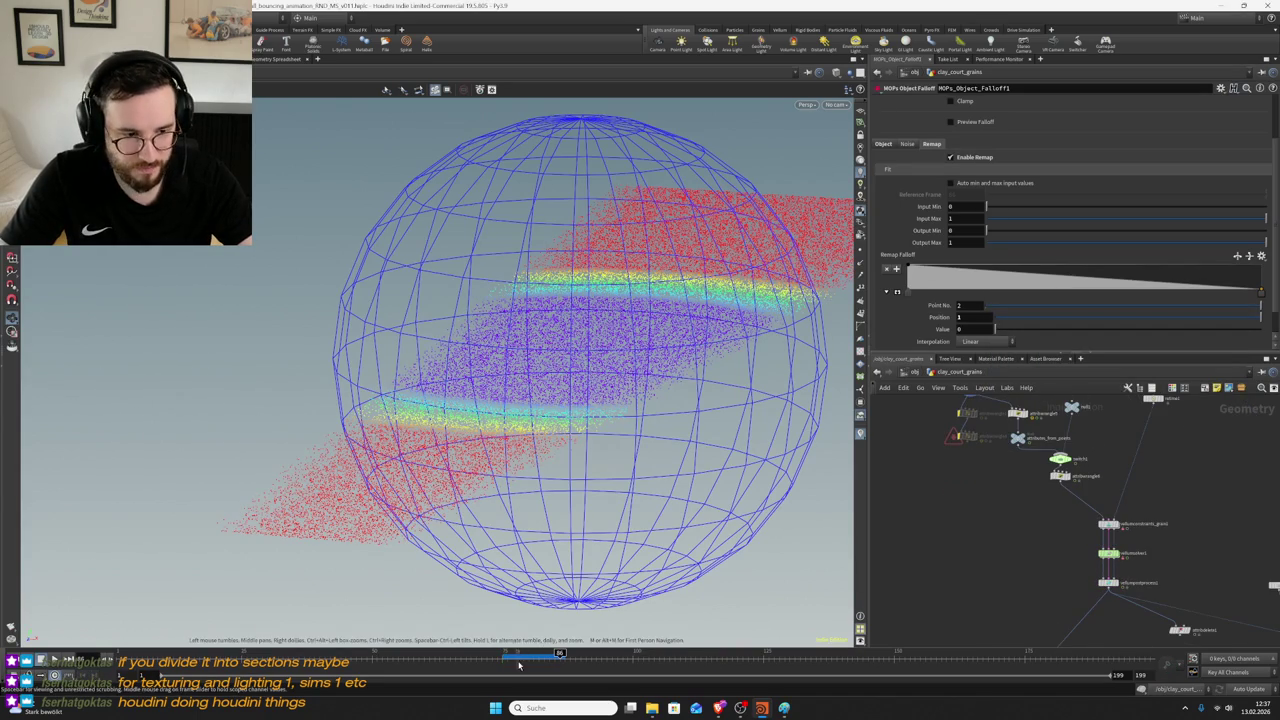
left_click(507, 660)
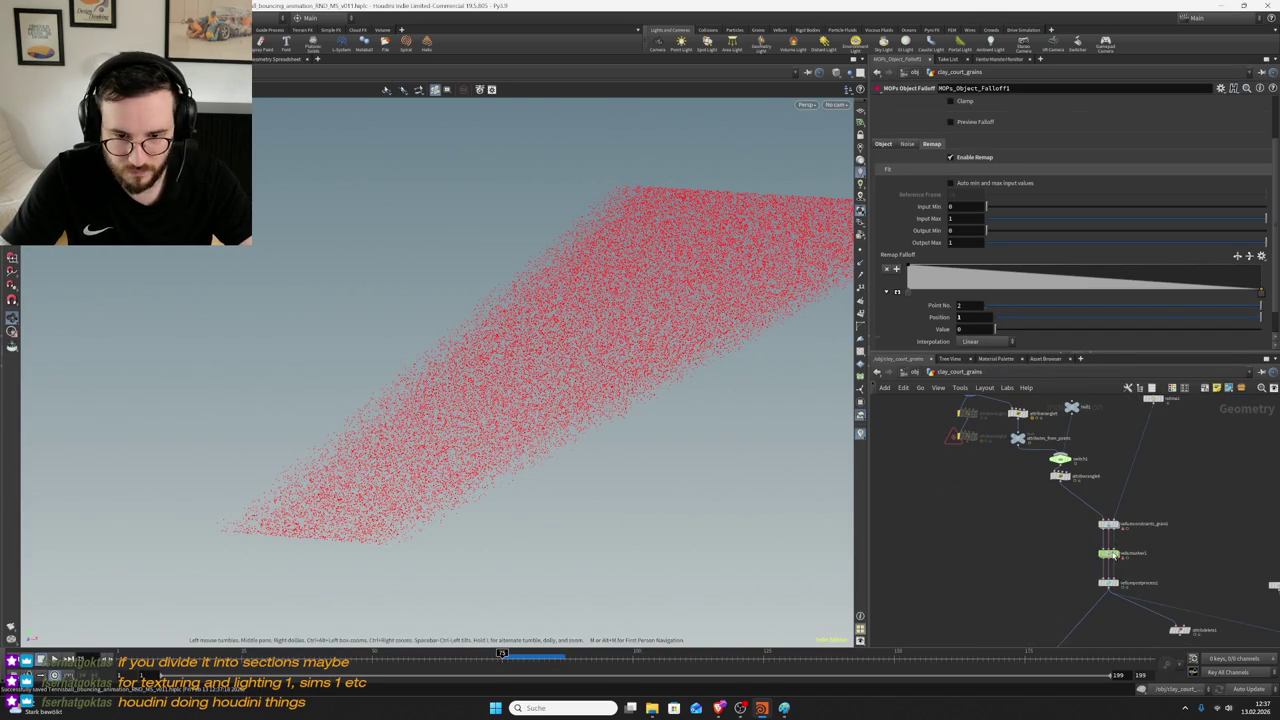
double_click(1109, 560)
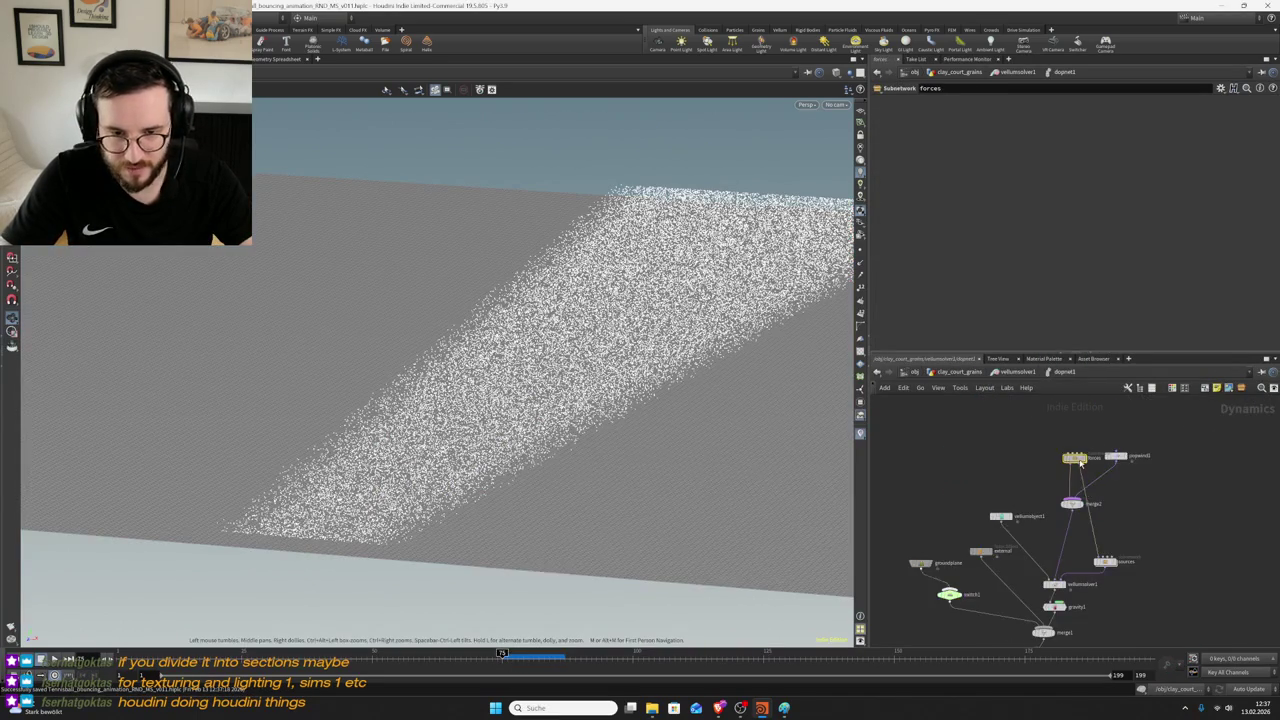
- In forces > sopsolver1, make attribcopy1 copy 'stopped activemask' instead of mops_falloff
double_click(1074, 457)
double_click(1066, 533)
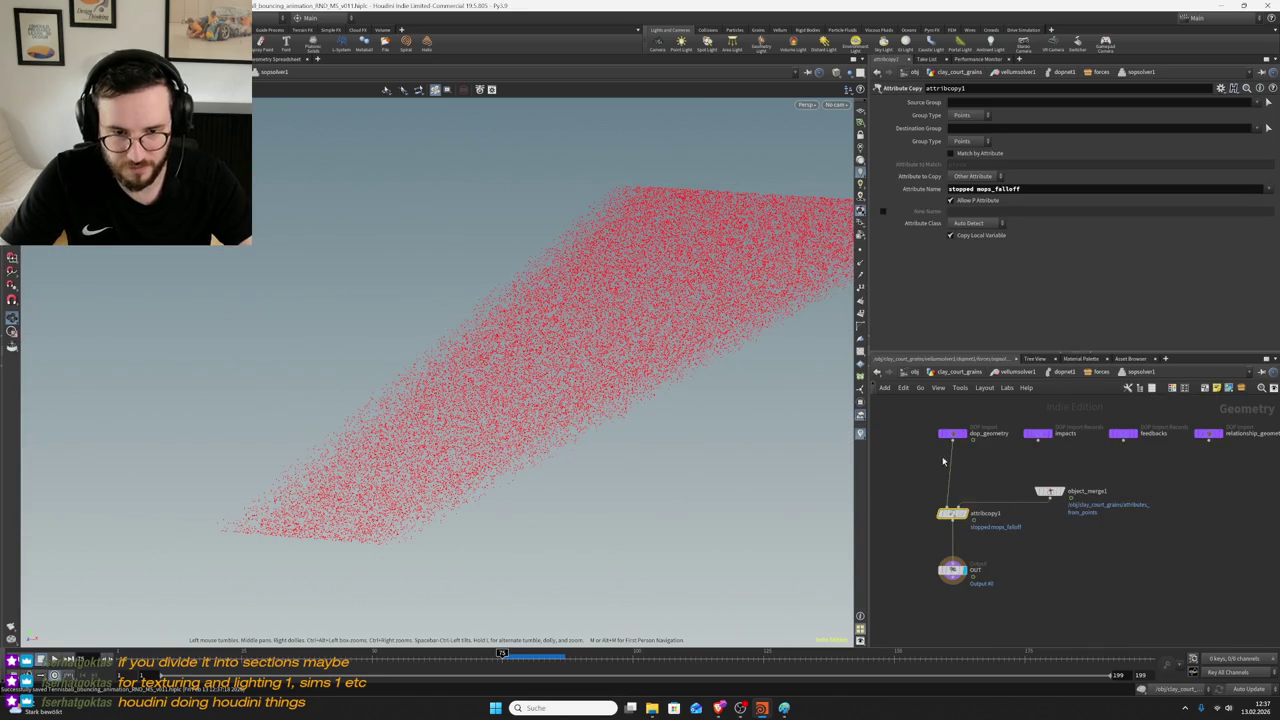
key("BackSpace")
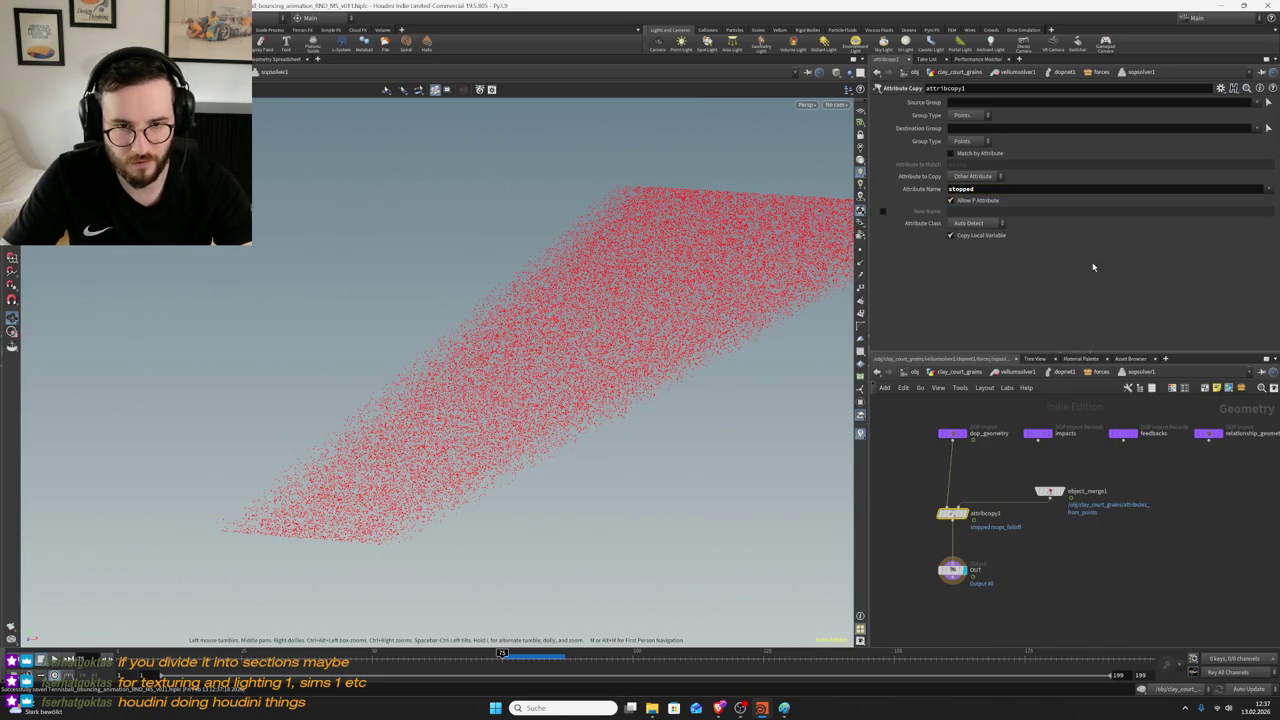
left_click(1268, 189)
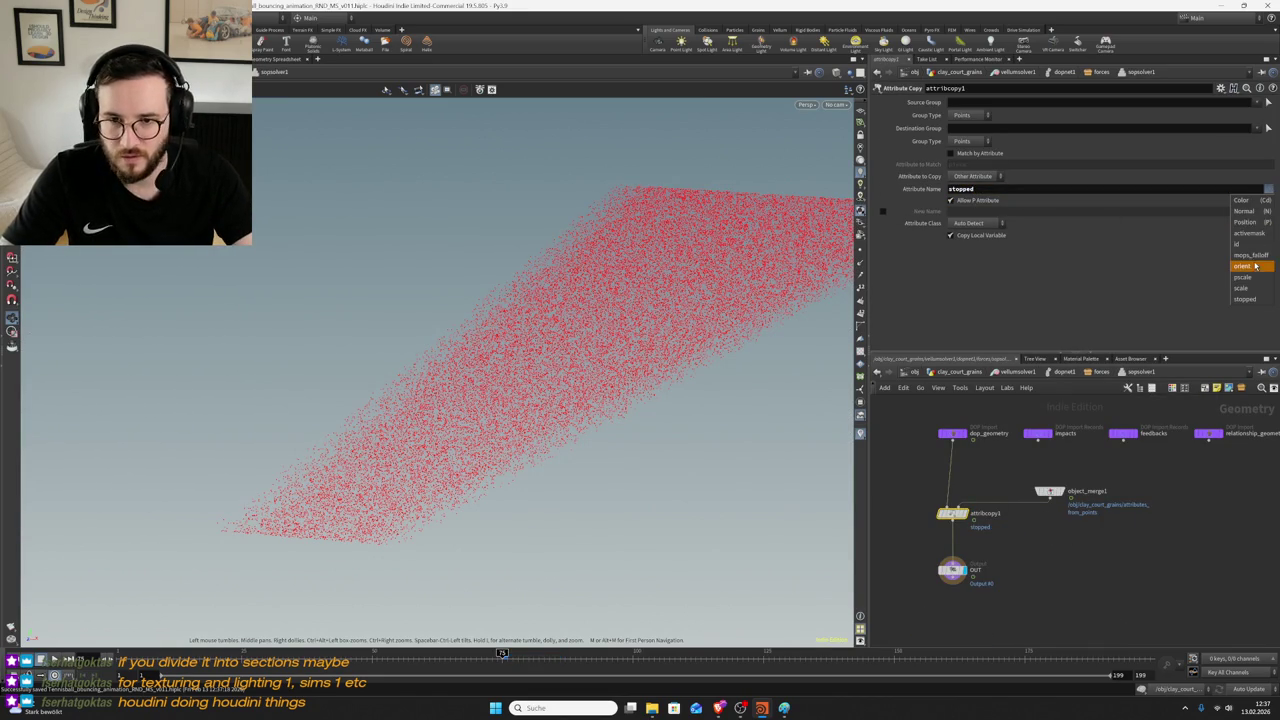
left_click(1250, 233)
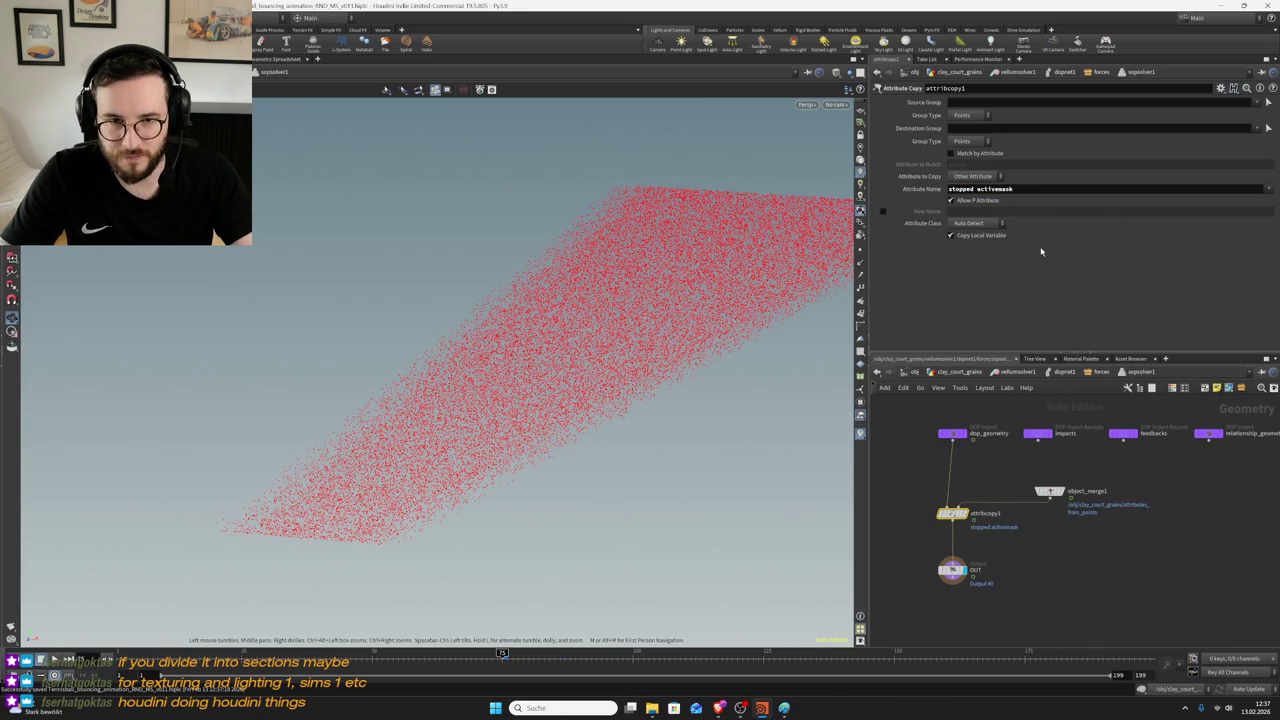
- Back in clay_court_grains, select vellumpostprocess1, open its info and colour points by attribute
left_click(958, 371)
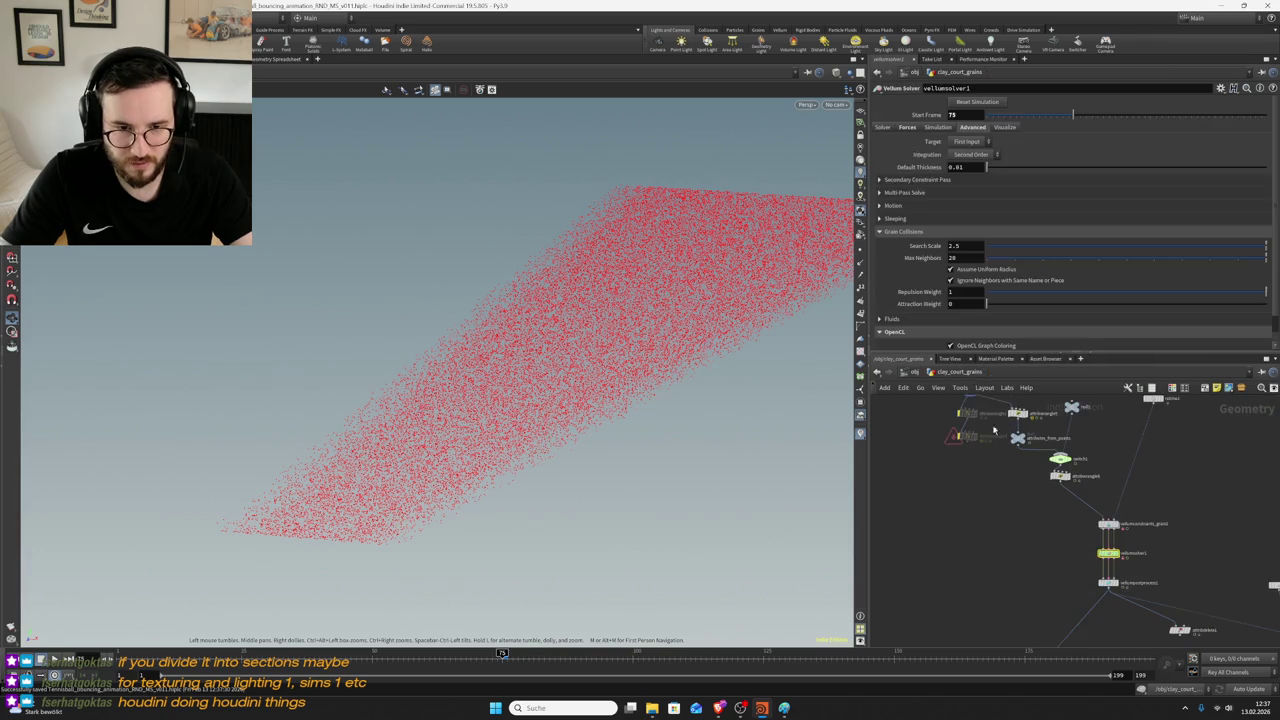
middle_click_drag(1043, 578, 1100, 463)
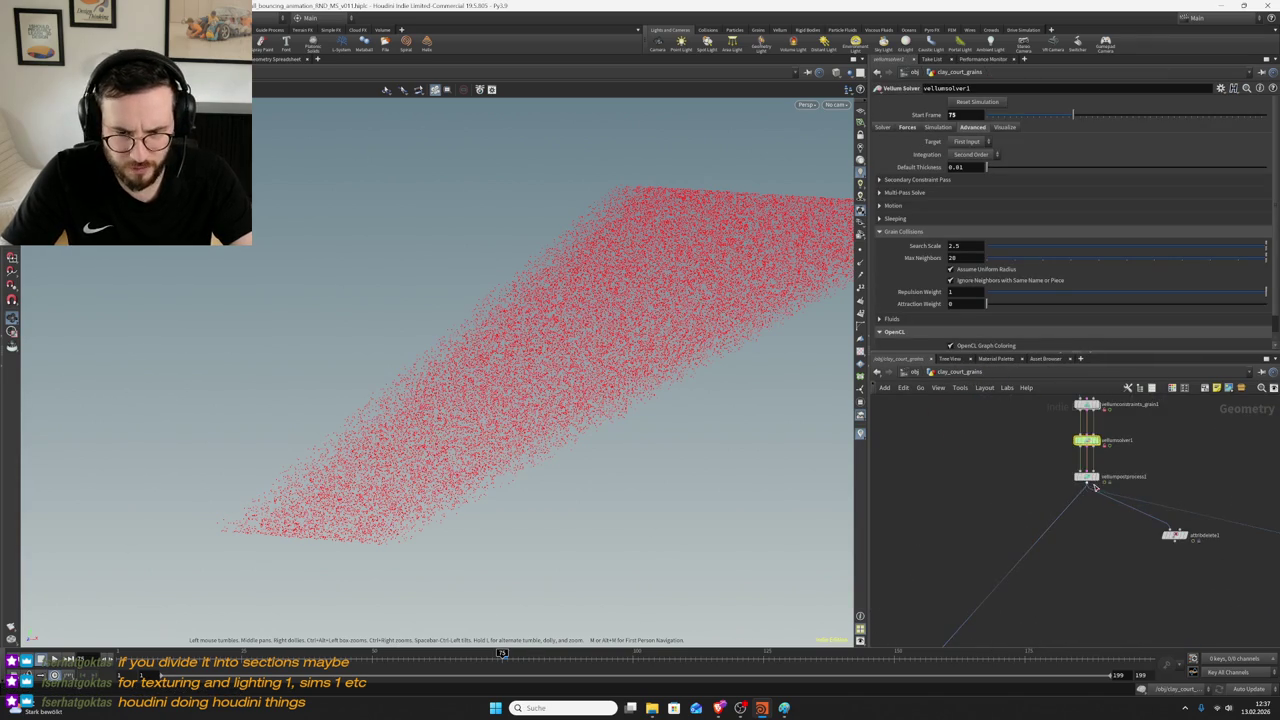
left_click(1087, 477)
left_click(1098, 464)
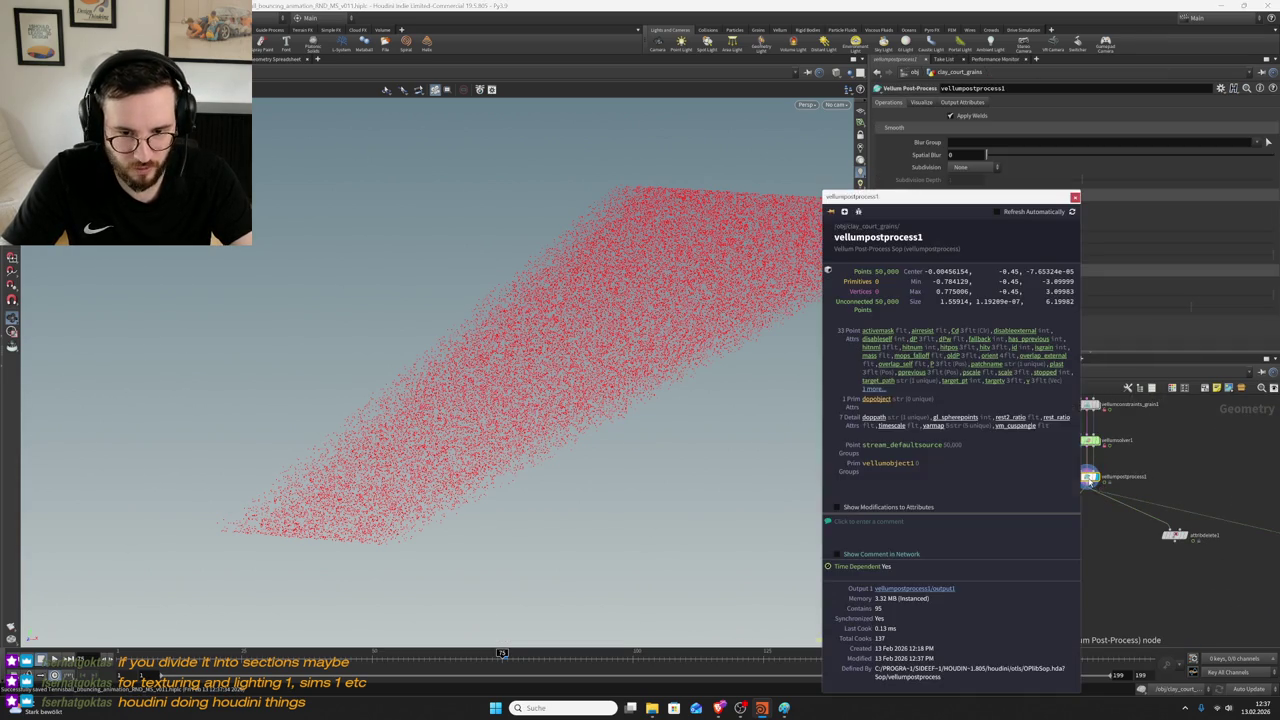
left_click(913, 357)
- Close the info, play the grain simulation forward, and check vellumpostprocess1's attribute stats
left_click(913, 357)
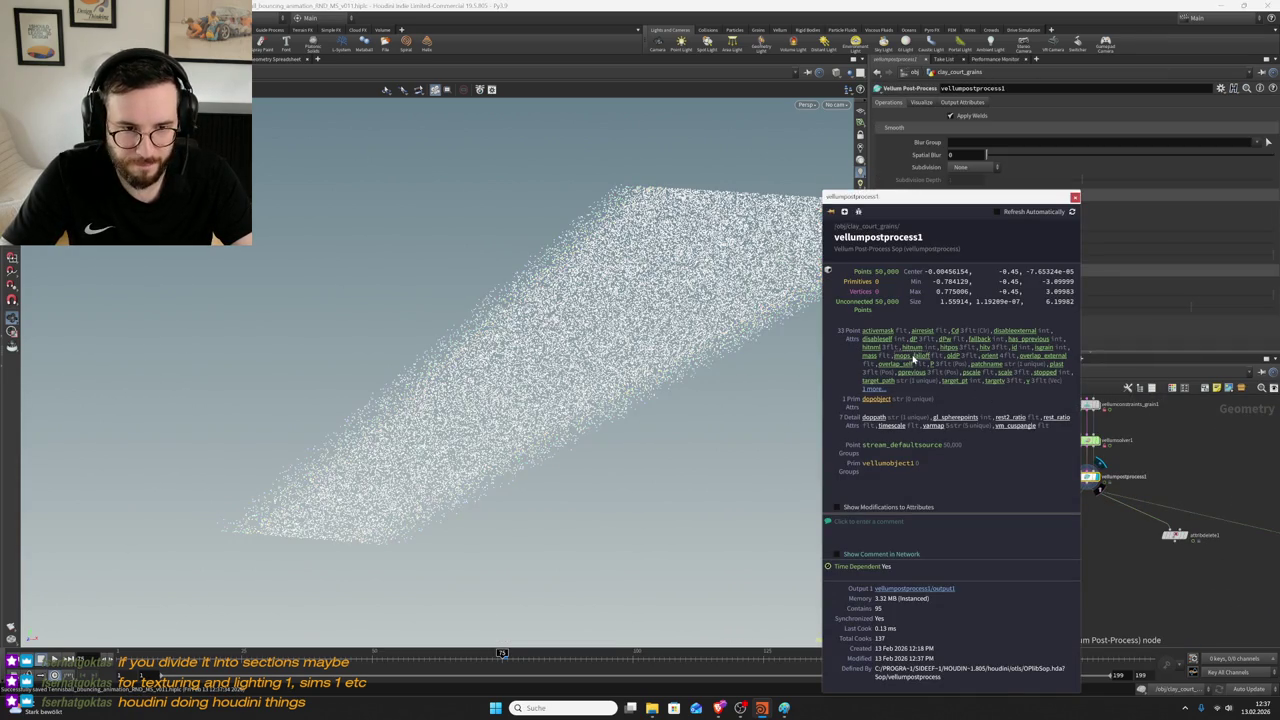
scroll(714, 354, "up", 5)
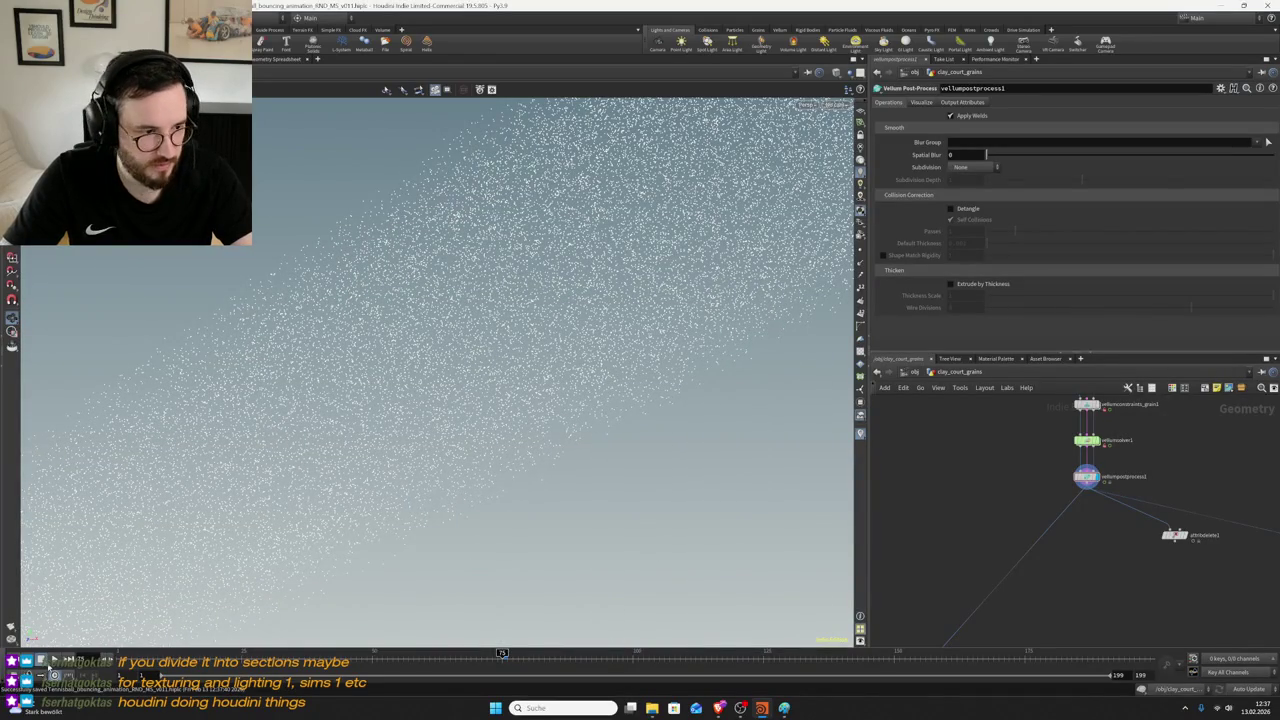
left_click(57, 668)
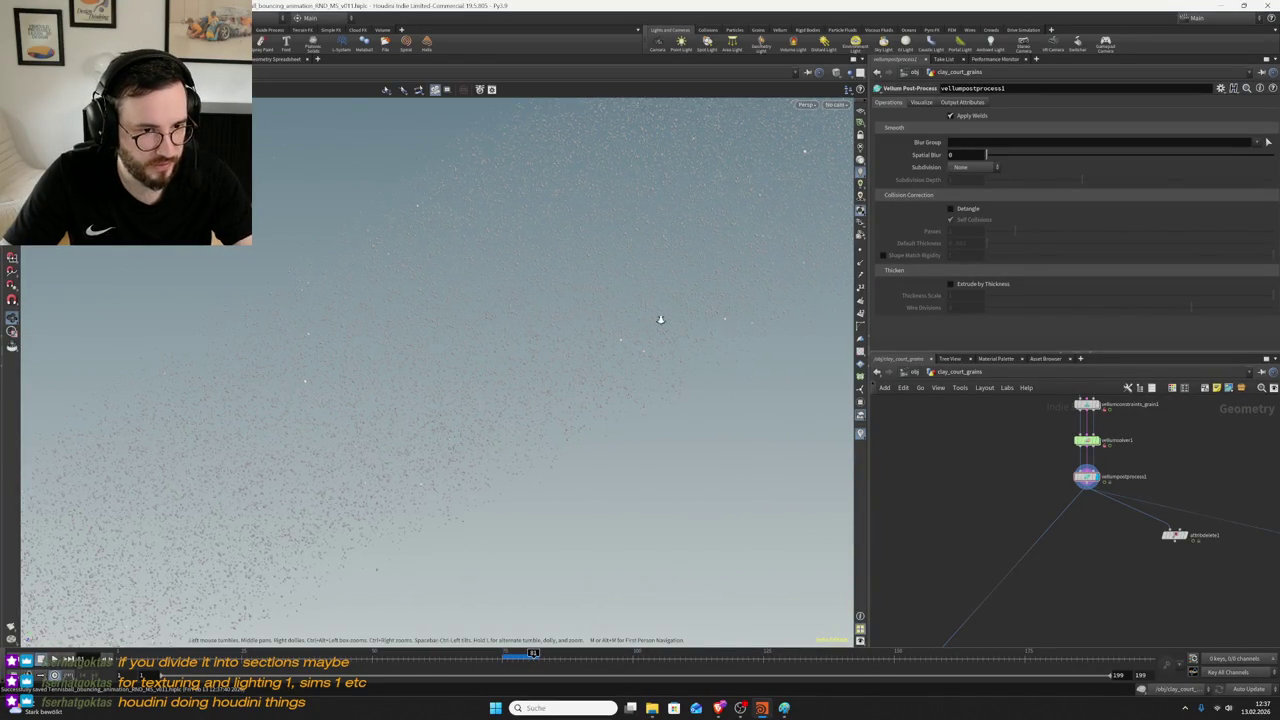
scroll(640, 326, "up", 5)
scroll(600, 390, "down", 5)
left_click_drag(417, 420, 449, 383)
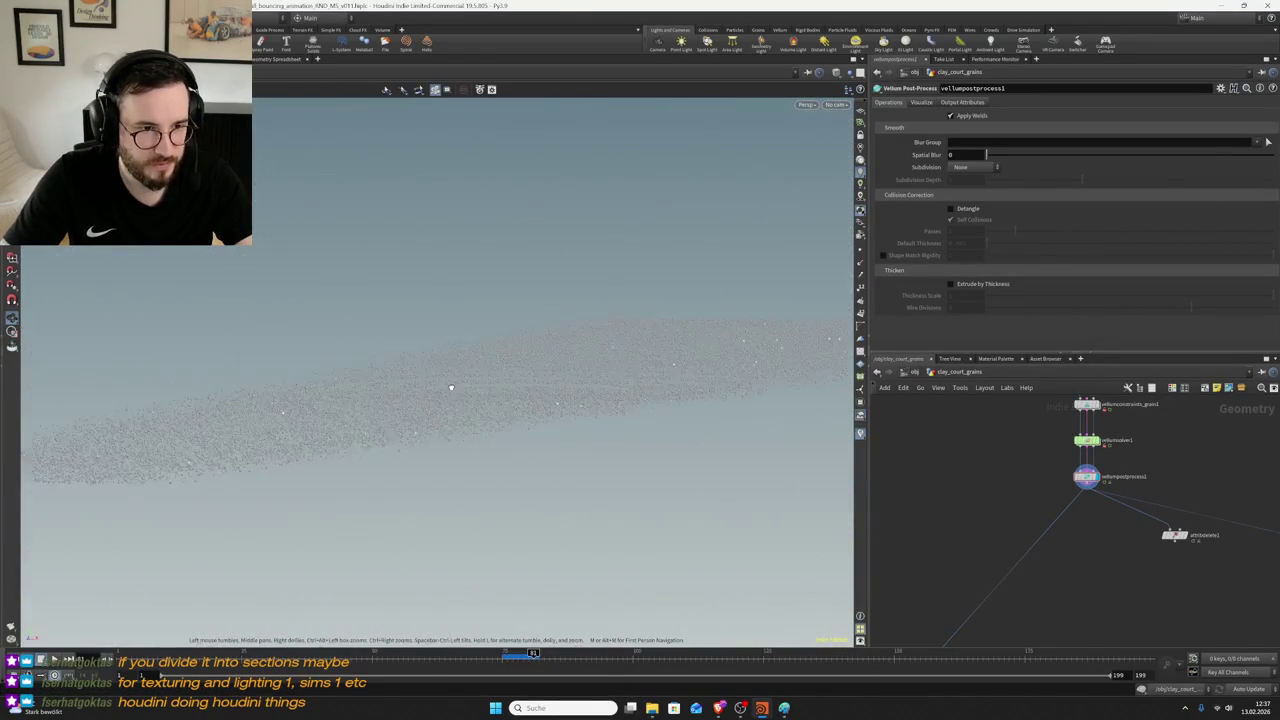
middle_click(1088, 477)
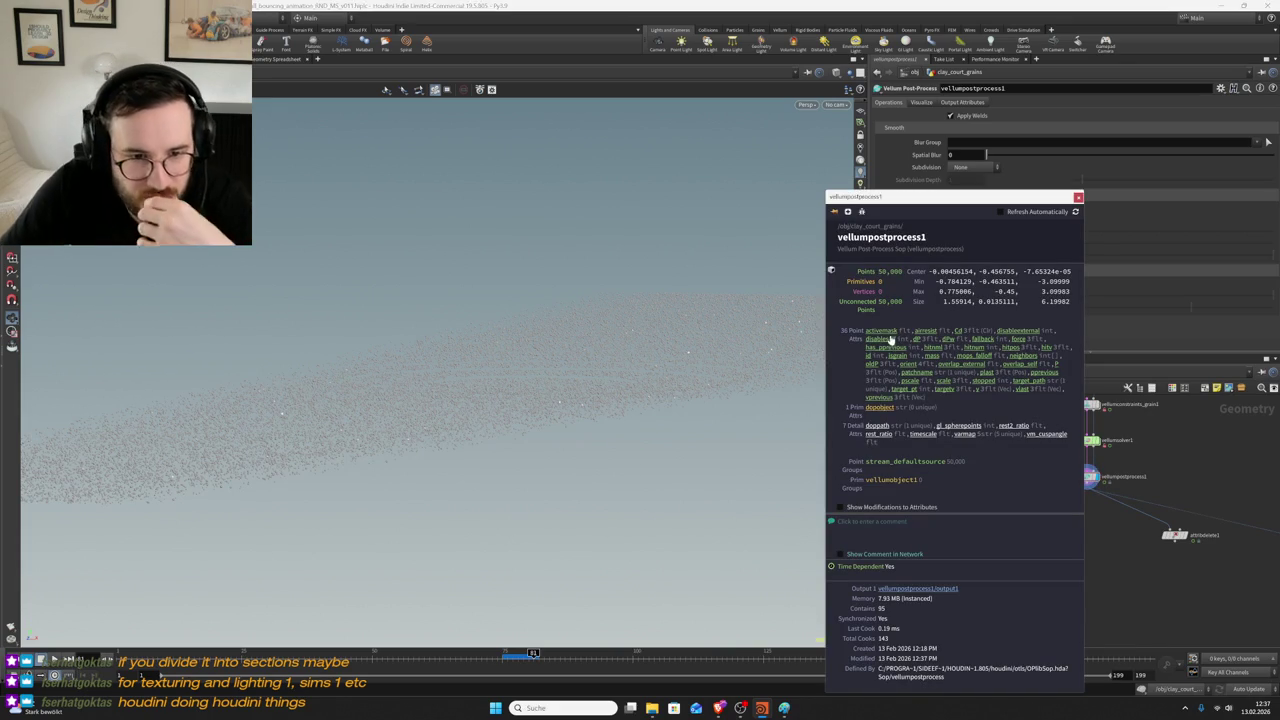
scroll(1083, 573, "down", 3)
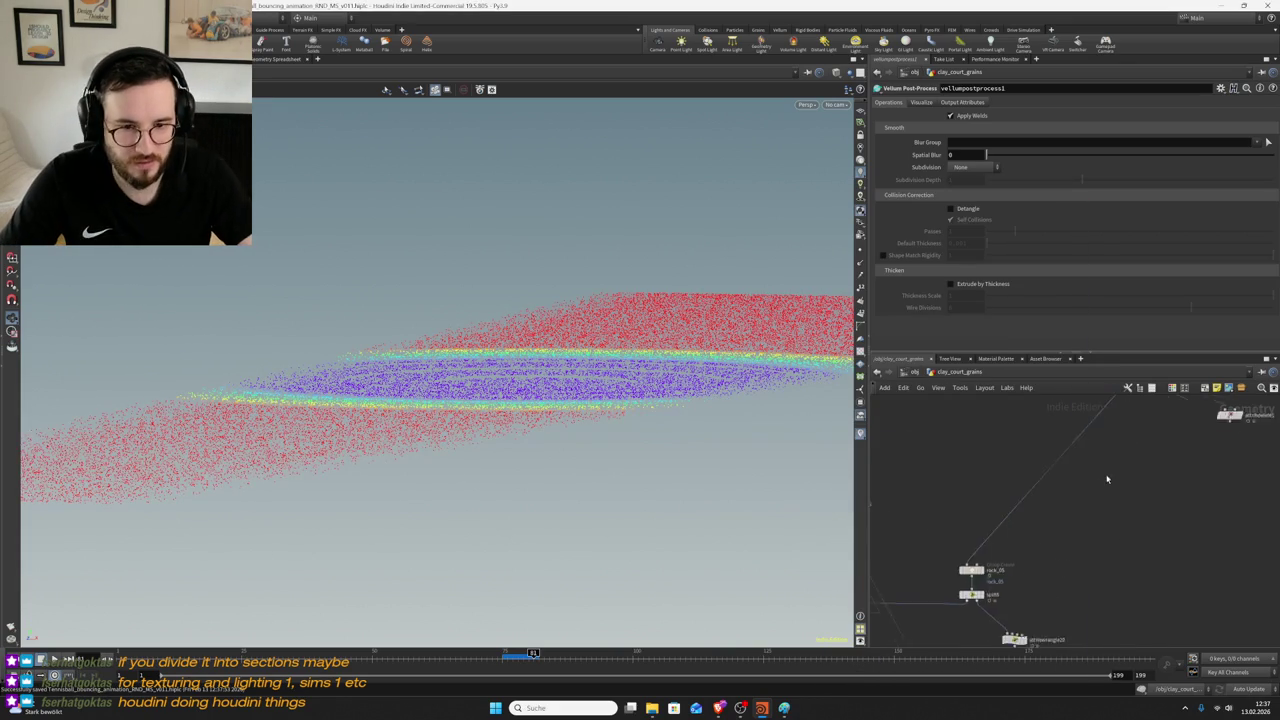
key("Tab")
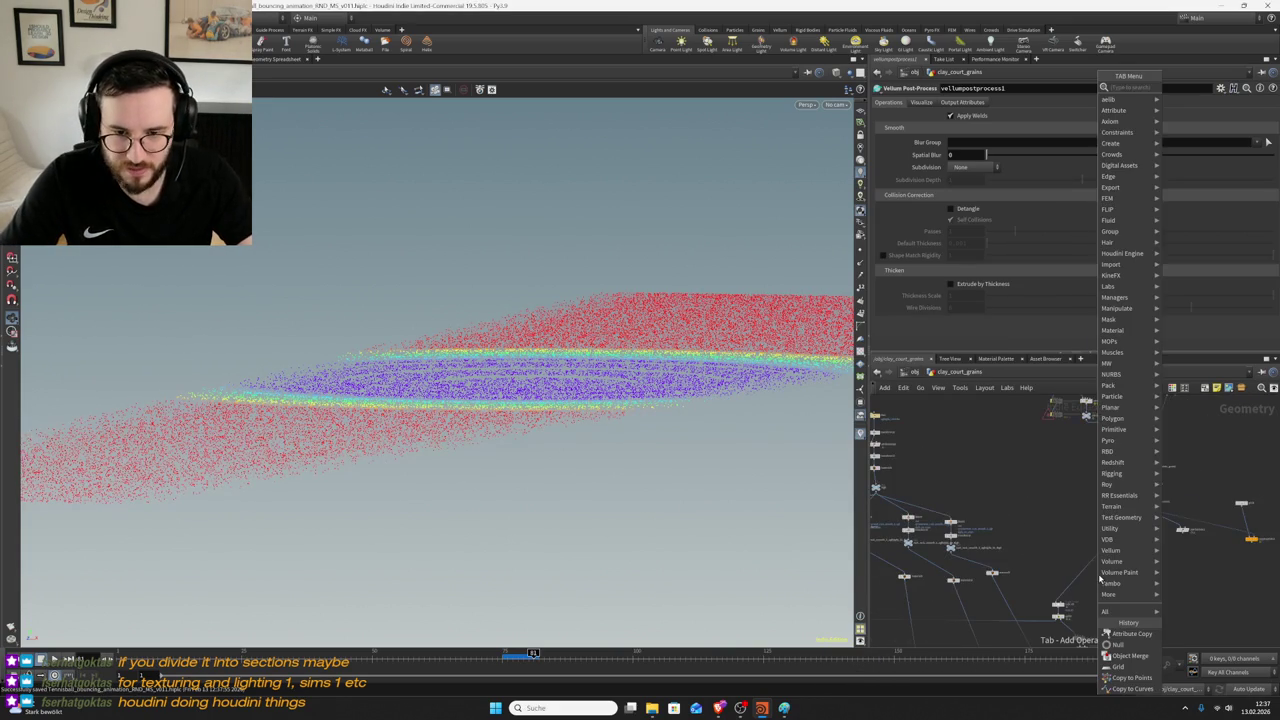
type("null")
key("Return")
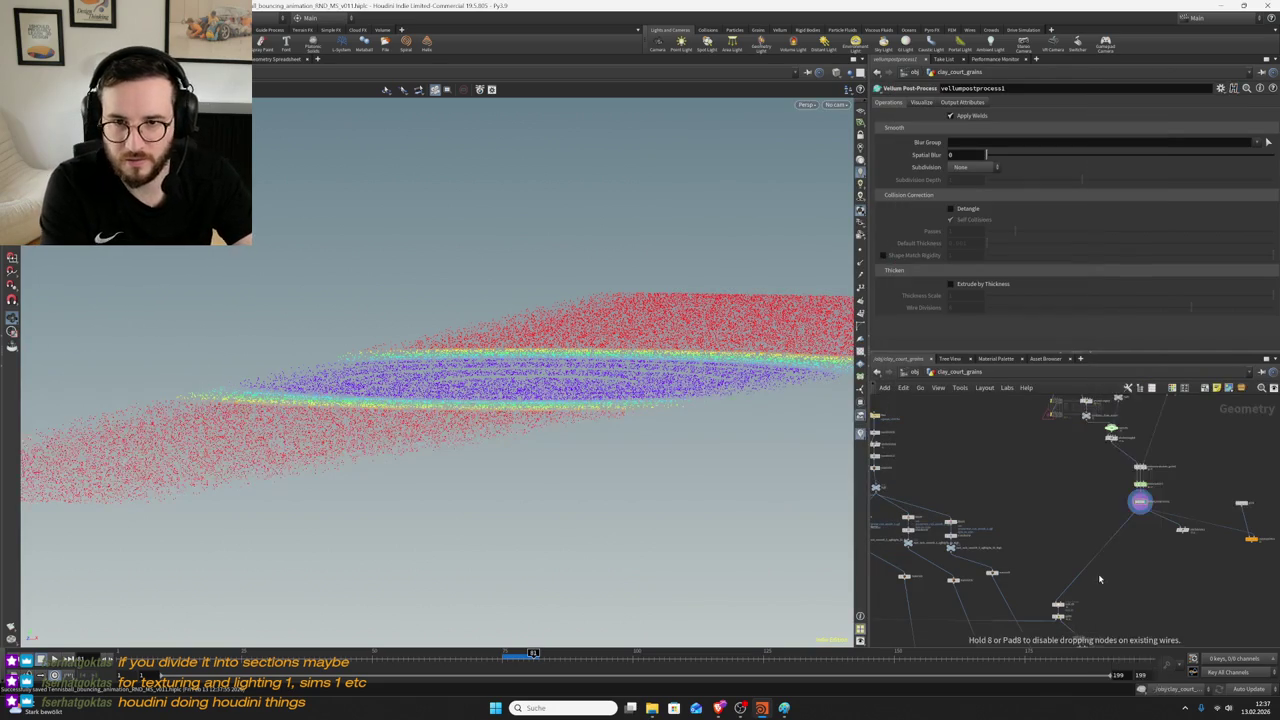
left_click(1099, 578)
scroll(1090, 573, "up", 3)
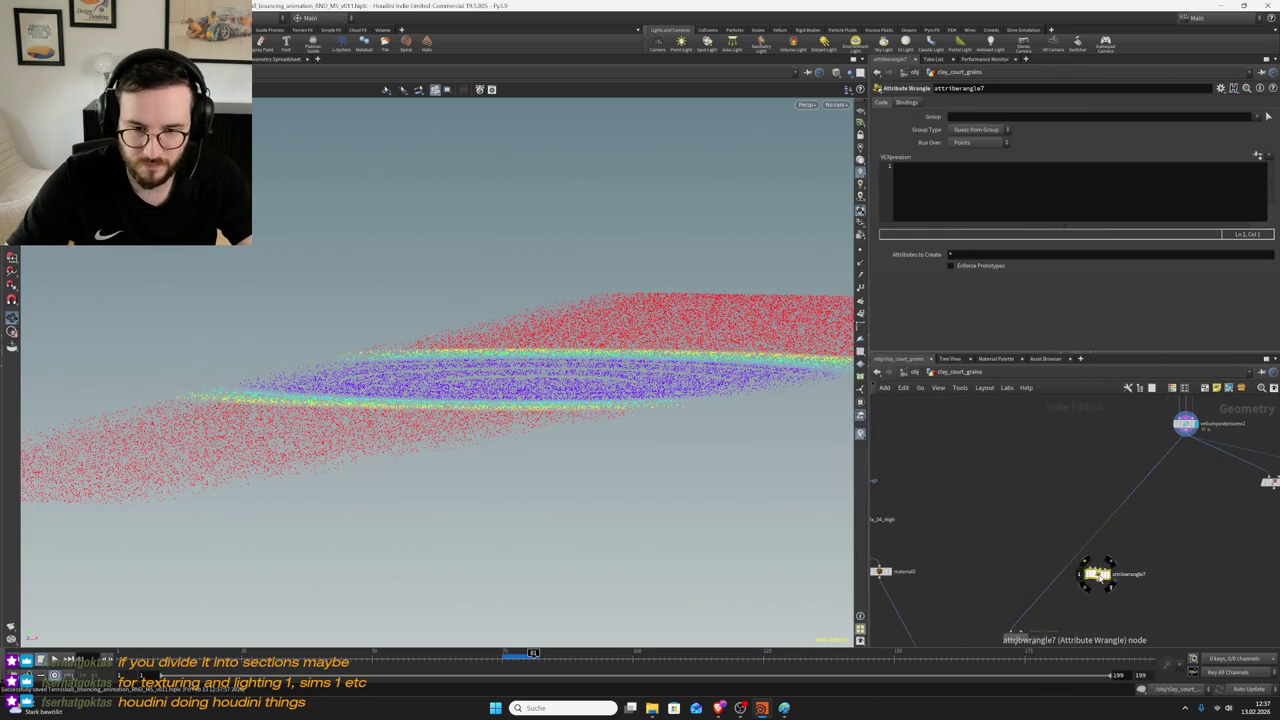
left_click(938, 172)
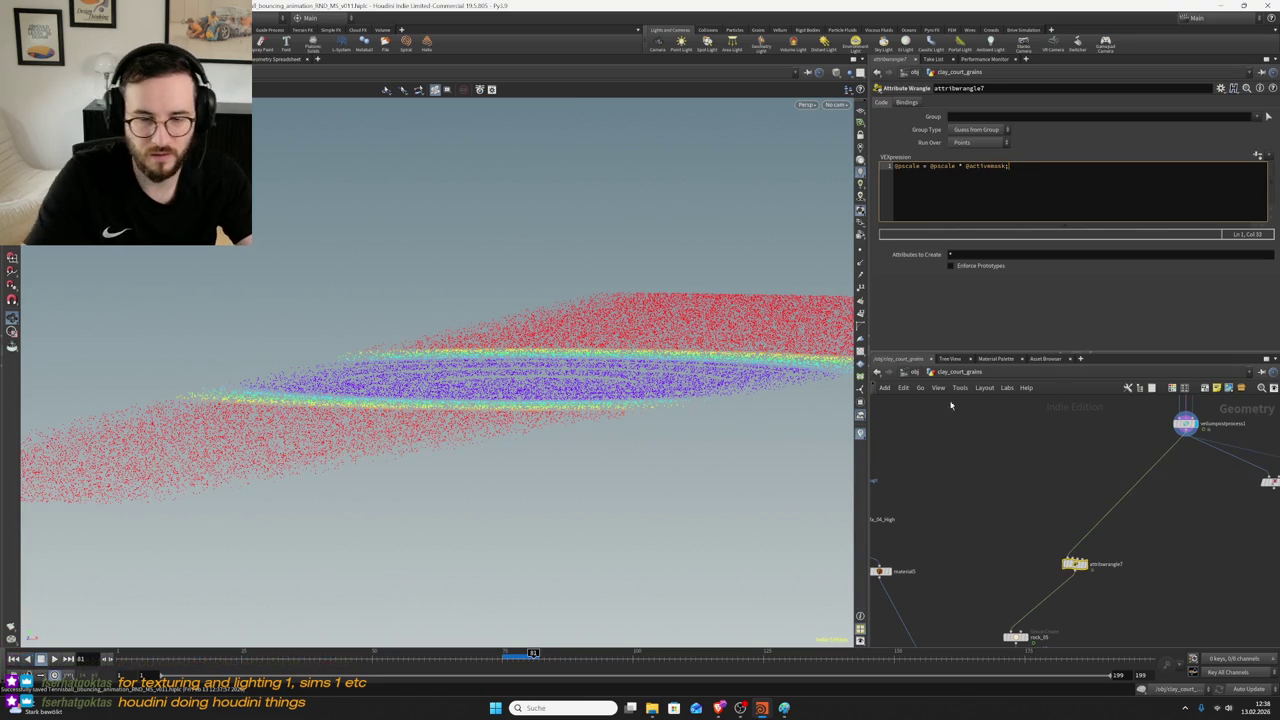
scroll(1061, 490, "down", 2)
scroll(1061, 490, "down", 2)
scroll(1037, 630, "up", 3)
scroll(1030, 560, "up", 2)
- Display output0 and orbit the view across the two grain sheets
left_click(1024, 548)
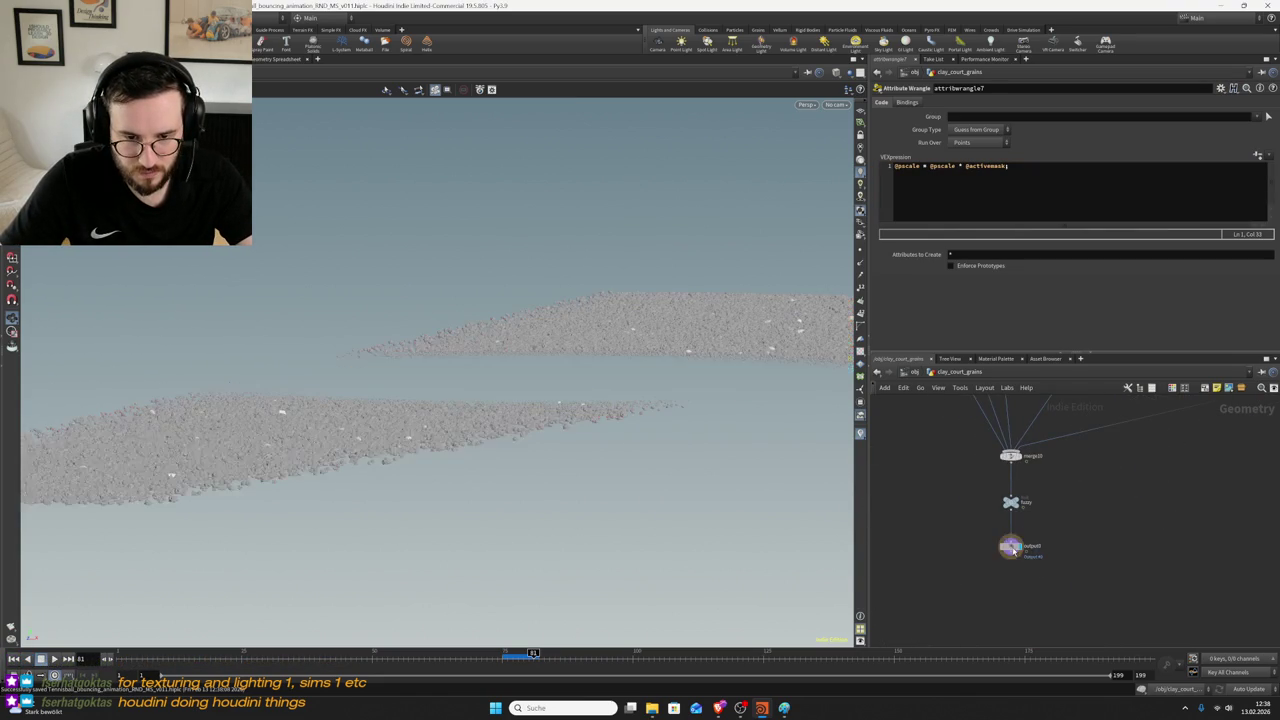
mouse_move(527, 341)
left_mouse_down()
mouse_move(661, 380)
mouse_move(634, 337)
left_mouse_up()
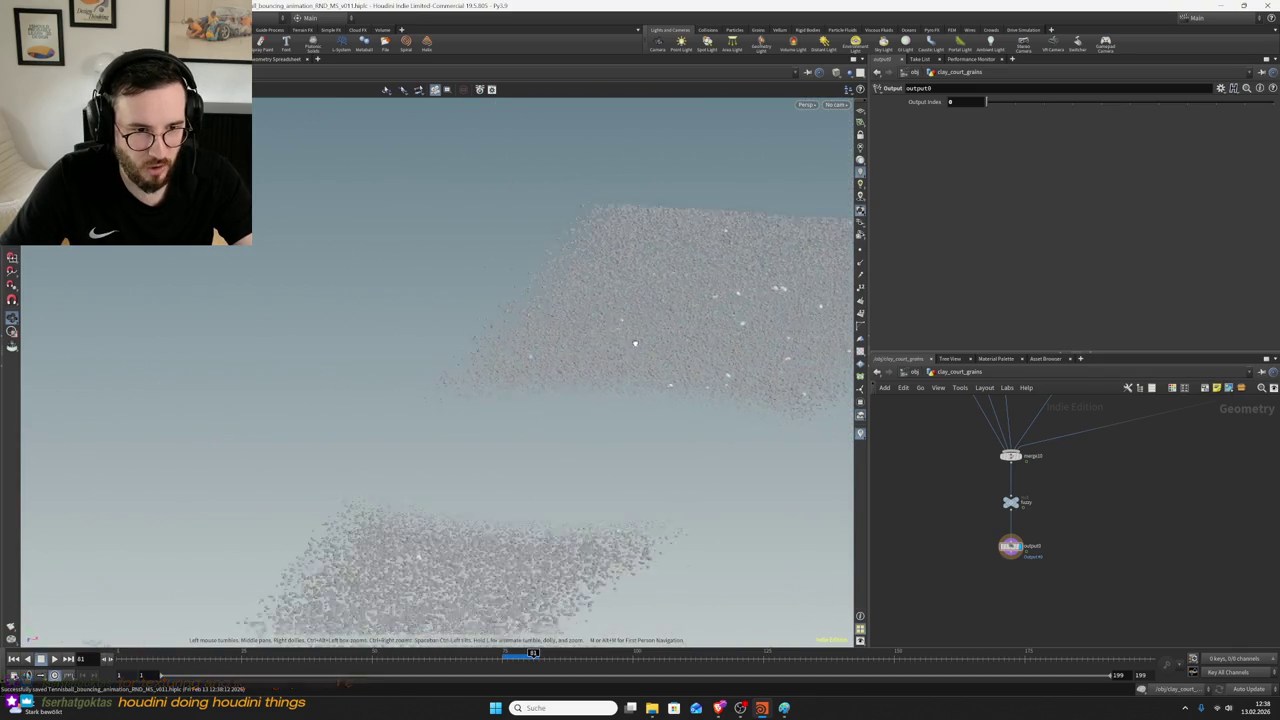
scroll(1103, 545, "down", 3)
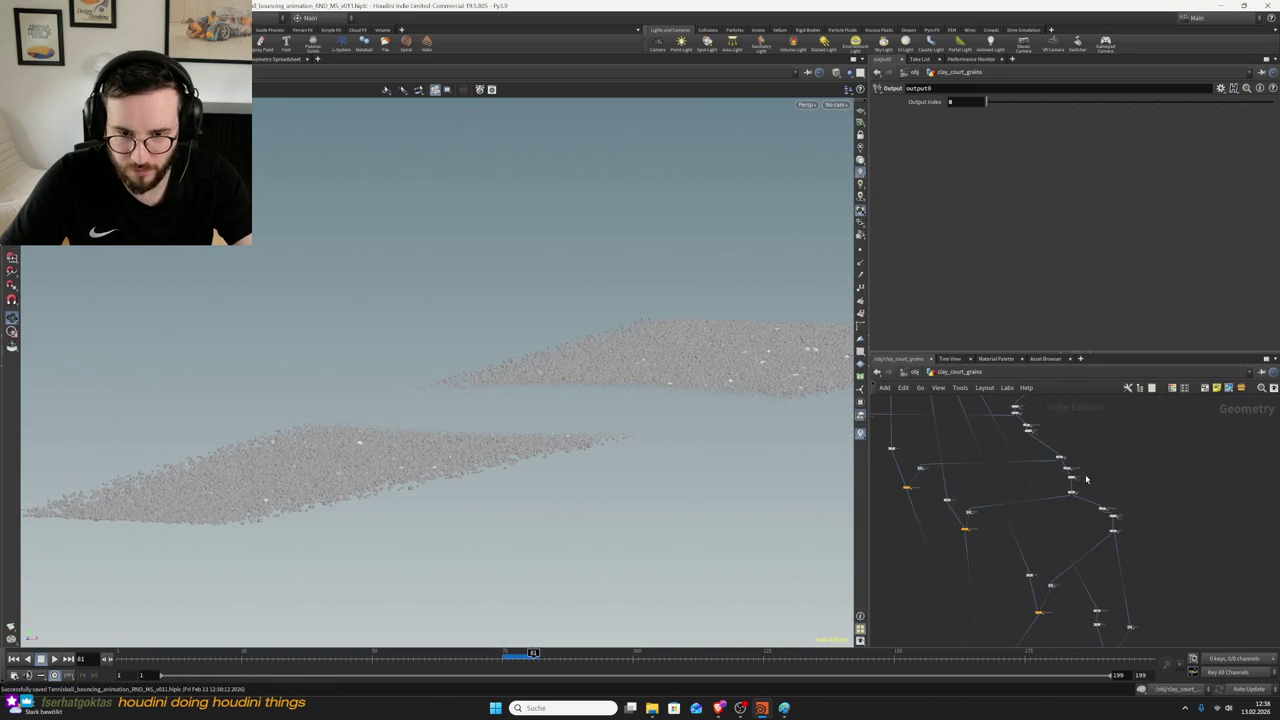
scroll(927, 485, "up", 5)
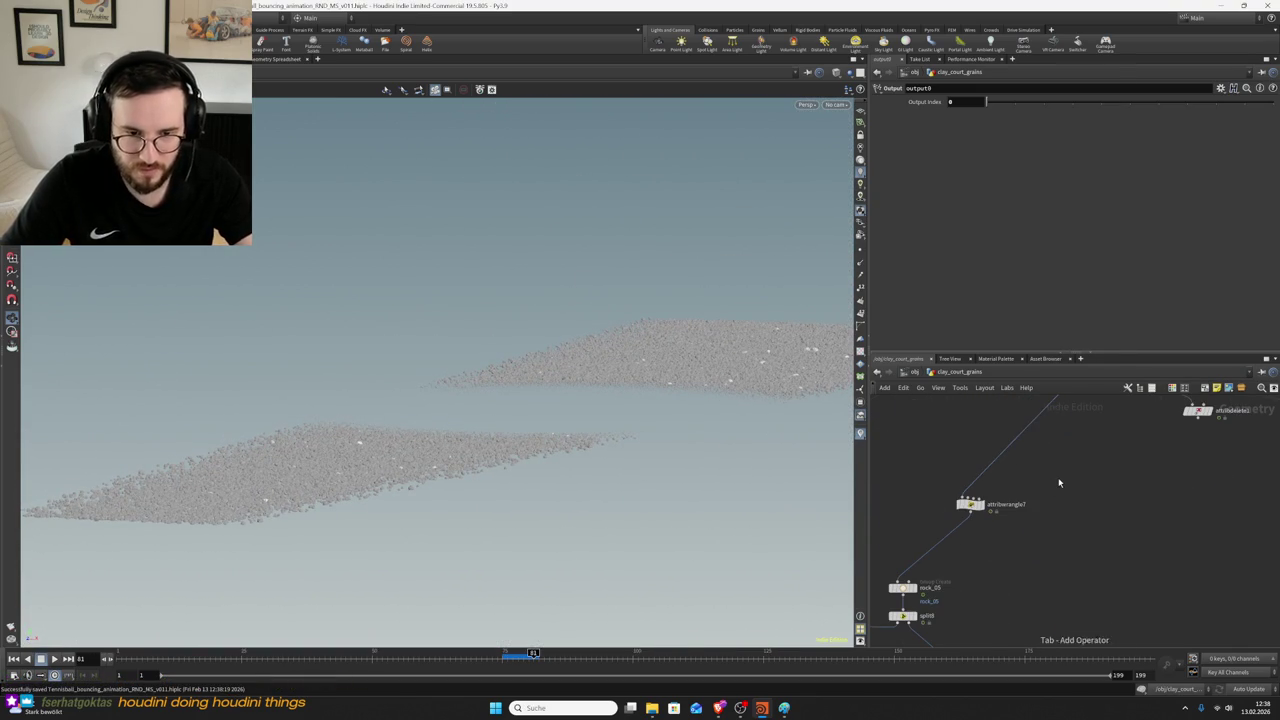
- Insert an Attribute Remap on activemask with a ramp descending from about 0.78
key("Tab")
type("attribute re")
key("Return")
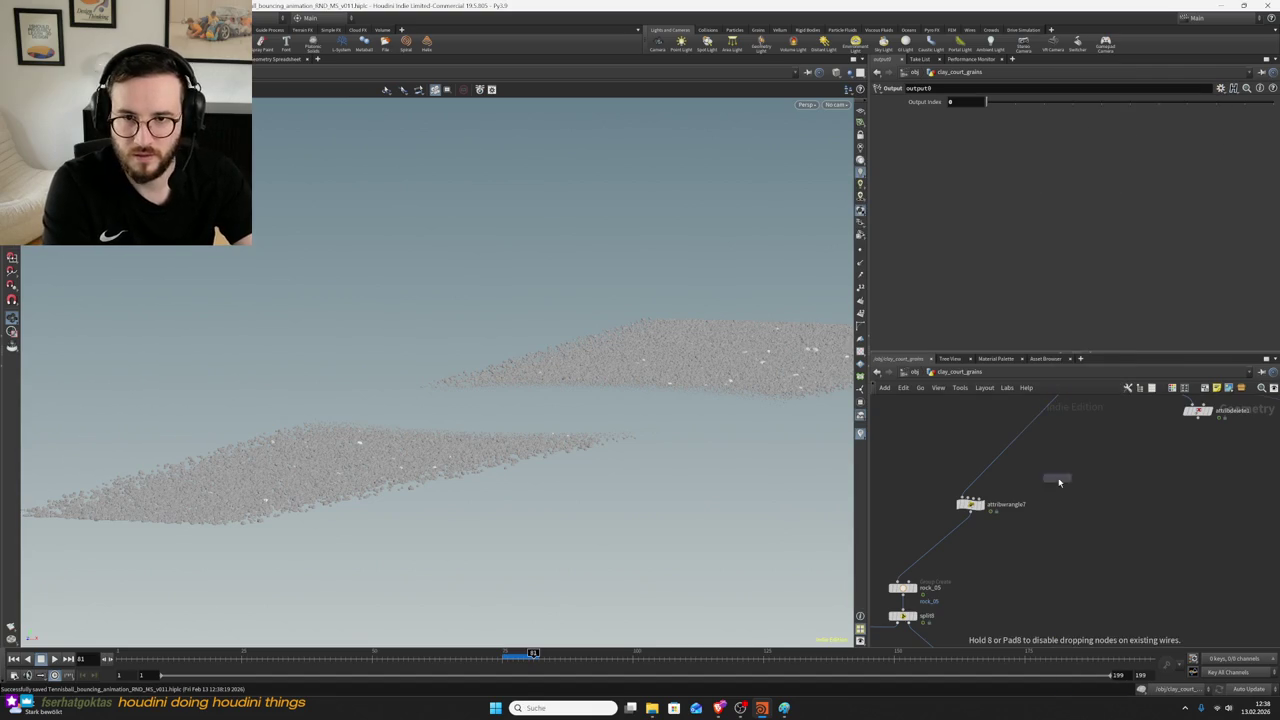
left_click(988, 472)
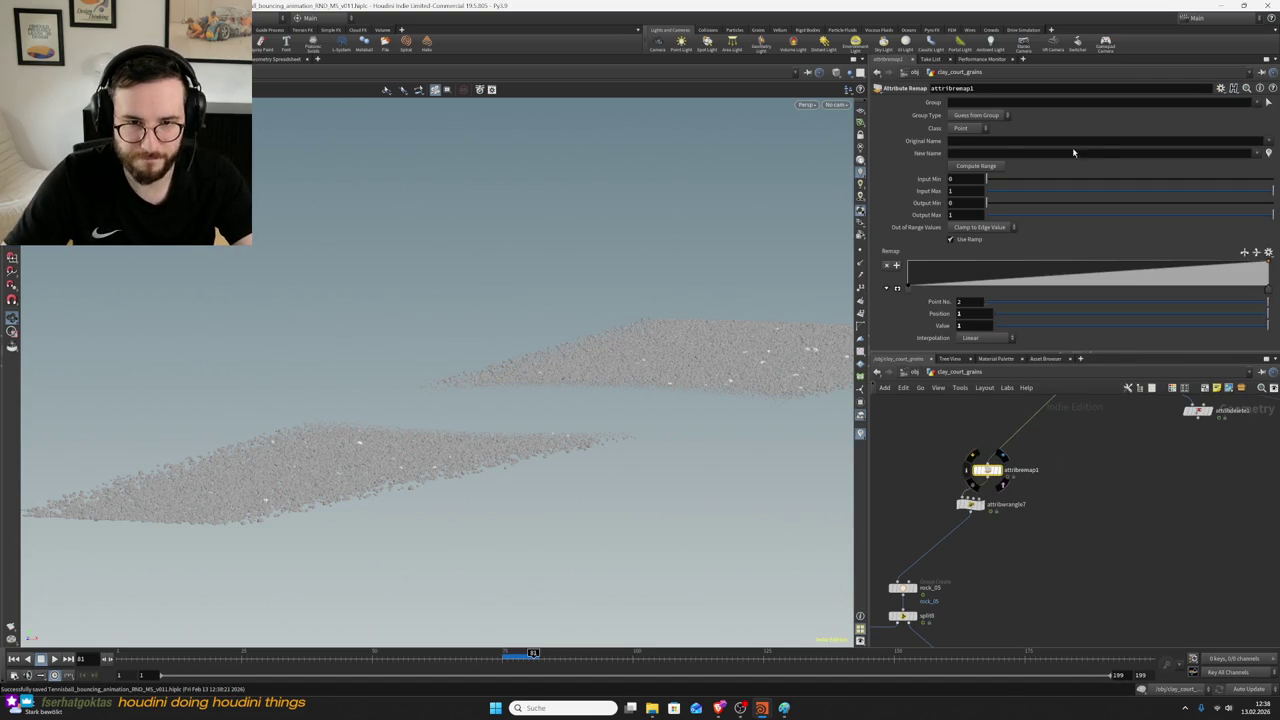
left_click(1268, 143)
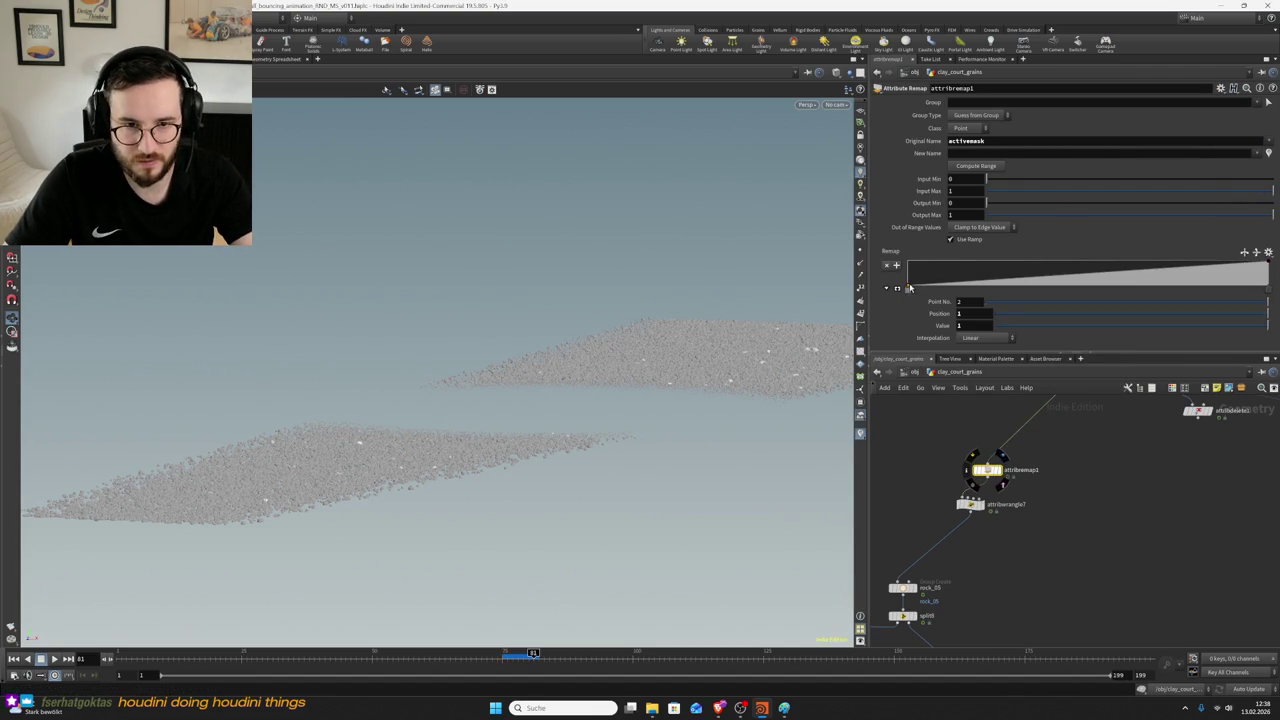
left_click_drag(909, 288, 908, 264)
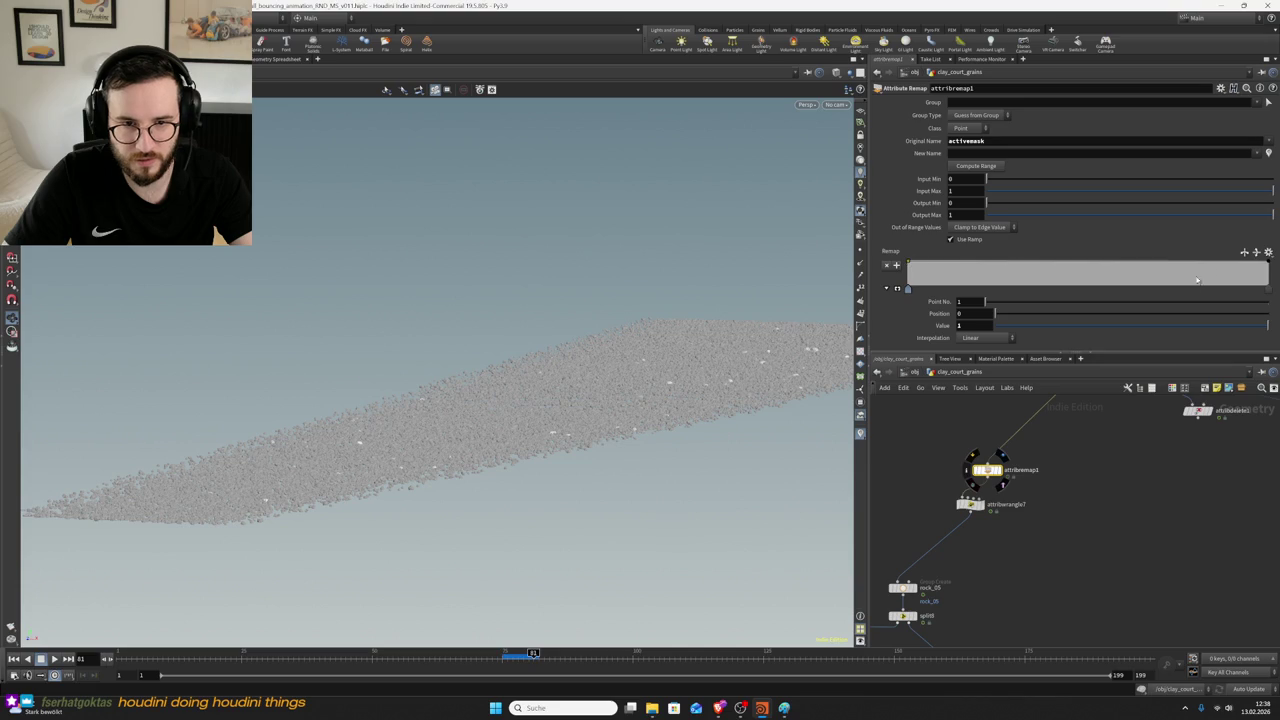
left_click_drag(1269, 262, 1271, 289)
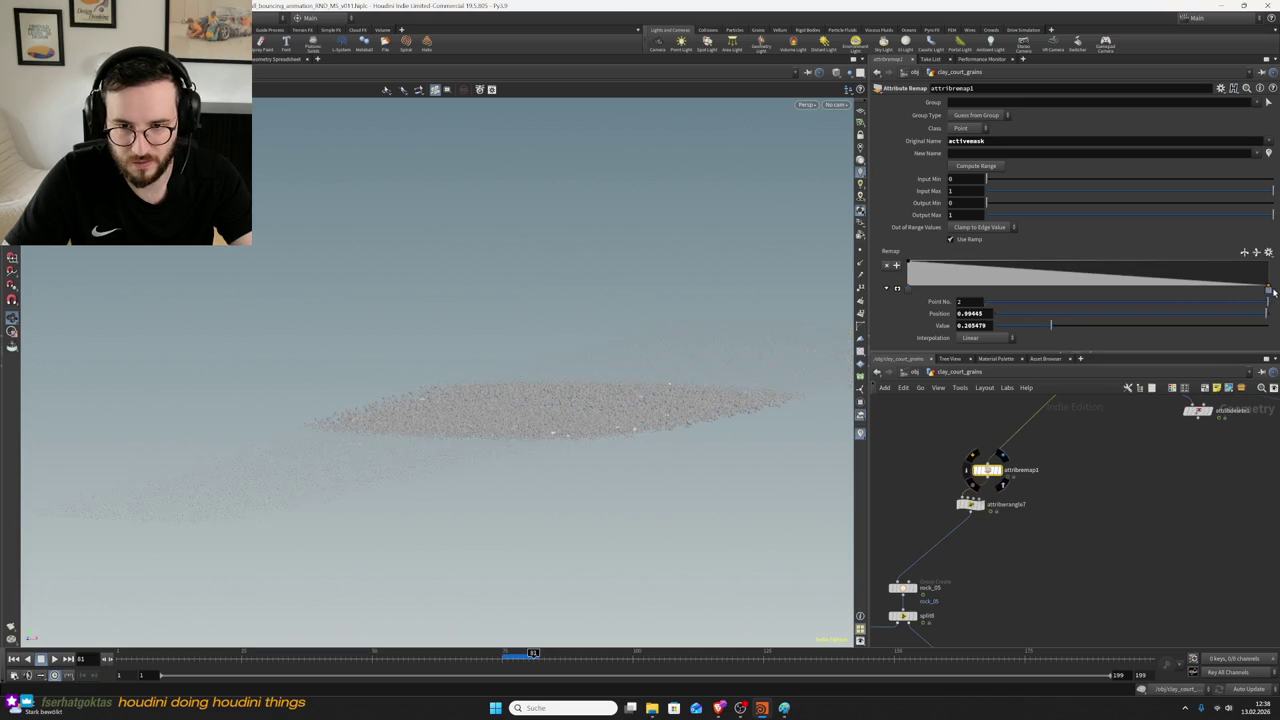
- View through cam1, play from frame 75, save the scene, and select output0
left_click(836, 104)
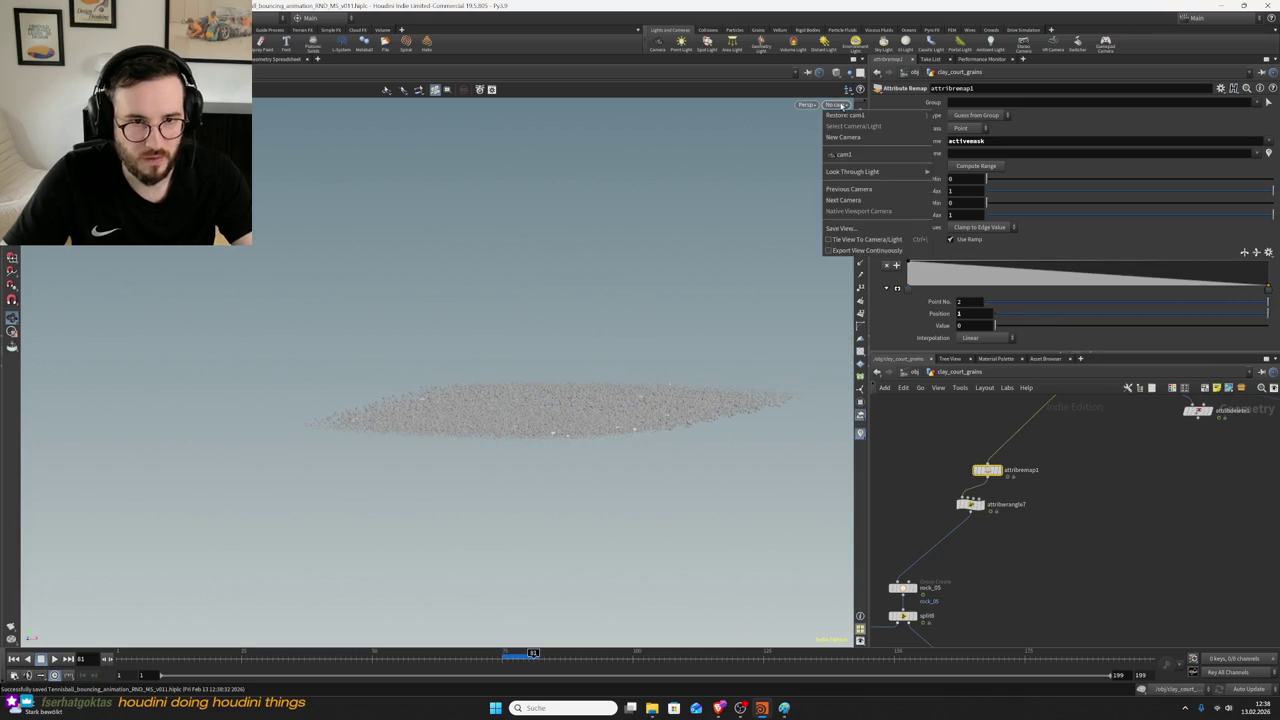
left_click(845, 155)
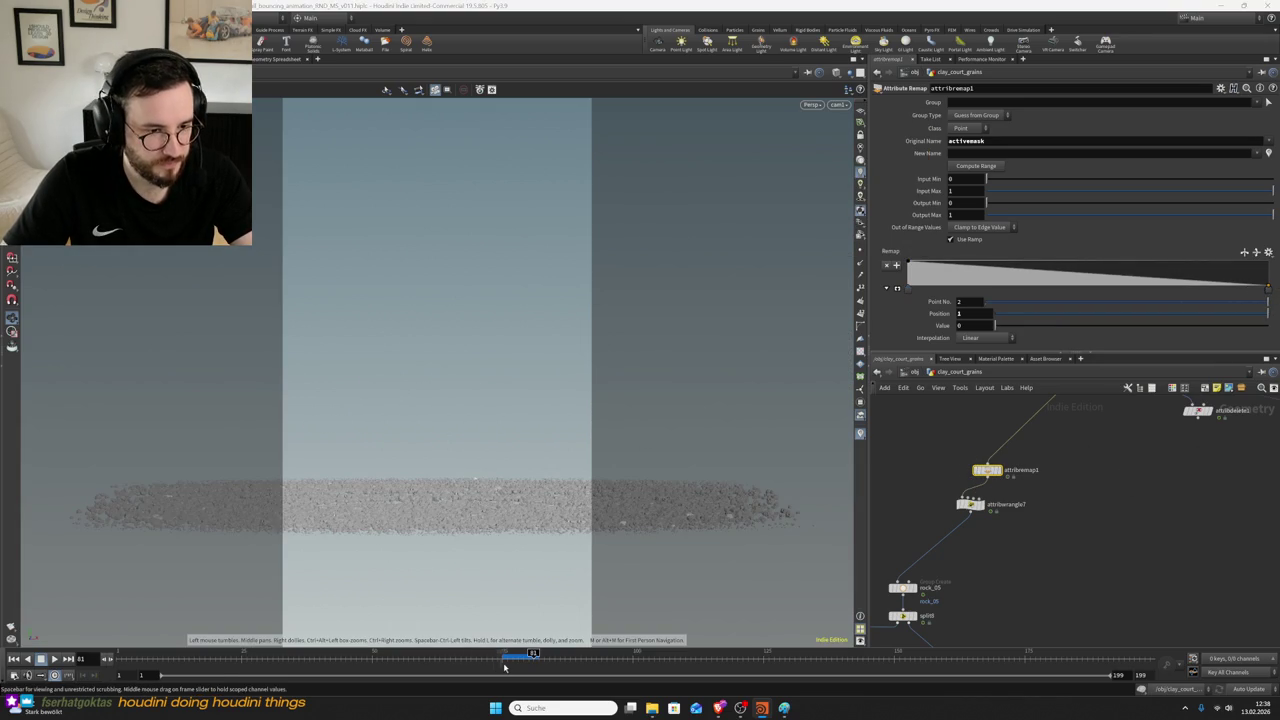
left_click(506, 667)
key("ctrl+s")
left_click(55, 659)
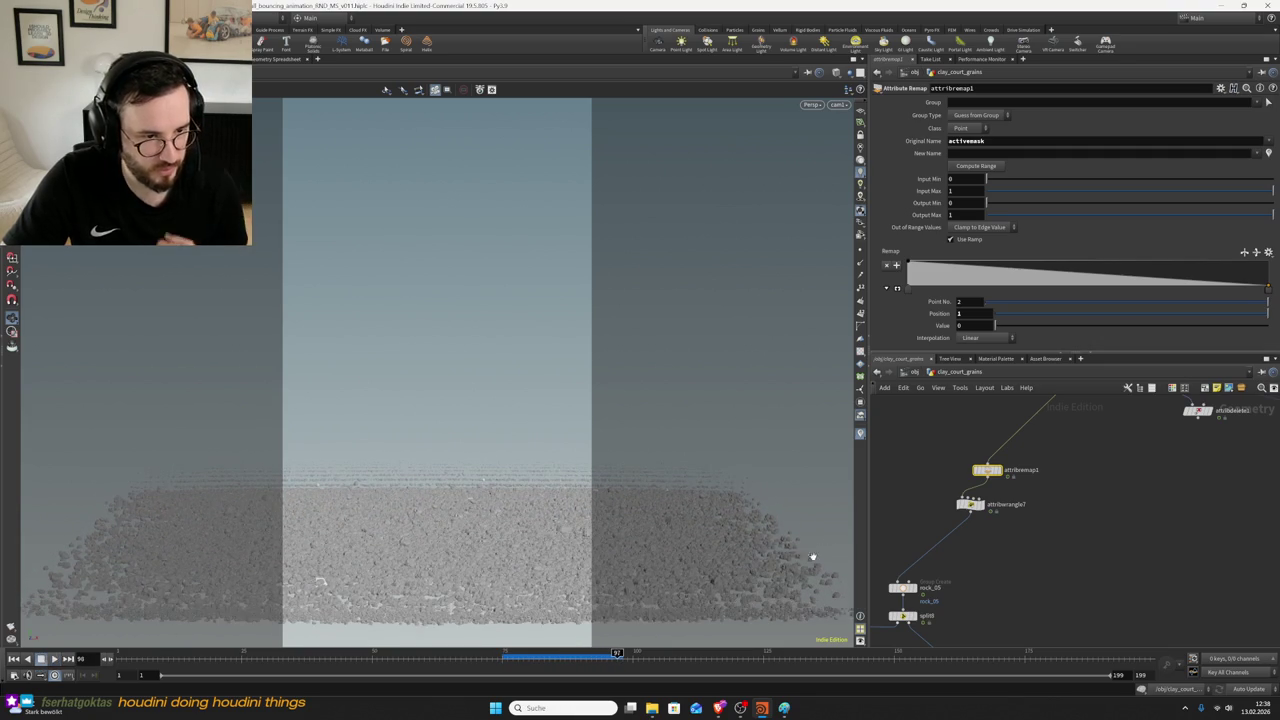
key("ctrl+s")
scroll(1059, 591, "down", 5)
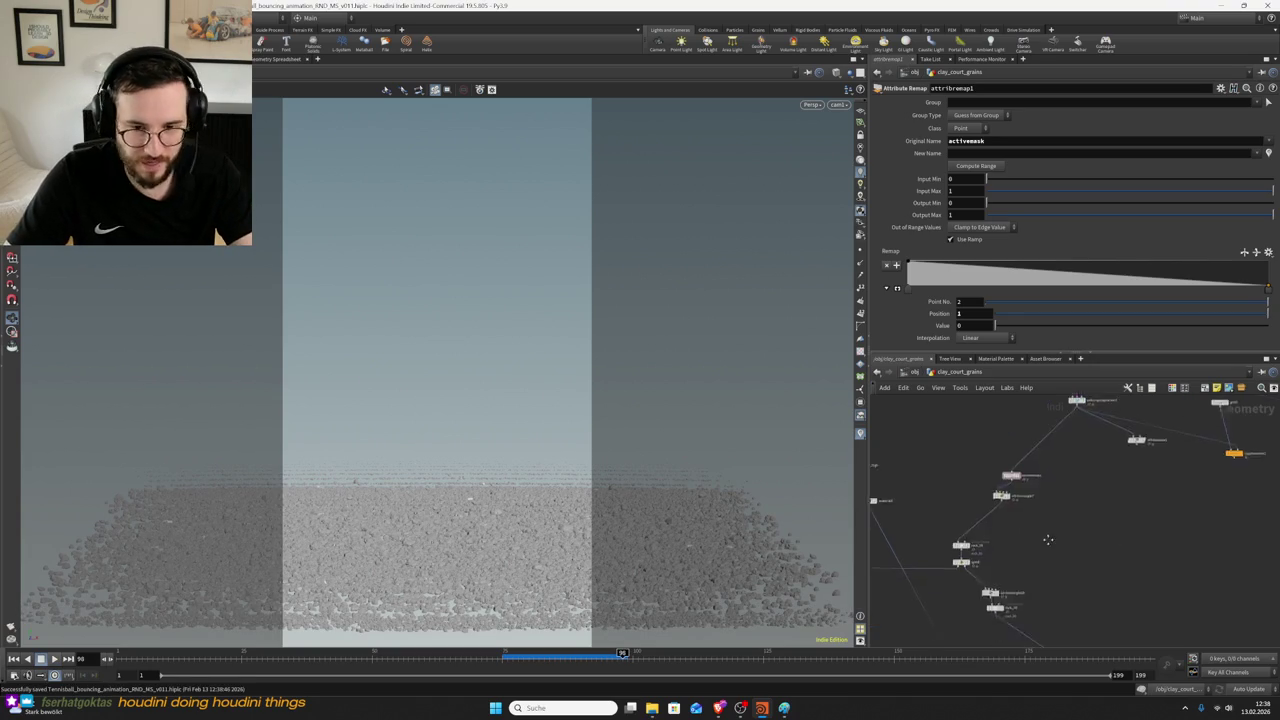
left_click(998, 600)
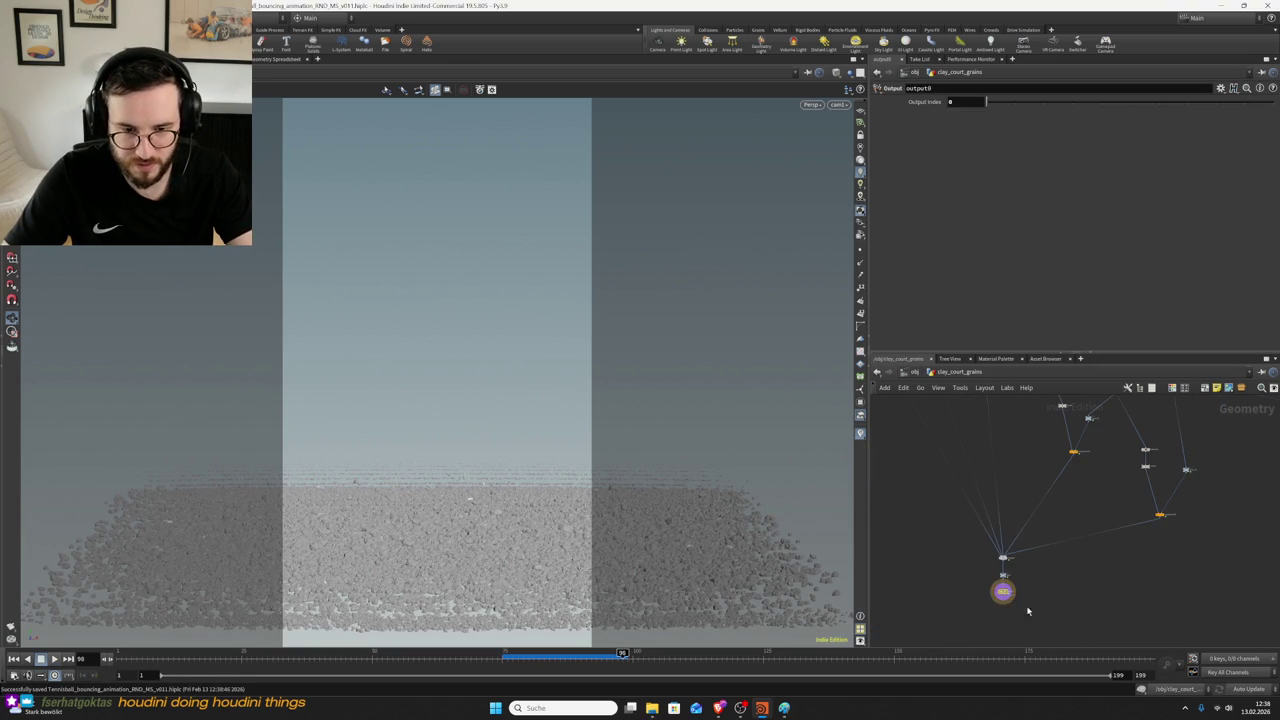
- At /obj, show grass_active, save, select grass_static and open Render Flipbook for frames 50–100
left_click(916, 372)
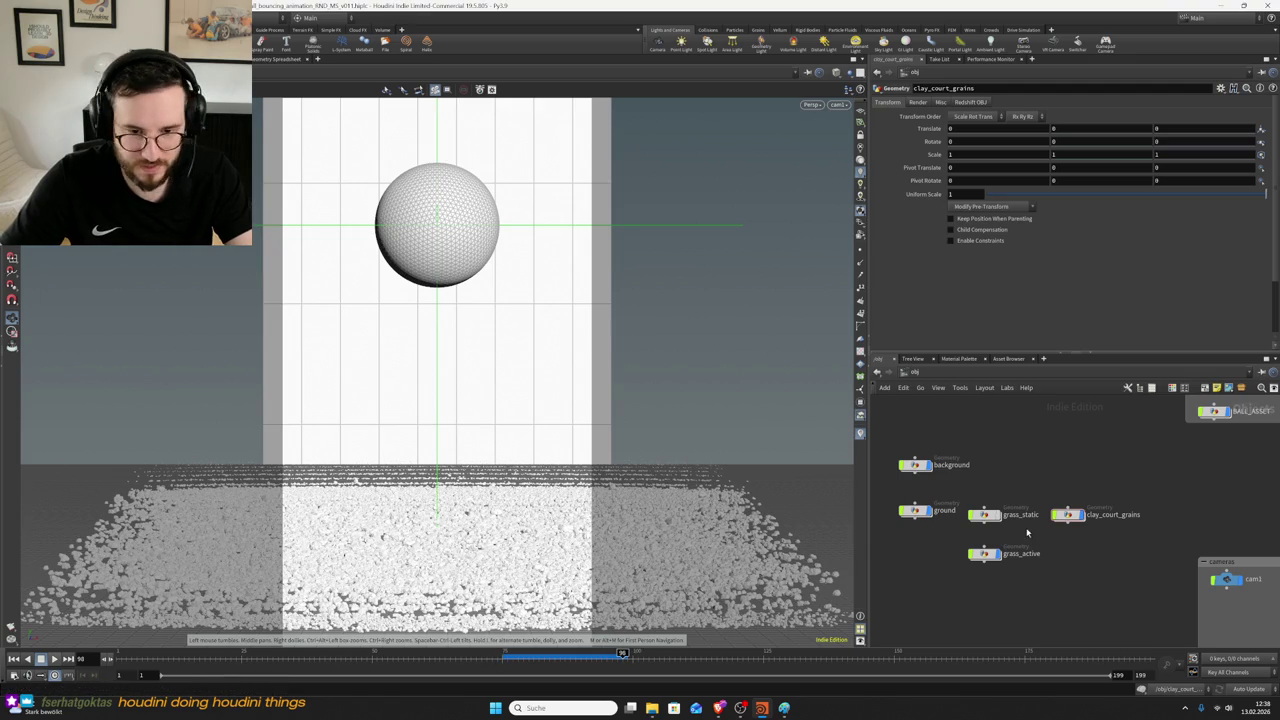
left_click(993, 566)
key("ctrl+s")
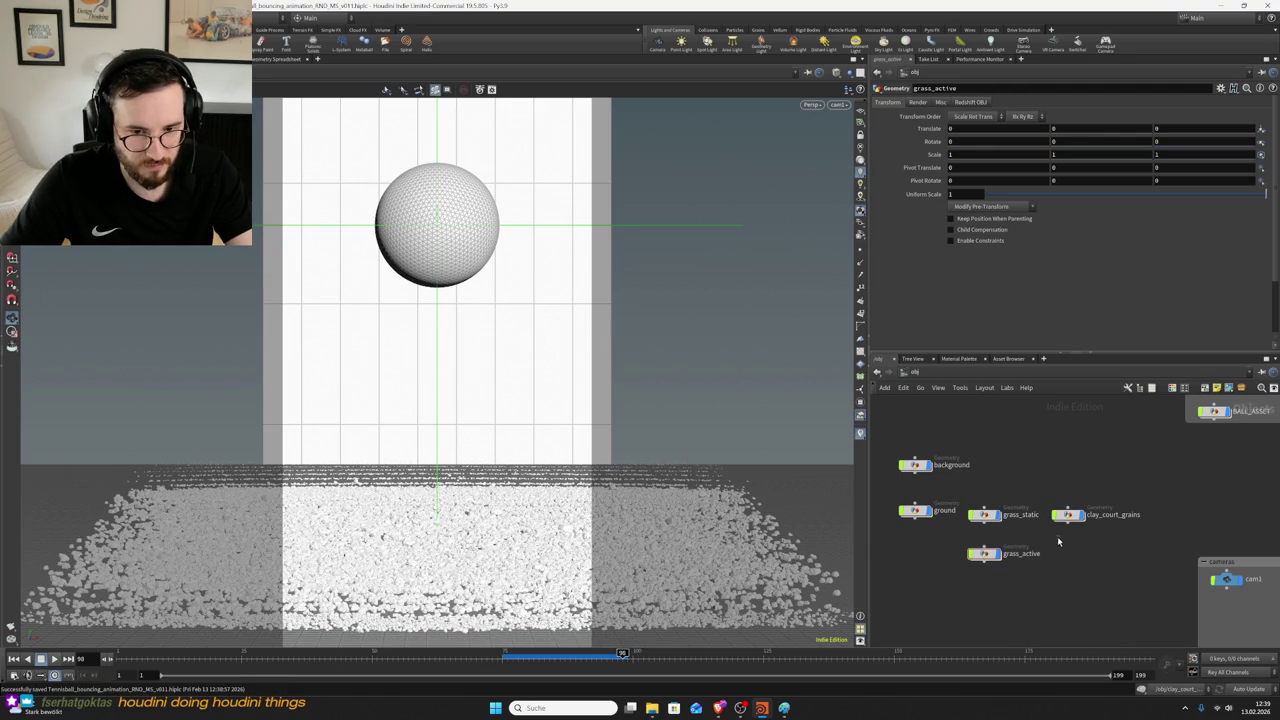
left_click(984, 514)
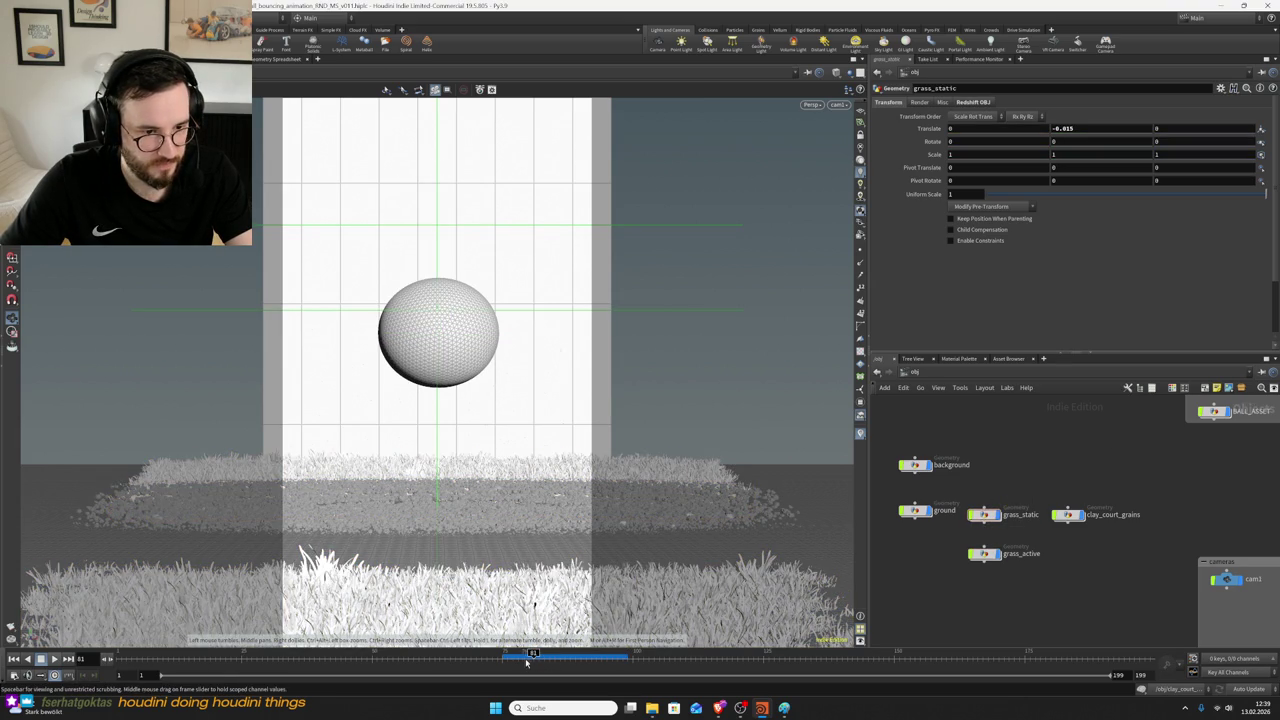
left_click(10, 627)
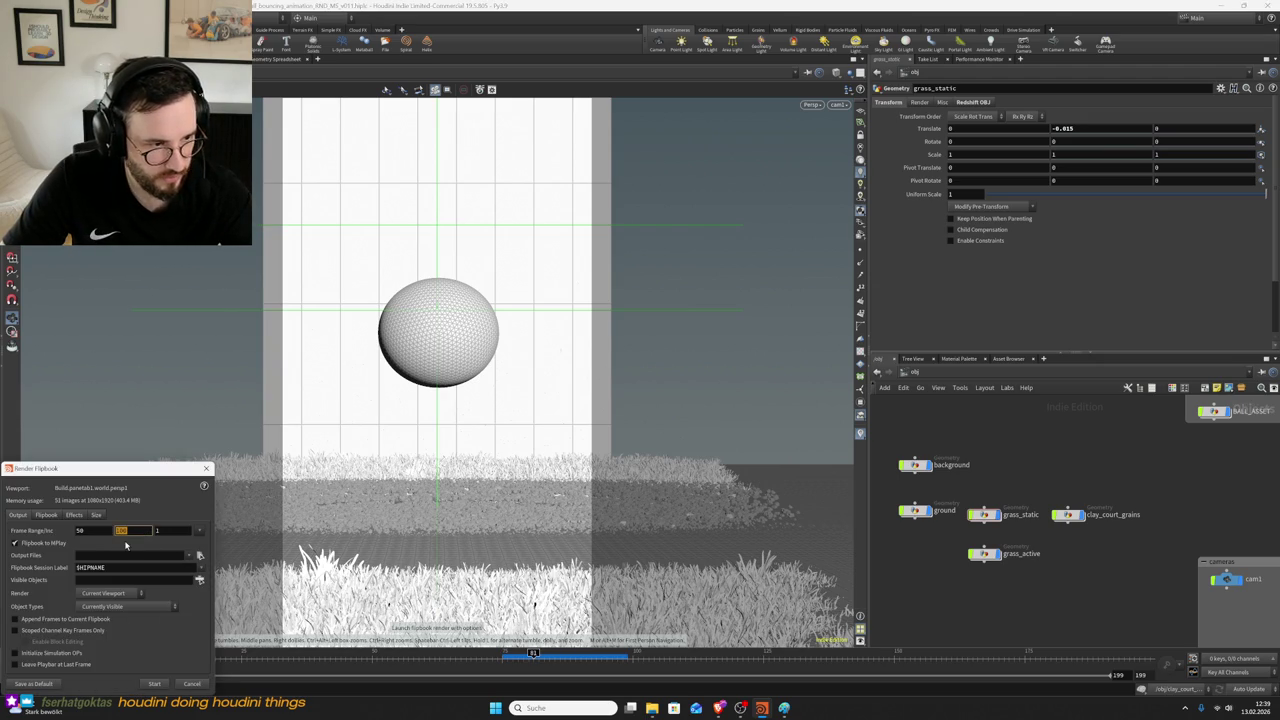
- Render the ball-over-grass flipbook, replay it in MPlay, then return to the OpenGuessr browser
left_click(154, 684)
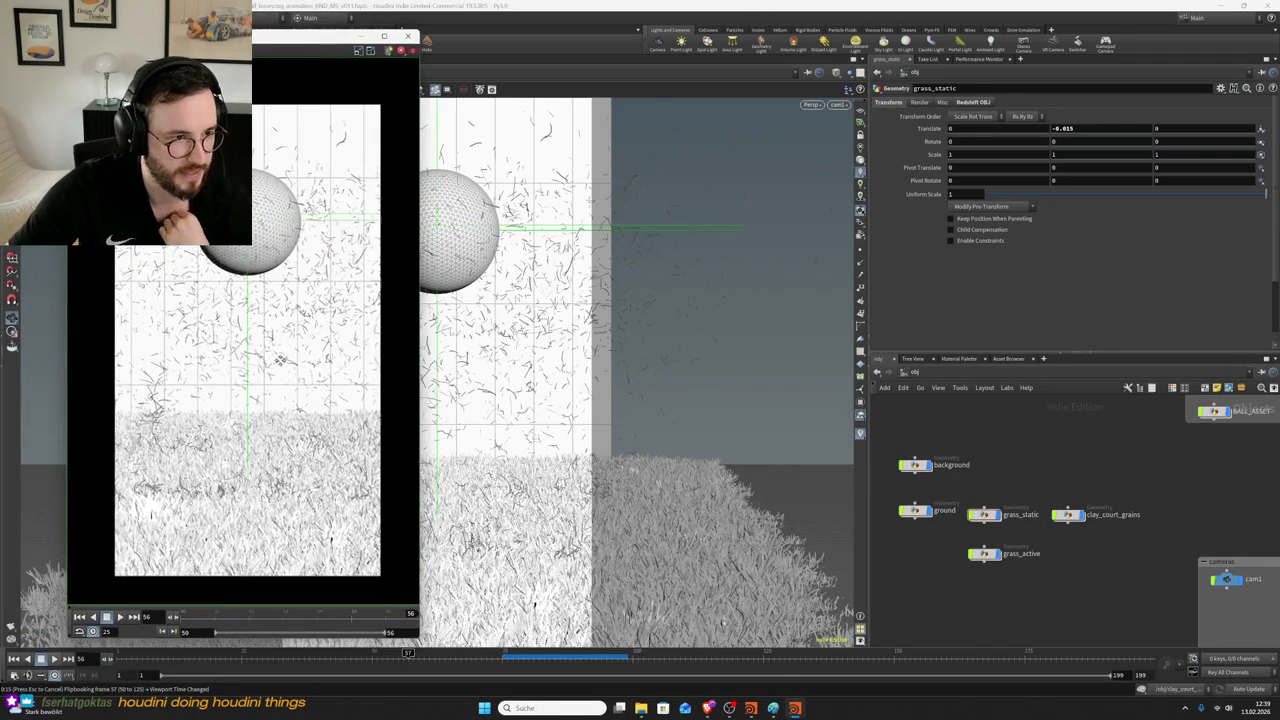
left_click(118, 617)
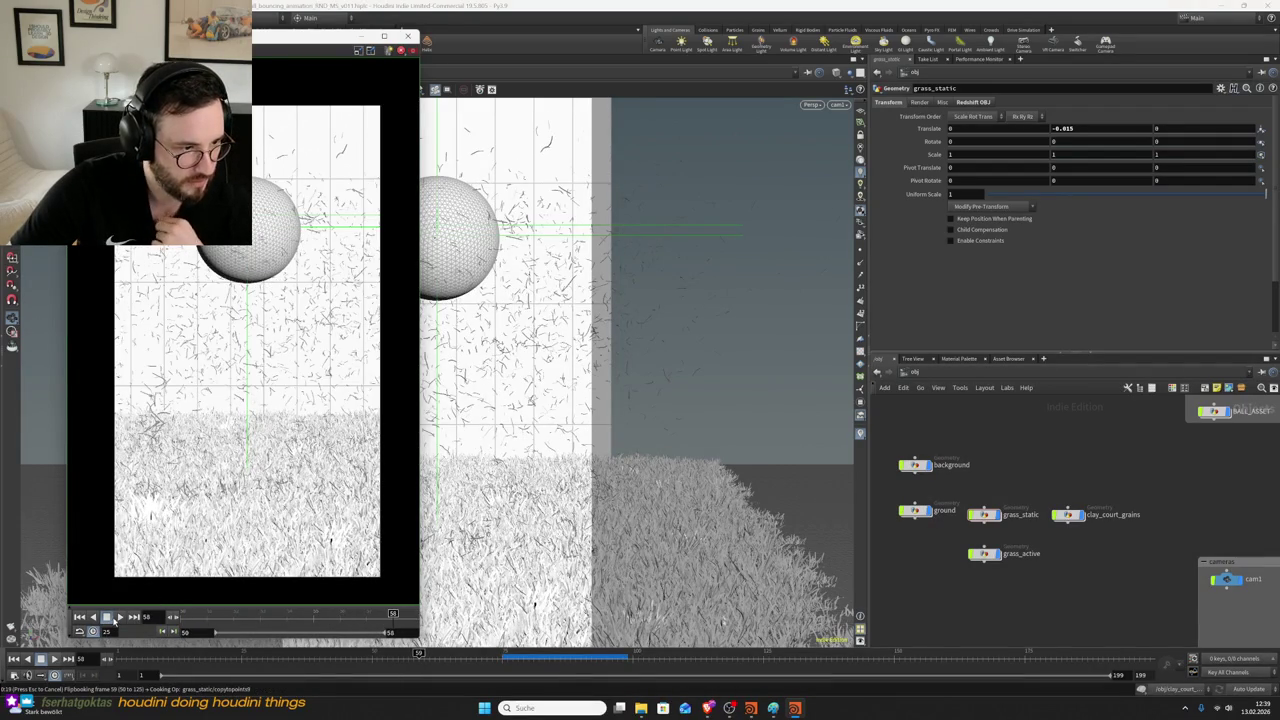
left_click(119, 618)
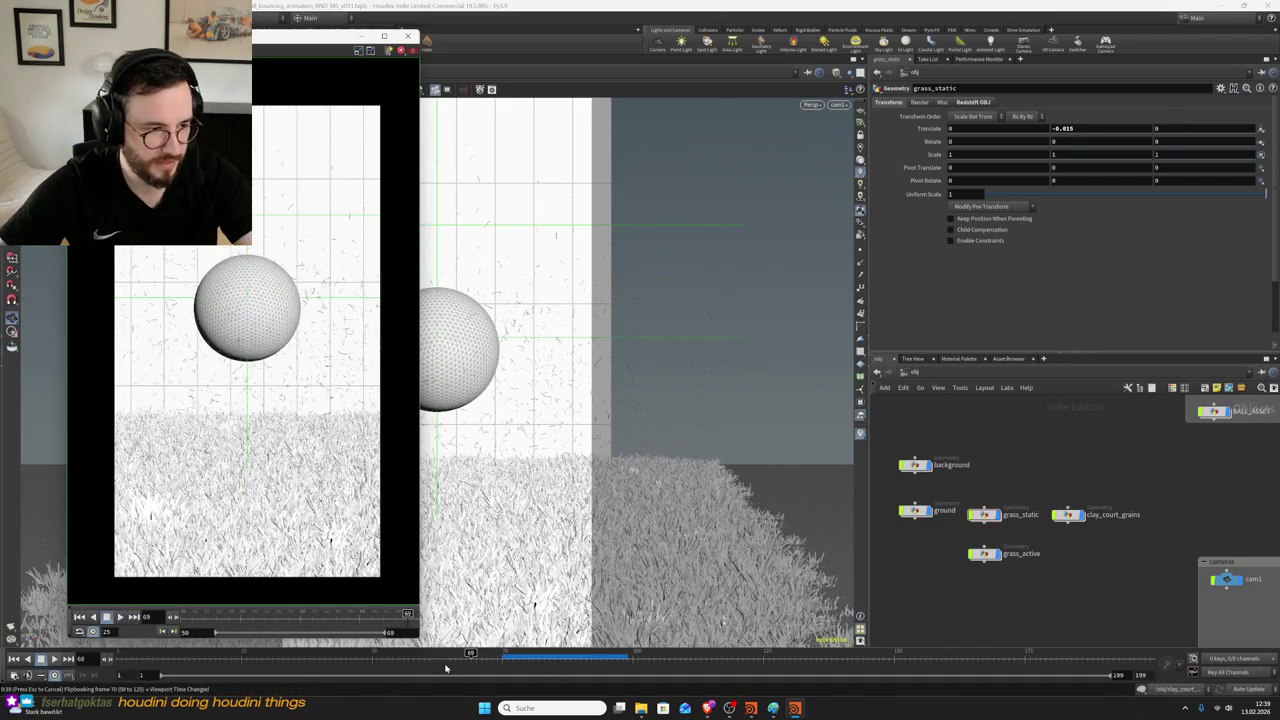
left_click(749, 708)
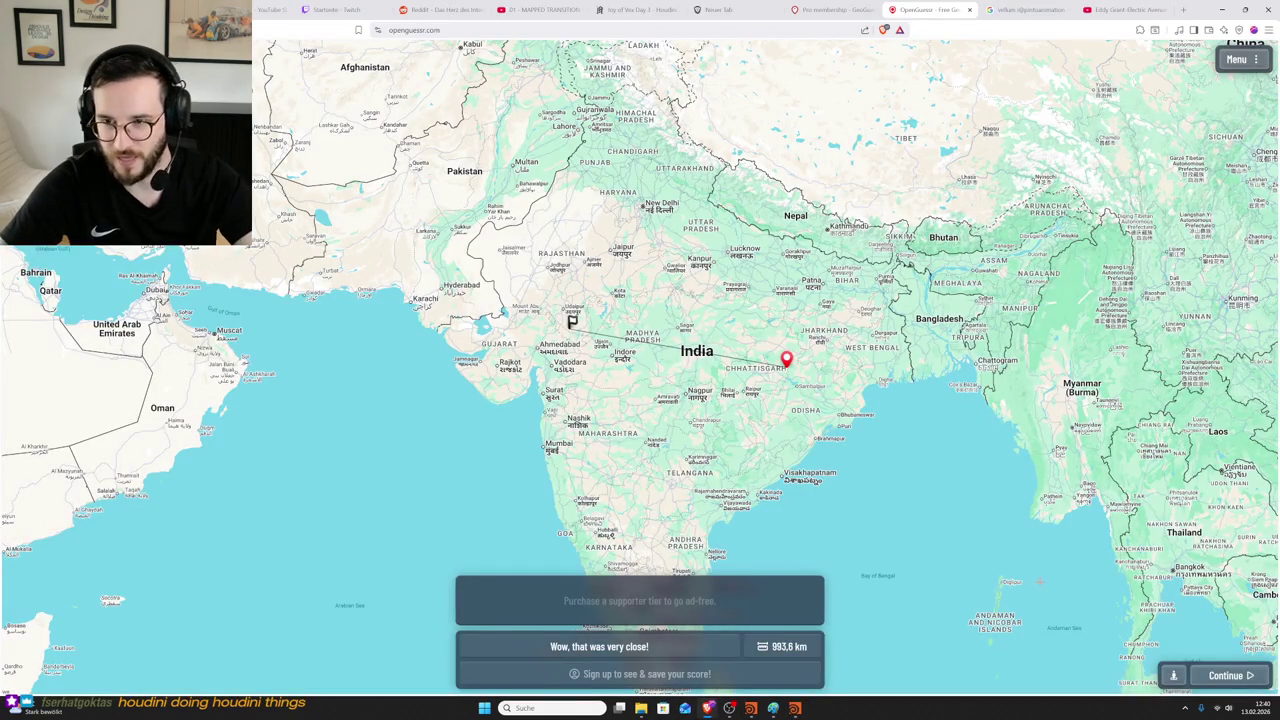
- Start the next round and survey the outback dirt road and roadside bushland
left_click(1216, 677)
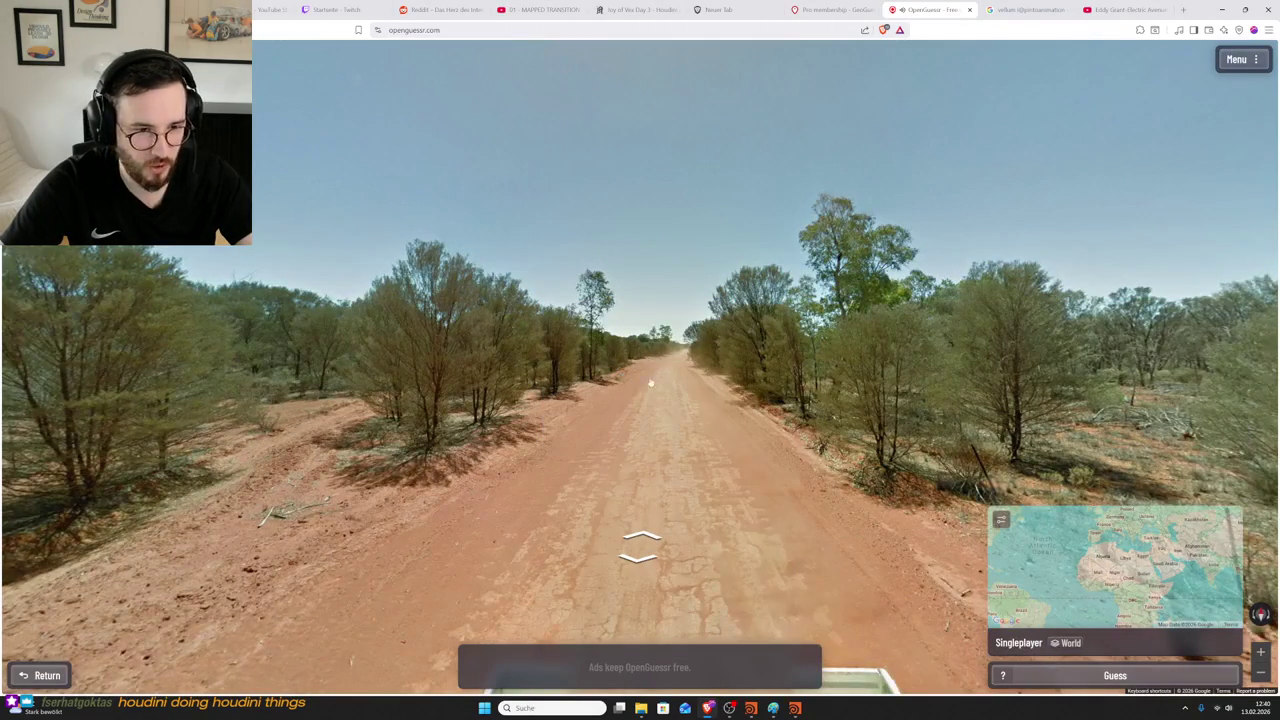
key("Right")
key("Right")
key("Right")
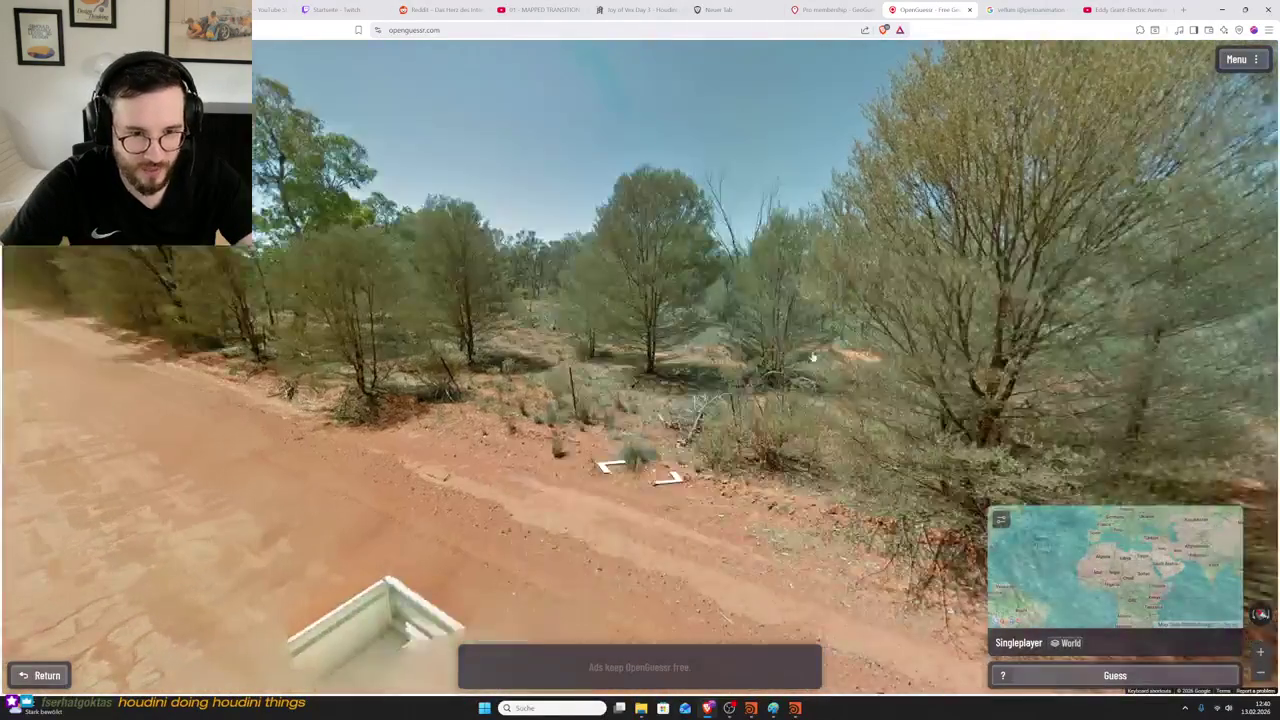
key("Down")
key("Down")
key("Down")
key("Down")
key("Down")
key("Down")
key("Down")
key("Down")
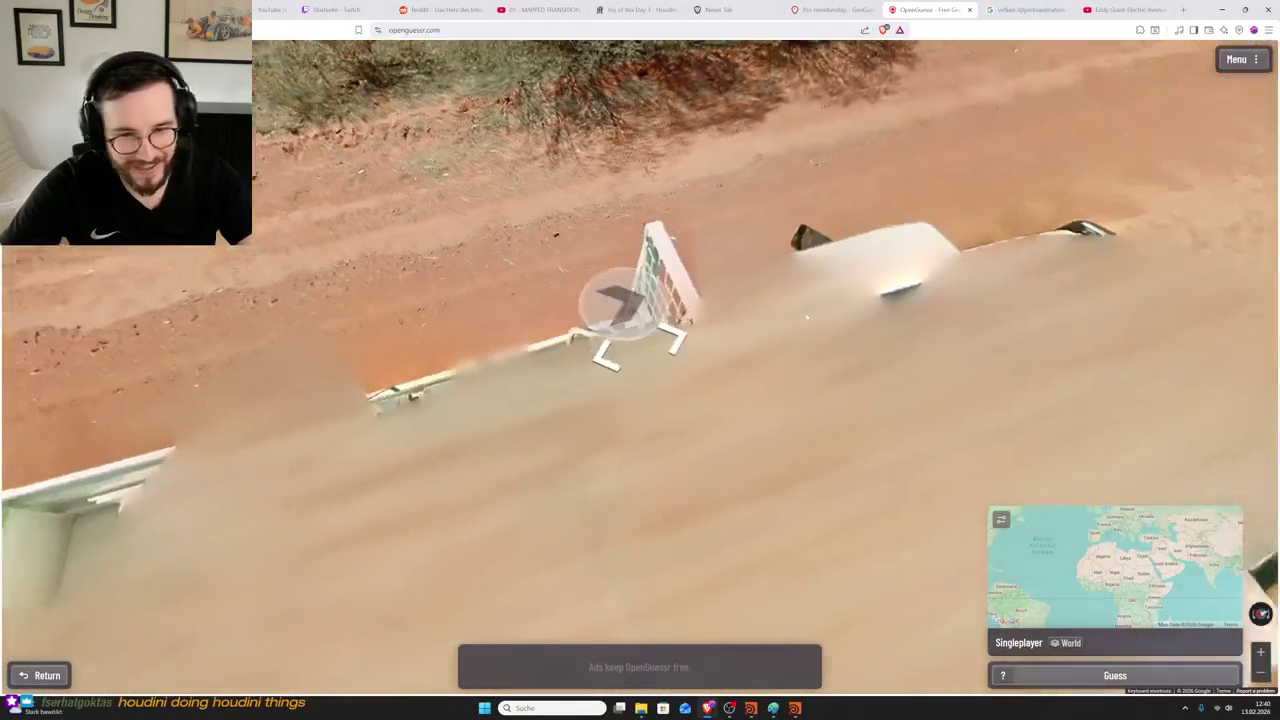
key("Up")
key("Up")
key("Up")
key("Up")
key("Up")
key("Left")
key("Left")
key("Left")
key("Left")
key("Left")
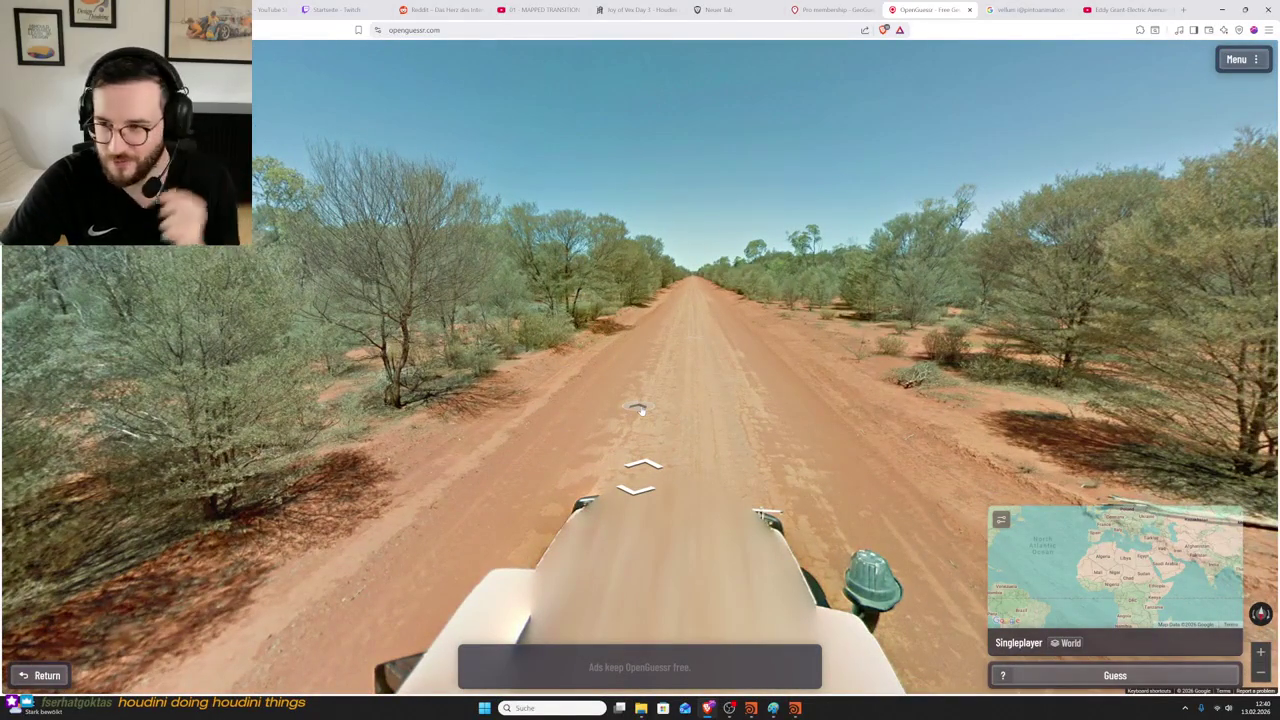
key("Up")
key("Right")
key("Right")
key("Right")
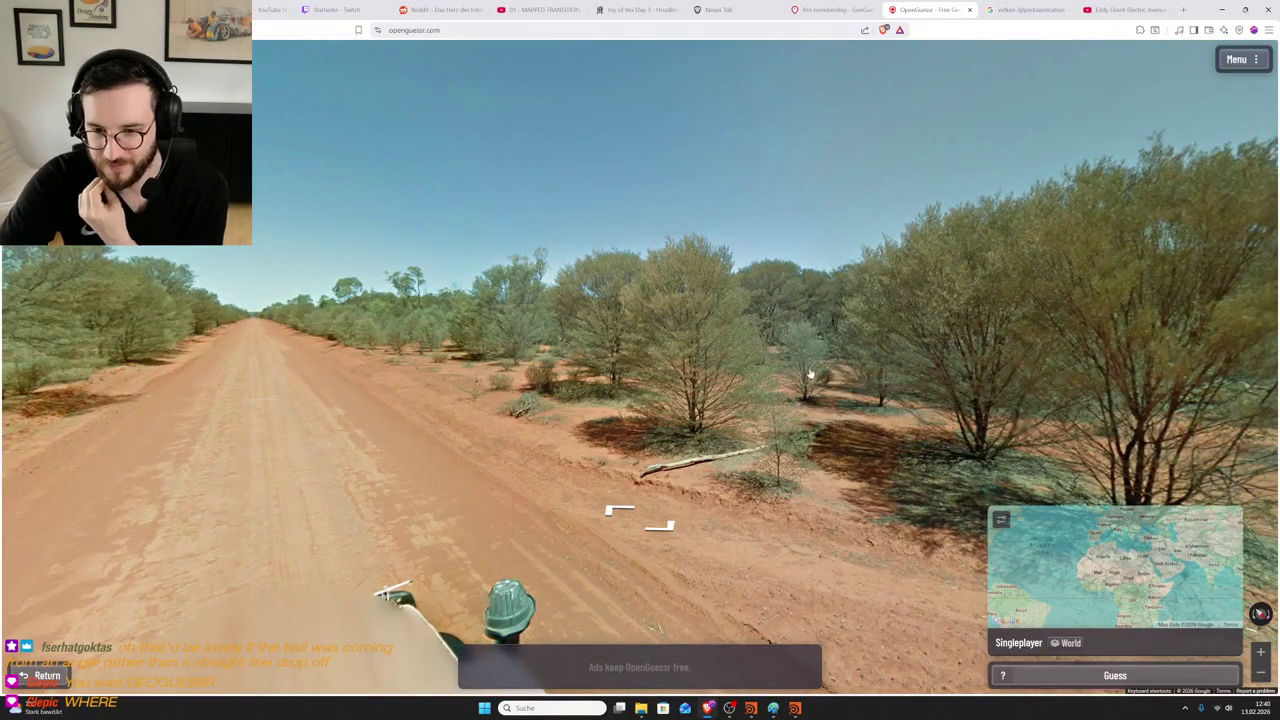
key("Right")
key("Right")
key("Right")
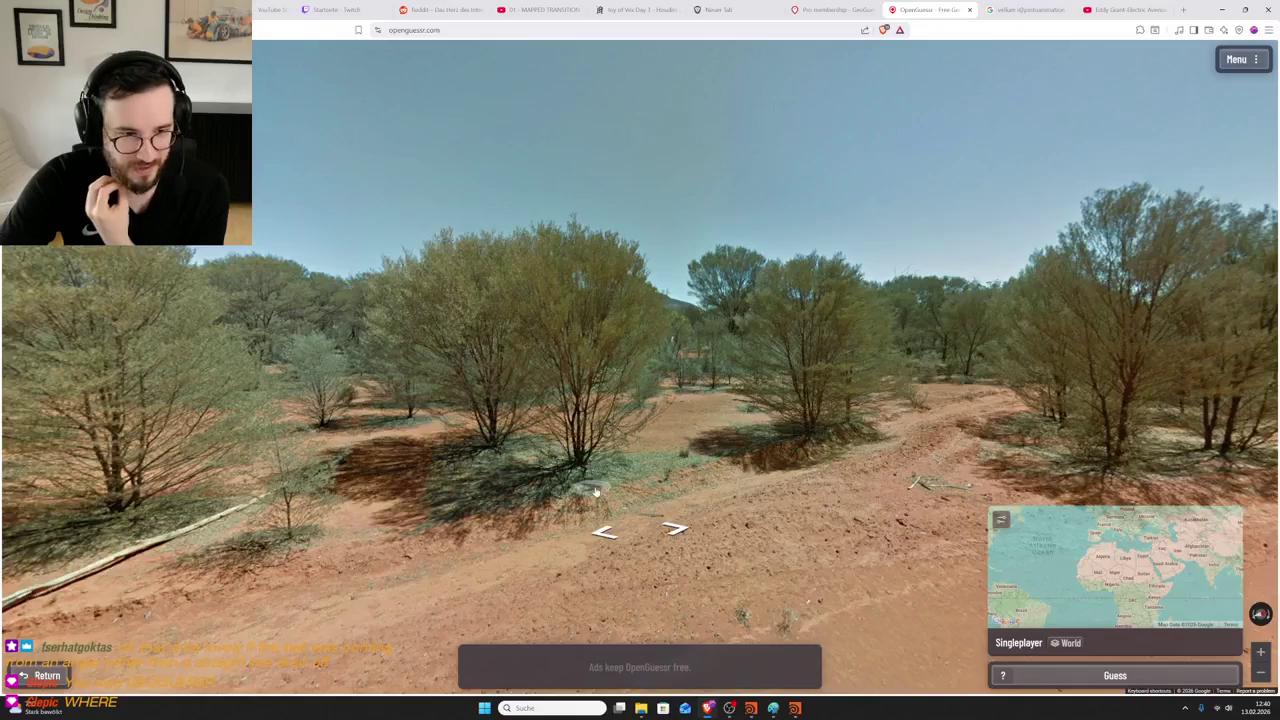
left_click(595, 490)
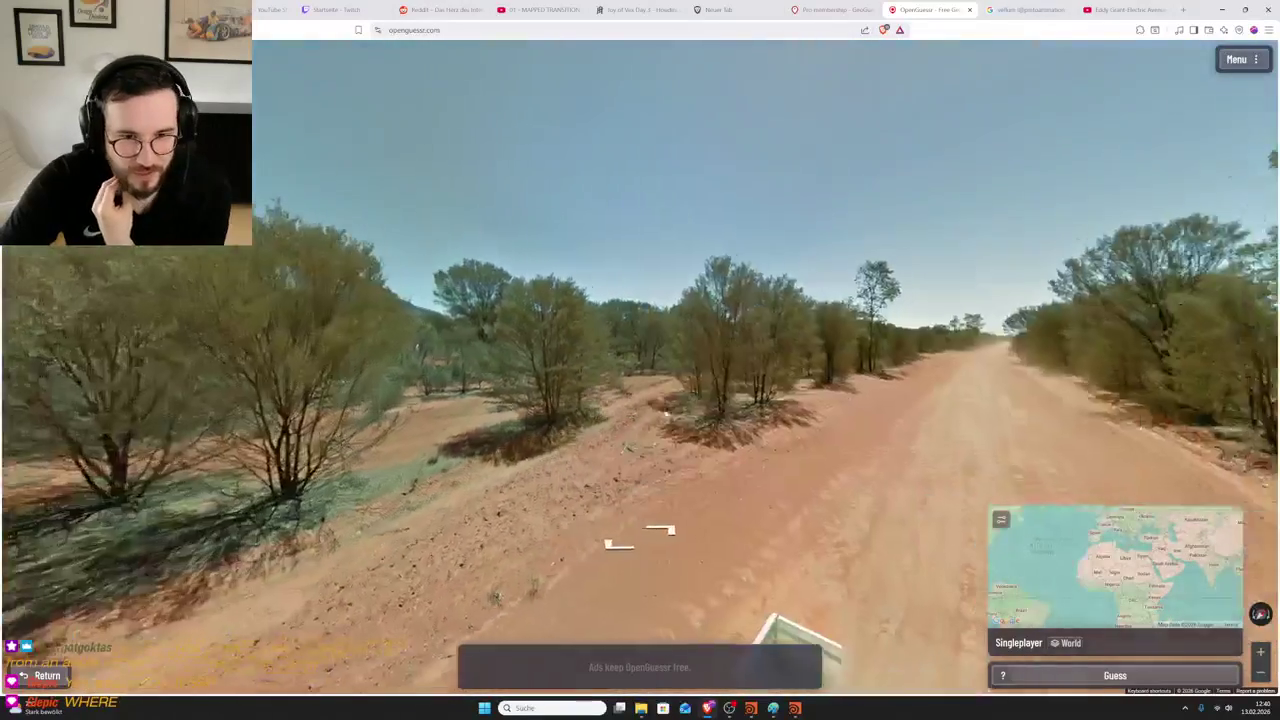
key("Right")
key("Right")
key("Right")
key("Right")
key("Right")
mouse_move(772, 358)
left_mouse_down()
mouse_move(840, 204)
mouse_move(642, 364)
mouse_move(648, 466)
mouse_move(743, 349)
mouse_move(815, 342)
mouse_move(716, 341)
mouse_move(671, 243)
mouse_move(846, 282)
left_mouse_up()
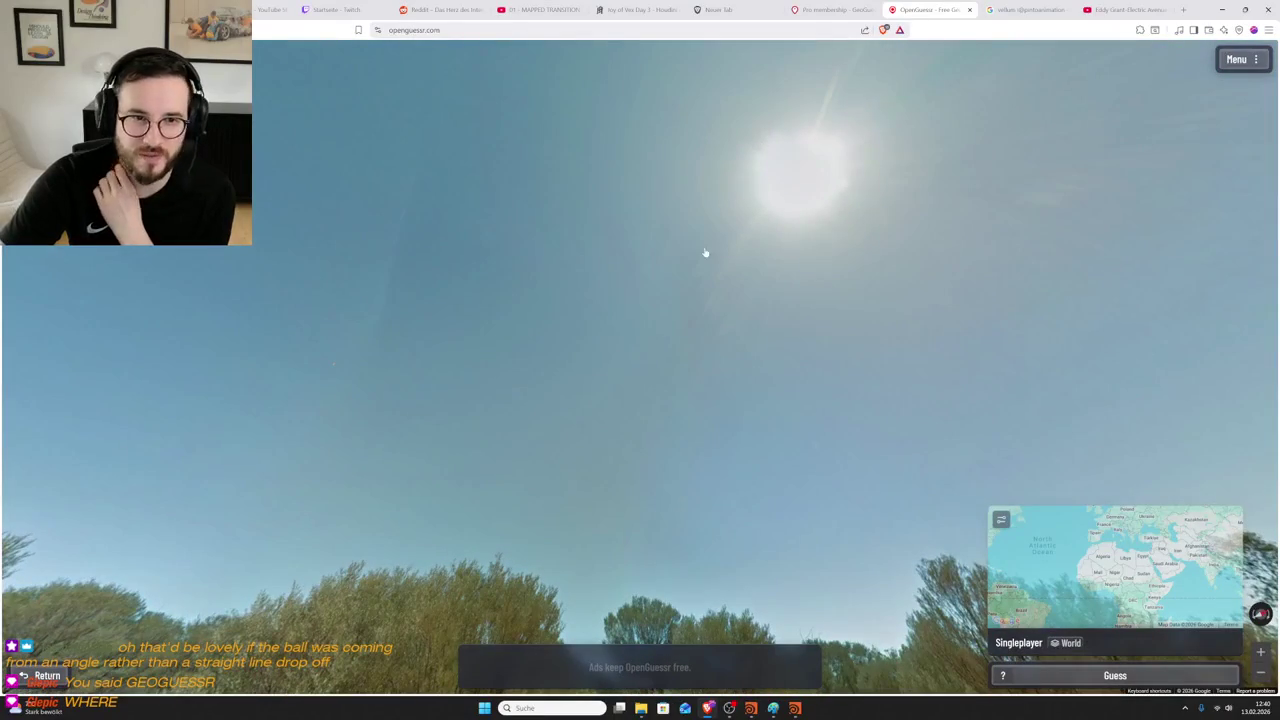
mouse_move(851, 235)
left_mouse_down()
mouse_move(854, 266)
mouse_move(780, 266)
mouse_move(699, 265)
mouse_move(694, 234)
mouse_move(768, 242)
mouse_move(670, 295)
mouse_move(900, 400)
left_mouse_up()
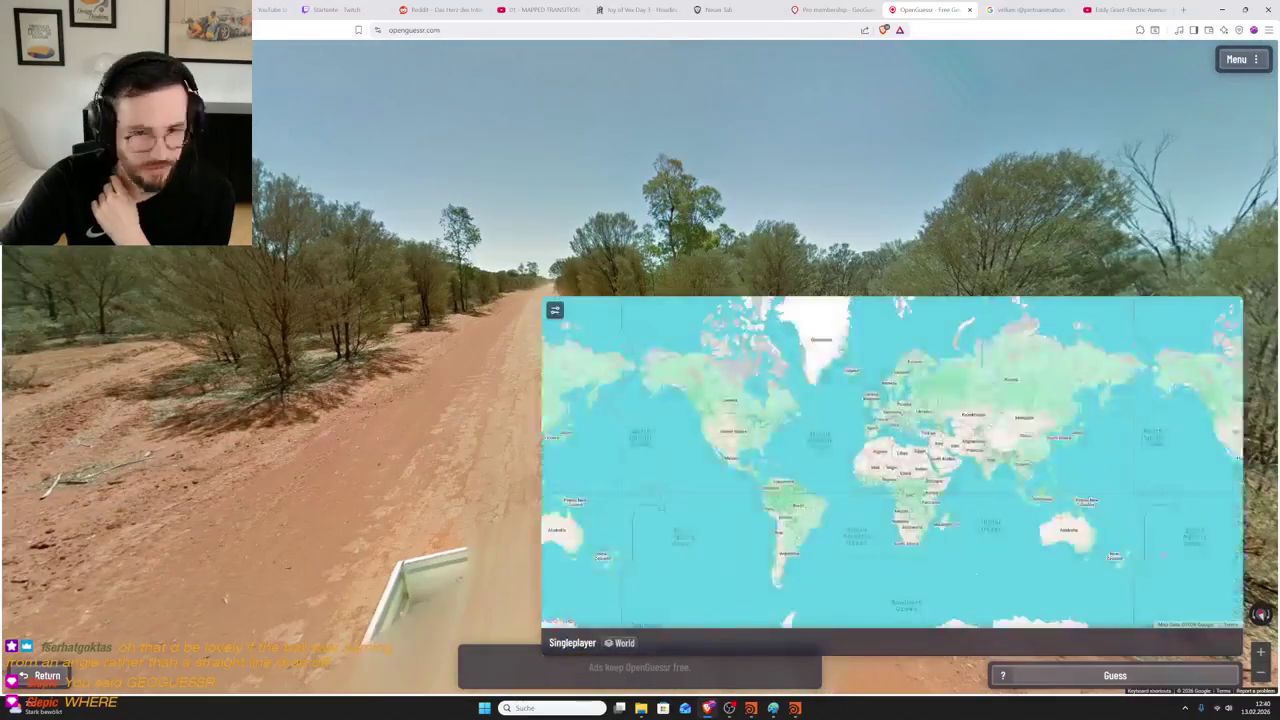
- Zoom the minimap to southern Australia and submit a guess near Kalgoorlie
scroll(1067, 535, "up", 3)
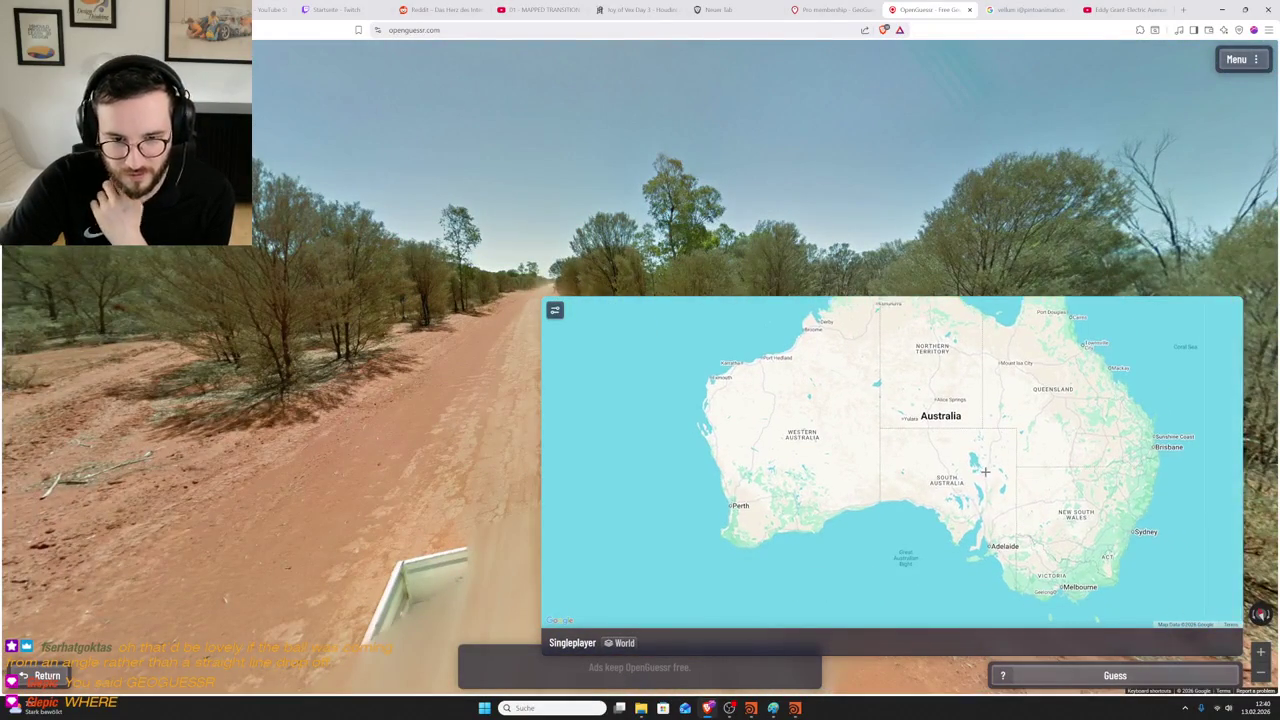
scroll(973, 467, "up", 1)
scroll(973, 467, "down", 1)
scroll(785, 450, "down", 1)
scroll(777, 420, "down", 1)
scroll(777, 420, "up", 1)
mouse_move(762, 605)
left_mouse_down()
mouse_move(677, 494)
mouse_move(702, 487)
left_mouse_up()
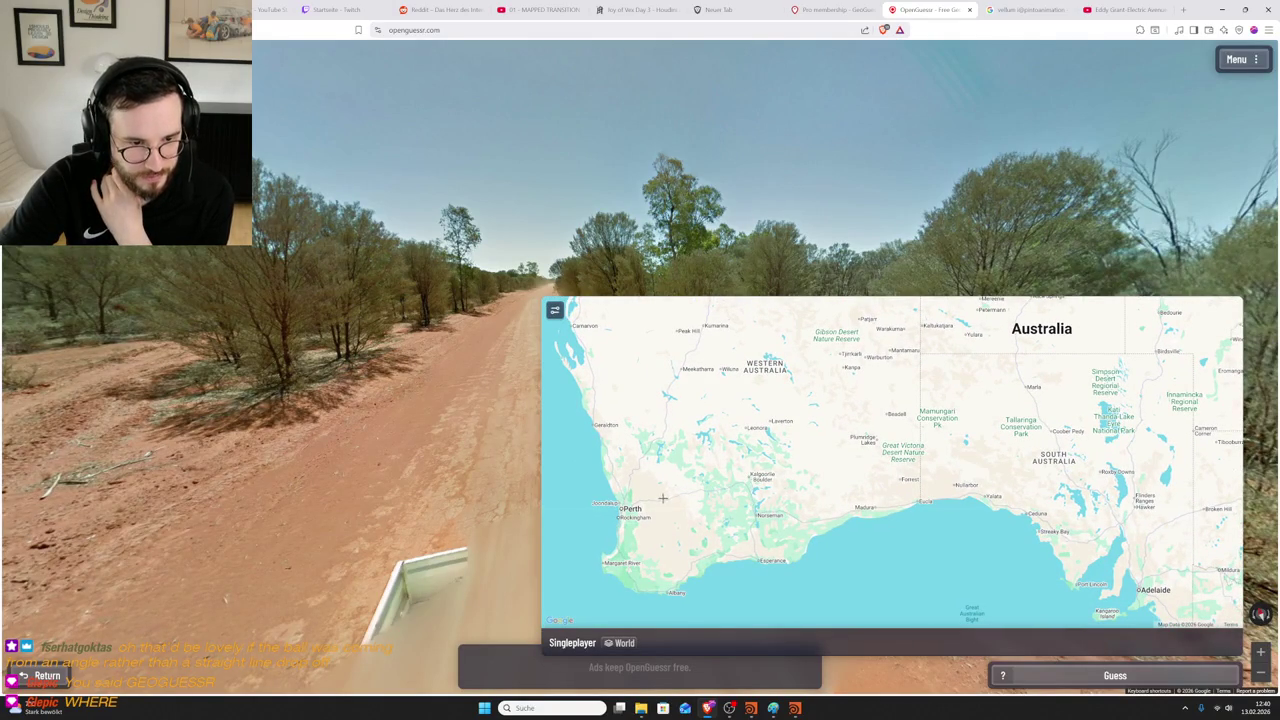
left_click(715, 490)
left_click(1115, 675)
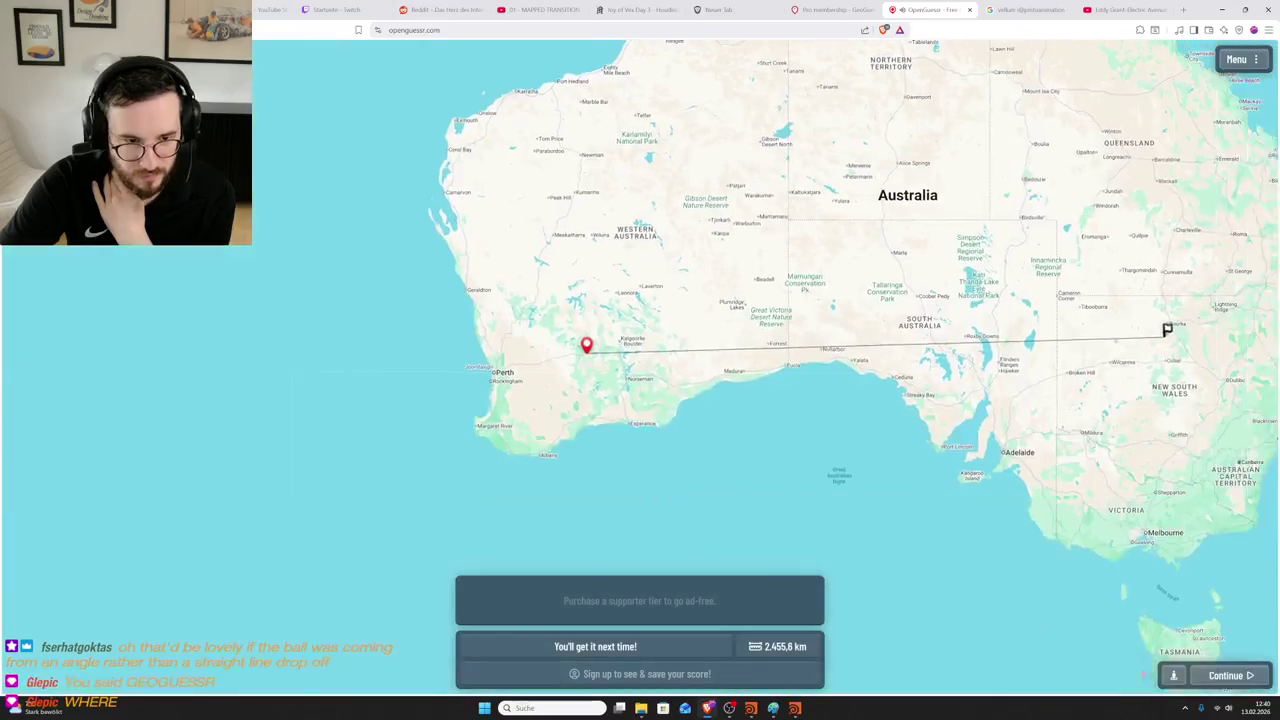
- Review the 2,455.6 km result, glance at Houdini, and start the next round
scroll(778, 372, "down", 3)
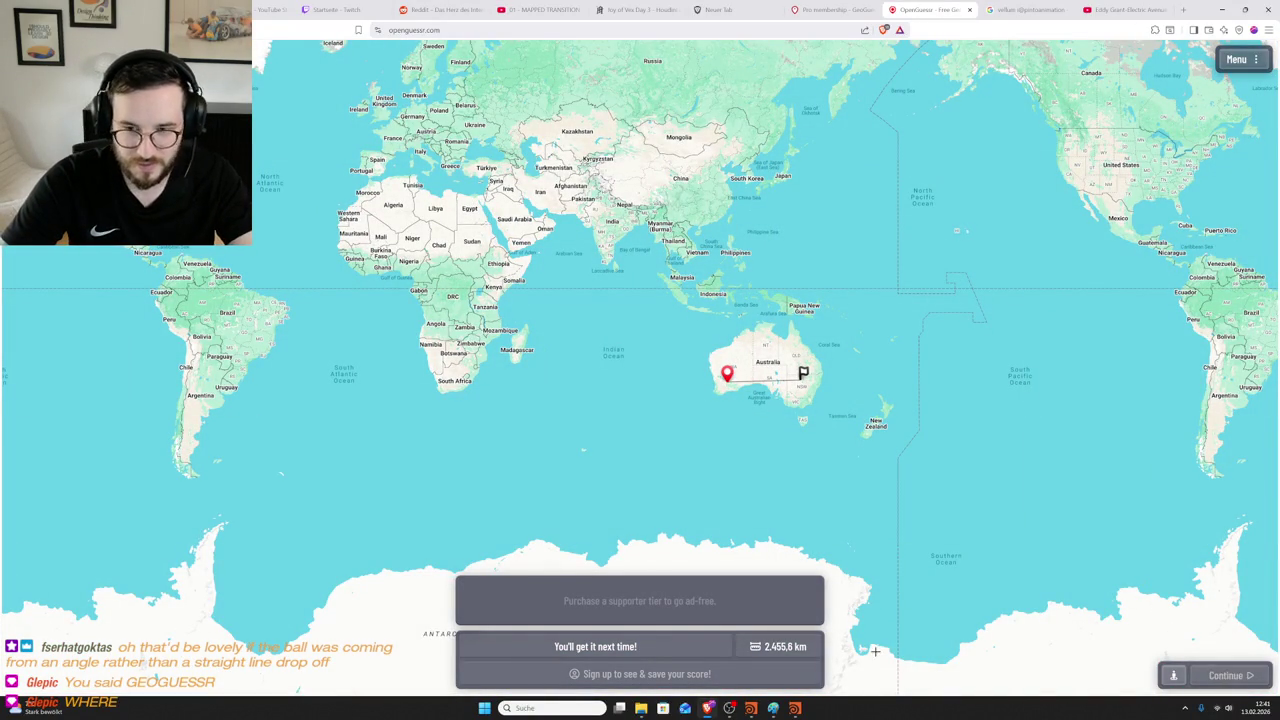
left_click(796, 708)
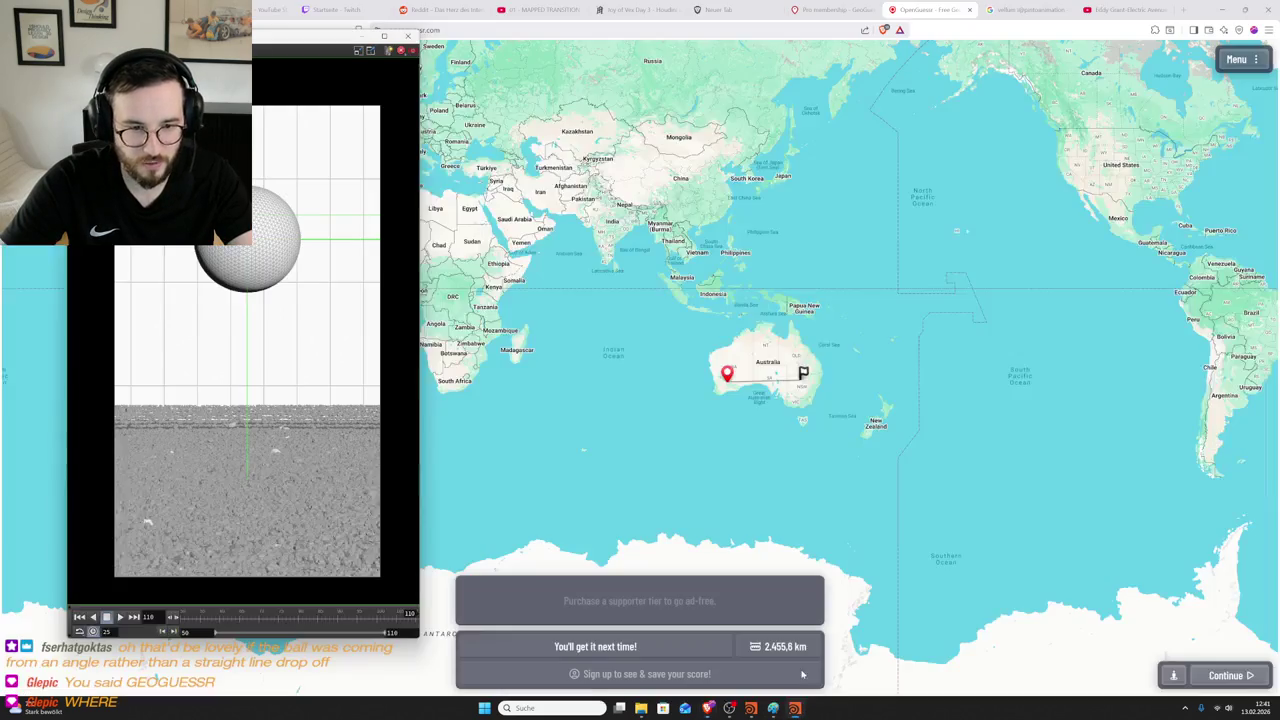
left_click(929, 12)
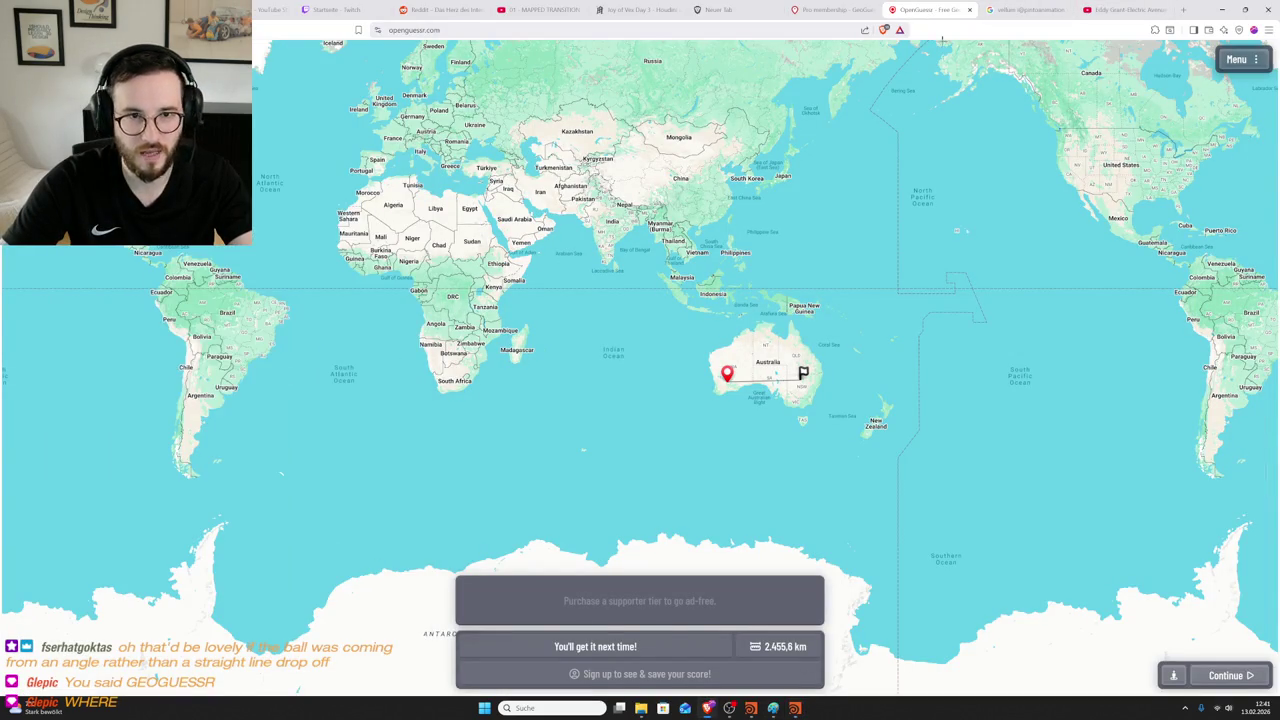
key("Return")
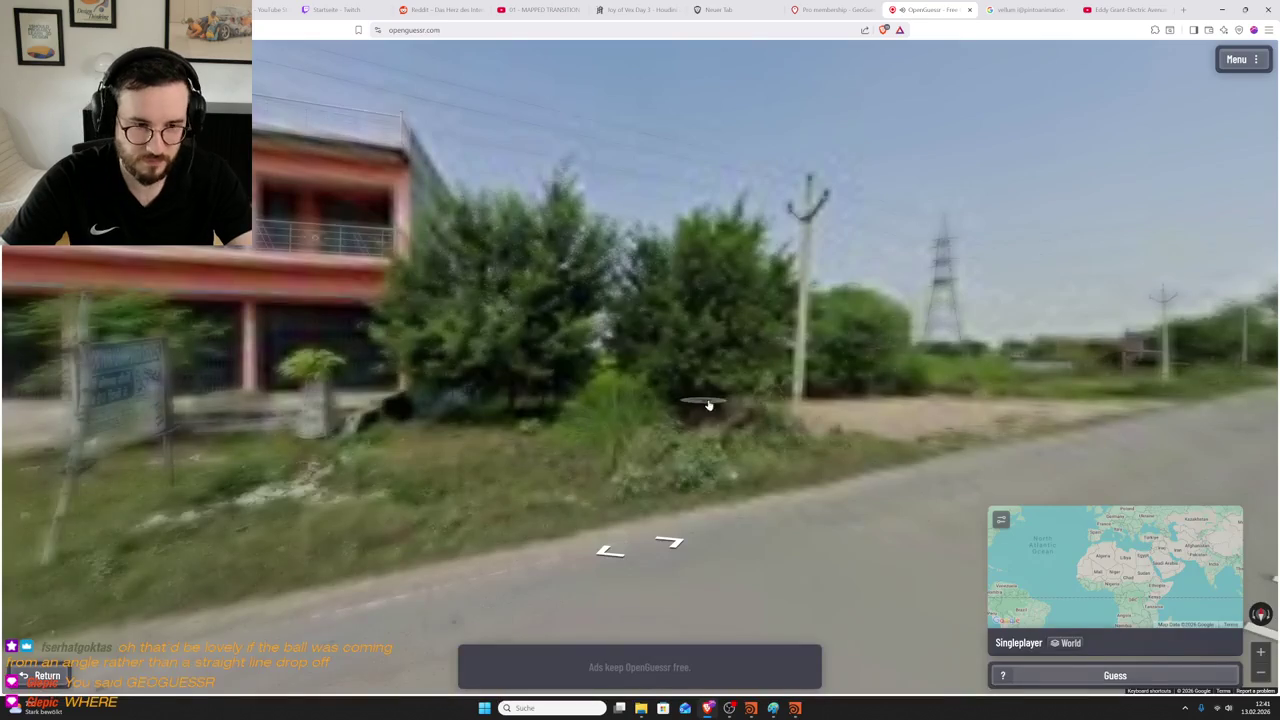
- Face the pink house and zoom in on the Doctor Computer Center sign
left_click(701, 413)
left_click_drag(150, 350, 589, 350)
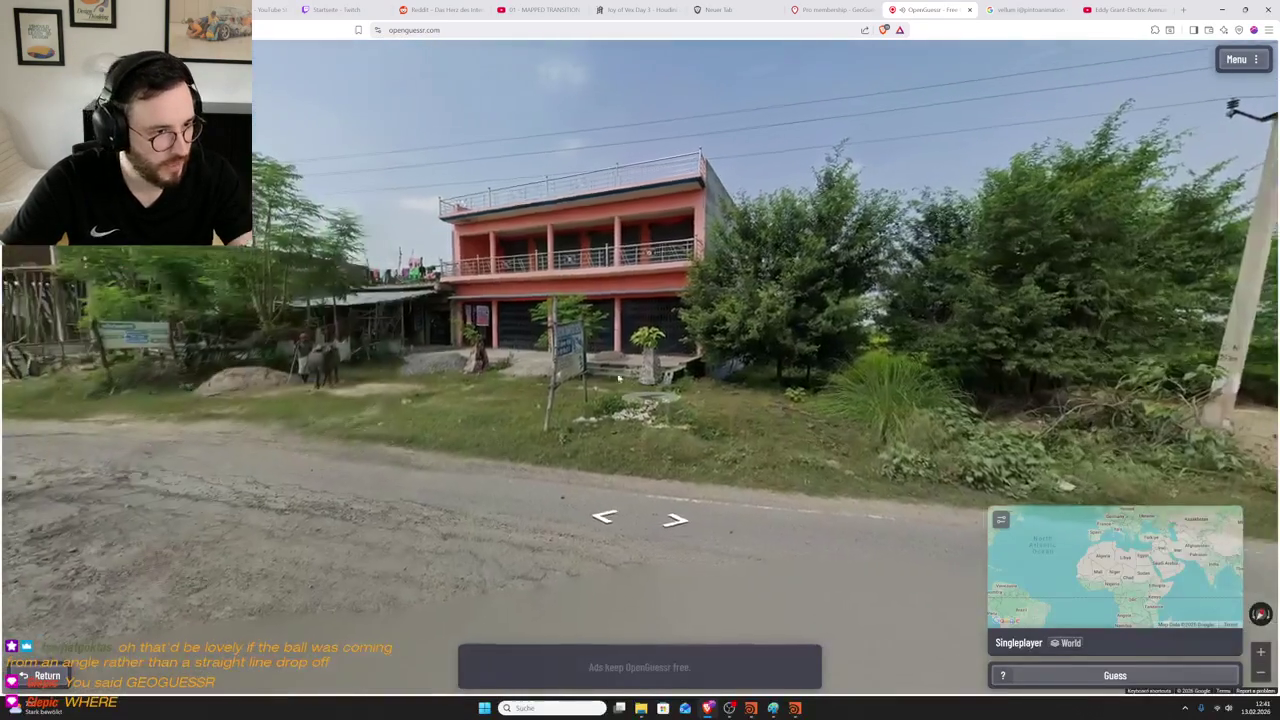
scroll(589, 350, "up", 5)
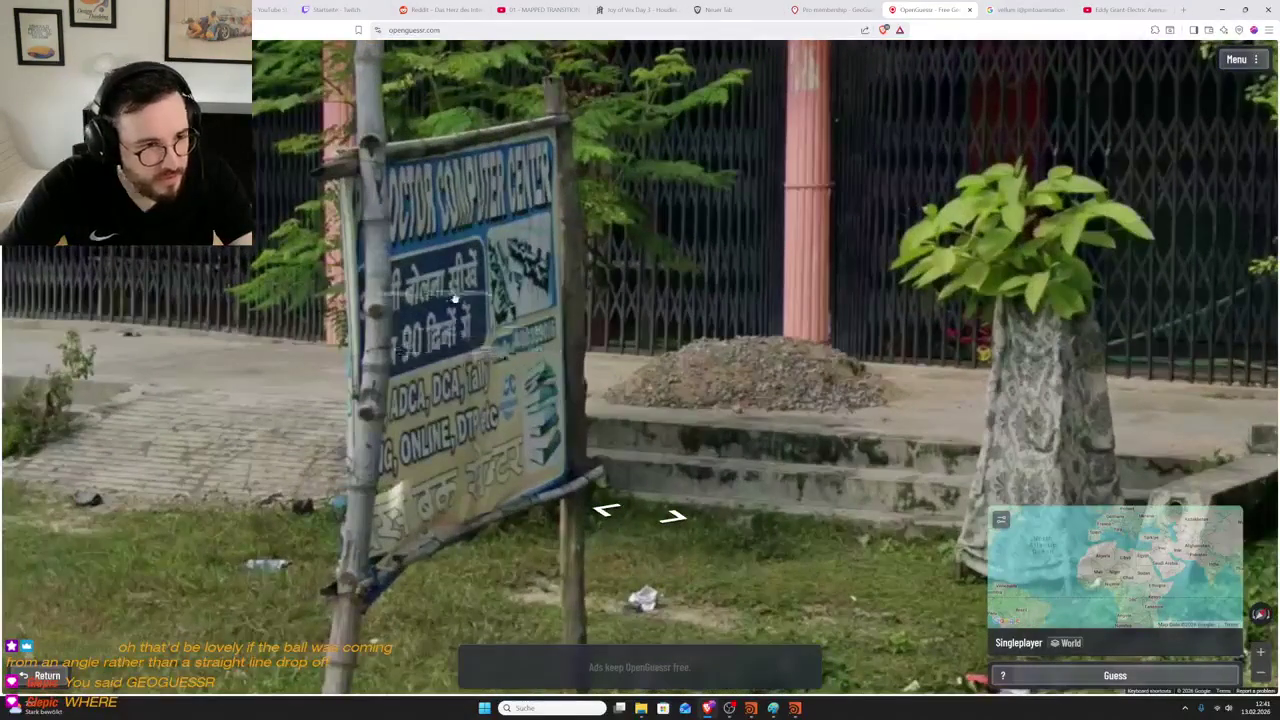
left_click_drag(432, 325, 481, 297)
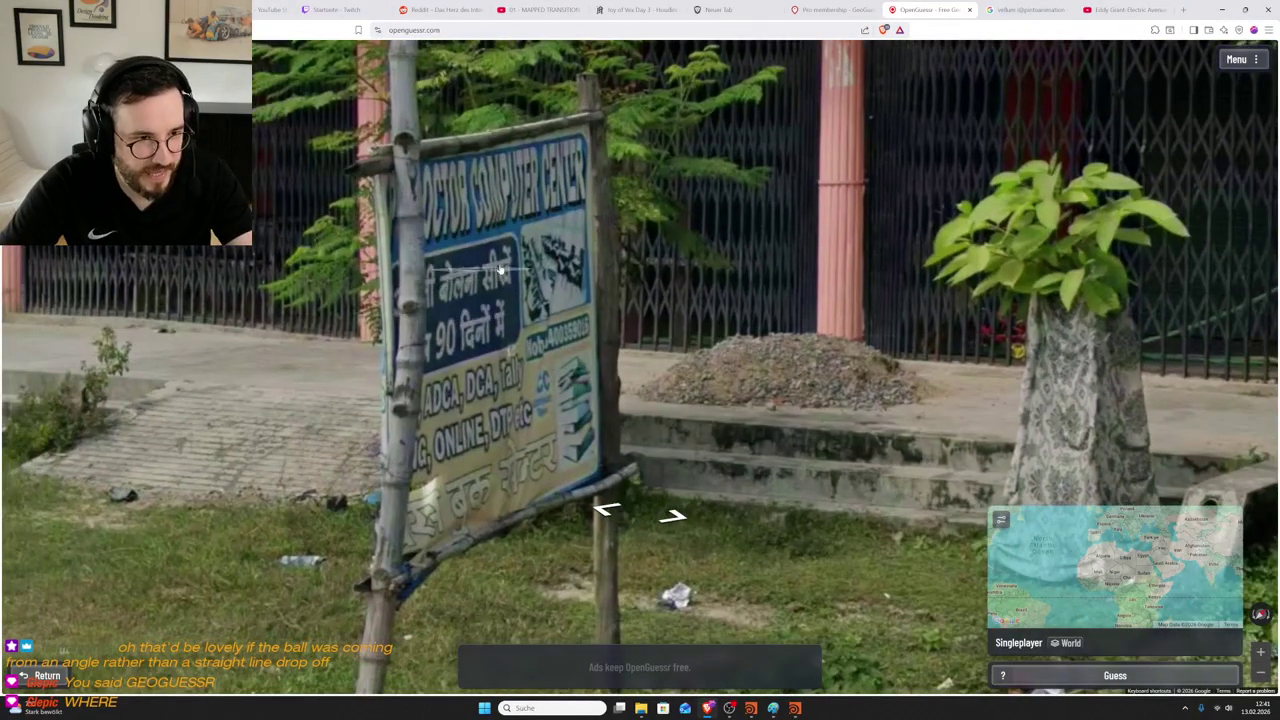
scroll(487, 323, "down", 5)
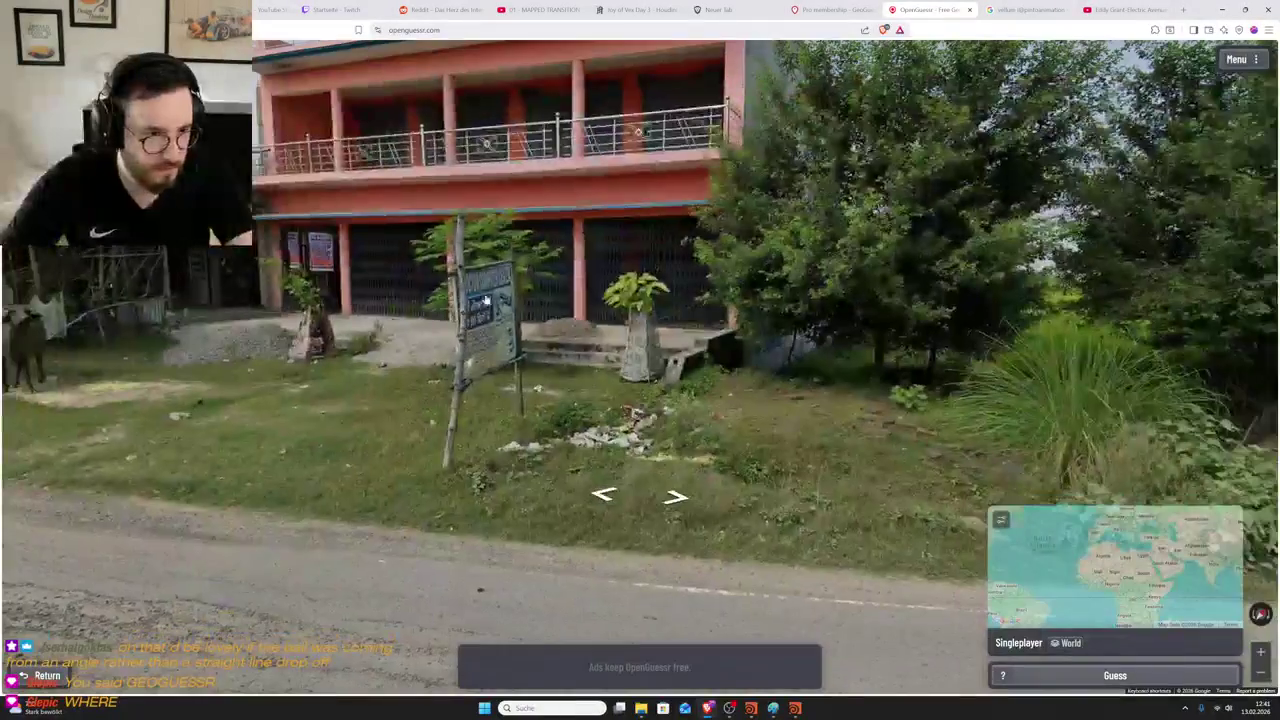
scroll(475, 295, "up", 4)
scroll(472, 289, "up", 2)
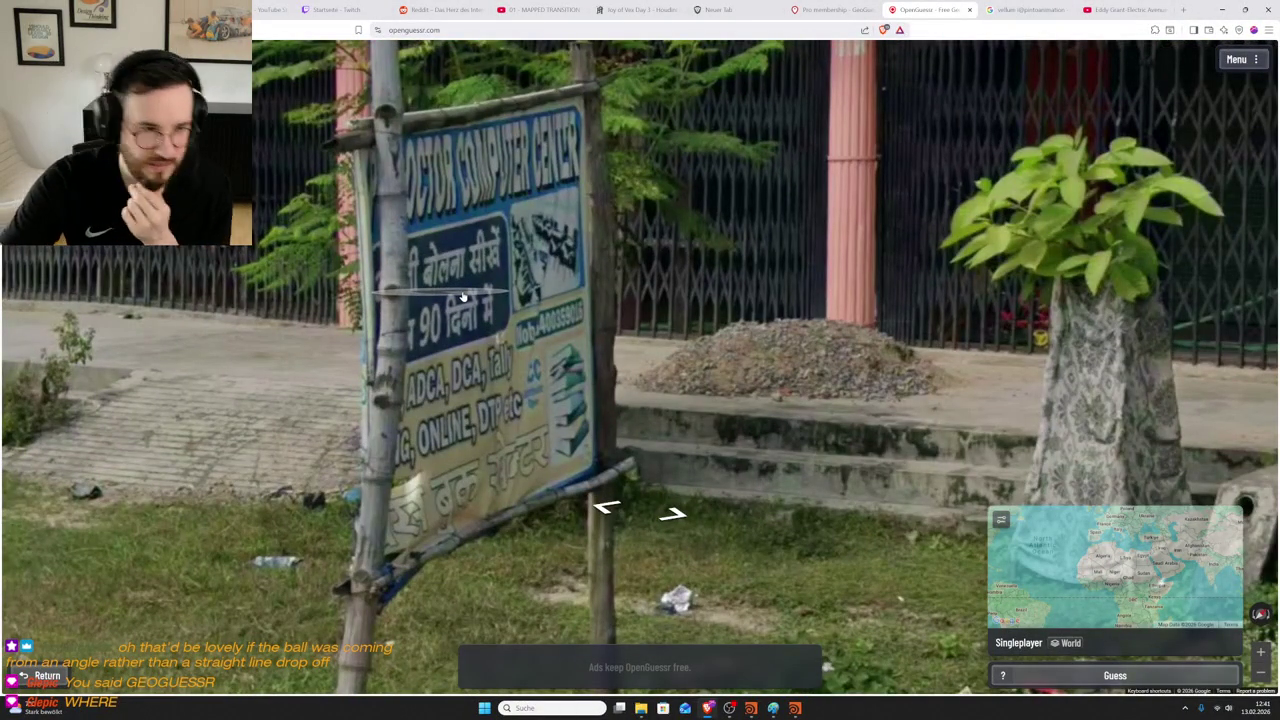
left_click_drag(463, 297, 653, 285)
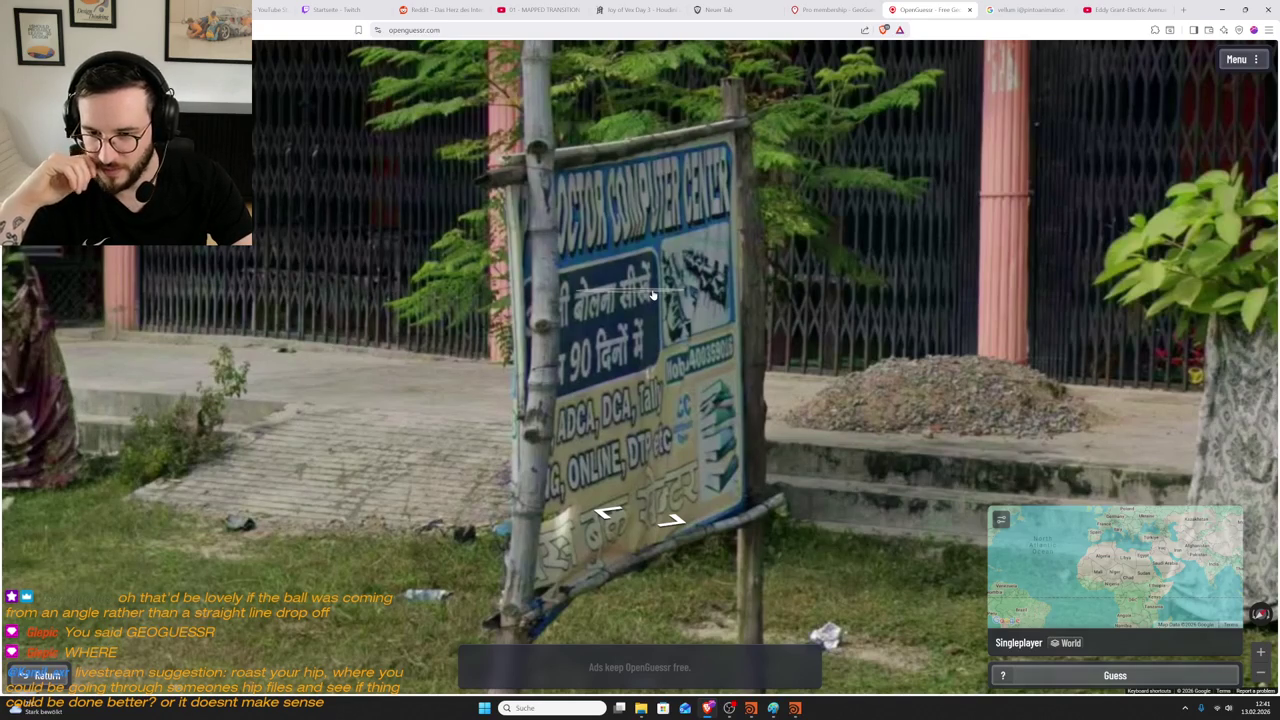
scroll(652, 295, "down", 5)
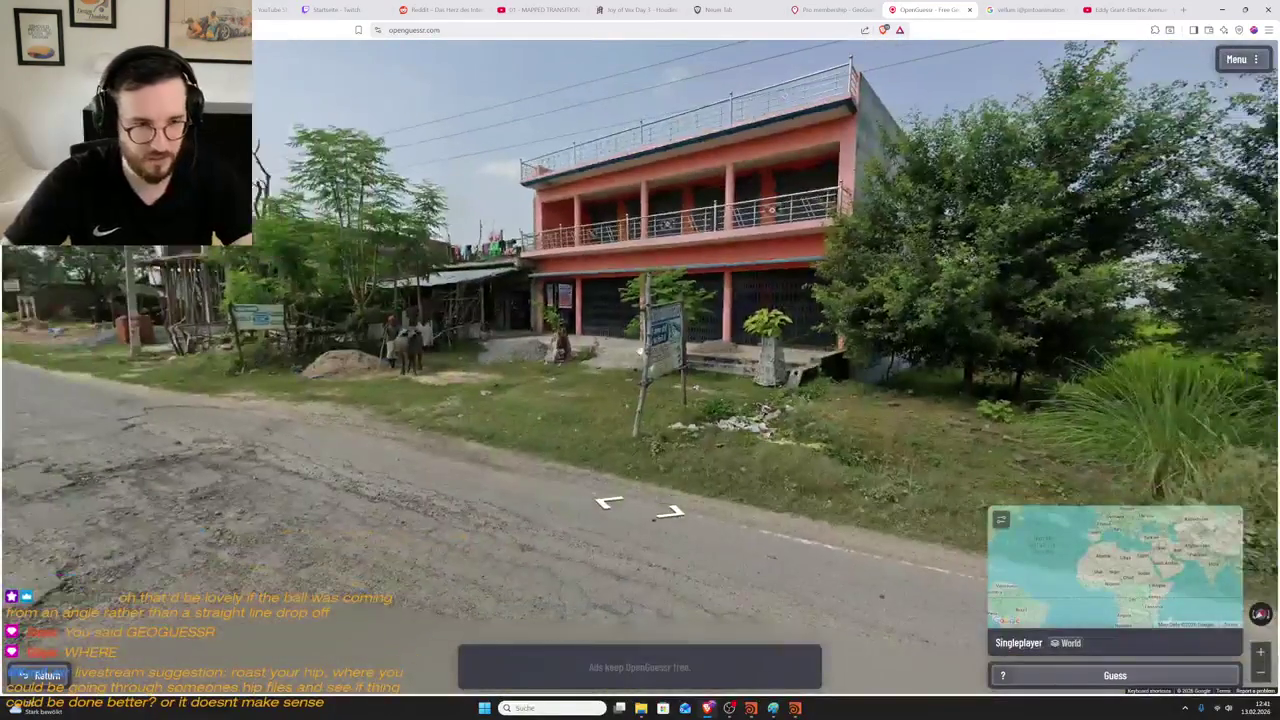
scroll(672, 361, "up", 1)
scroll(680, 361, "up", 2)
scroll(690, 361, "up", 3)
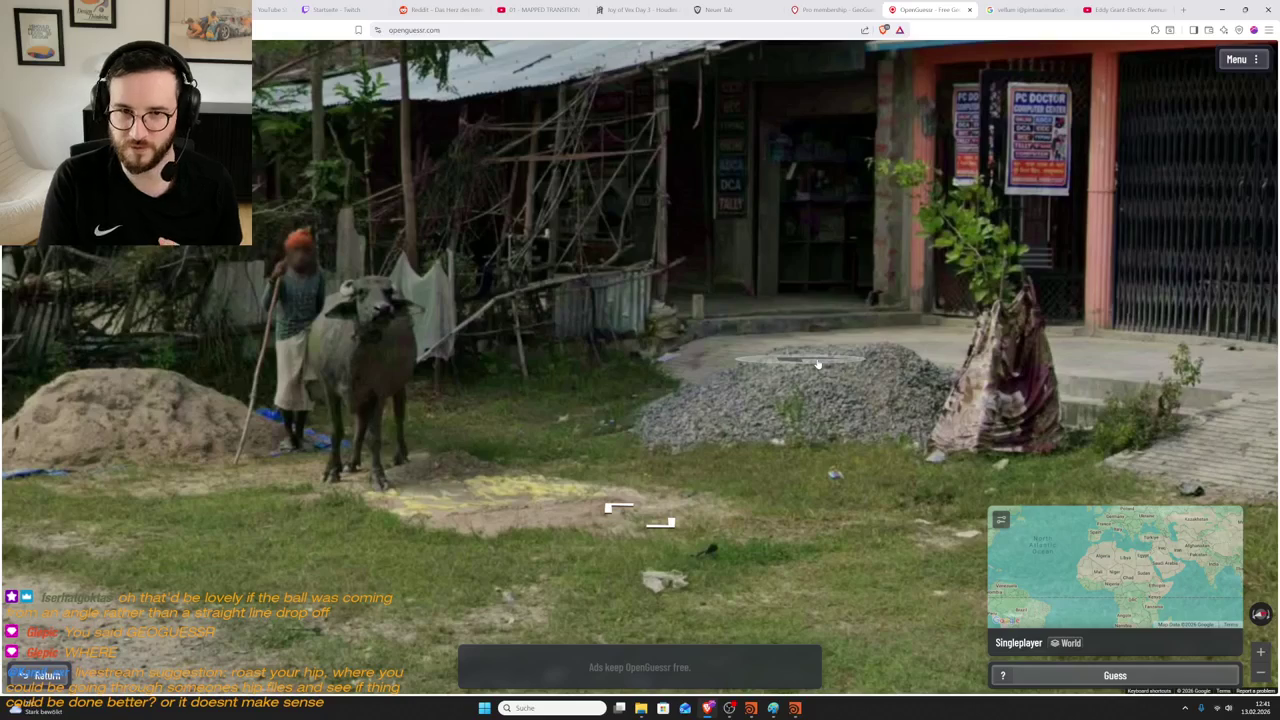
- Move up the road past the shop front, blue sign and sand pile
left_click_drag(778, 382, 664, 392)
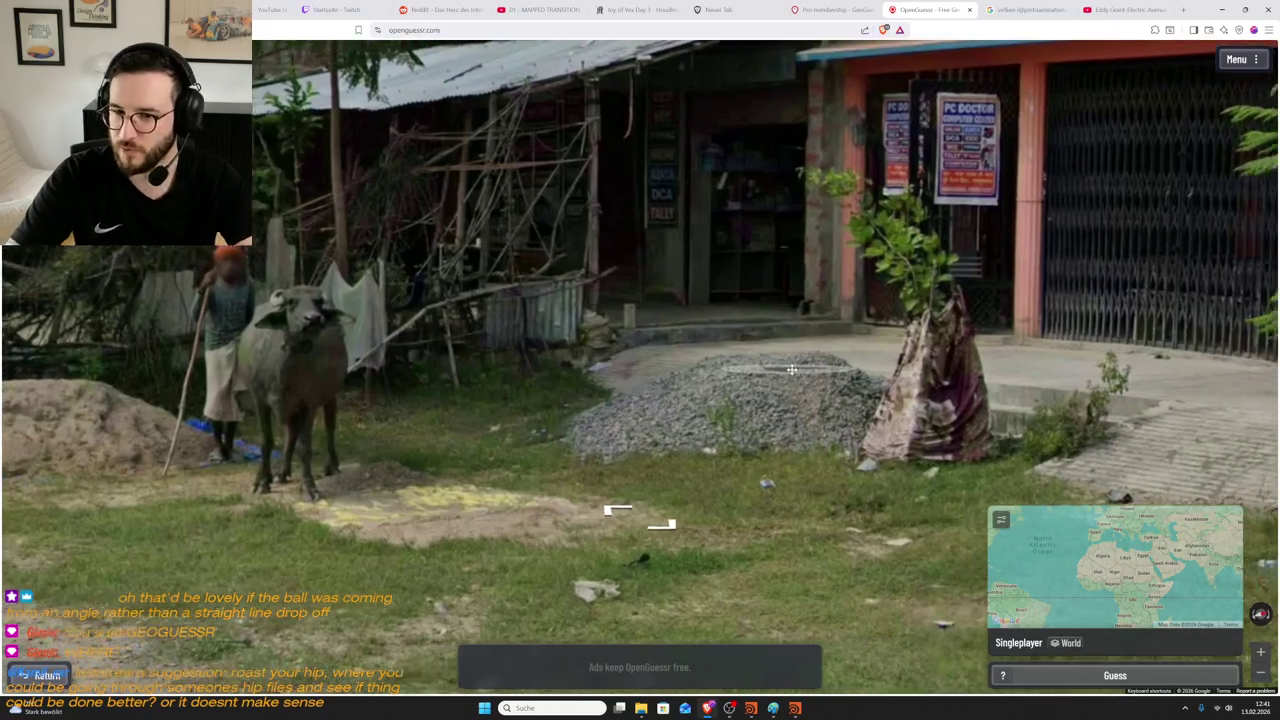
left_click(664, 392)
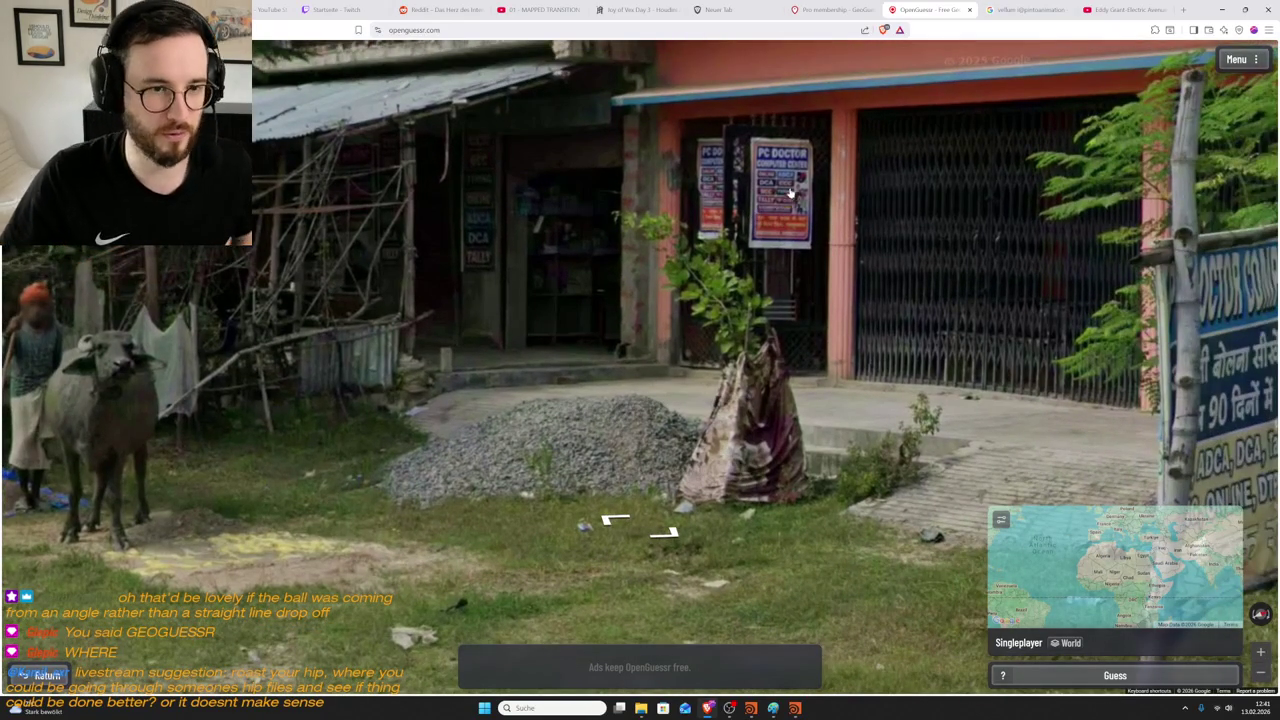
left_click(818, 216)
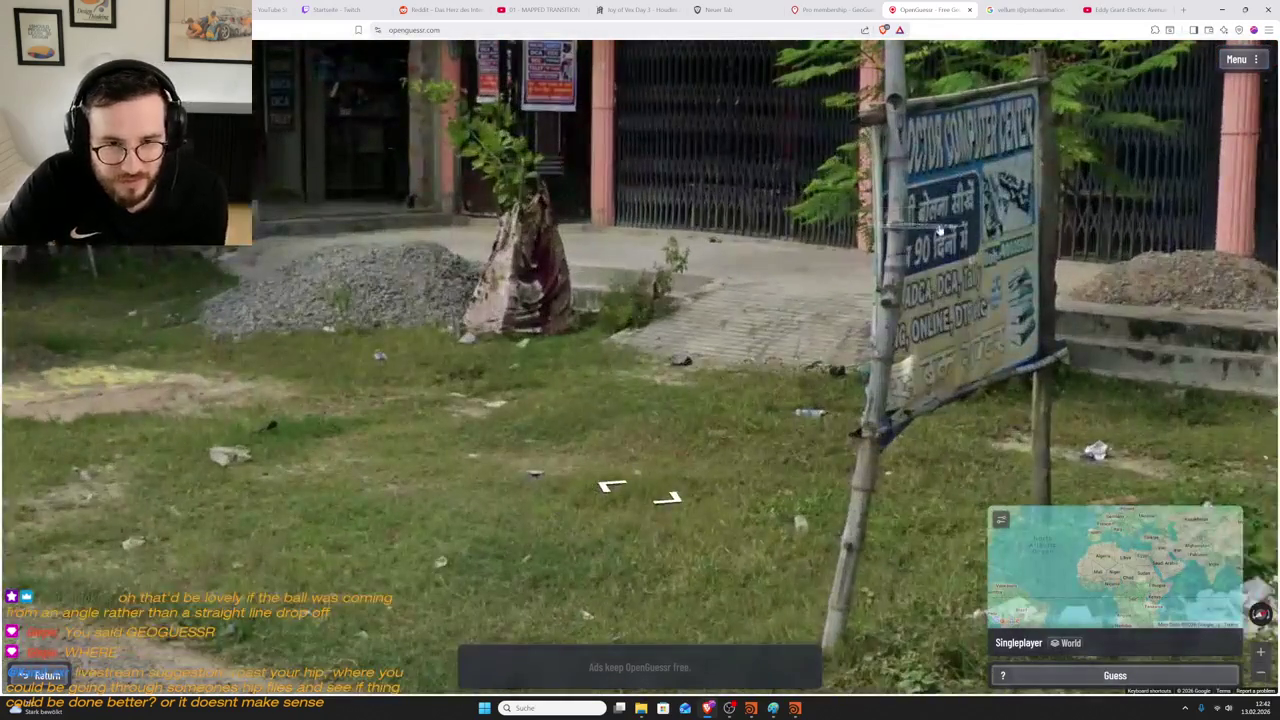
left_click(938, 230)
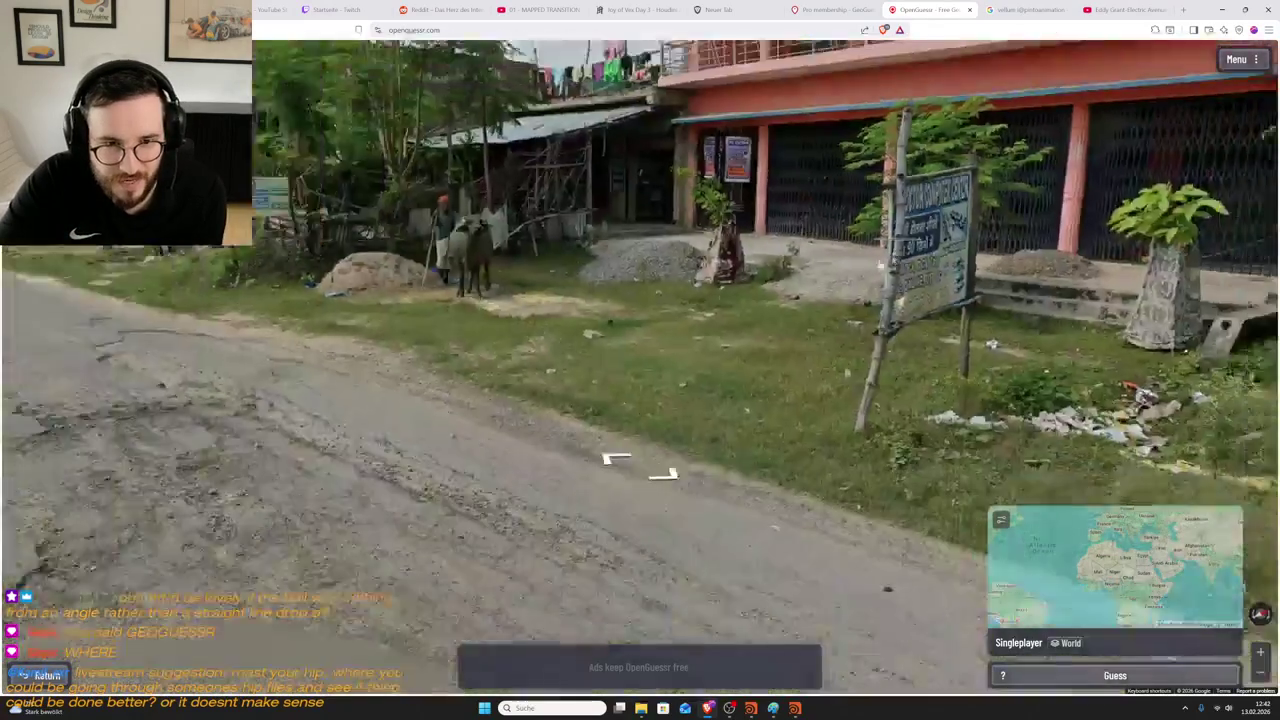
left_click_drag(380, 300, 624, 296)
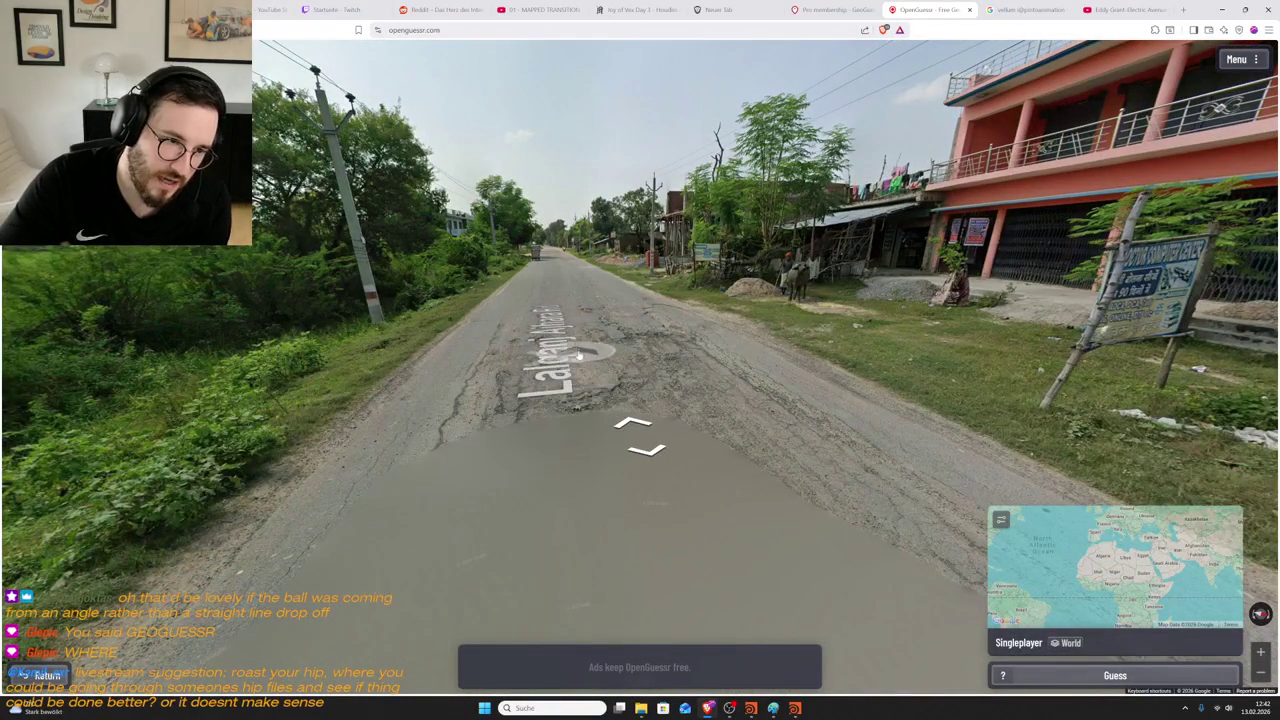
left_click(535, 381)
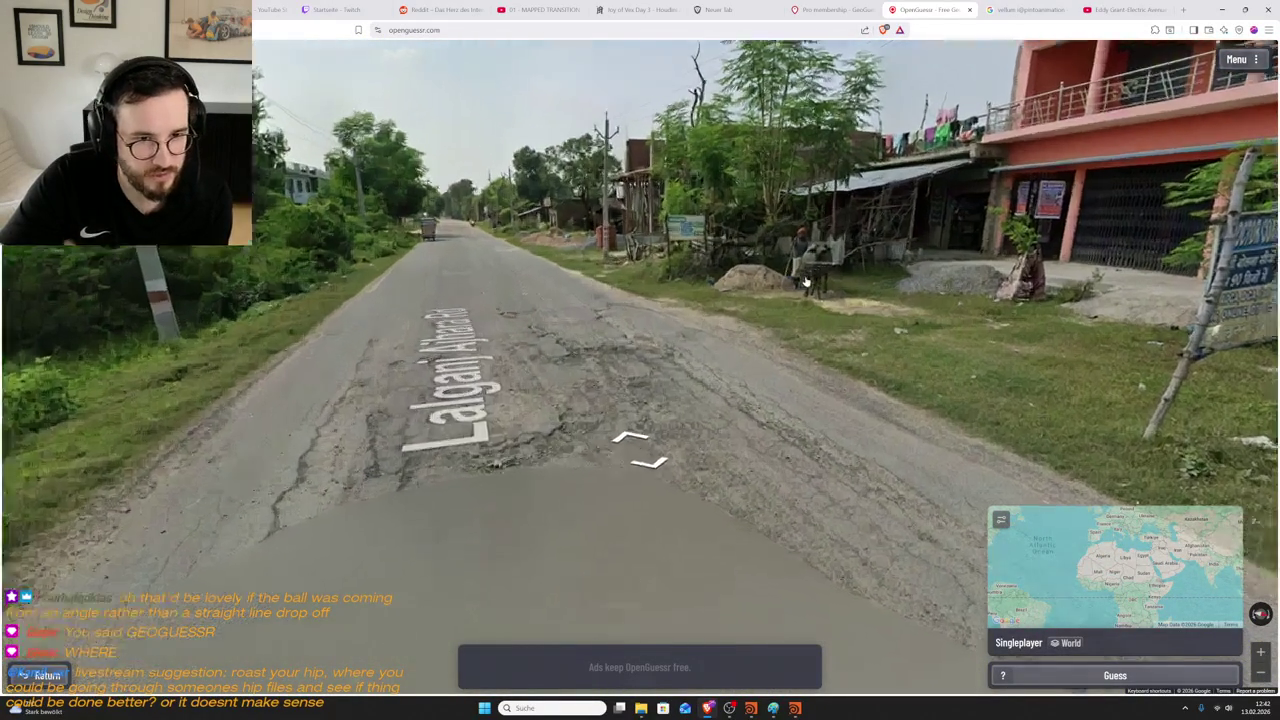
left_click(836, 228)
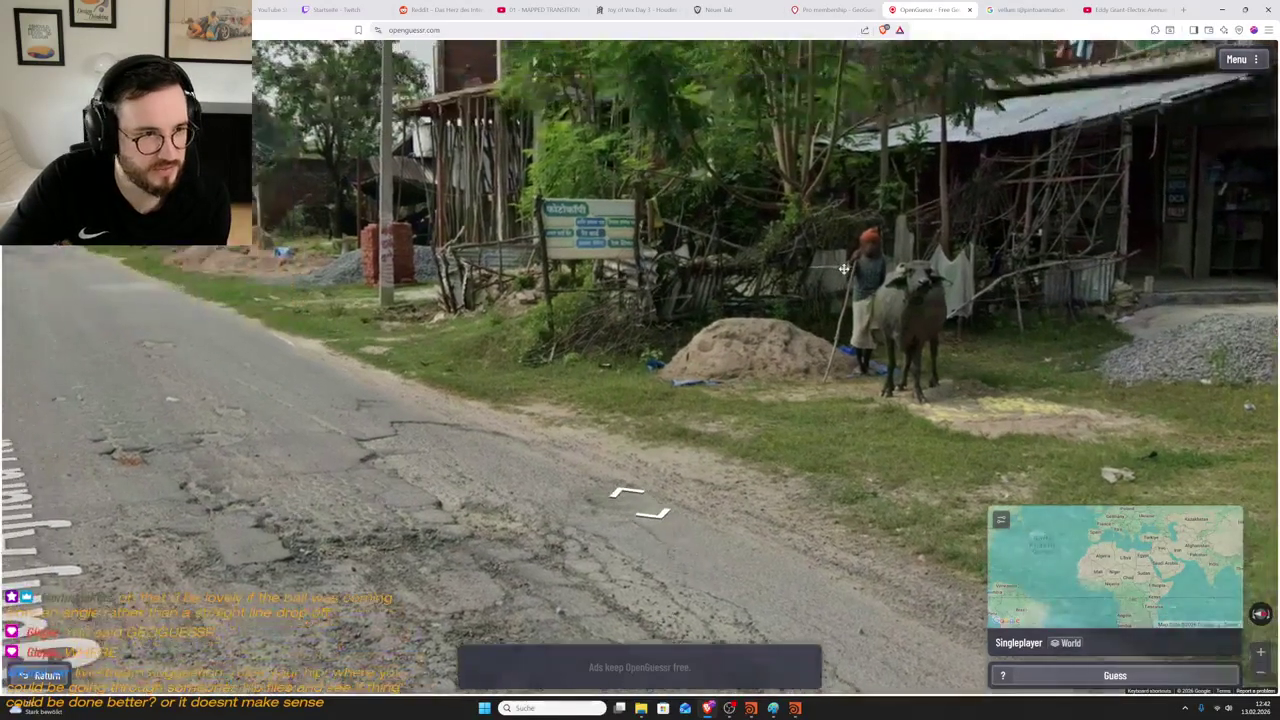
key("Right")
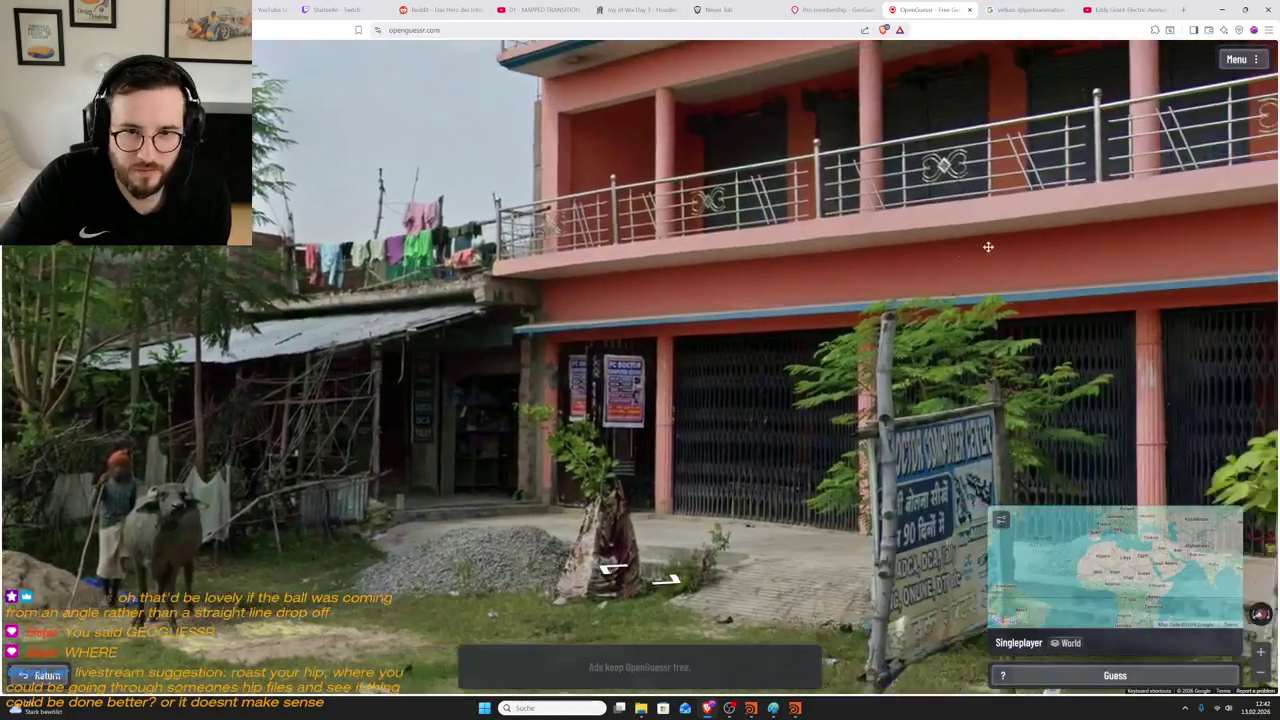
- Inspect the pink building and the Lalganj Ajhara Rd sign from nearby
left_click_drag(988, 247, 713, 188)
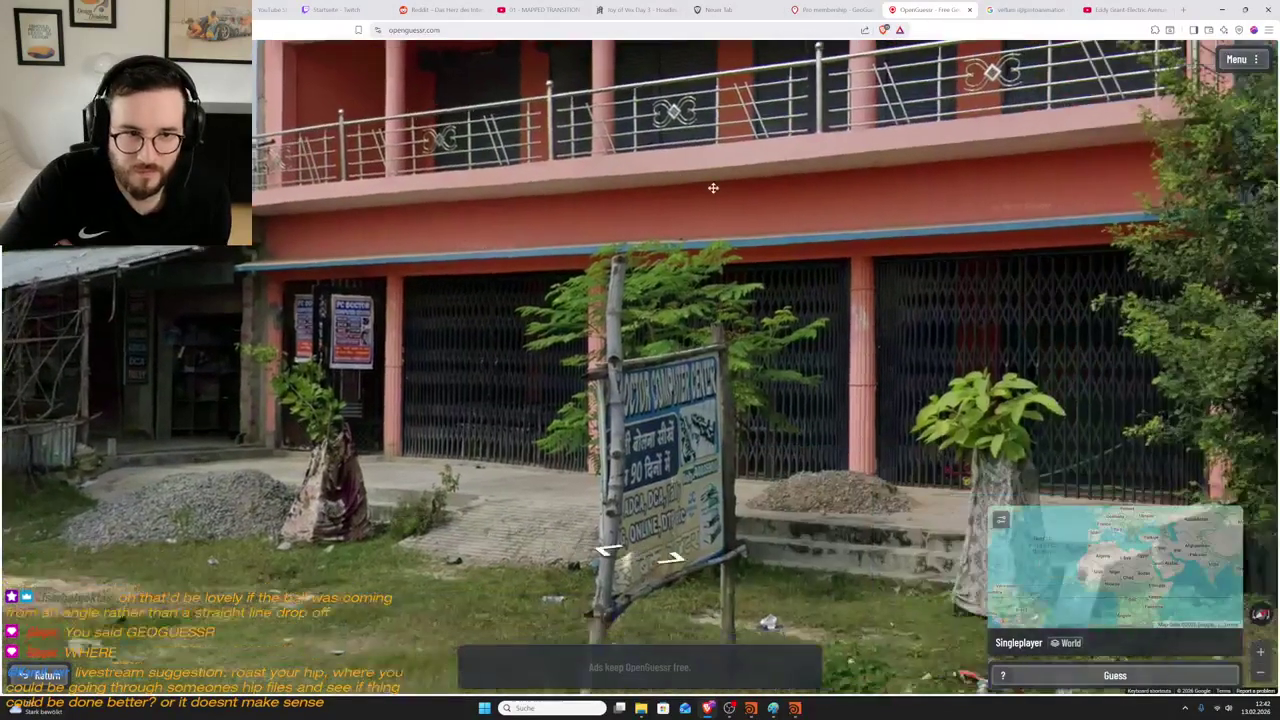
scroll(651, 508, "up", 2)
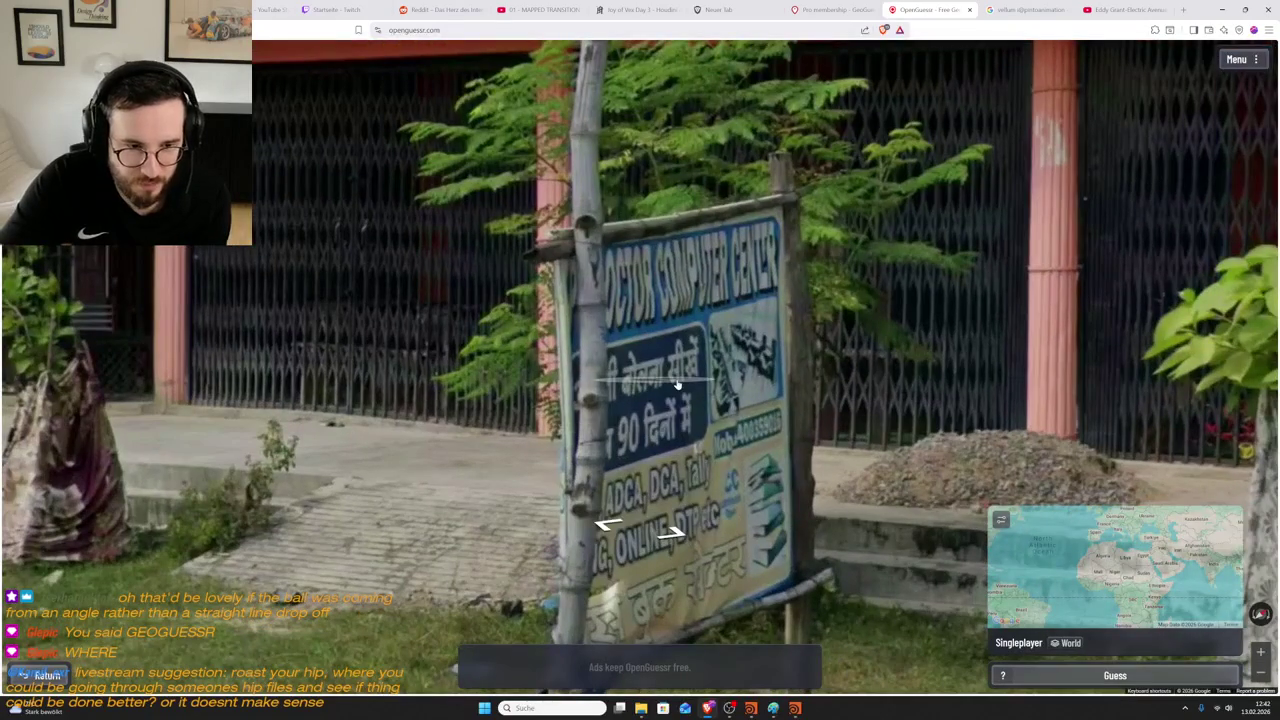
scroll(677, 384, "down", 3)
mouse_move(760, 465)
left_mouse_down()
mouse_move(590, 462)
mouse_move(762, 298)
left_mouse_up()
scroll(588, 461, "up", 2)
scroll(846, 306, "down", 3)
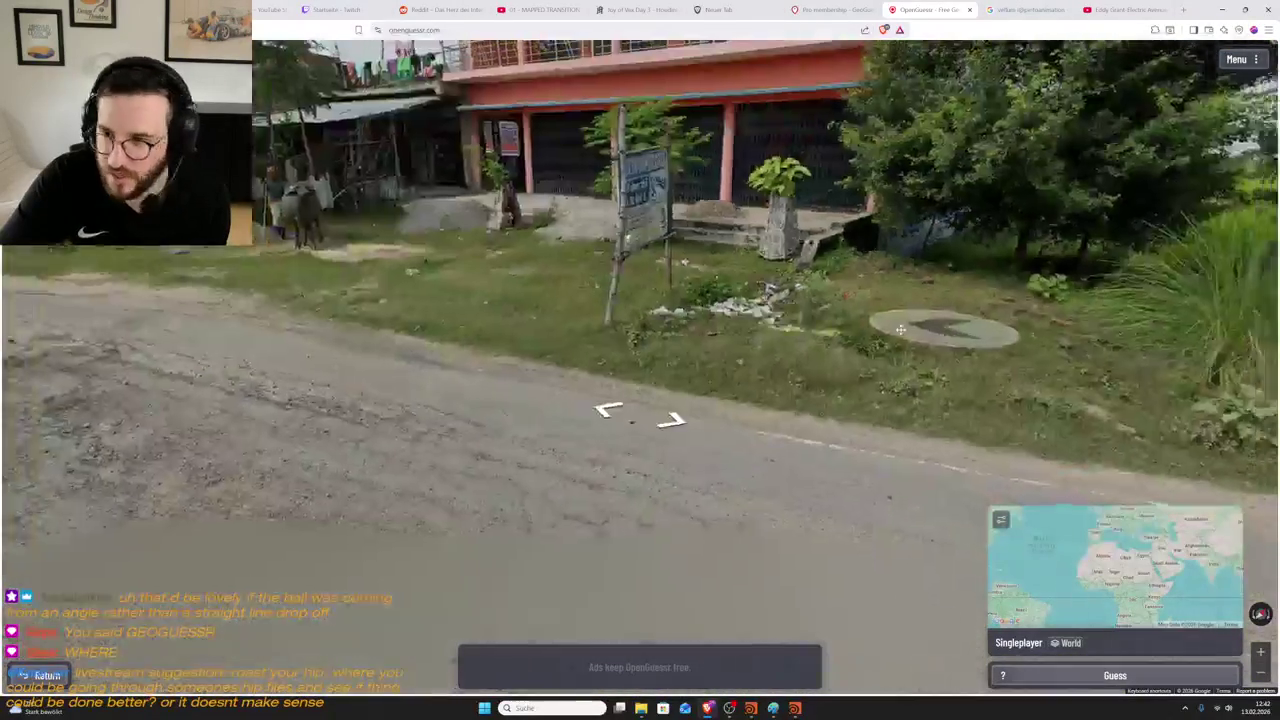
left_click_drag(846, 306, 651, 327)
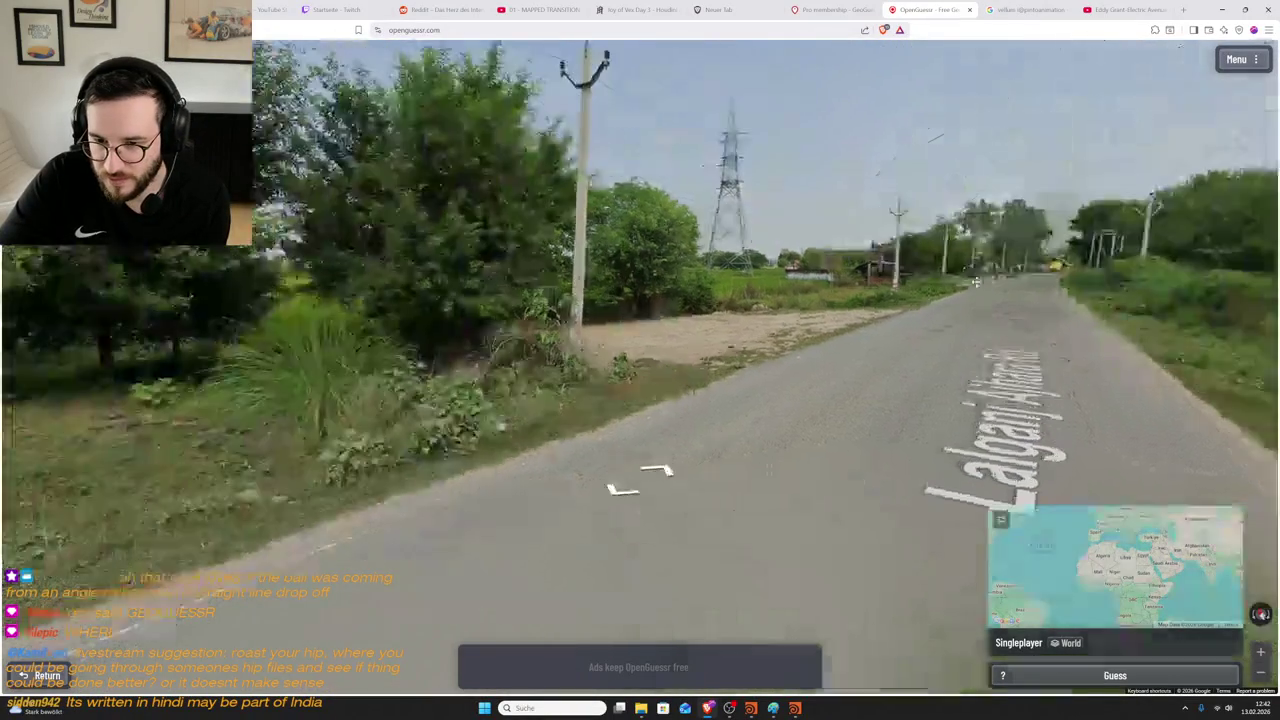
left_click_drag(651, 327, 740, 343)
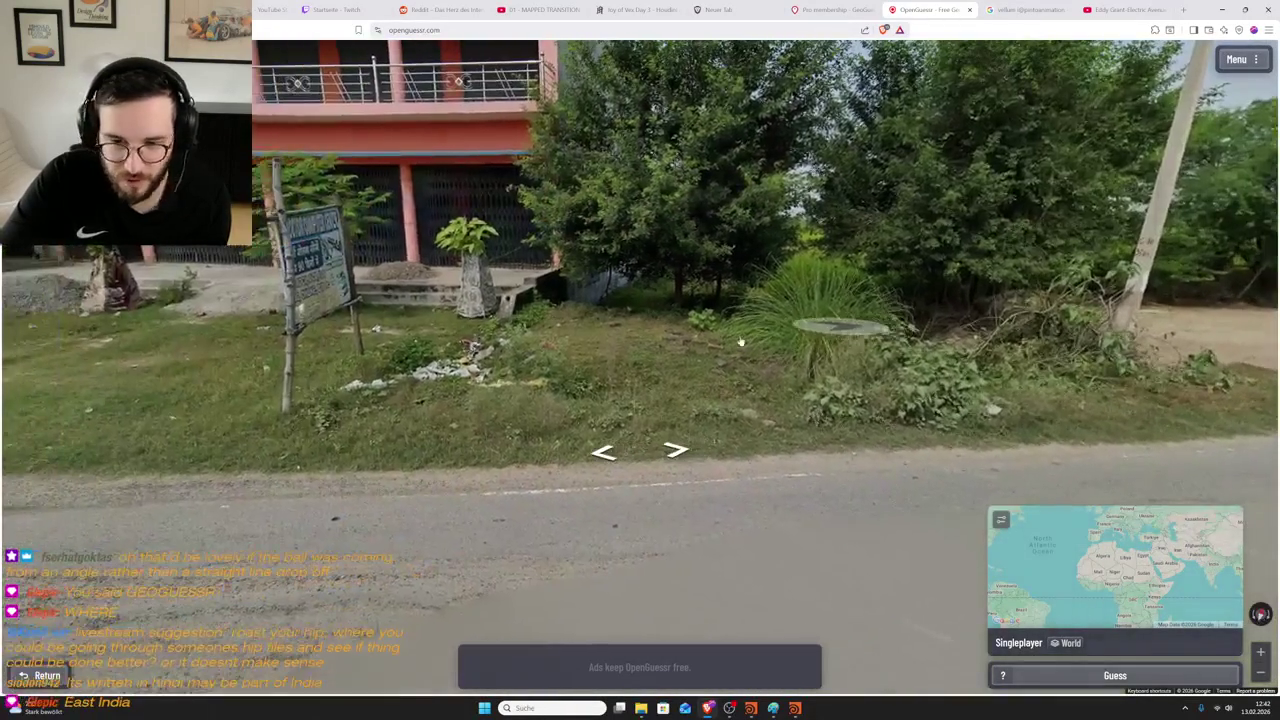
left_click(740, 343)
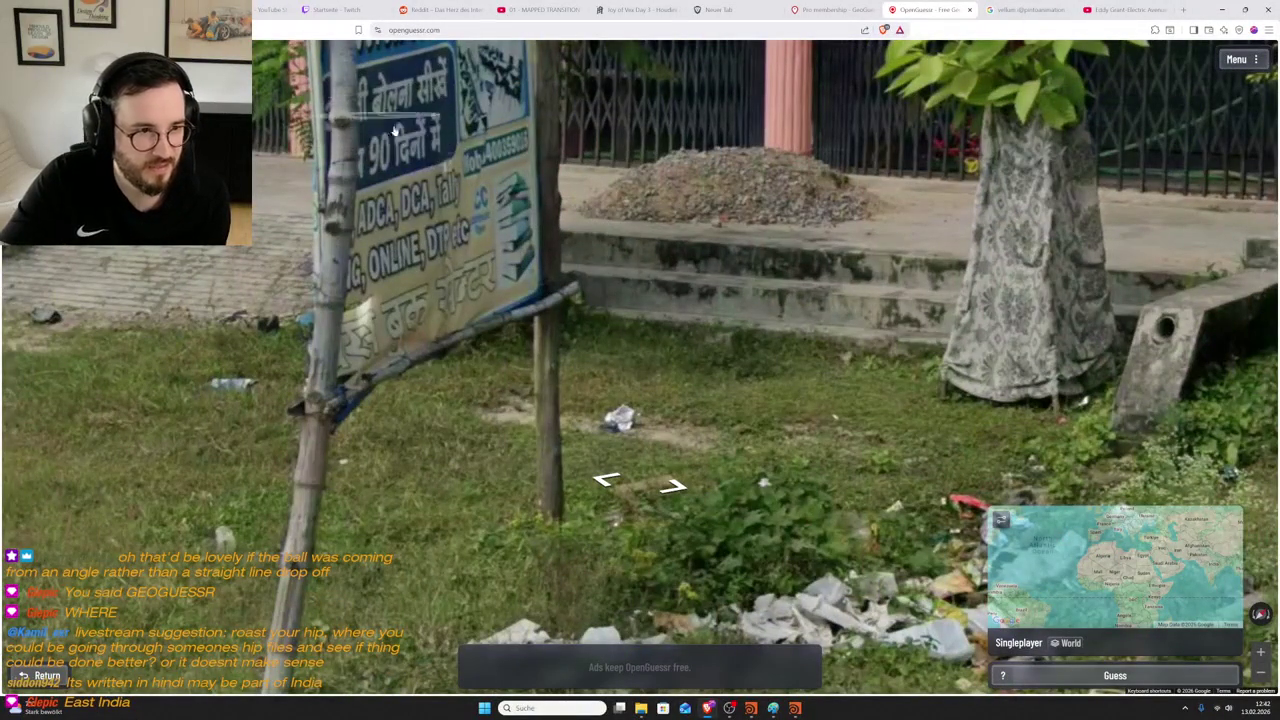
scroll(397, 145, "down", 3)
mouse_move(950, 330)
left_mouse_down()
mouse_move(647, 318)
mouse_move(946, 298)
mouse_move(556, 392)
mouse_move(560, 315)
left_mouse_up()
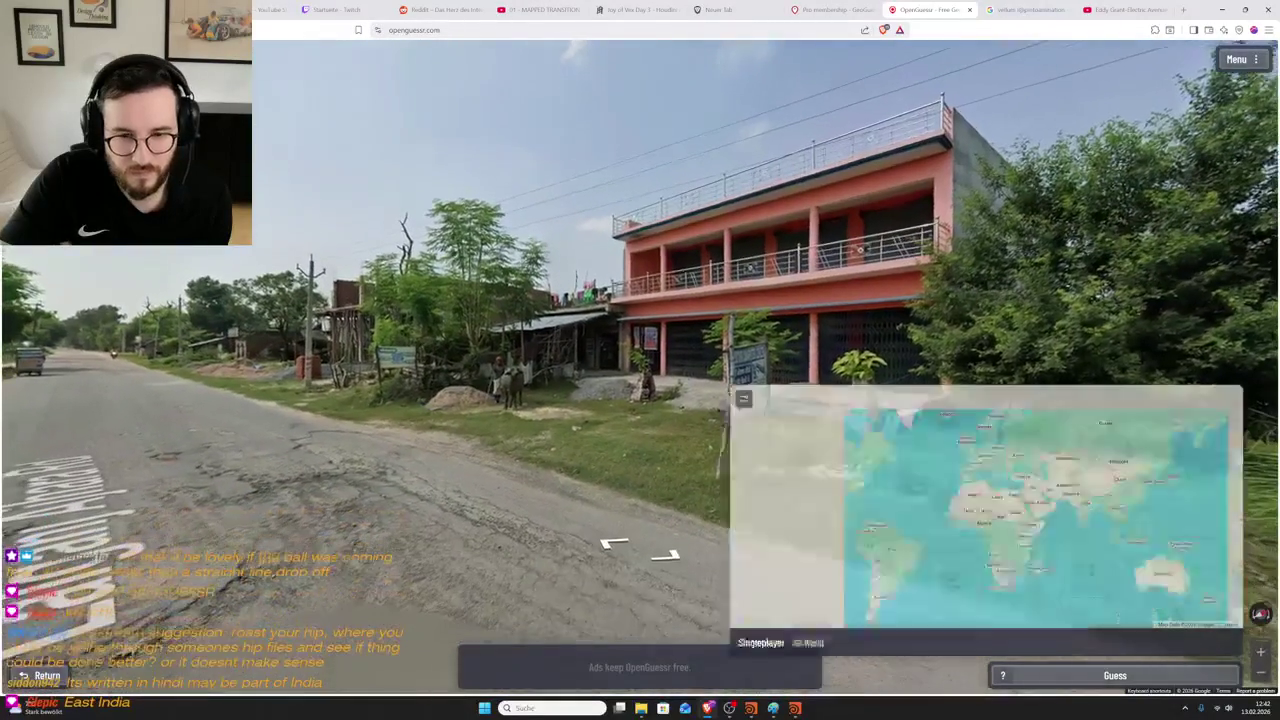
- Zoom the guess map to Southeast Asia and submit a pin in eastern Myanmar
scroll(930, 390, "up", 4)
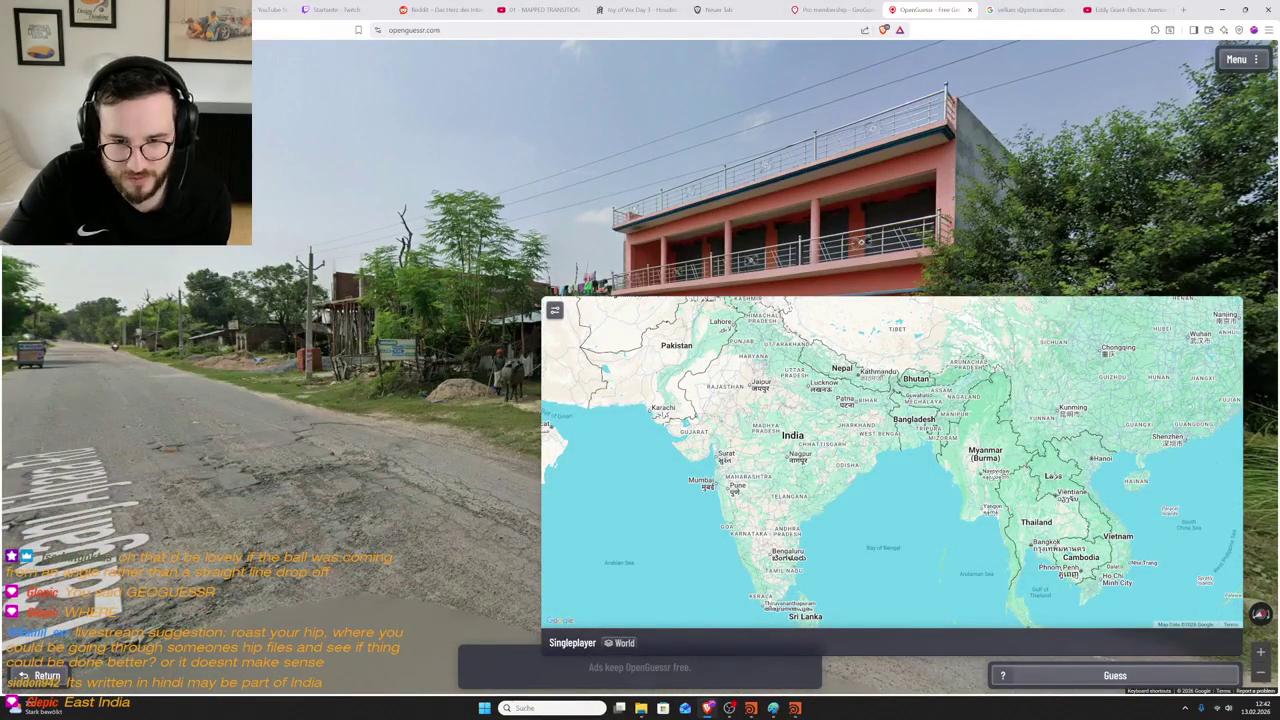
left_click_drag(1027, 509, 965, 478)
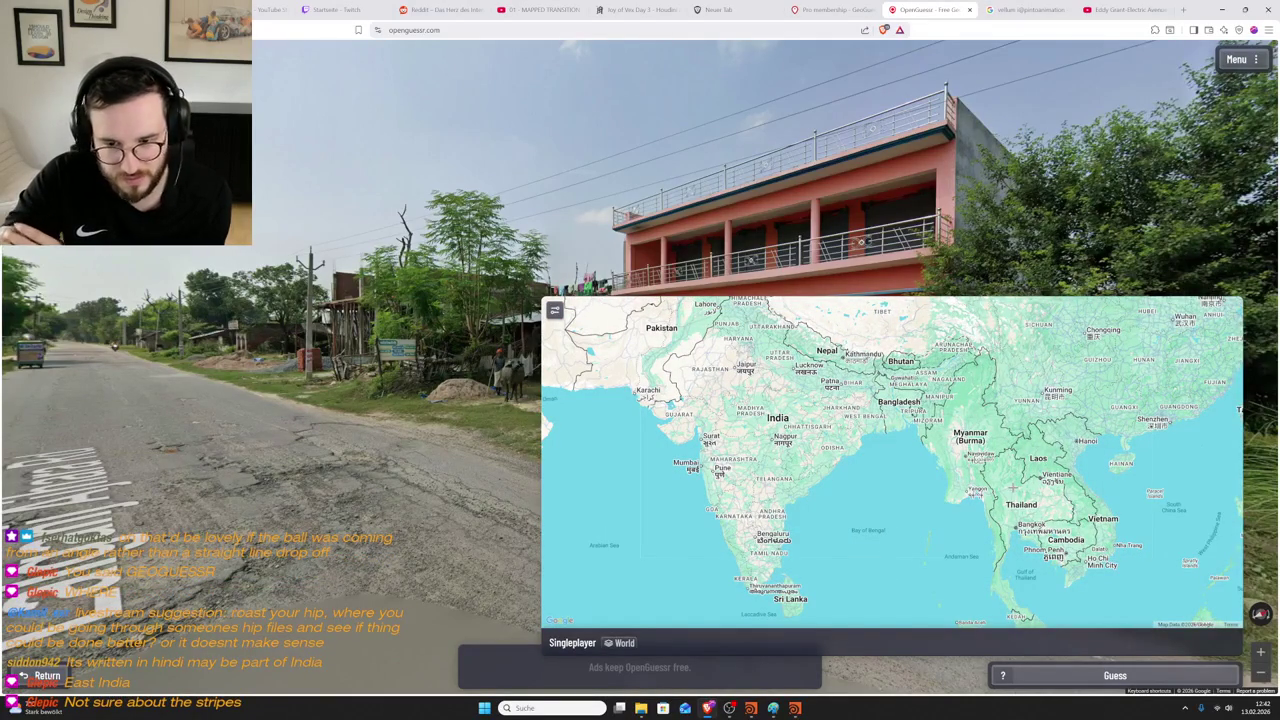
left_click_drag(1010, 488, 746, 386)
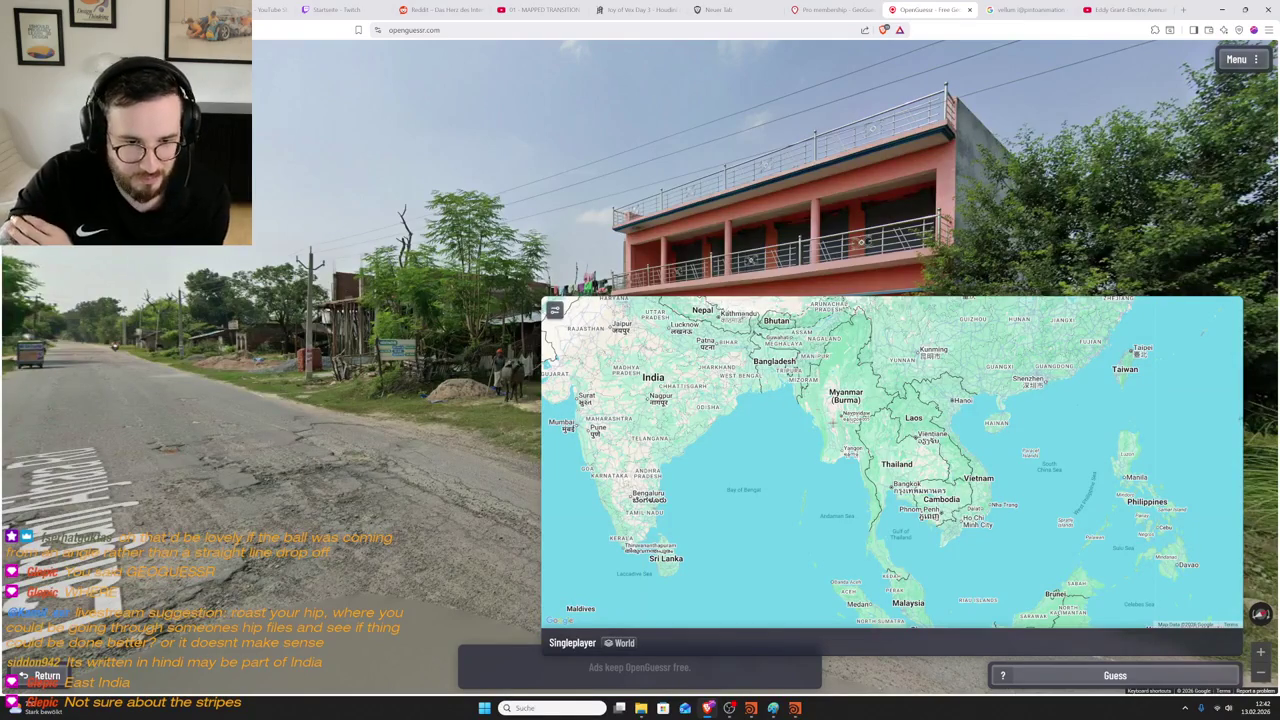
scroll(870, 426, "up", 2)
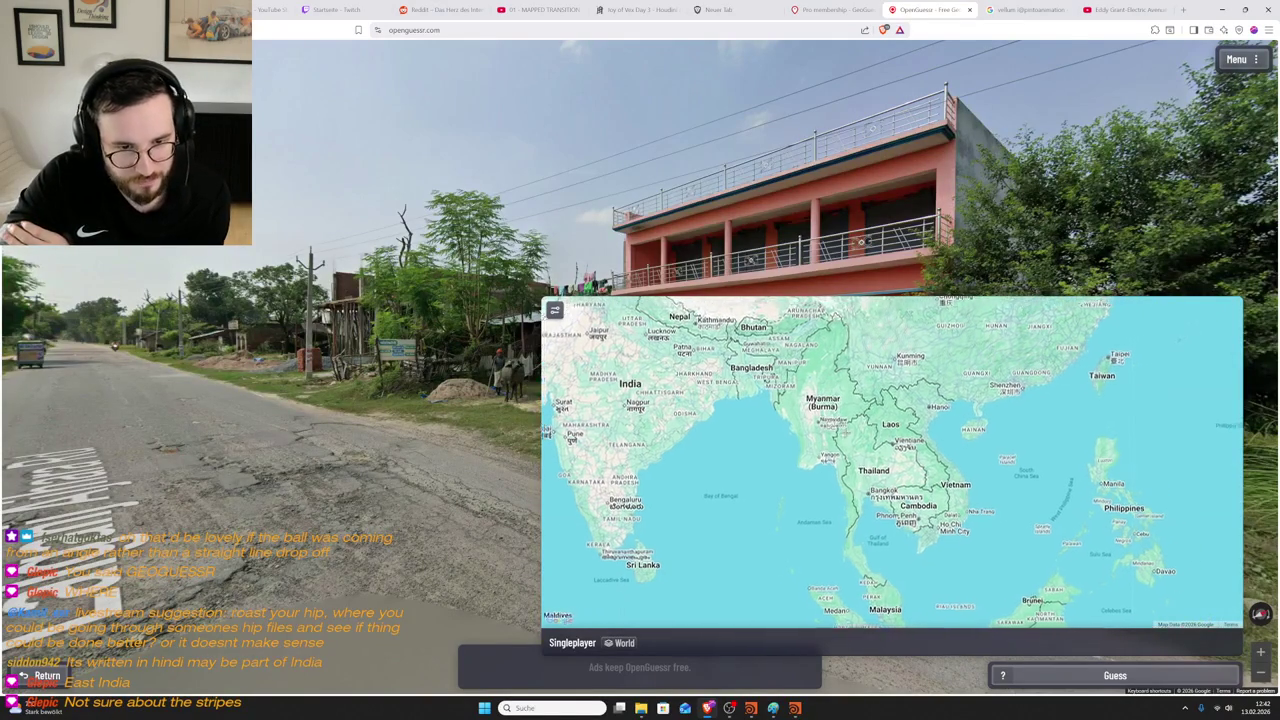
scroll(840, 460, "up", 2)
scroll(837, 451, "down", 1)
scroll(837, 451, "up", 1)
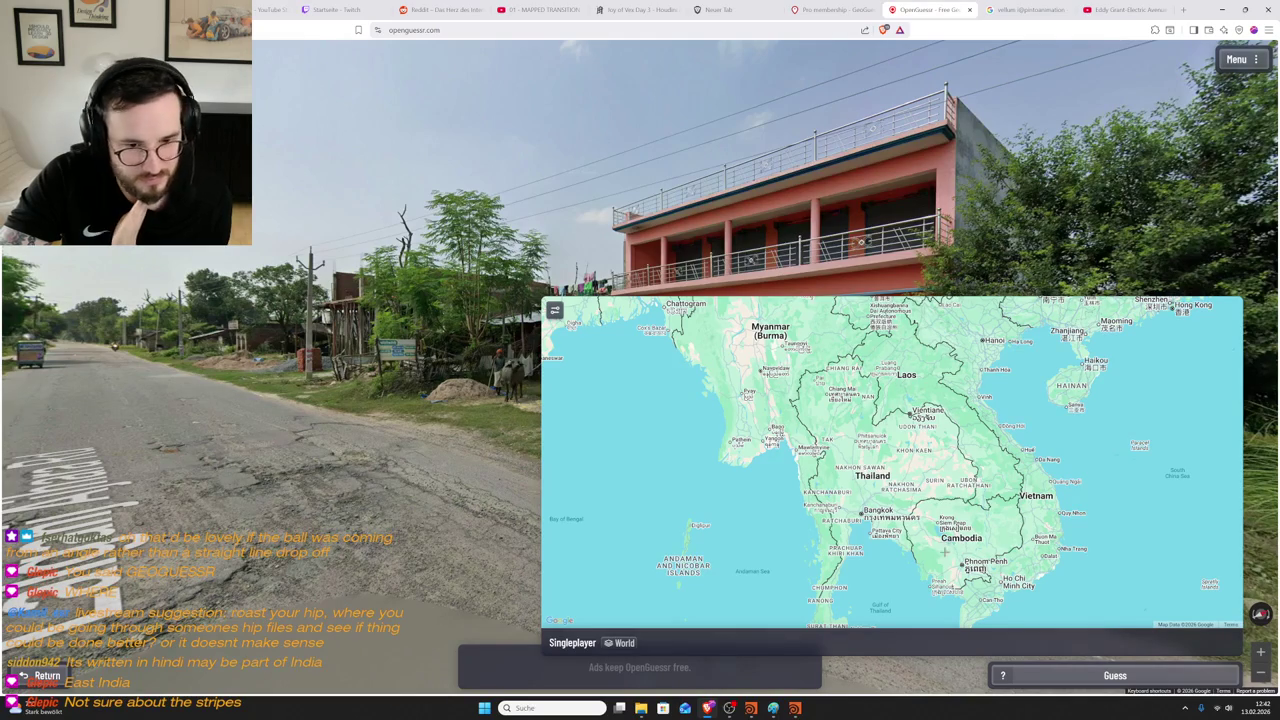
left_click_drag(898, 470, 927, 507)
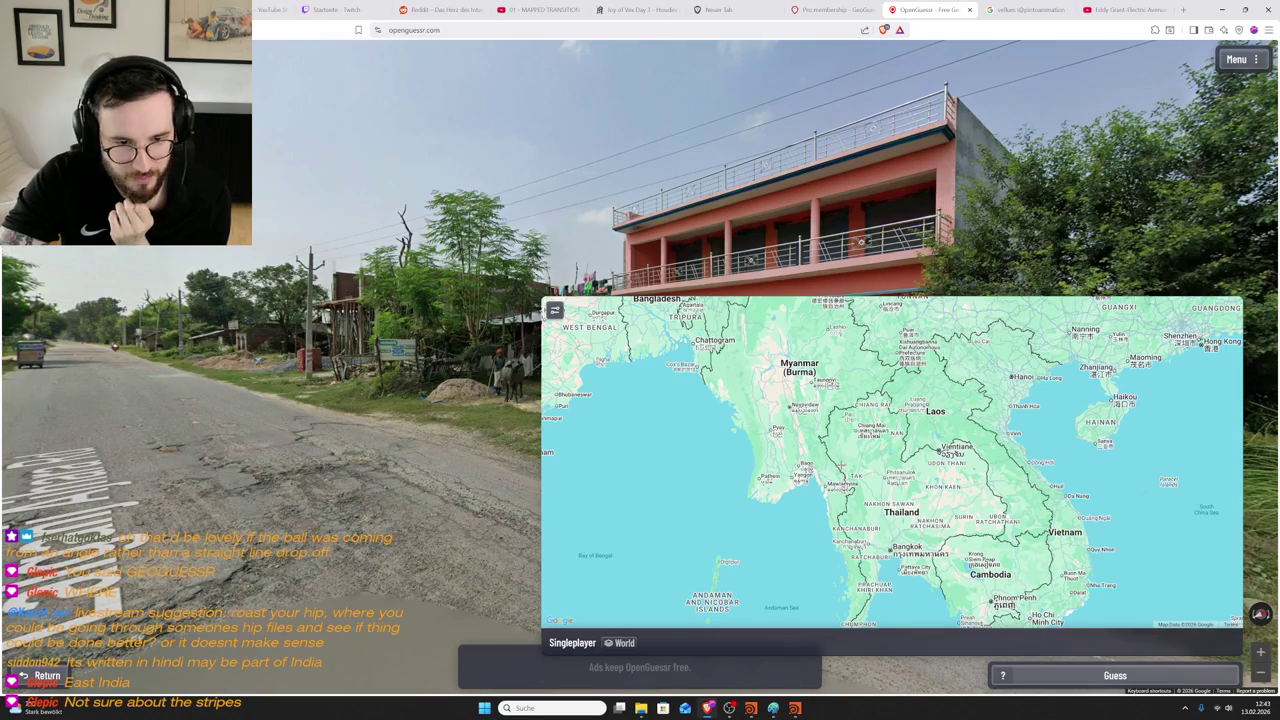
left_click(836, 446)
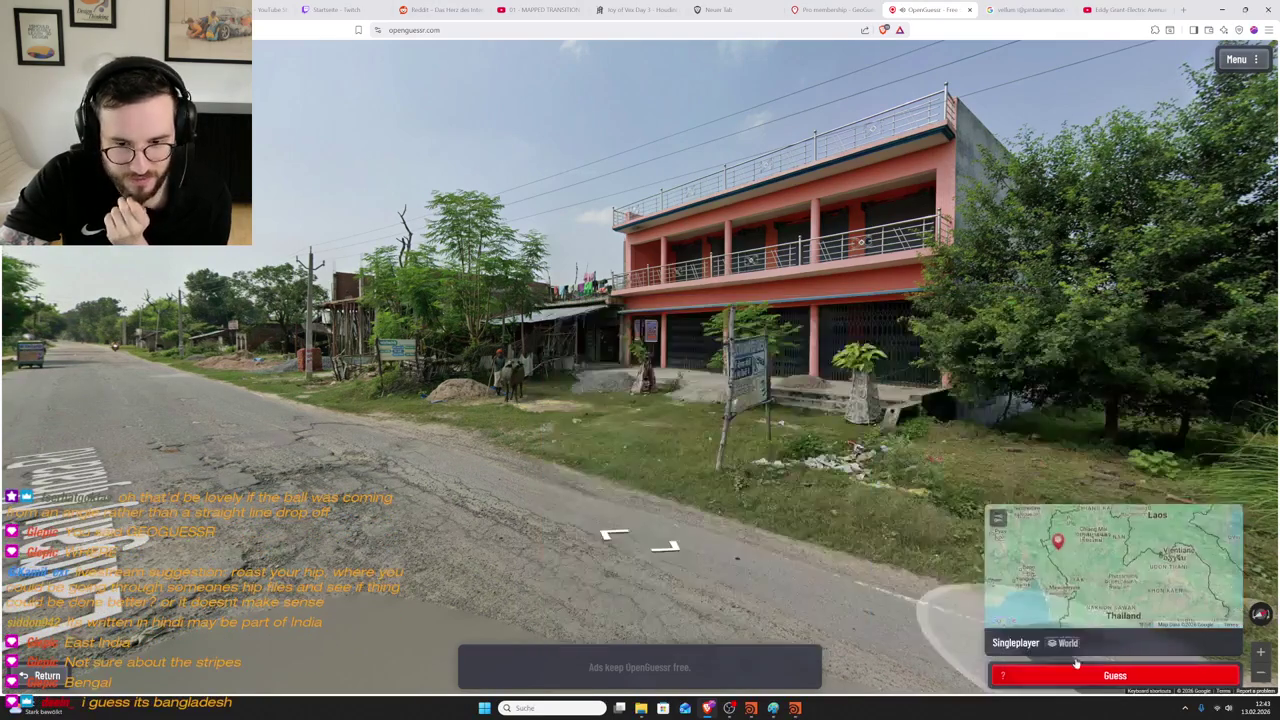
left_click(1072, 678)
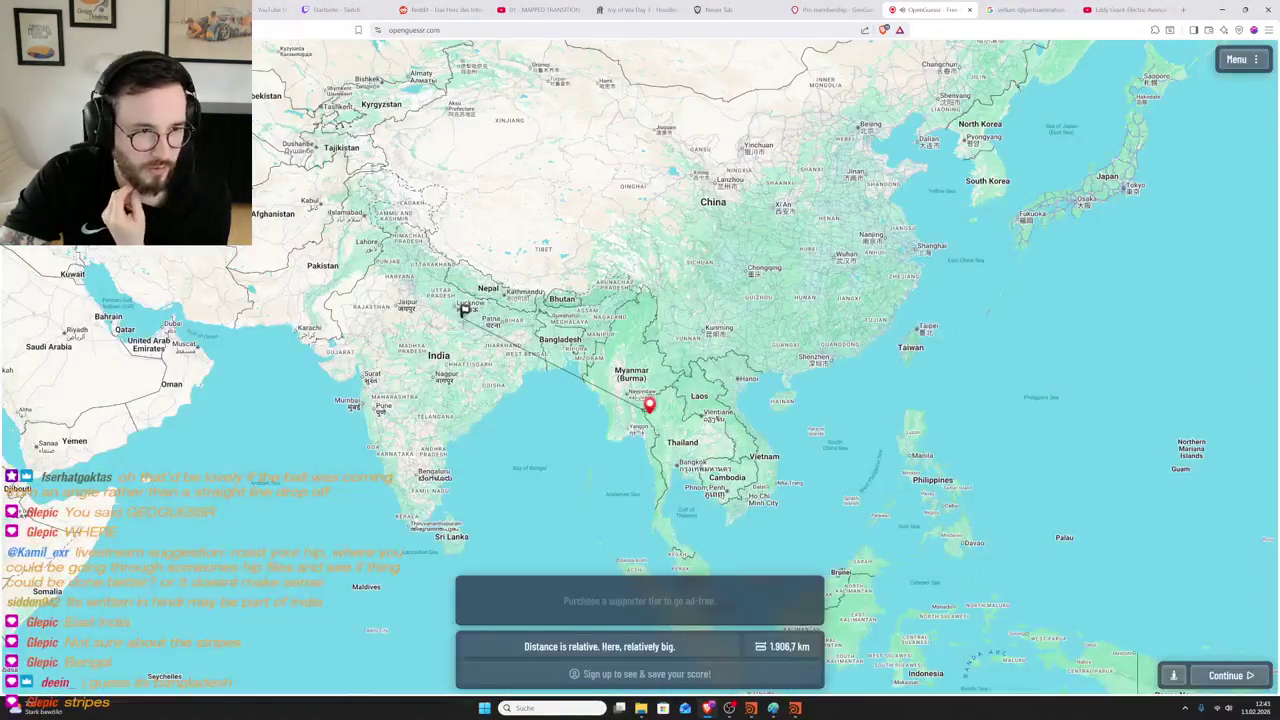
- Inspect the results map showing the Myanmar guess 1,908.7 km off, then continue
scroll(463, 310, "up", 3)
scroll(494, 336, "down", 2)
scroll(435, 306, "up", 2)
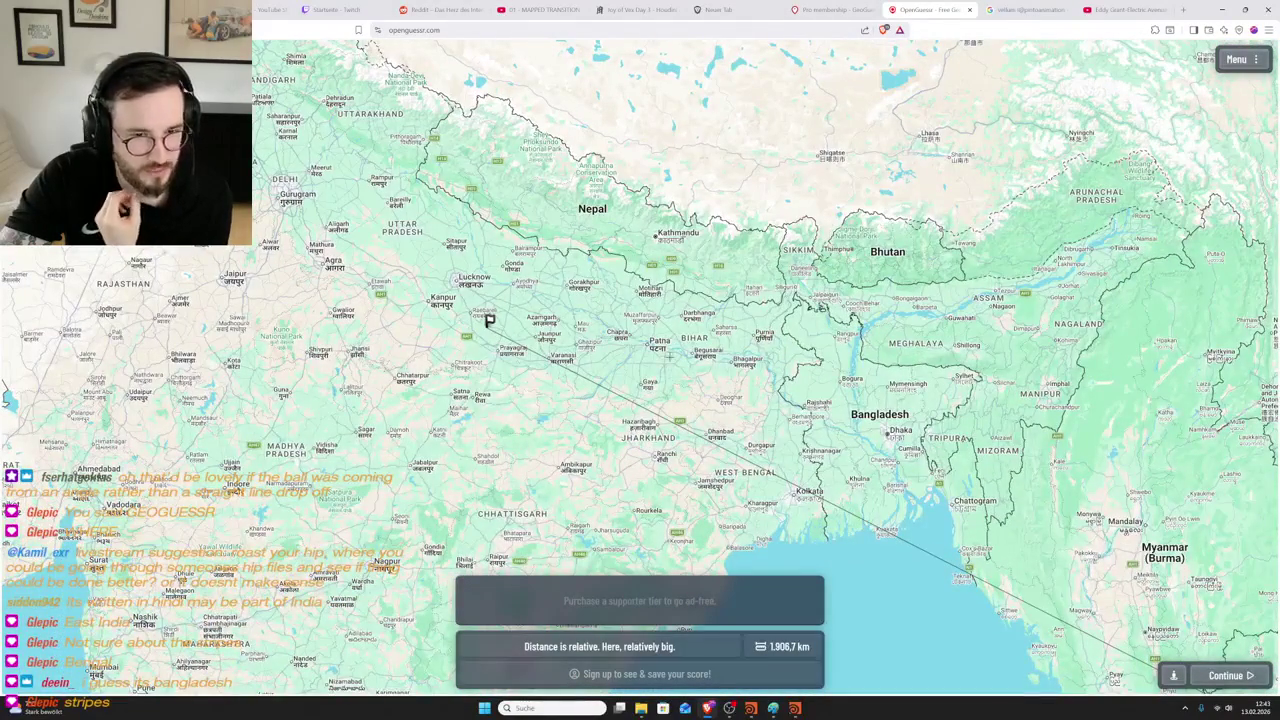
scroll(1120, 536, "up", 2)
left_click_drag(900, 500, 640, 300)
scroll(976, 460, "down", 3)
left_click_drag(1013, 512, 902, 489)
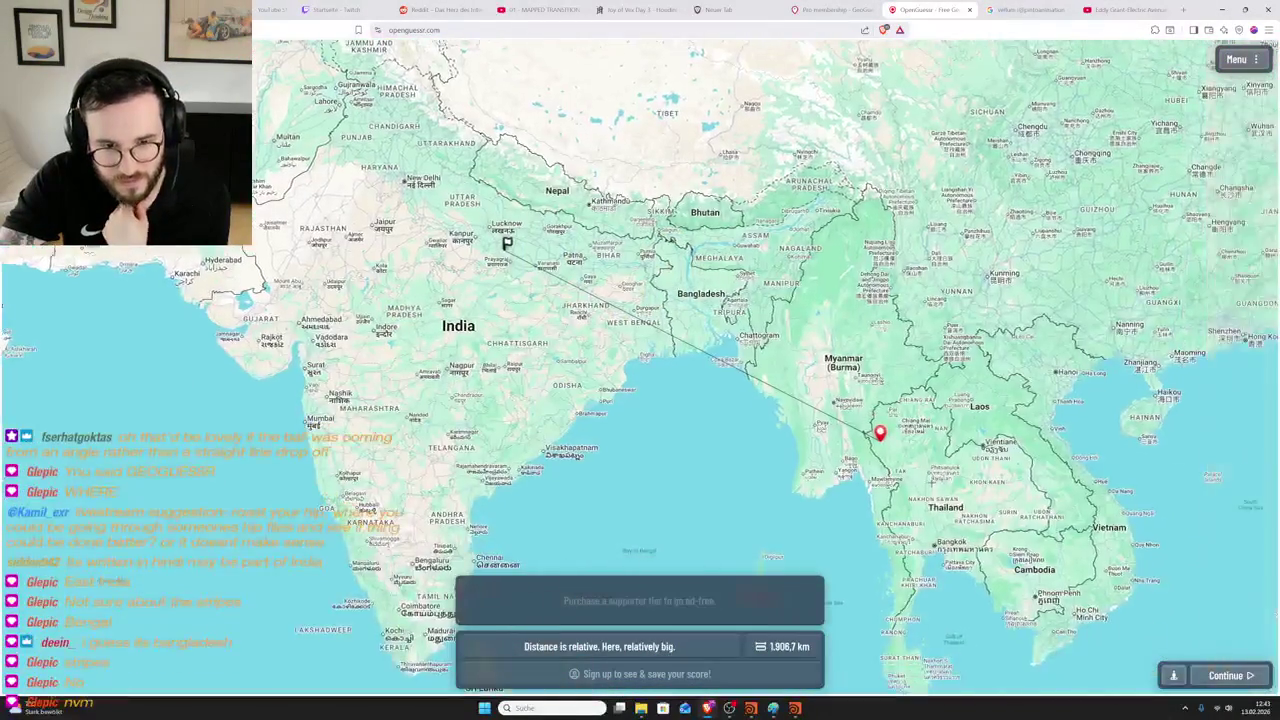
scroll(902, 489, "up", 2)
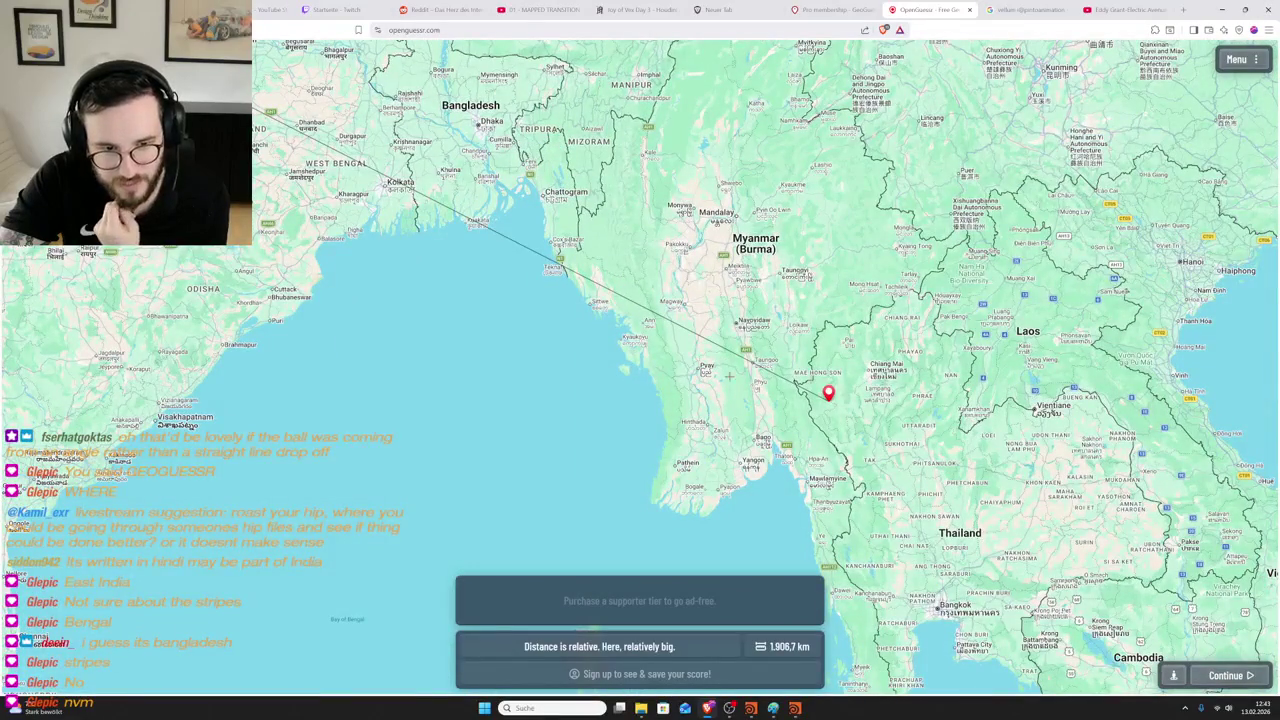
scroll(653, 370, "down", 2)
scroll(352, 182, "up", 2)
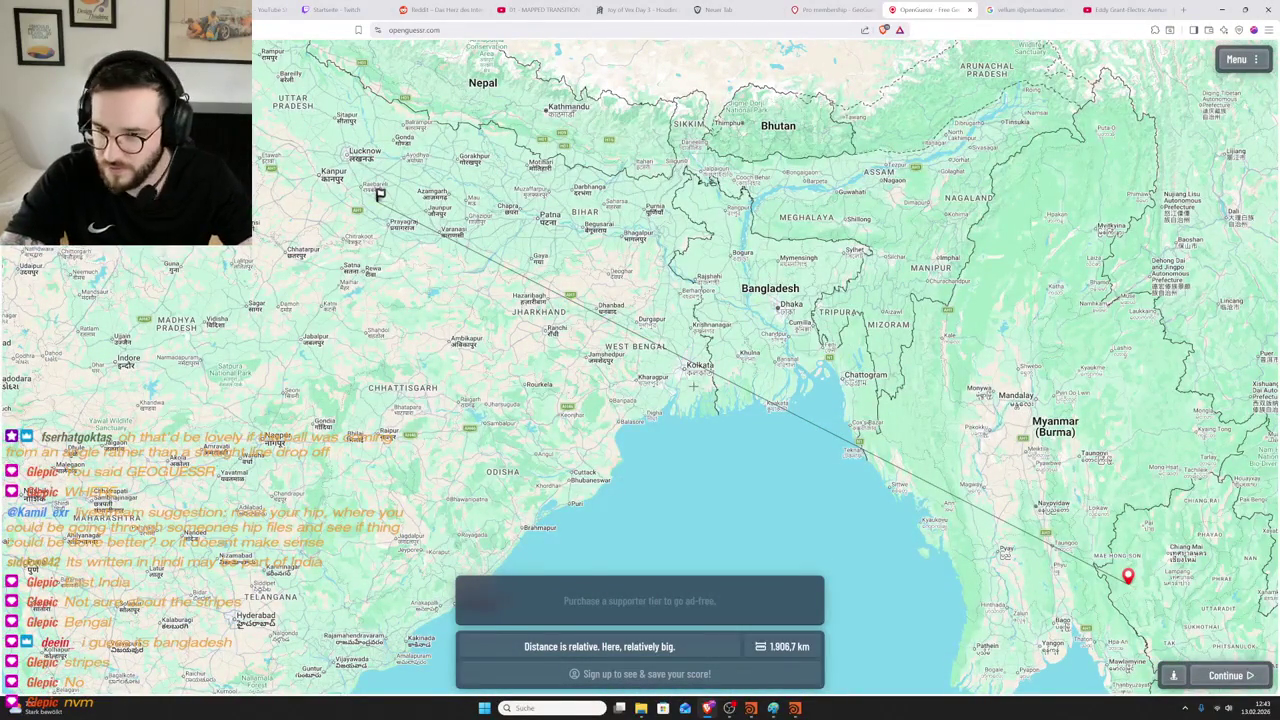
scroll(692, 383, "down", 2)
scroll(600, 402, "down", 2)
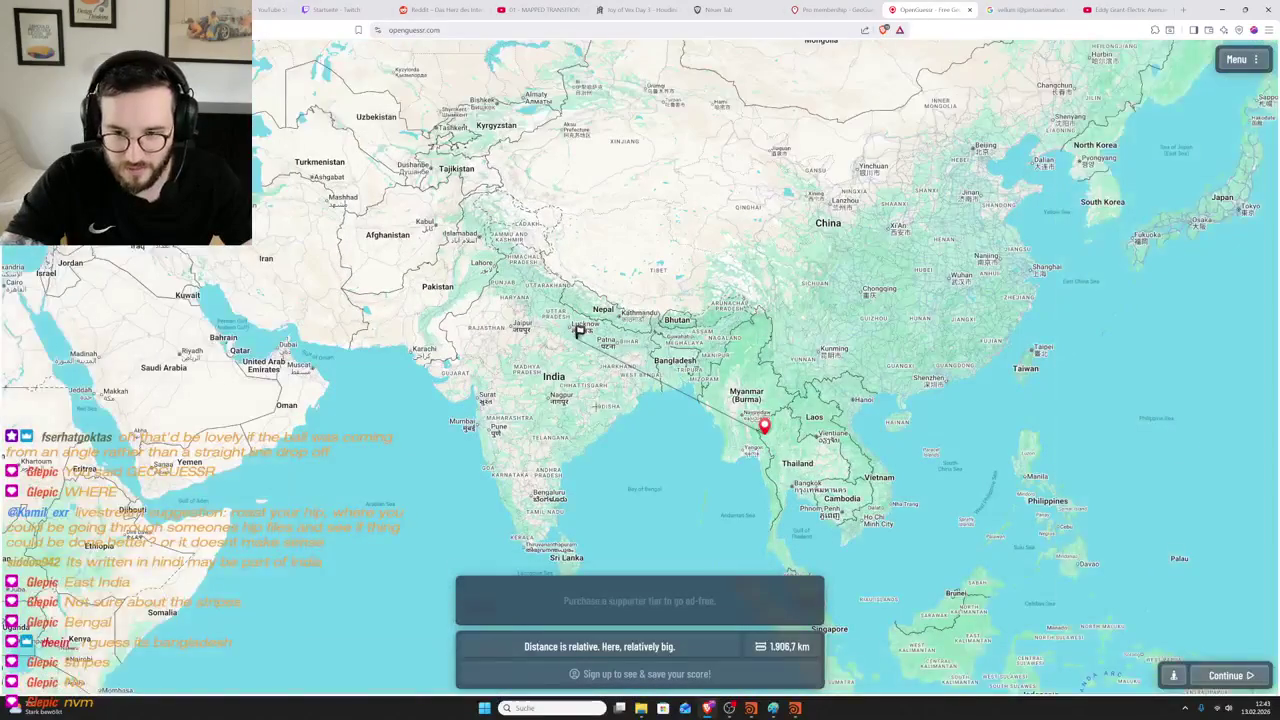
scroll(612, 416, "down", 2)
left_click_drag(612, 416, 655, 414)
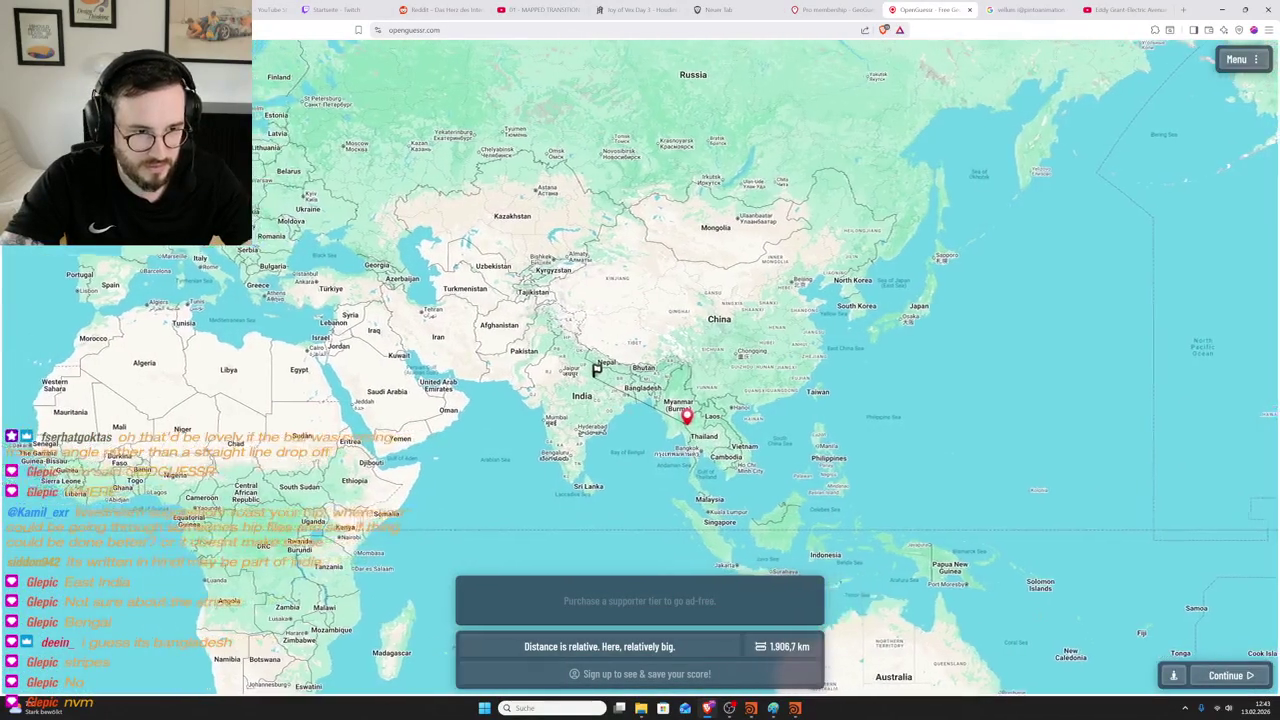
left_click(1244, 679)
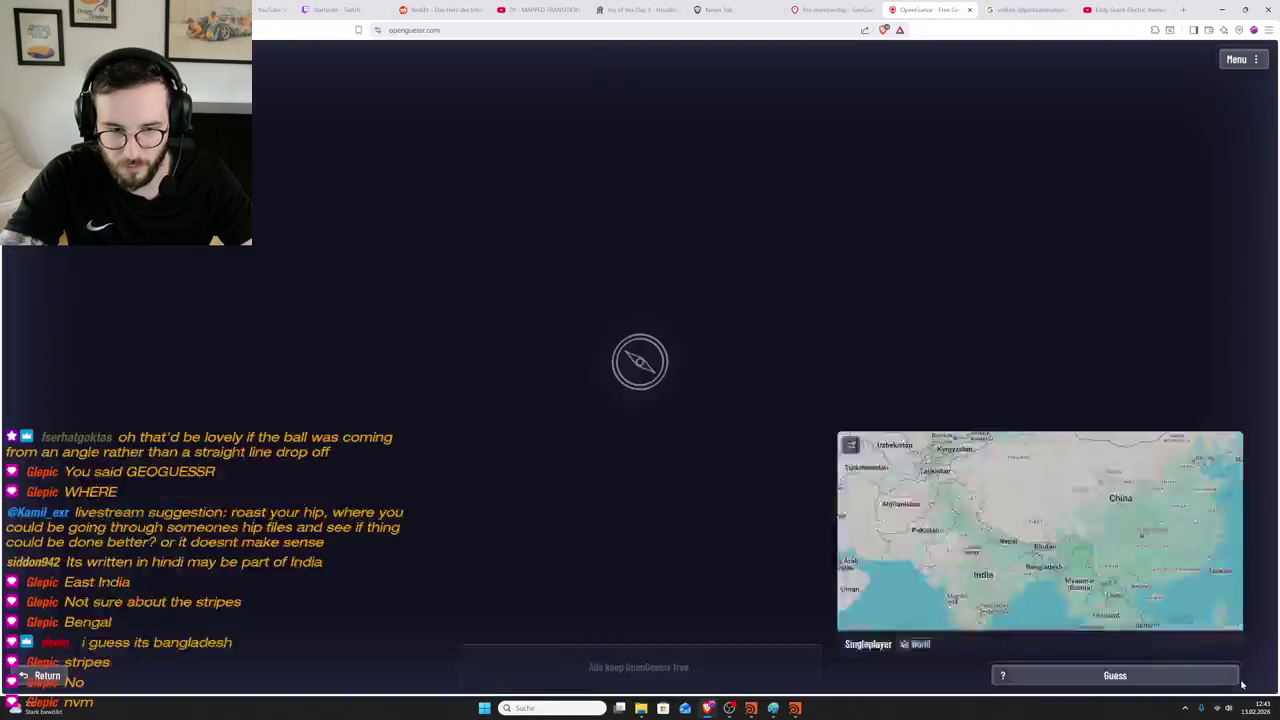
- Look around the dry rural road and turn toward the concrete structures
key("Right")
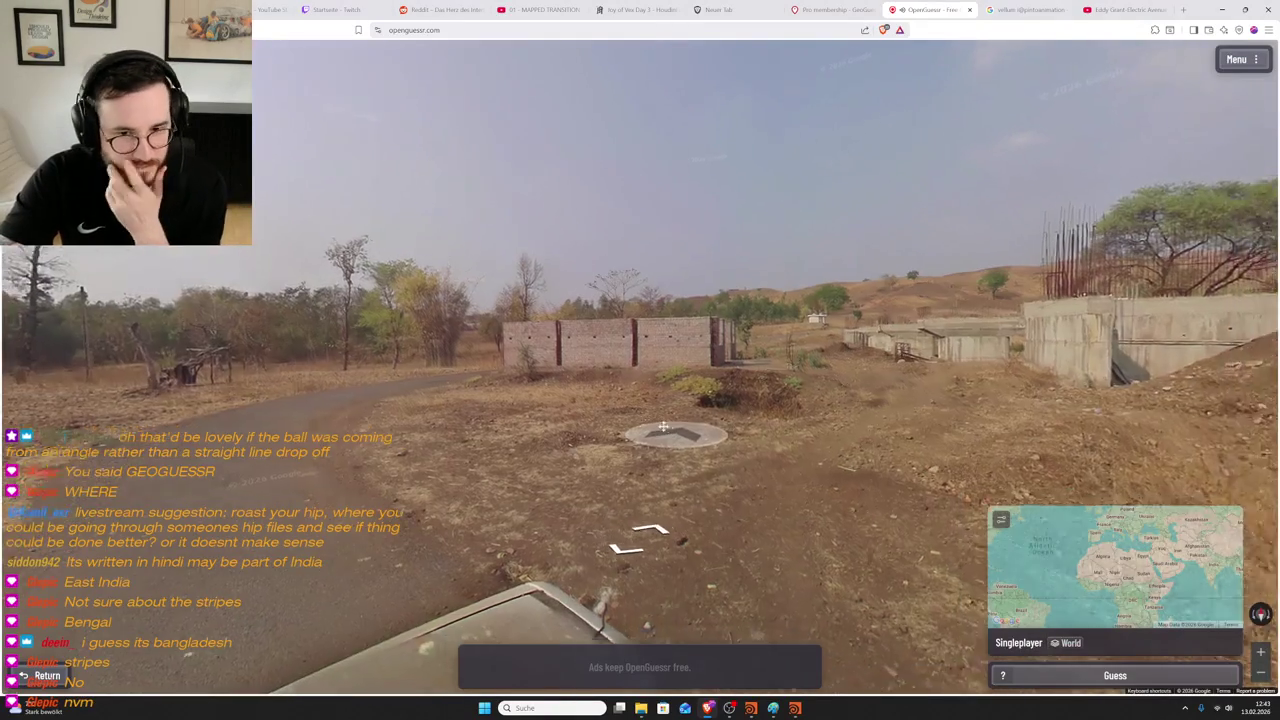
key("Left")
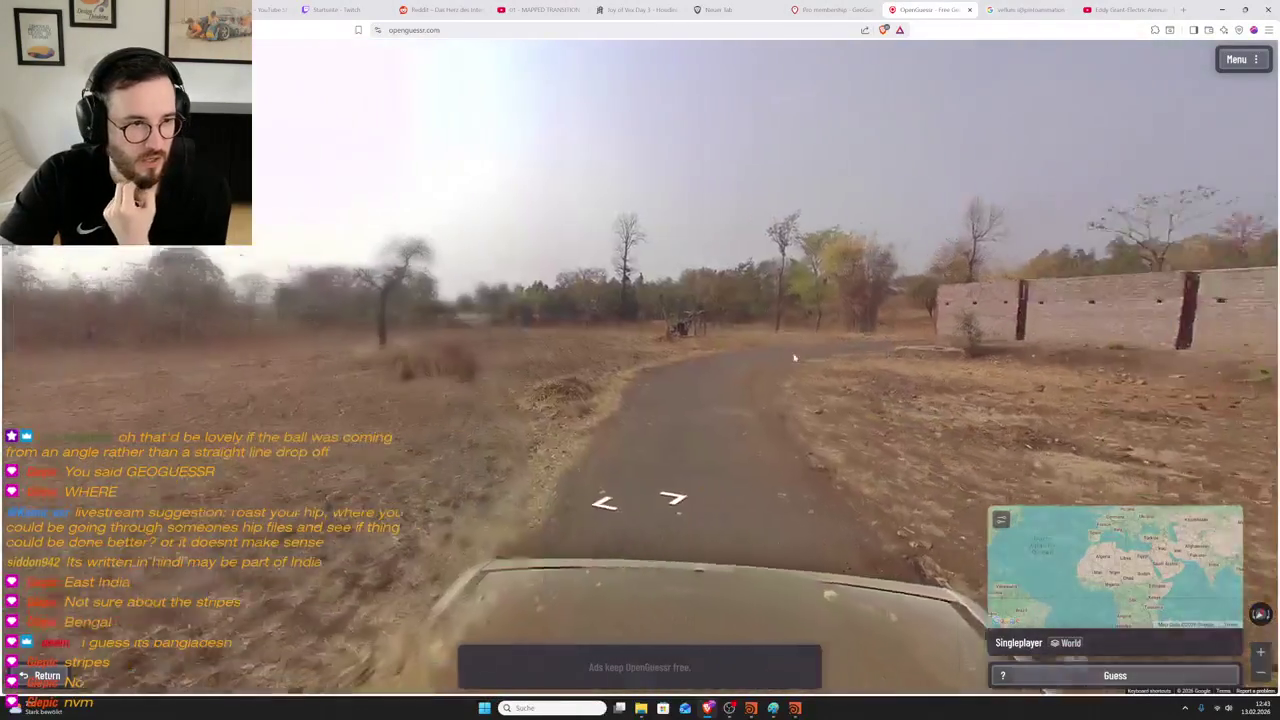
key("Left")
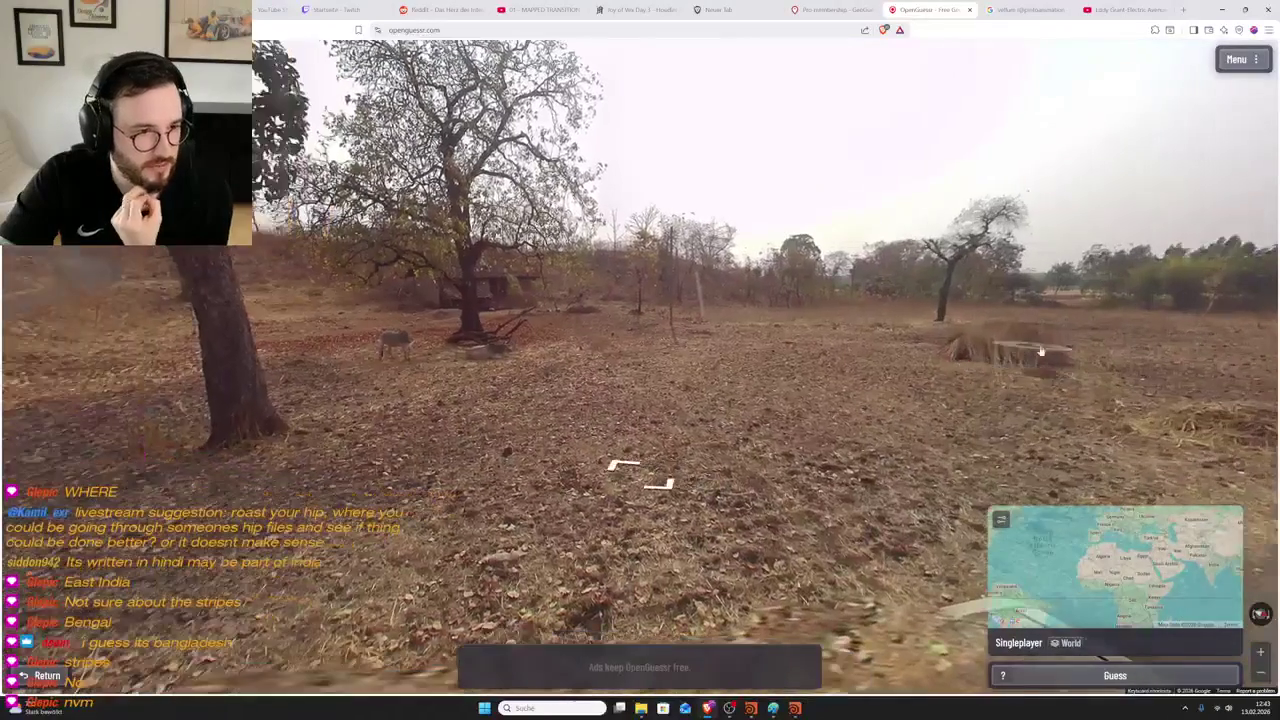
key("Left")
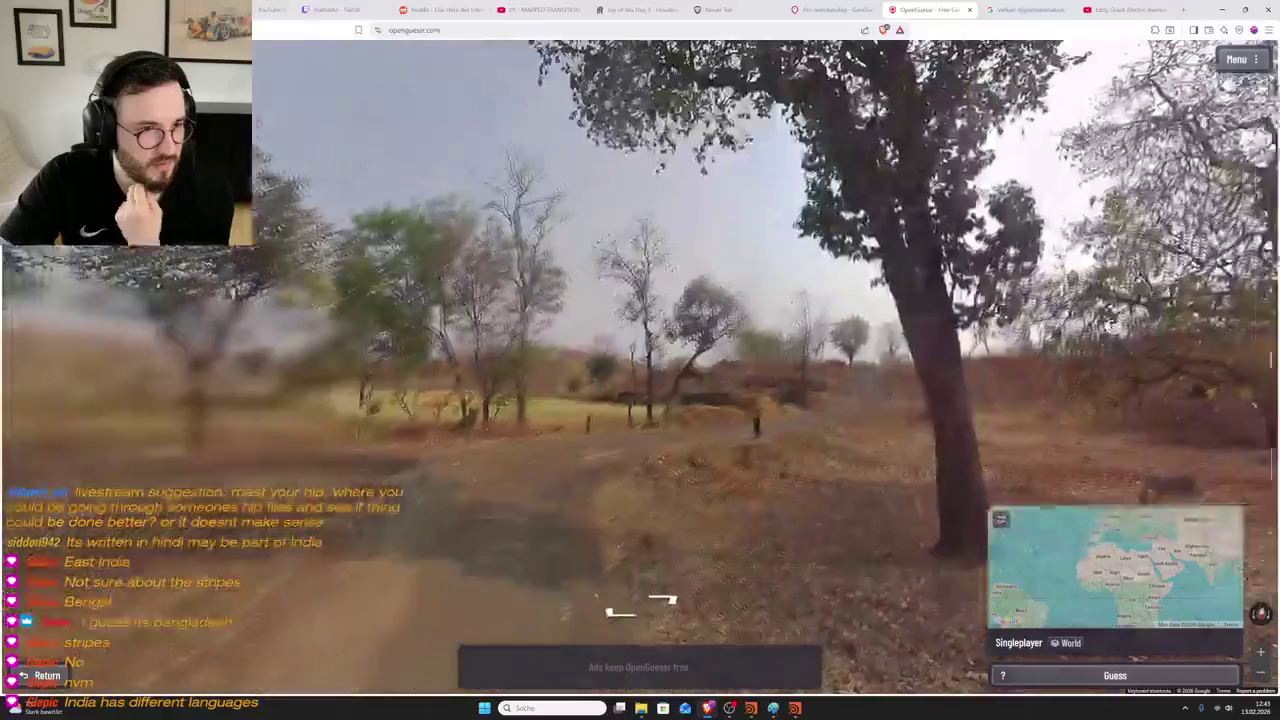
left_click(636, 430)
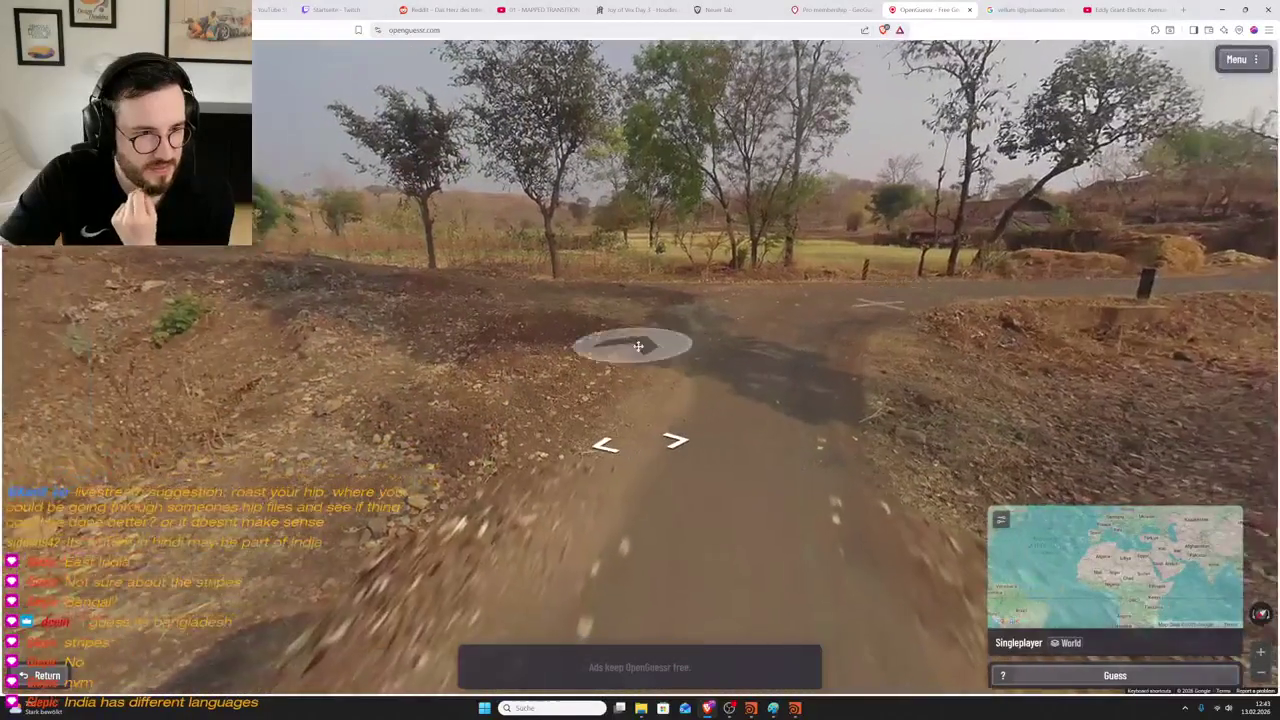
key("Left")
key("Left")
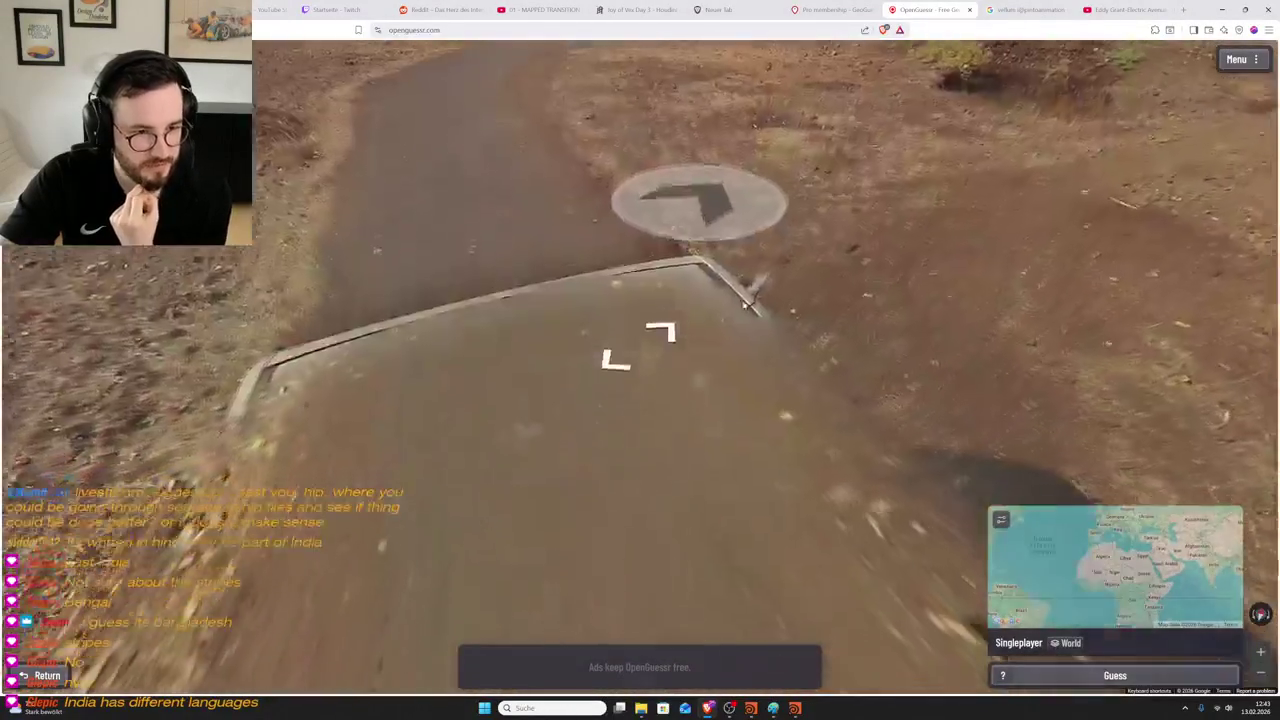
left_click_drag(745, 305, 745, 345)
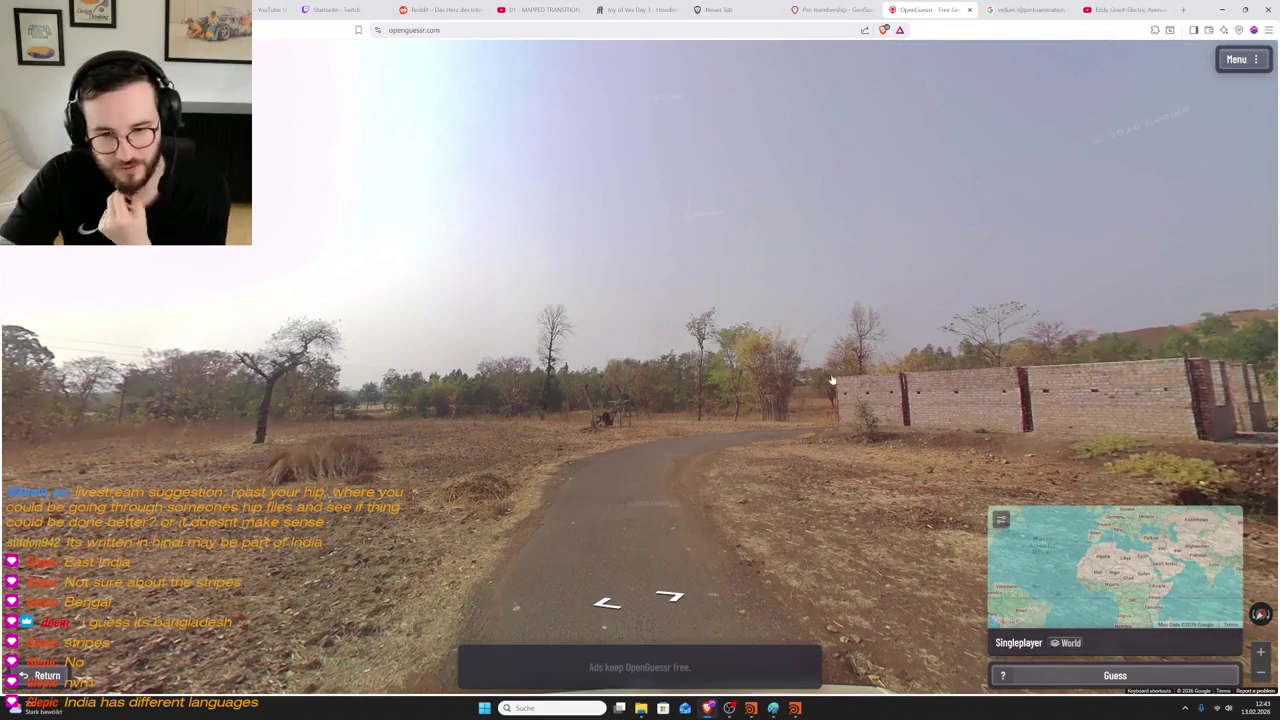
left_click_drag(857, 384, 799, 352)
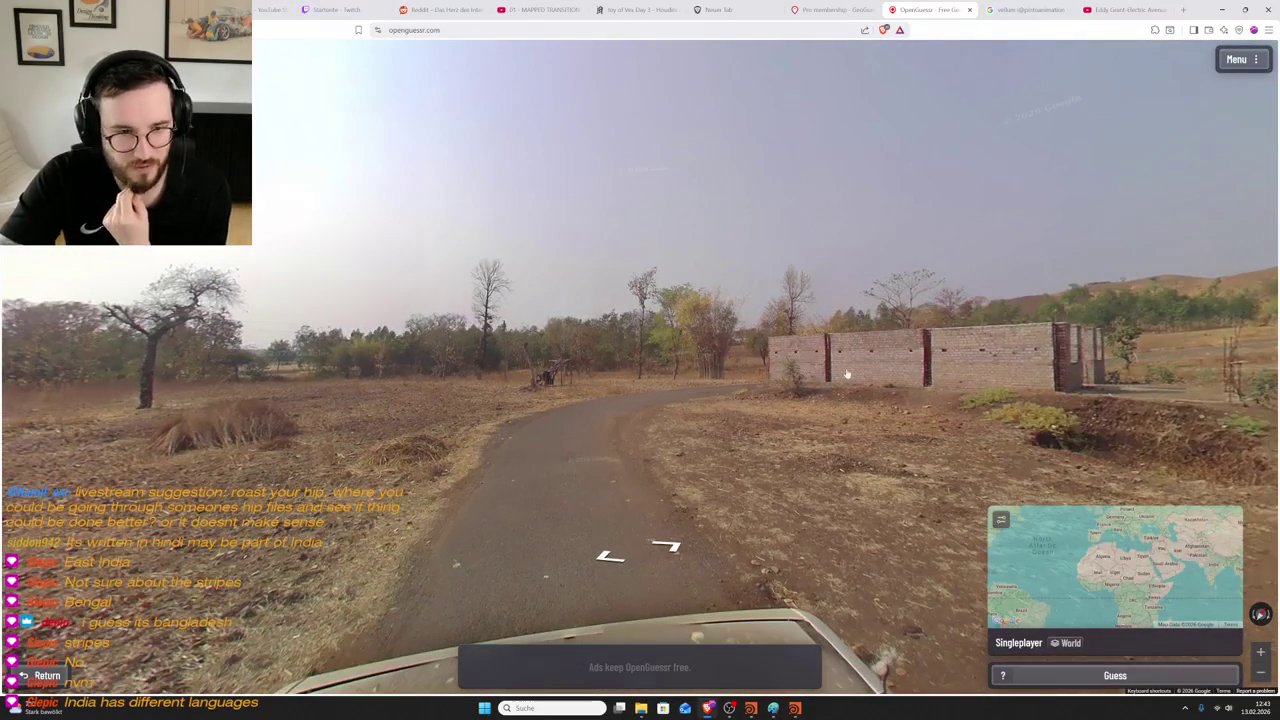
mouse_move(849, 378)
left_mouse_down()
mouse_move(905, 362)
mouse_move(641, 388)
left_mouse_up()
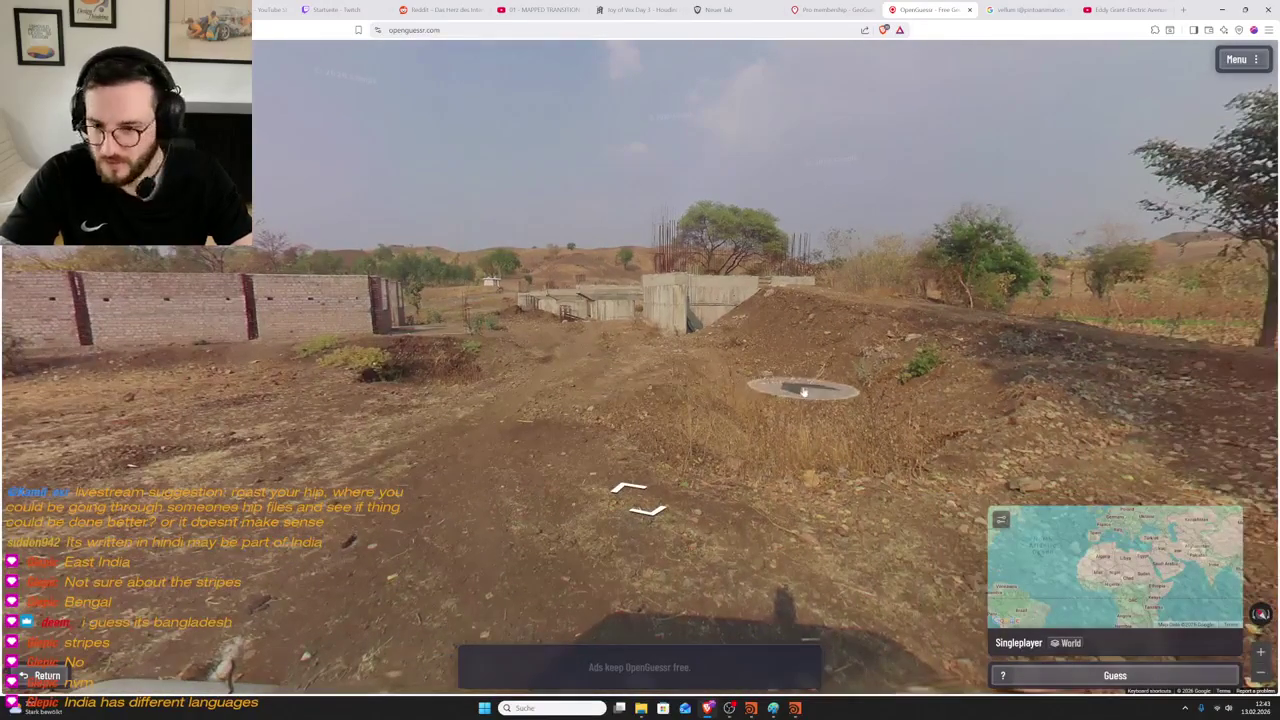
- Advance past the concrete ruins onto the paved lane by the brick walls
left_click(898, 385)
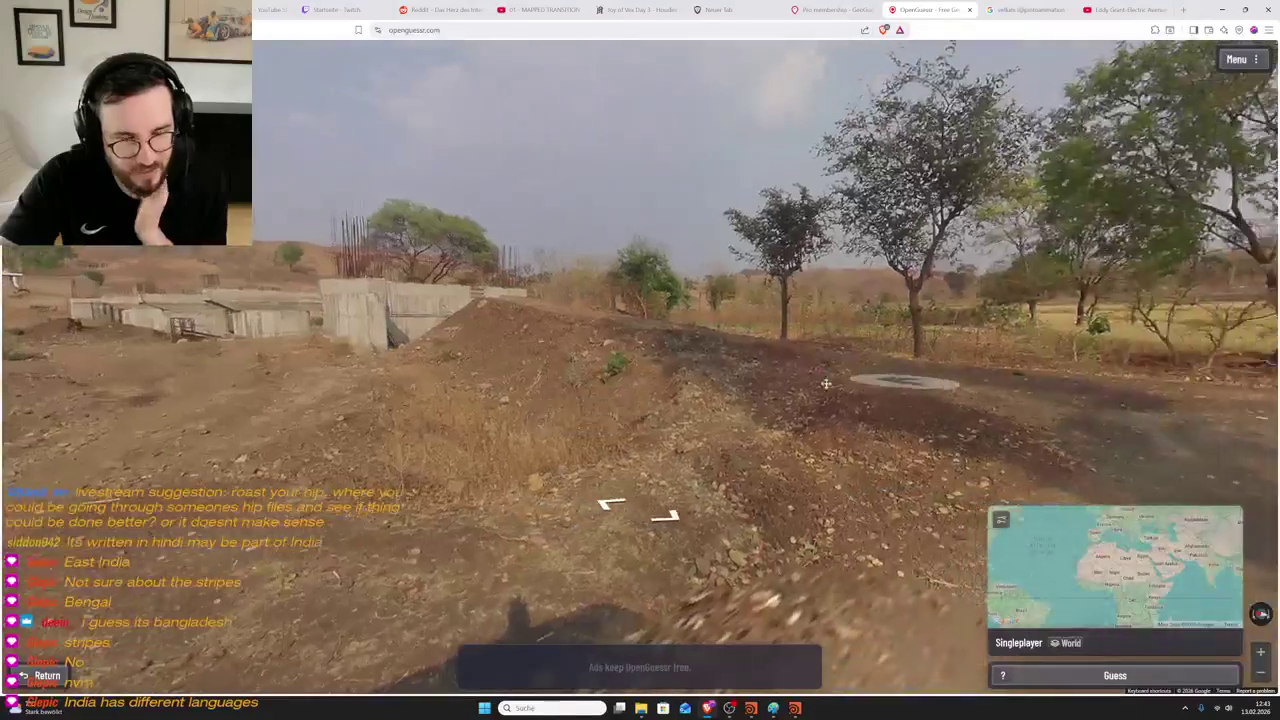
left_click(898, 385)
left_click(680, 421)
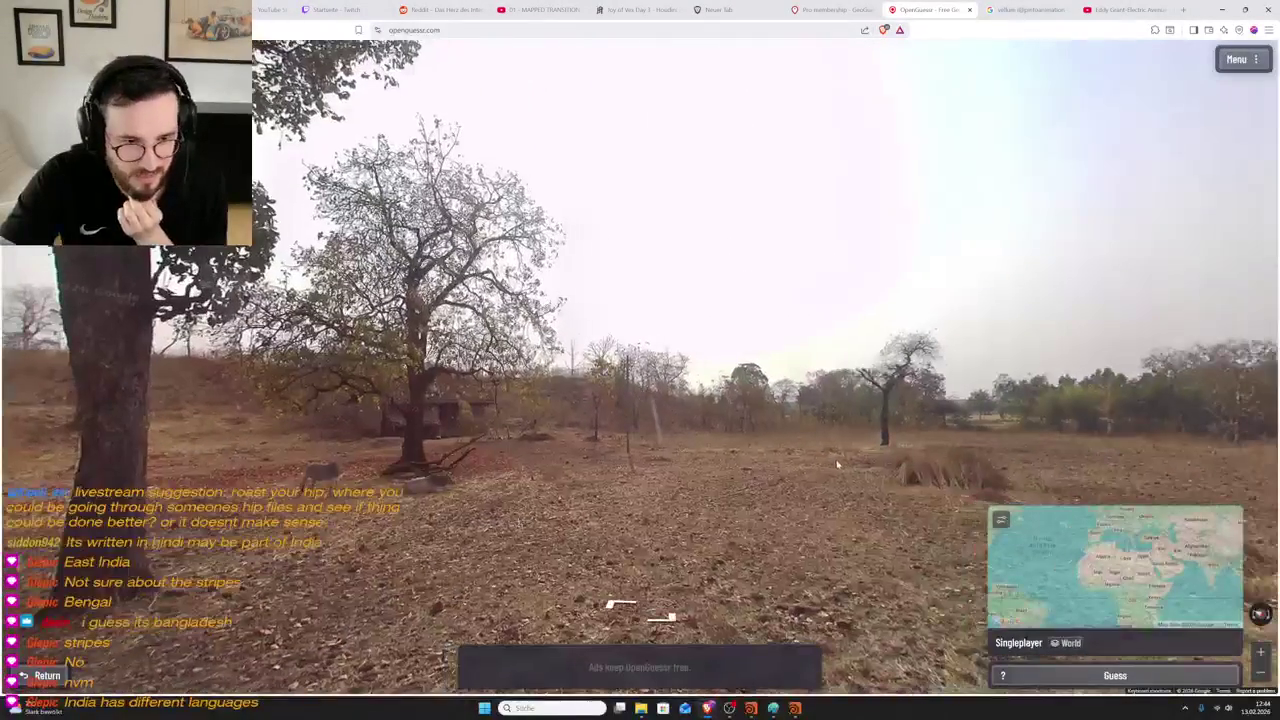
left_click(835, 459)
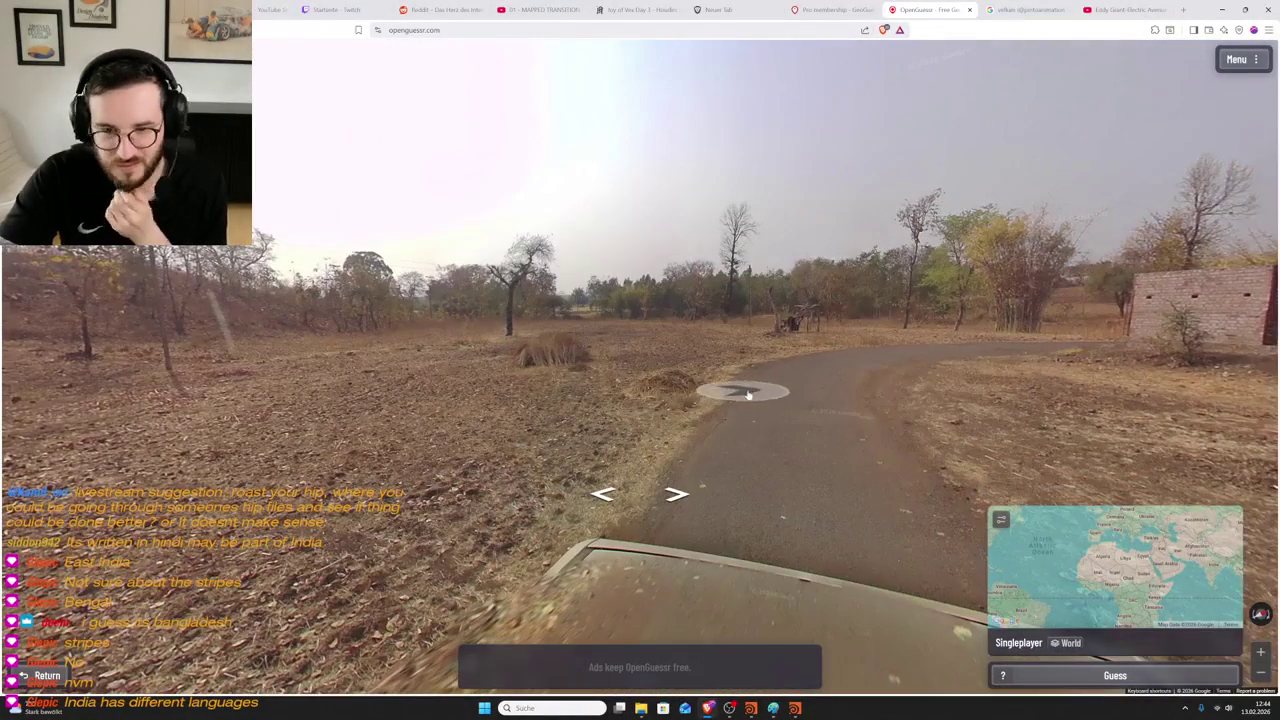
left_click(747, 395)
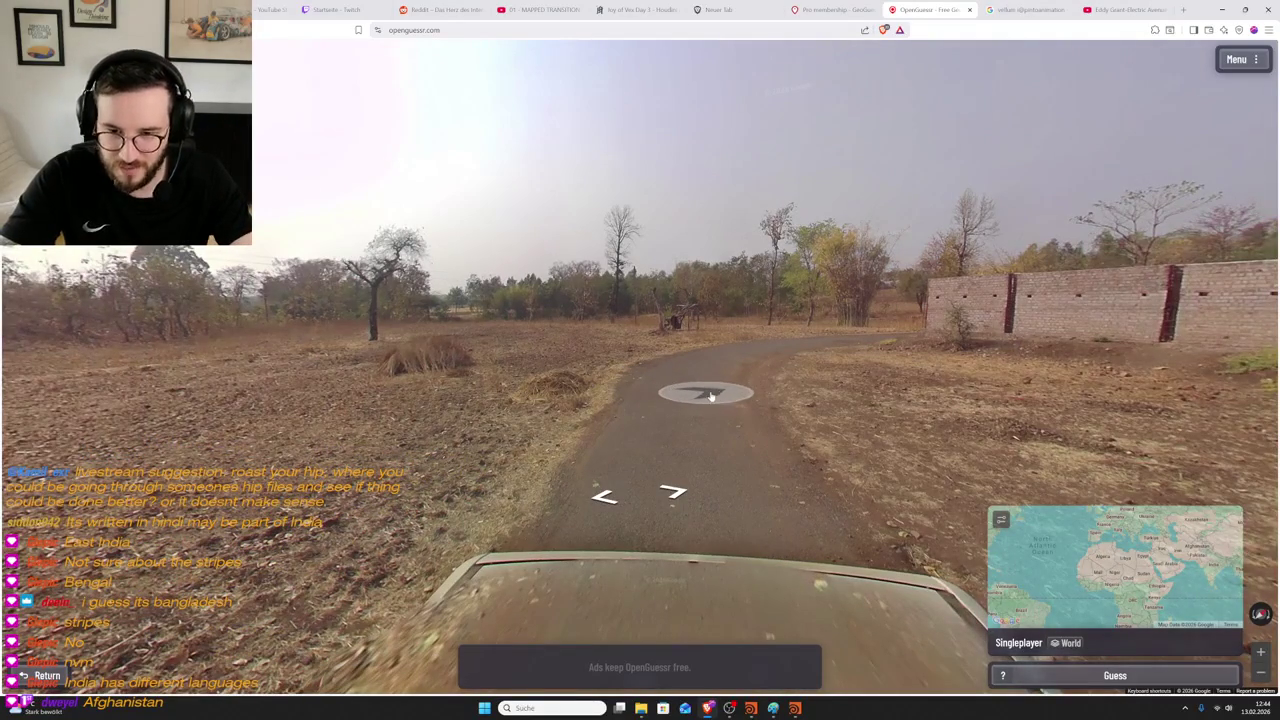
left_click(847, 372)
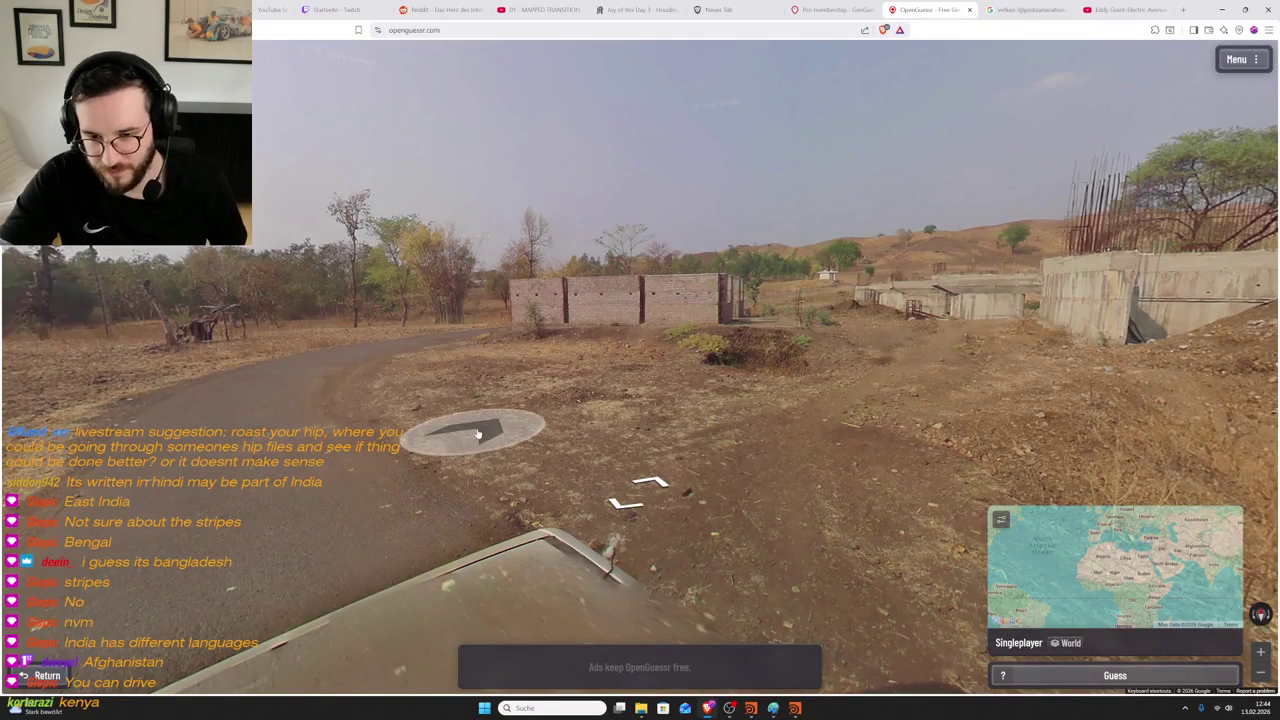
left_click(530, 428)
mouse_move(551, 407)
left_mouse_down()
mouse_move(694, 368)
mouse_move(757, 411)
mouse_move(834, 417)
left_mouse_up()
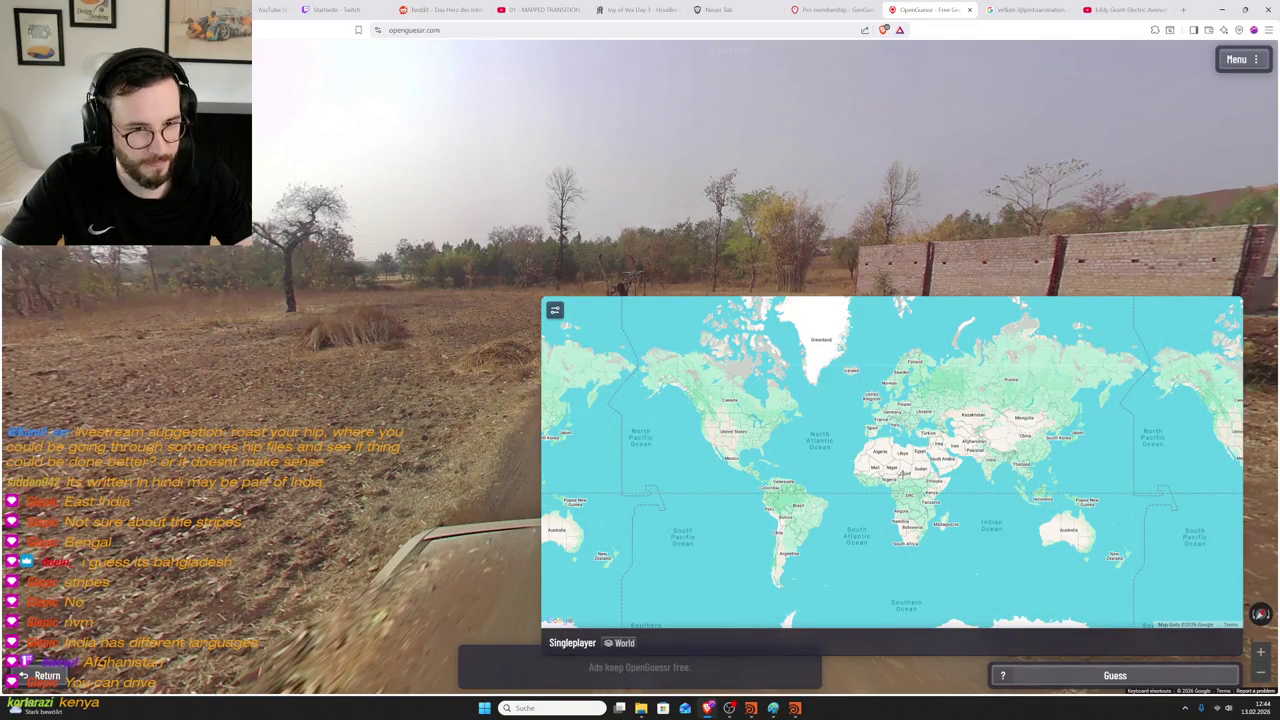
- Drop a guess marker in Africa, zoom in, and shift it to Eritrea by the Red Sea
scroll(980, 485, "up", 3)
scroll(980, 485, "down", 3)
left_click(889, 470)
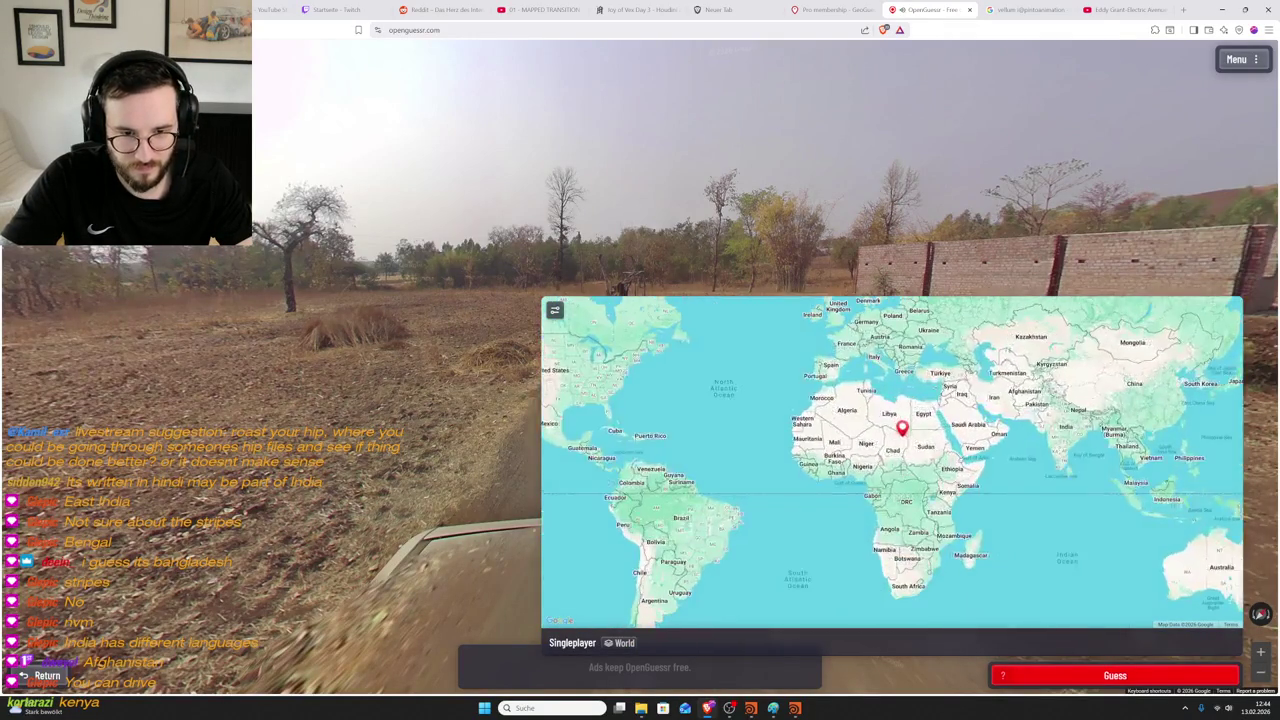
scroll(903, 462, "up", 1)
scroll(900, 475, "up", 1)
scroll(896, 489, "up", 1)
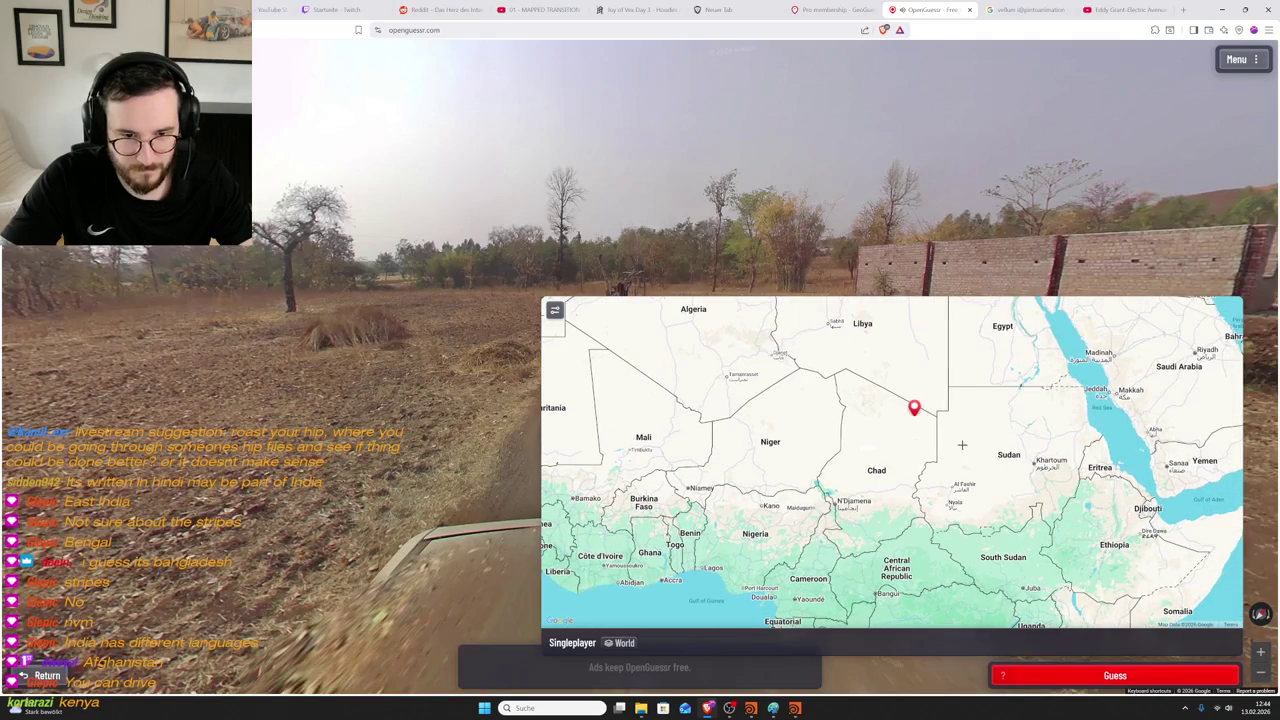
left_click_drag(1059, 451, 989, 472)
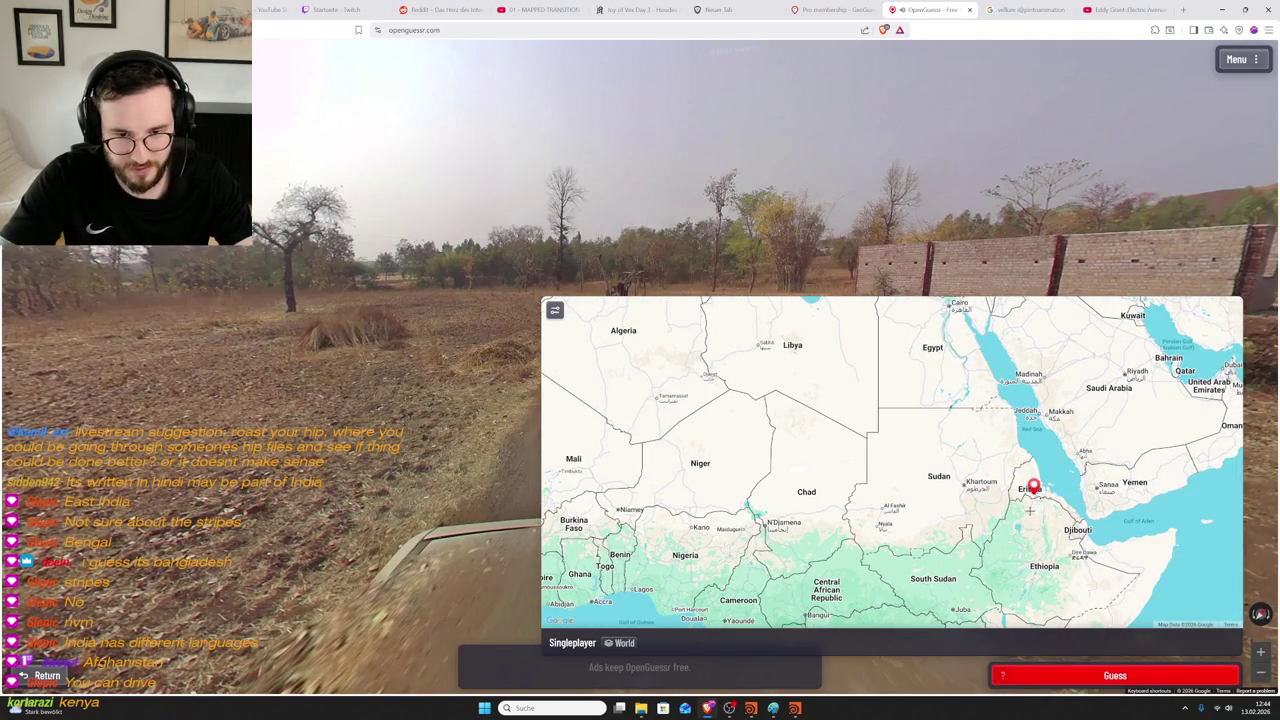
left_click_drag(1030, 510, 960, 446)
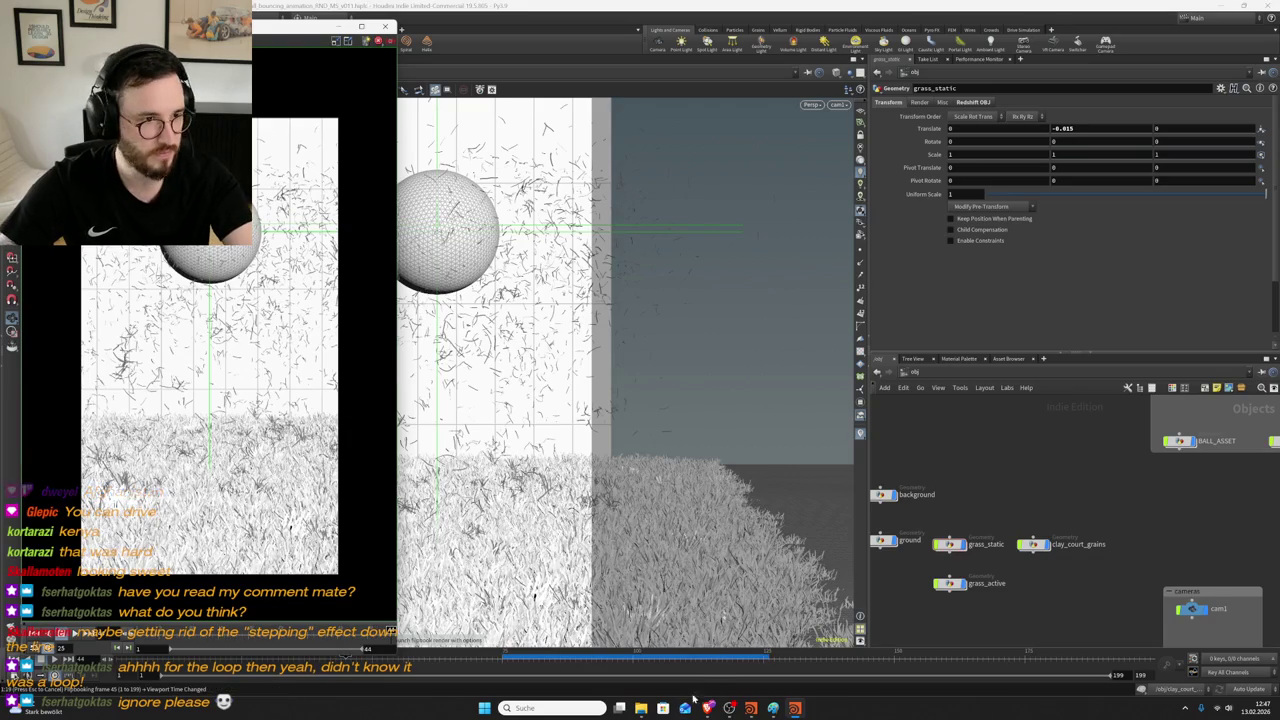
- Return to the browser to see the Eritrea guess scored 4,071.5 km off
left_click(707, 709)
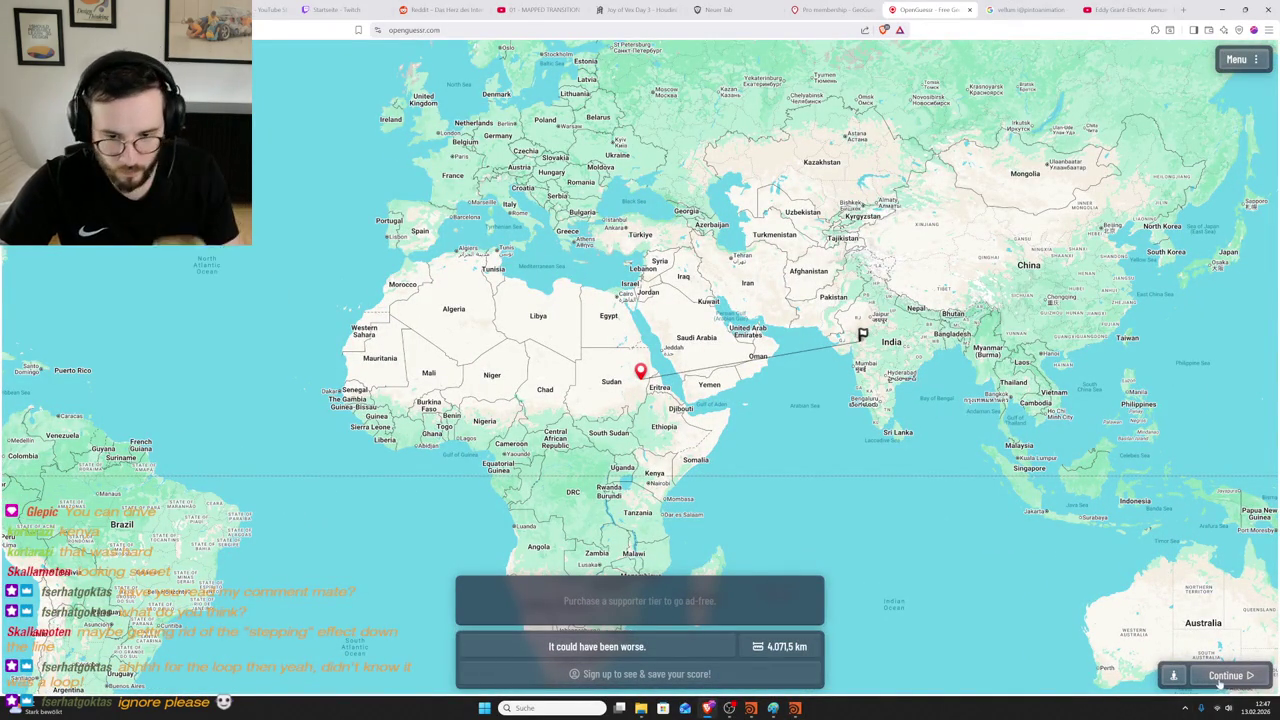
- Start the next round and zoom in on the Quesería La Vaca Feliz storefront
key("Return")
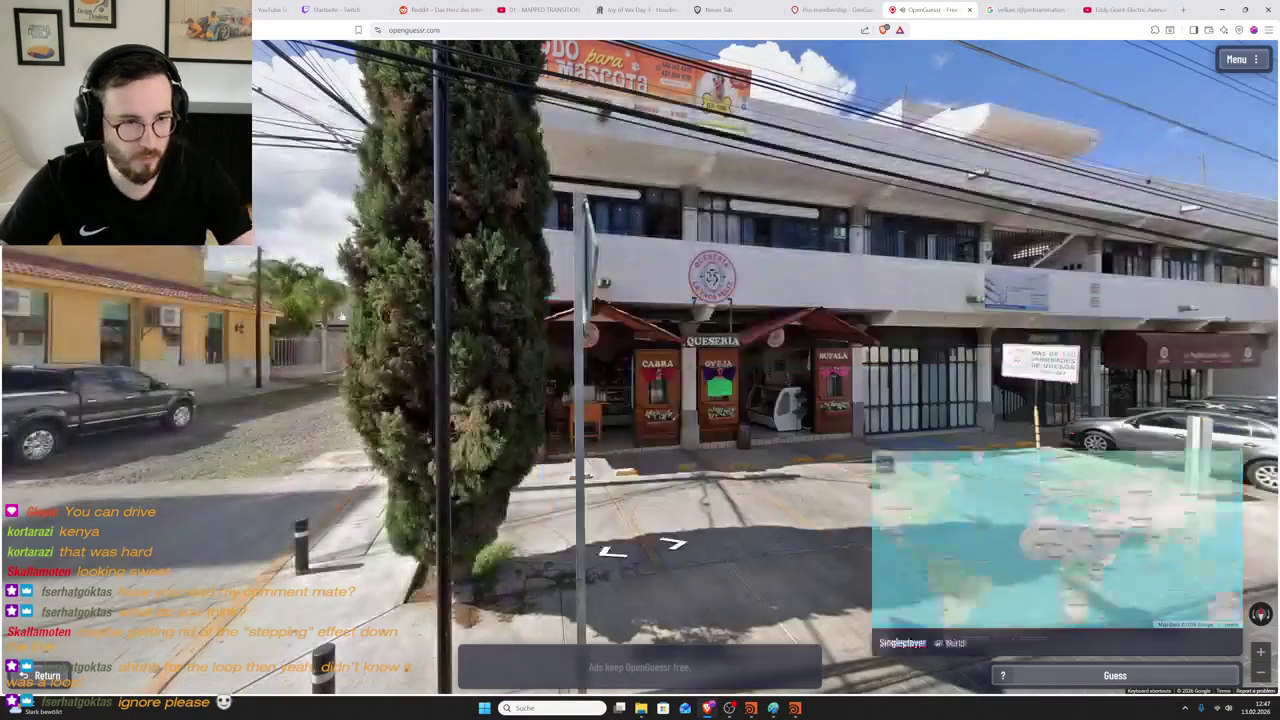
scroll(716, 270, "up", 3)
scroll(716, 270, "up", 3)
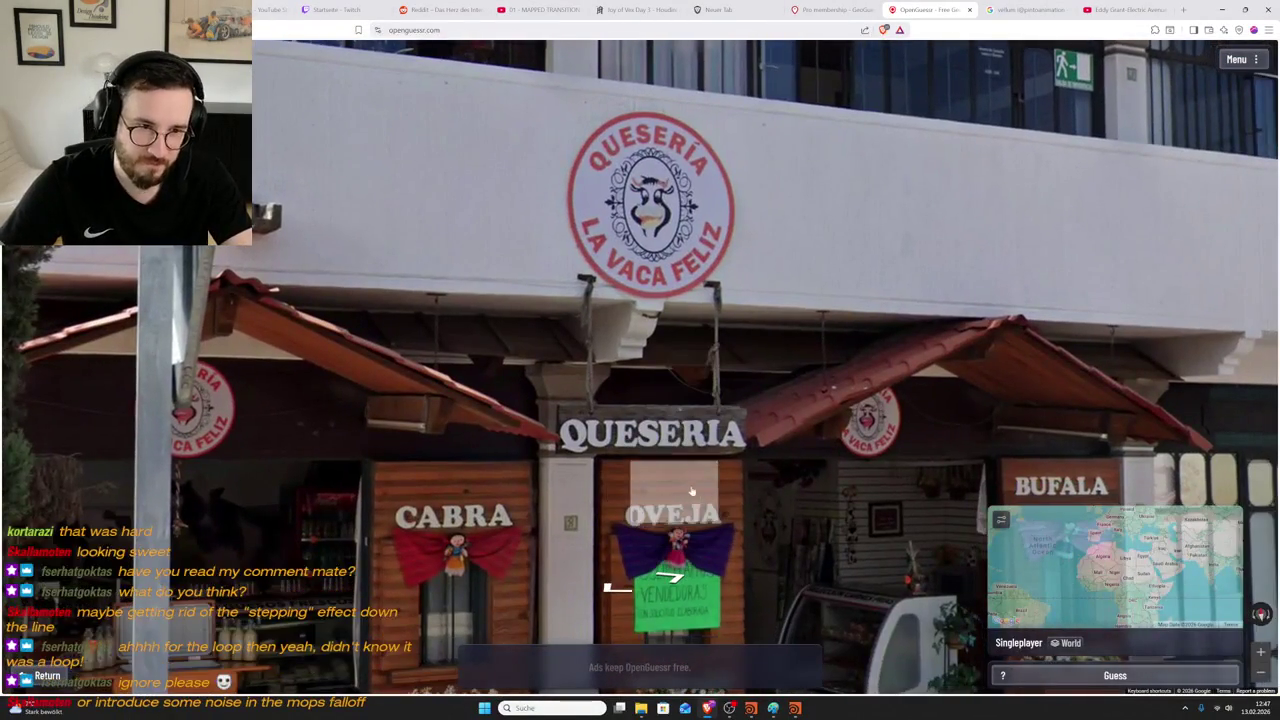
left_click_drag(691, 491, 439, 400)
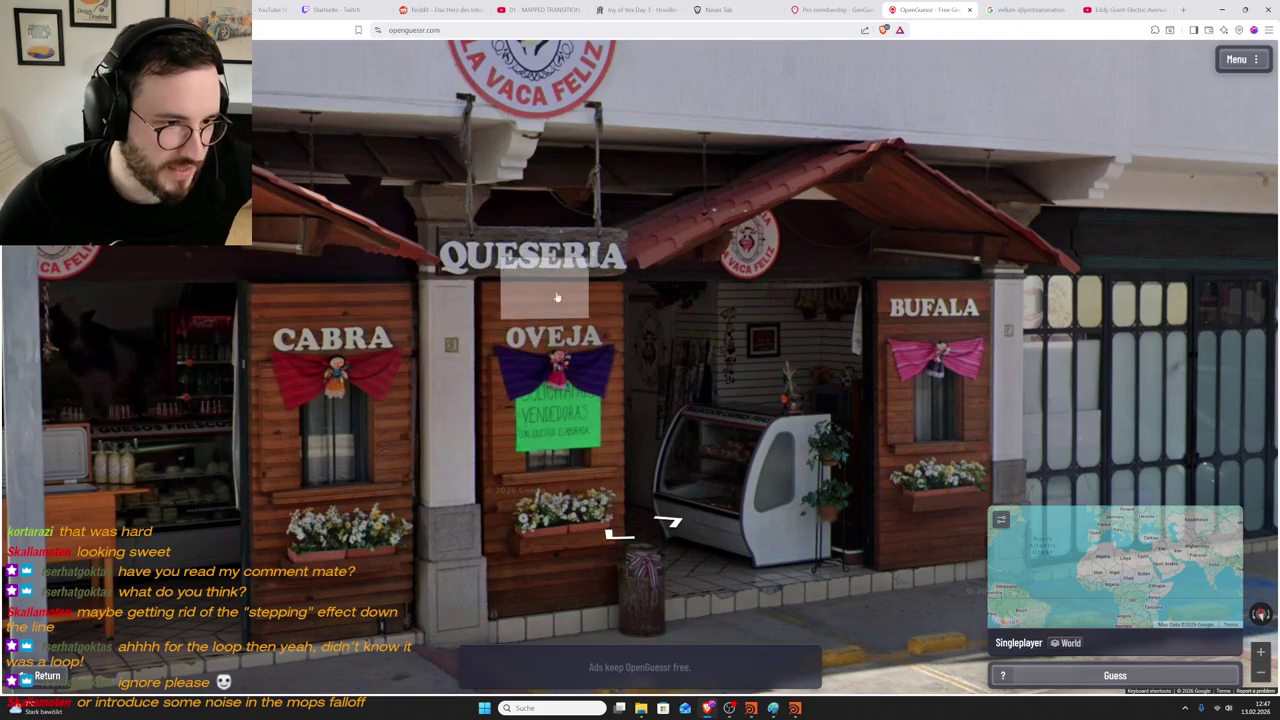
left_click(525, 285)
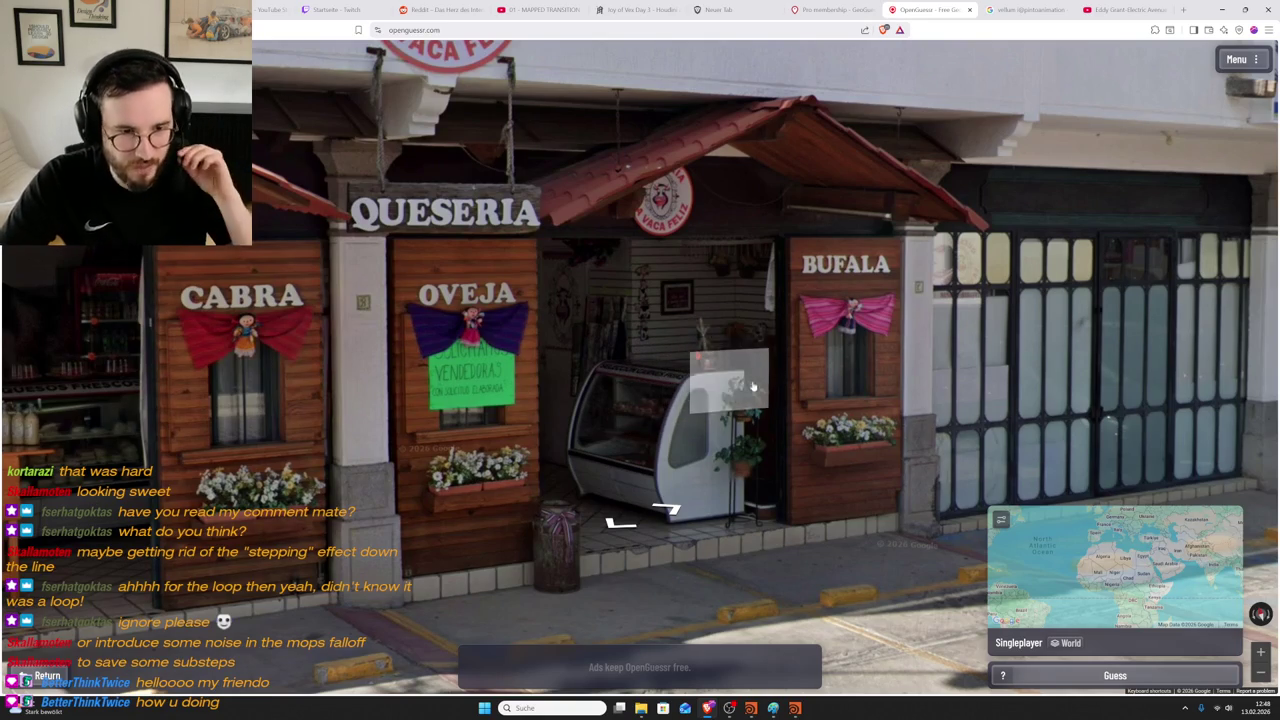
left_click(746, 380)
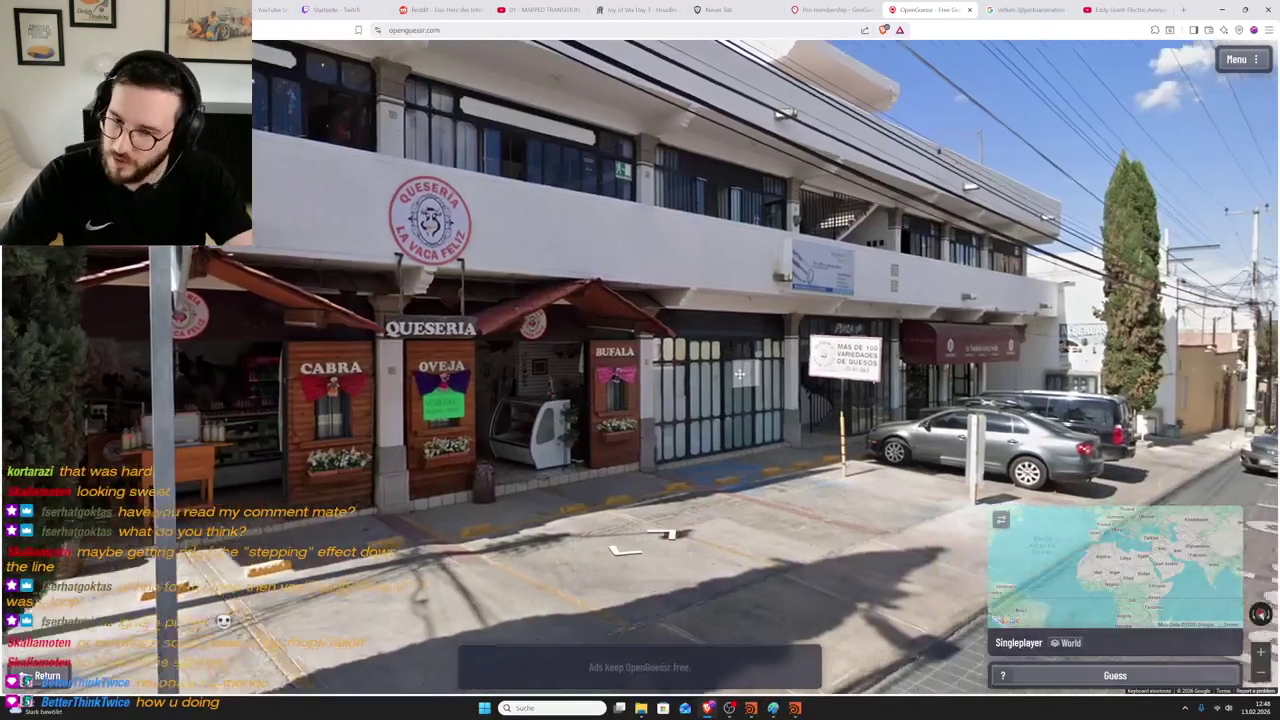
- Look down the cobbled Heroico Colegio street and move along it past the grey car
left_click_drag(740, 374, 257, 207)
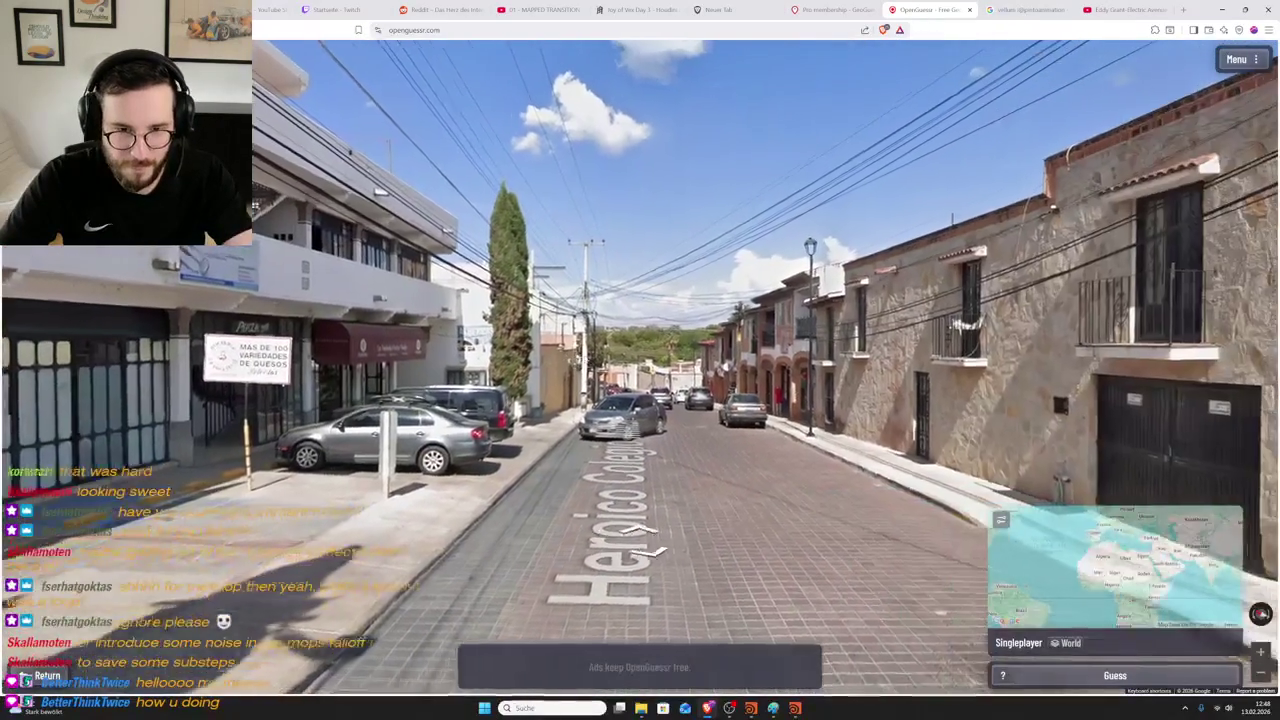
key("Up")
key("Up")
key("Up")
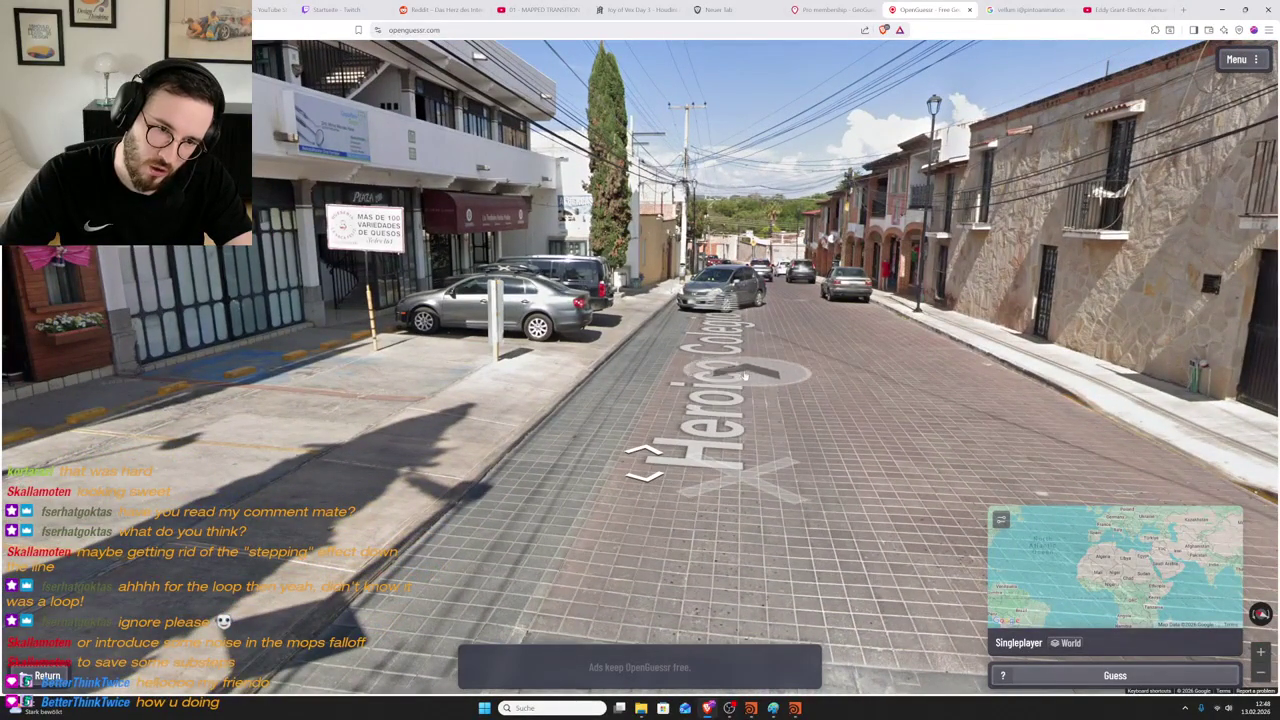
key("r")
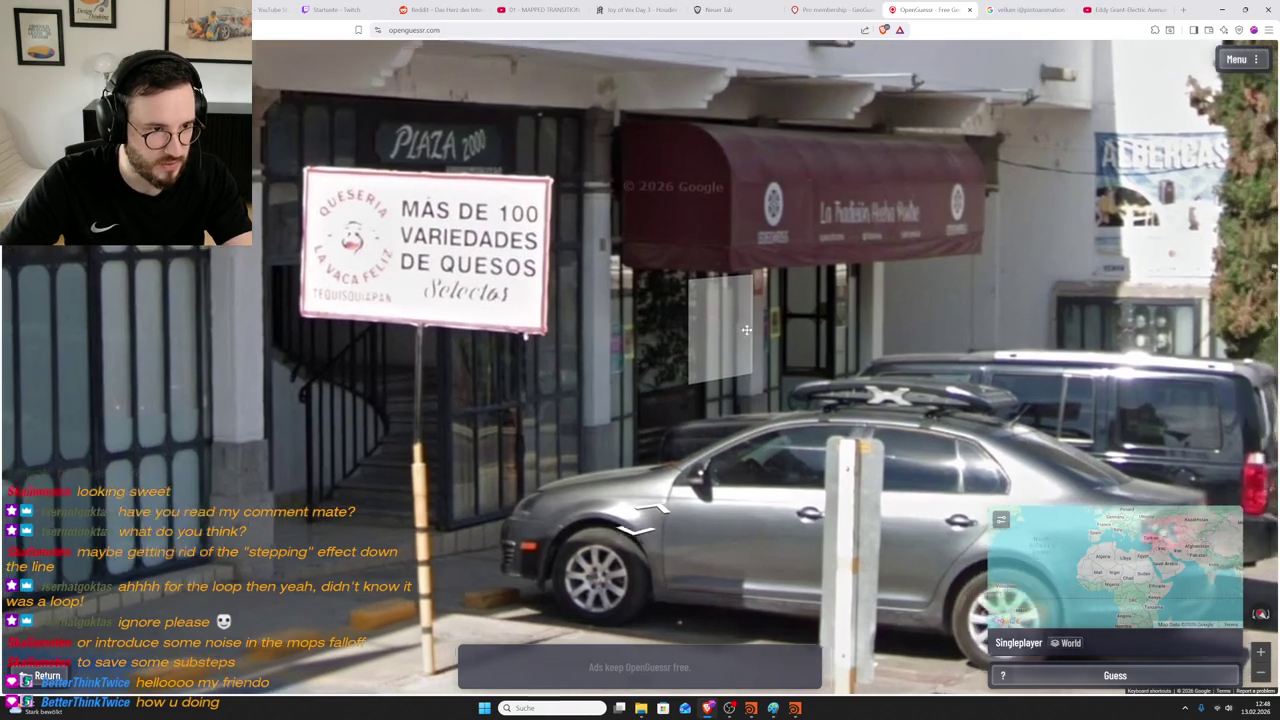
left_click_drag(770, 333, 545, 433)
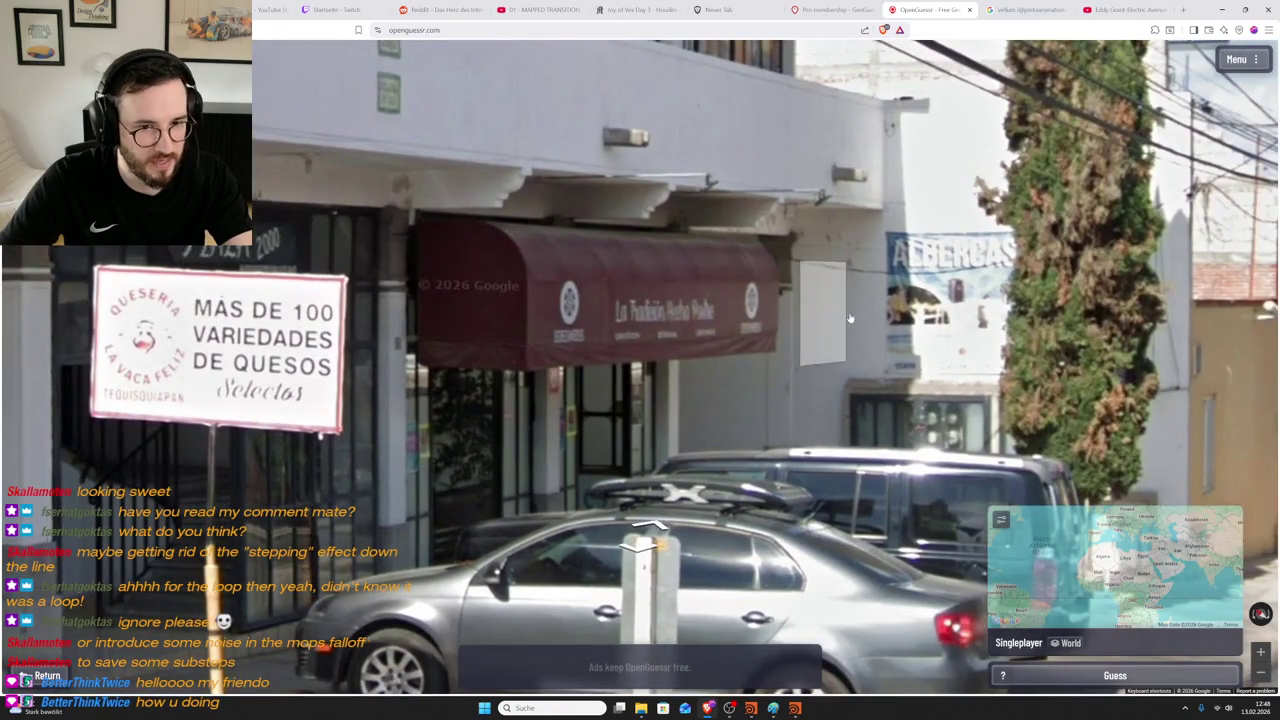
scroll(400, 330, "down", 3)
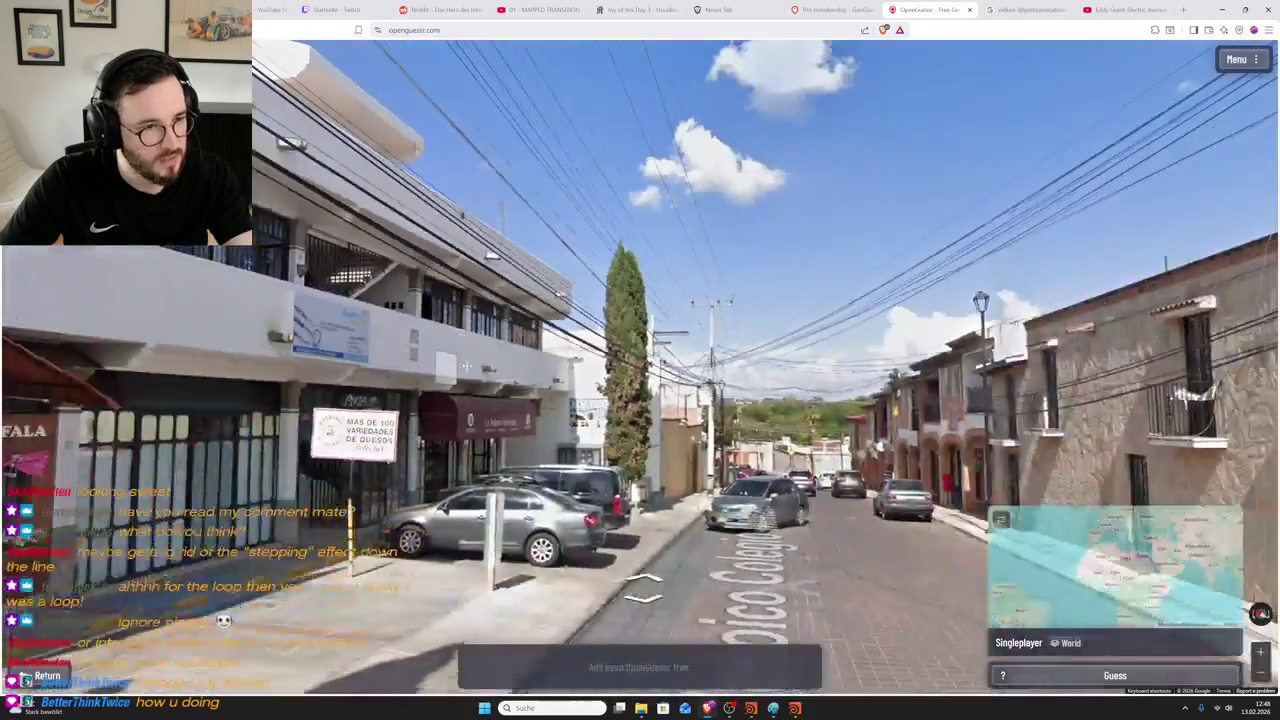
left_click(466, 366)
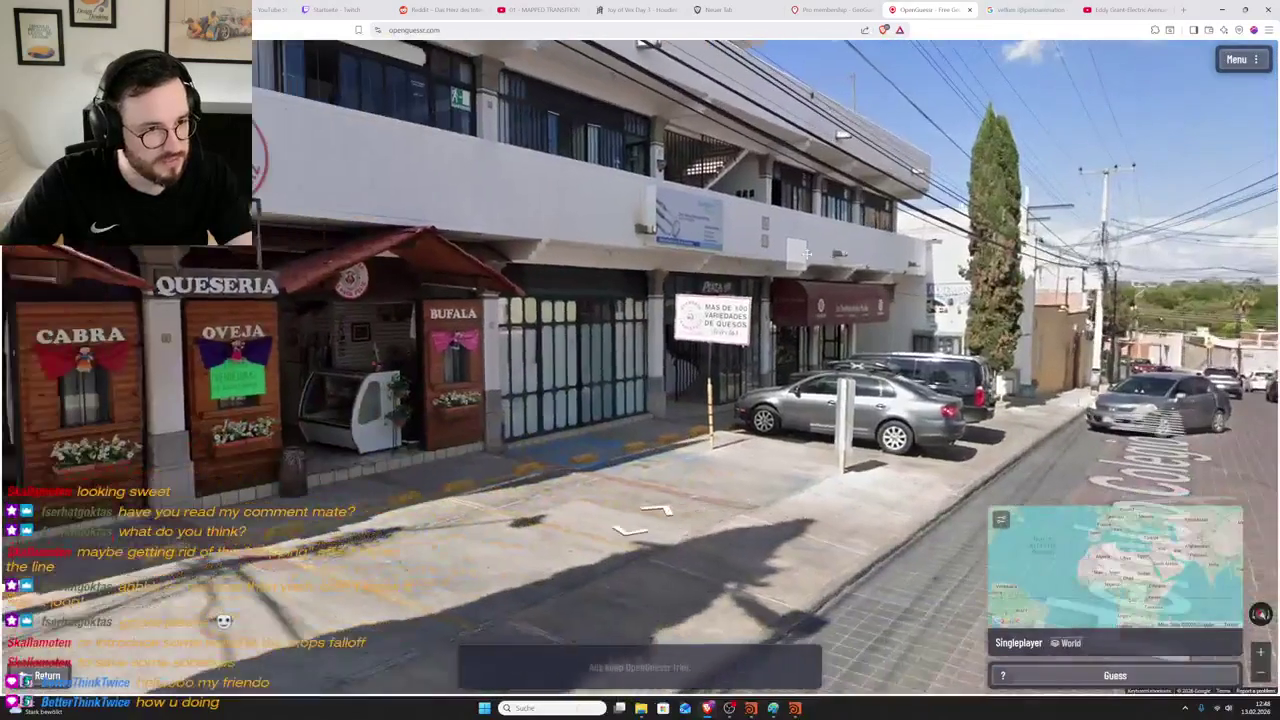
left_click(410, 310)
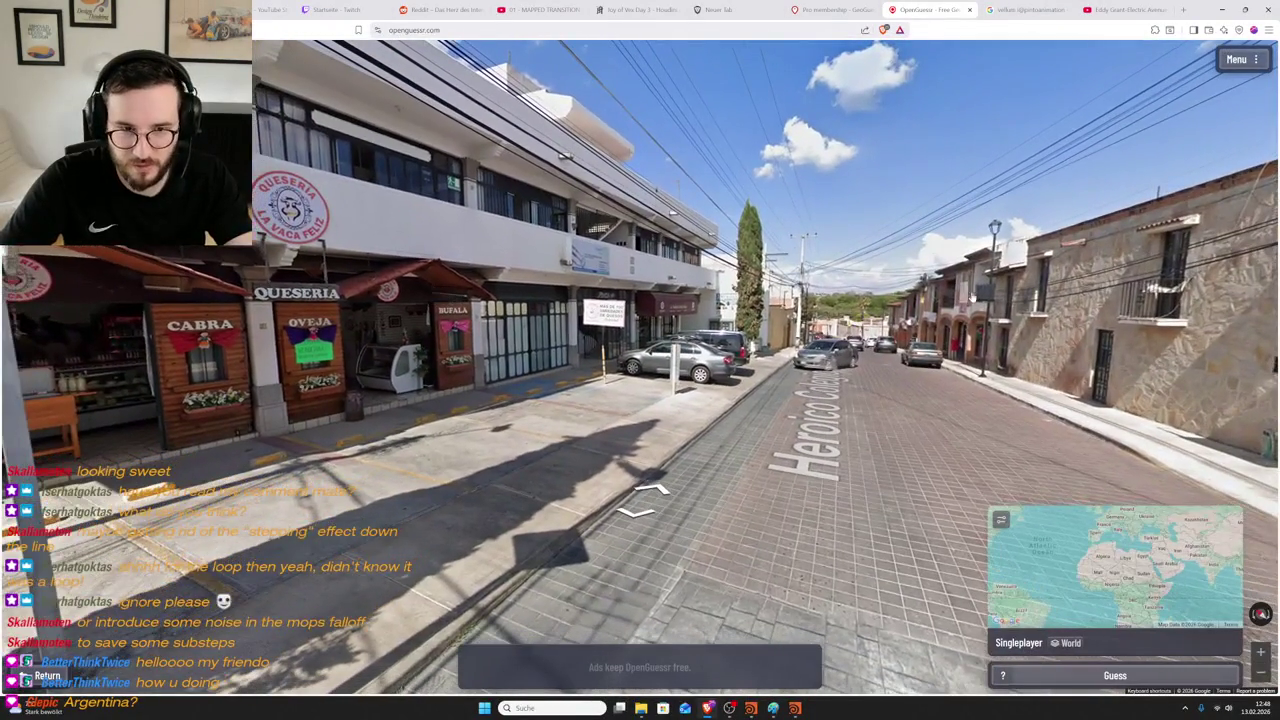
left_click(827, 313)
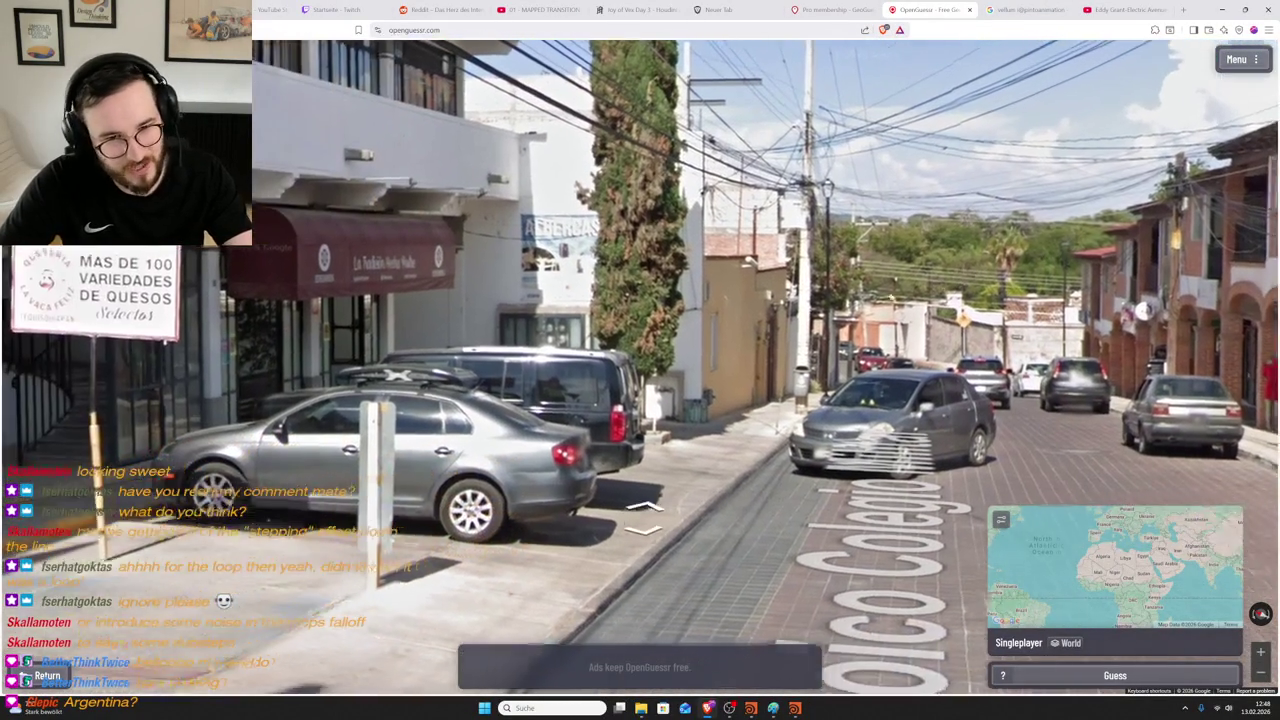
- Walk up to the QUESERIA cheese shop and step along the street past the yellow building
left_click_drag(400, 320, 610, 323)
left_click(610, 323)
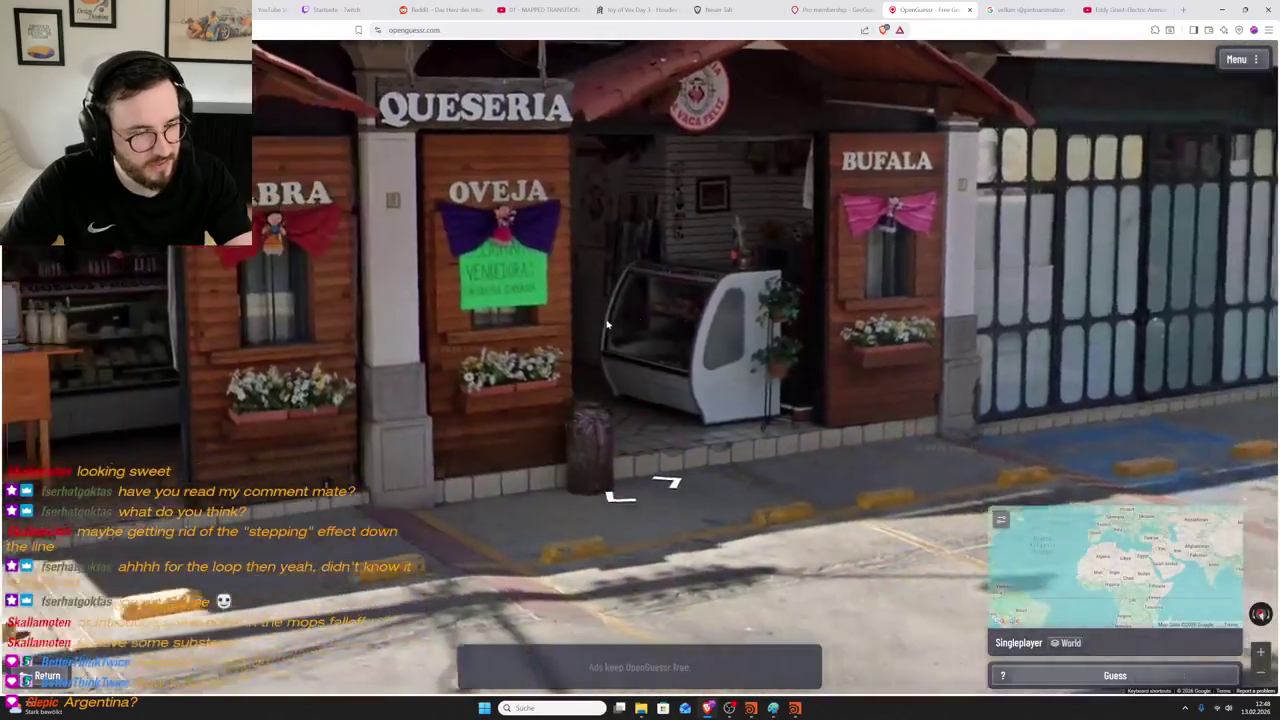
scroll(610, 323, "down", 2)
scroll(610, 320, "down", 2)
scroll(609, 312, "down", 2)
left_click_drag(640, 472, 638, 440)
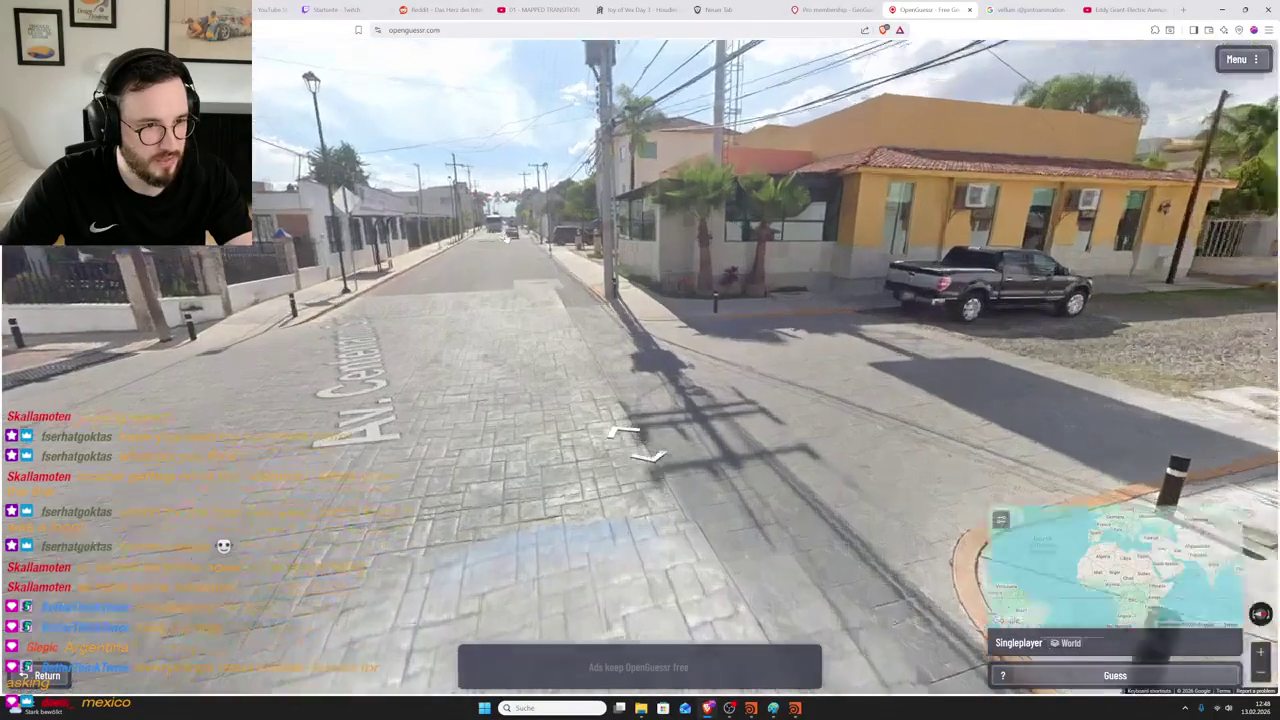
left_click(630, 440)
left_click(637, 500)
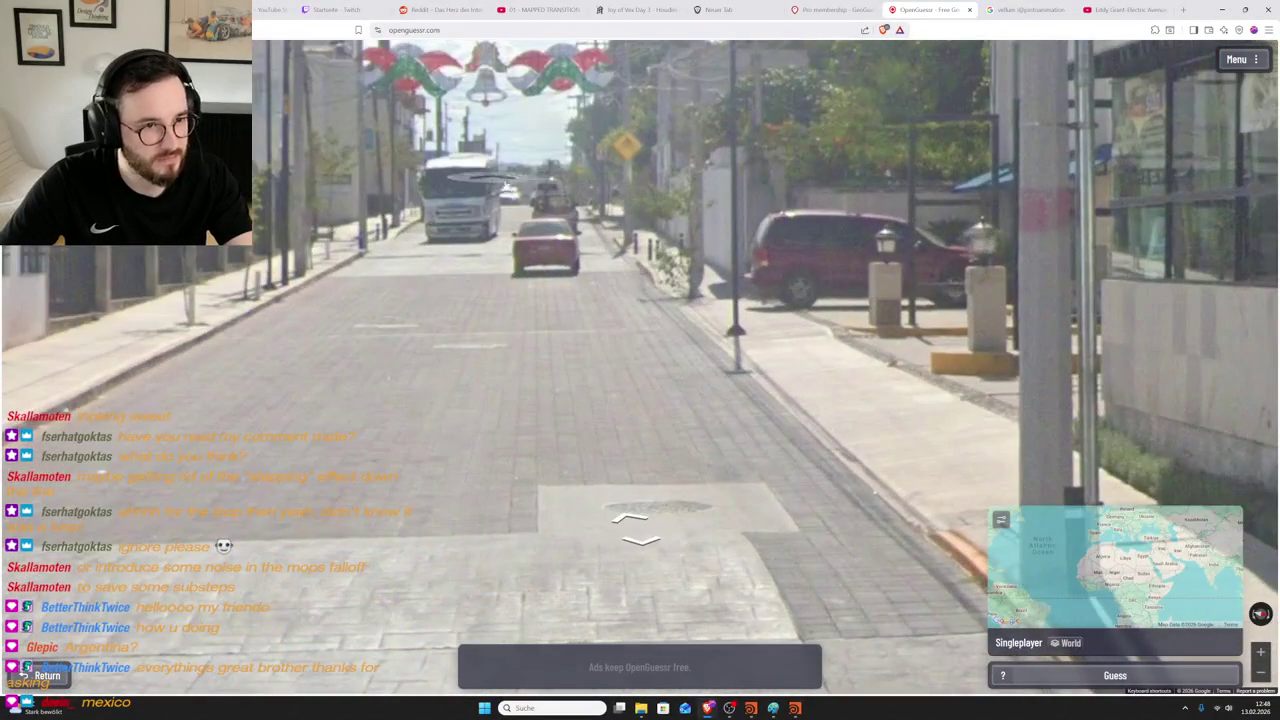
left_click(640, 540)
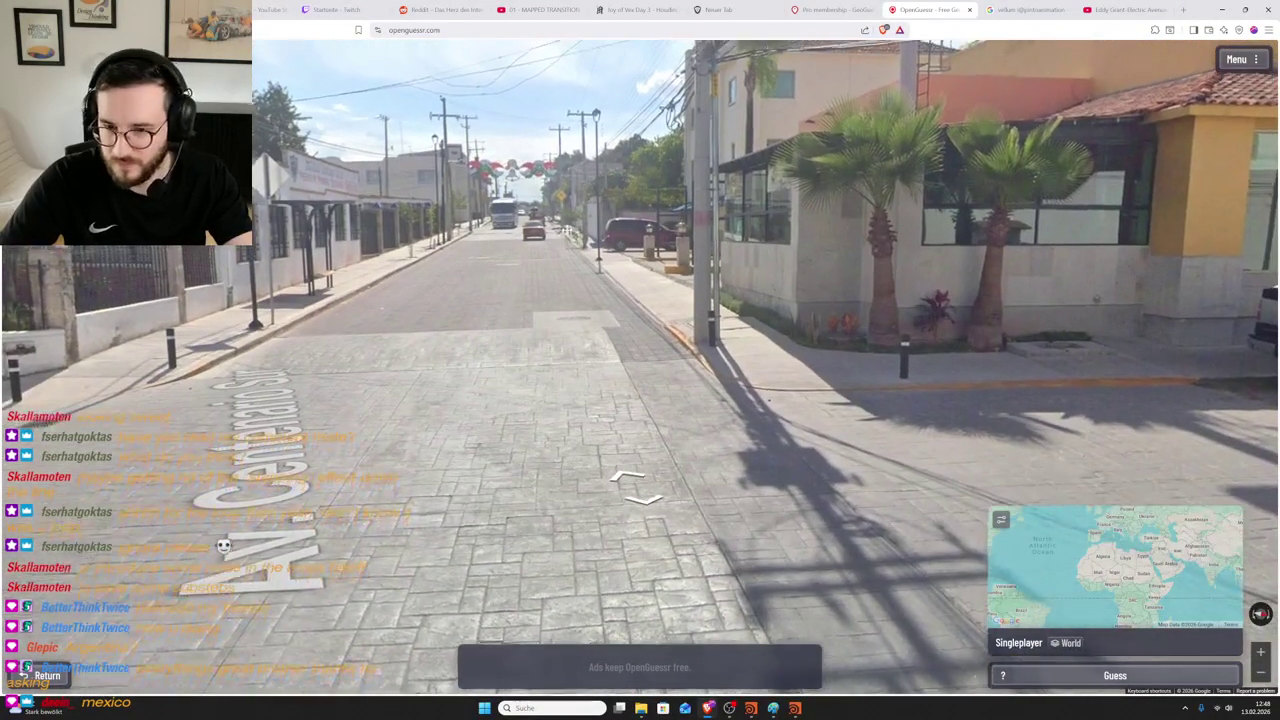
left_click_drag(640, 400, 619, 477)
key("Up")
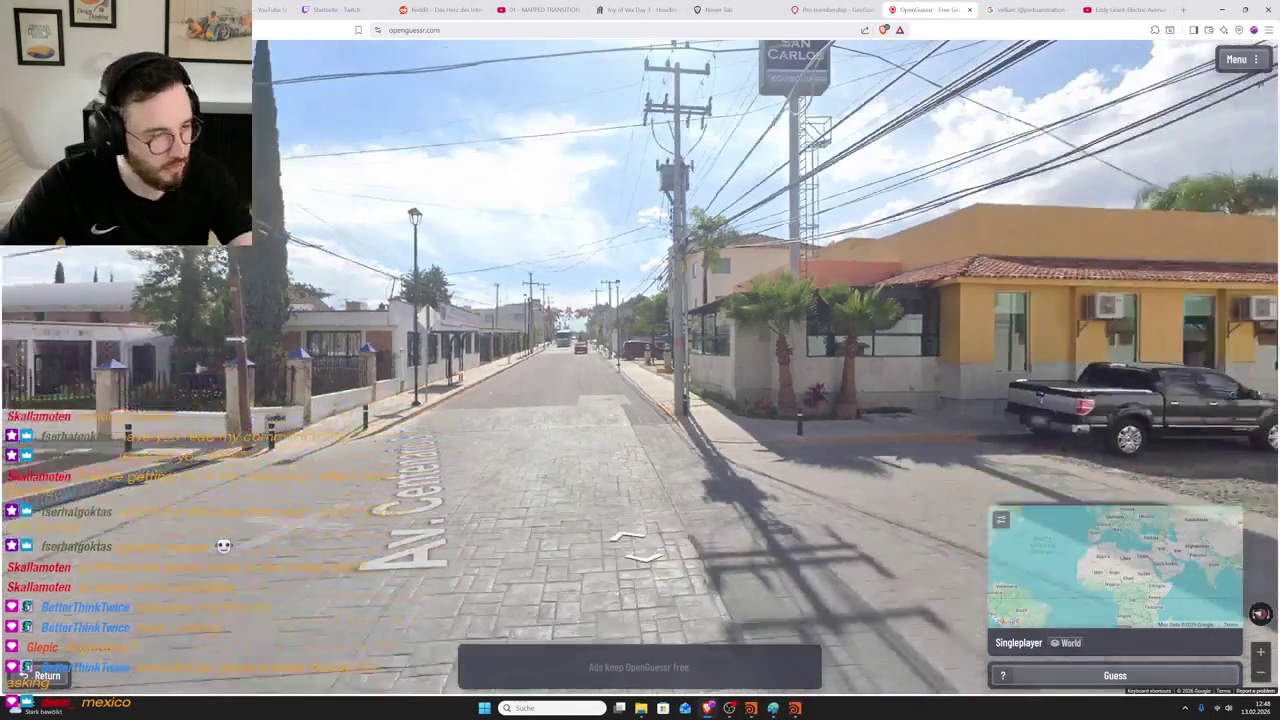
scroll(263, 305, "up", 4)
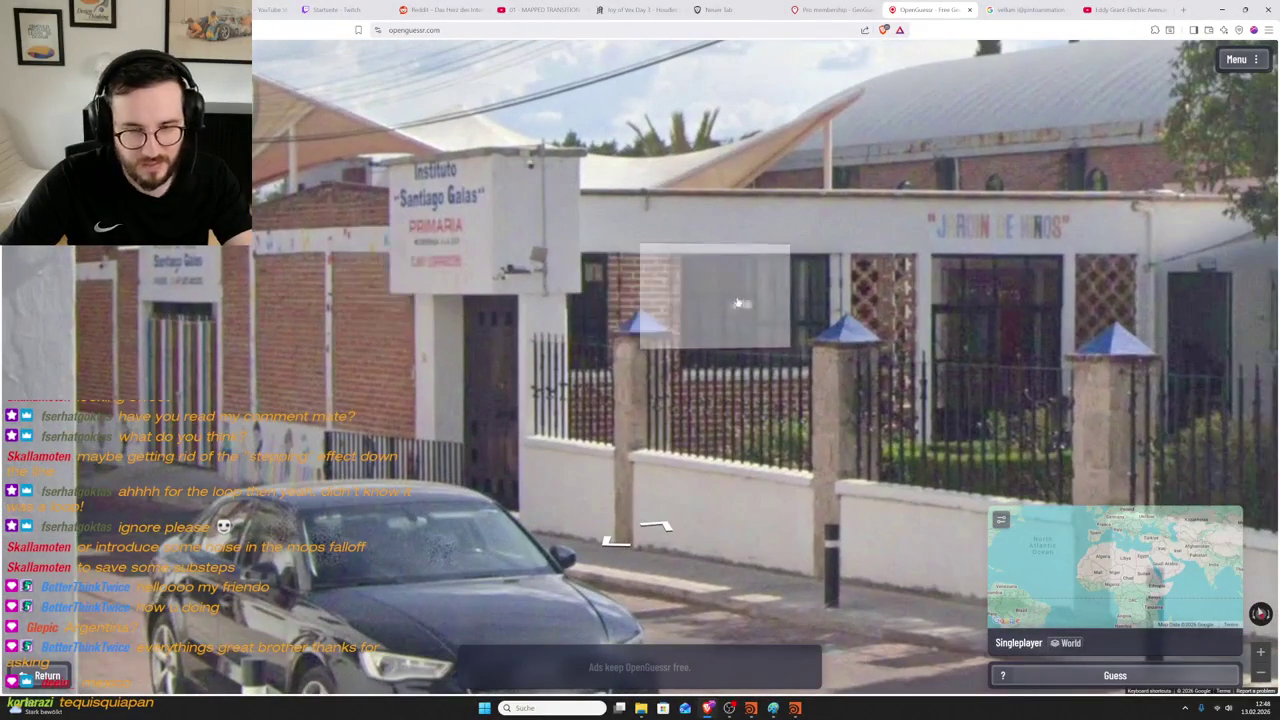
scroll(764, 313, "down", 2)
scroll(764, 313, "down", 2)
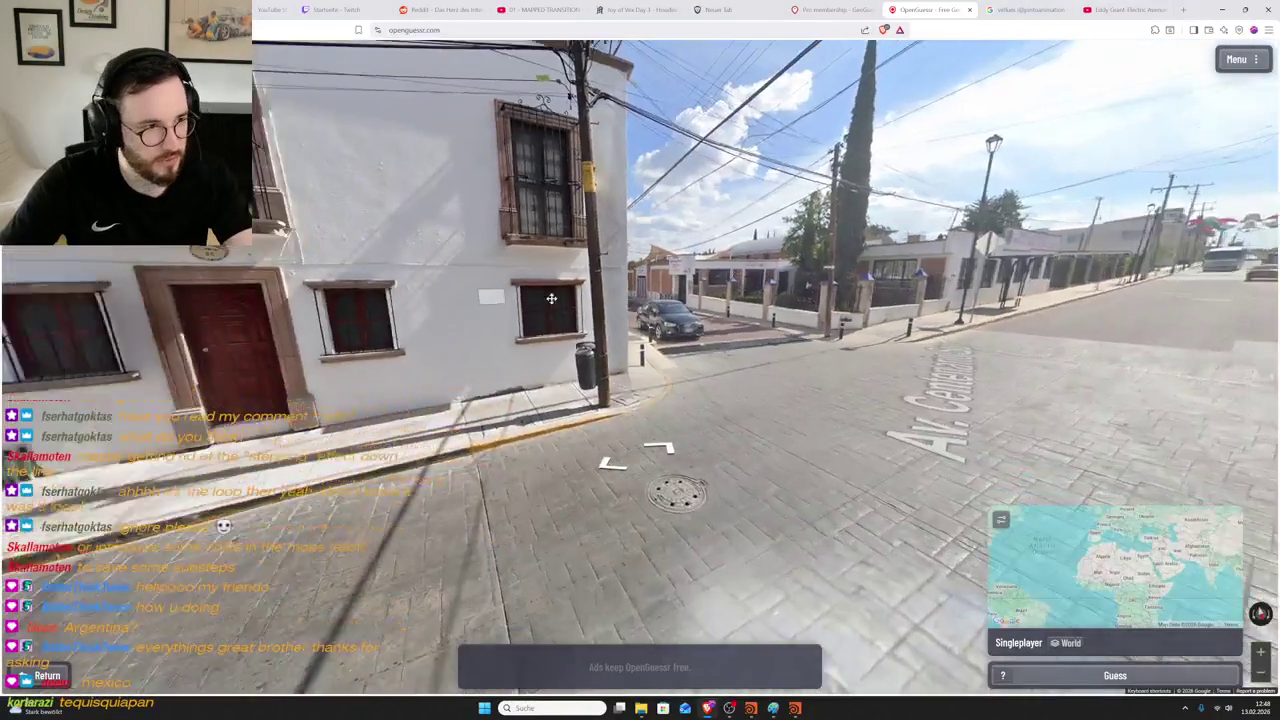
- Look around the corner building, roadside shops and down the street past the Queseria
left_click_drag(594, 303, 950, 310)
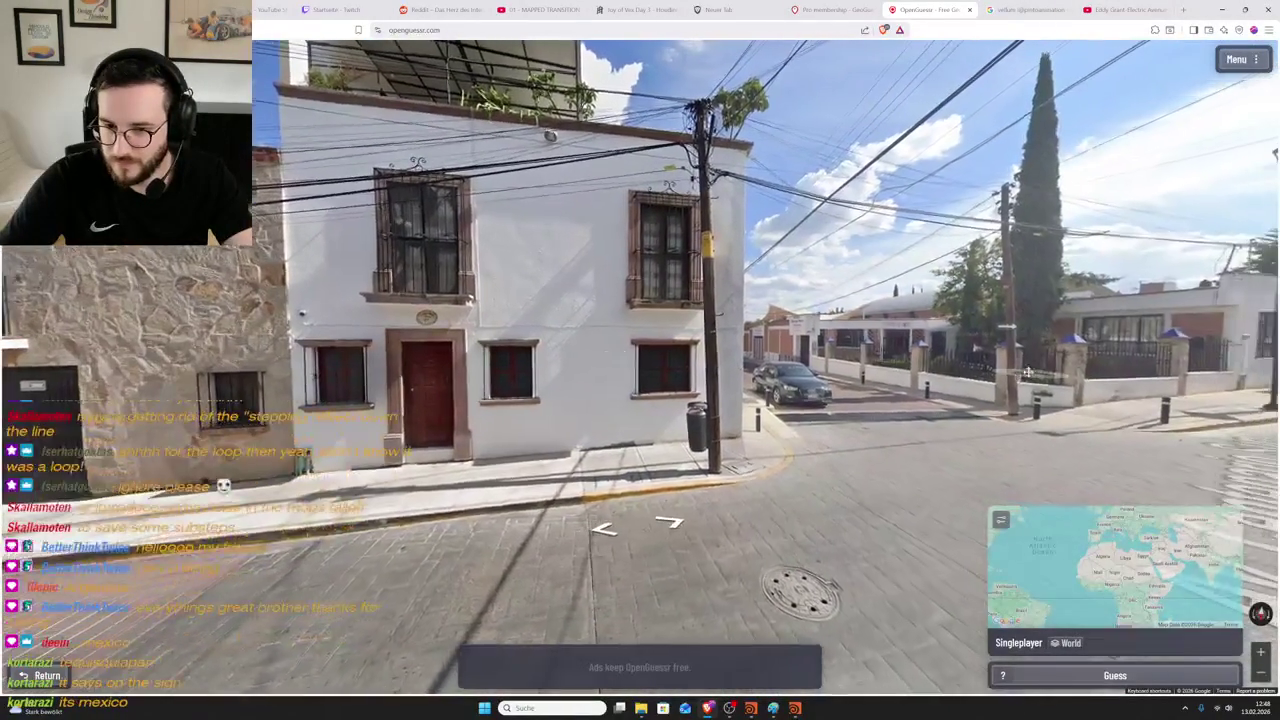
left_click_drag(1033, 376, 744, 340)
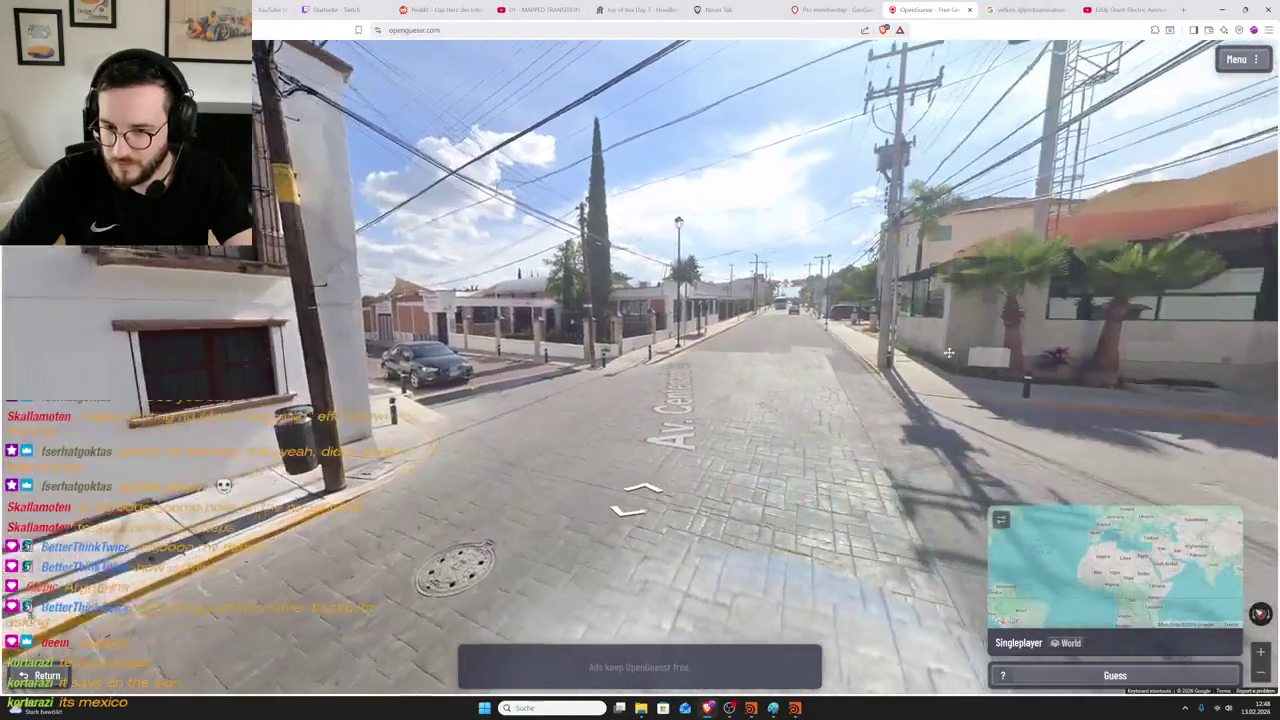
left_click(744, 340)
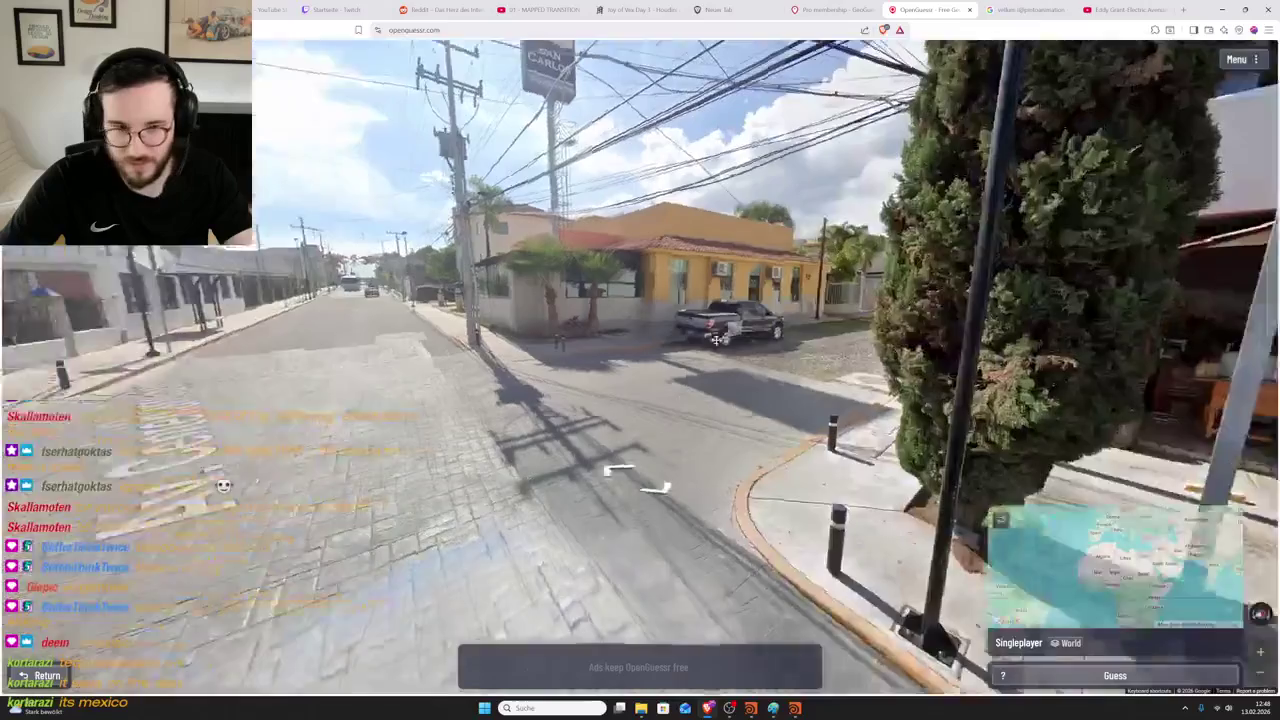
scroll(560, 250, "up", 2)
scroll(560, 250, "up", 2)
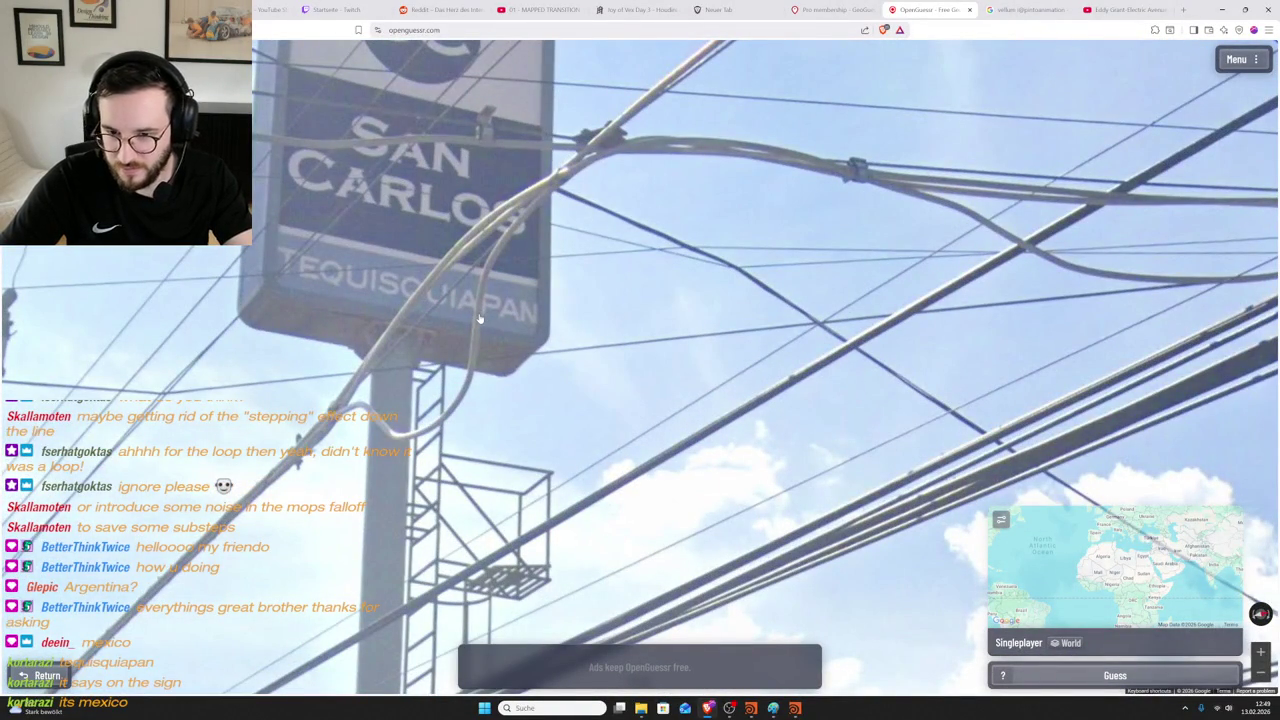
scroll(424, 304, "down", 3)
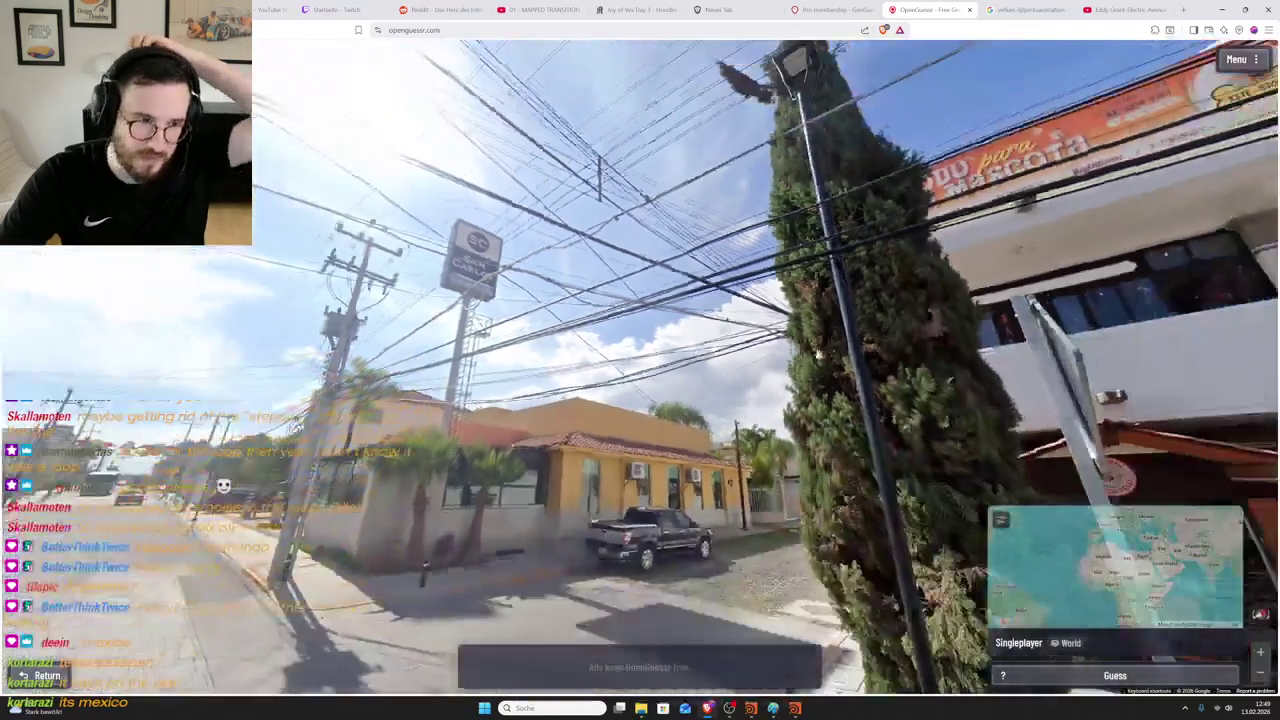
left_click_drag(960, 420, 700, 268)
scroll(700, 268, "up", 3)
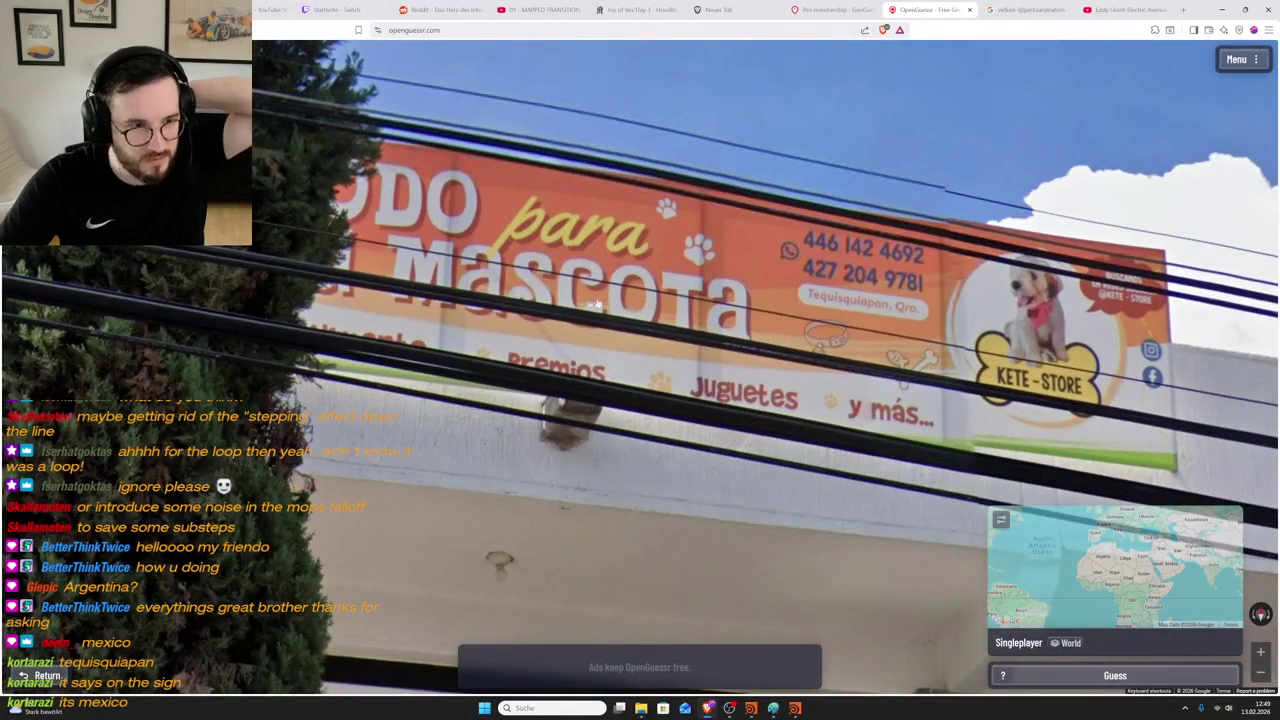
scroll(602, 303, "down", 3)
left_click_drag(602, 303, 340, 300)
scroll(1100, 300, "up", 2)
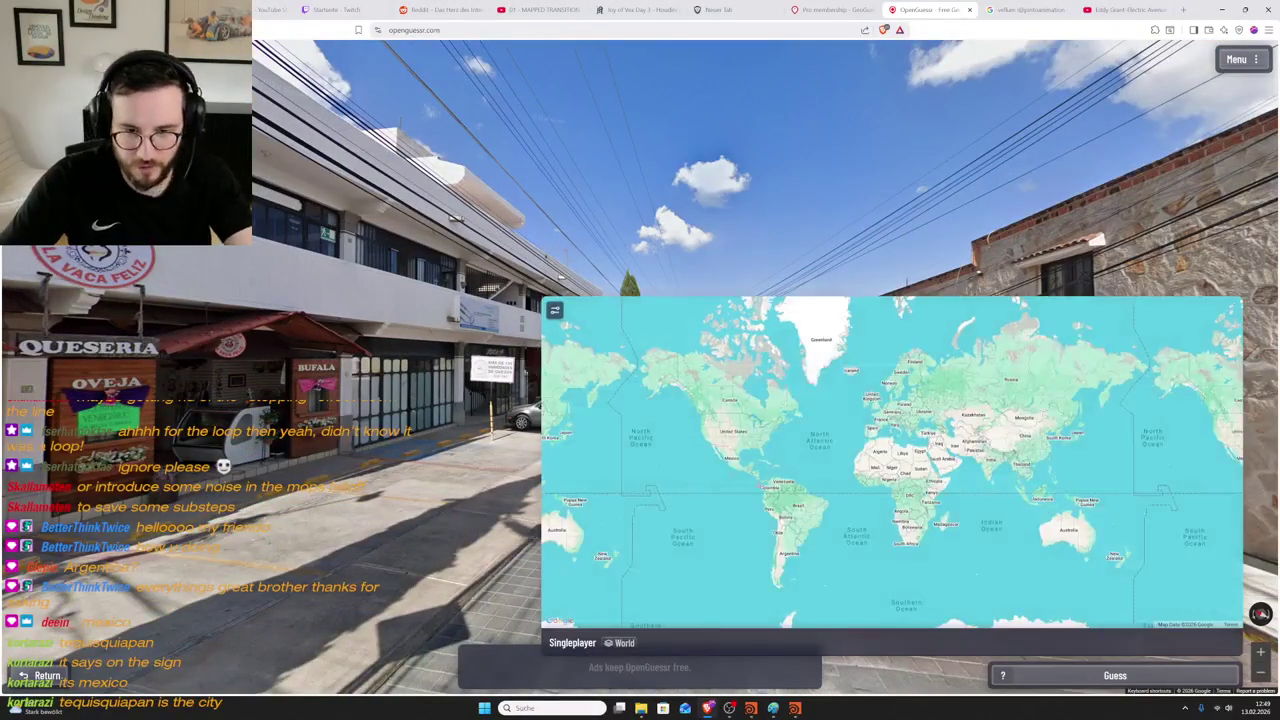
scroll(742, 463, "up", 4)
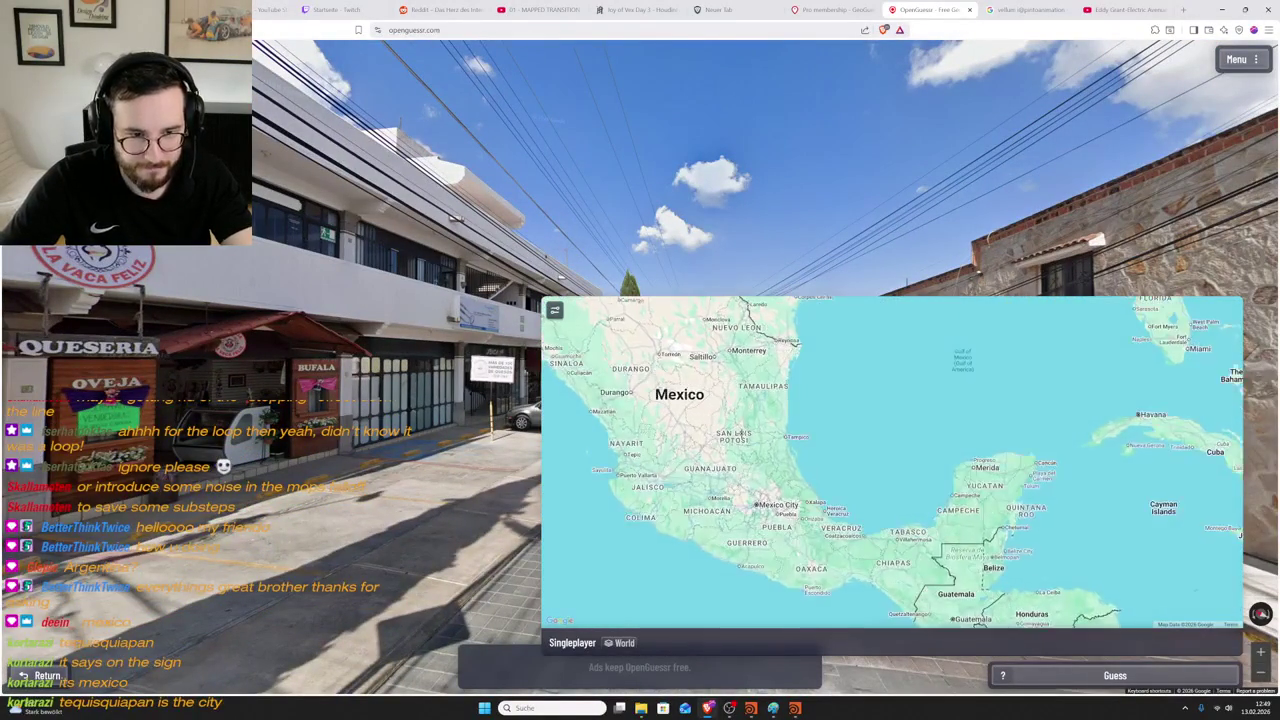
- Frame northern Mexico on the guess map, pin north-central Mexico and submit
left_click_drag(739, 433, 834, 455)
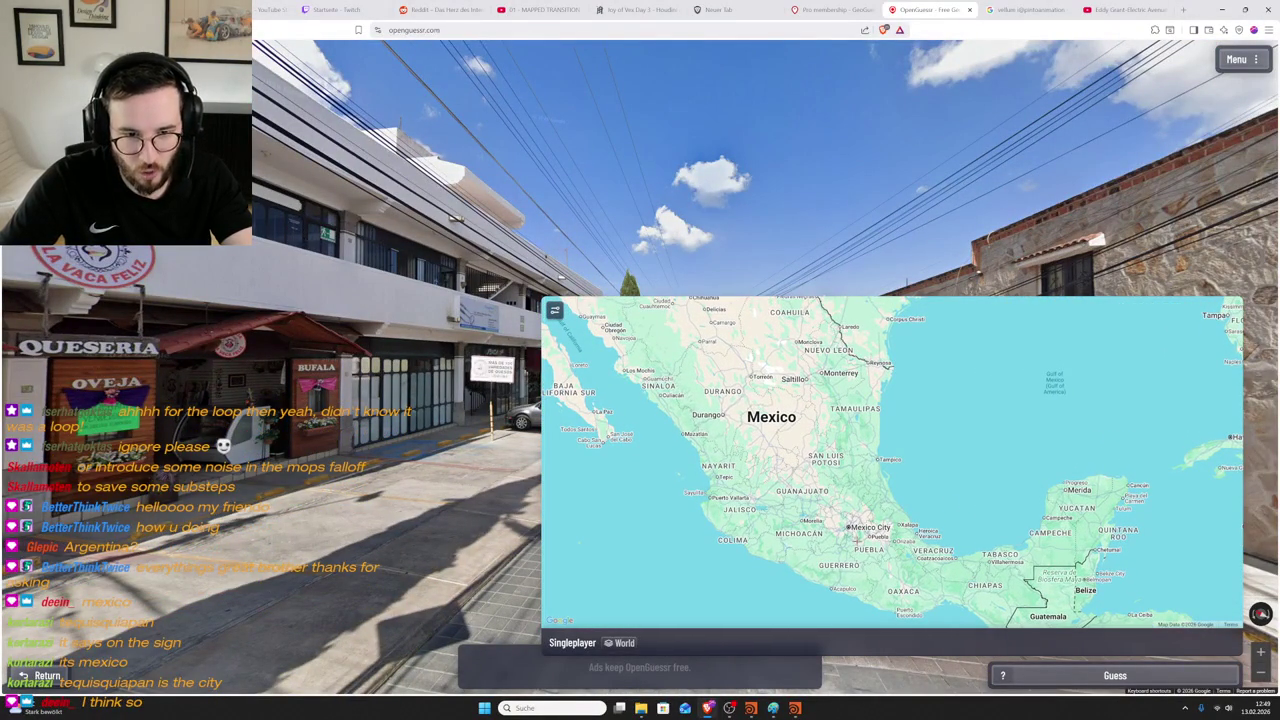
left_click_drag(794, 394, 814, 451)
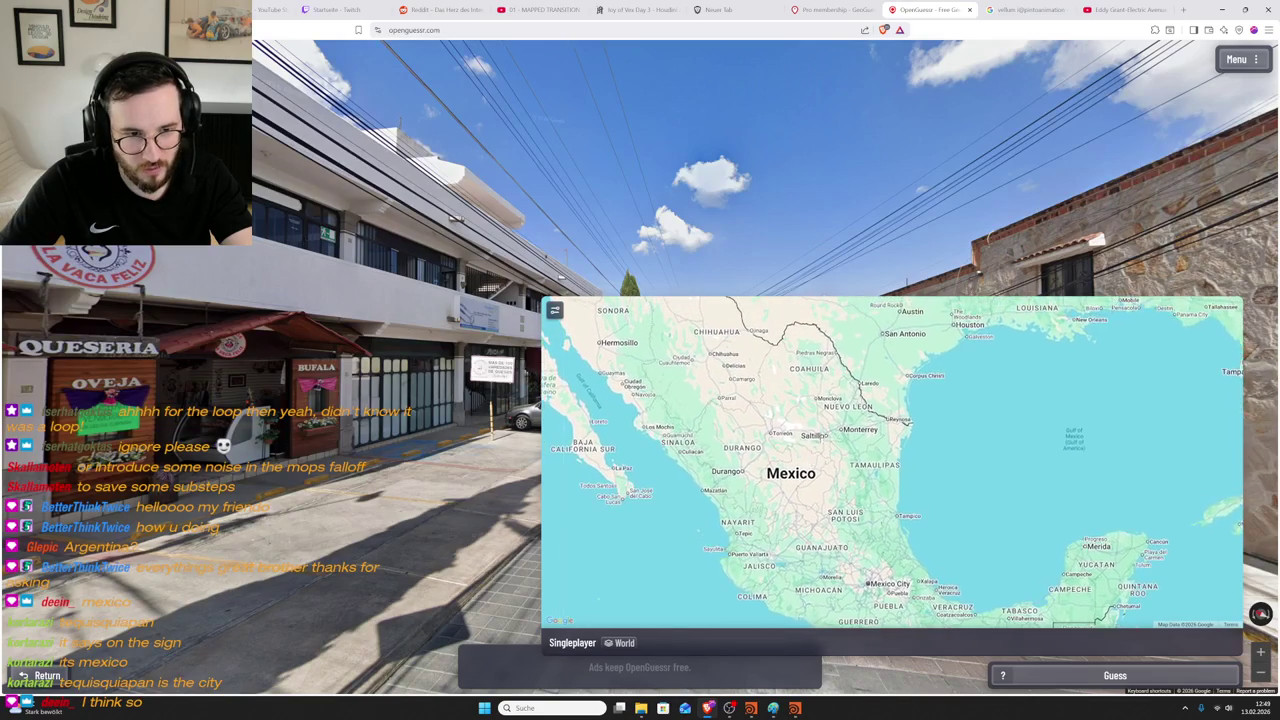
left_click_drag(798, 391, 861, 443)
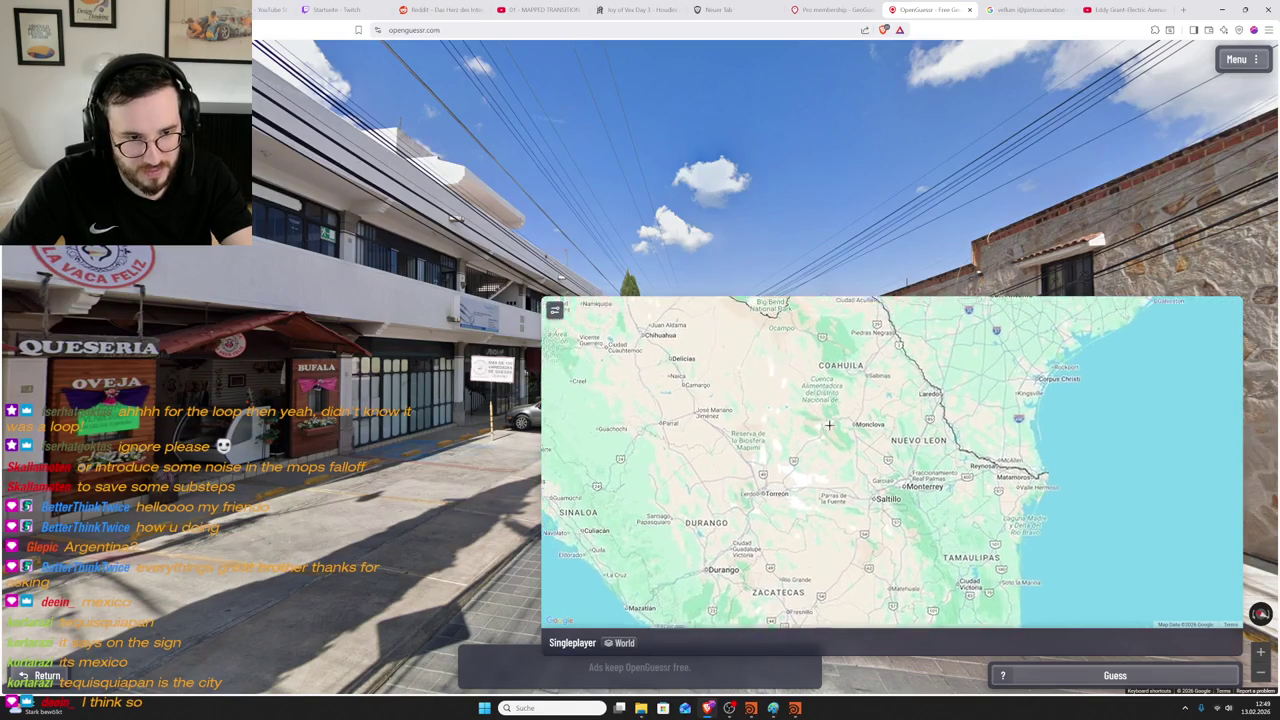
left_click_drag(900, 500, 844, 443)
mouse_move(920, 540)
left_mouse_down()
mouse_move(860, 466)
mouse_move(886, 507)
mouse_move(833, 503)
left_mouse_up()
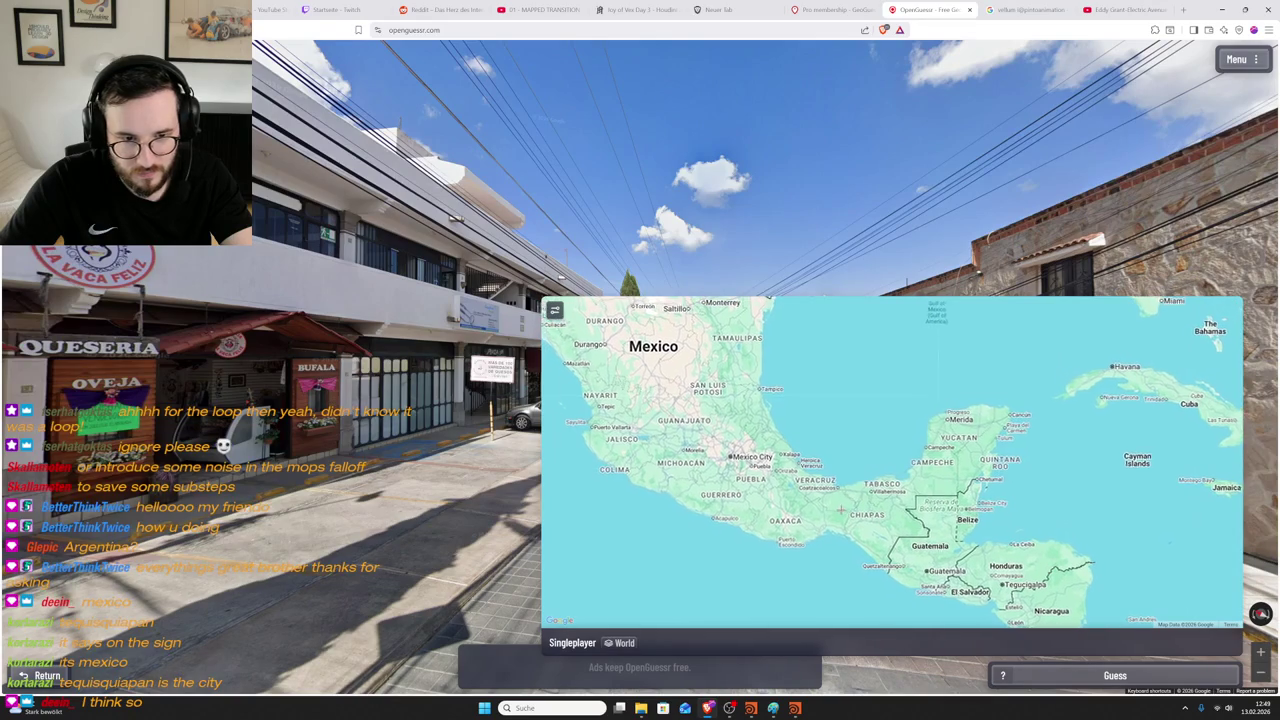
left_click_drag(833, 503, 879, 521)
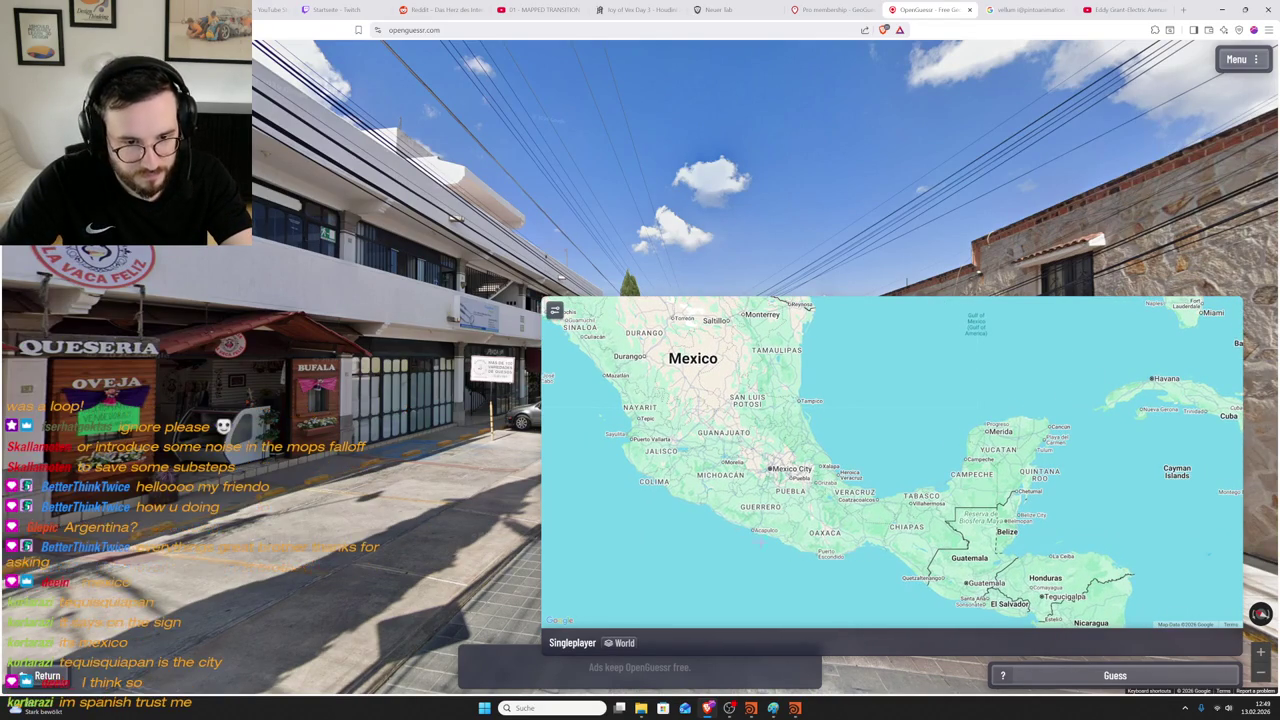
left_click_drag(752, 437, 783, 485)
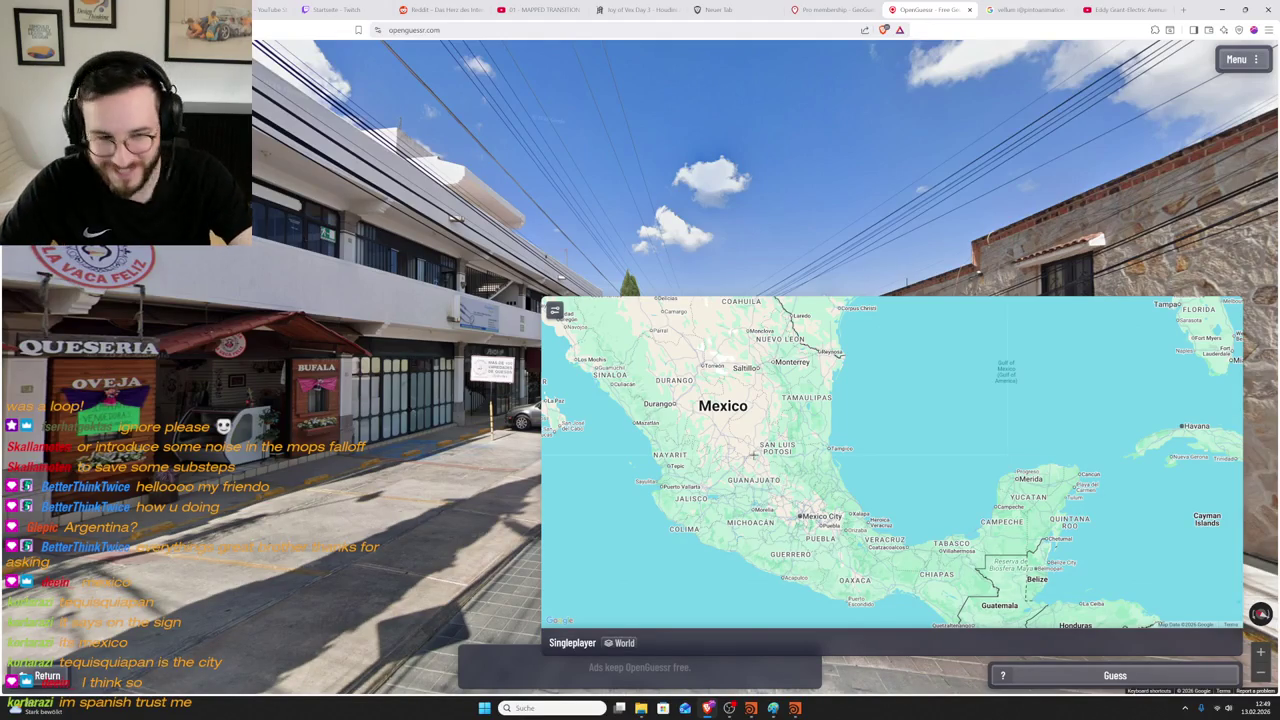
scroll(664, 417, "up", 2)
left_click_drag(787, 463, 874, 605)
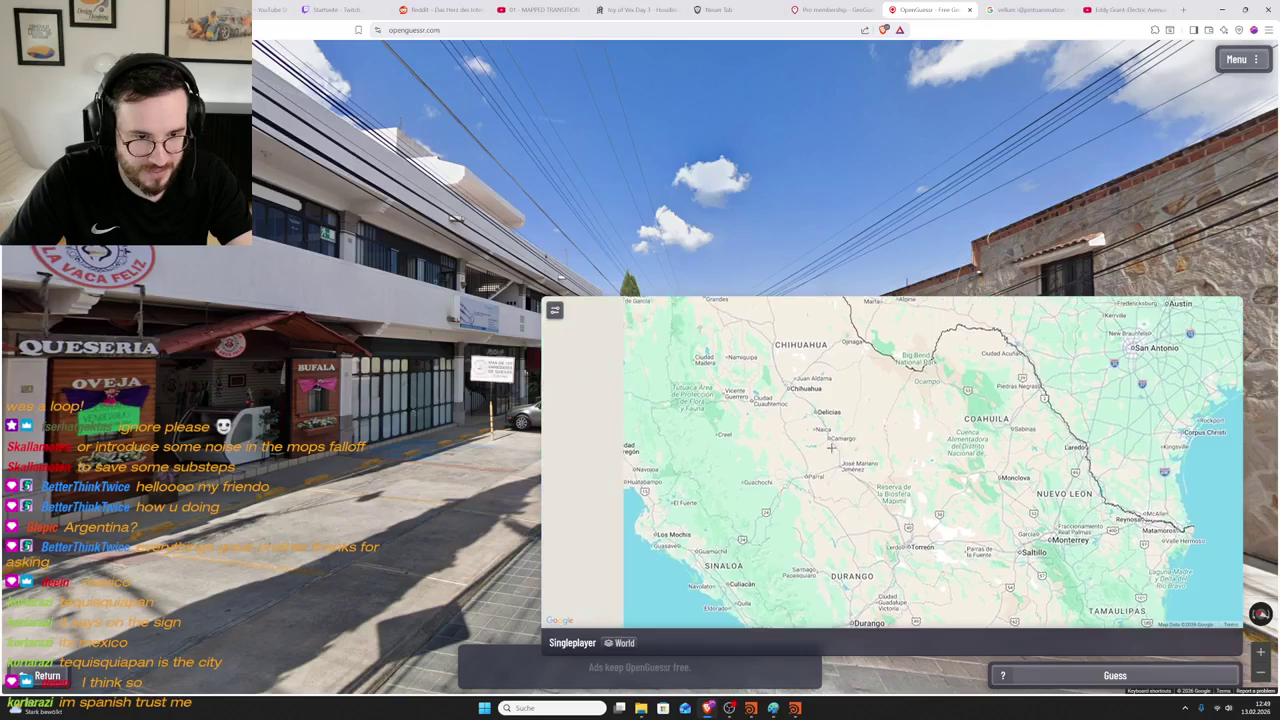
left_click_drag(668, 384, 886, 490)
left_click_drag(811, 438, 876, 523)
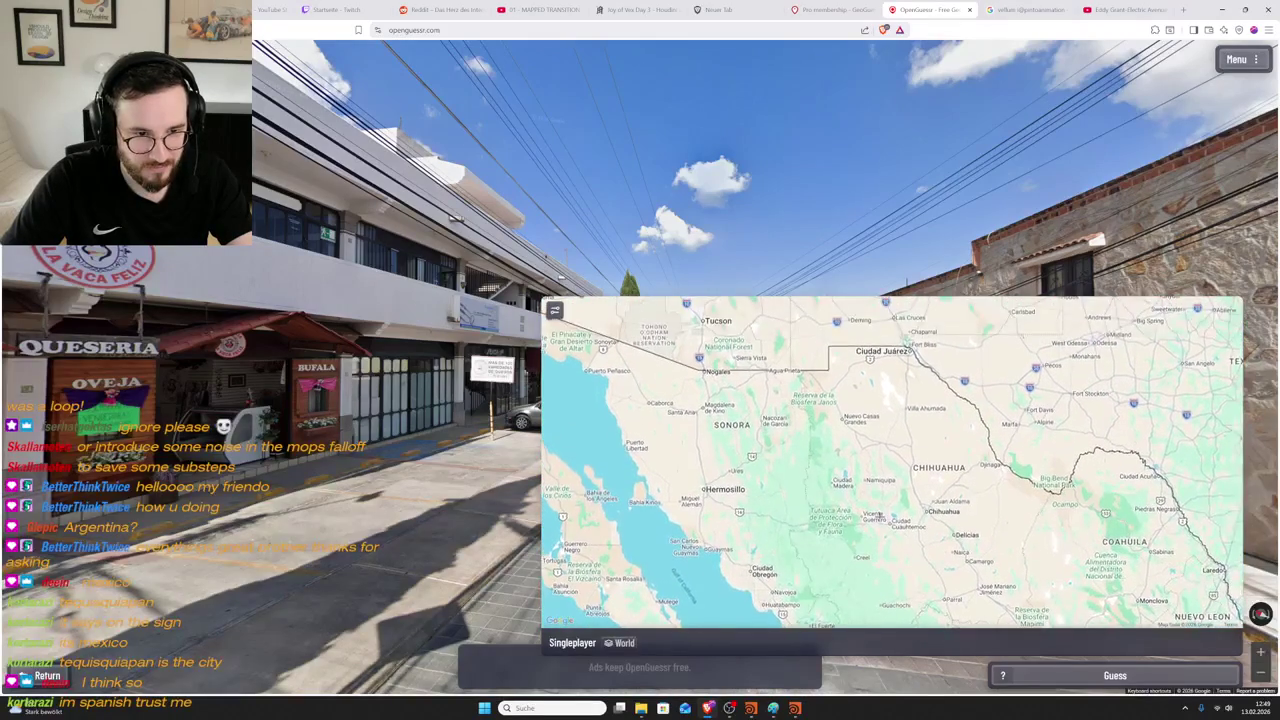
scroll(876, 524, "down", 2)
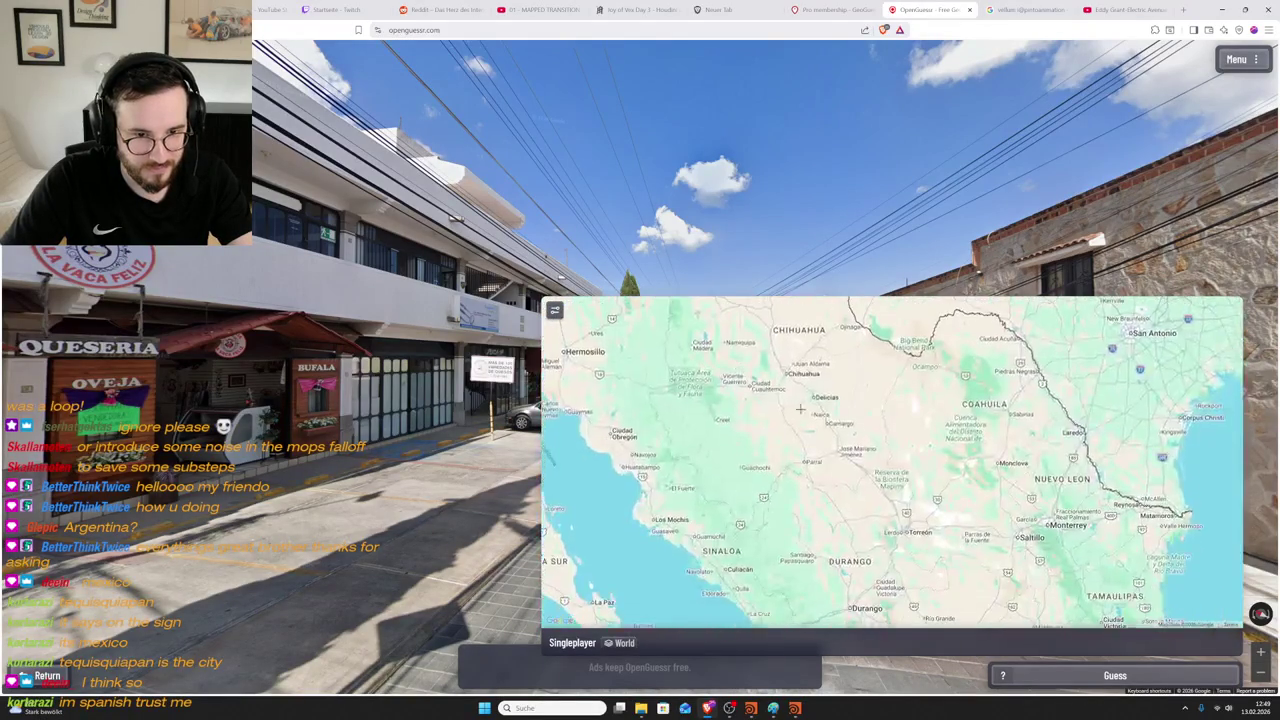
left_click_drag(888, 553, 858, 447)
left_click(856, 446)
key("space")
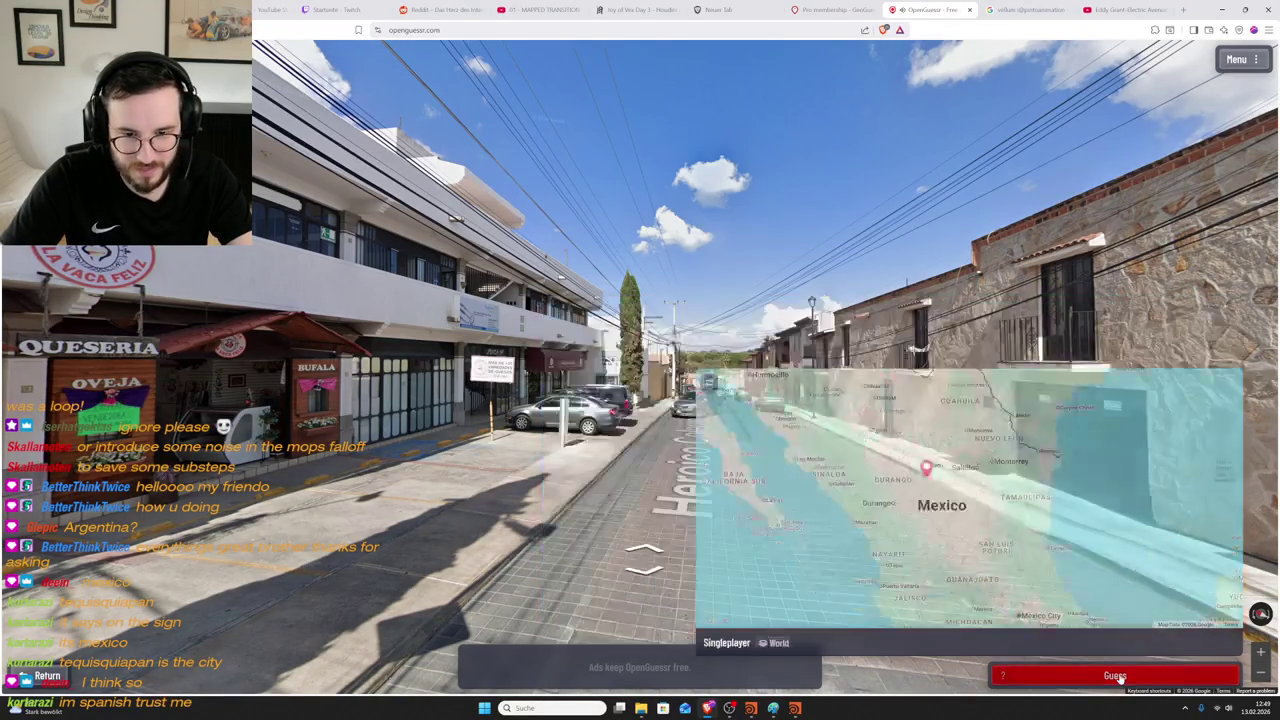
- Zoom out to see the 608.8 km Mexico result and continue to the next round
scroll(688, 355, "down", 3)
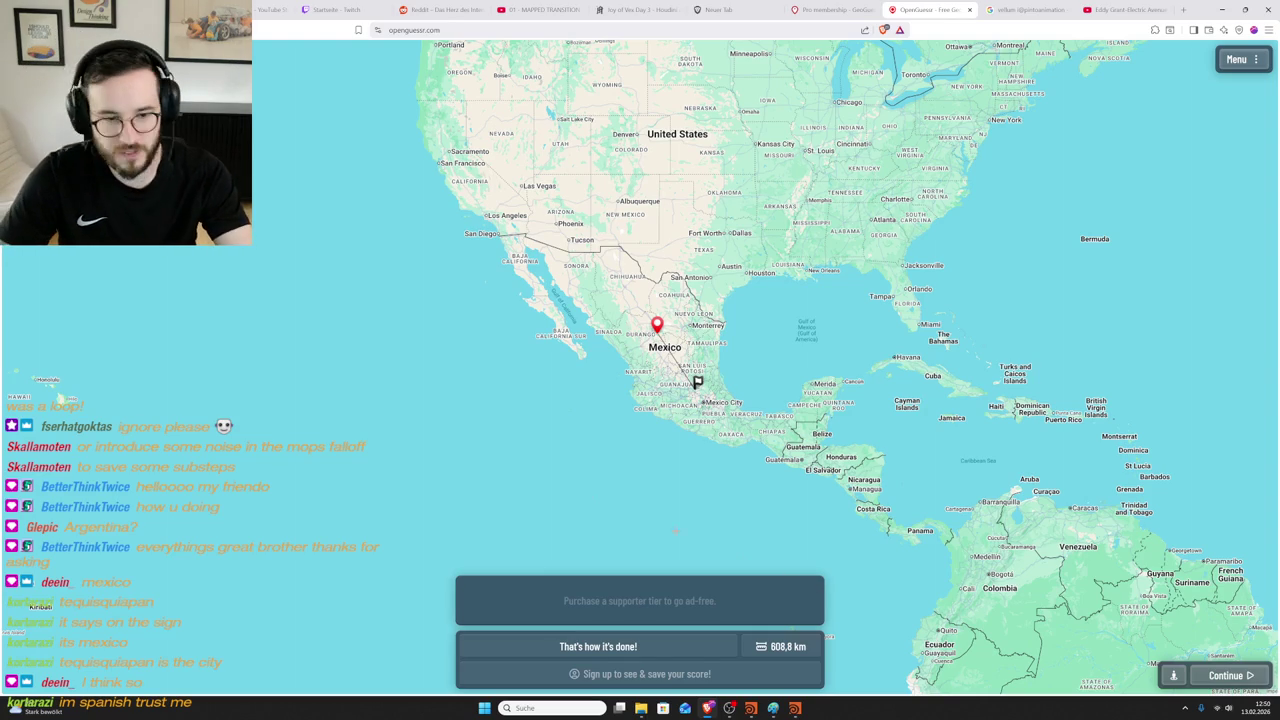
key("Return")
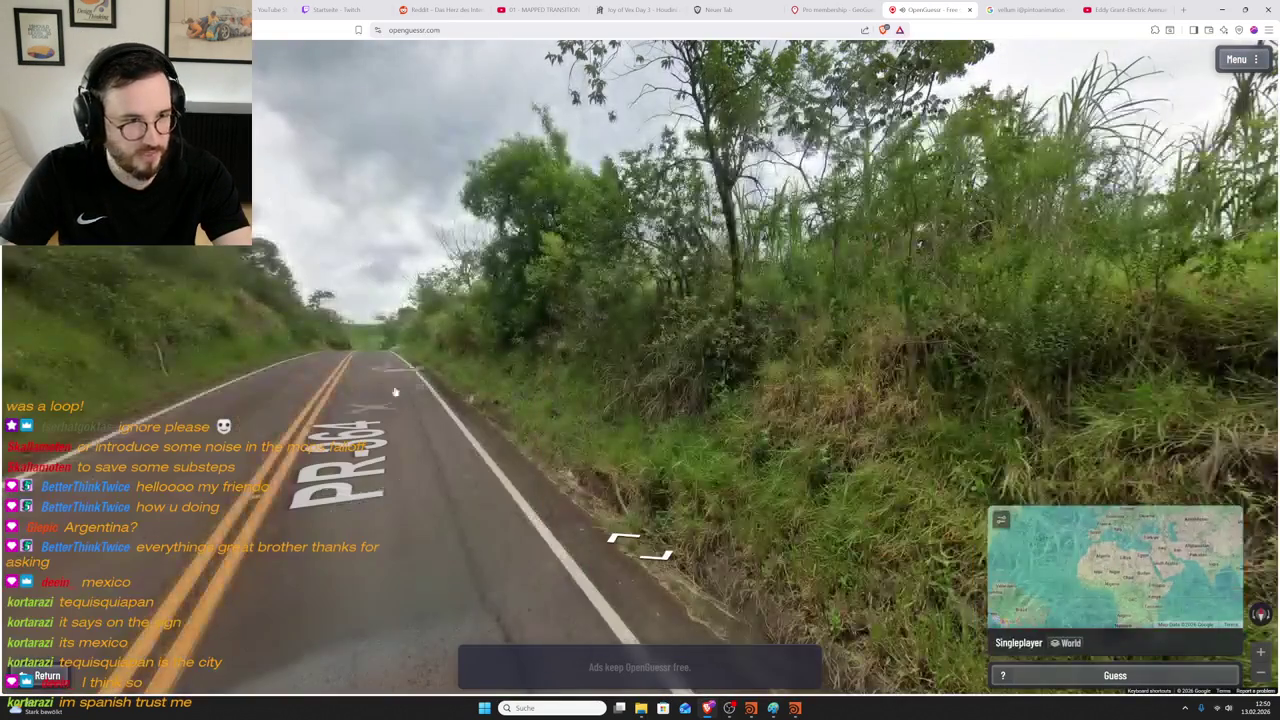
- Advance down the forested road toward the PR-364 road marking
left_click_drag(395, 392, 570, 390)
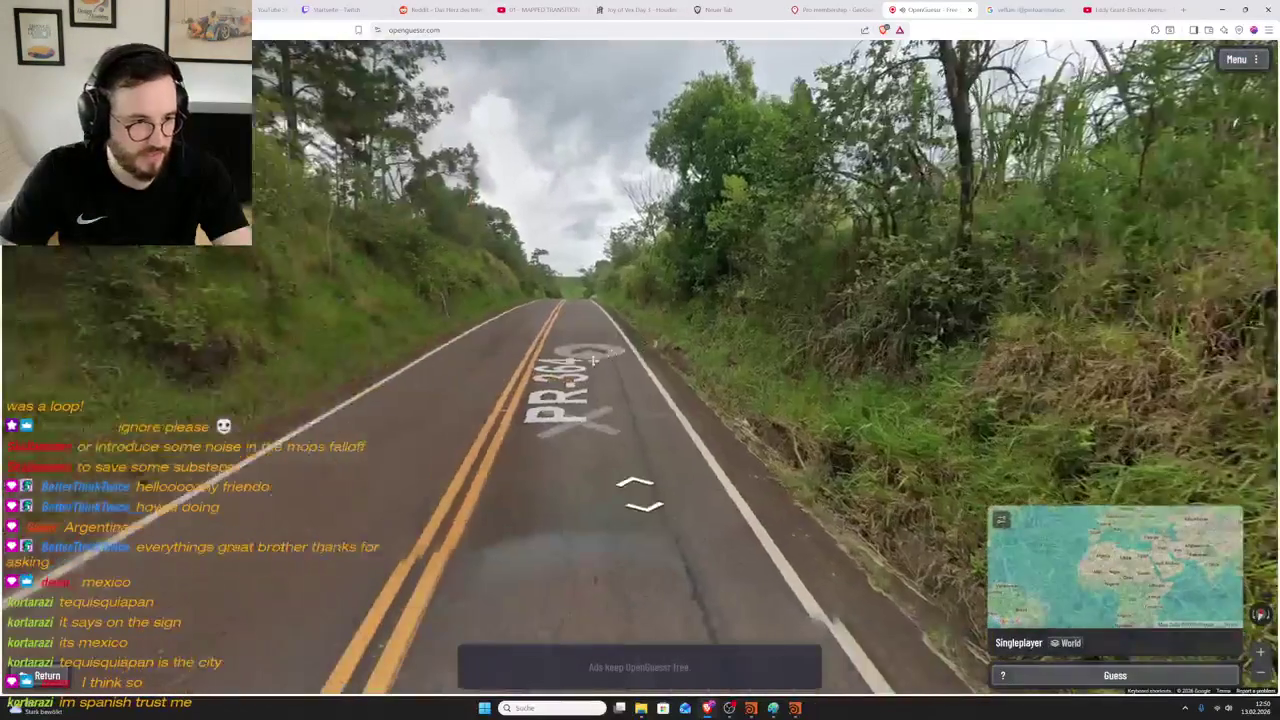
left_click(570, 392)
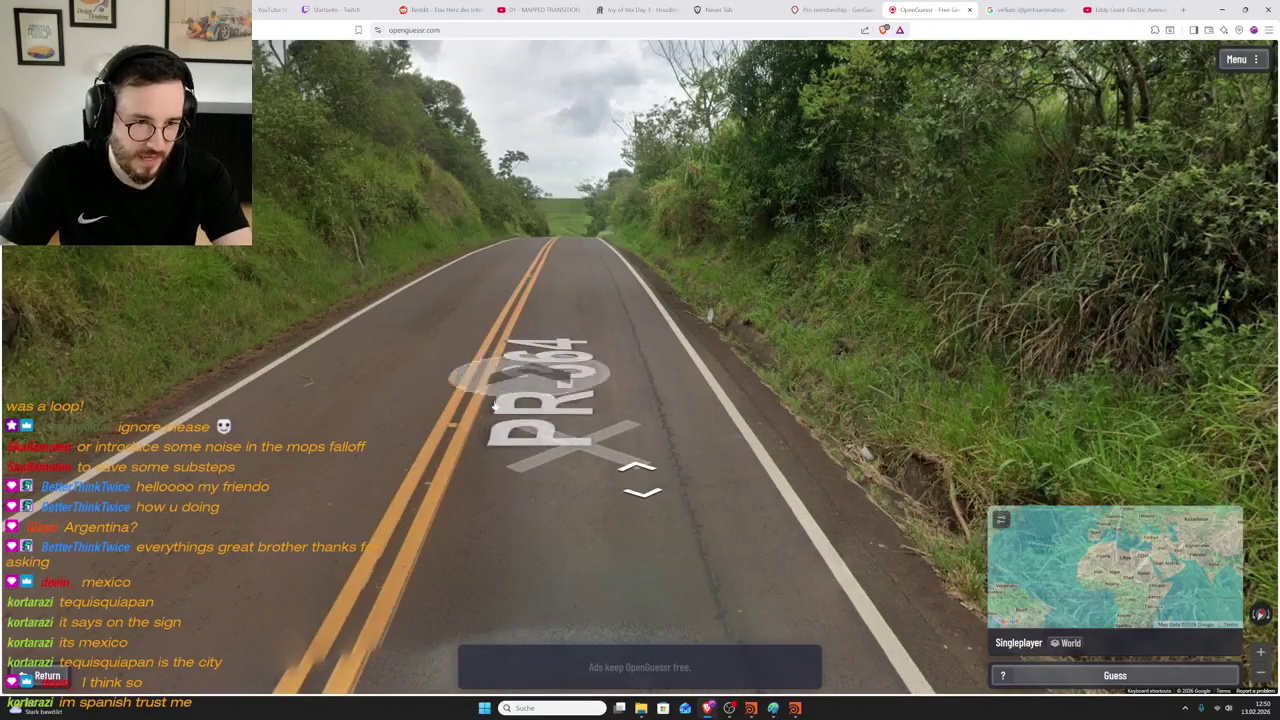
left_click(546, 437)
left_click(546, 437)
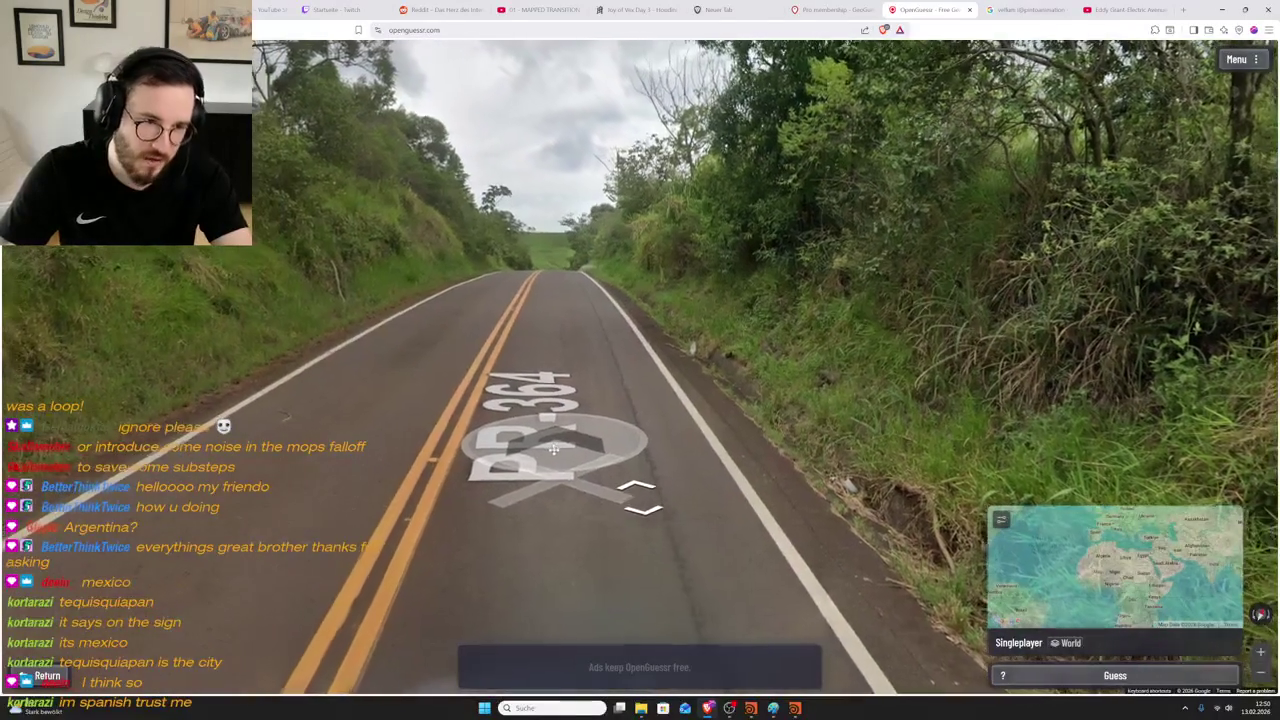
left_click(481, 400)
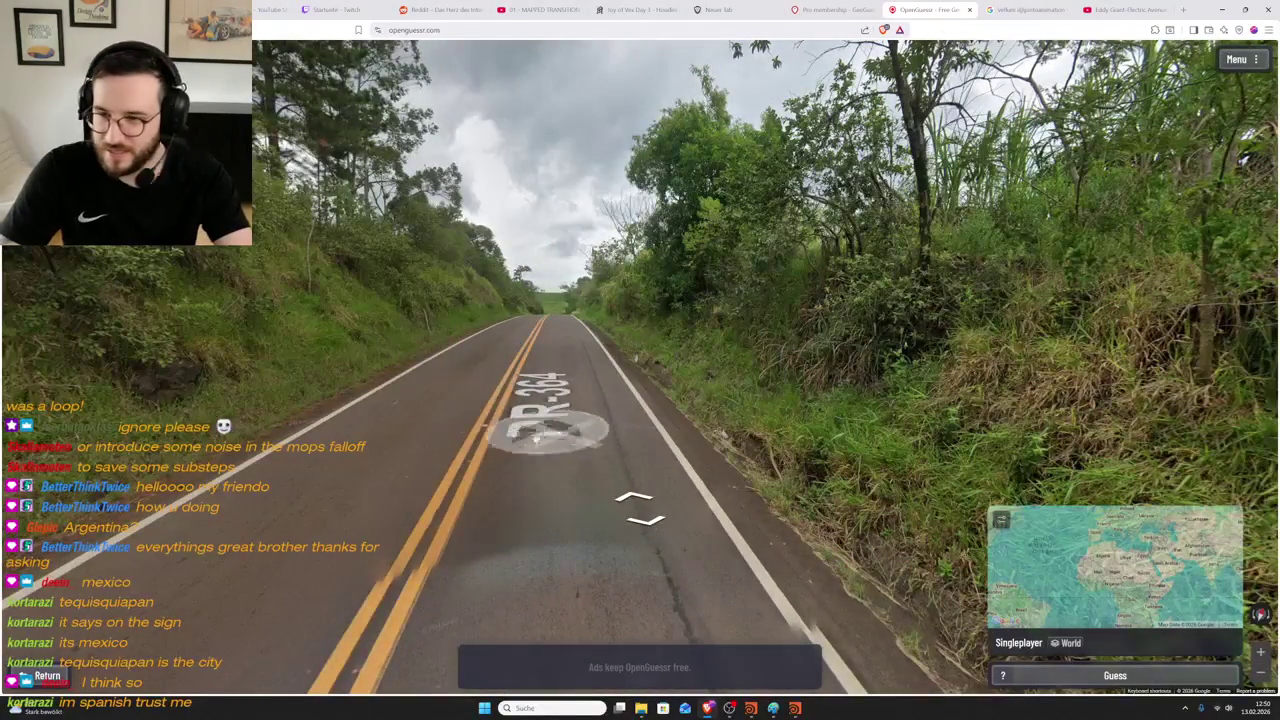
left_click(551, 420)
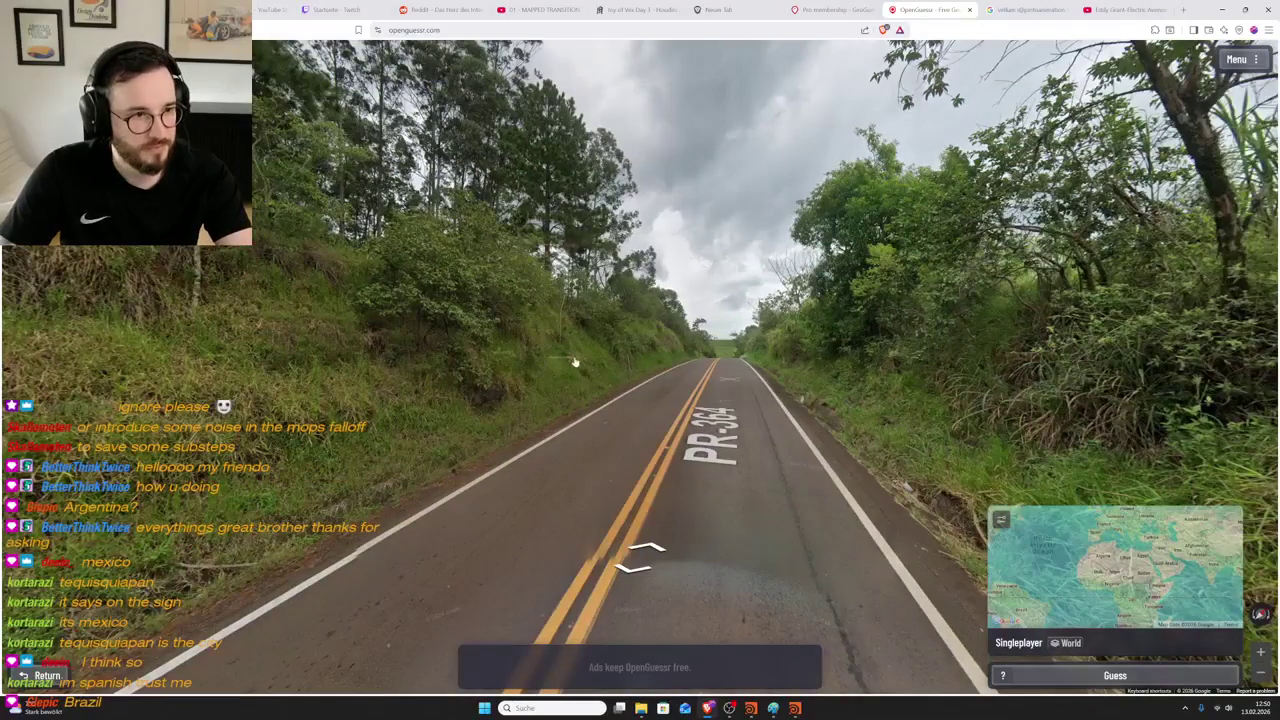
left_click(741, 437)
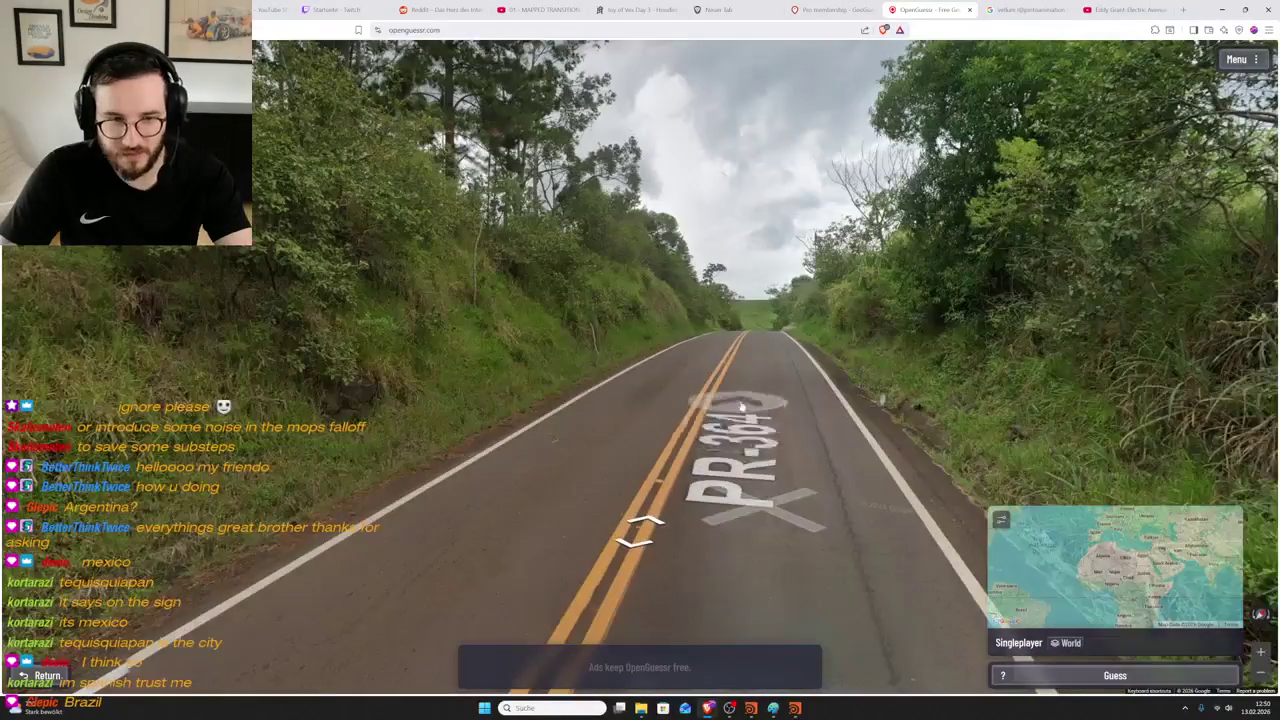
- Turn to inspect the grassy roadside bank, then bring the road and sky back into view
key("Left")
key("Left")
key("Left")
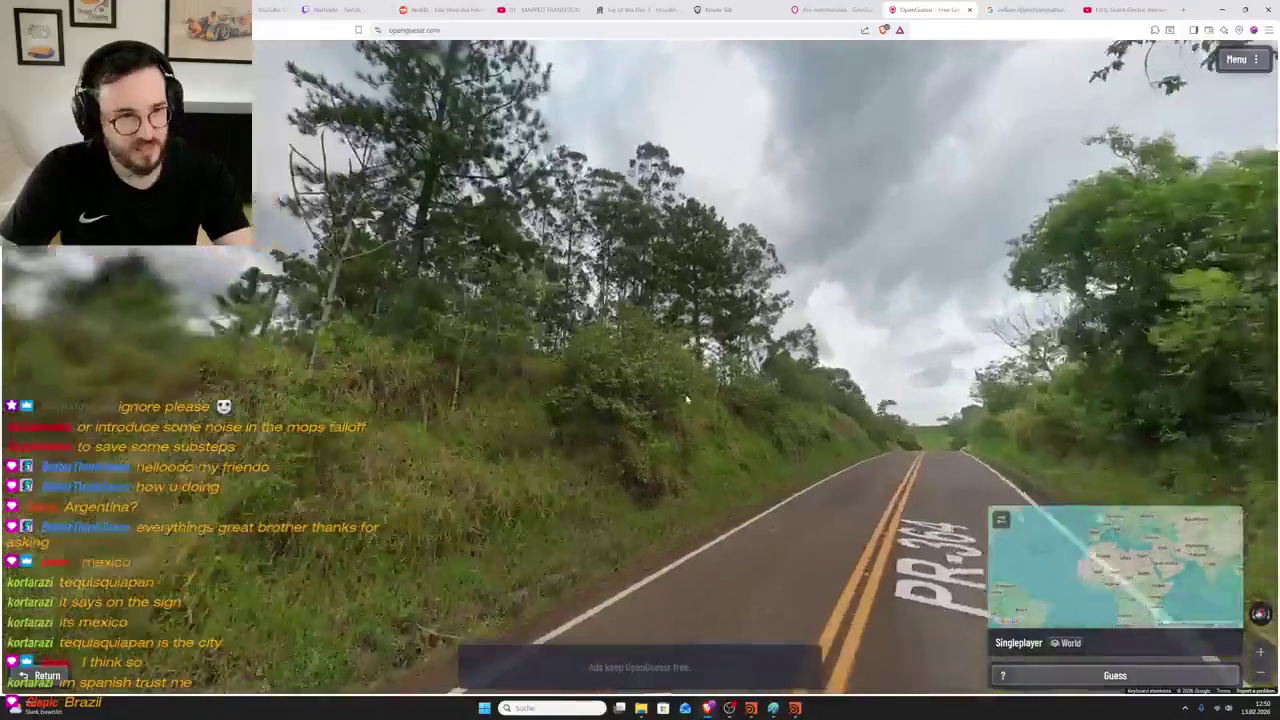
key("Left")
key("Left")
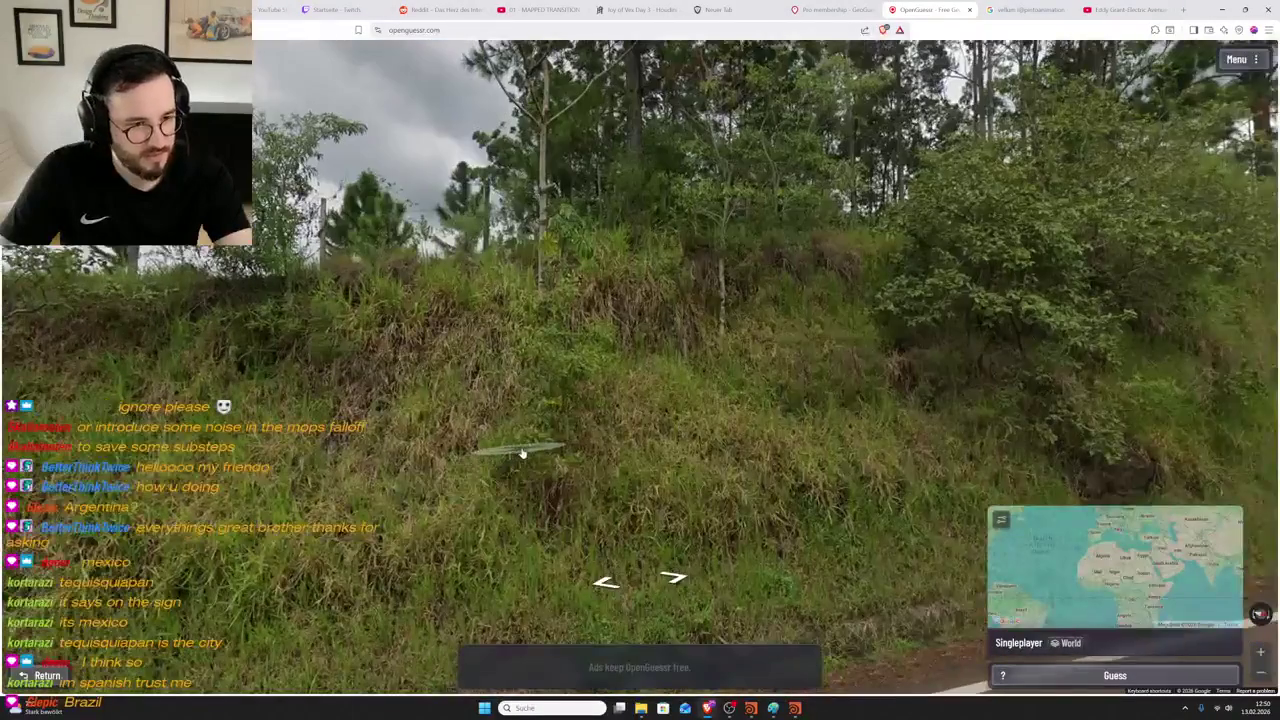
key("Left")
key("Left")
key("Left")
key("Left")
key("Left")
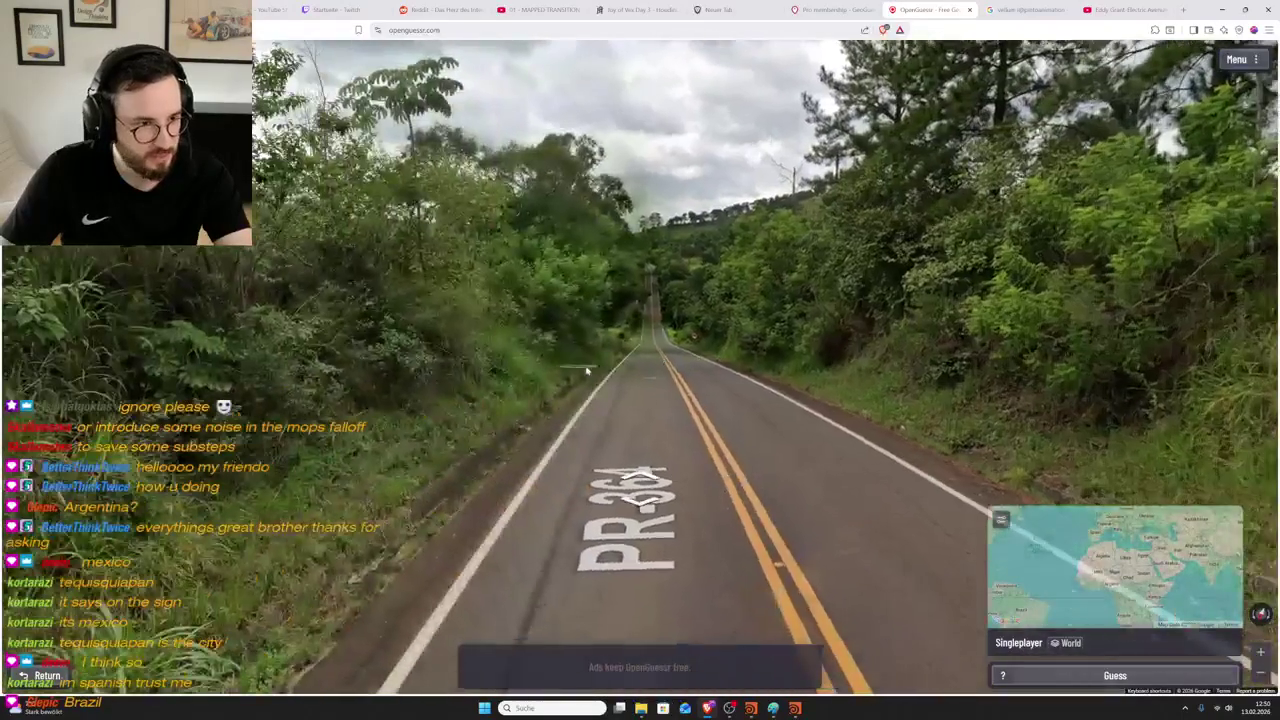
key("Up")
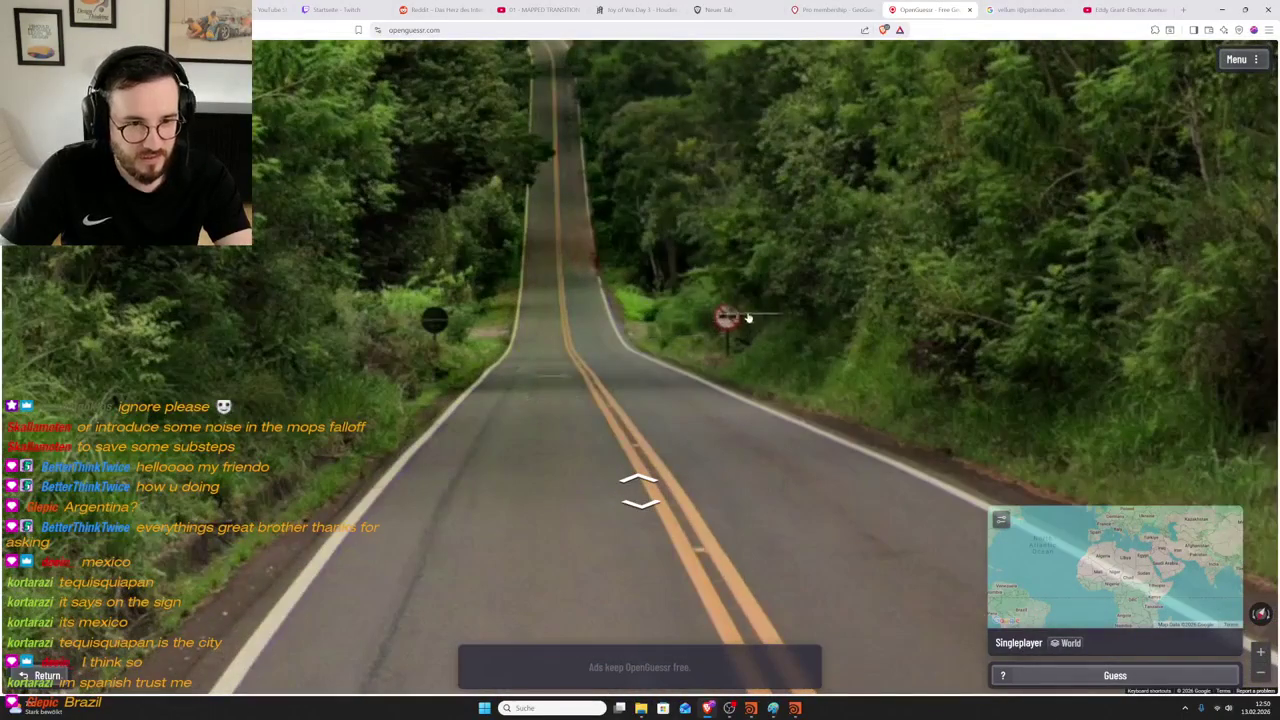
key("Down")
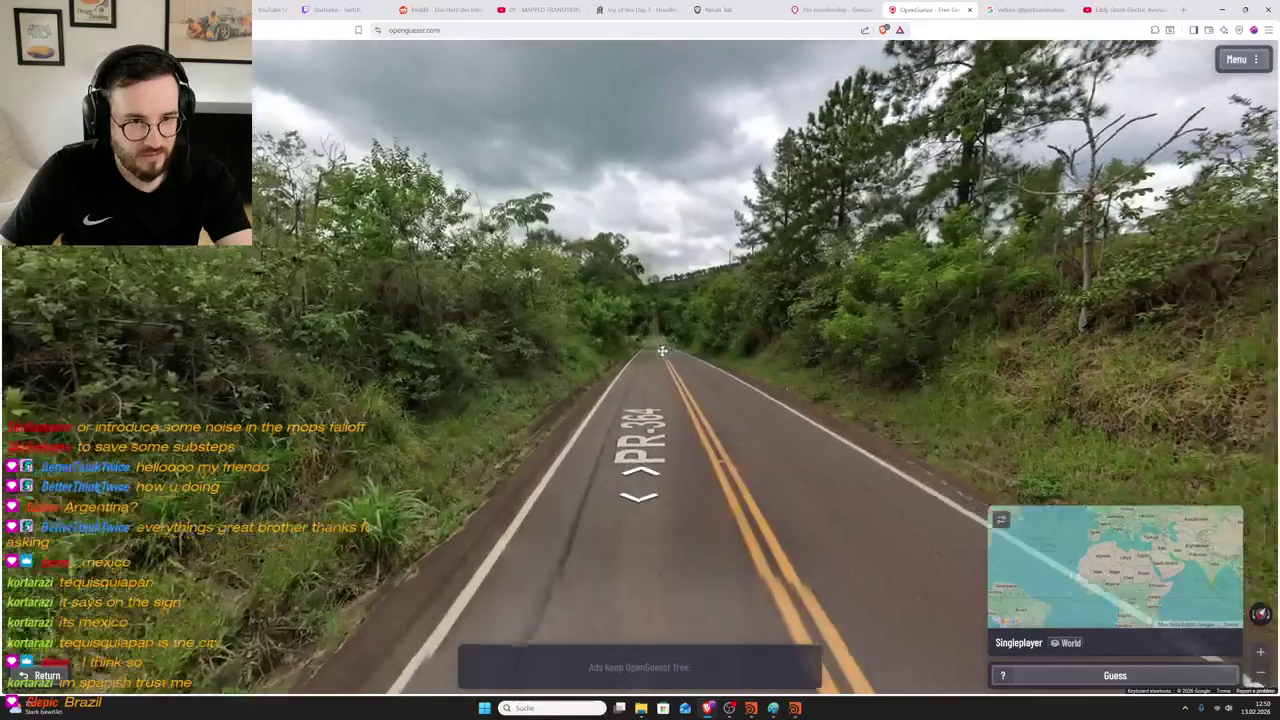
key("Left")
key("Left")
key("Left")
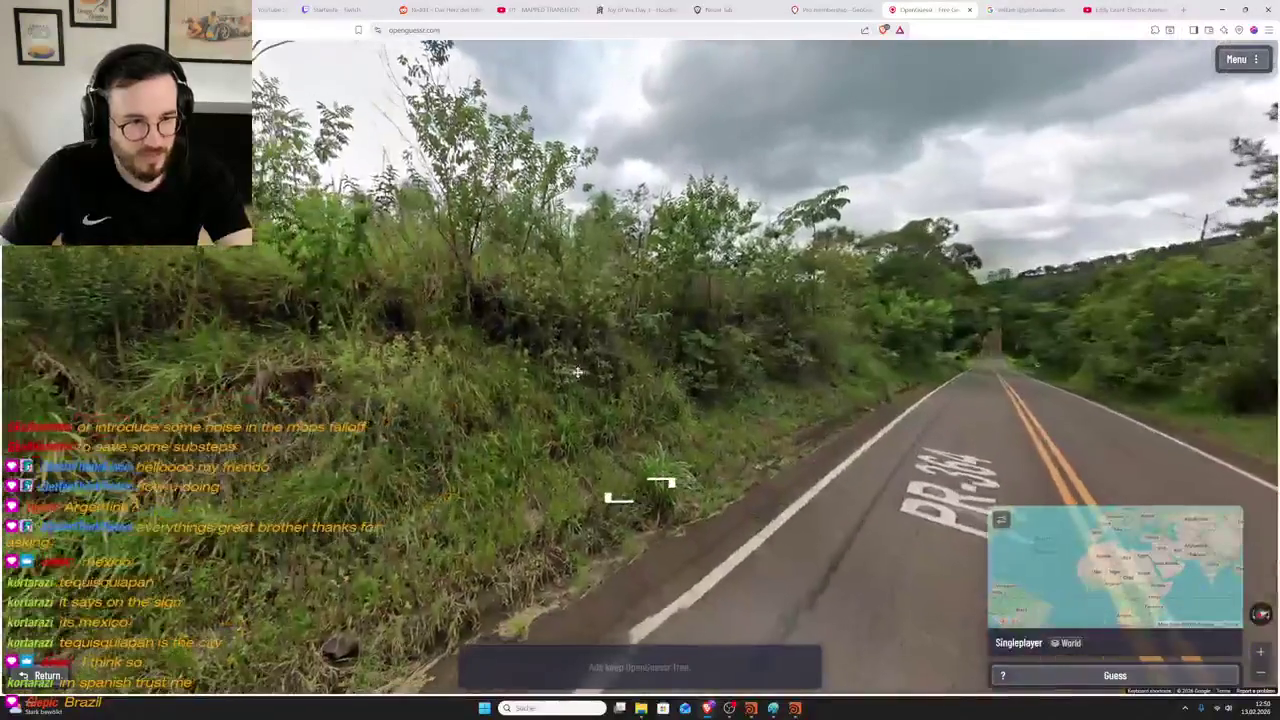
mouse_move(577, 372)
left_mouse_down()
mouse_move(666, 385)
mouse_move(586, 571)
left_mouse_up()
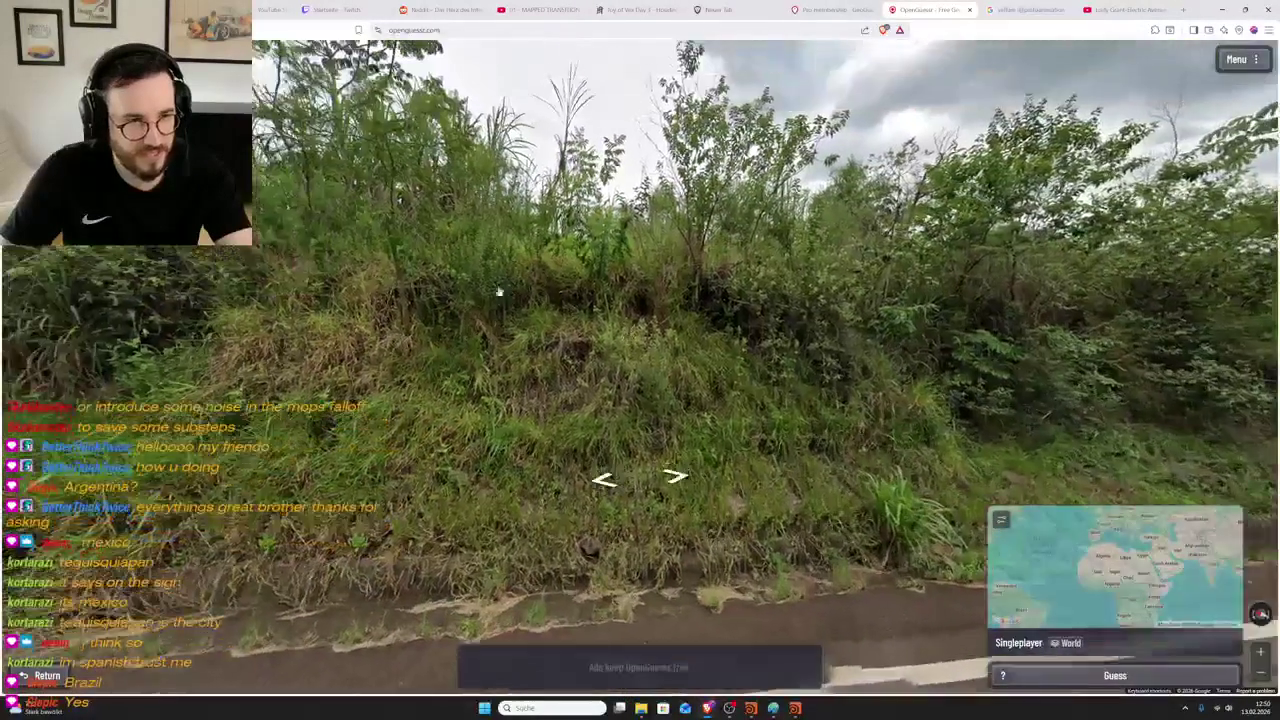
mouse_move(572, 314)
left_mouse_down()
mouse_move(713, 253)
mouse_move(900, 420)
left_mouse_up()
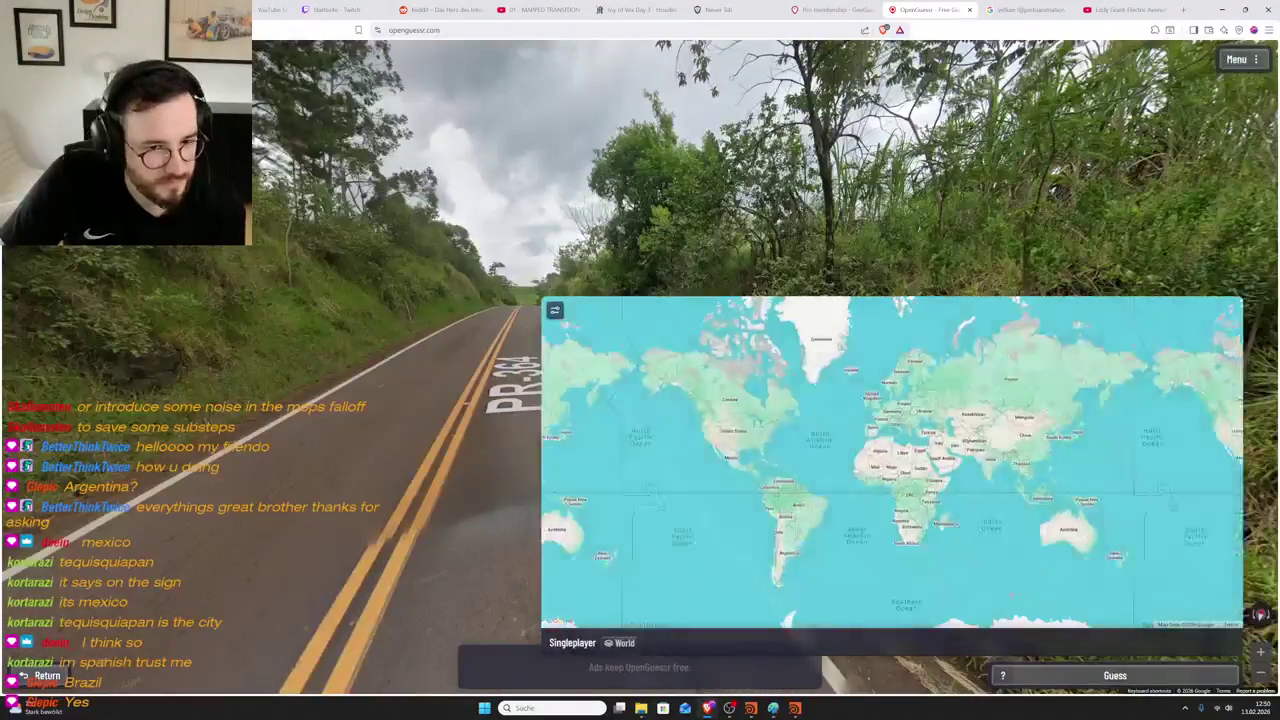
- Zoom the guess map into south-eastern Brazil and pin near Patos de Minas, Minas Gerais
scroll(802, 555, "up", 3)
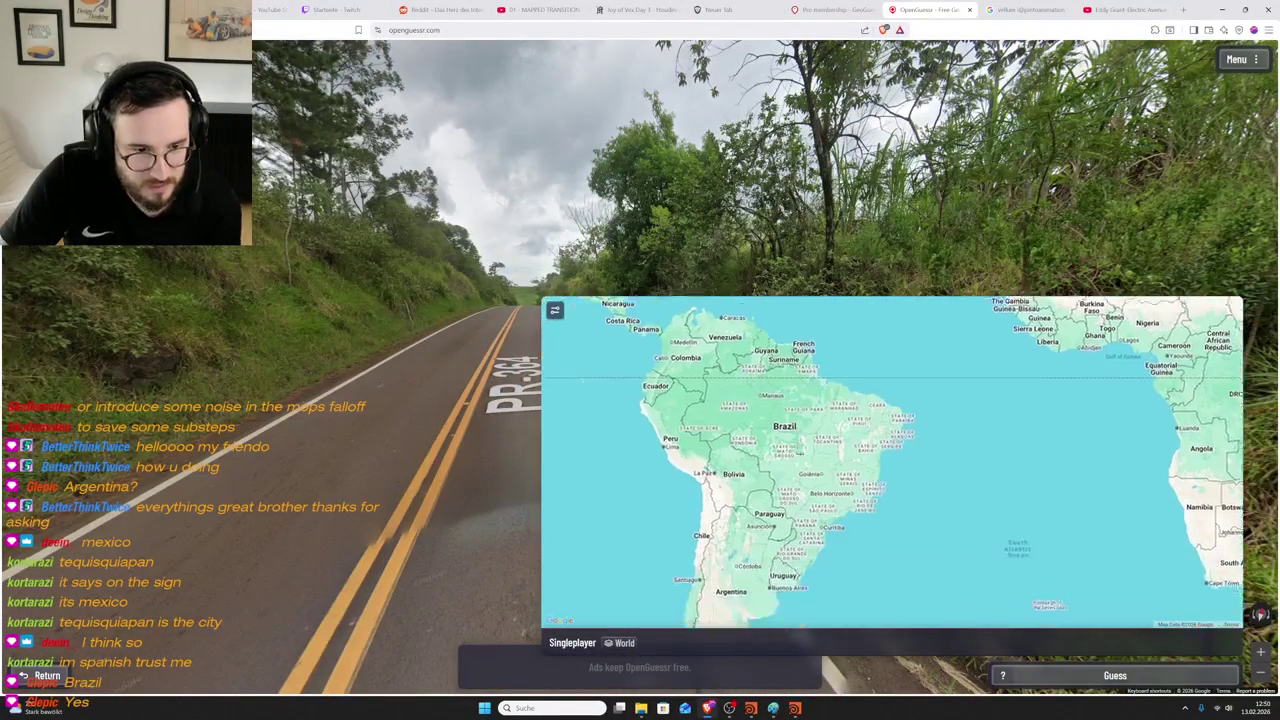
scroll(839, 486, "up", 2)
scroll(839, 486, "up", 2)
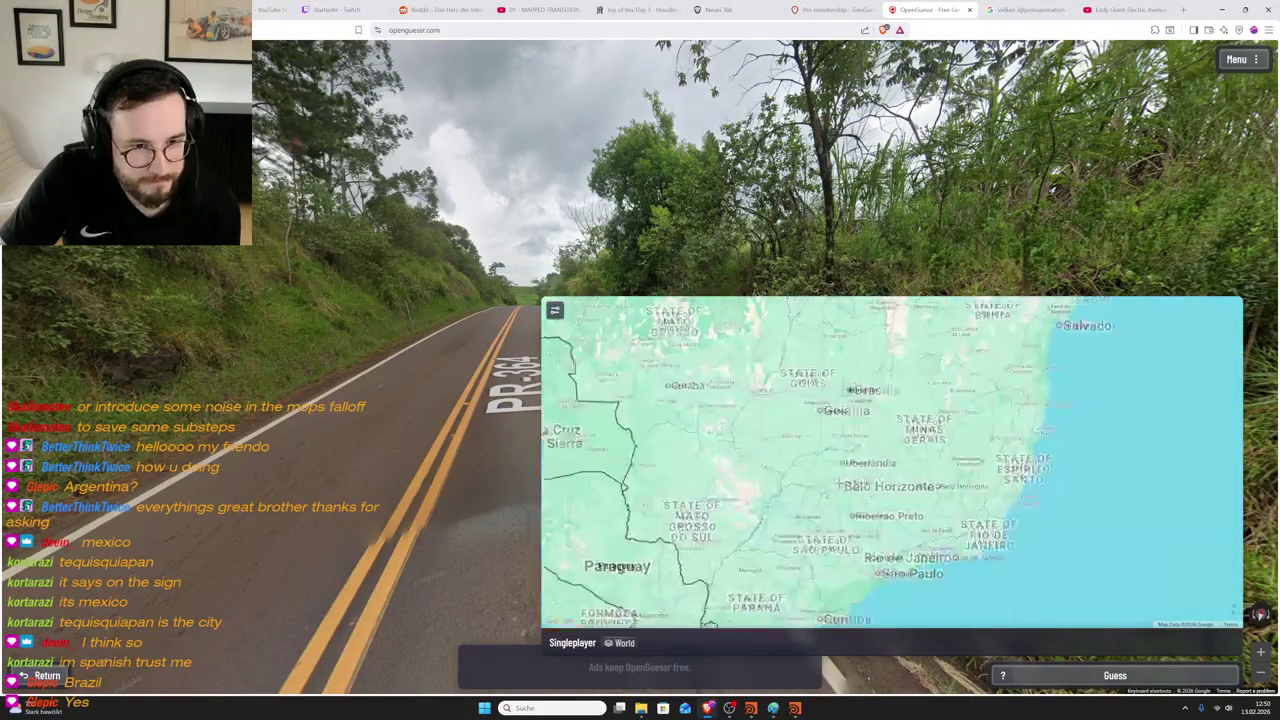
scroll(897, 453, "up", 2)
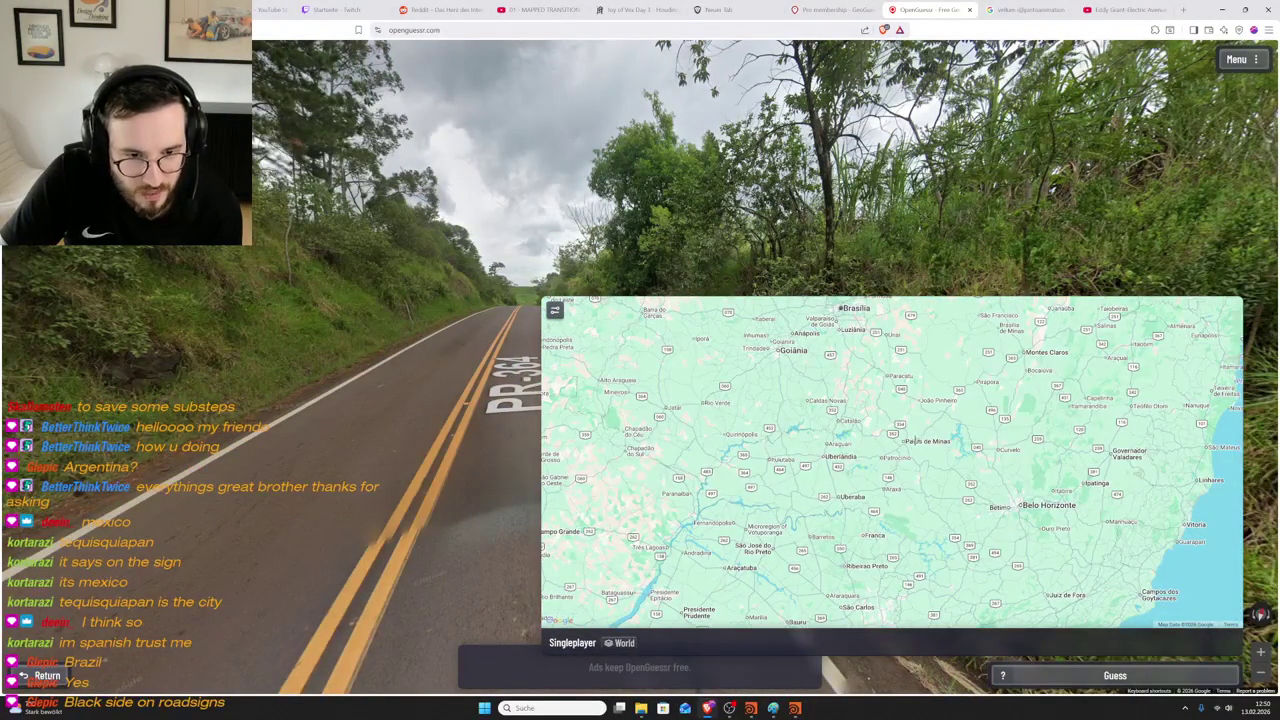
scroll(906, 433, "up", 2)
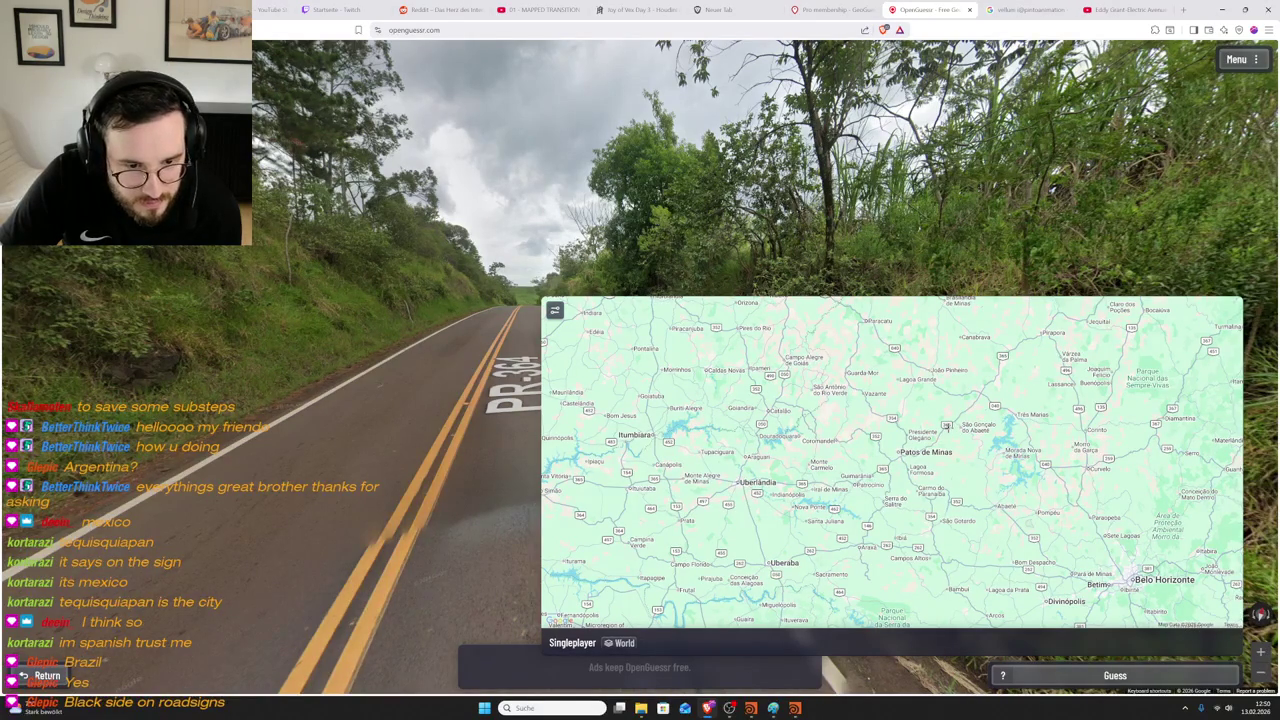
scroll(946, 426, "up", 3)
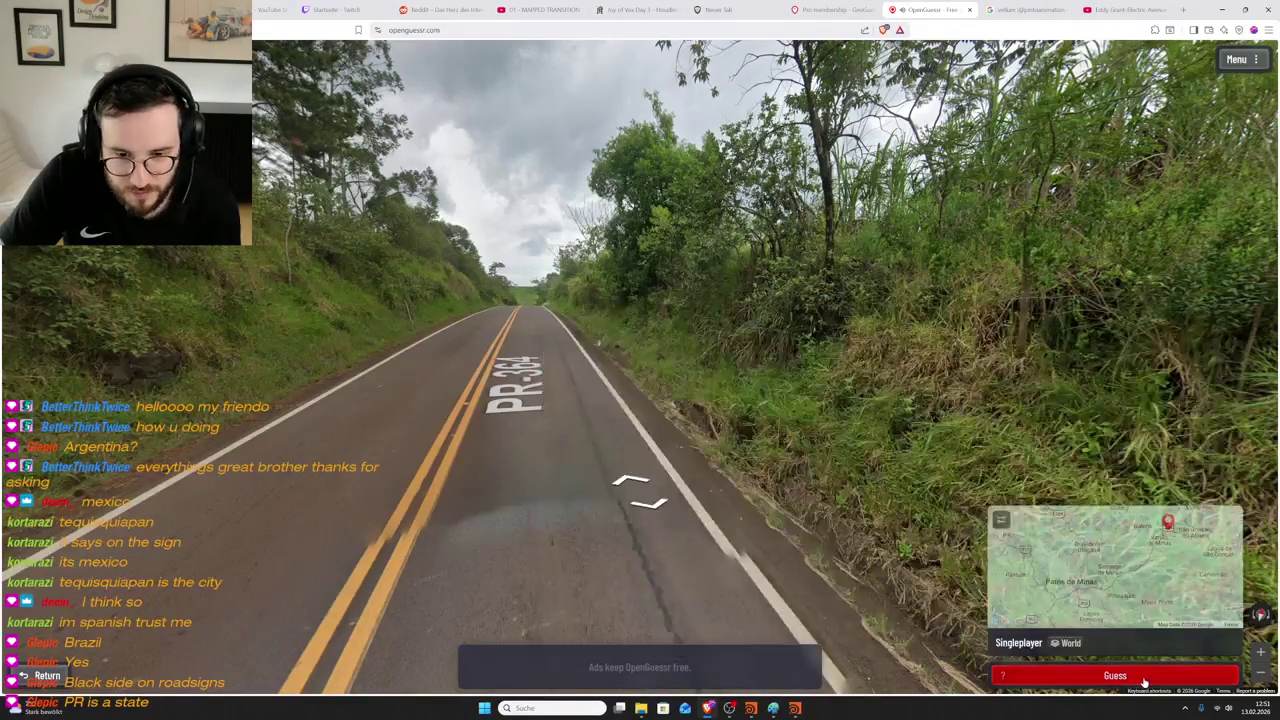
- Submit the Brazil guess, review its 1,001.8 km result and continue
key("space")
scroll(626, 399, "down", 3)
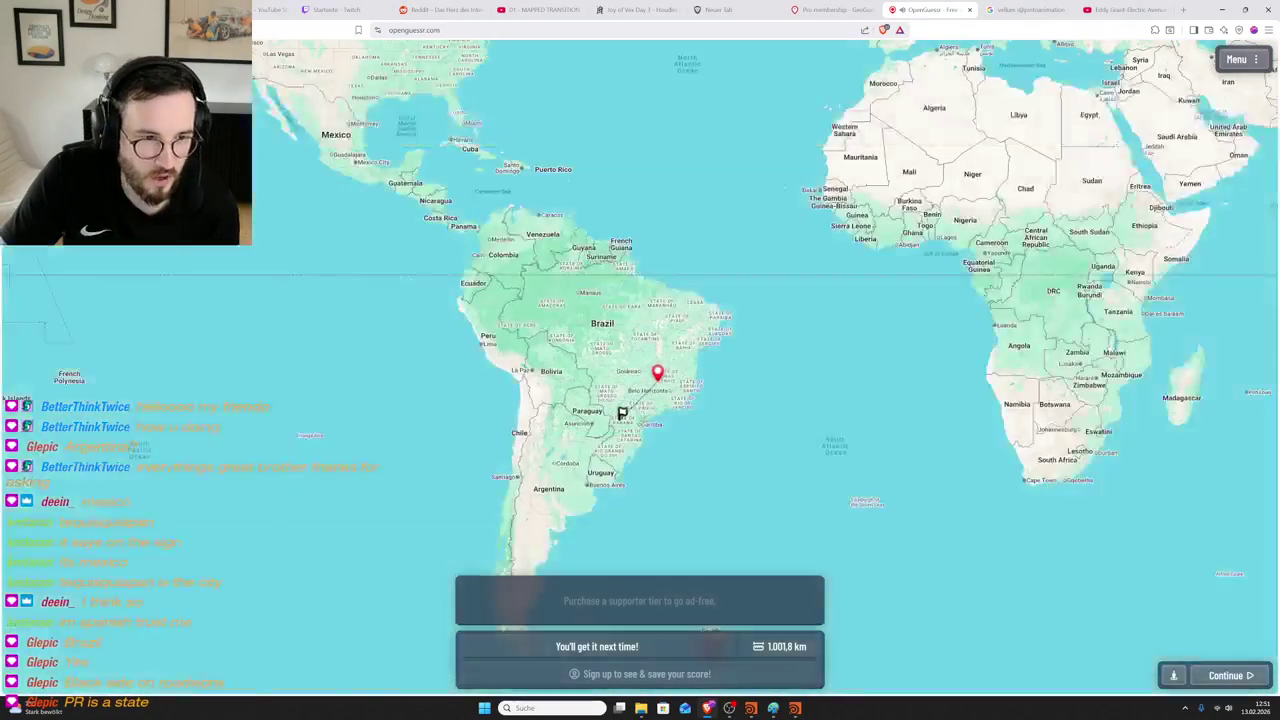
scroll(640, 410, "up", 1)
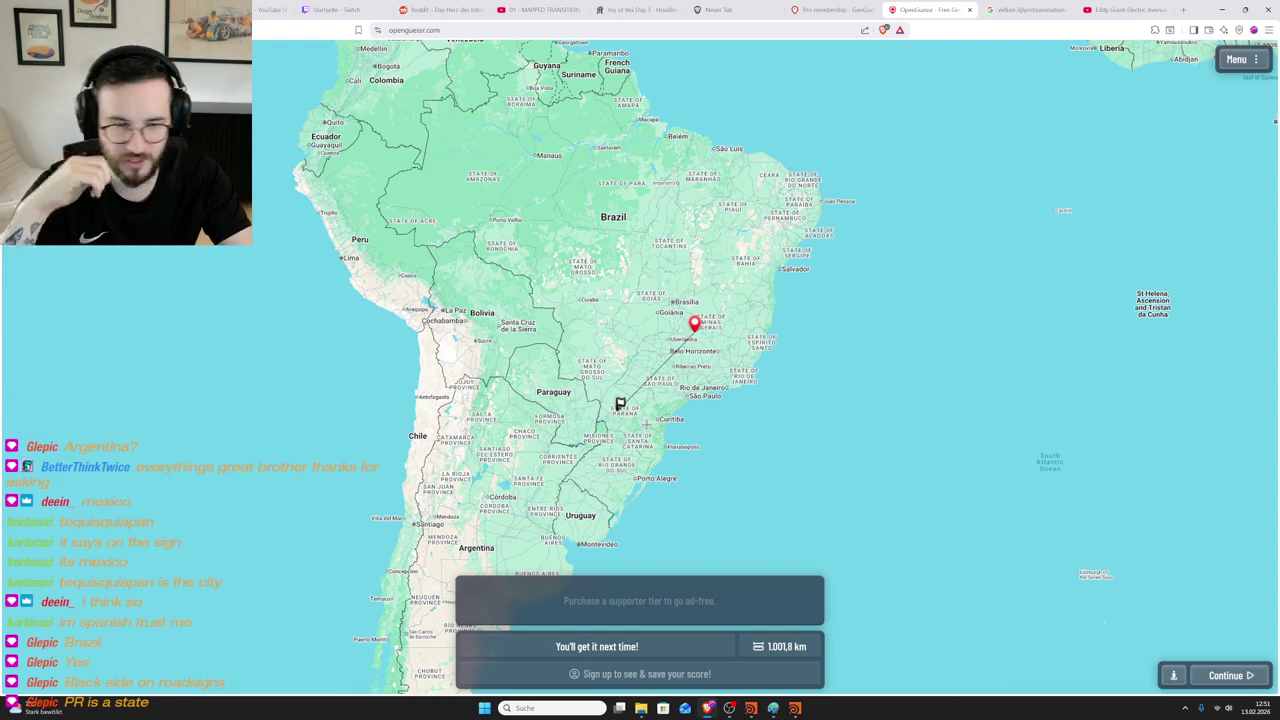
left_click(1260, 676)
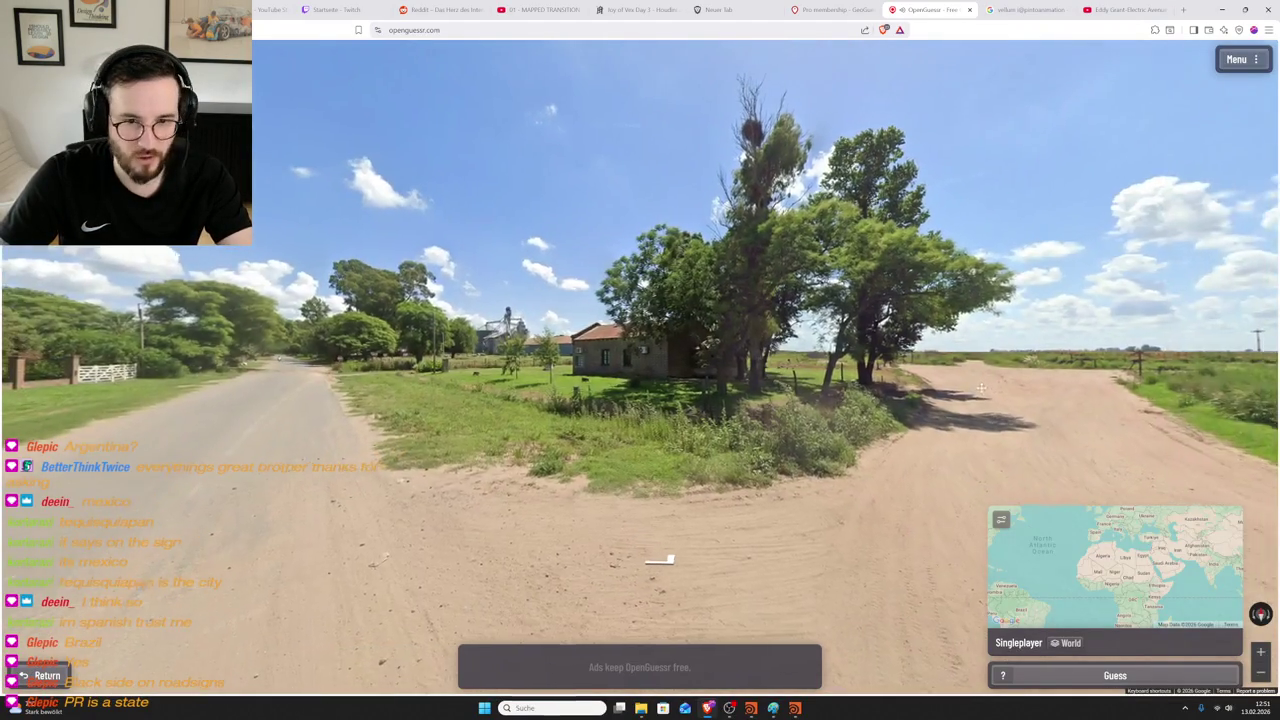
- Move along the Ruta Provincial dirt road to examine the house, streetlight, tractor and silo
left_click_drag(648, 398, 400, 400)
left_click_drag(1070, 510, 870, 512)
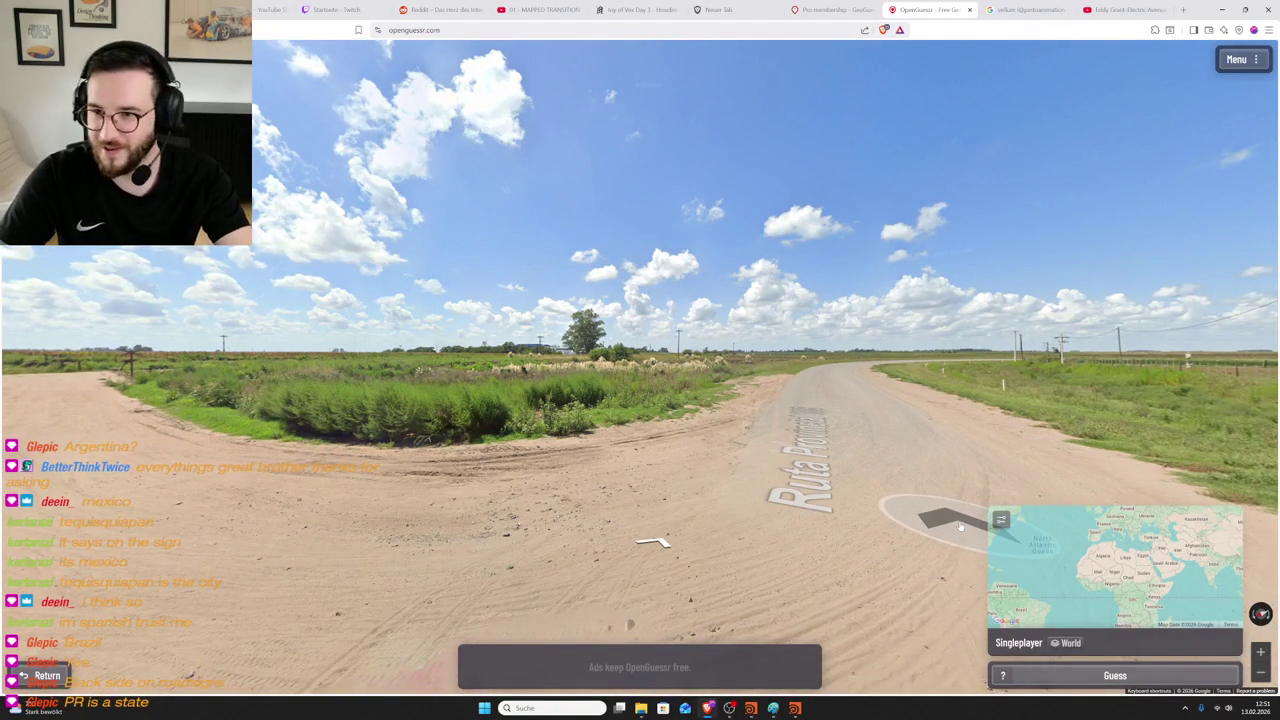
left_click(815, 530)
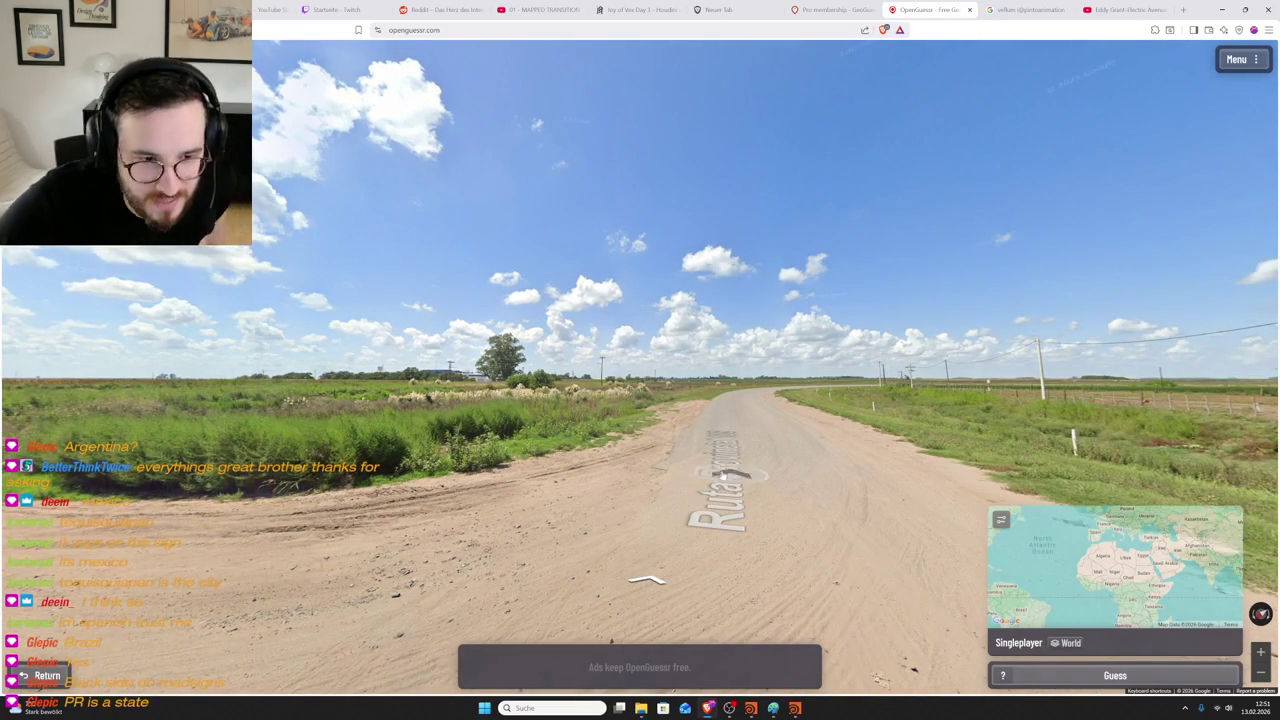
left_click(791, 455)
left_click_drag(791, 455, 651, 400)
left_click(651, 400)
mouse_move(1115, 567)
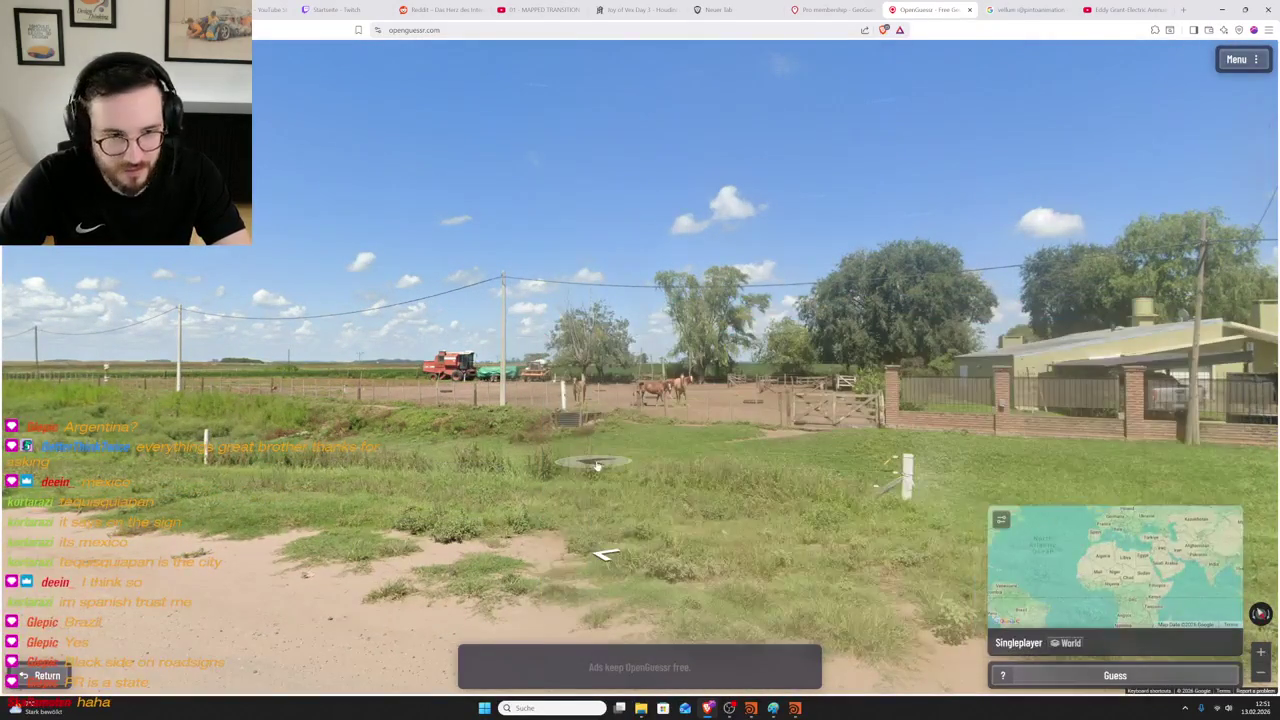
left_click(586, 457)
left_click_drag(600, 457, 542, 451)
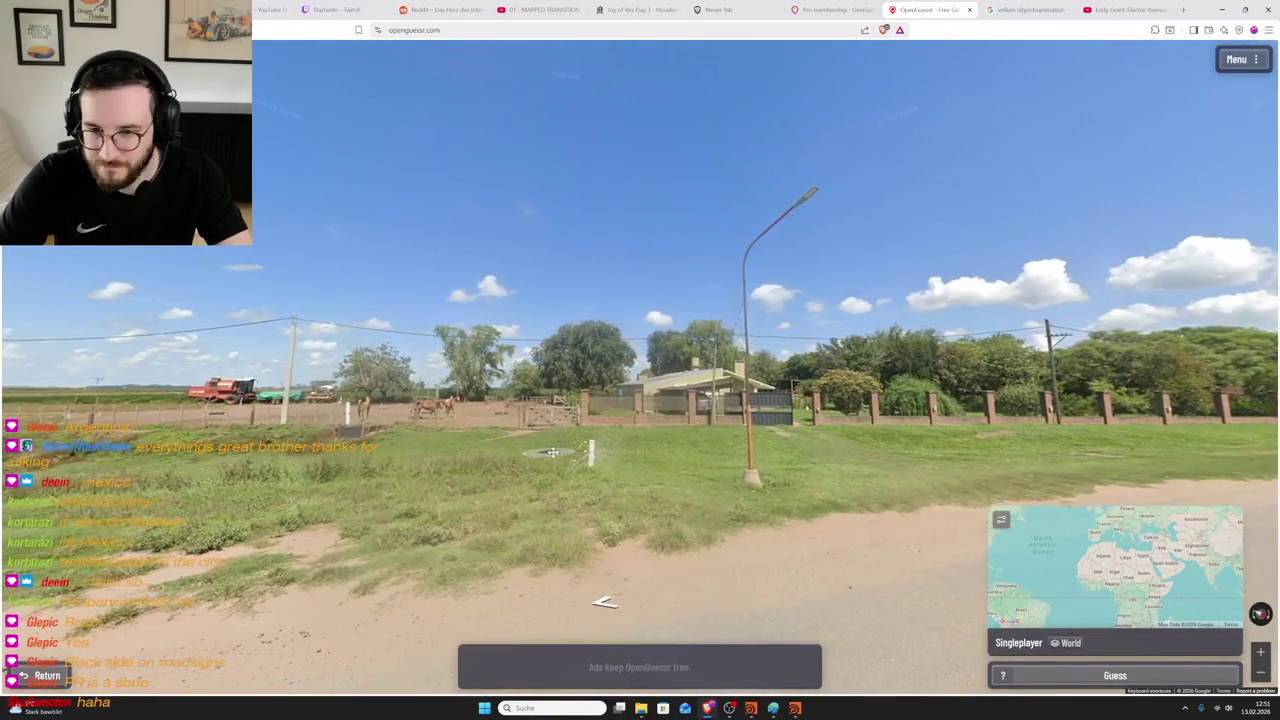
left_click(895, 454)
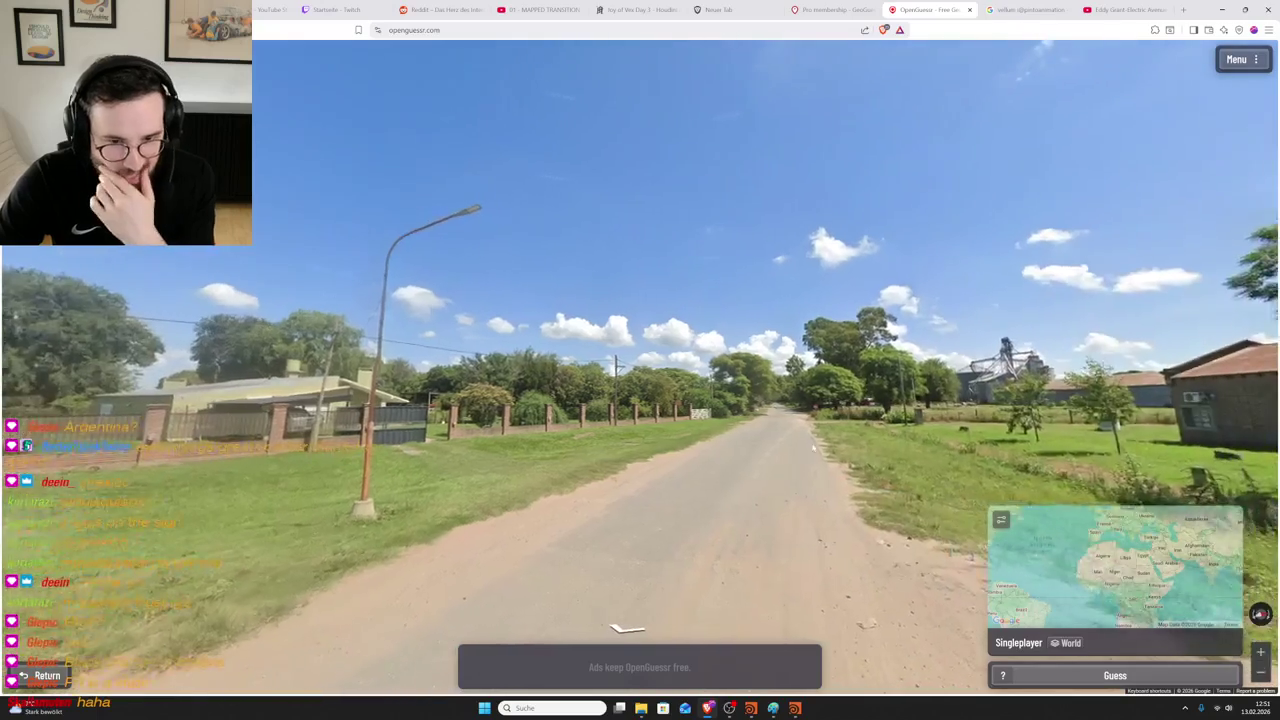
left_click(765, 390)
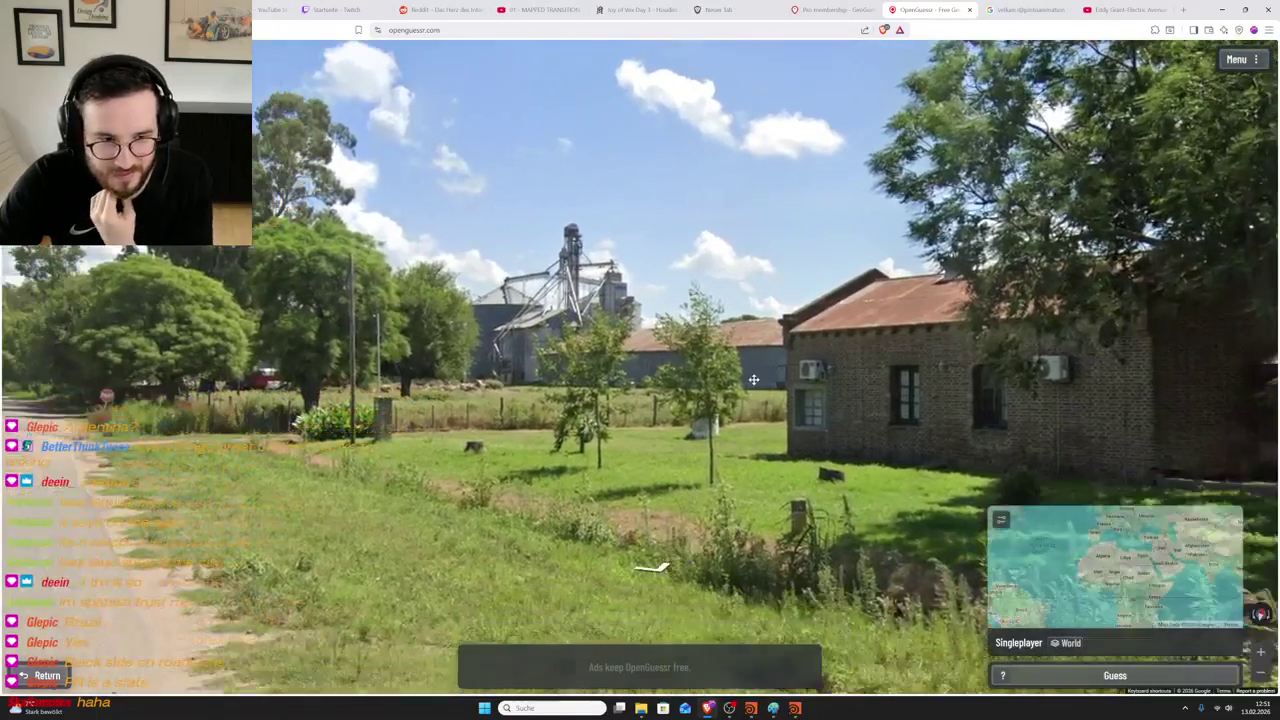
left_click(768, 410)
left_click(768, 415)
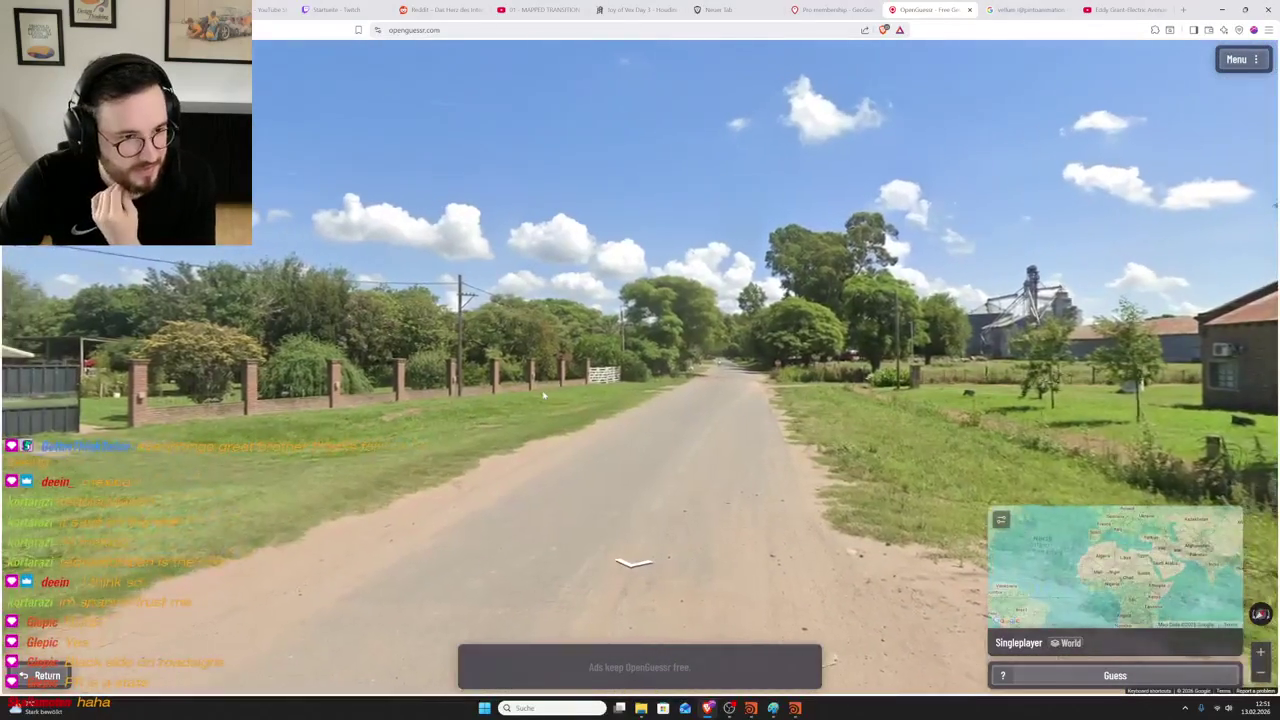
- Look past the horse paddock and farm, then continue along the tree-lined dirt road
key("Left")
key("Left")
key("Left")
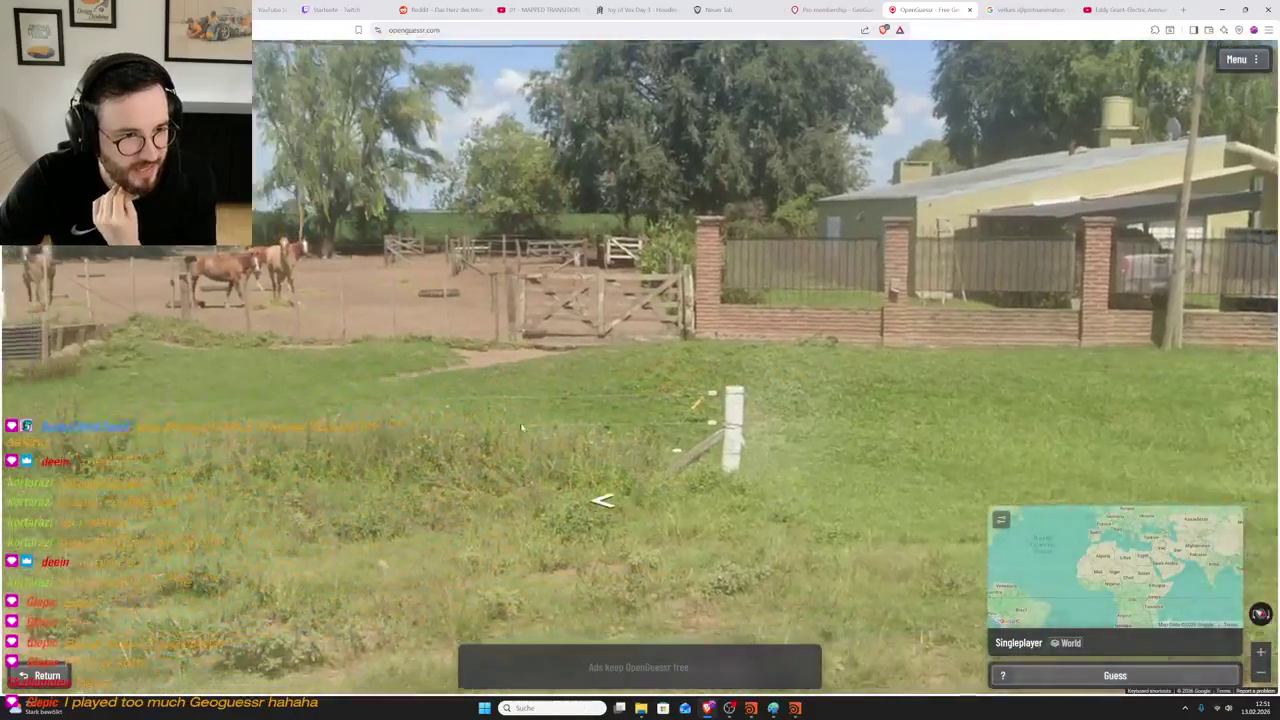
key("Left")
key("Left")
key("Left")
key("Left")
key("Left")
key("Left")
key("Left")
key("Left")
key("Left")
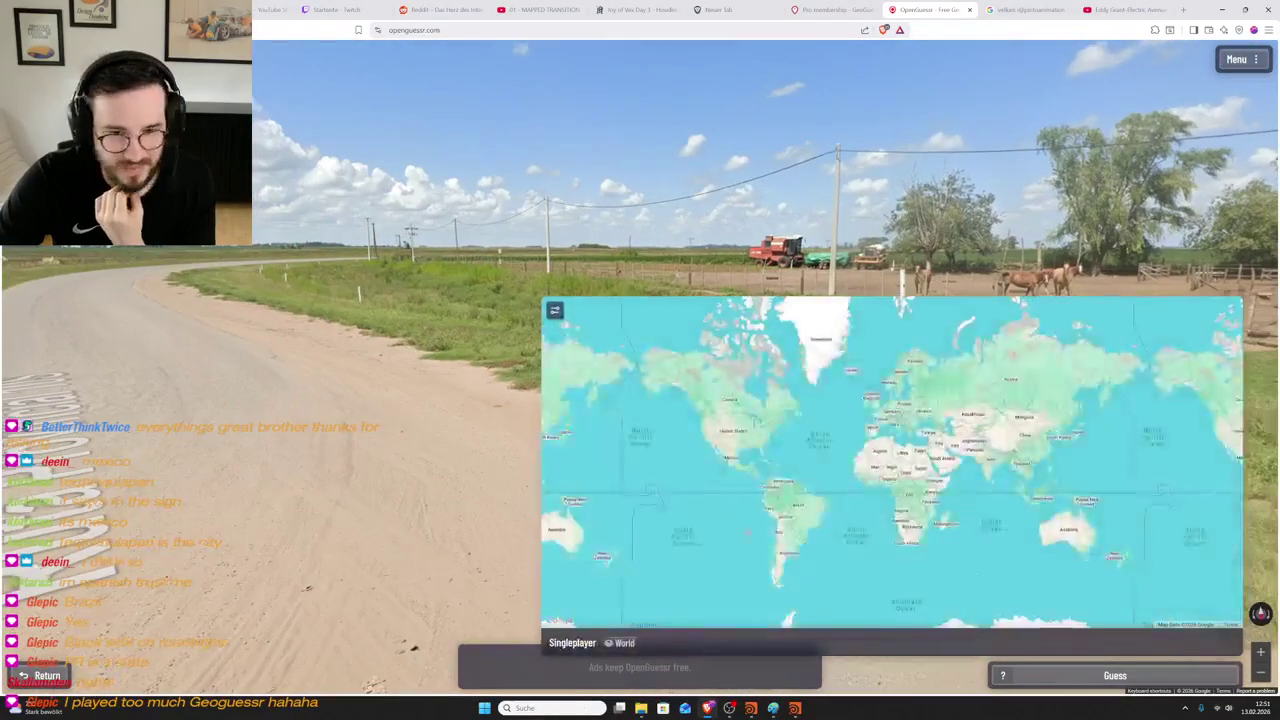
scroll(800, 460, "up", 2)
scroll(800, 460, "up", 1)
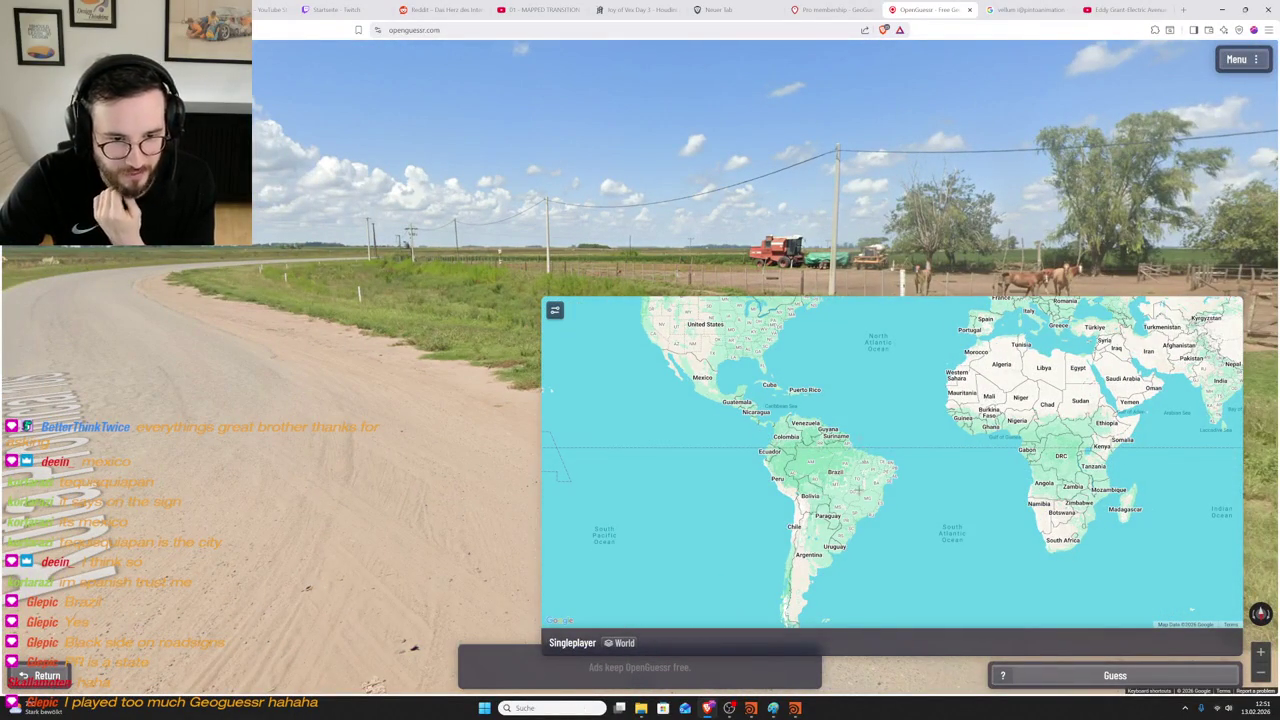
left_click(684, 372)
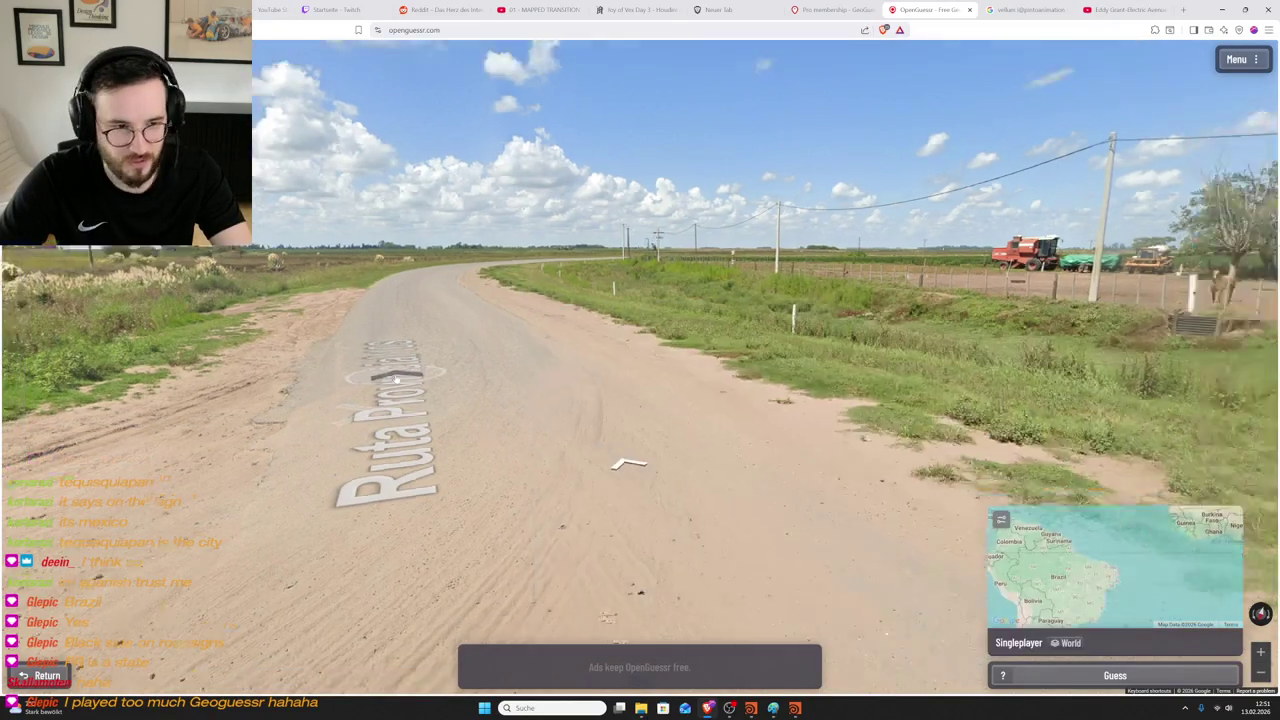
left_click_drag(980, 380, 723, 373)
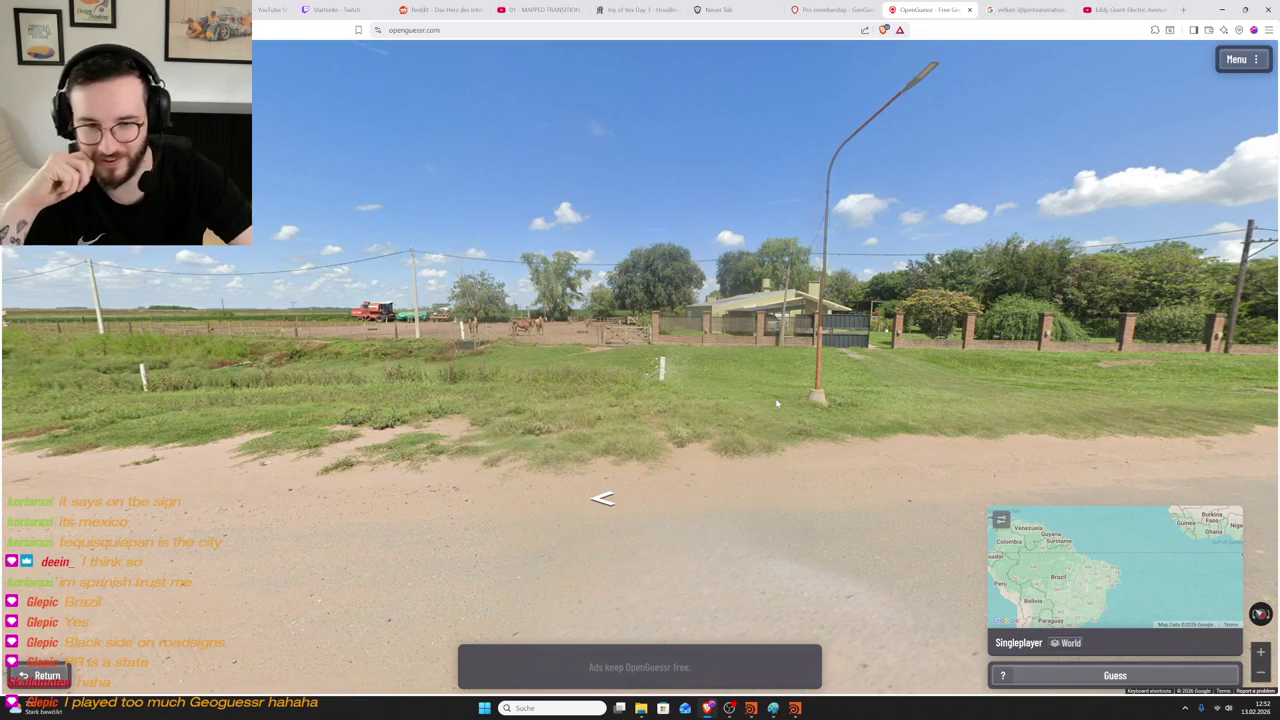
scroll(540, 330, "up", 2)
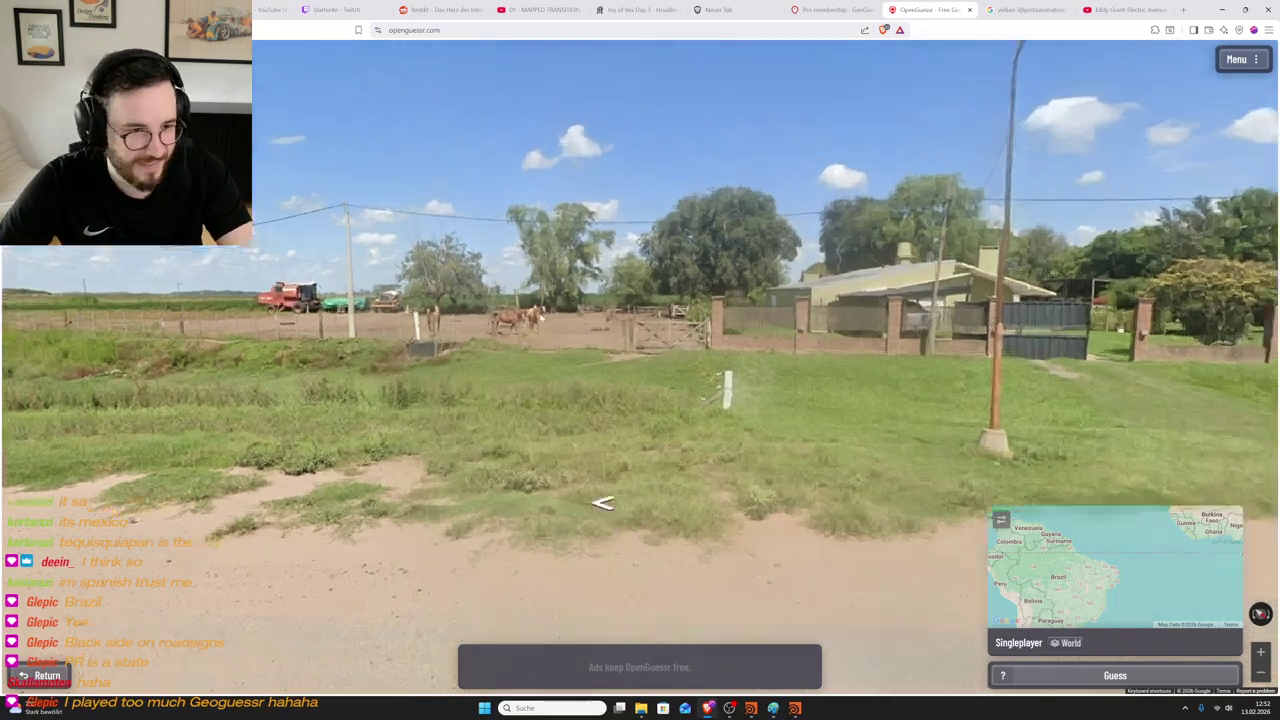
scroll(533, 322, "up", 2)
scroll(603, 509, "down", 2)
scroll(600, 506, "down", 2)
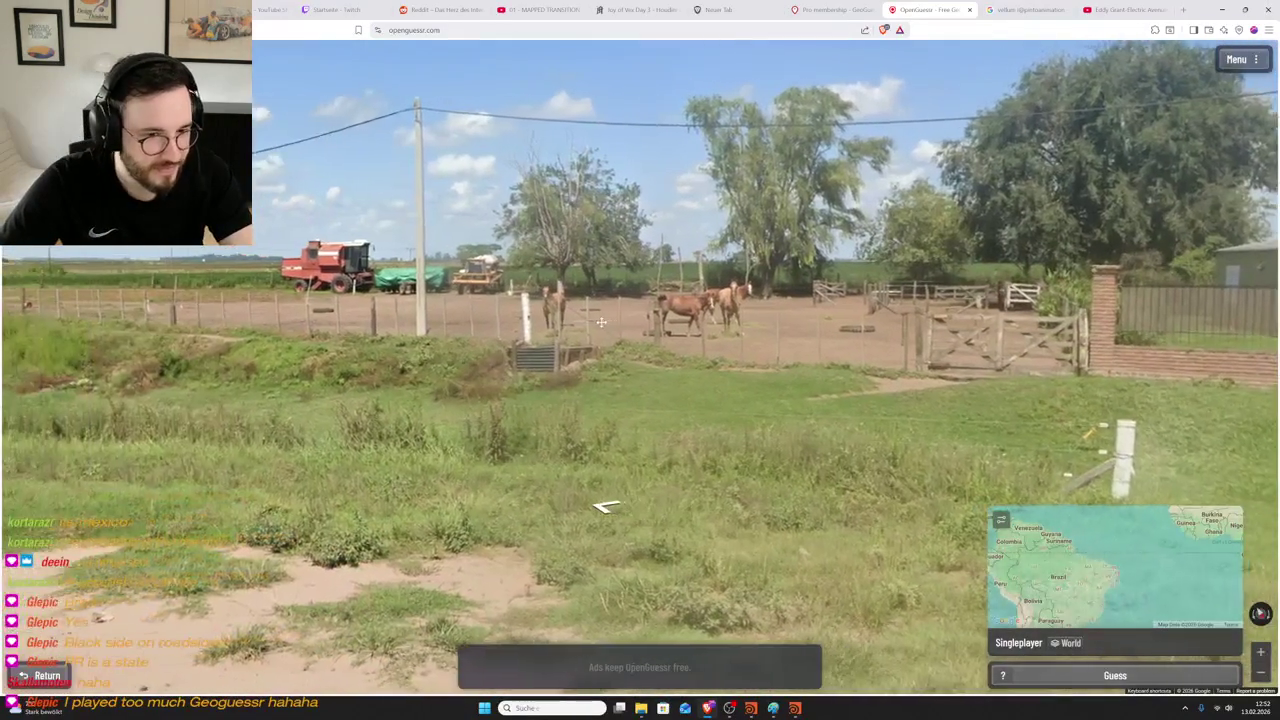
scroll(600, 506, "down", 1)
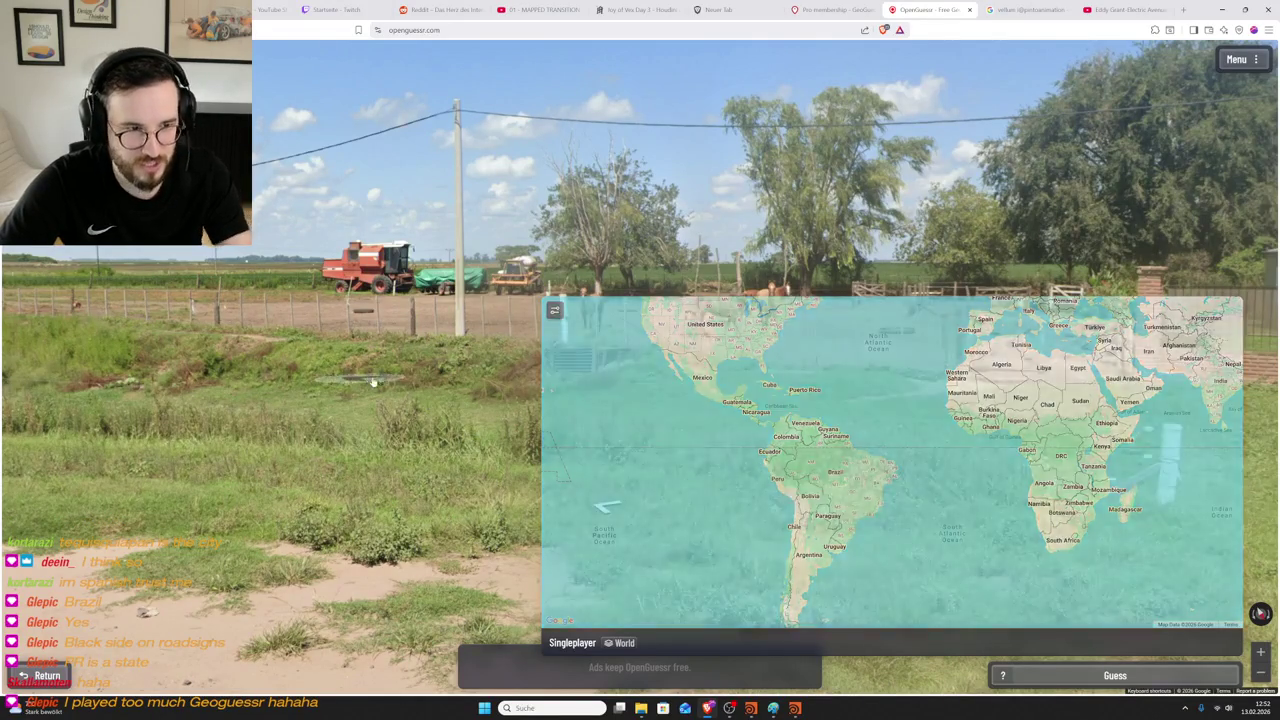
left_click(603, 499)
left_click(639, 349)
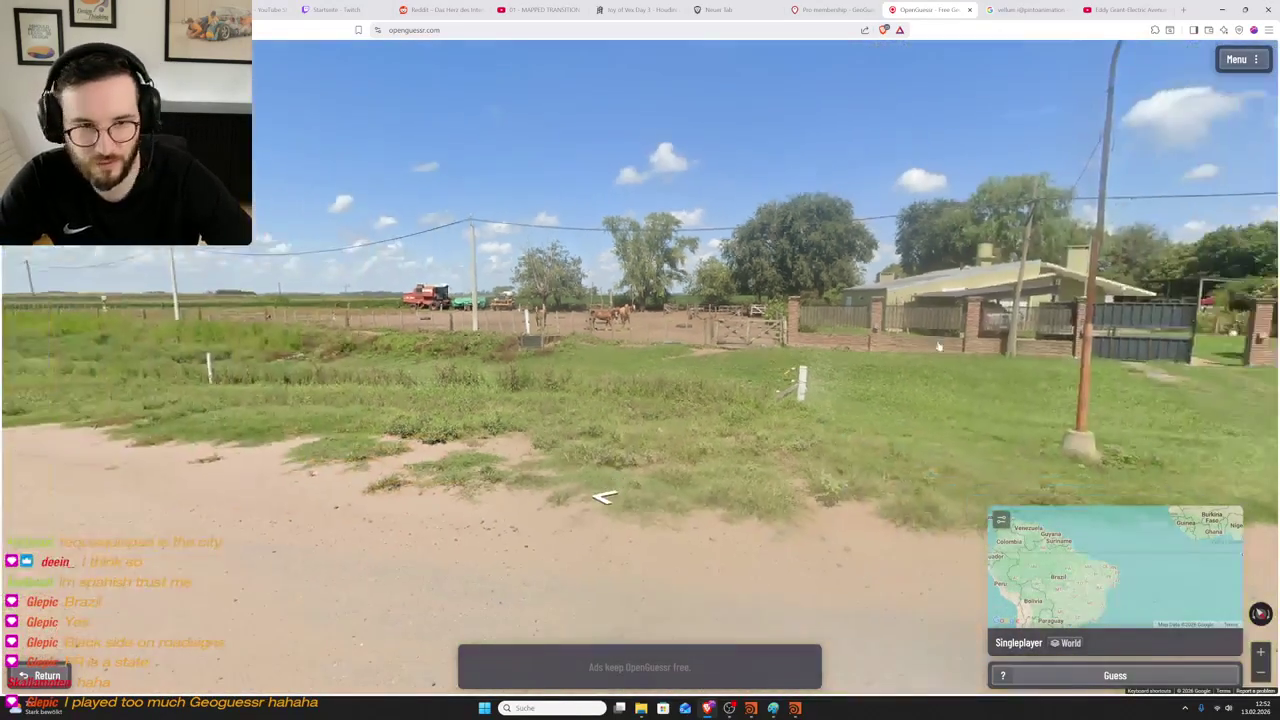
left_click(700, 317)
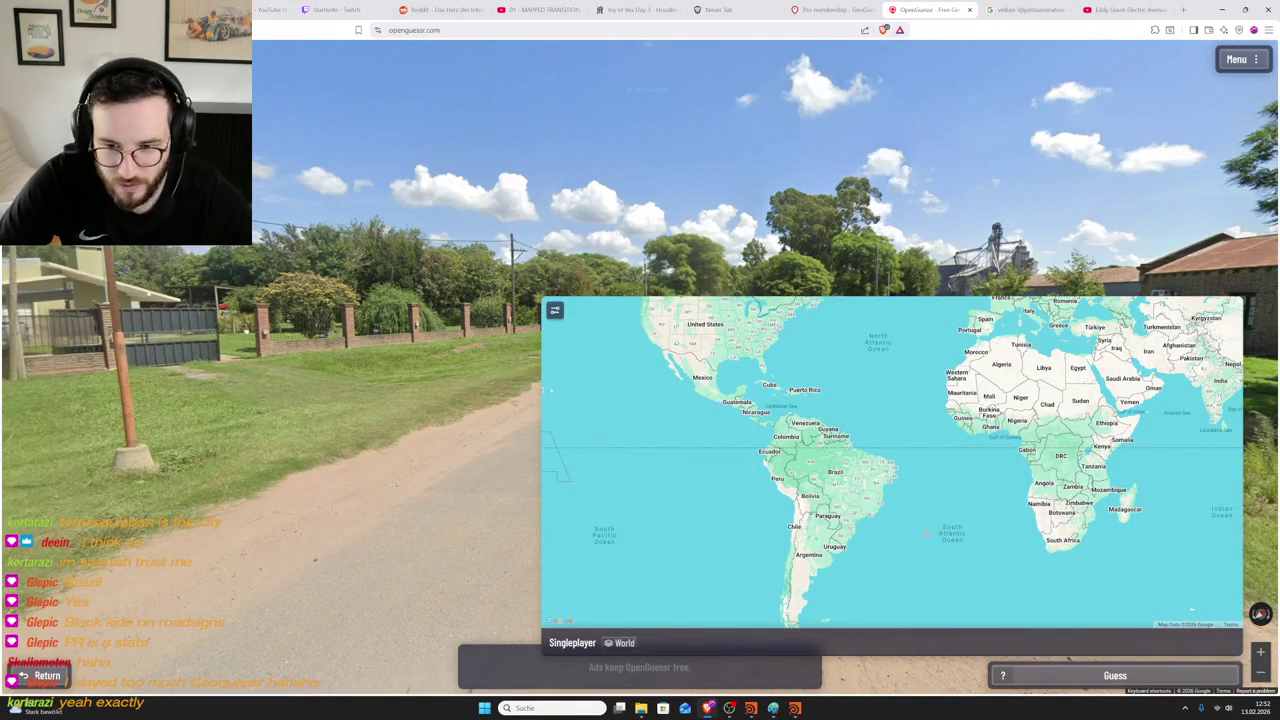
- Pan the guess map to Chile, place the pin near Santiago and submit
scroll(910, 525, "up", 2)
scroll(780, 470, "up", 1)
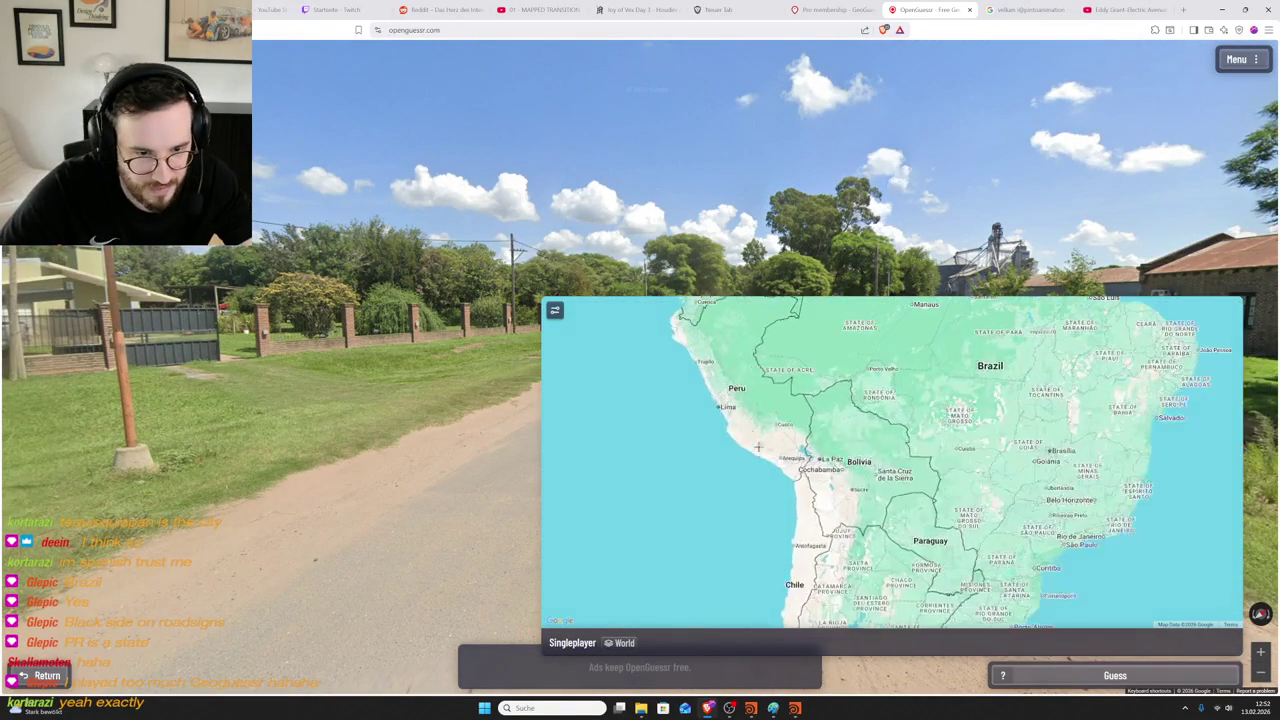
left_click_drag(772, 447, 772, 287)
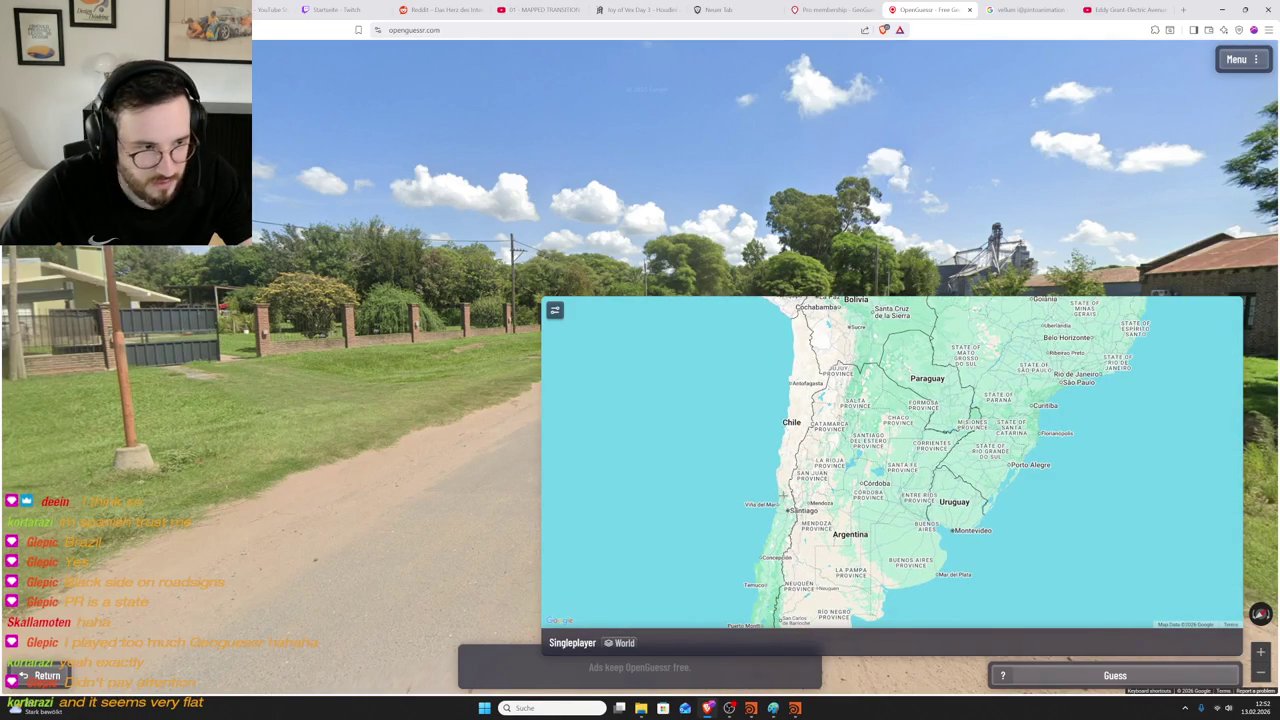
scroll(785, 496, "down", 1)
scroll(790, 470, "down", 1)
scroll(810, 400, "up", 2)
left_click(815, 380)
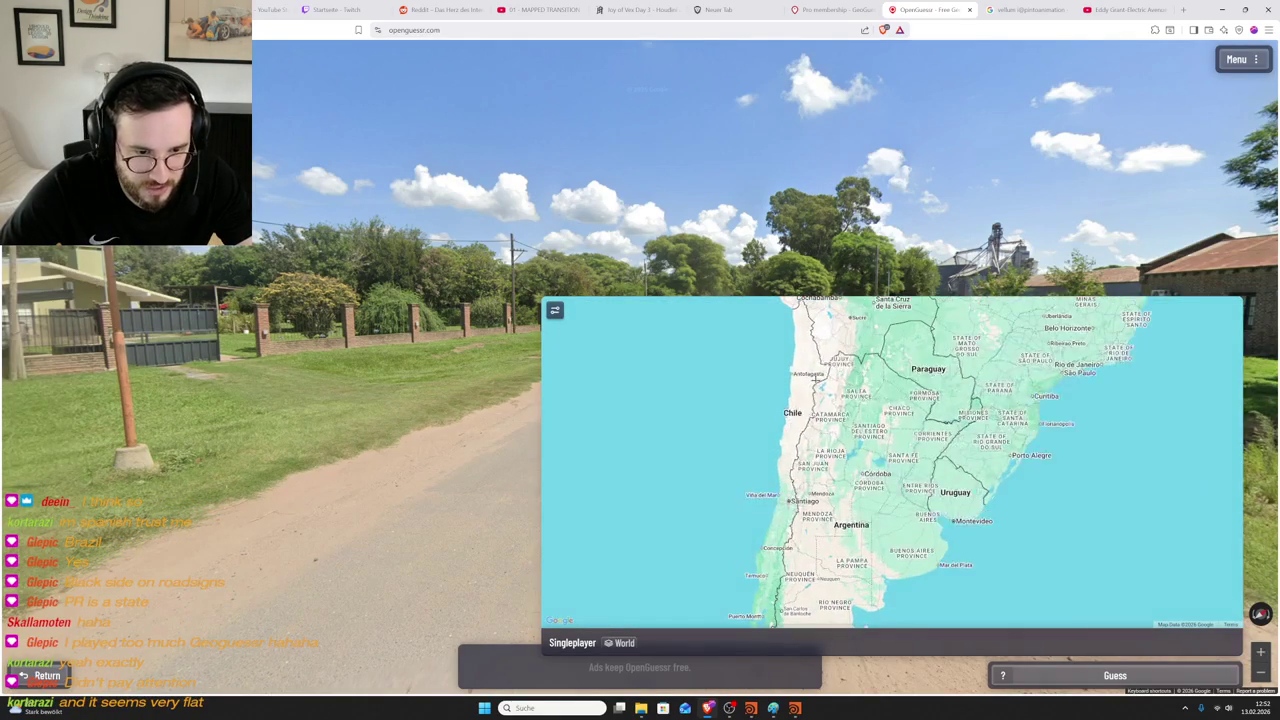
left_click(787, 481)
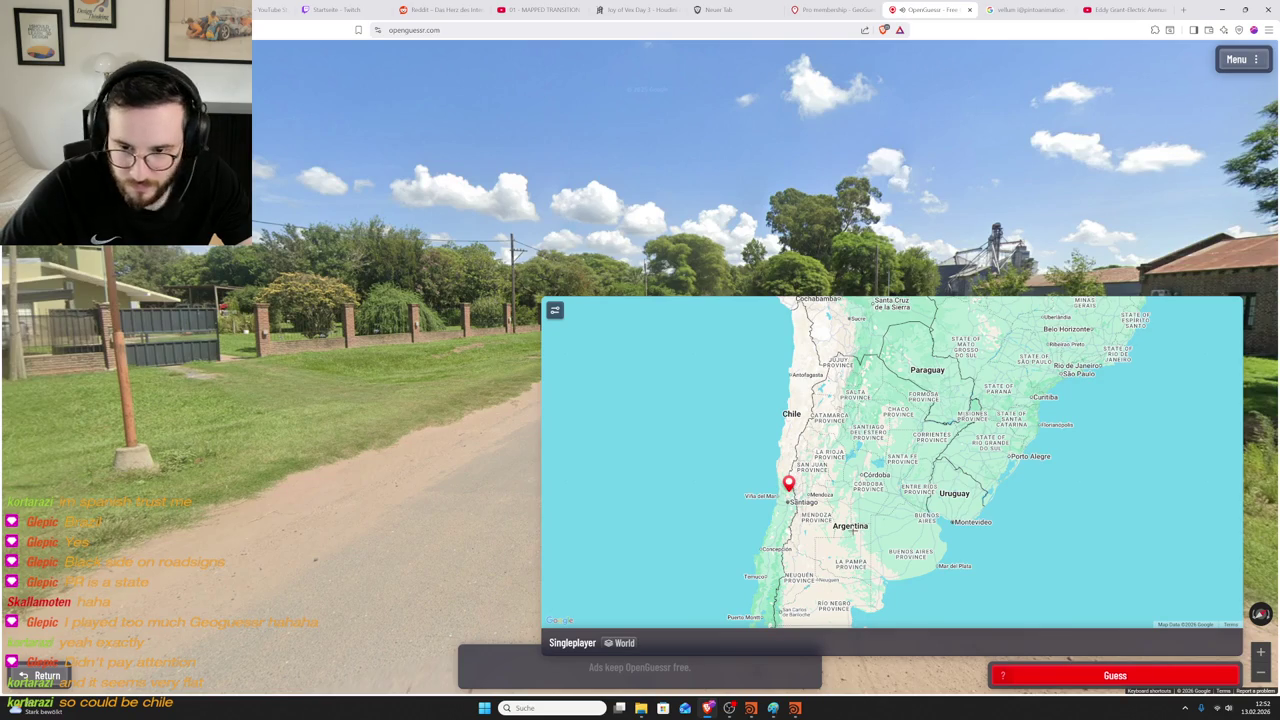
key("space")
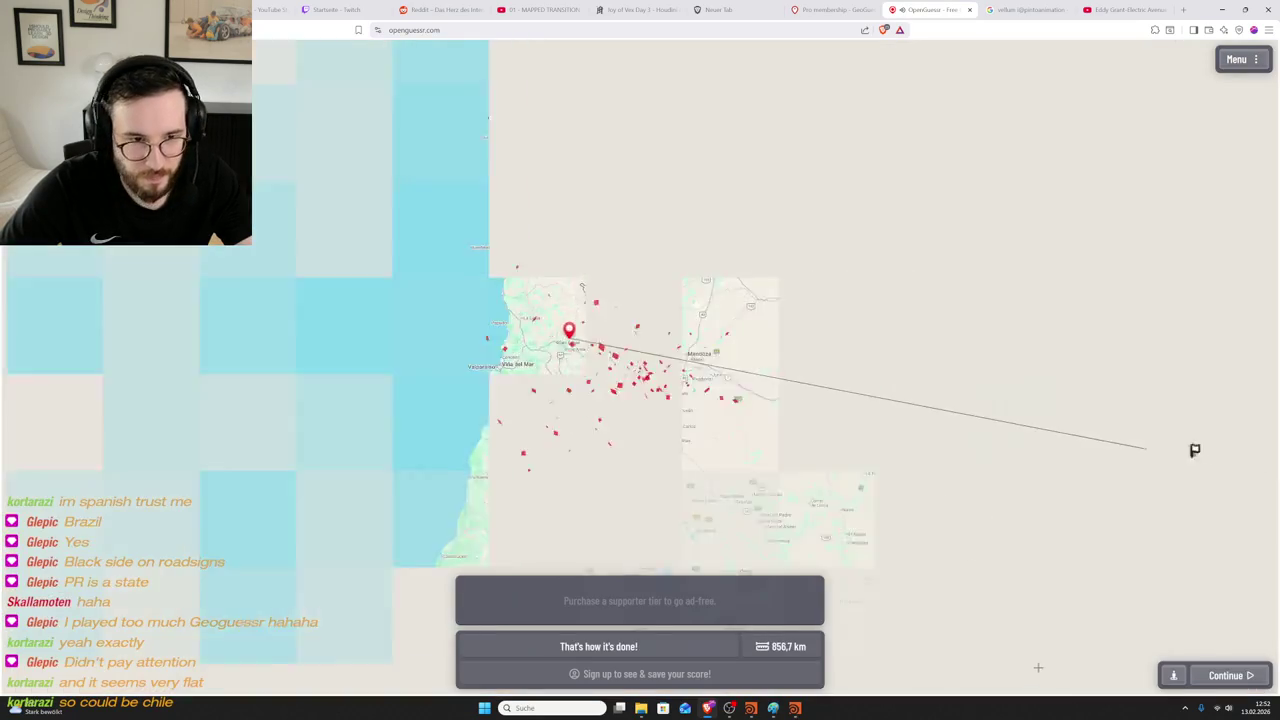
- Zoom out on the Chile results map and continue to the ND-30 round
scroll(700, 370, "down", 3)
scroll(805, 413, "down", 1)
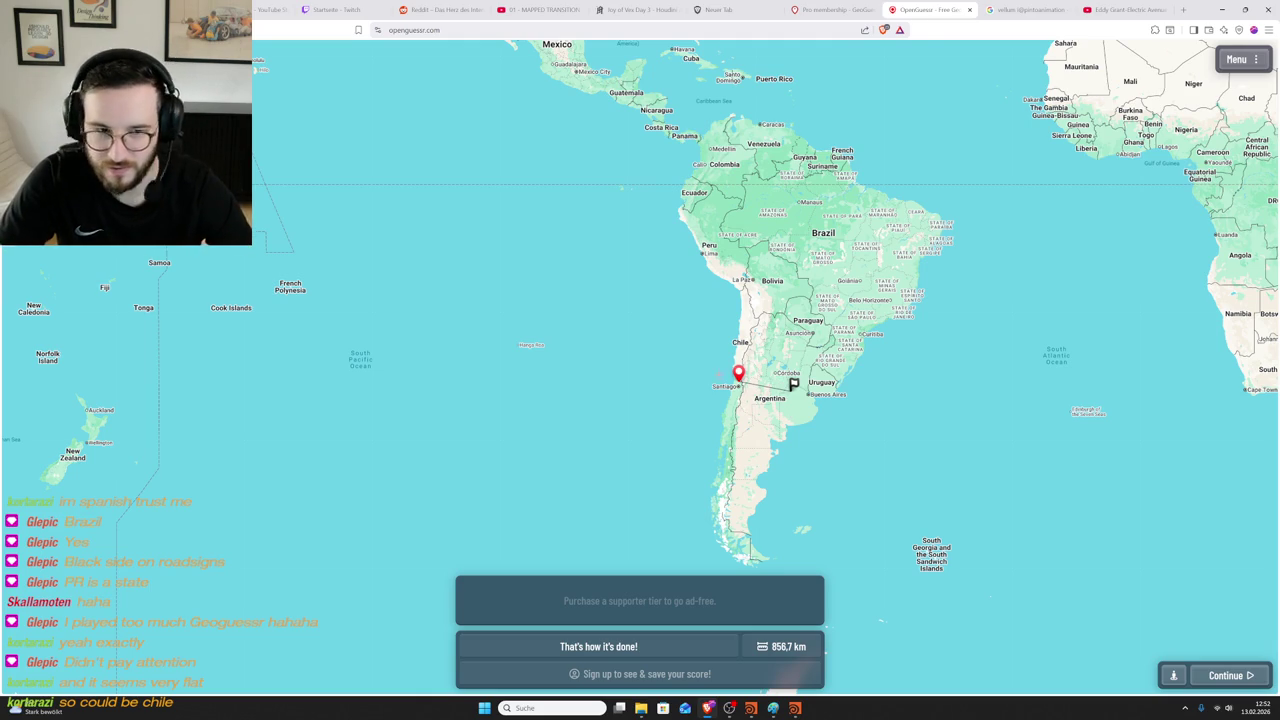
key("Return")
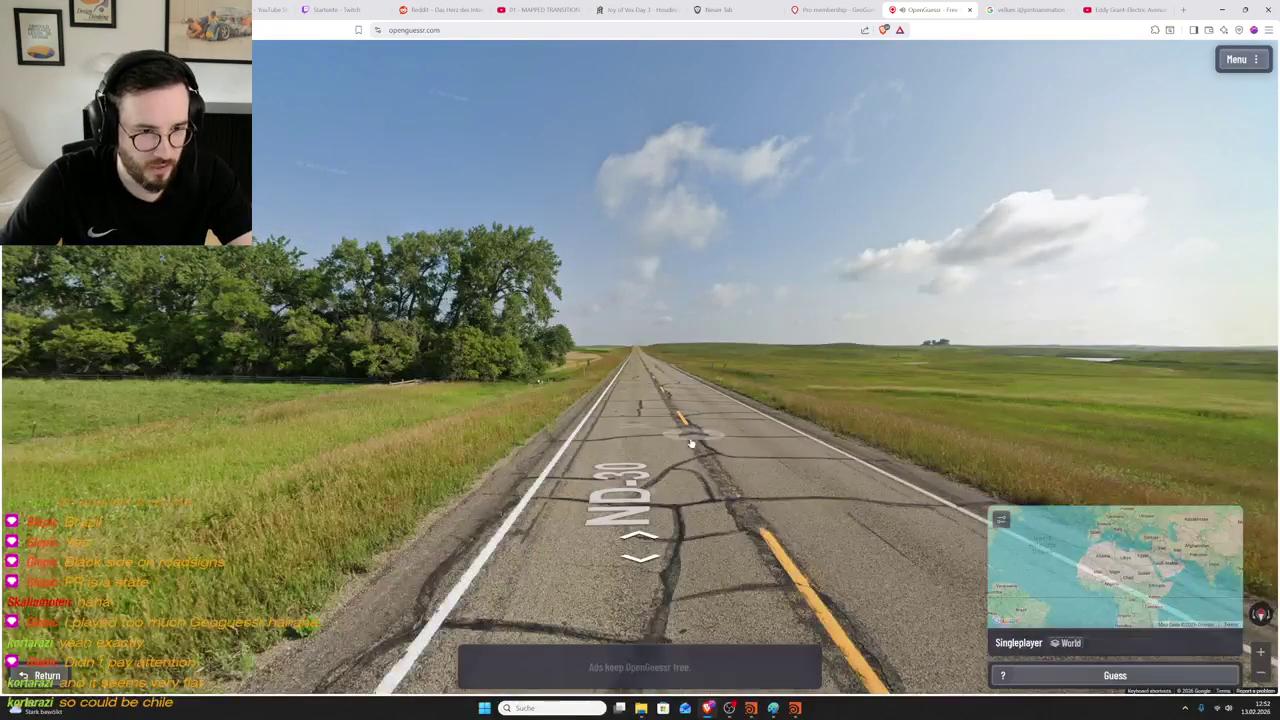
- Survey the grassland and road ND-30, stepping forward and turning toward the tree line
left_click_drag(737, 502, 586, 490)
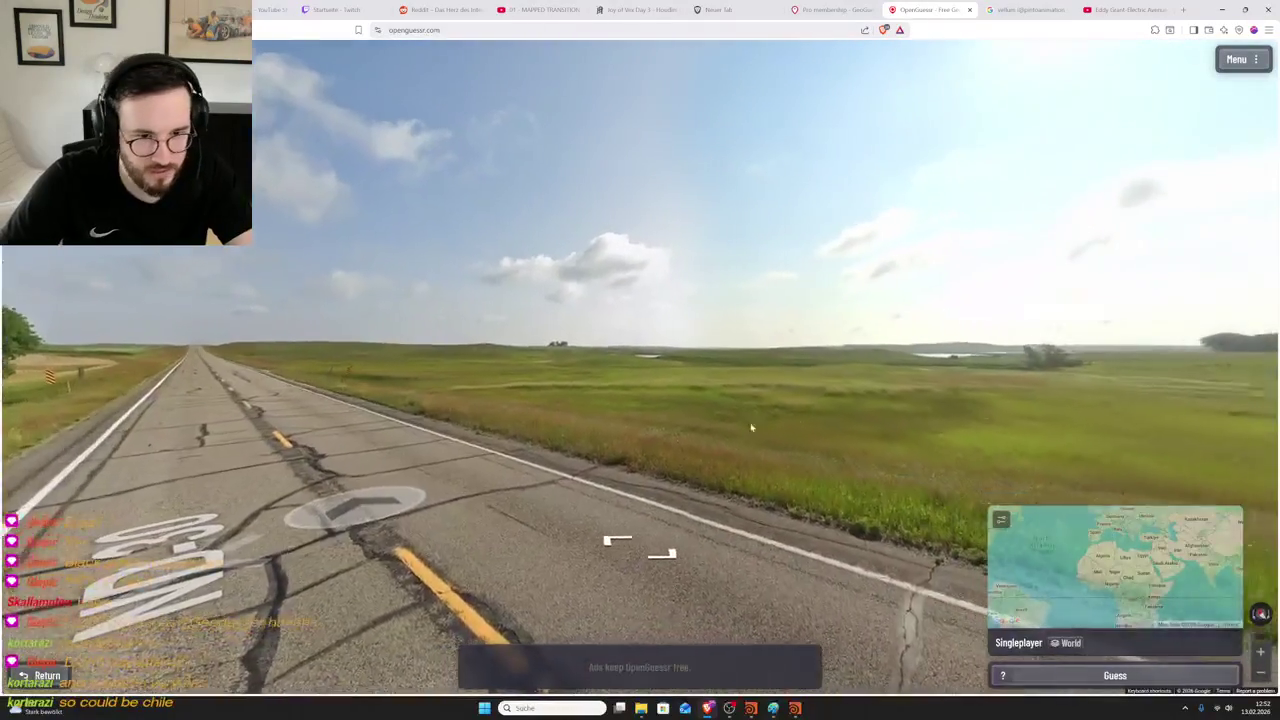
mouse_move(769, 391)
left_mouse_down()
mouse_move(529, 394)
mouse_move(894, 373)
mouse_move(588, 411)
left_mouse_up()
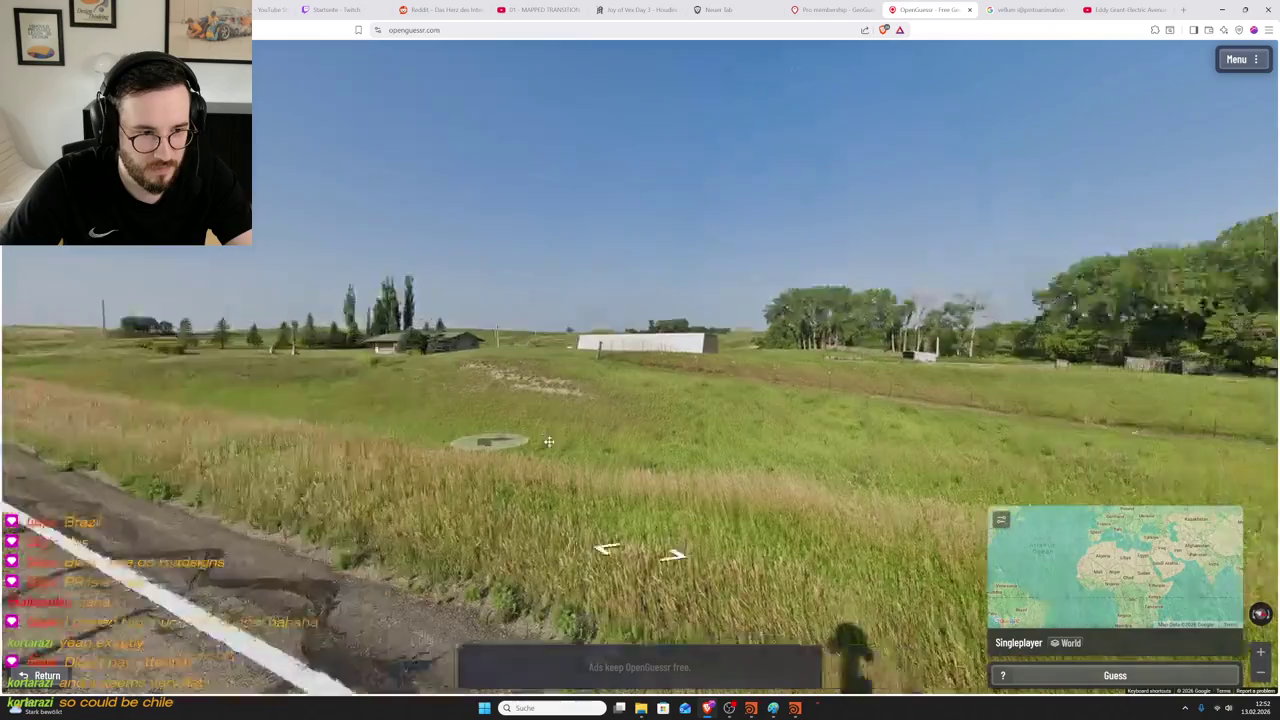
mouse_move(442, 432)
left_mouse_down()
mouse_move(545, 392)
mouse_move(712, 290)
mouse_move(828, 380)
left_mouse_up()
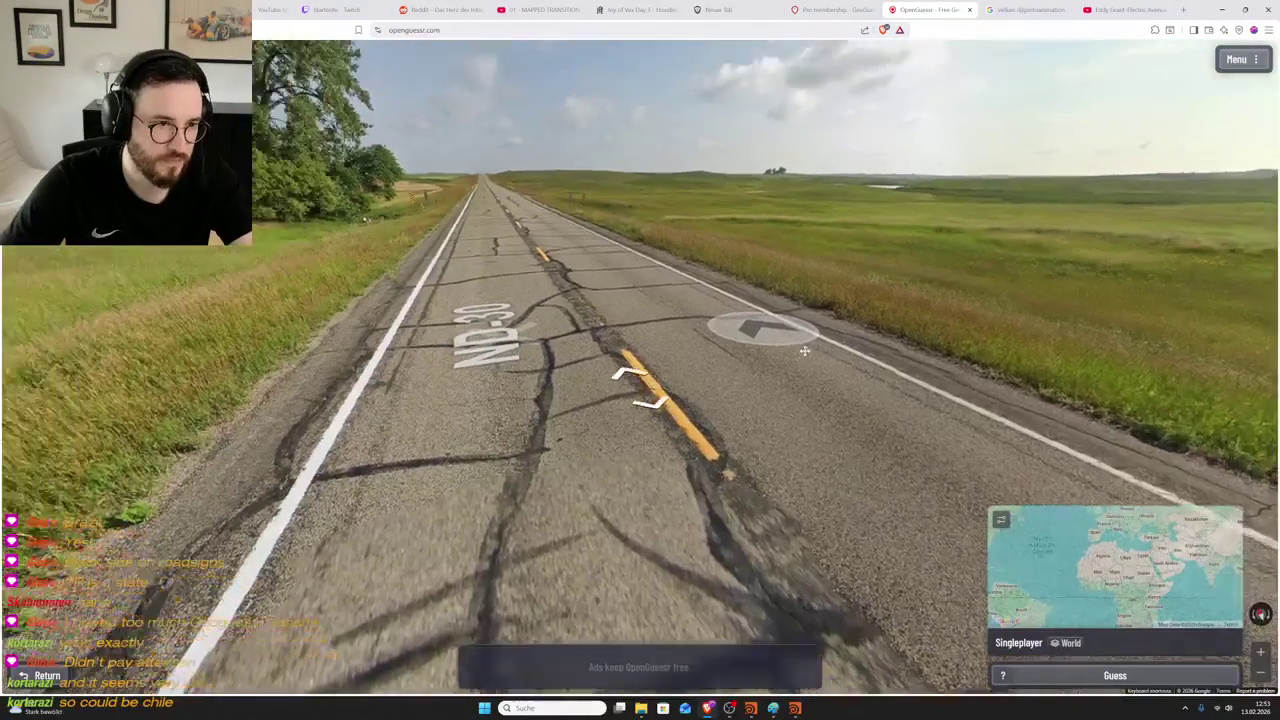
key("Up")
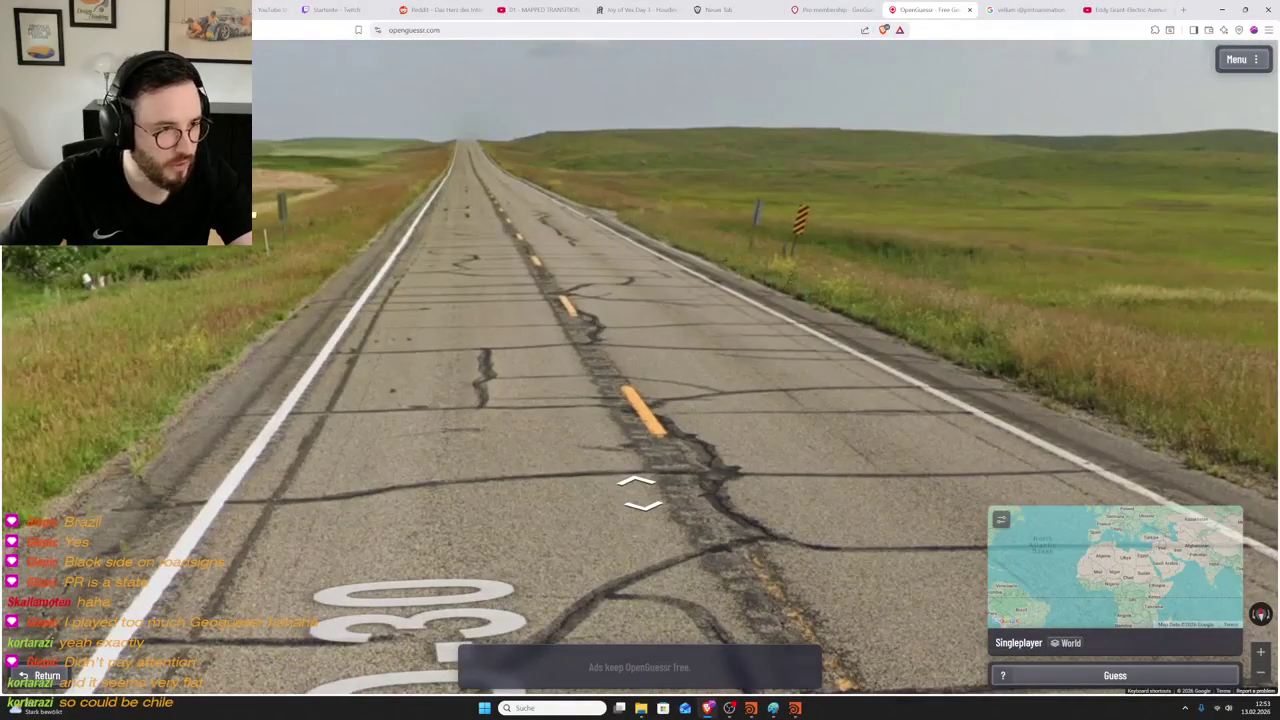
key("Left")
key("Left")
key("Left")
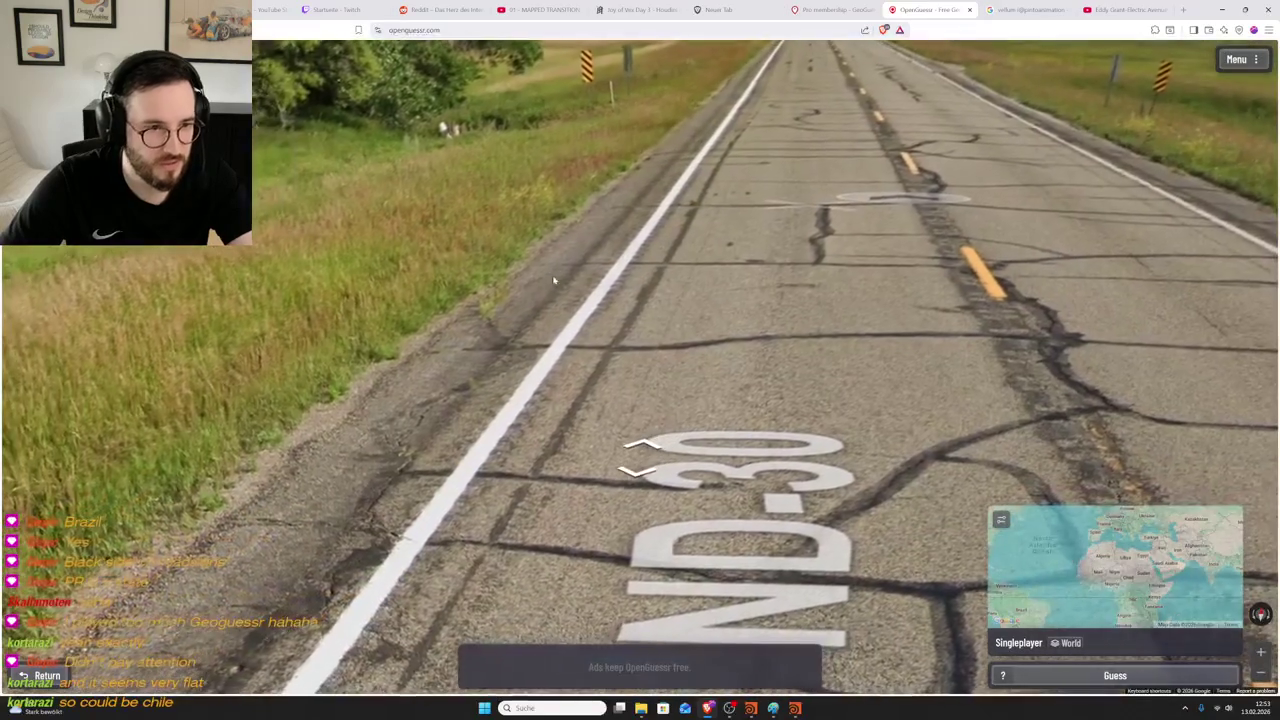
key("Left")
key("Left")
key("Left")
key("Left")
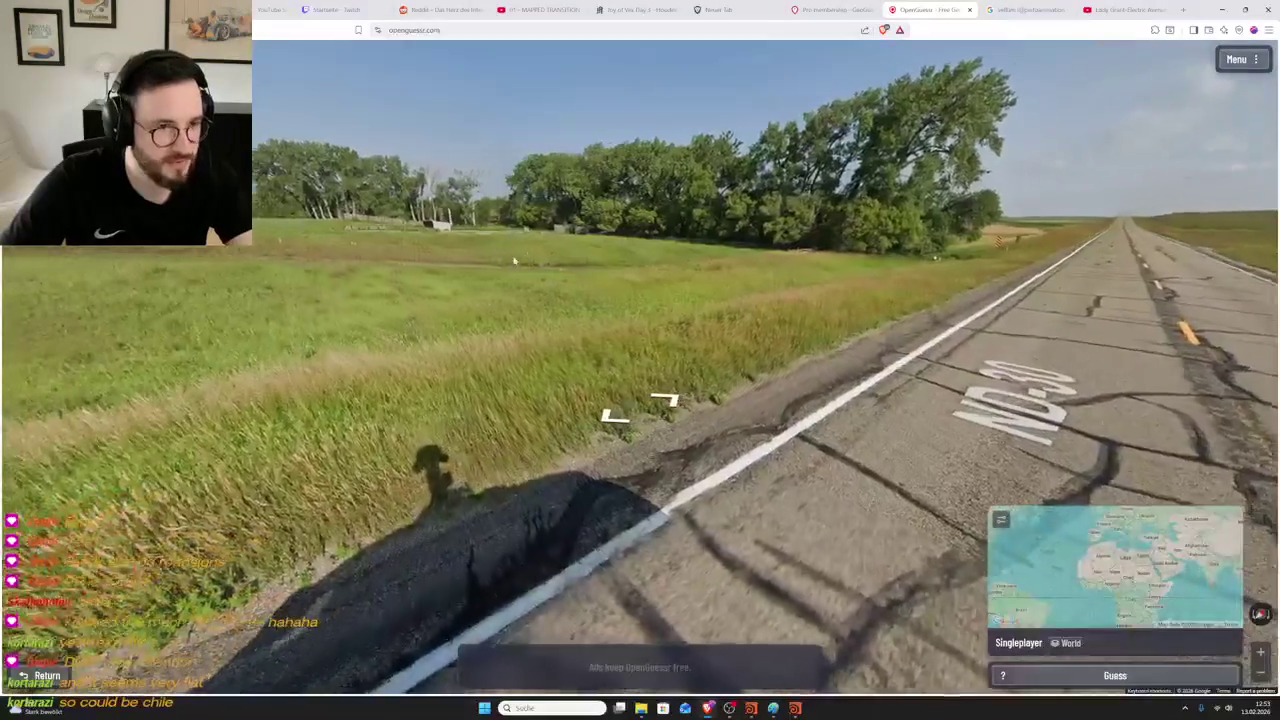
key("Left")
key("Left")
key("Left")
key("Left")
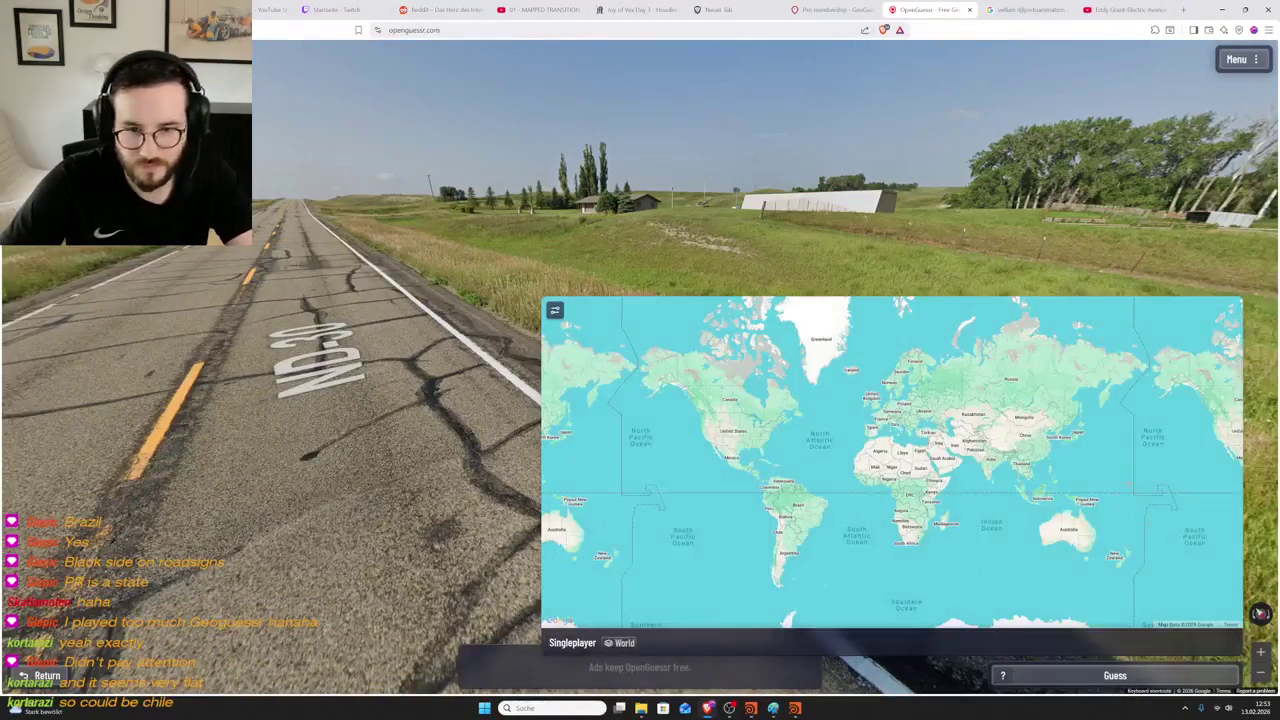
- Pan and zoom the guess map to New Zealand and pin near Auckland
left_click_drag(1150, 420, 1036, 412)
left_click_drag(1196, 445, 1166, 405)
scroll(1100, 460, "up", 2)
scroll(1060, 500, "up", 2)
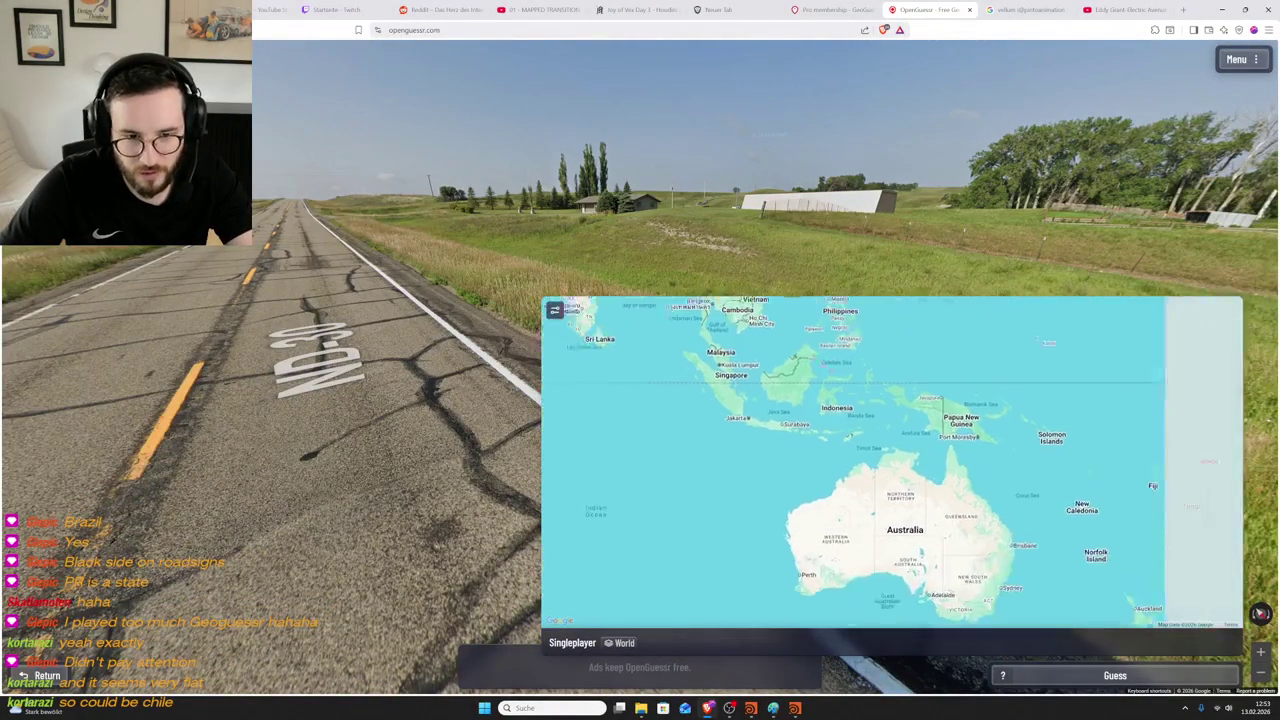
scroll(1045, 508, "up", 1)
scroll(1045, 500, "down", 1)
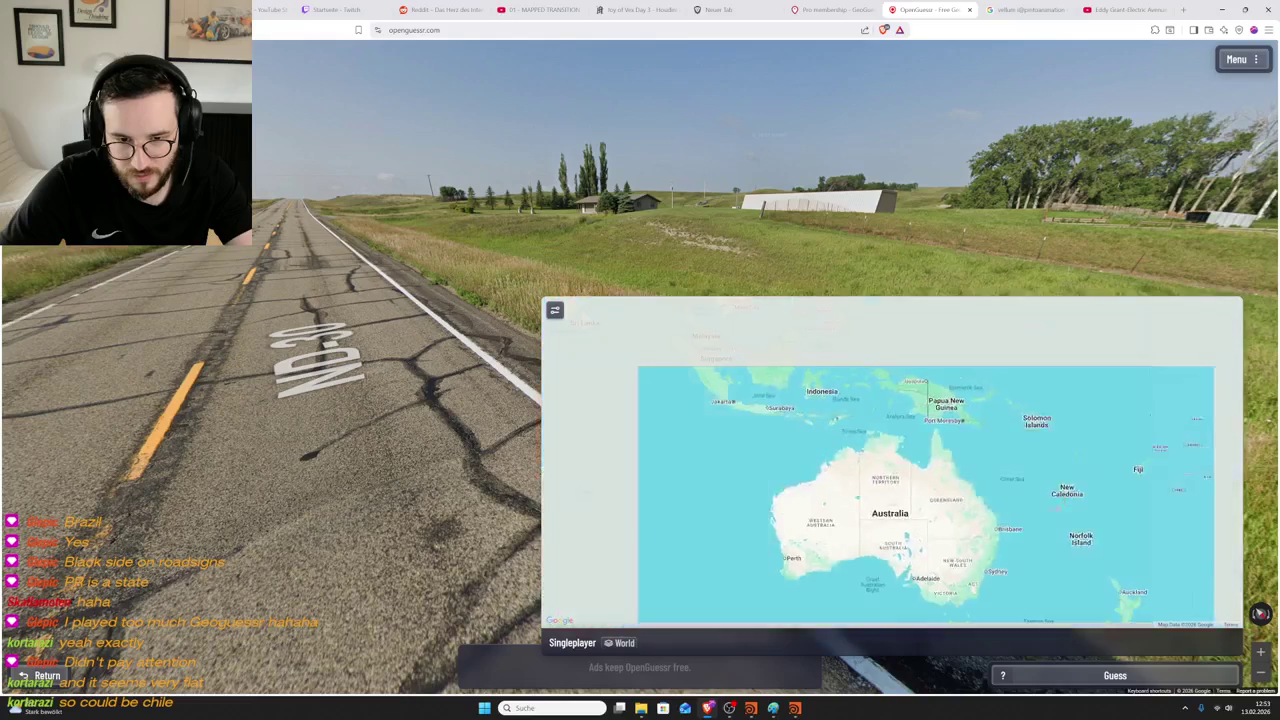
left_click_drag(1050, 480, 957, 491)
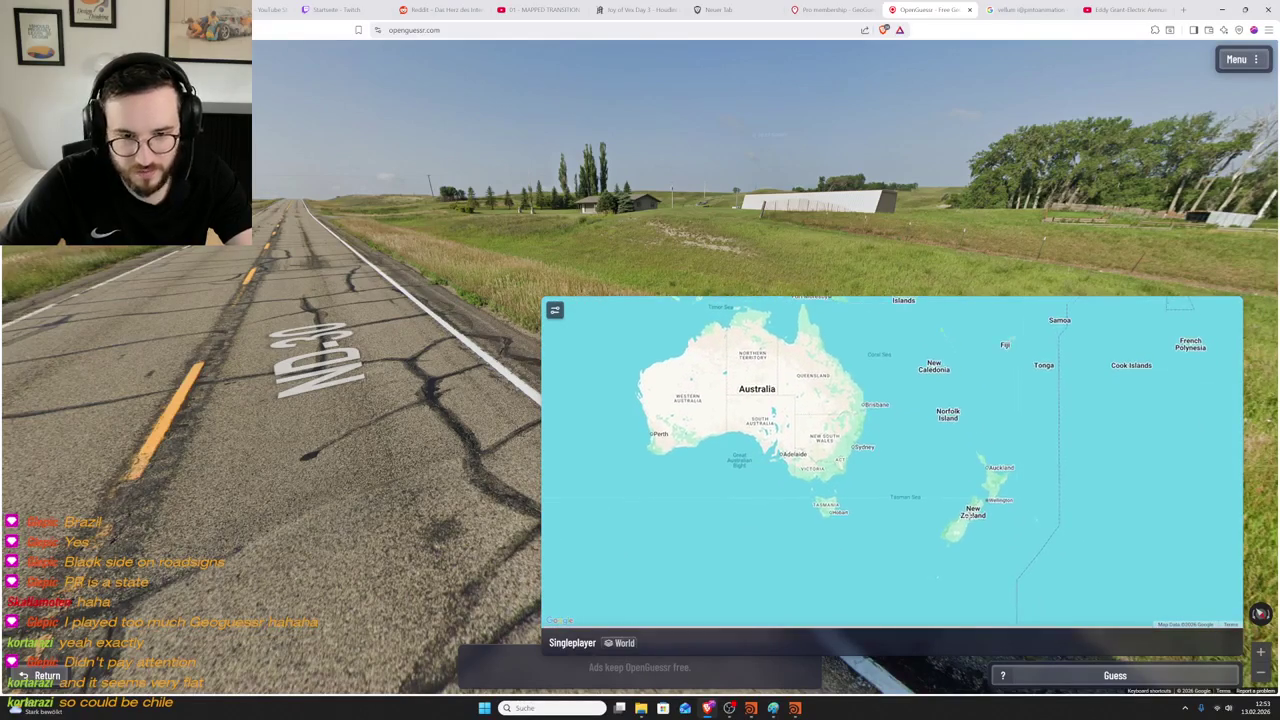
scroll(1008, 560, "up", 1)
scroll(1008, 560, "up", 1)
scroll(1008, 560, "up", 1)
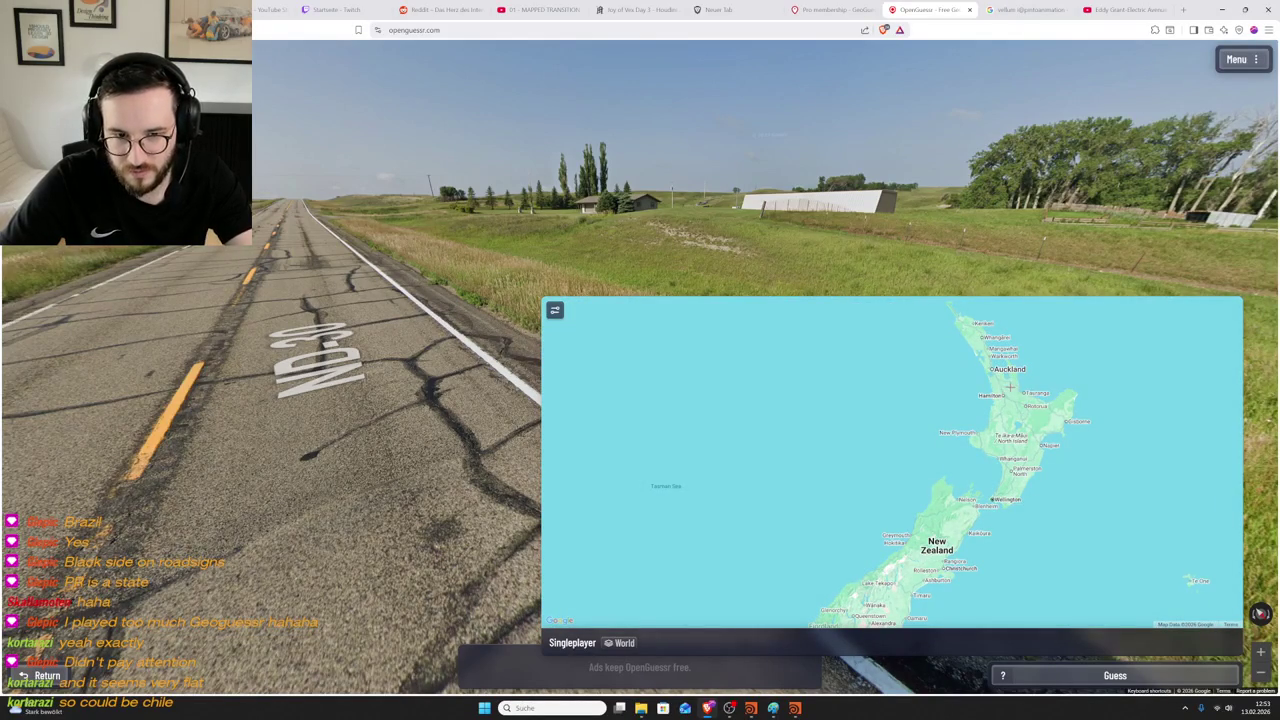
scroll(1010, 386, "down", 2)
left_click(1009, 397)
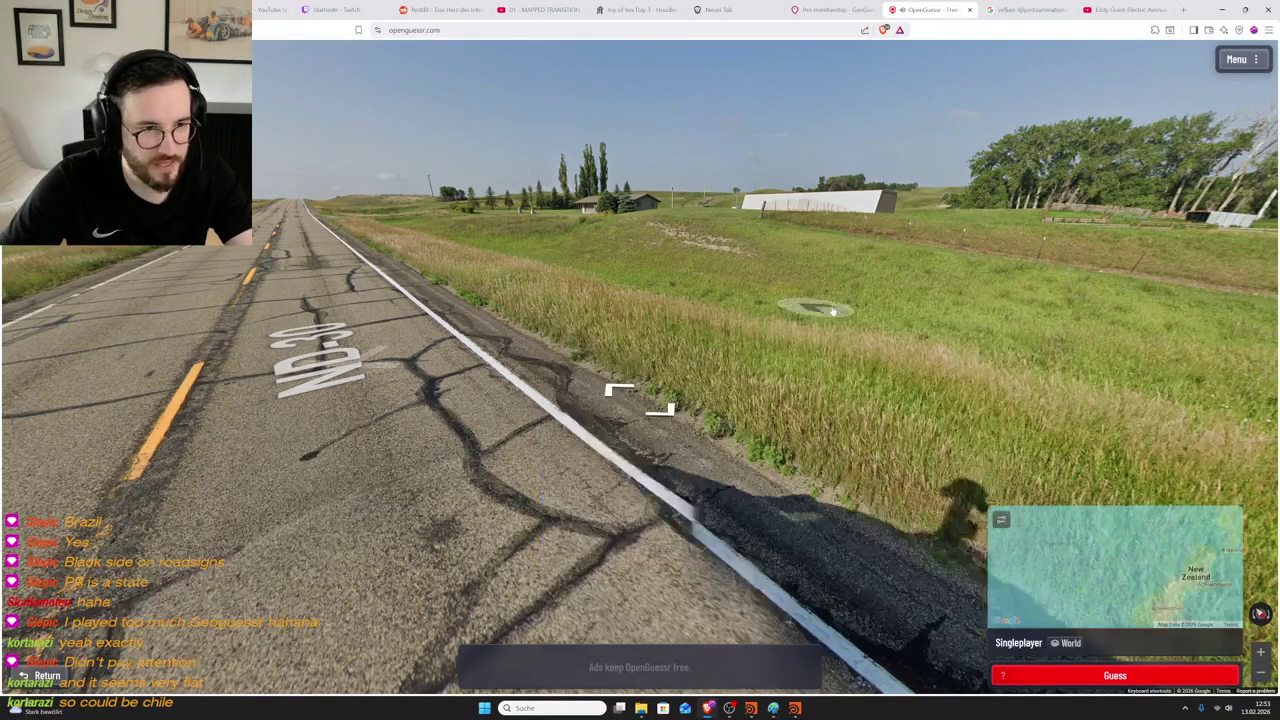
- Recheck the ND-30 road and trees, then submit the New Zealand guess
left_click_drag(634, 400, 828, 290)
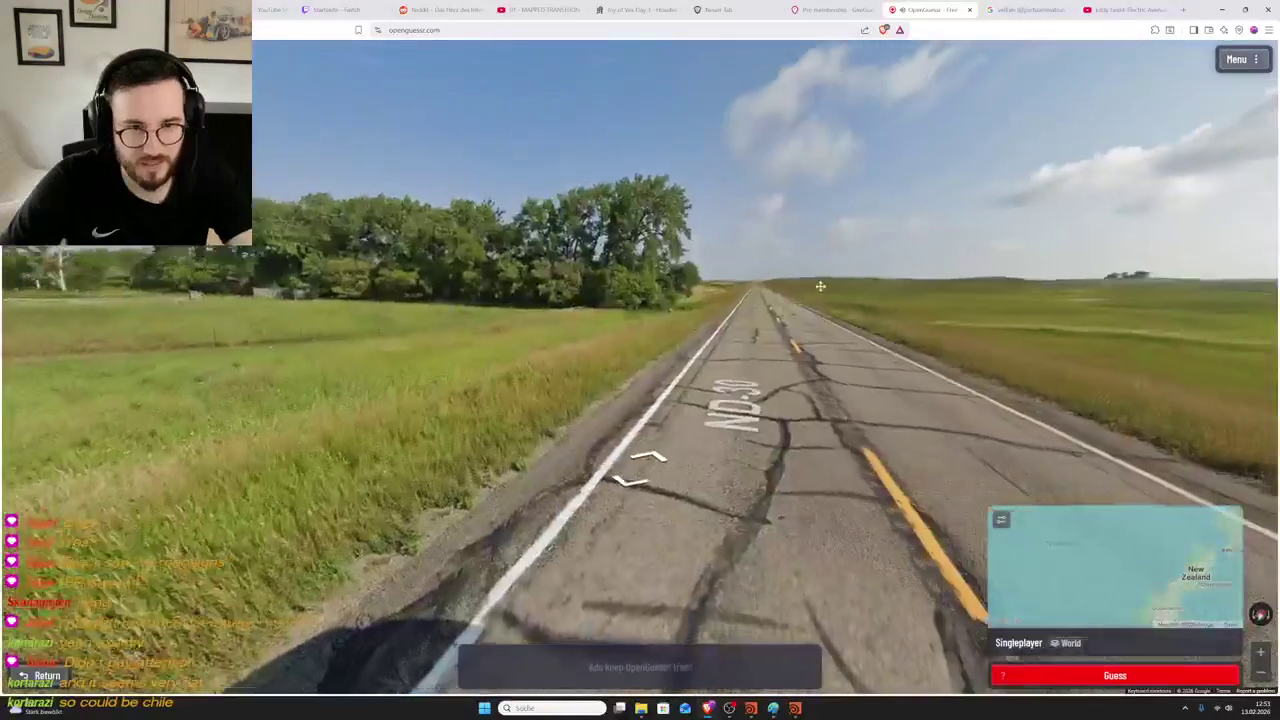
key("Right")
key("Right")
key("Right")
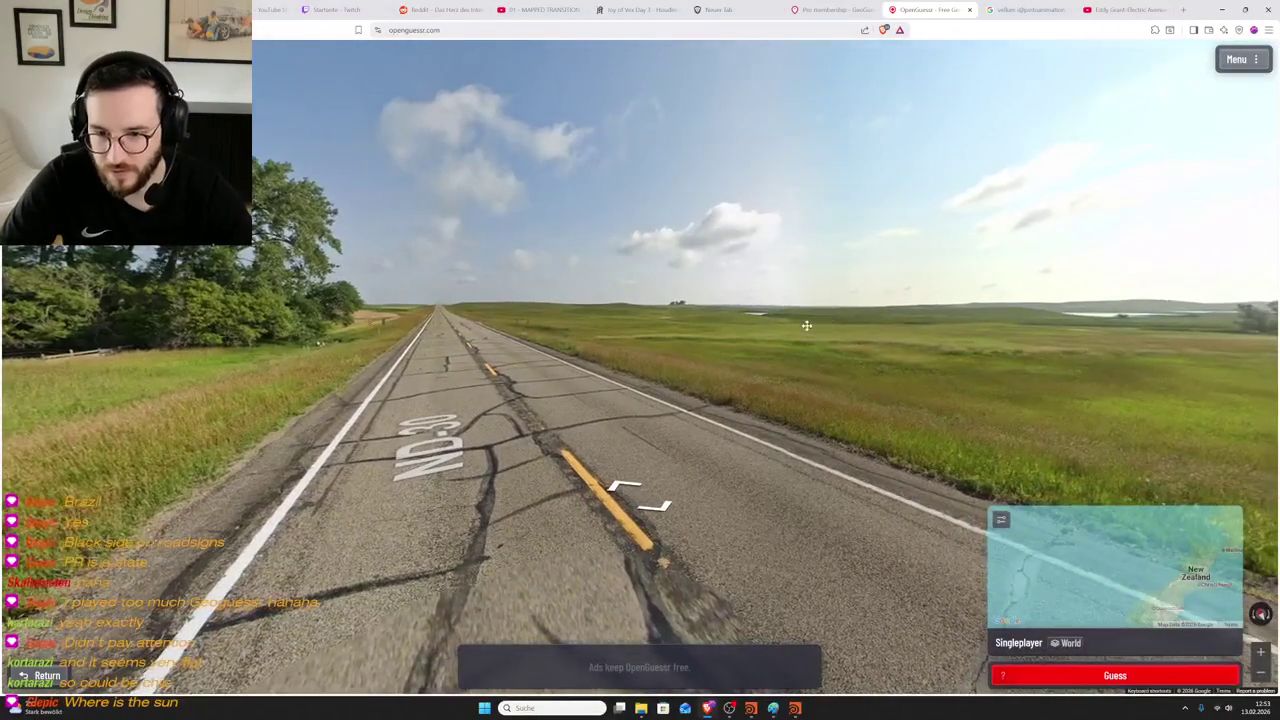
key("Right")
key("Right")
key("Up")
key("Up")
key("Up")
key("Up")
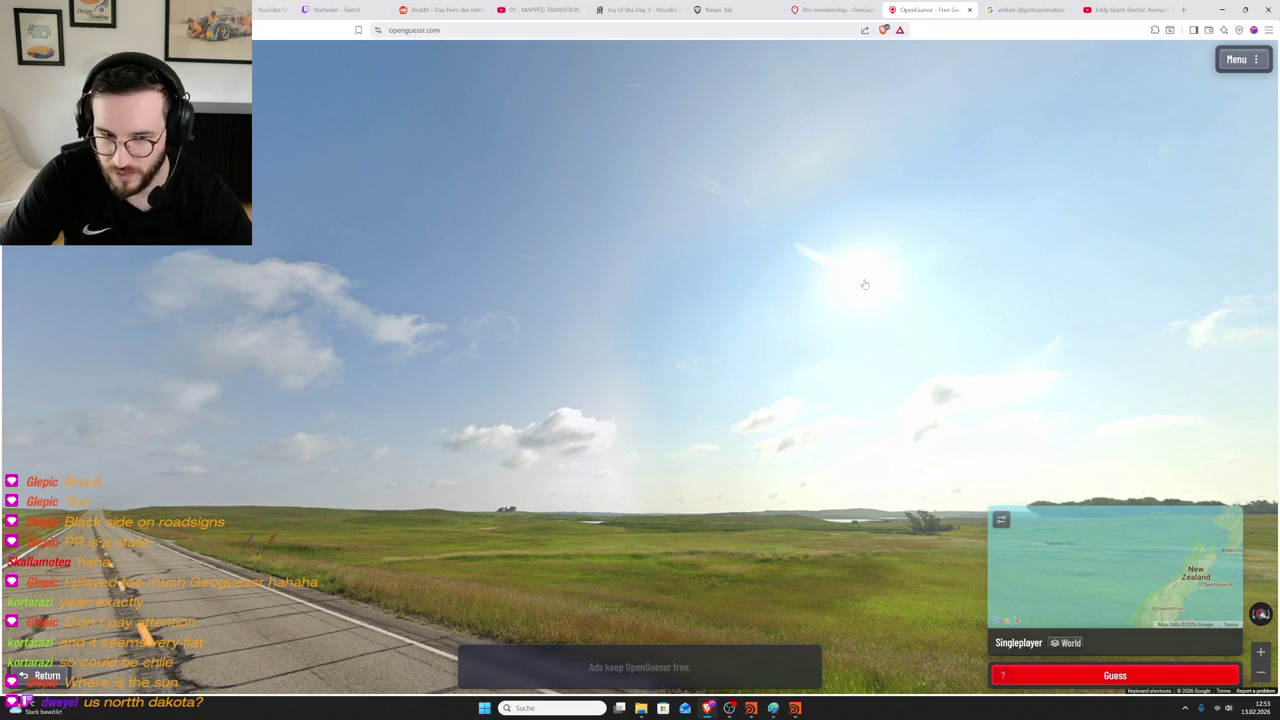
left_click_drag(791, 399, 626, 372)
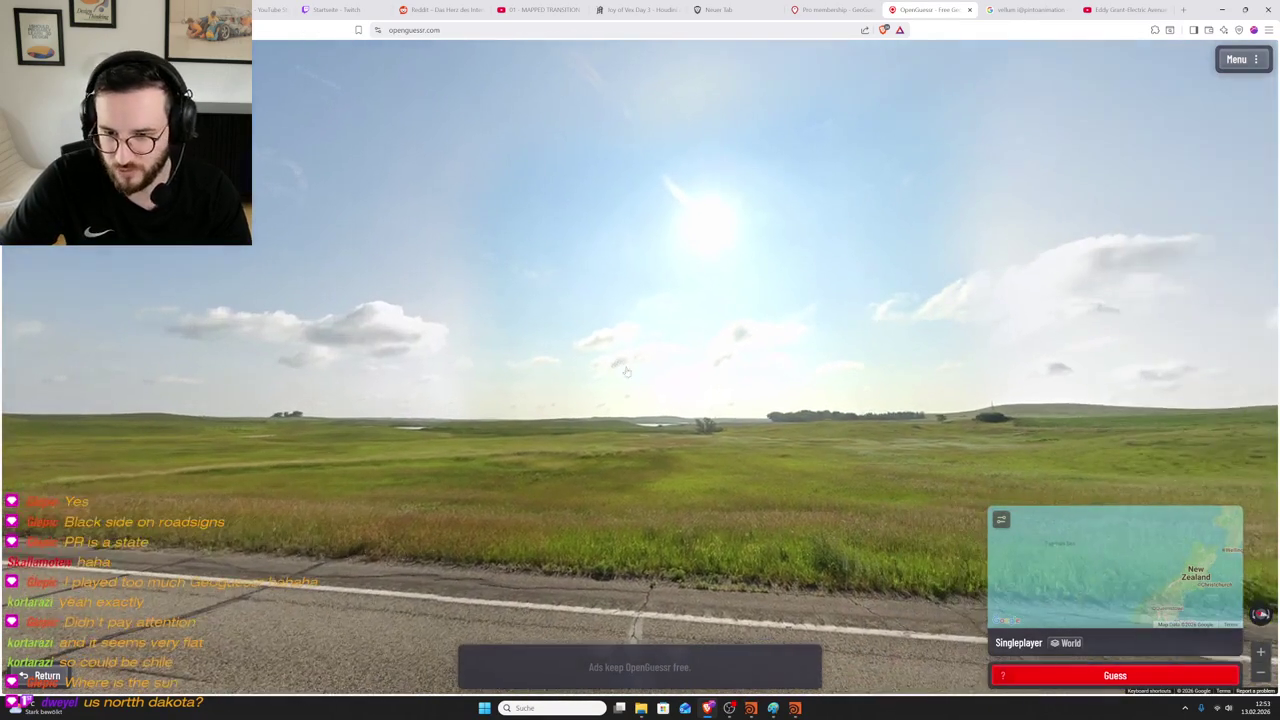
left_click_drag(1032, 446, 688, 436)
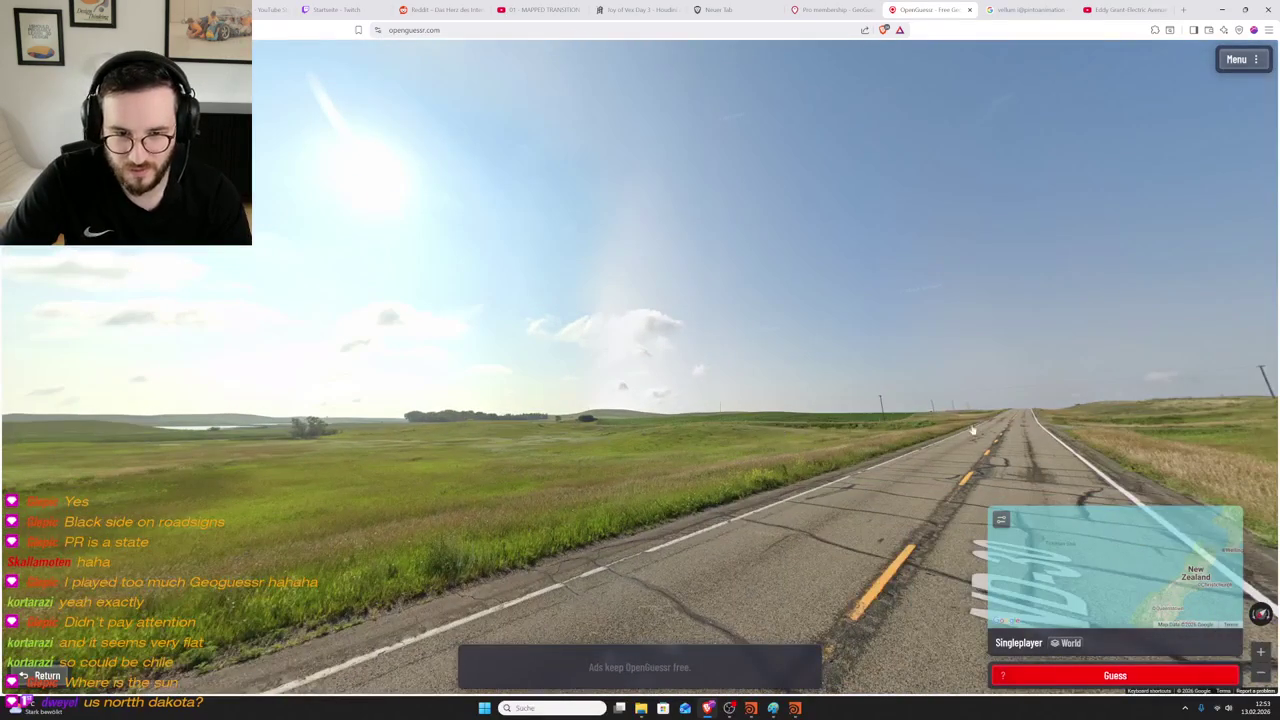
mouse_move(901, 416)
left_mouse_down()
mouse_move(926, 421)
mouse_move(728, 423)
mouse_move(770, 433)
mouse_move(678, 368)
mouse_move(620, 380)
left_mouse_up()
left_click(728, 423)
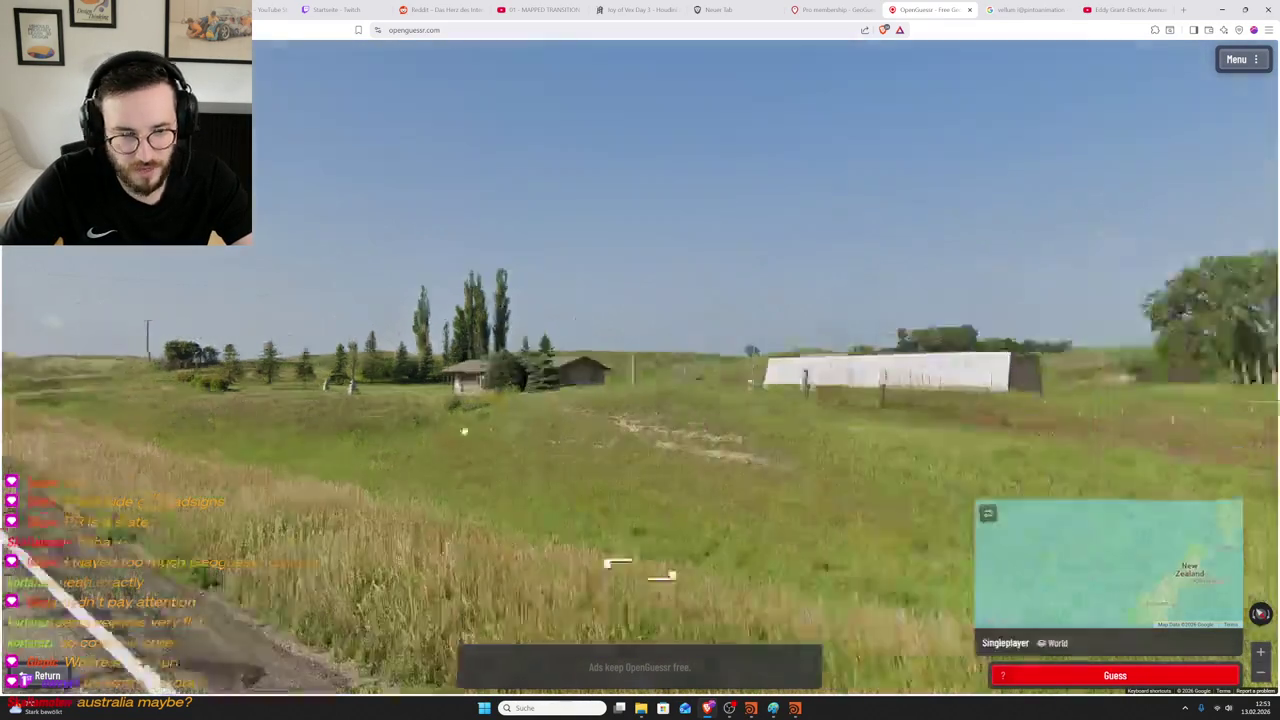
left_click_drag(463, 429, 764, 410)
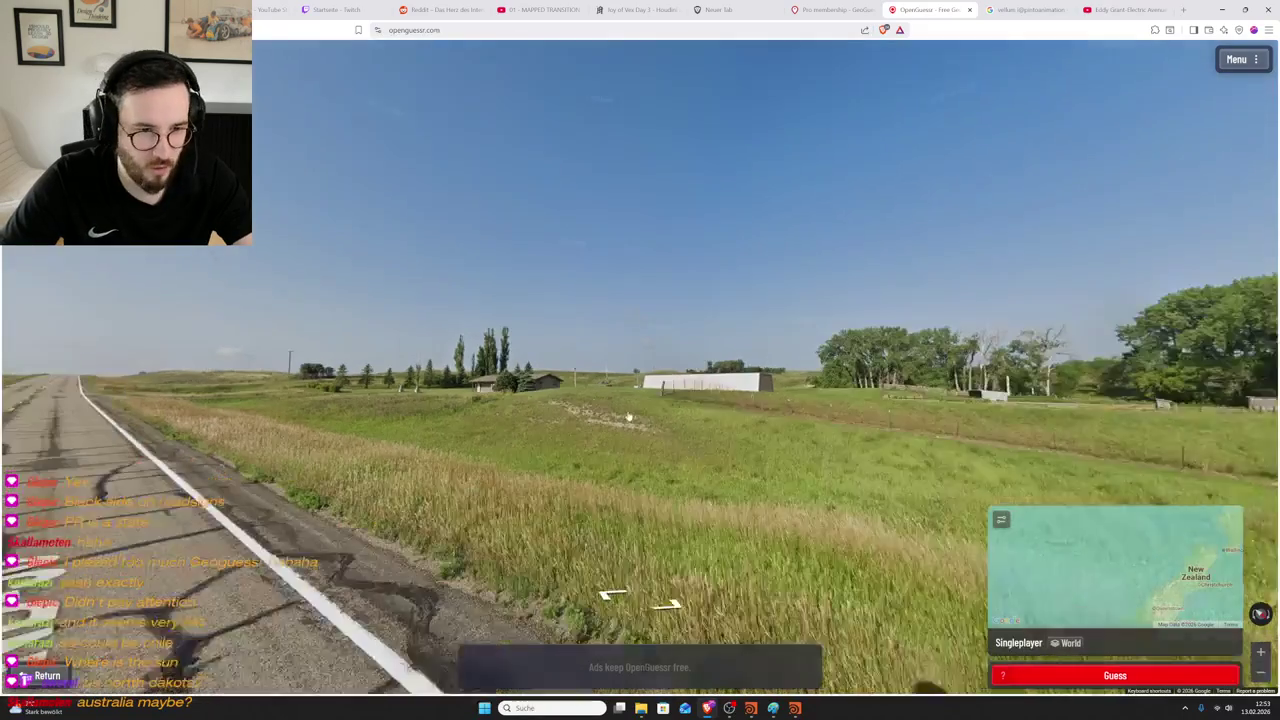
left_click_drag(897, 389, 866, 397)
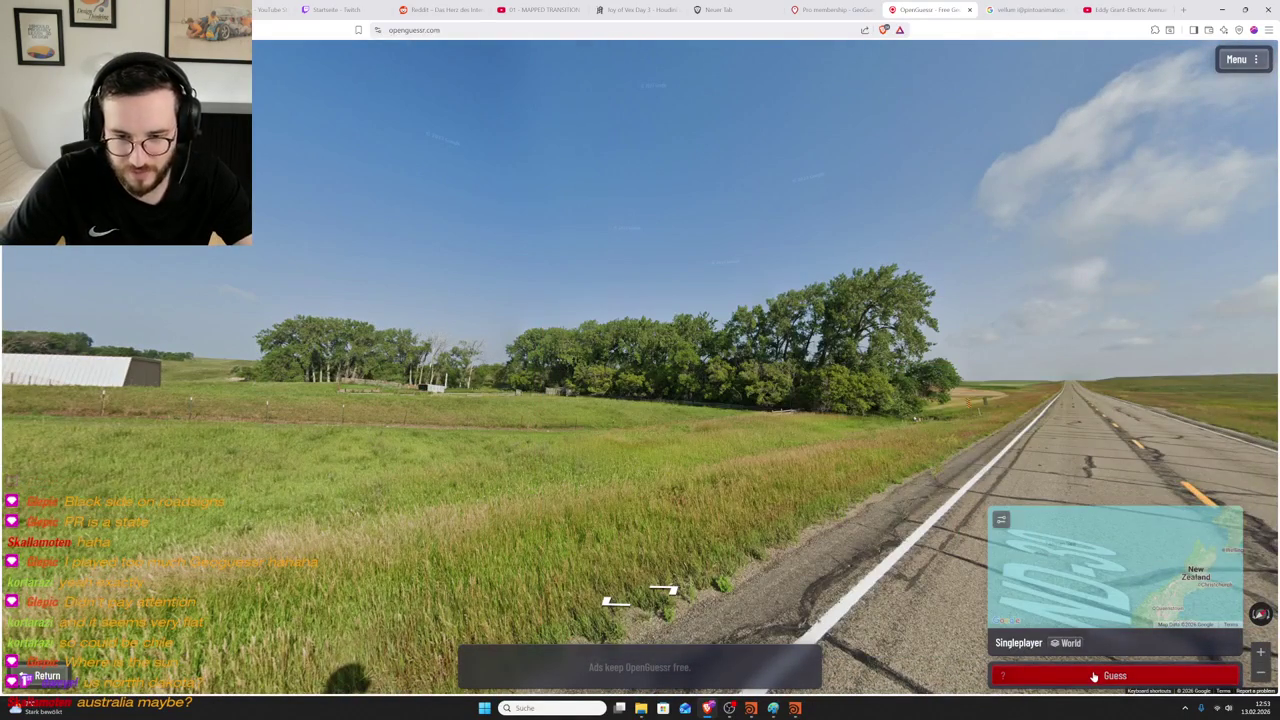
left_click(1093, 676)
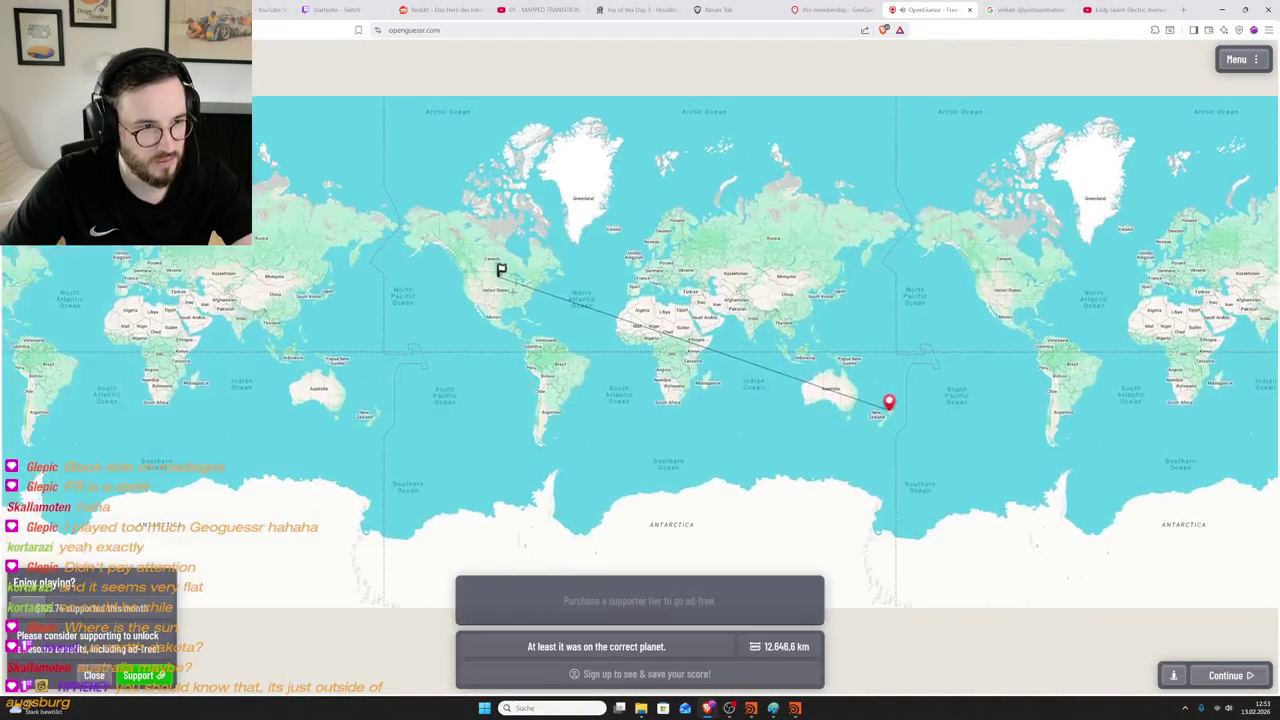
- Zoom the result map in on the actual flag marker in North Dakota
scroll(516, 290, "up", 2)
scroll(515, 280, "up", 2)
scroll(514, 272, "up", 2)
scroll(513, 272, "up", 2)
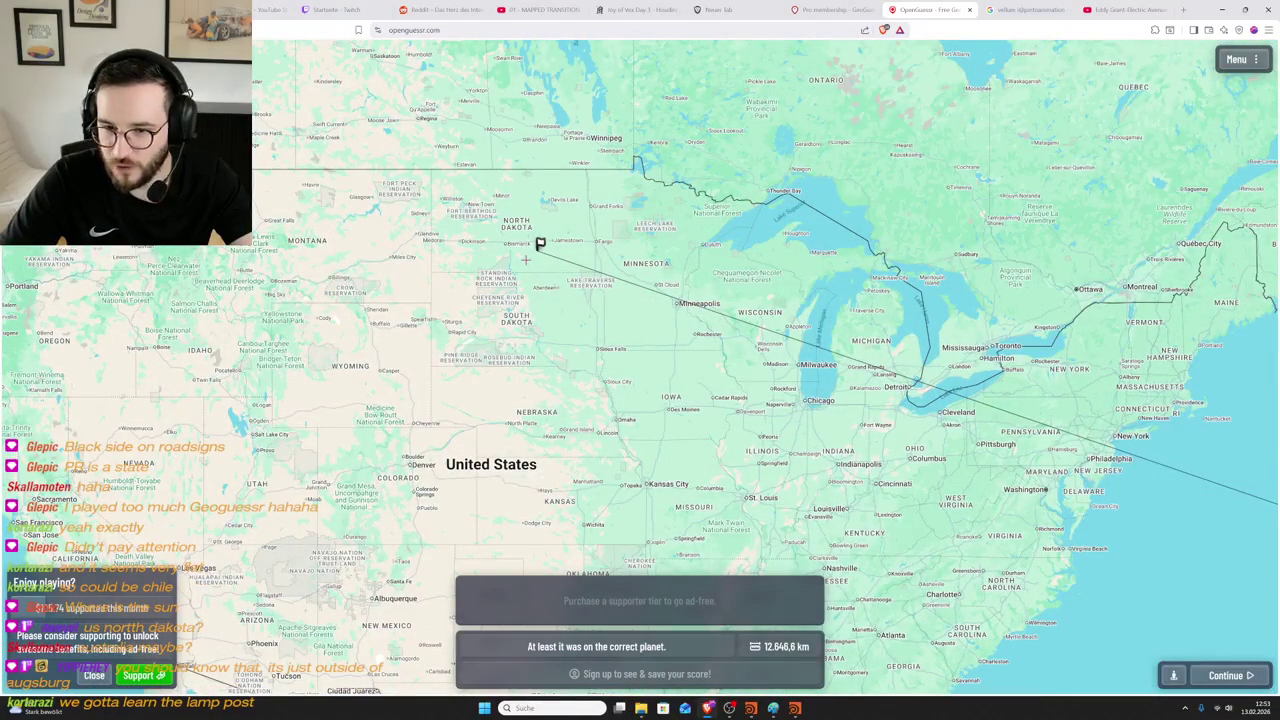
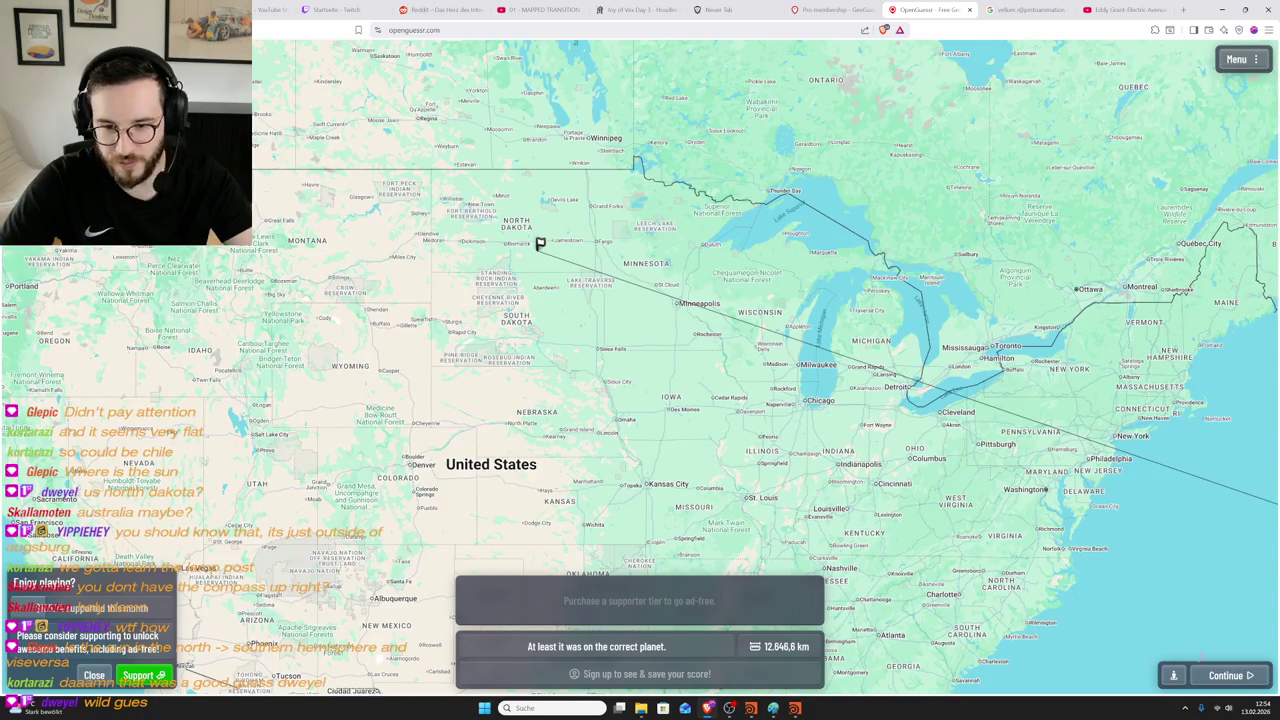
- Start the next round and zoom in on the roadside warning sign of highway 36K-851
left_click(1219, 677)
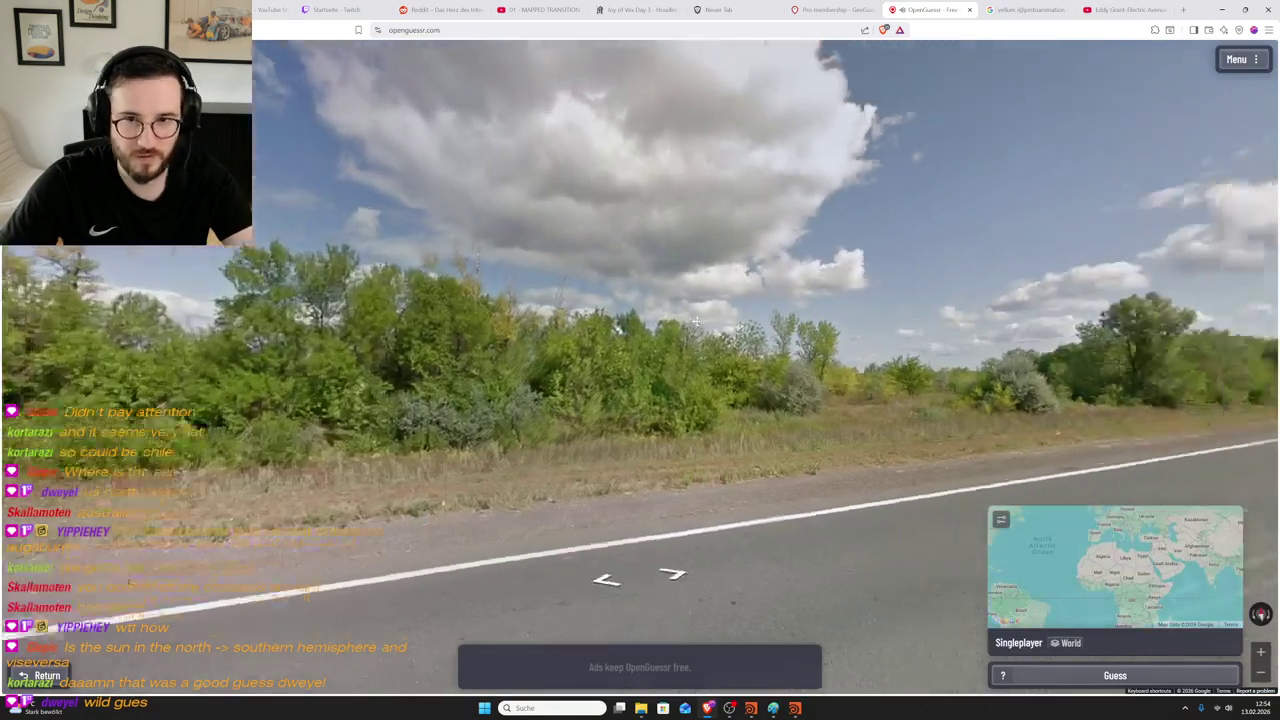
left_click_drag(696, 321, 538, 441)
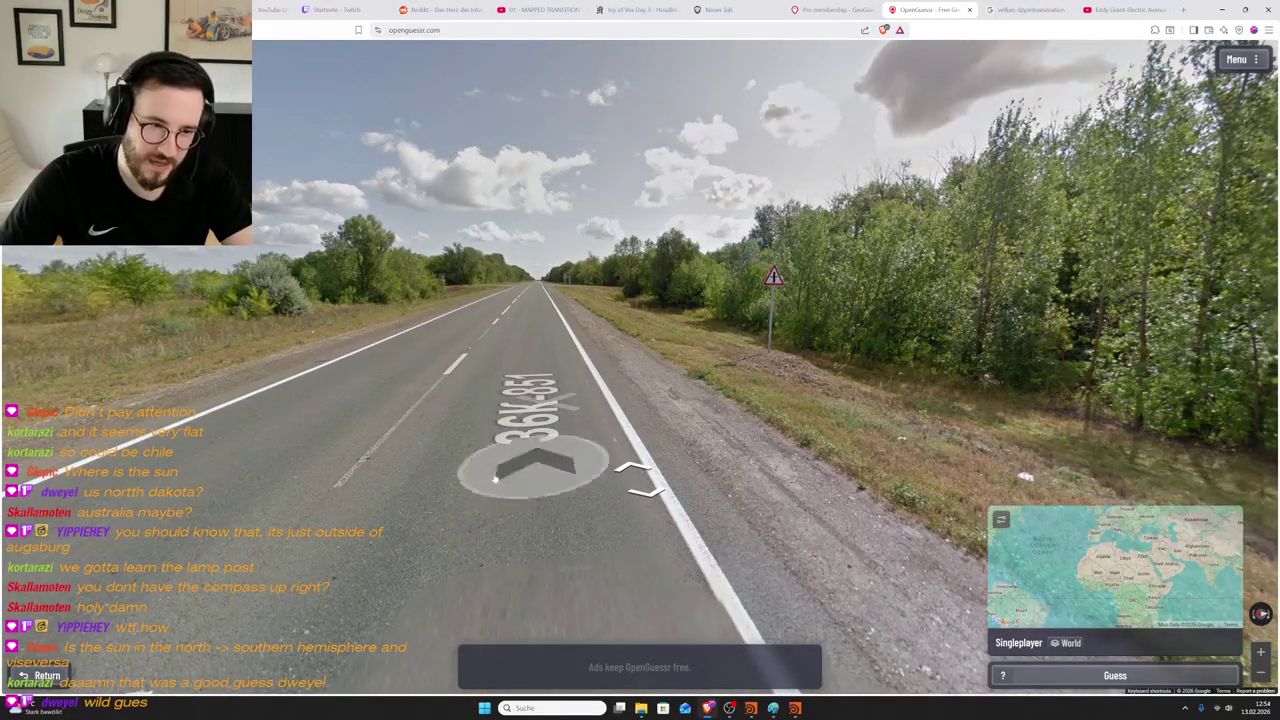
double_click(772, 275)
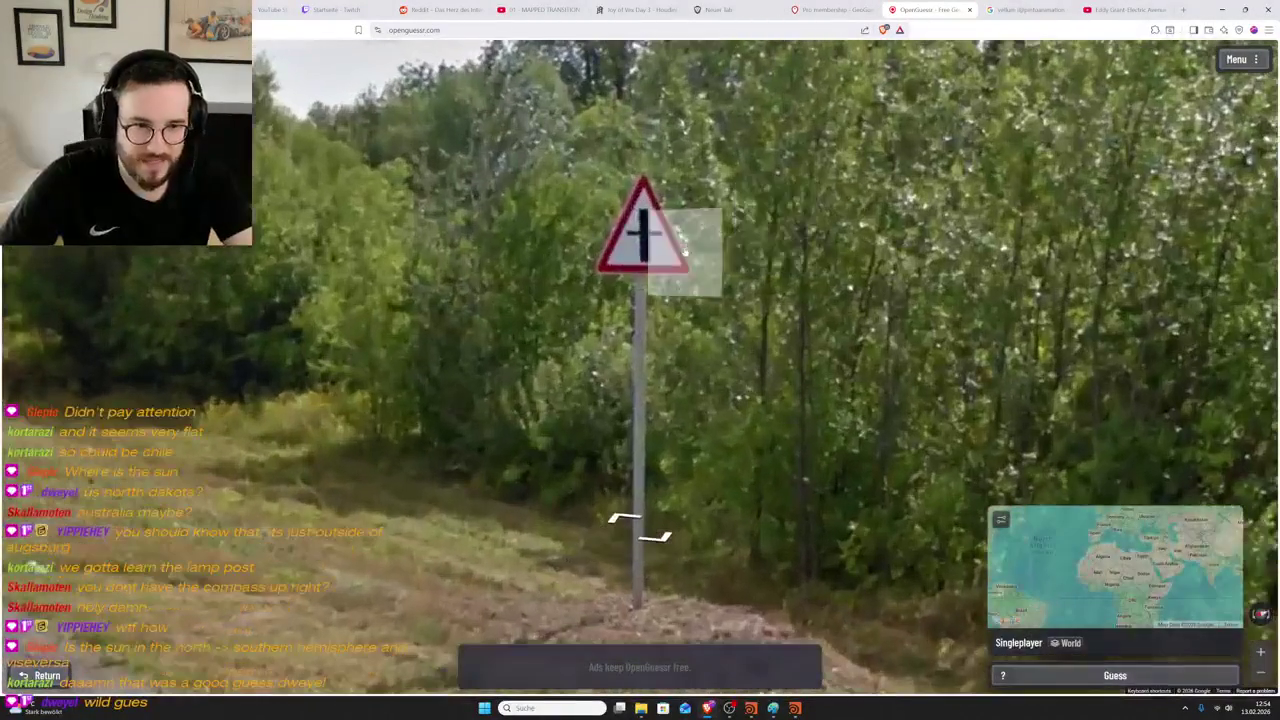
scroll(662, 210, "down", 3)
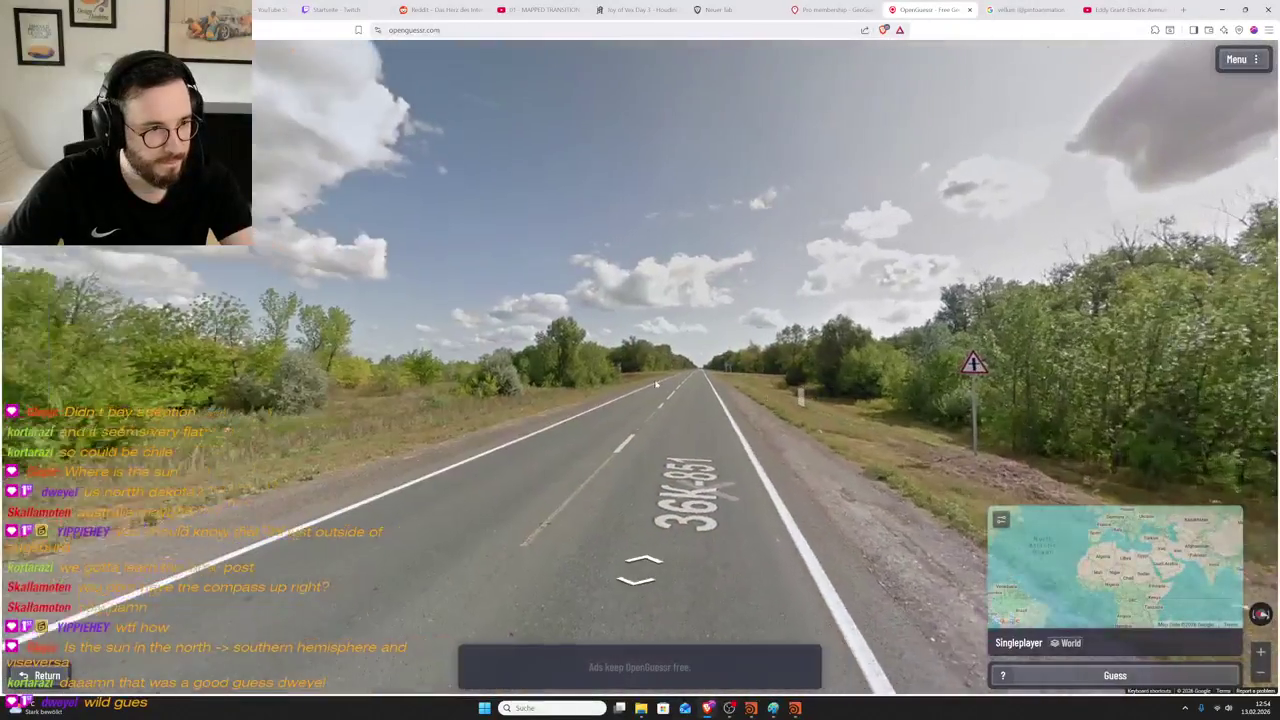
left_click_drag(656, 383, 1127, 271)
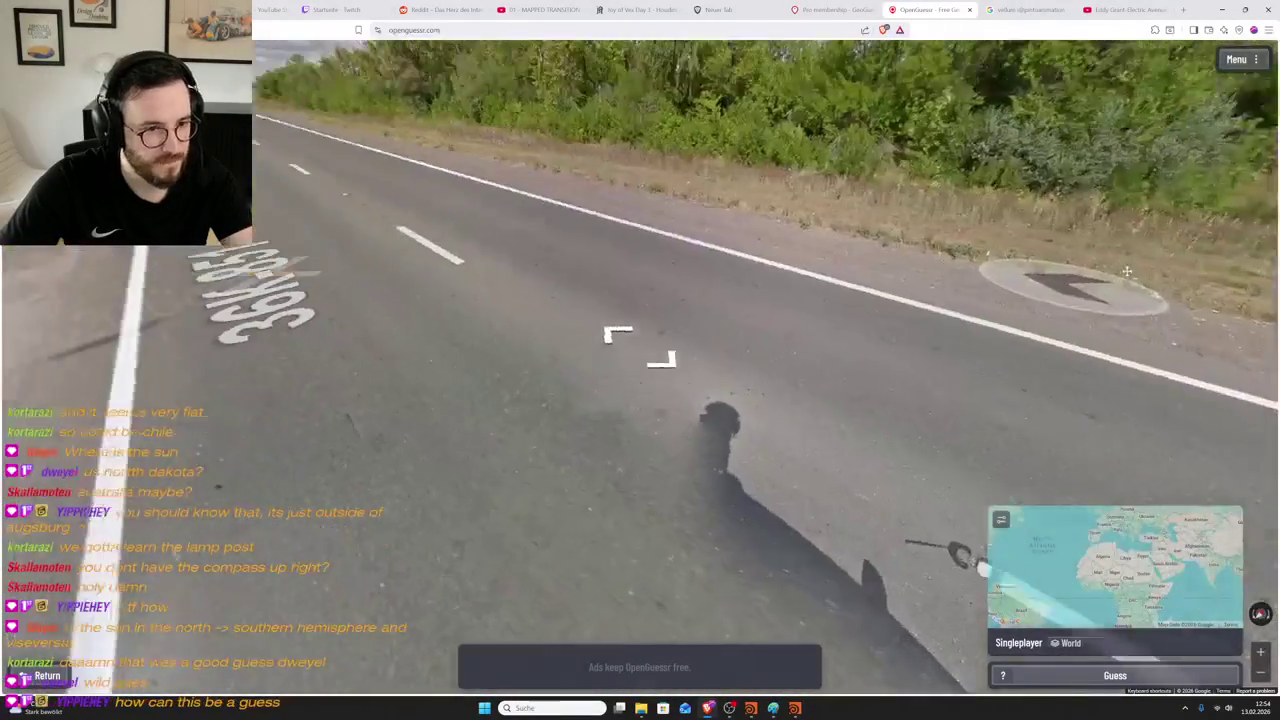
left_click(1127, 271)
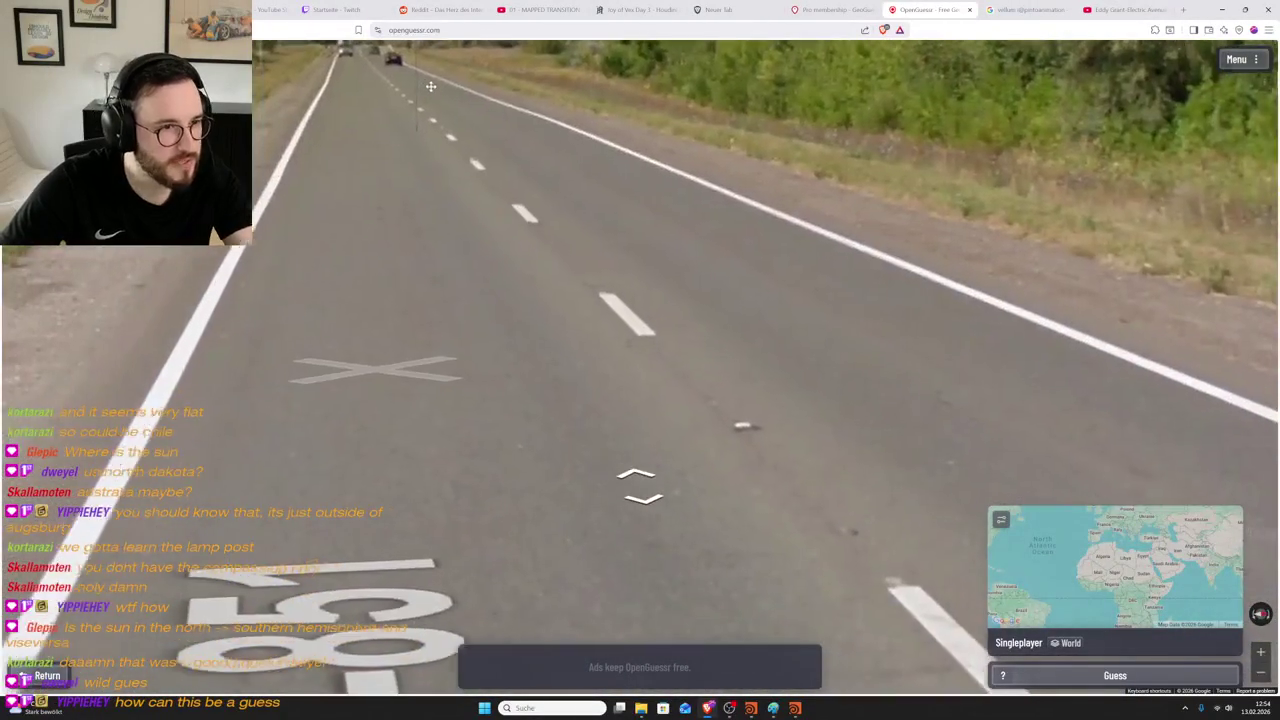
- Advance several spots along the tree-lined highway
left_click_drag(430, 87, 447, 121)
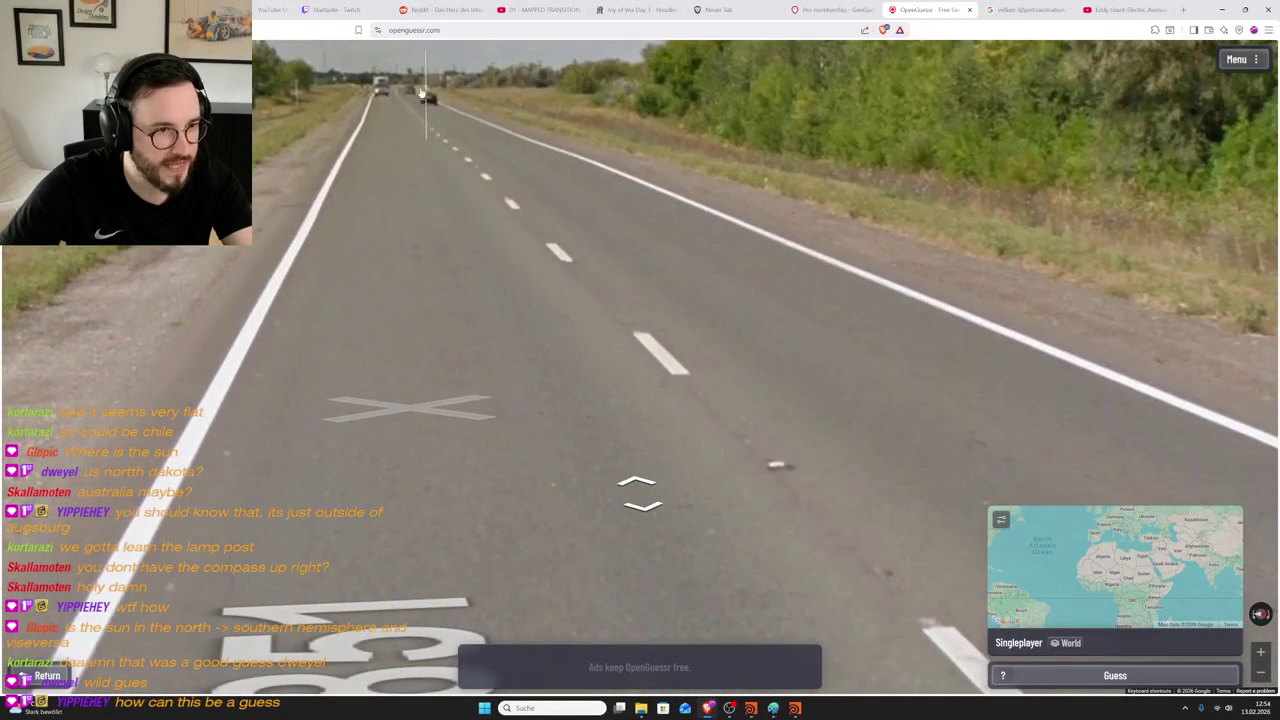
left_click(427, 100)
left_click(440, 135)
left_click_drag(443, 143, 631, 301)
left_click(514, 200)
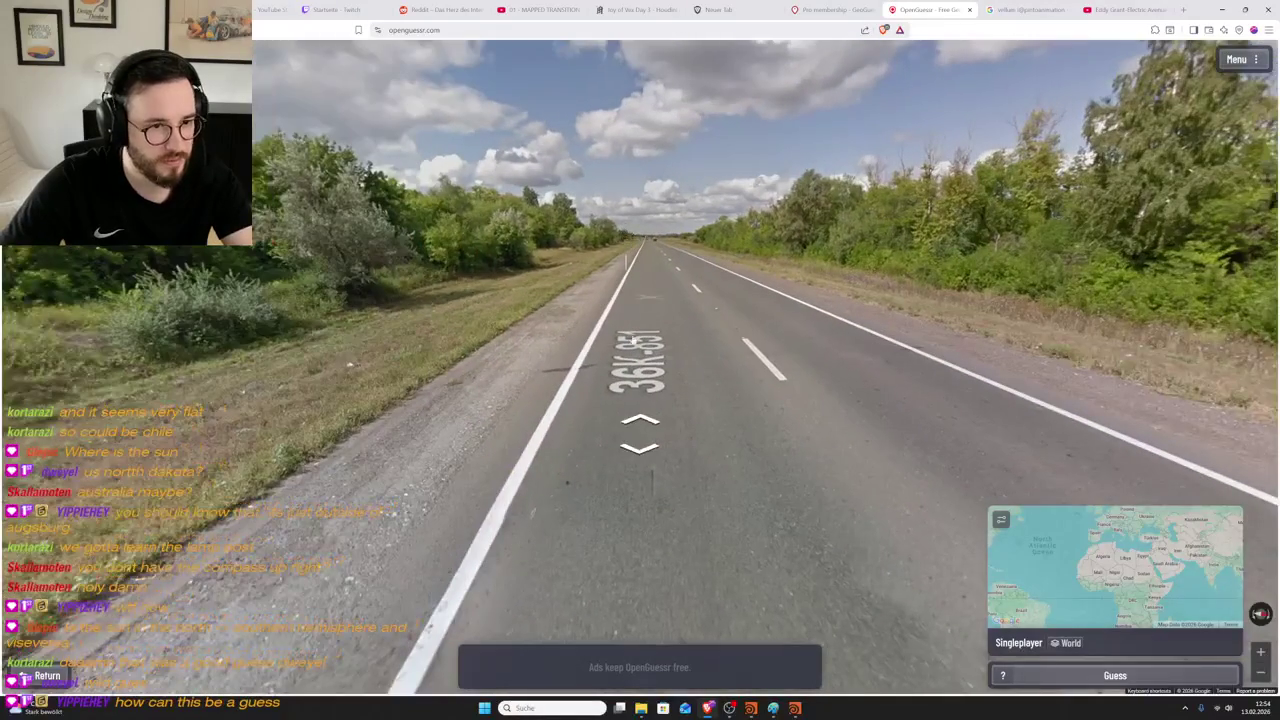
left_click(676, 343)
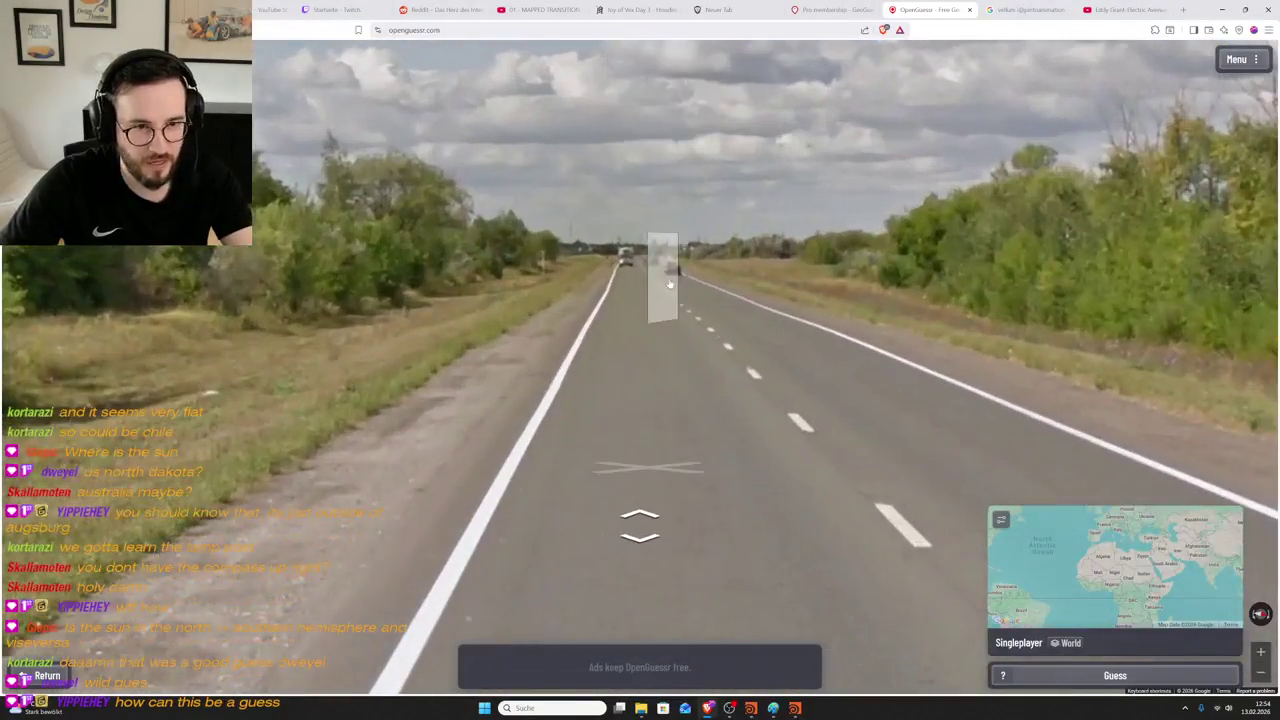
left_click(642, 294)
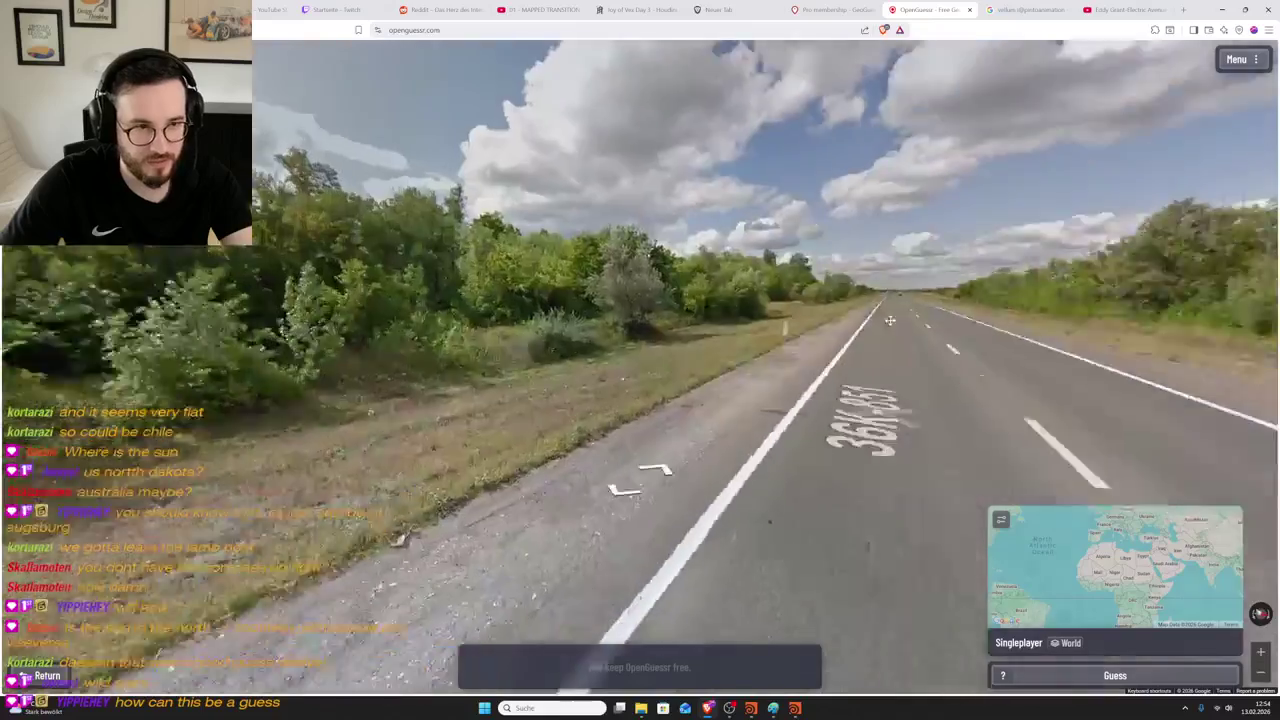
- Look around at the roadside trees, warning sign and left verge from nearby spots
mouse_move(642, 294)
left_mouse_down()
mouse_move(752, 353)
mouse_move(840, 356)
left_mouse_up()
mouse_move(373, 326)
left_mouse_down()
mouse_move(473, 326)
mouse_move(328, 333)
left_mouse_up()
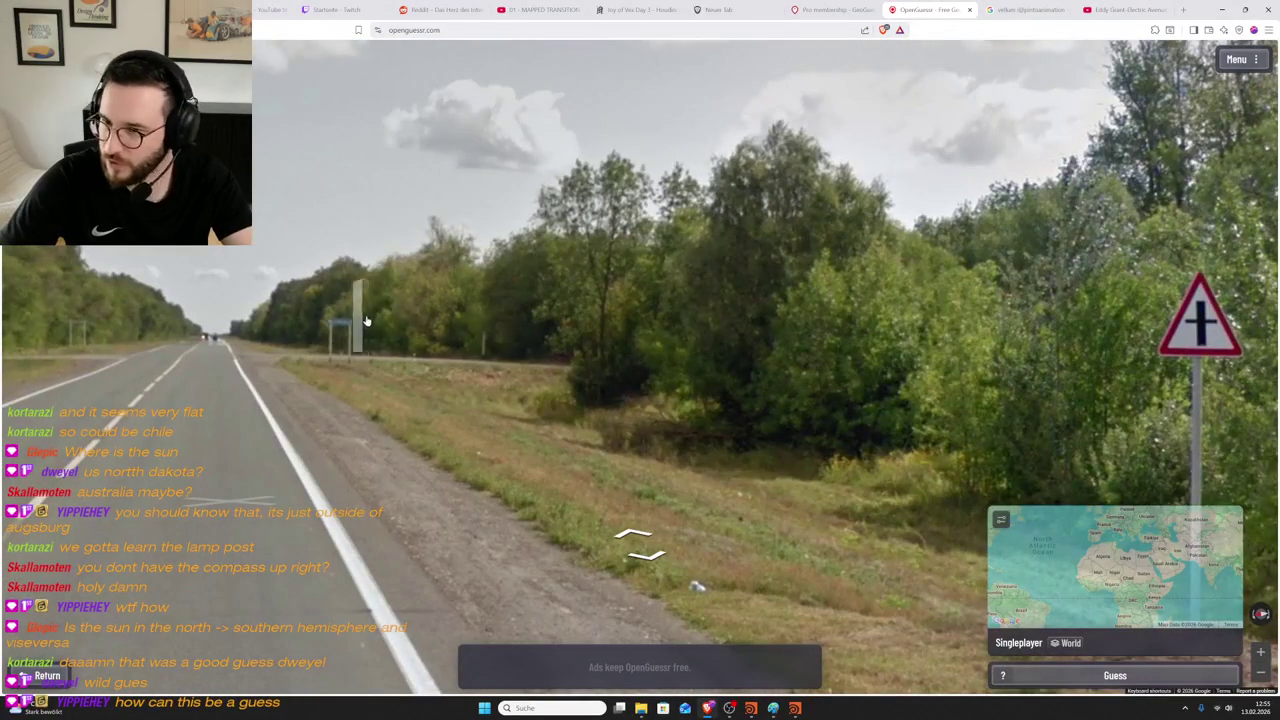
left_click_drag(370, 337, 477, 556)
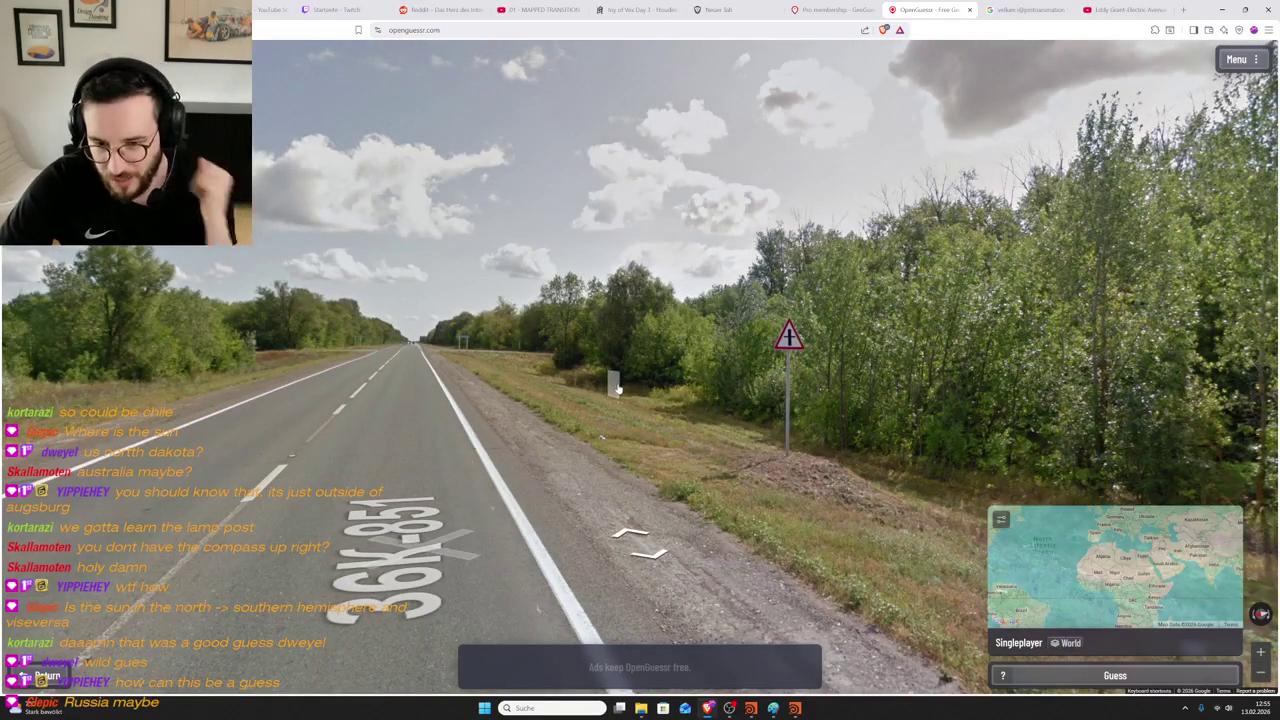
left_click(392, 345)
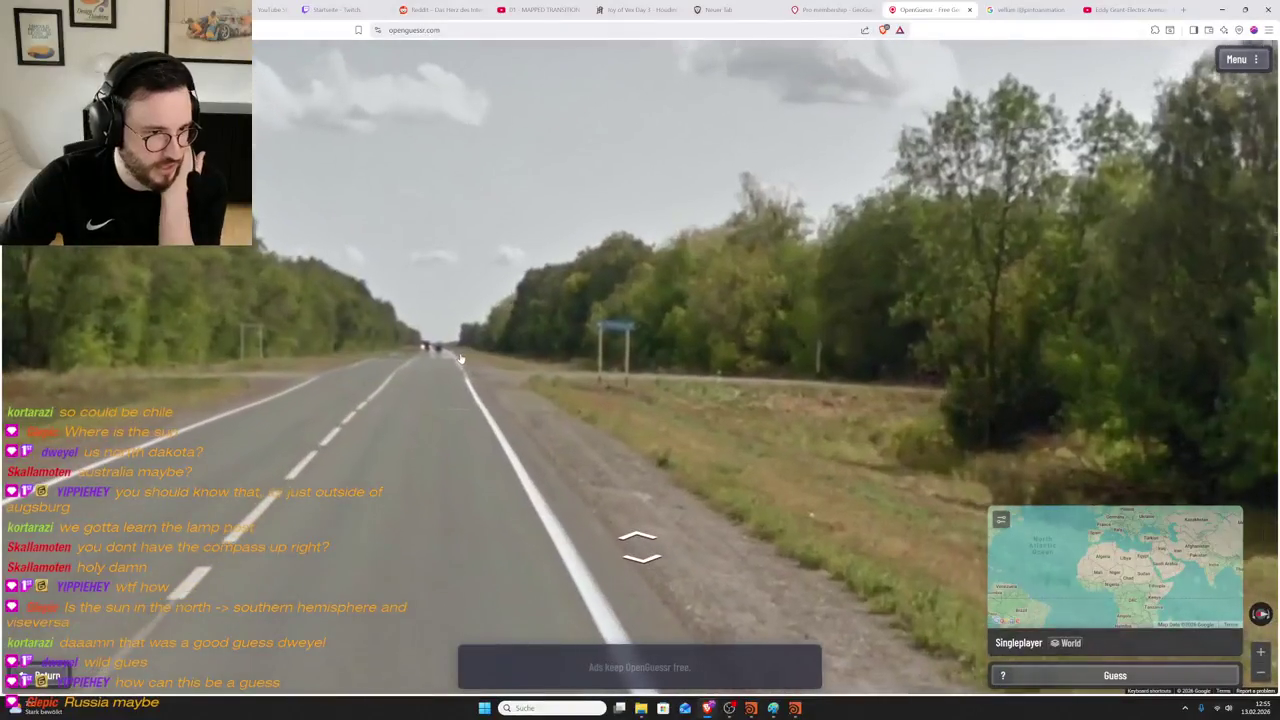
left_click(430, 370)
left_click_drag(440, 378, 923, 351)
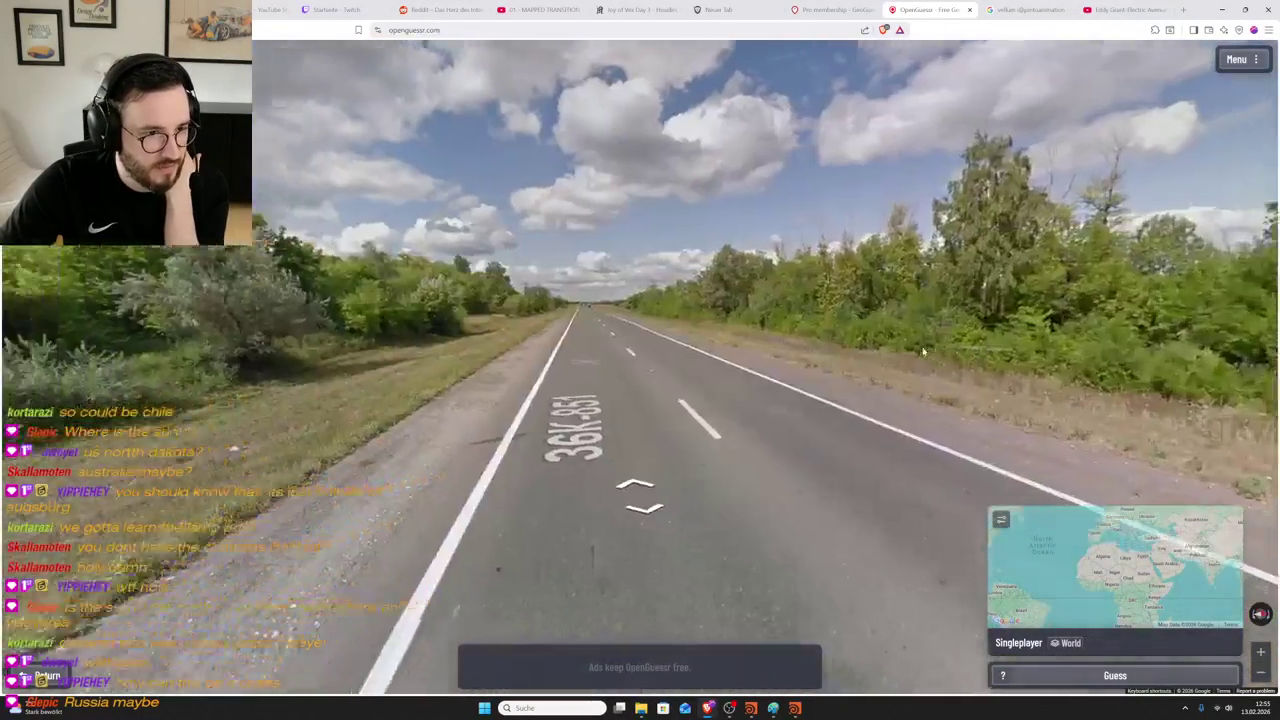
- Move further up the road to the blue roadside sign and bring up the guess map
left_click(923, 351)
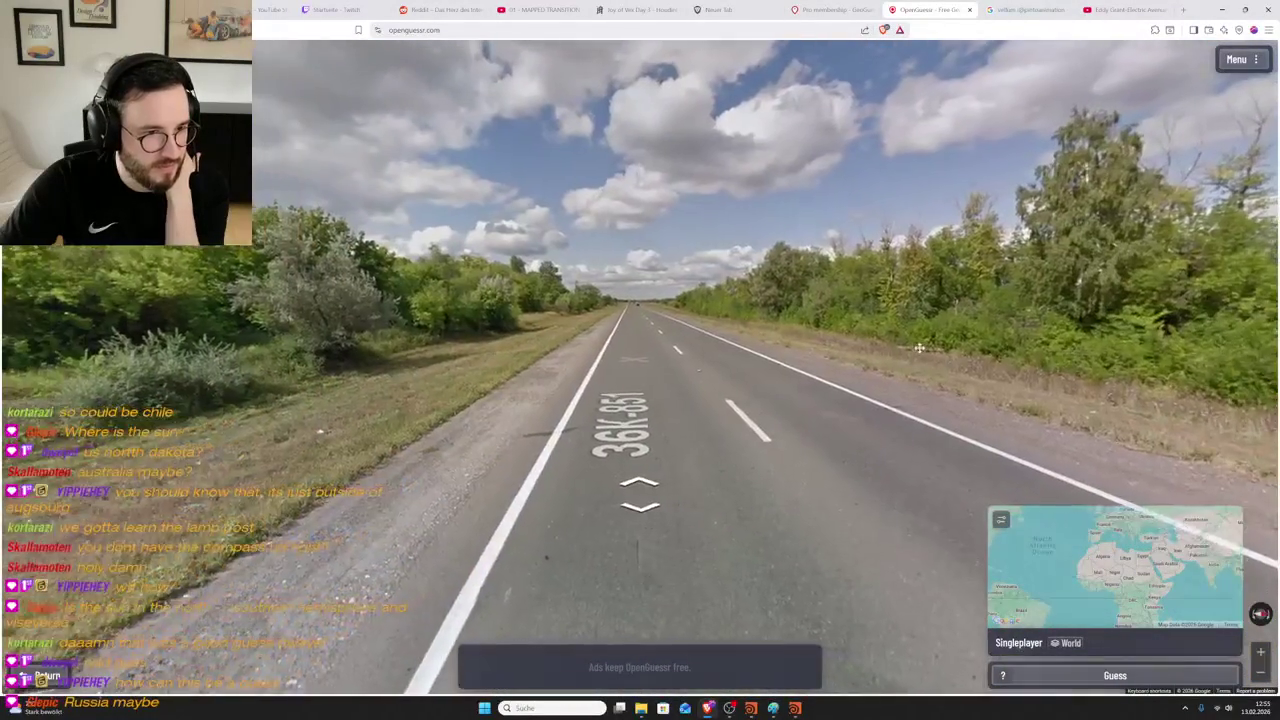
left_click(901, 347)
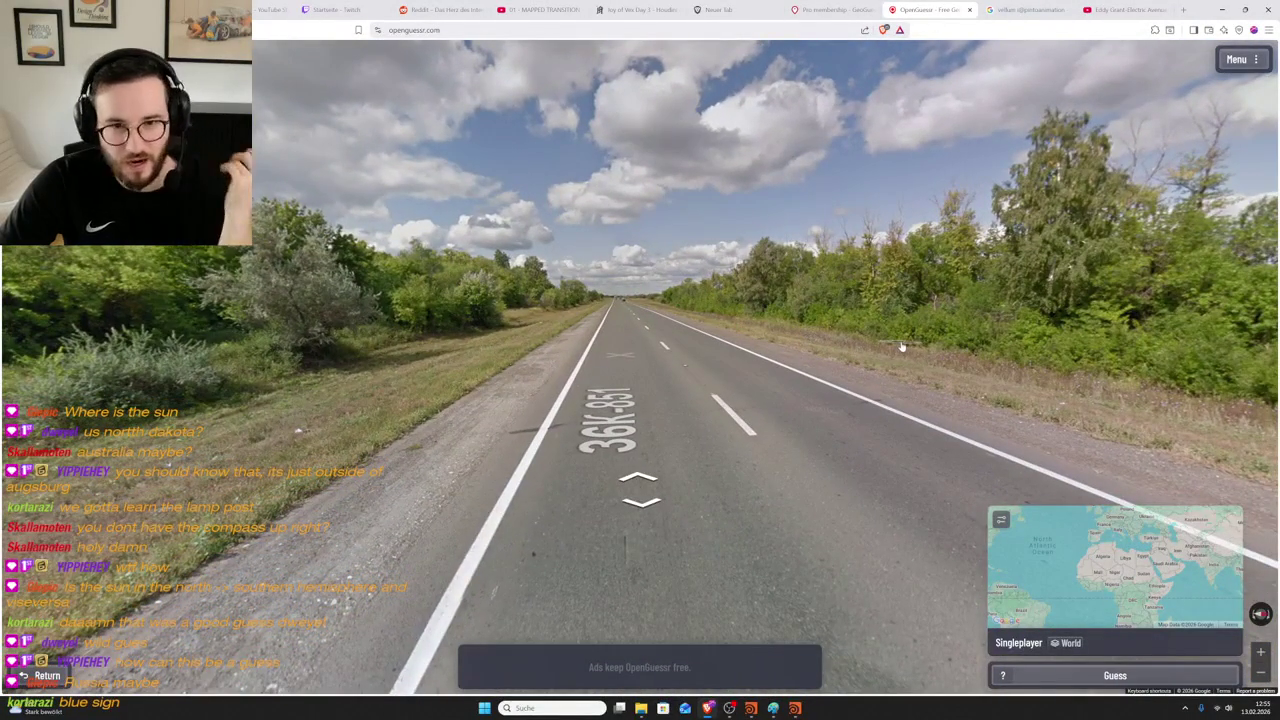
left_click_drag(934, 348, 934, 283)
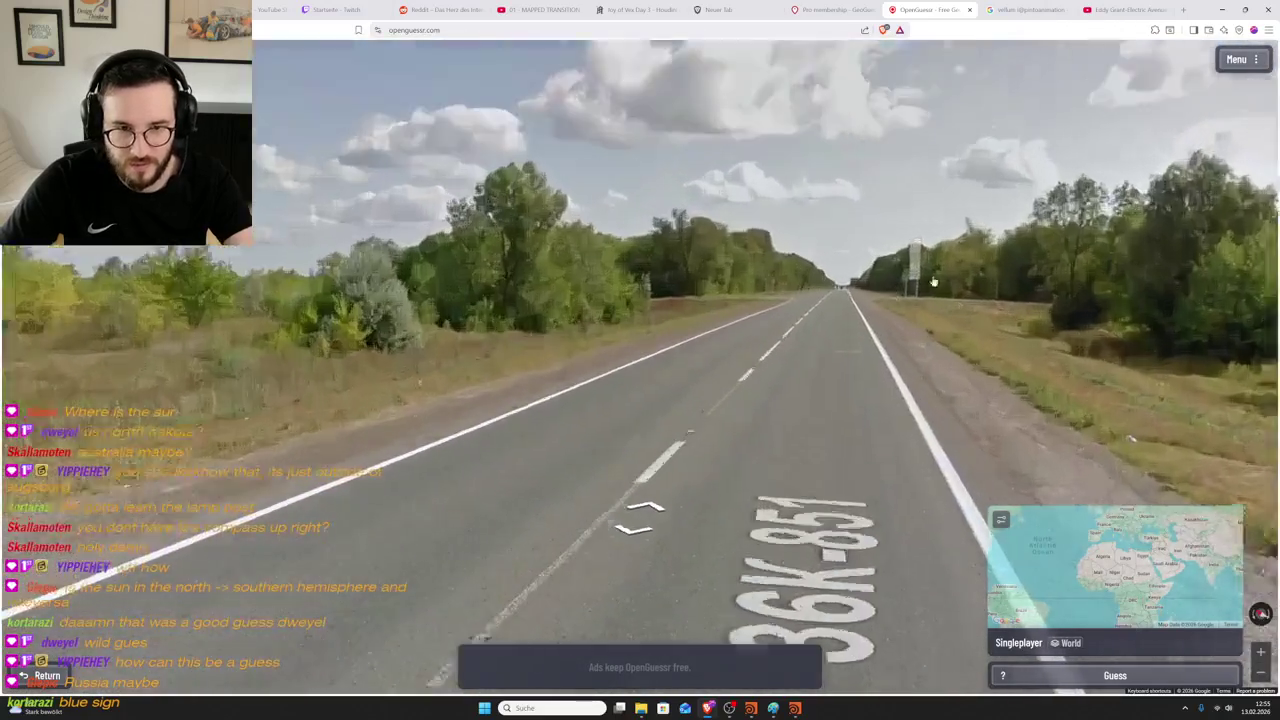
left_click(934, 283)
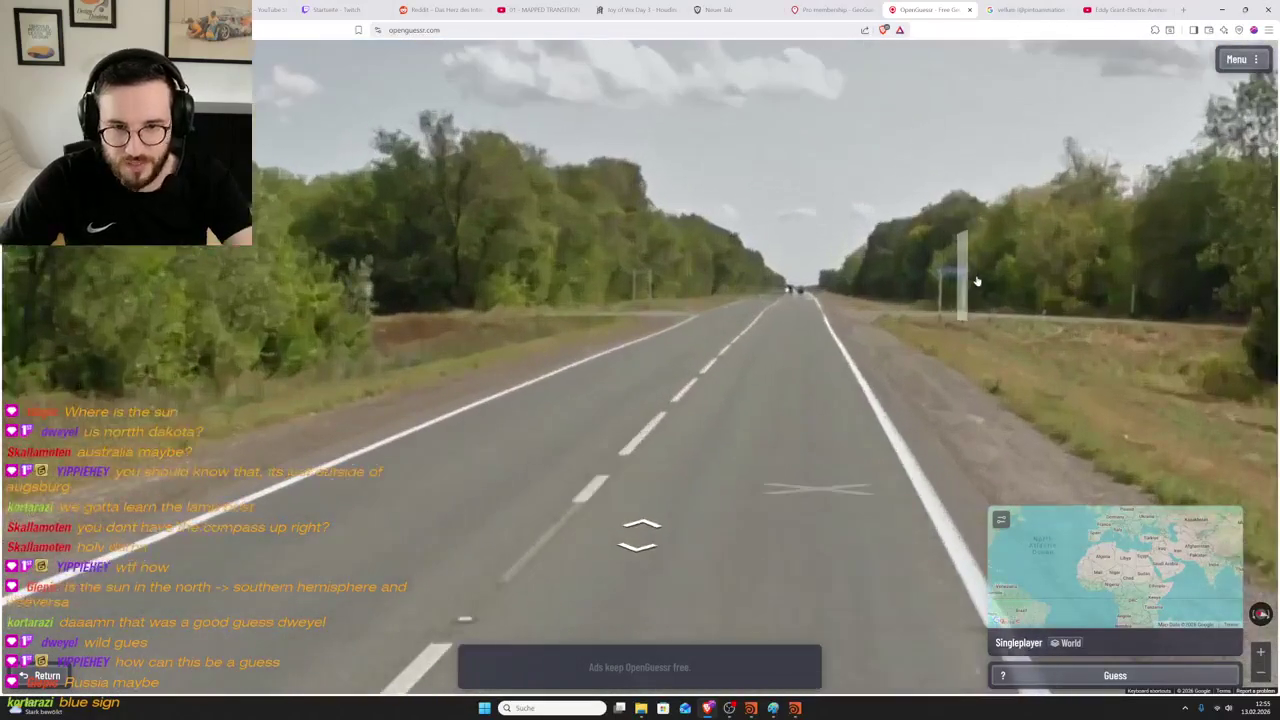
left_click(948, 282)
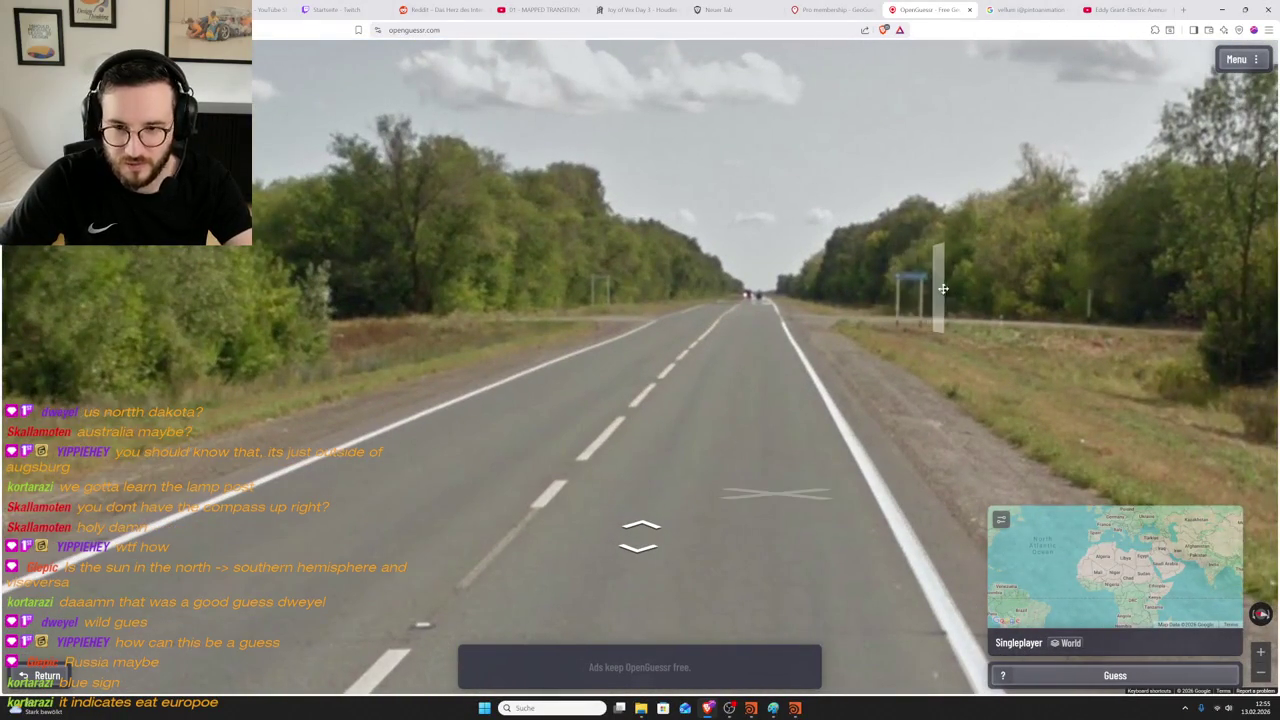
left_click_drag(954, 281, 852, 335)
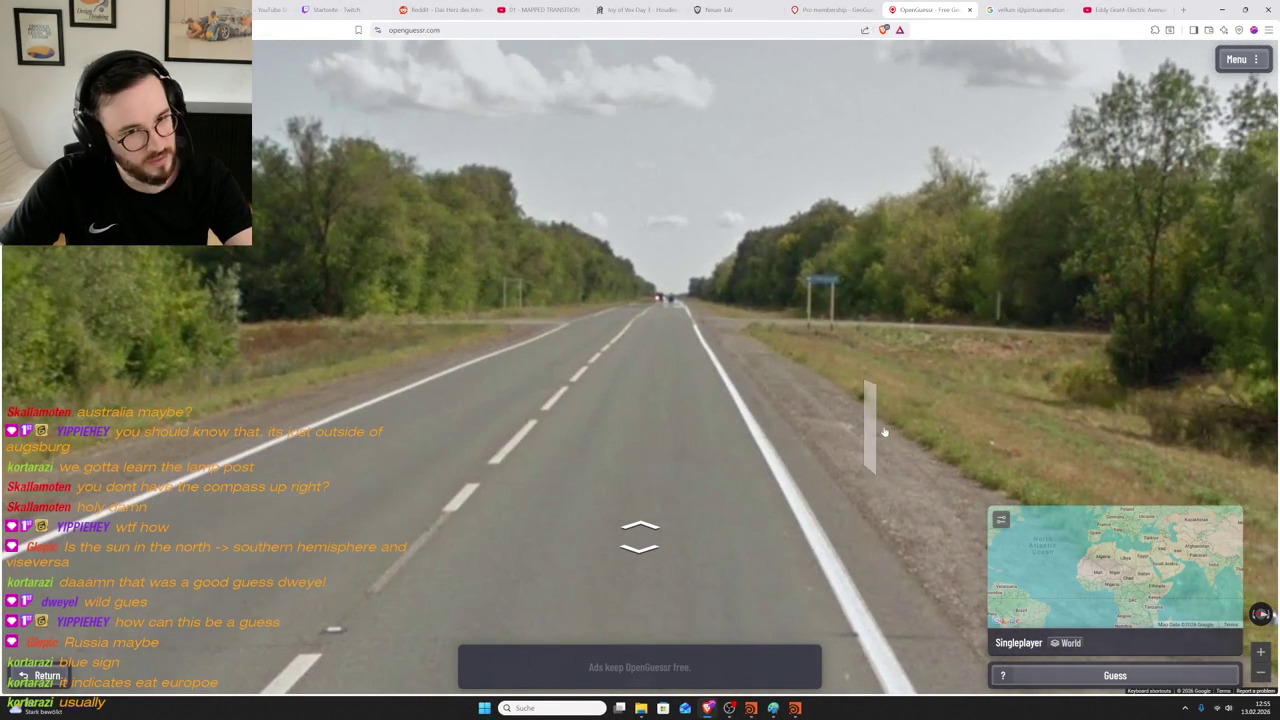
mouse_move(1115, 567)
scroll(920, 484, "up", 2)
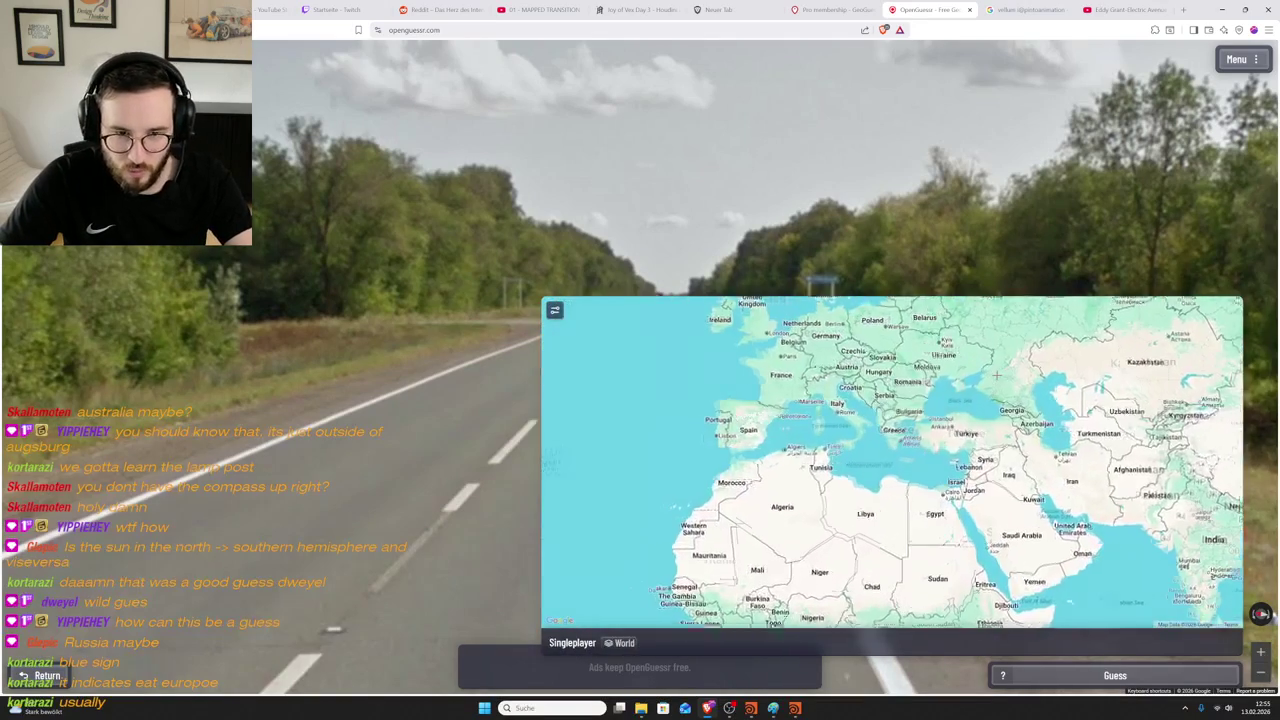
- Pin a guess between Moscow and Kazan, score 371 km away, and continue
scroll(920, 484, "up", 2)
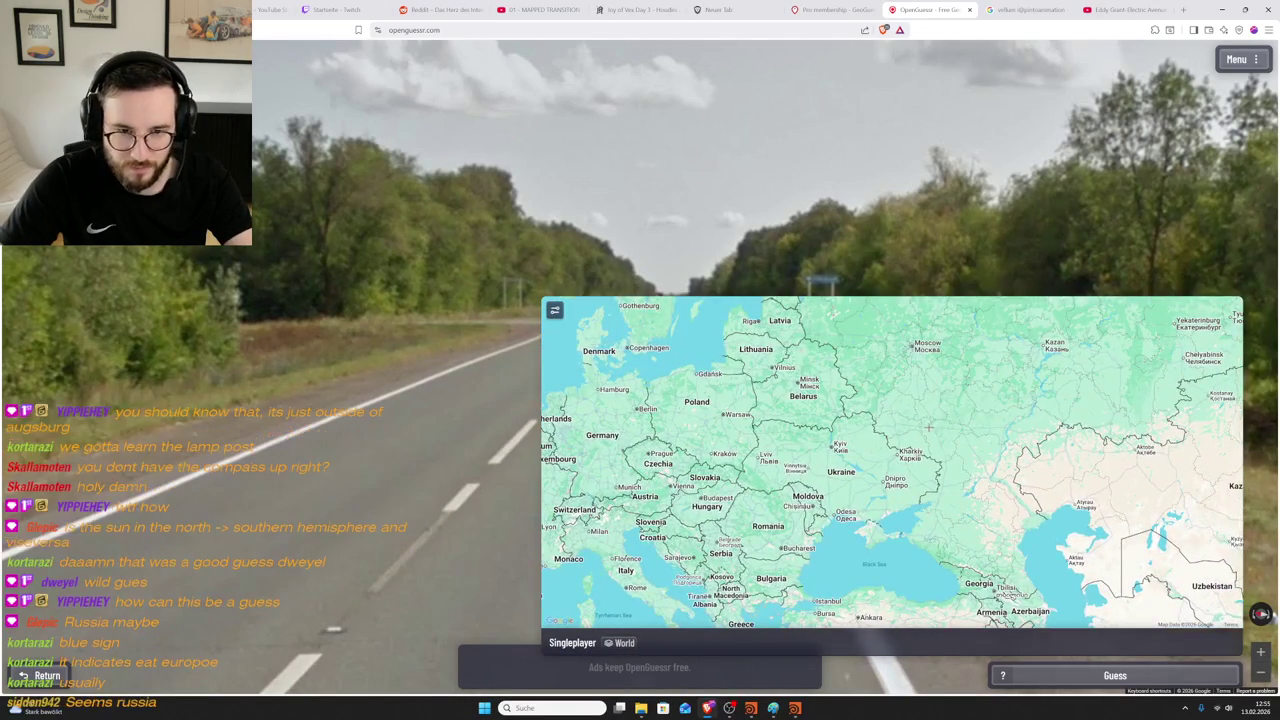
scroll(920, 484, "down", 3)
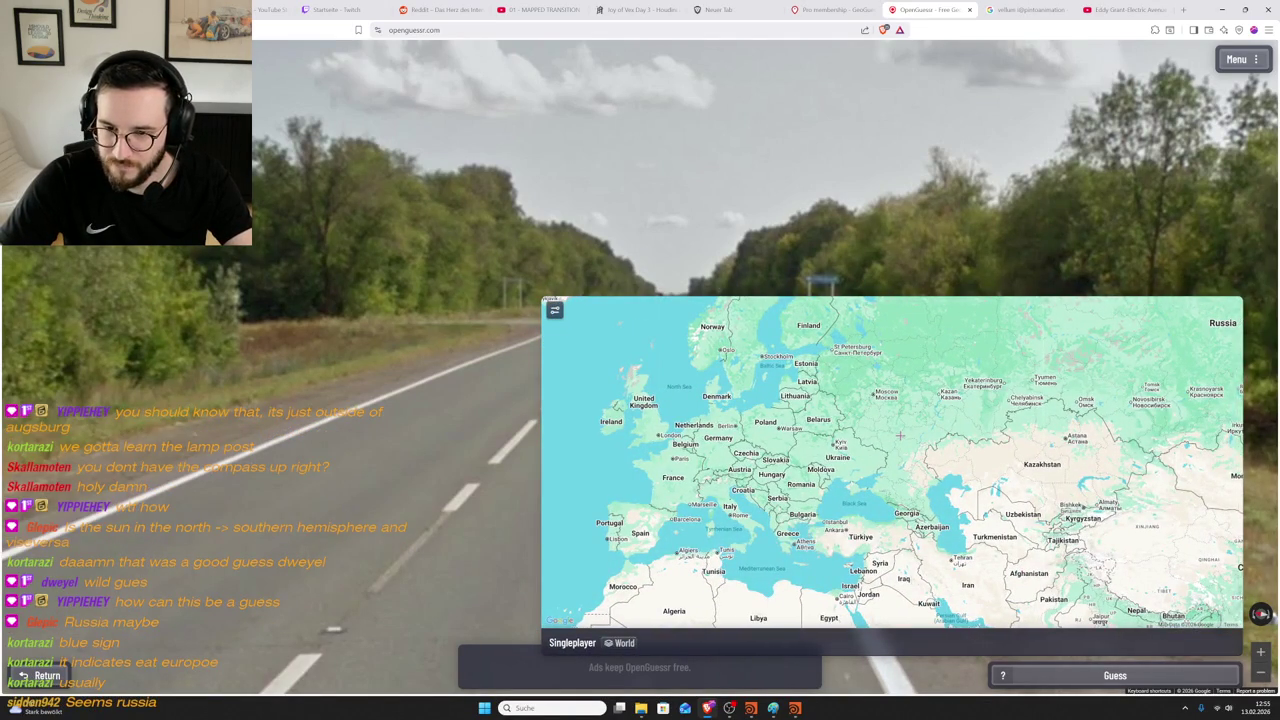
left_click_drag(900, 435, 889, 451)
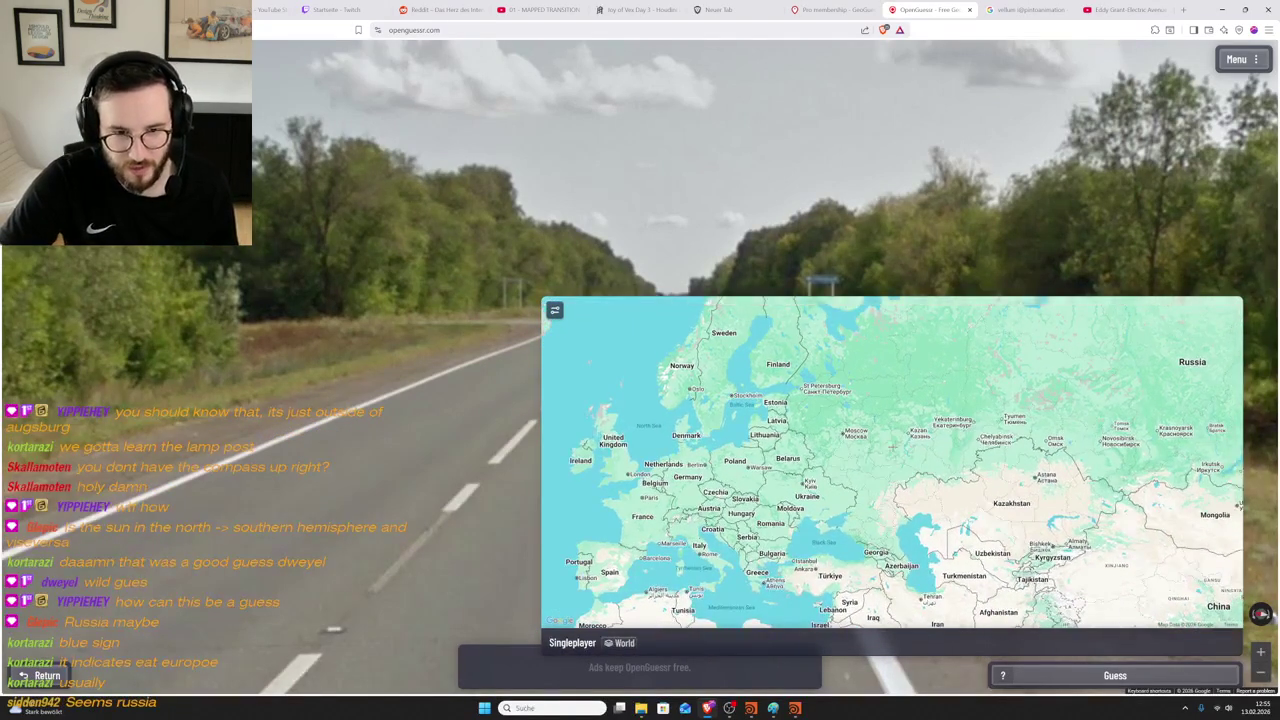
scroll(889, 450, "up", 1)
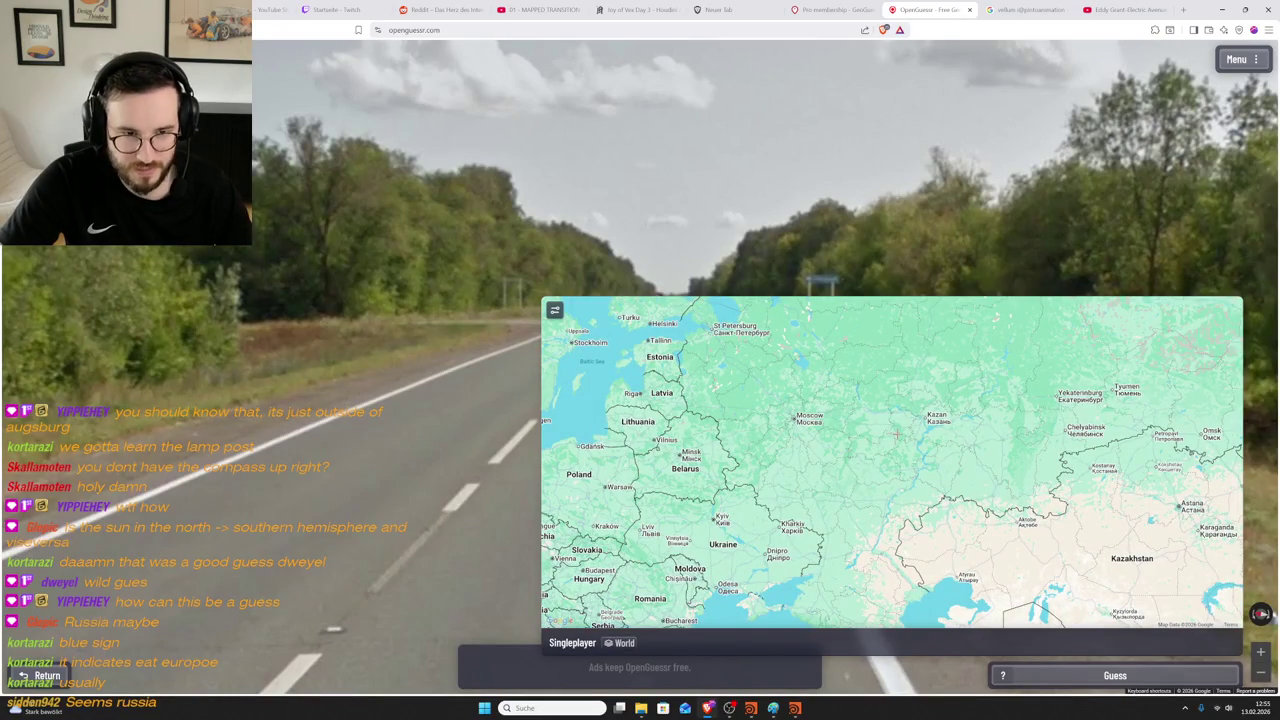
left_click(895, 434)
left_click(1112, 675)
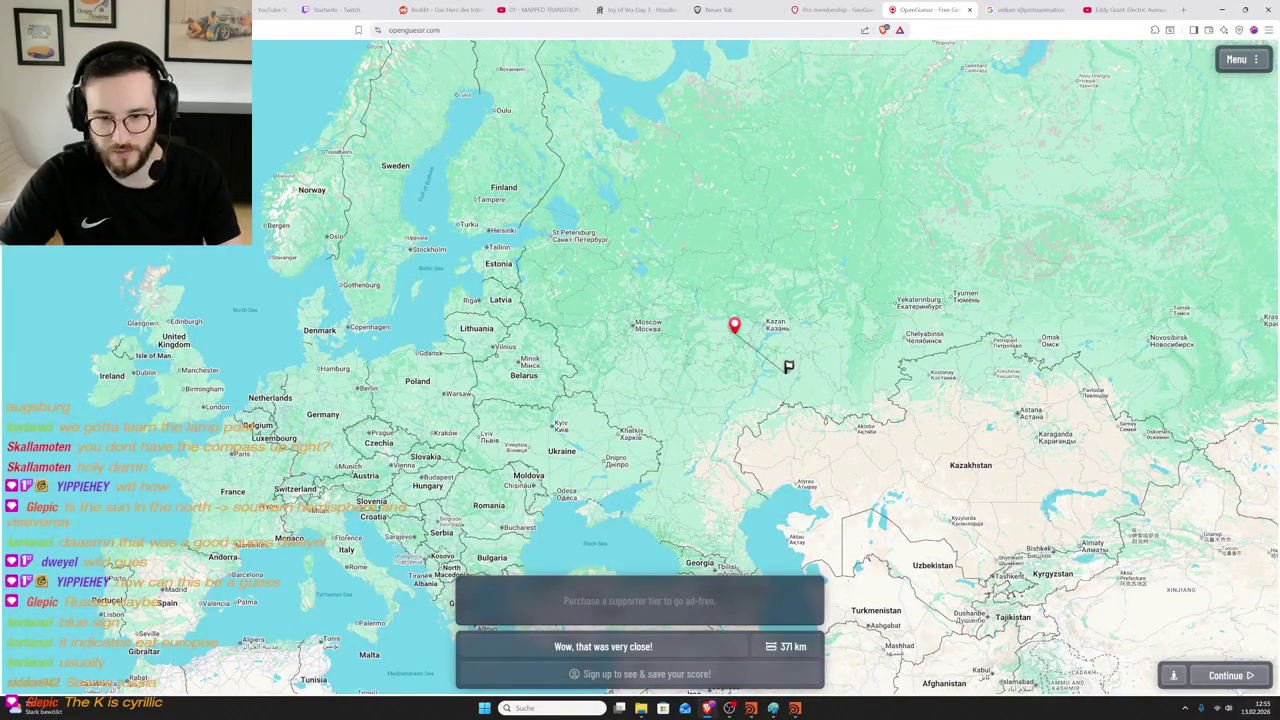
key("Return")
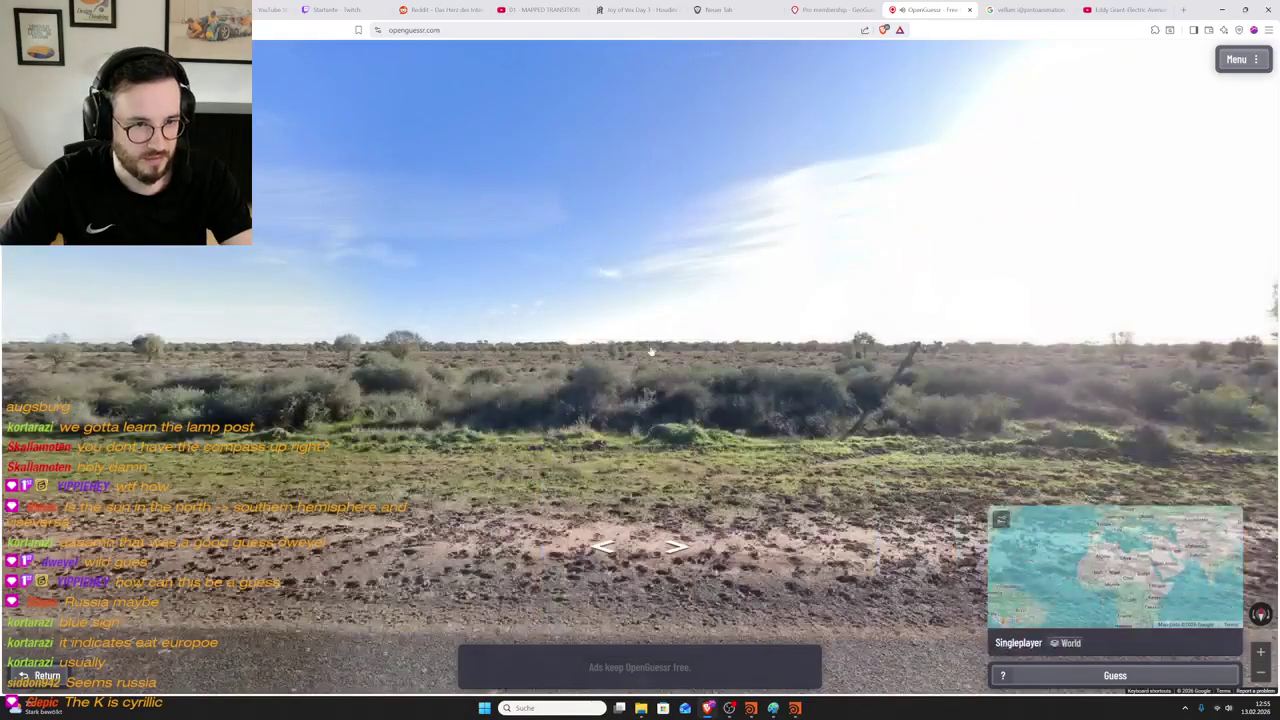
- Travel down Four Corners Rd, checking the roadside scrub and painted road name
key("Right")
key("Right")
key("Right")
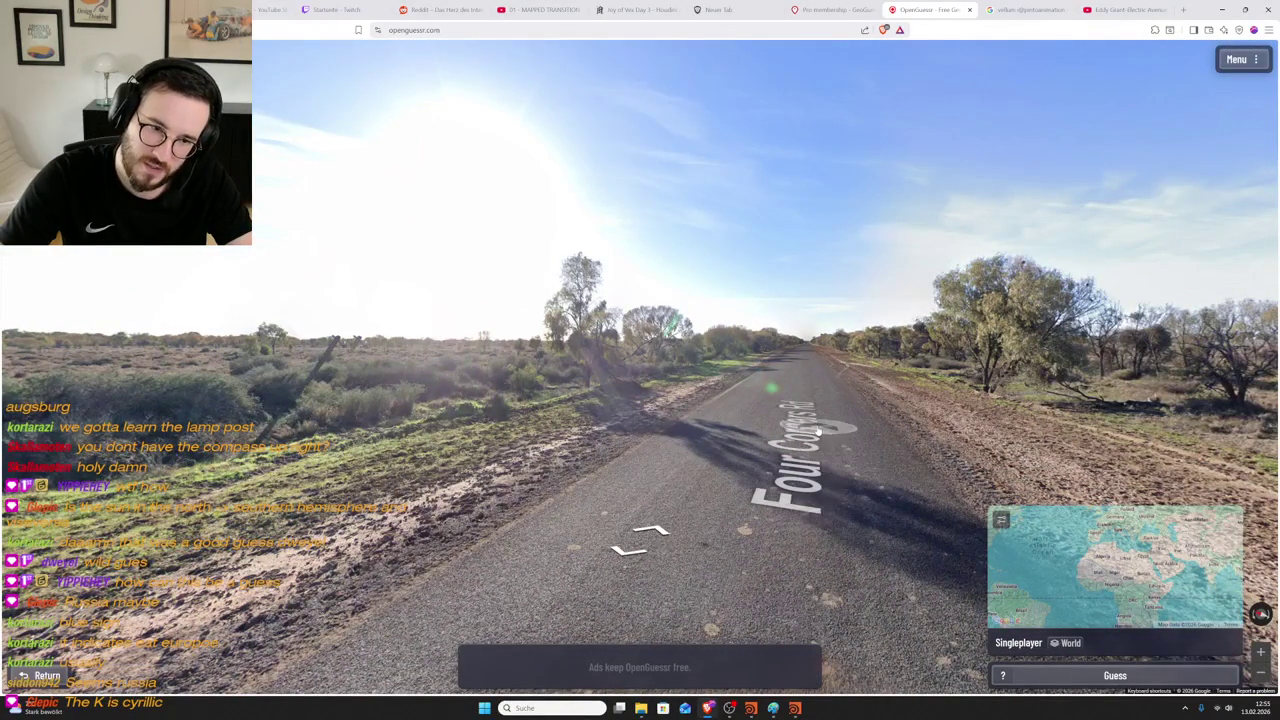
left_click_drag(911, 399, 491, 381)
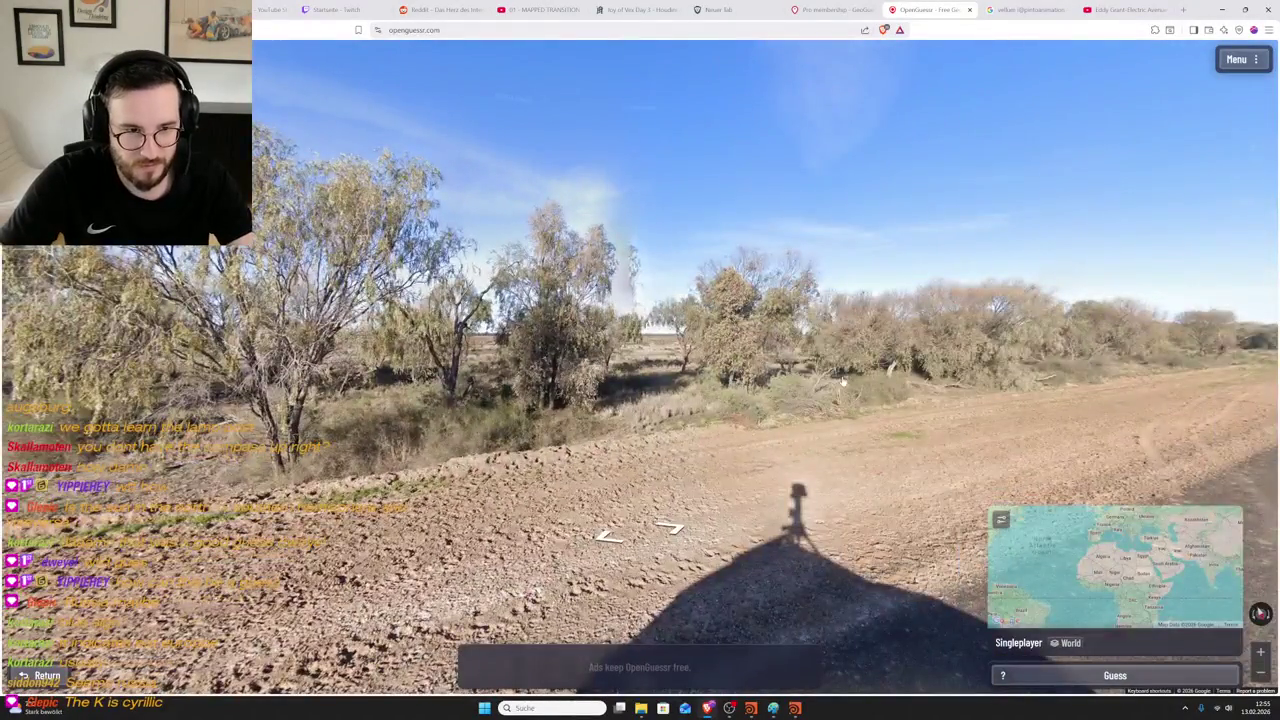
left_click_drag(843, 381, 460, 400)
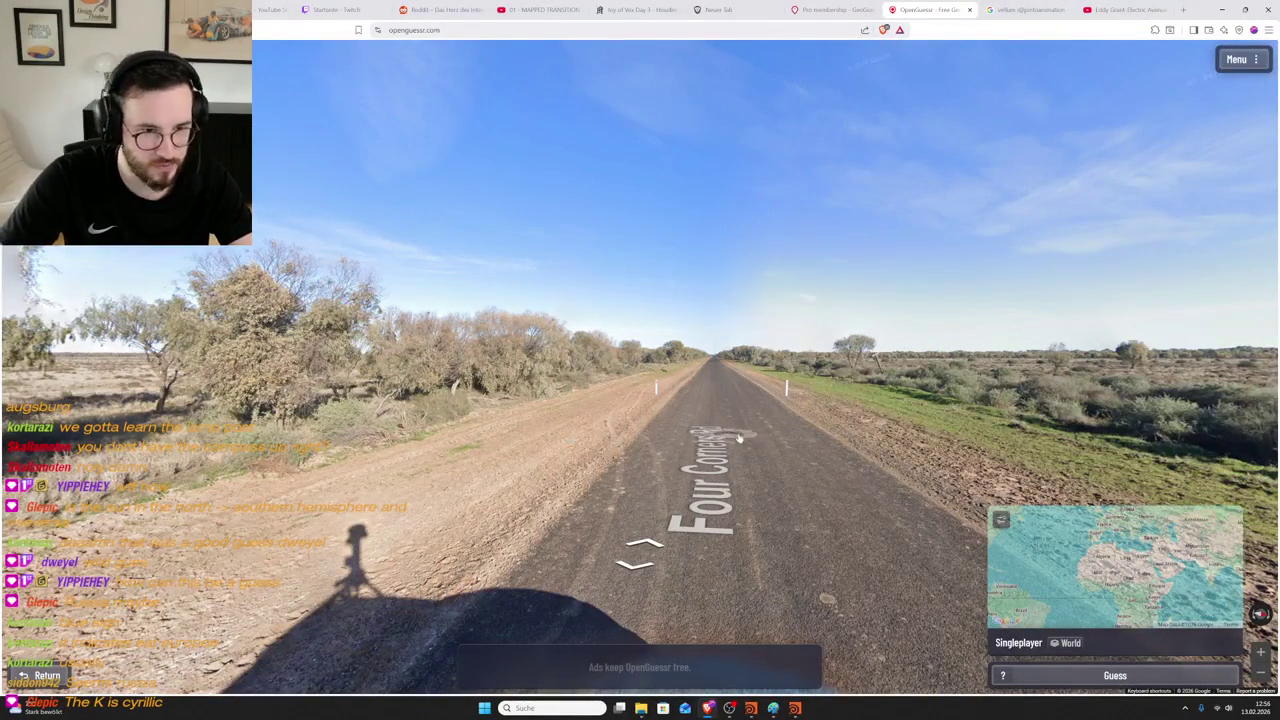
left_click(777, 435)
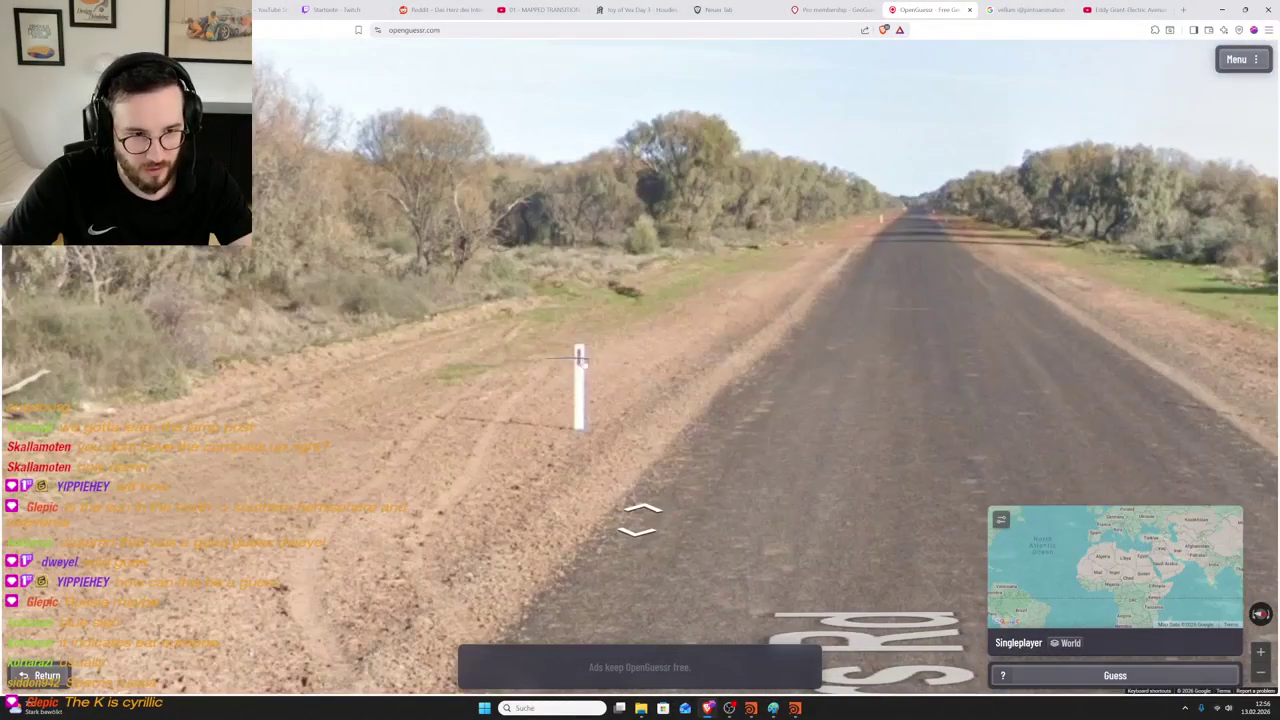
left_click_drag(900, 380, 540, 380)
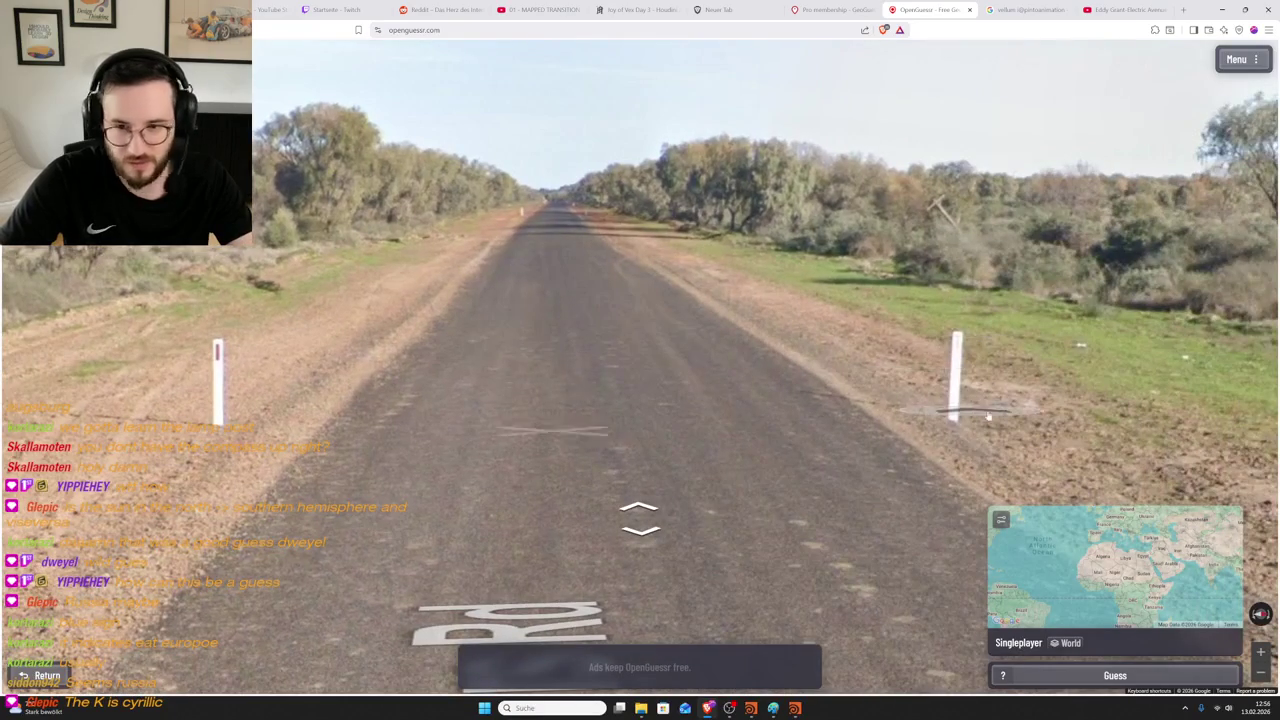
left_click(988, 414)
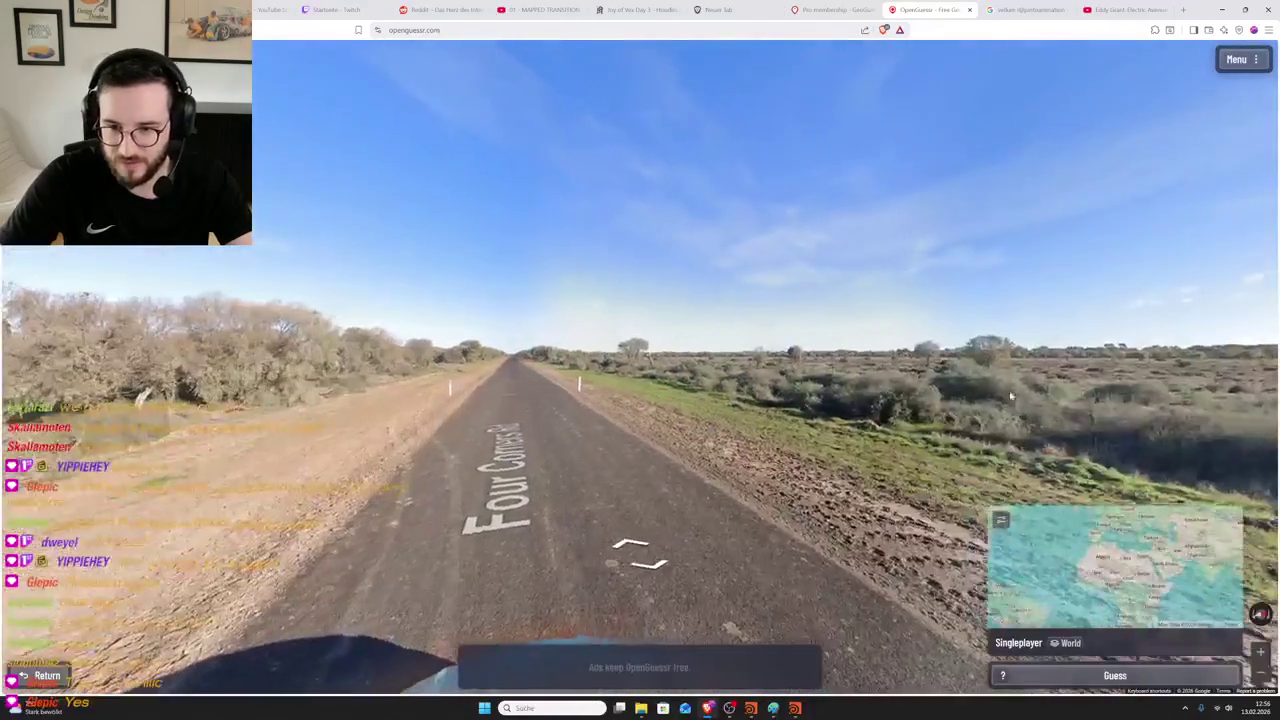
left_click_drag(1010, 397, 640, 398)
left_click_drag(886, 428, 950, 437)
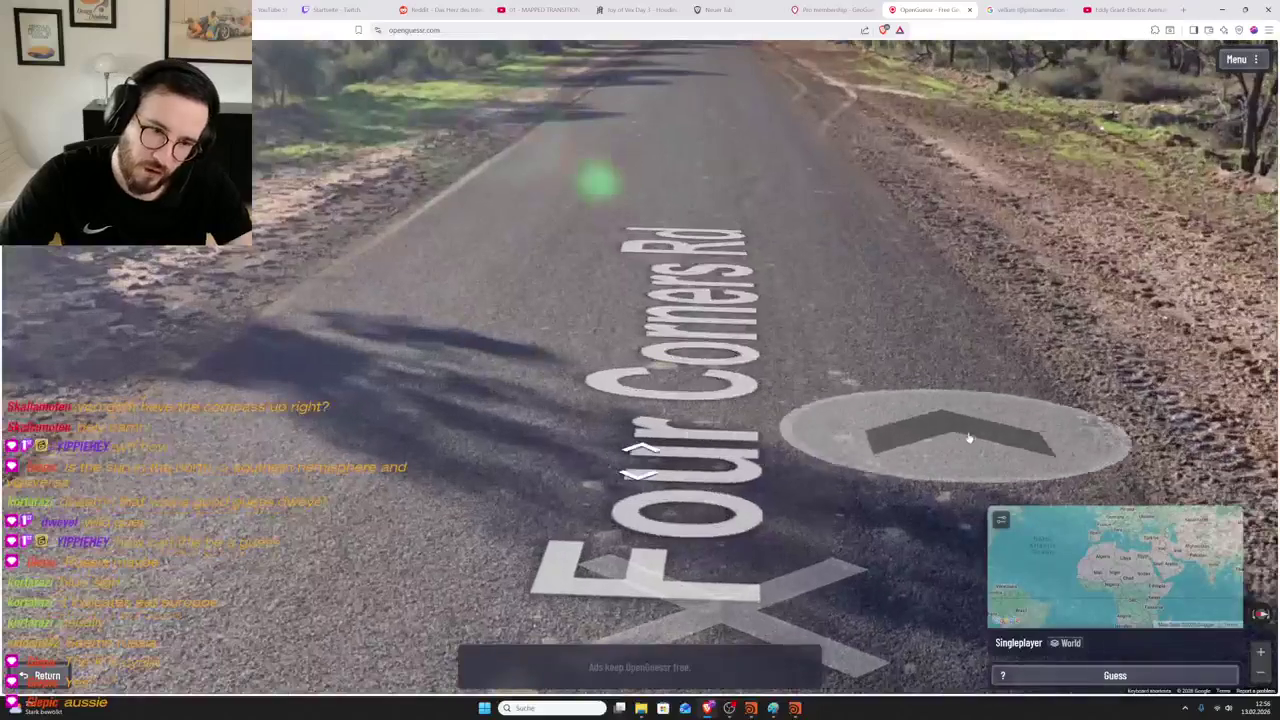
left_click(997, 436)
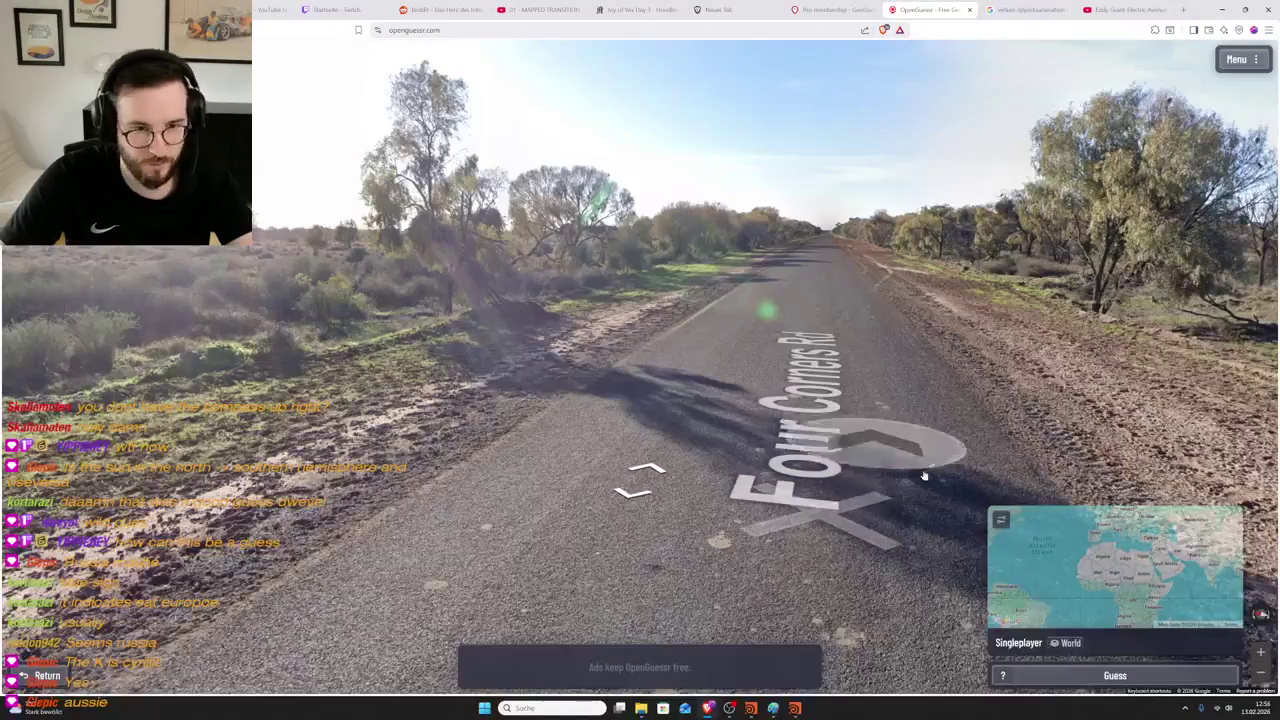
- Zoom the guess map into Australia and drop a marker in southern New South Wales
scroll(1094, 544, "up", 2)
scroll(1000, 500, "up", 2)
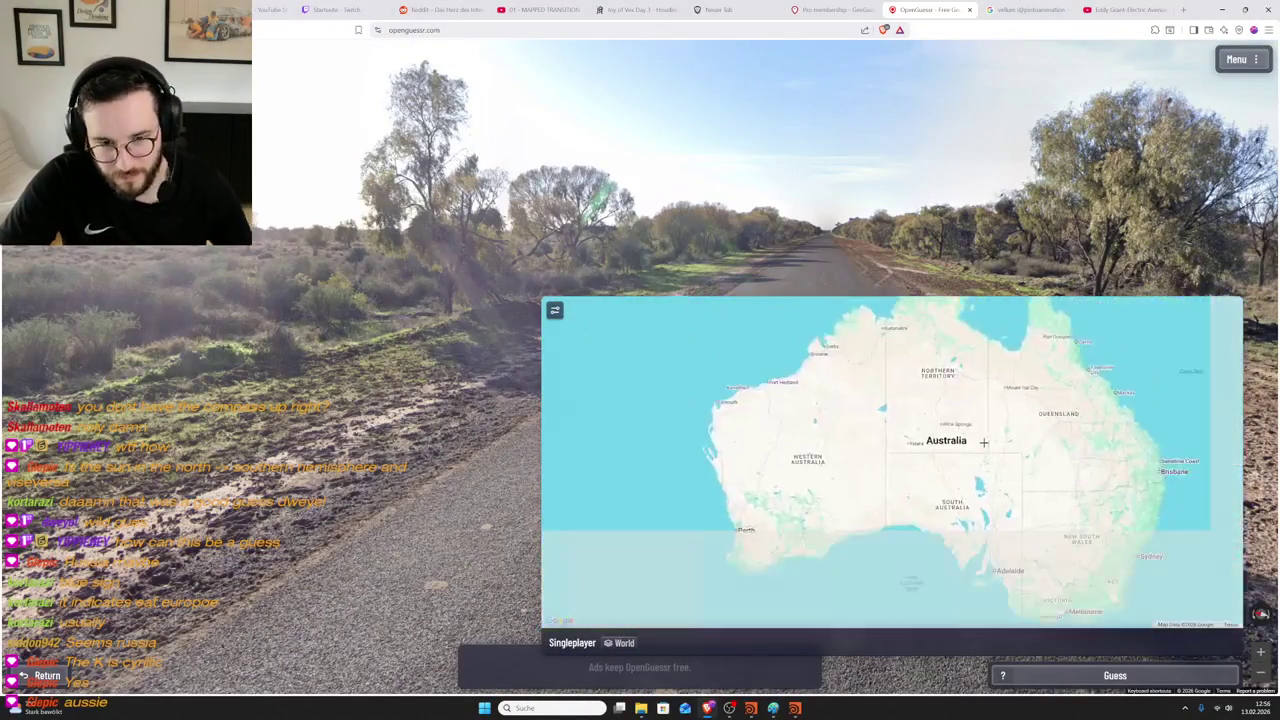
scroll(904, 466, "up", 2)
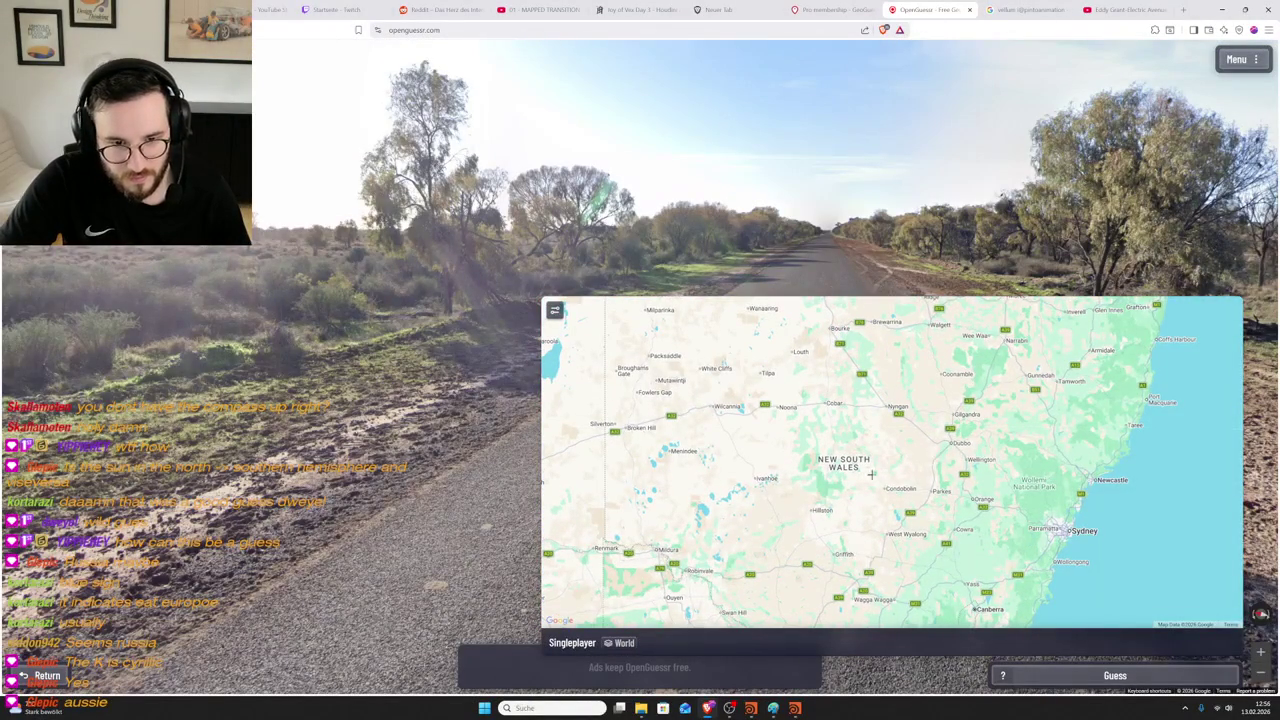
scroll(887, 481, "down", 2)
scroll(860, 460, "up", 2)
scroll(860, 450, "down", 2)
scroll(878, 458, "up", 2)
mouse_move(855, 443)
left_mouse_down()
mouse_move(776, 522)
mouse_move(872, 486)
left_mouse_up()
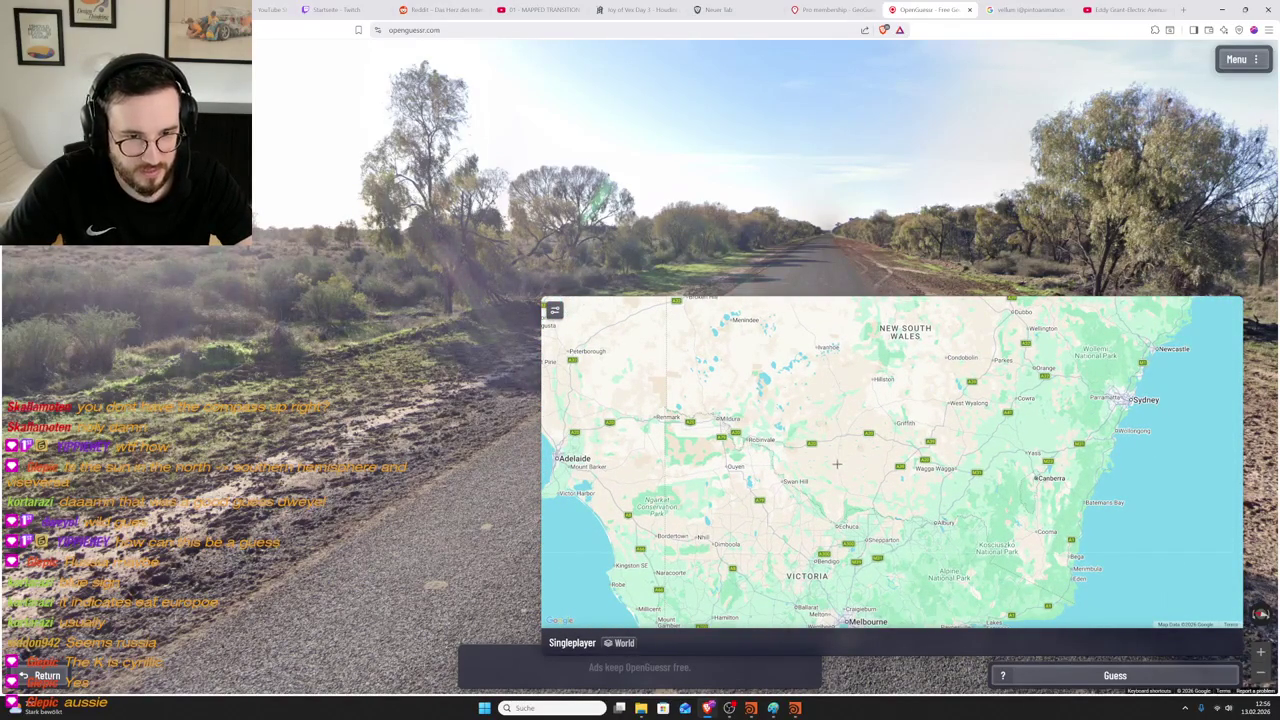
scroll(838, 412, "up", 3)
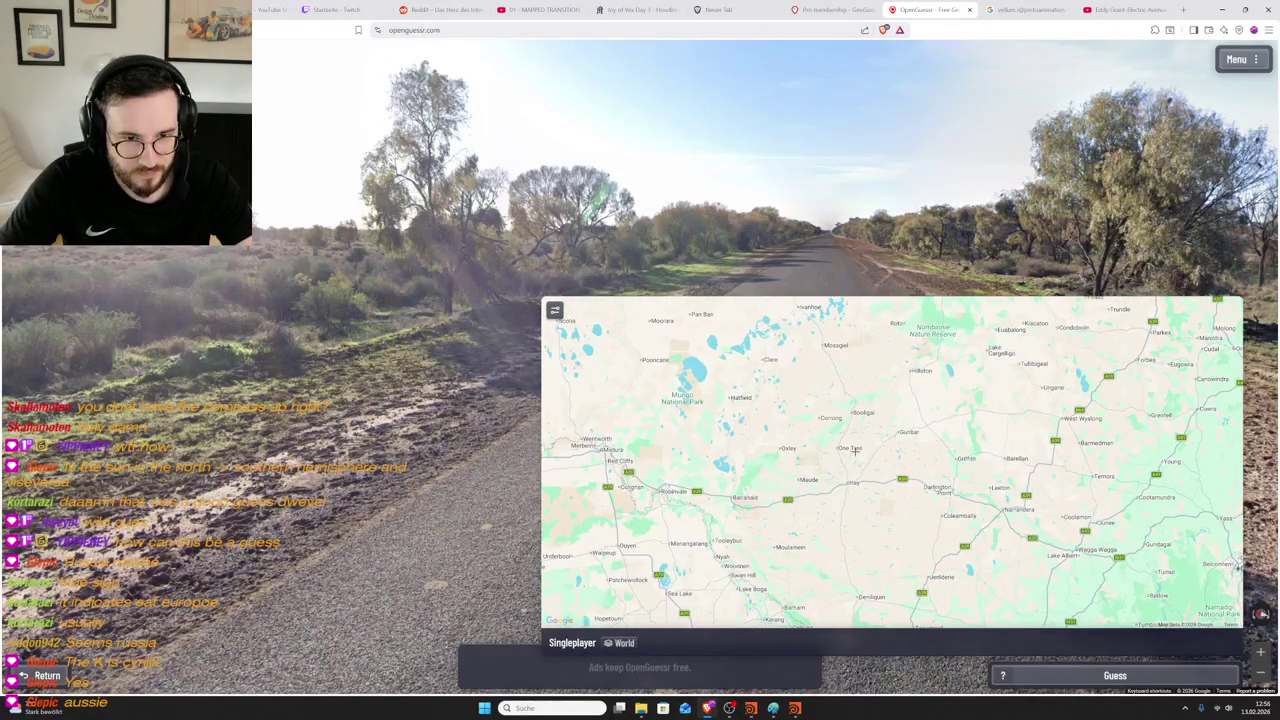
scroll(855, 450, "down", 3)
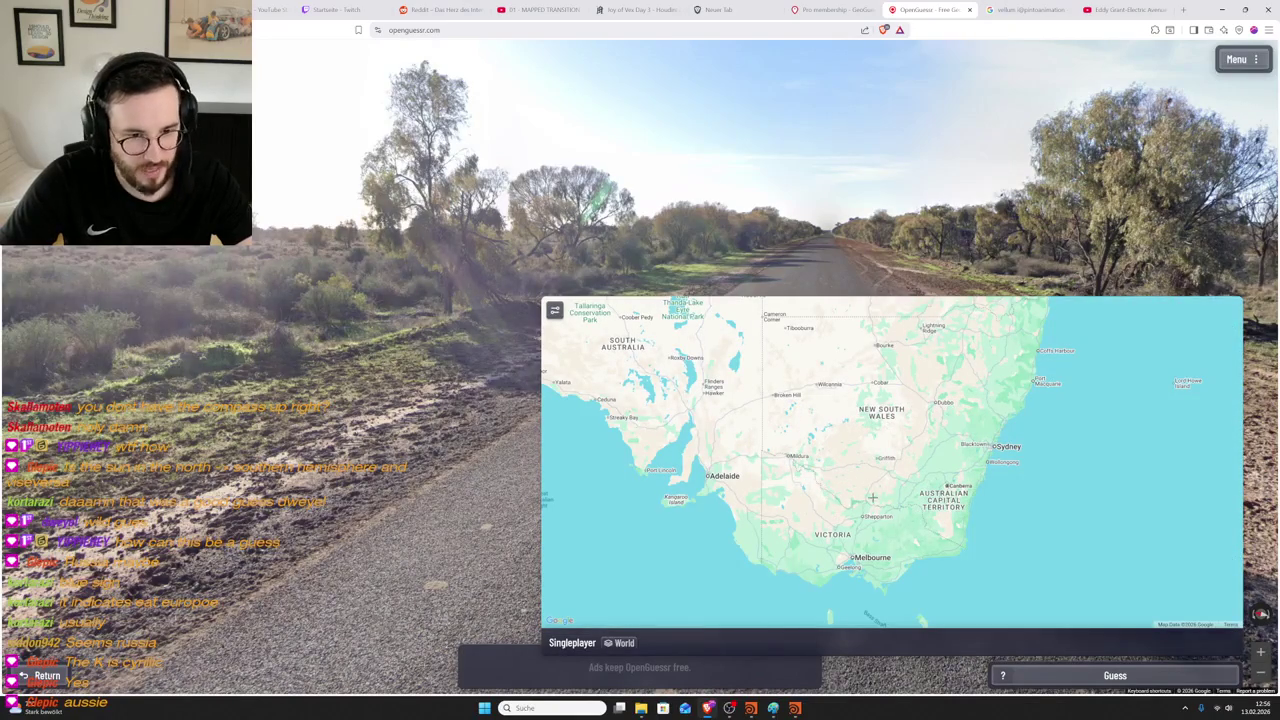
left_click(880, 483)
- Check the Miles–Dalby area, then submit the guess, landing 61.2 km away
scroll(896, 468, "down", 4)
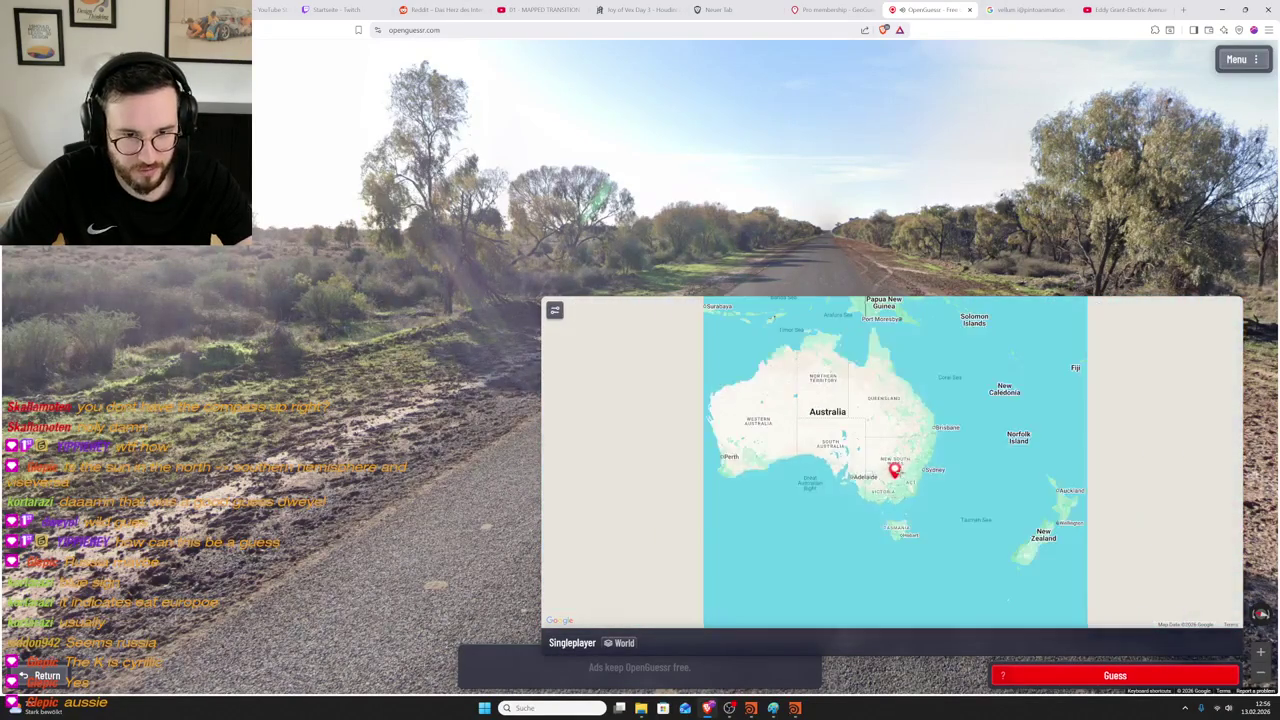
scroll(900, 462, "up", 3)
scroll(910, 450, "down", 2)
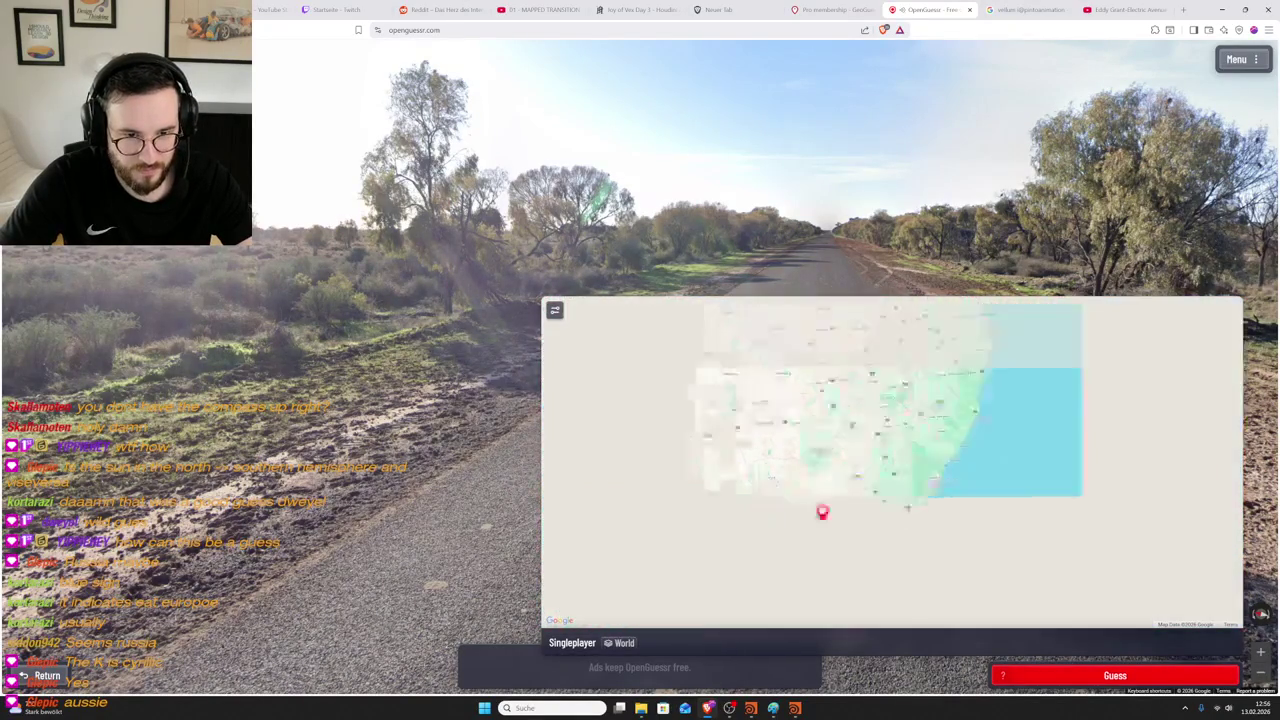
scroll(910, 450, "up", 2)
scroll(900, 455, "up", 2)
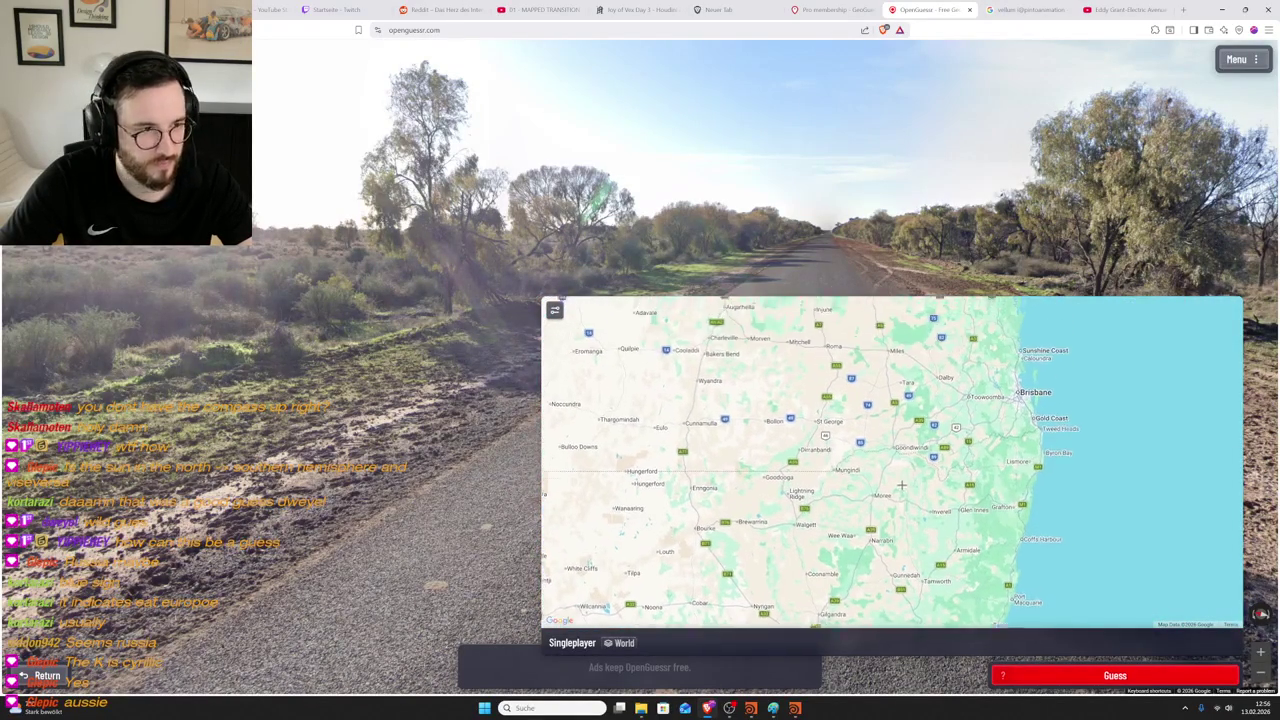
left_click_drag(894, 460, 1000, 545)
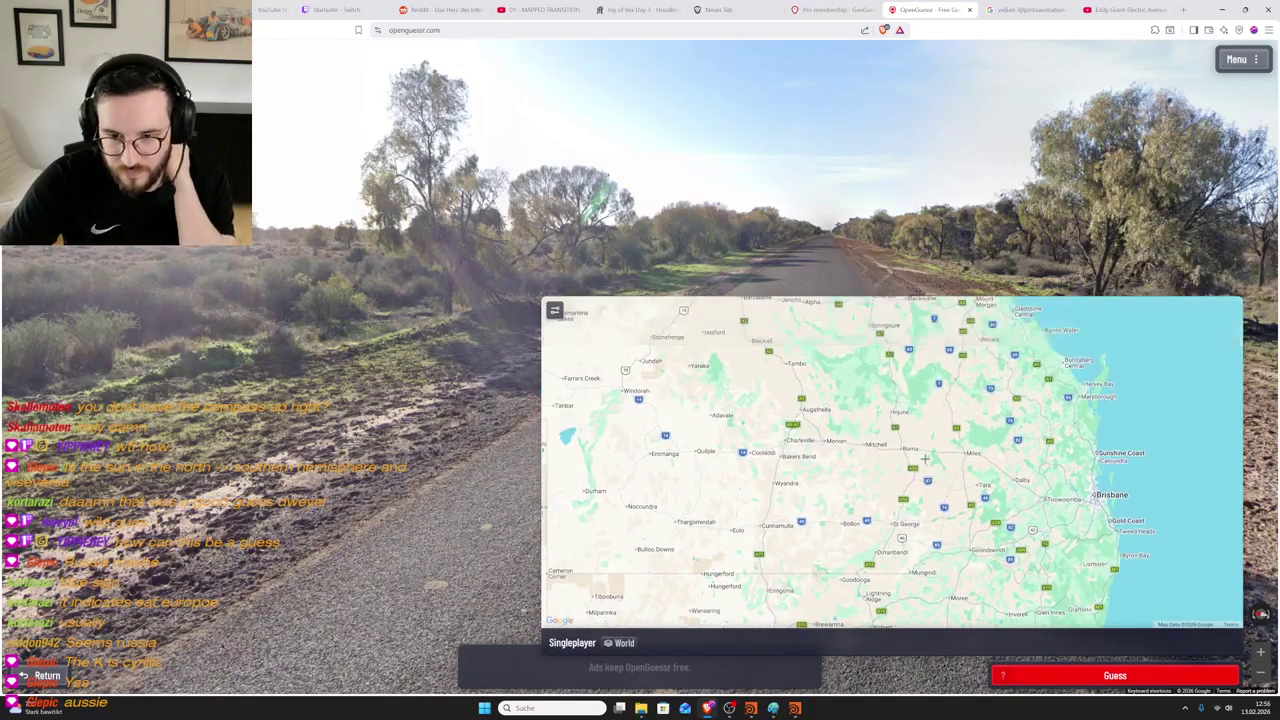
scroll(1028, 468, "up", 1)
scroll(1028, 468, "down", 2)
scroll(1028, 468, "down", 1)
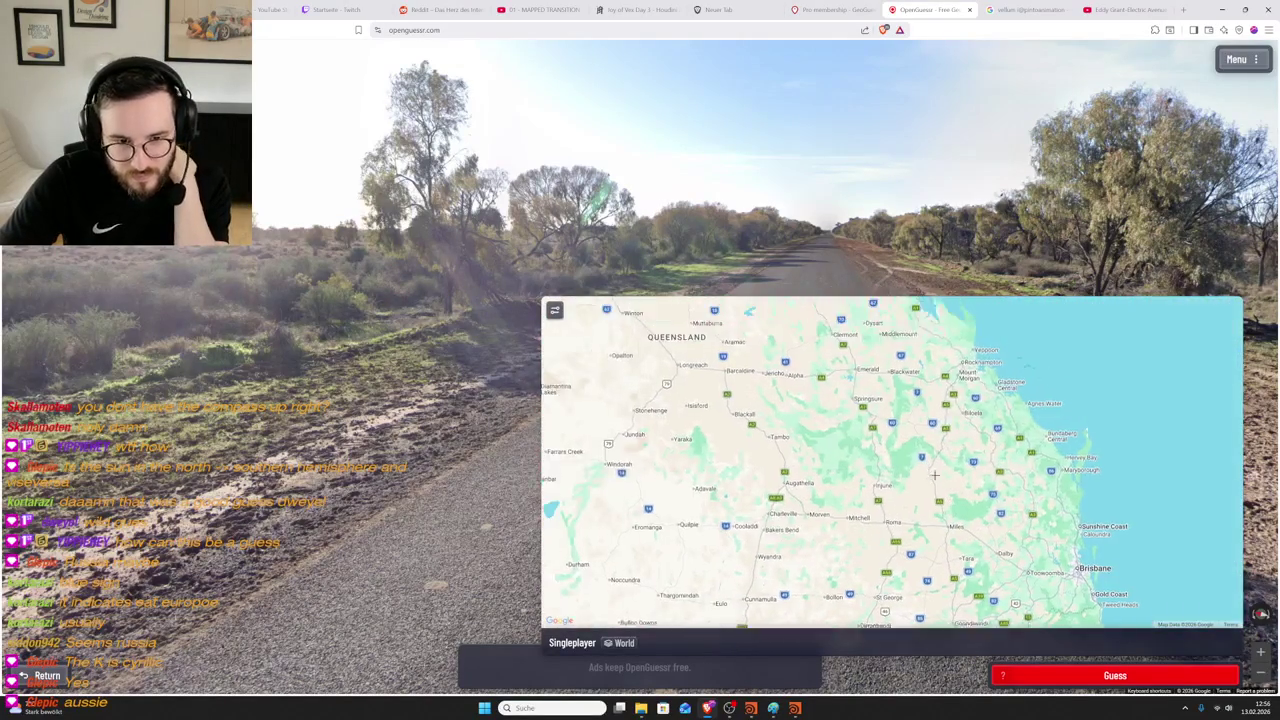
left_click(1115, 675)
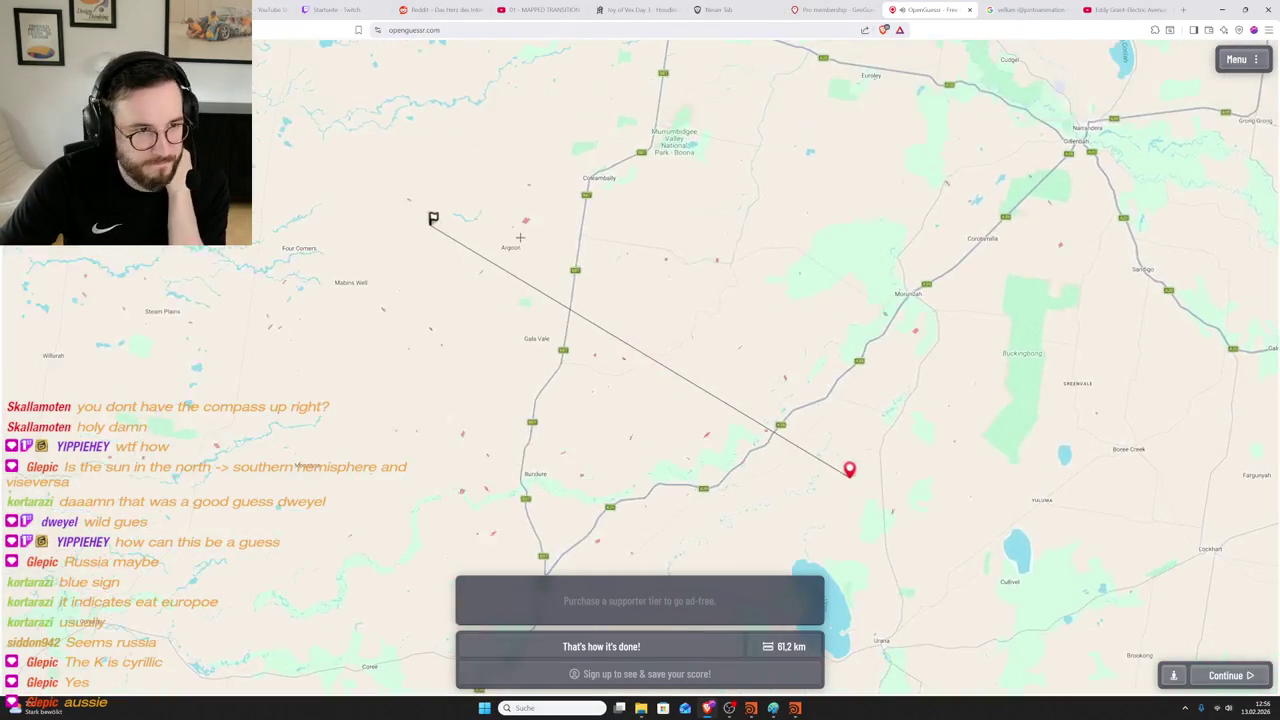
scroll(549, 277, "down", 2)
scroll(560, 285, "down", 2)
scroll(620, 320, "down", 1)
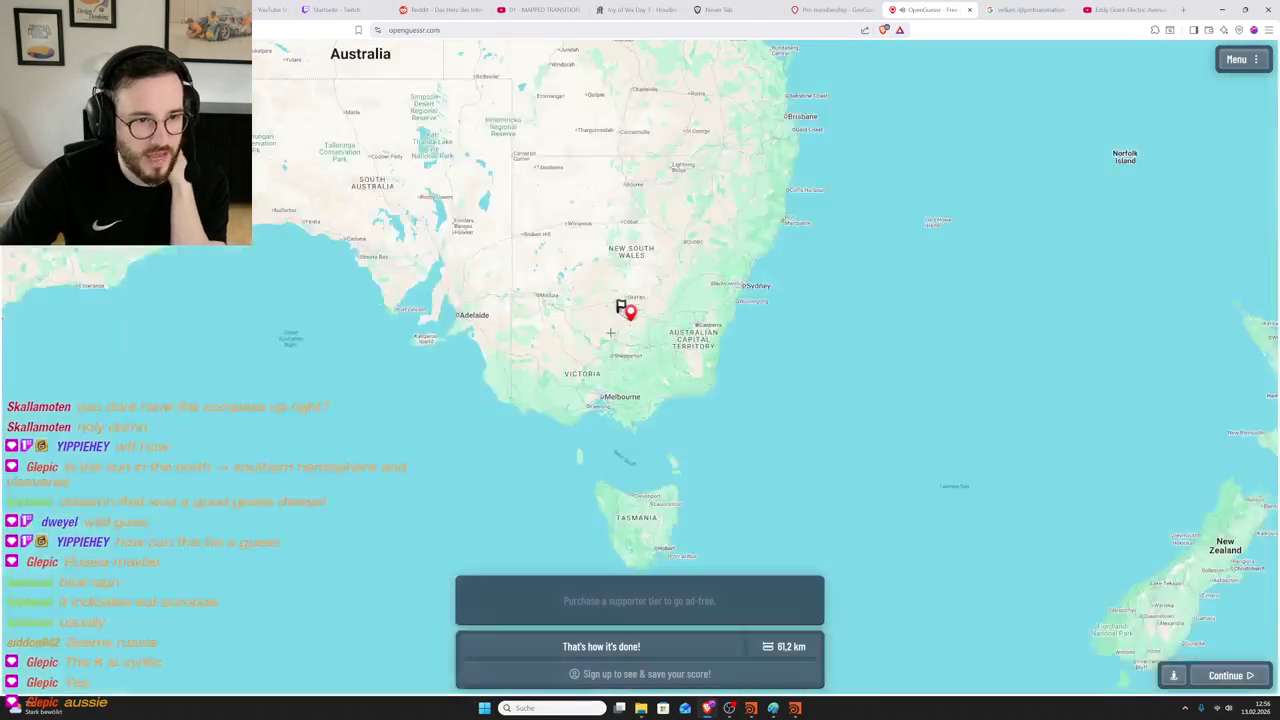
left_click_drag(655, 343, 664, 382)
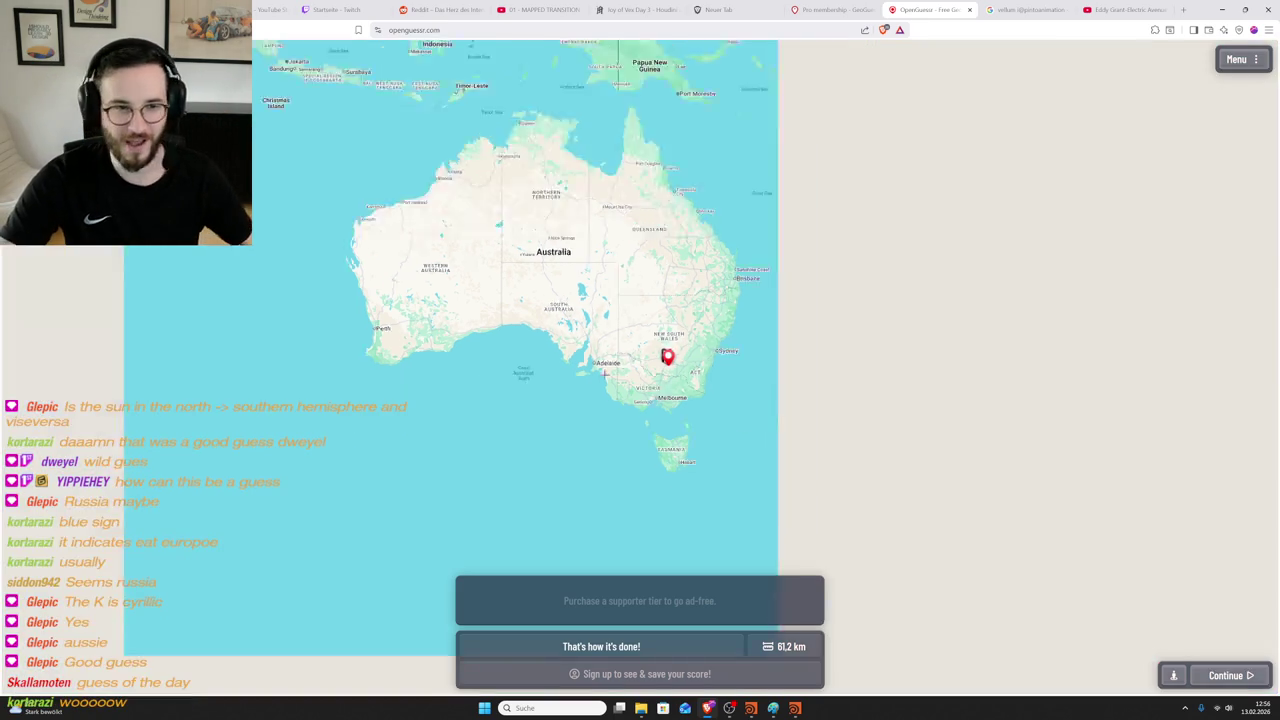
scroll(442, 500, "down", 3)
left_click_drag(442, 500, 368, 518)
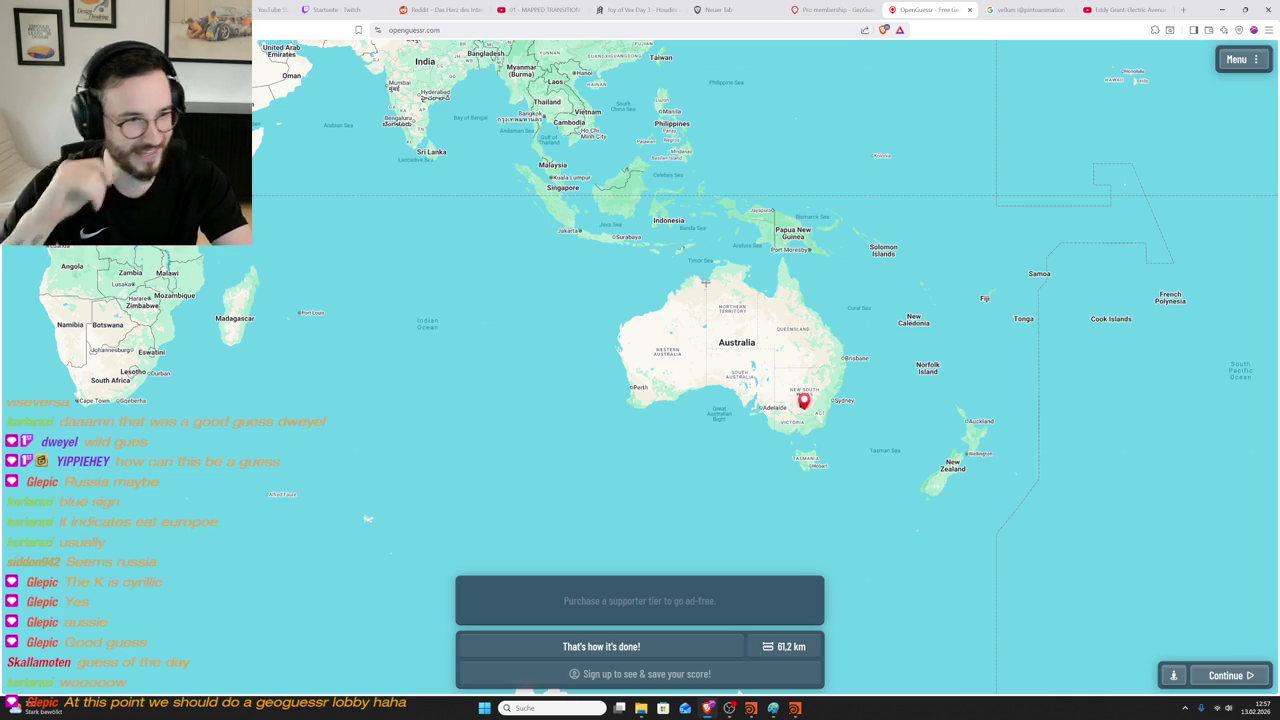
scroll(706, 283, "down", 5)
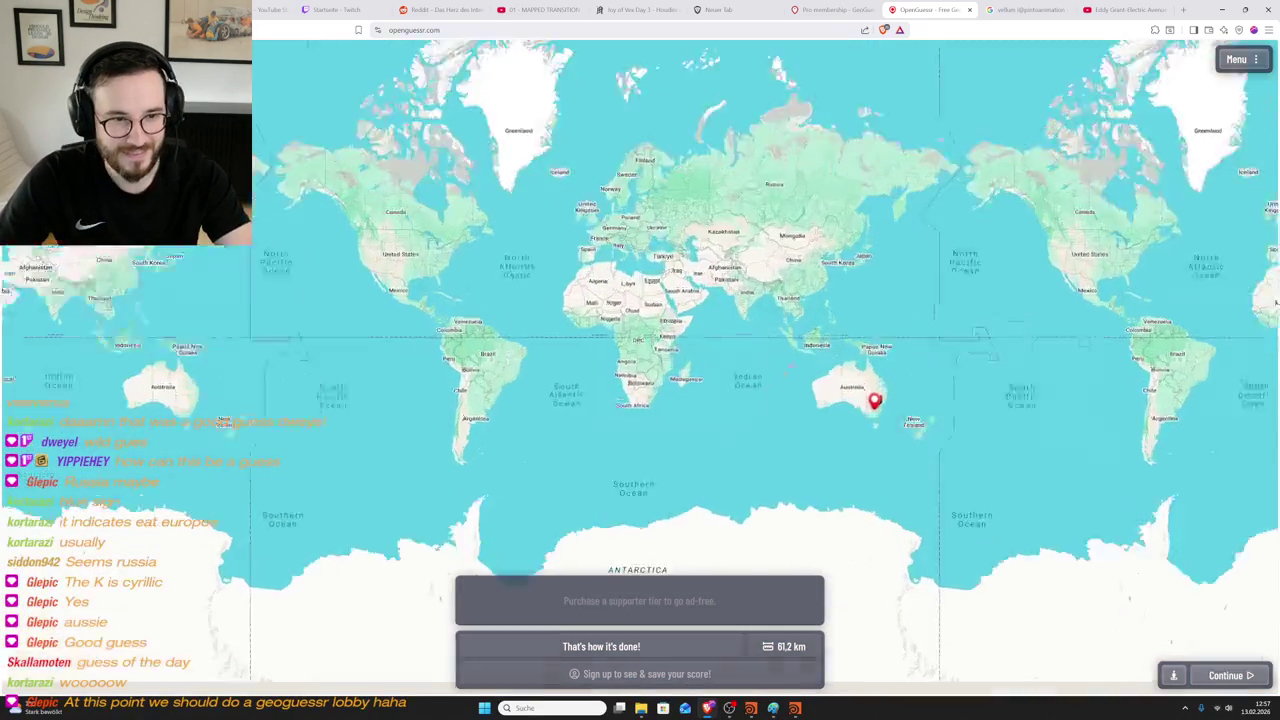
scroll(795, 374, "up", 3)
- Start the next round and move to the junction past the field and warning sign
left_click(1230, 676)
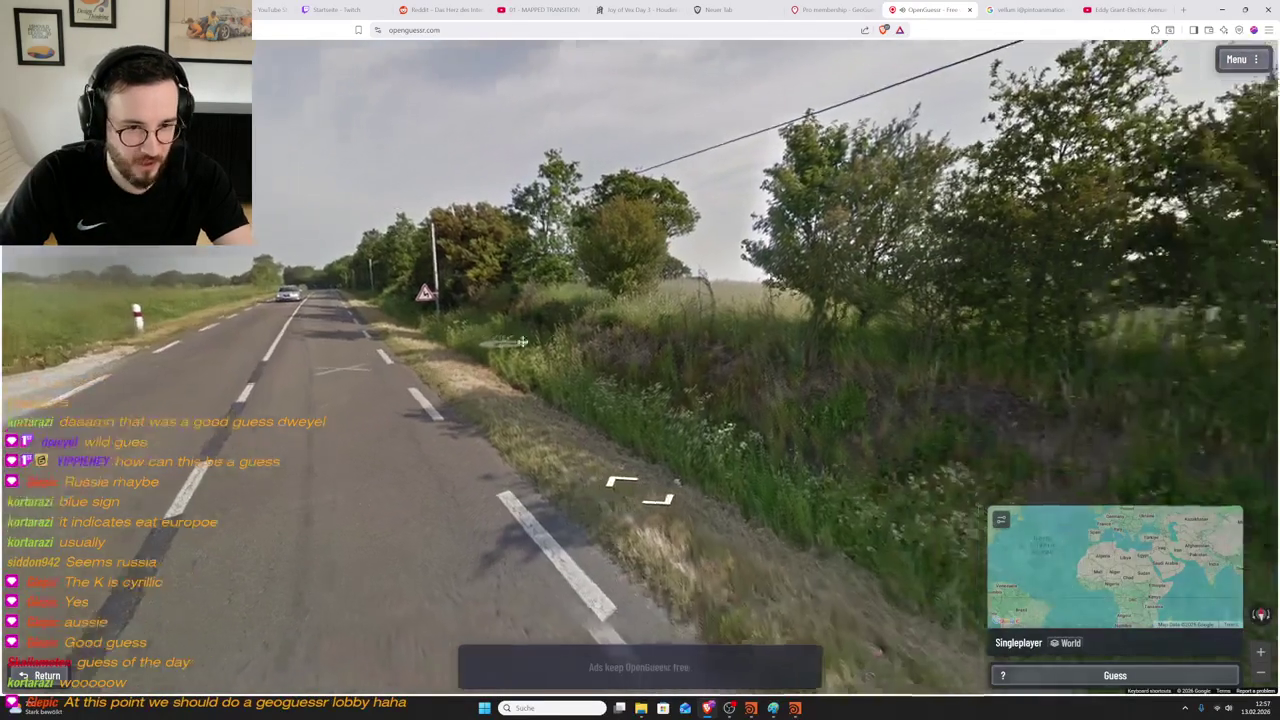
left_click_drag(567, 402, 1238, 293)
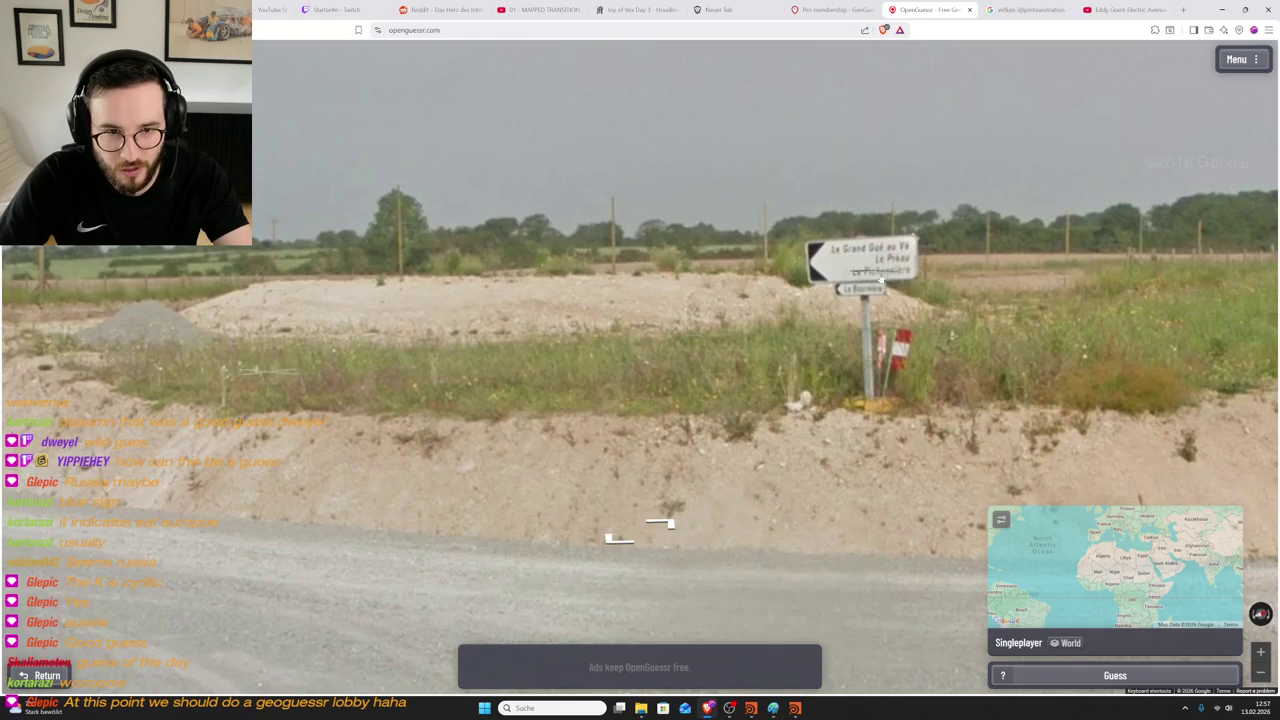
left_click_drag(868, 308, 600, 330)
left_click(530, 346)
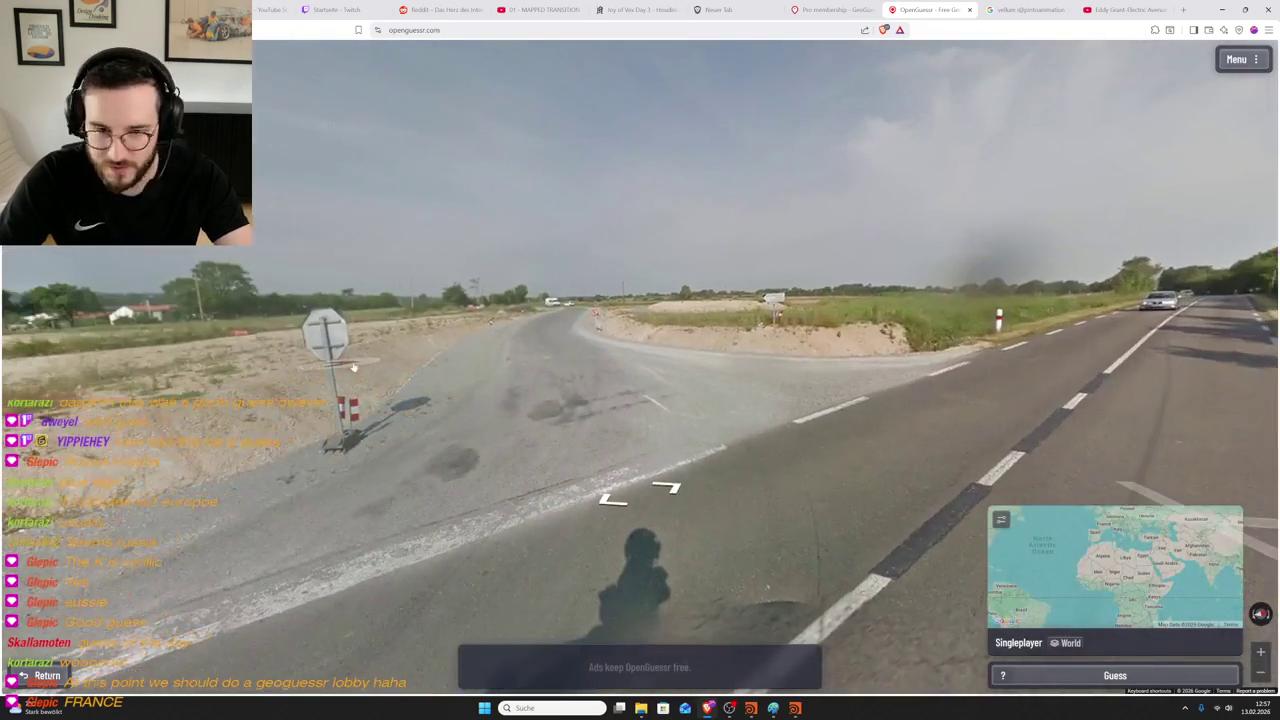
mouse_move(110, 360)
left_mouse_down()
mouse_move(364, 368)
mouse_move(411, 345)
left_mouse_up()
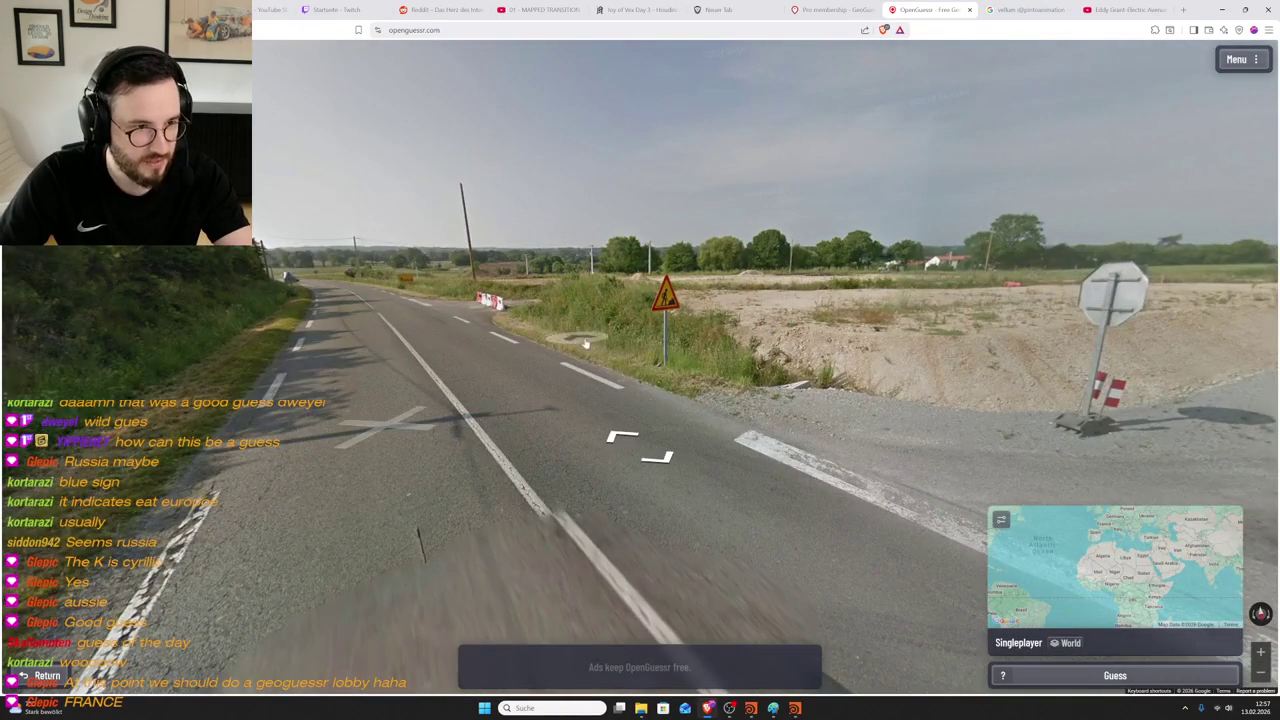
left_click(576, 342)
left_click_drag(576, 342, 260, 350)
- Advance toward the silver car, step back, and zoom on the warning sign
left_click(795, 302)
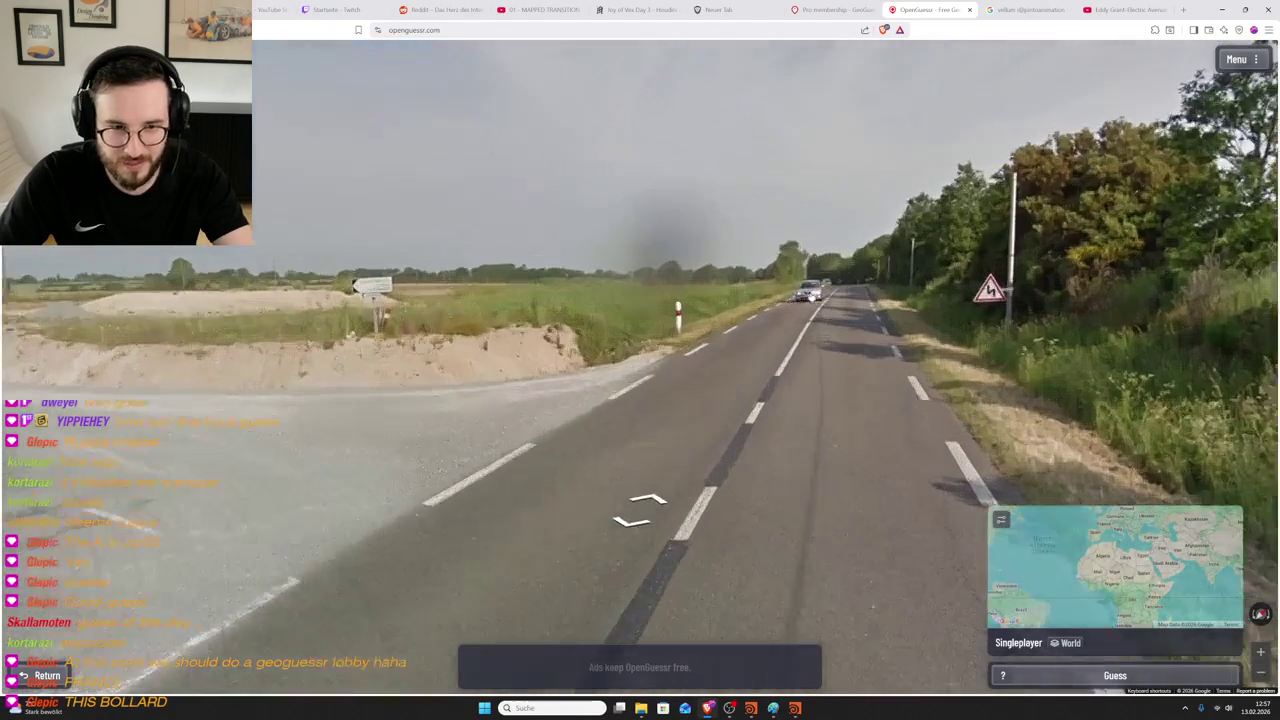
left_click(879, 293)
left_click(879, 293)
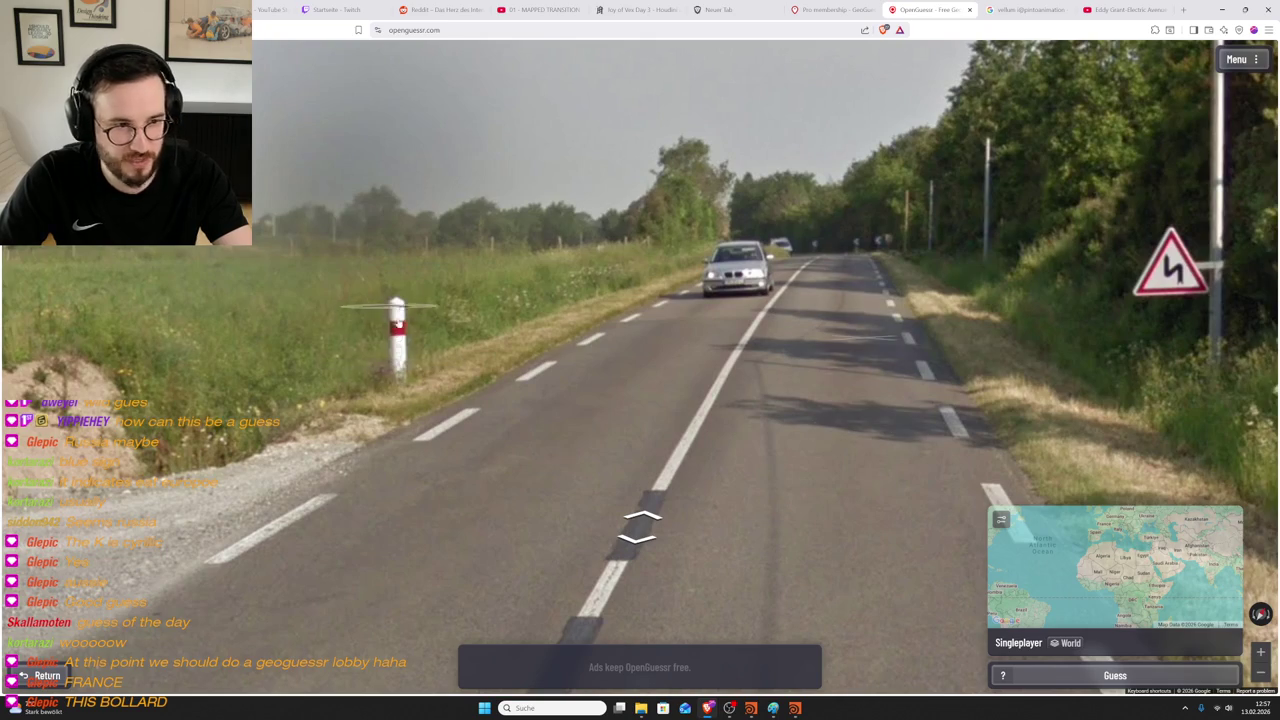
key("Down")
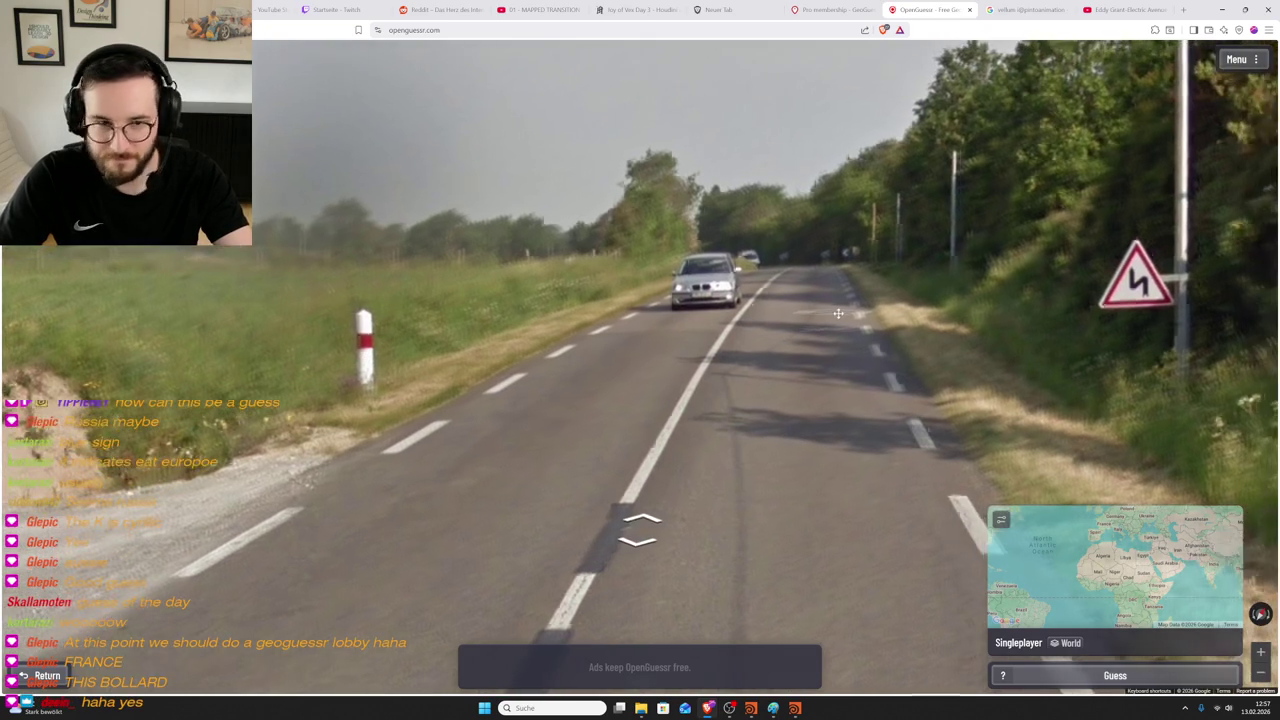
key("Down")
scroll(281, 328, "up", 3)
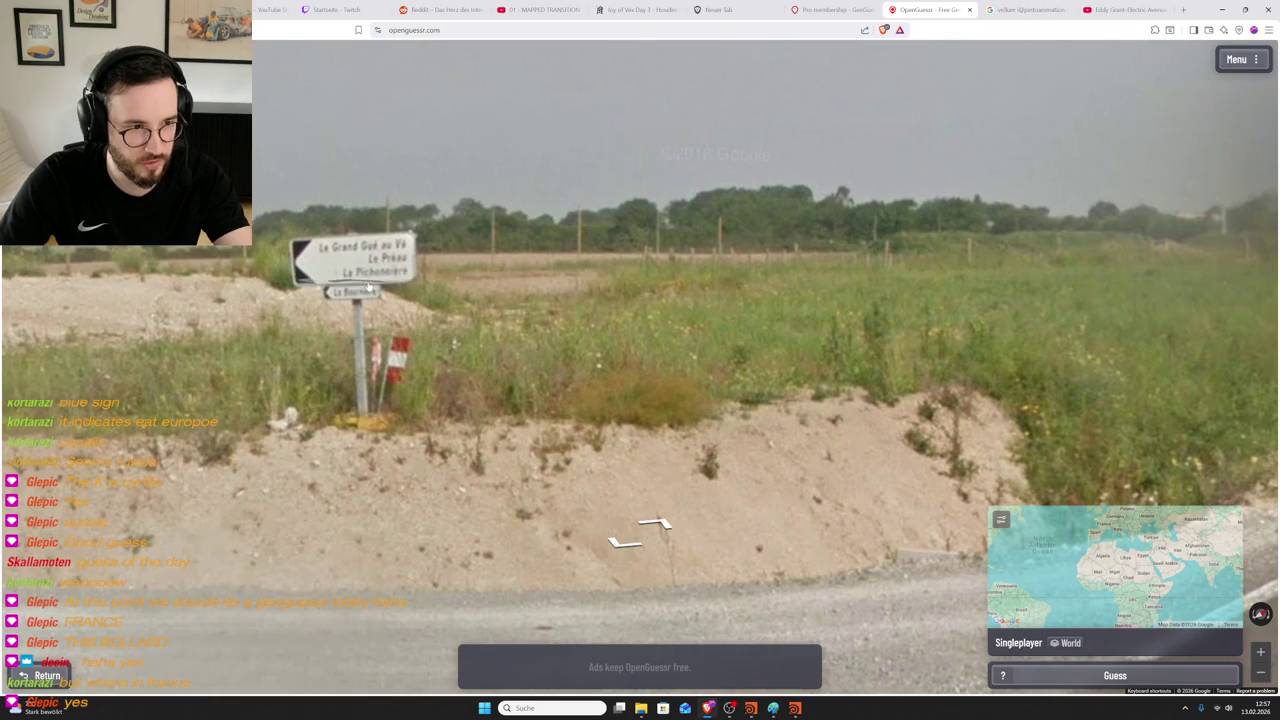
scroll(428, 313, "down", 3)
scroll(451, 282, "up", 3)
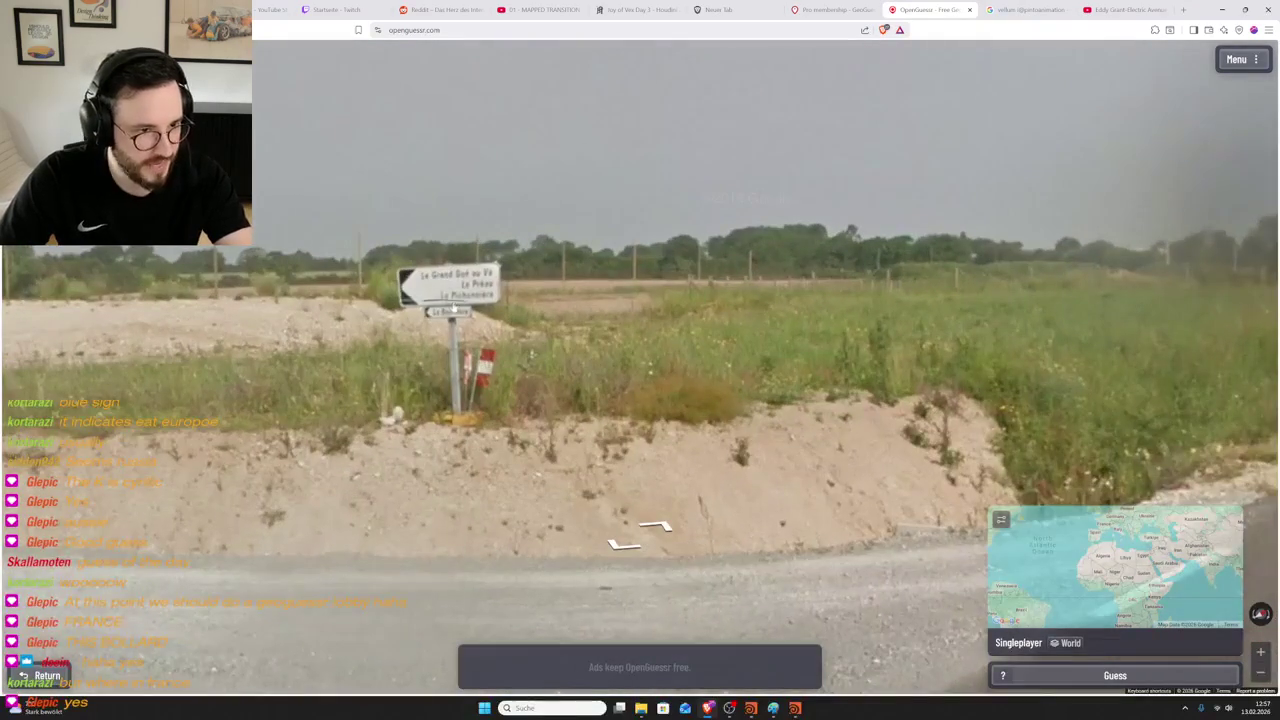
scroll(452, 308, "down", 3)
- Move along the road to the bend with red-and-white barriers and look right
mouse_move(452, 308)
left_mouse_down()
mouse_move(532, 368)
mouse_move(611, 393)
mouse_move(727, 395)
left_mouse_up()
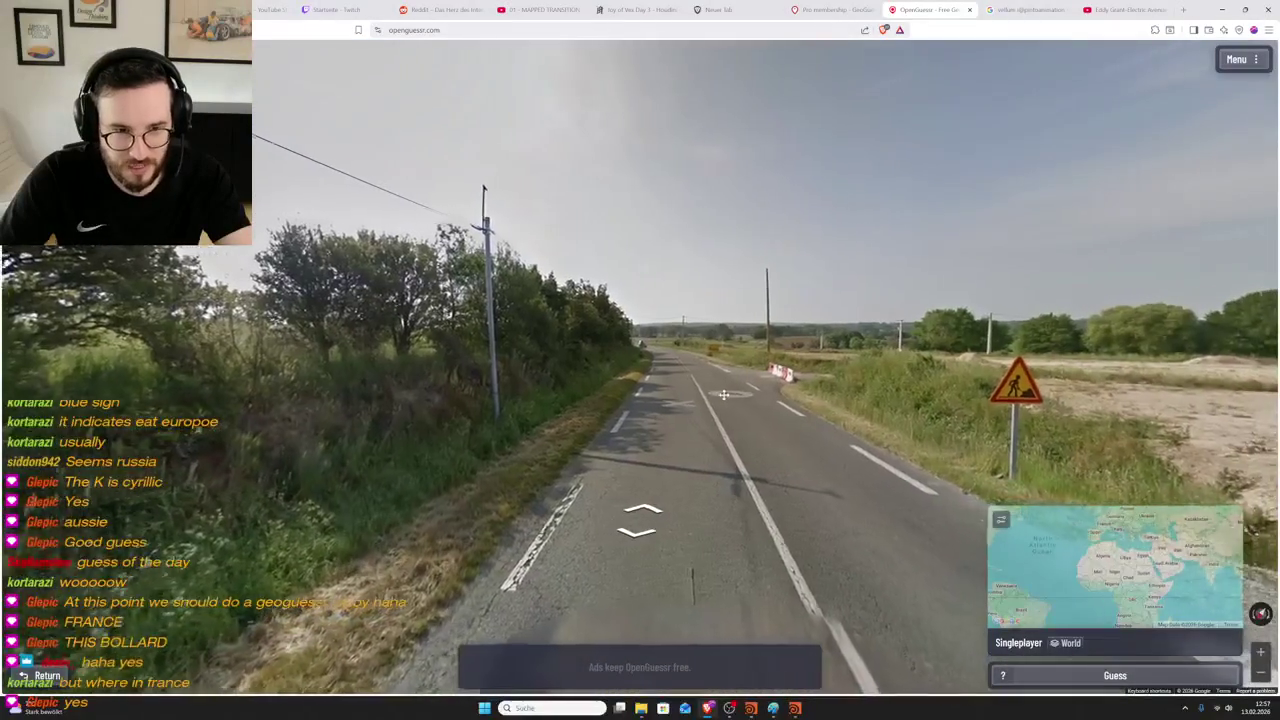
left_click(727, 395)
left_click(780, 368)
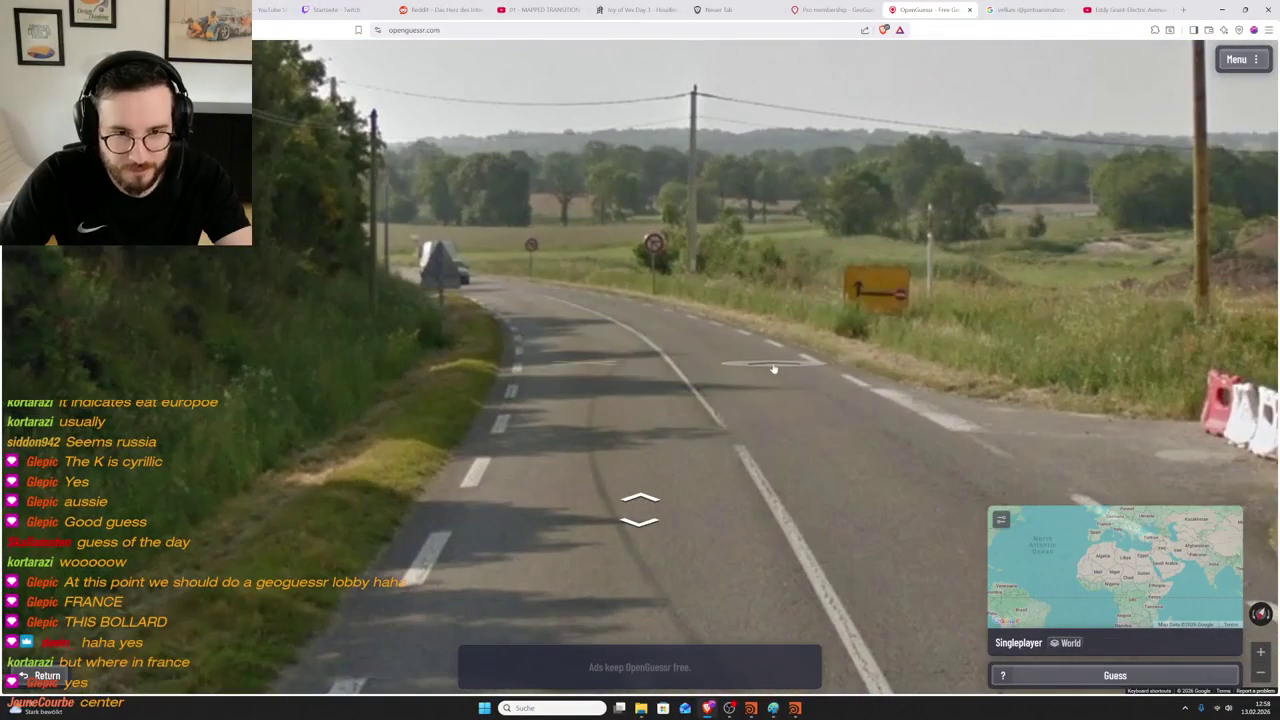
left_click(706, 371)
left_click(639, 260)
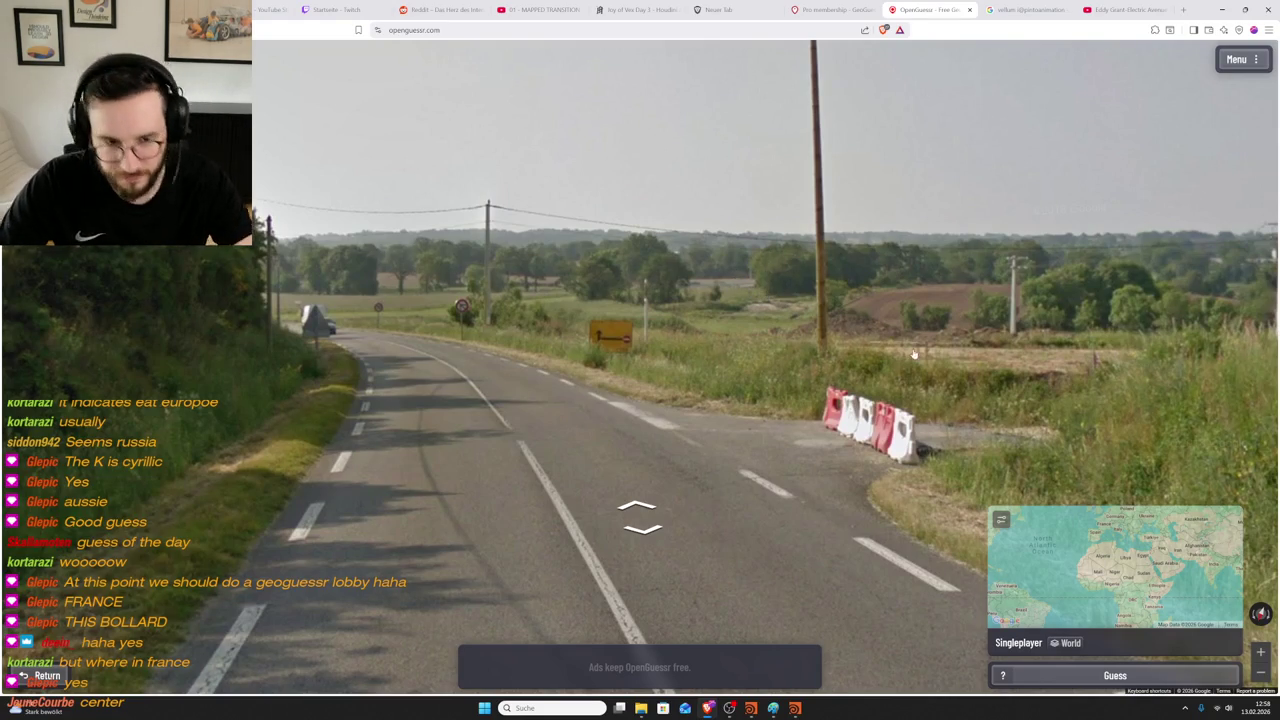
key("Right")
key("Right")
key("Right")
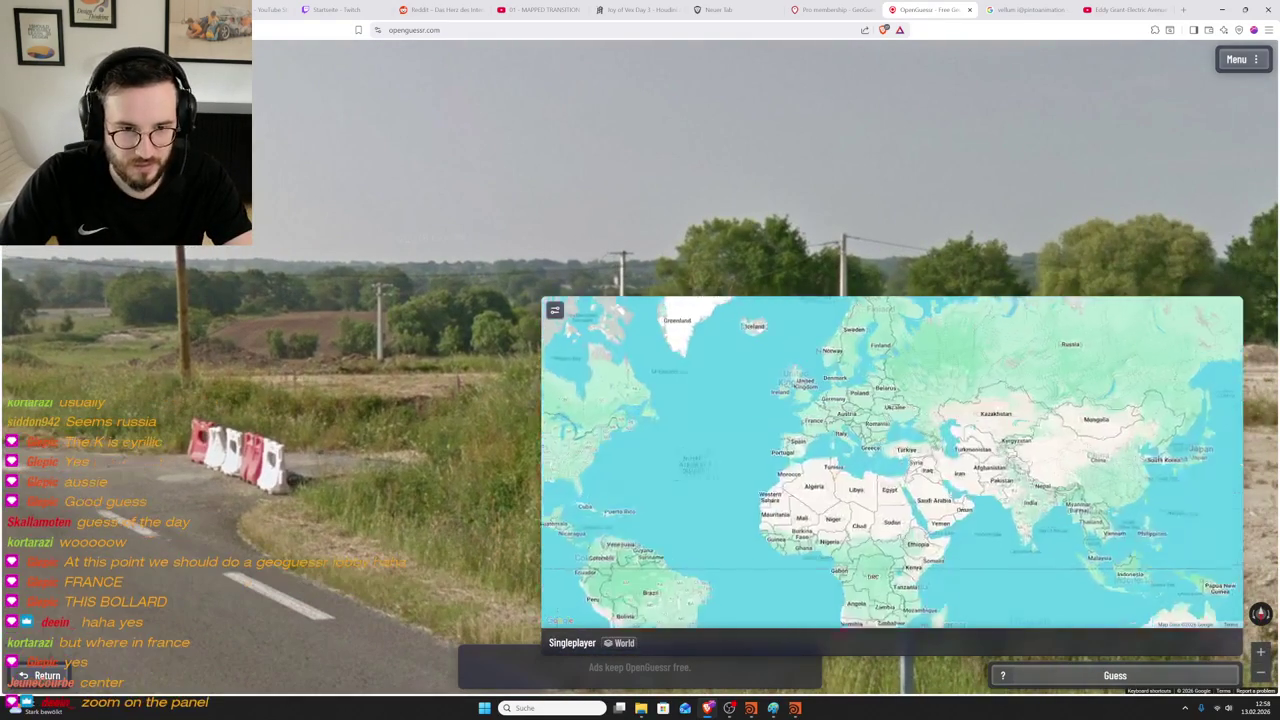
- Zoom the guess map into western France and pin a guess near Le Mans
scroll(813, 399, "up", 3)
scroll(800, 425, "up", 1)
scroll(795, 433, "up", 1)
scroll(756, 438, "up", 1)
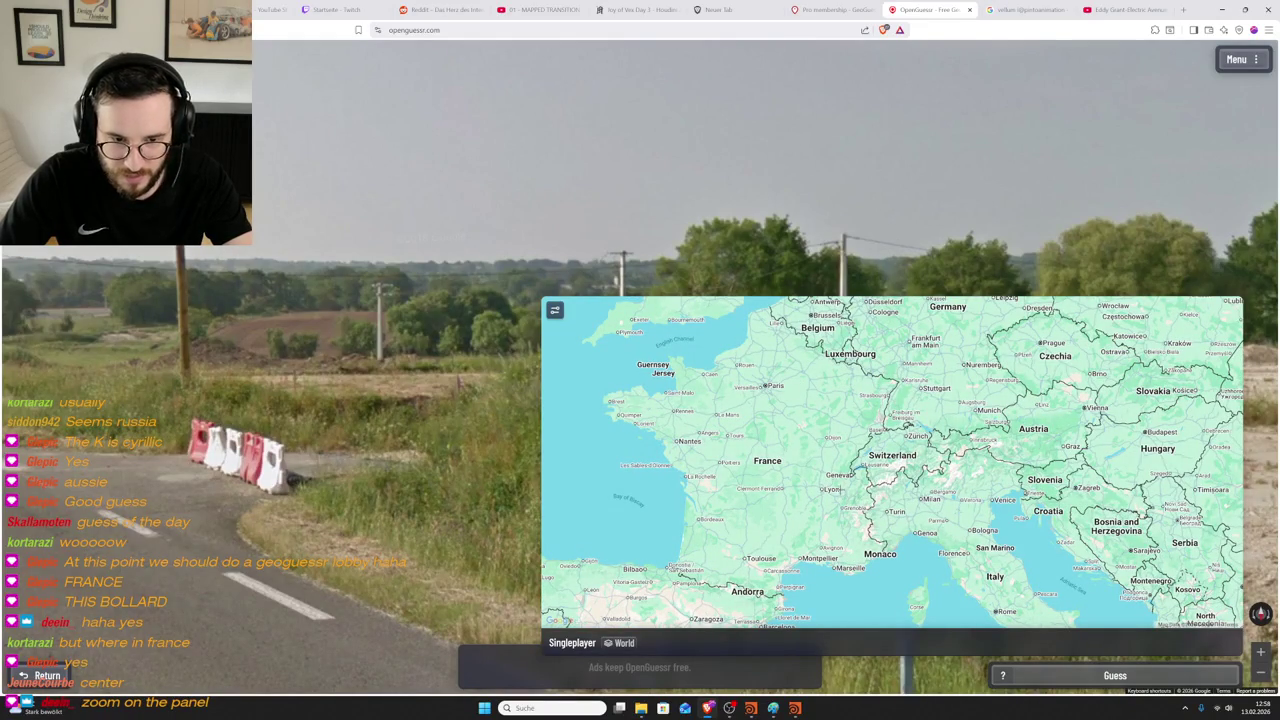
scroll(834, 511, "up", 1)
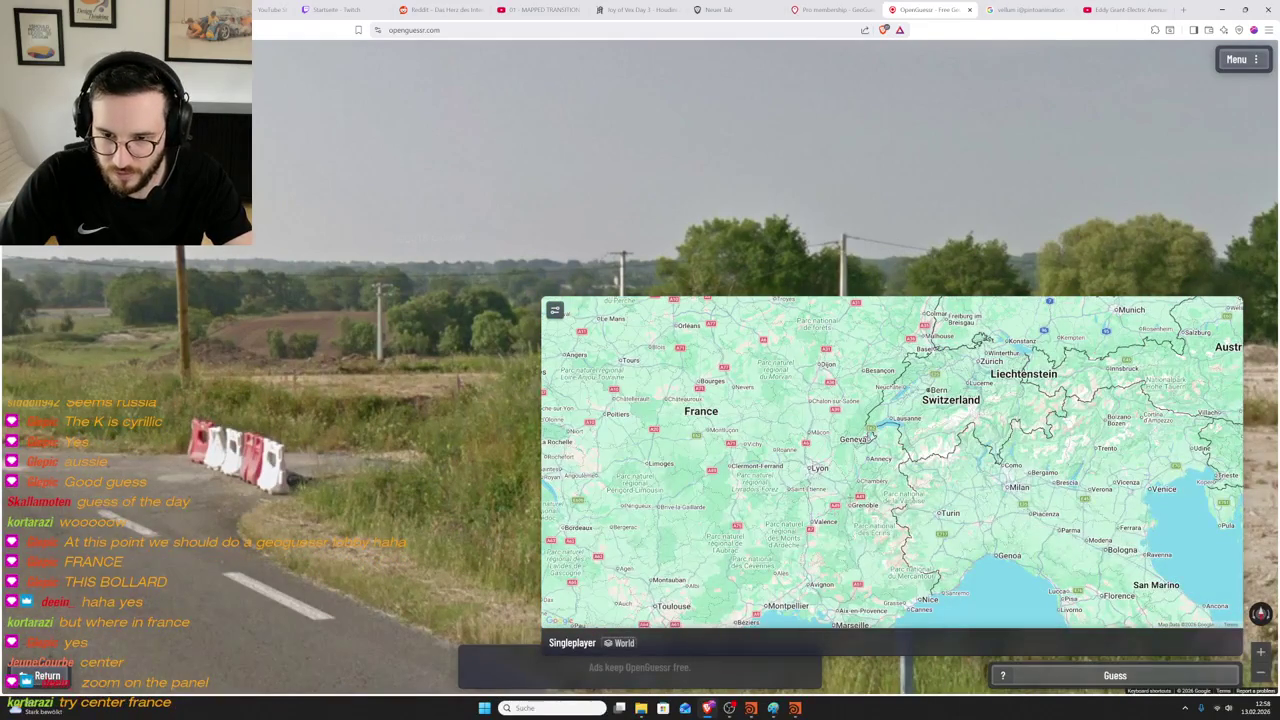
scroll(878, 505, "down", 1)
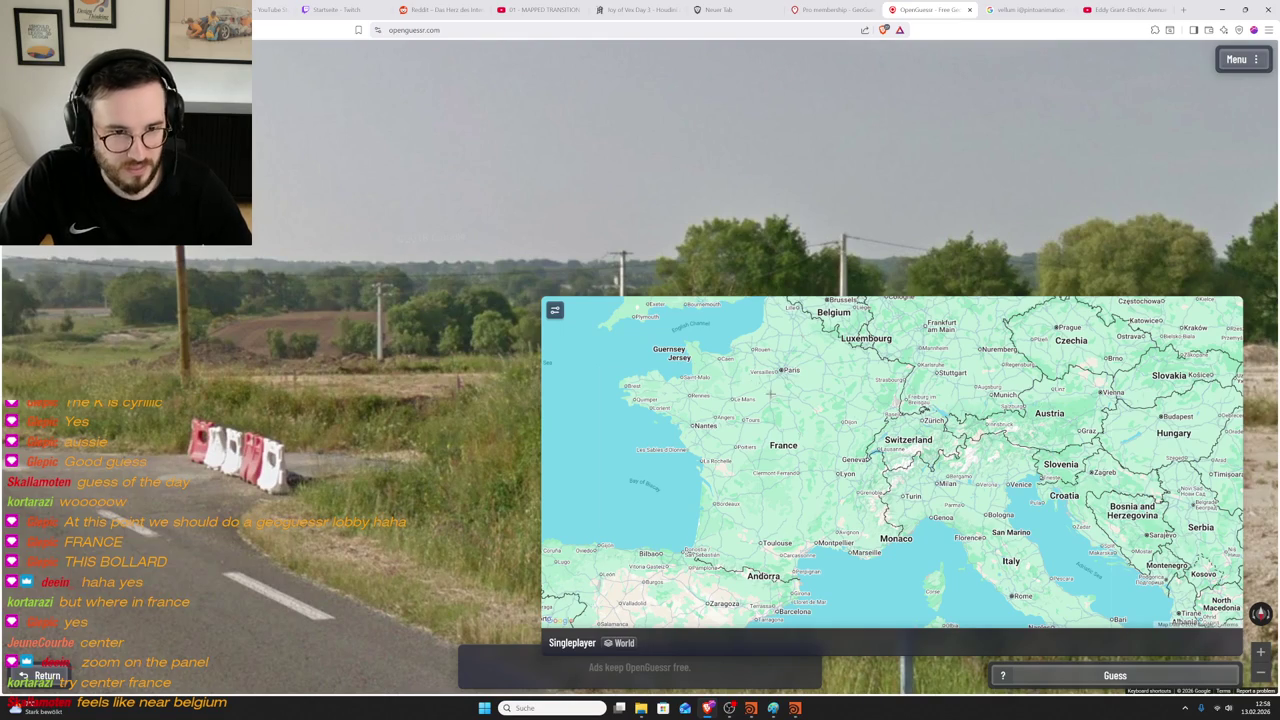
scroll(742, 390, "up", 2)
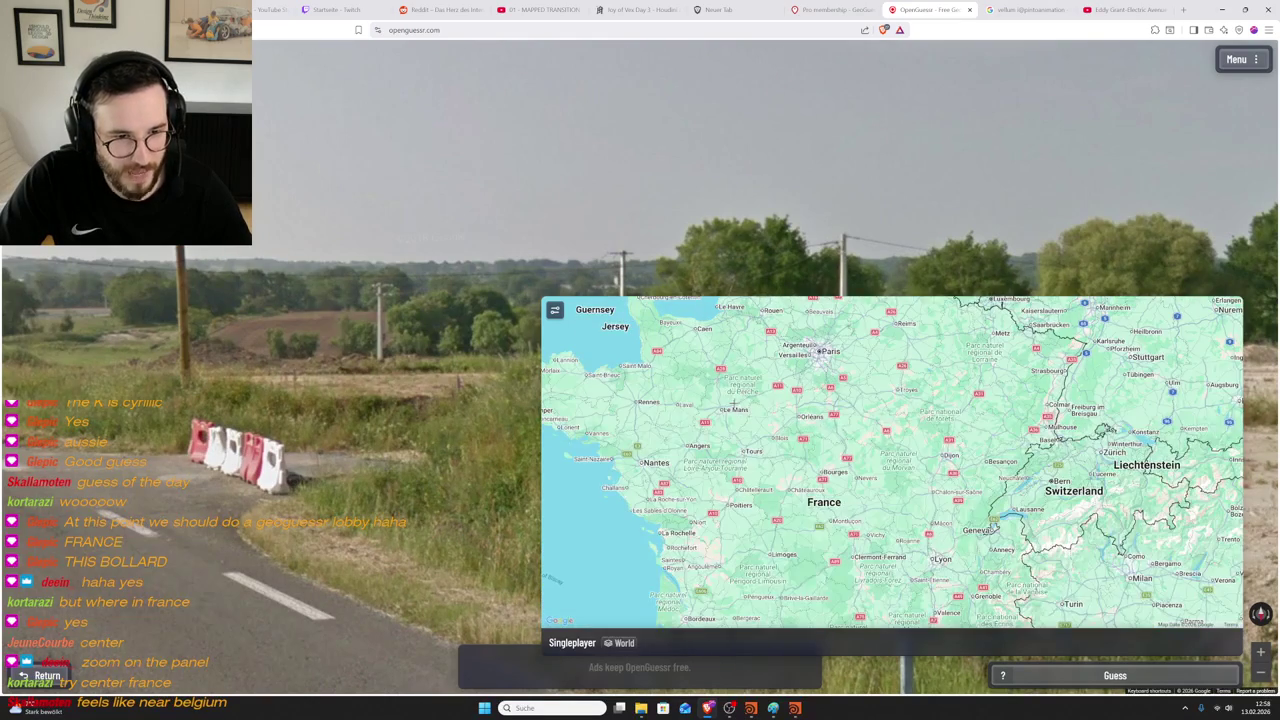
left_click(733, 403)
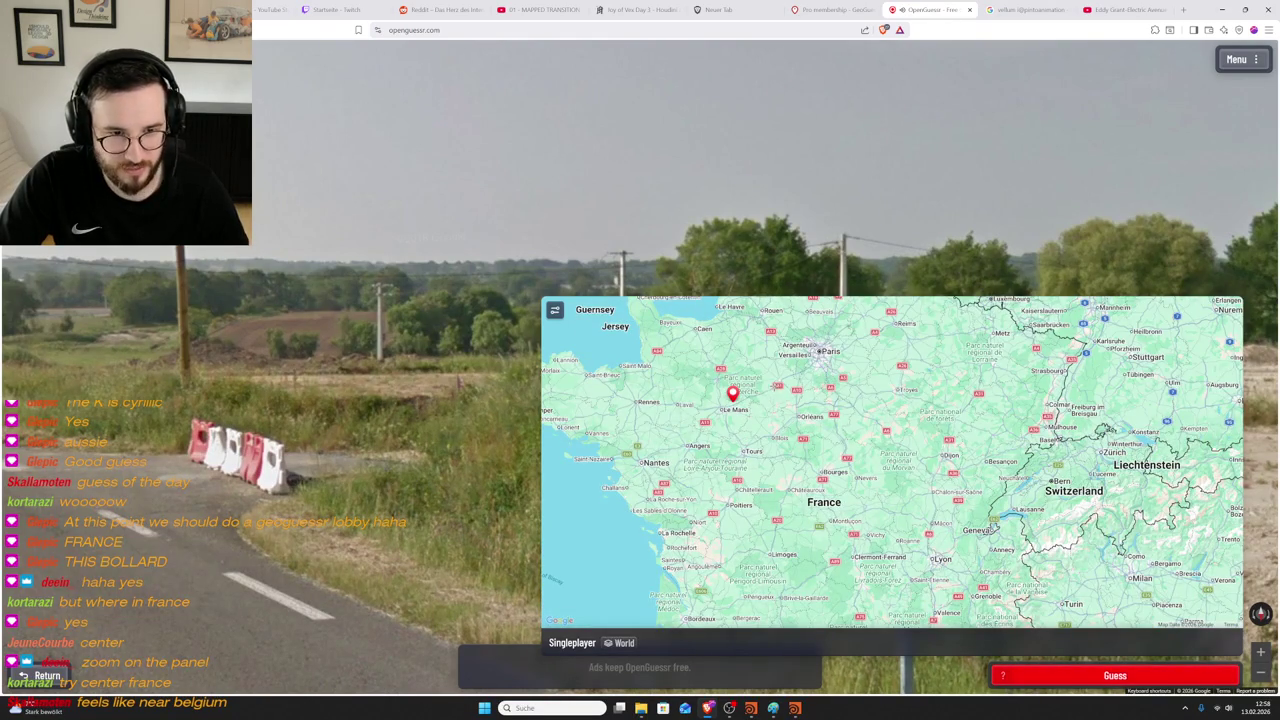
scroll(771, 405, "down", 2)
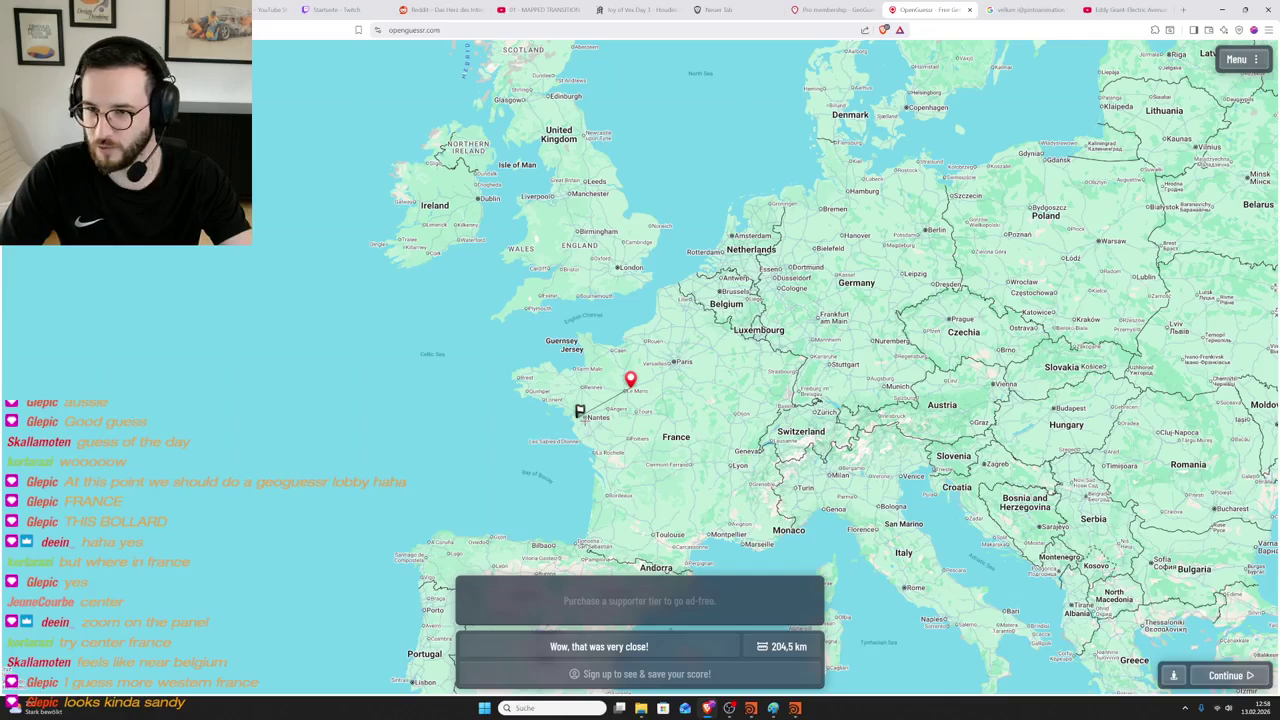
- Inspect the 204,5 km result map, then switch to the MPlay window
scroll(600, 416, "up", 4)
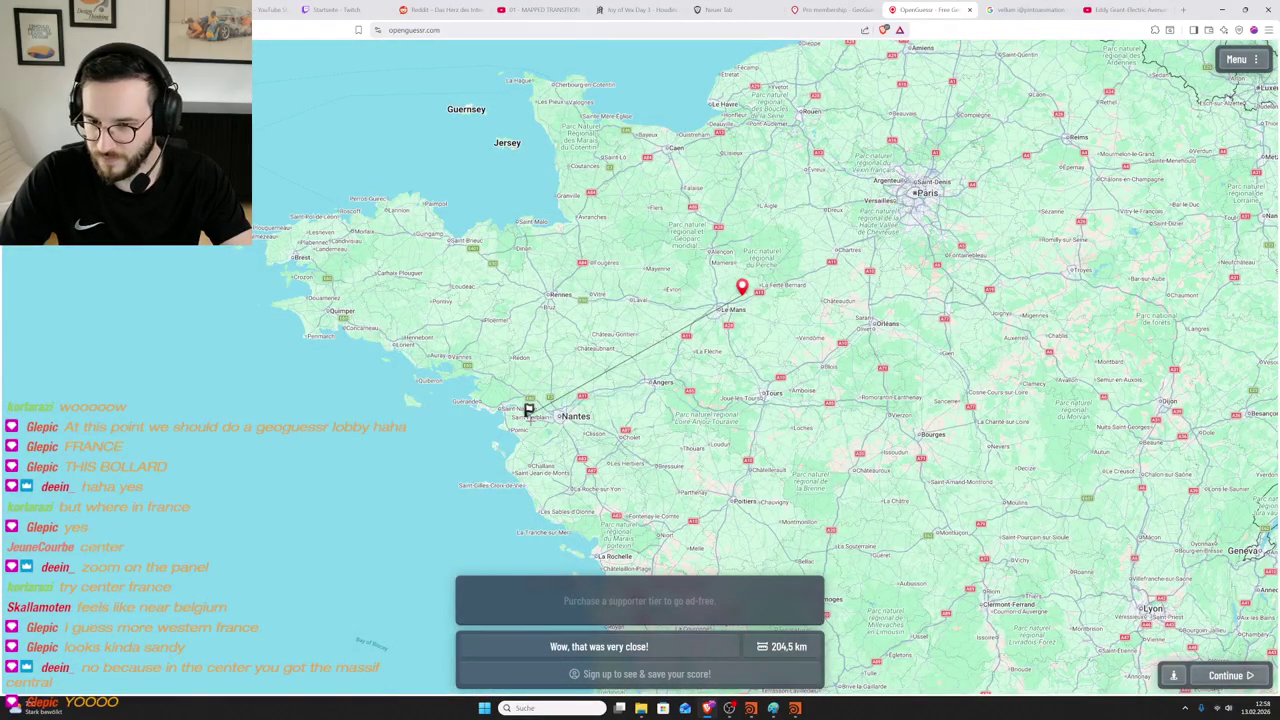
scroll(560, 350, "down", 5)
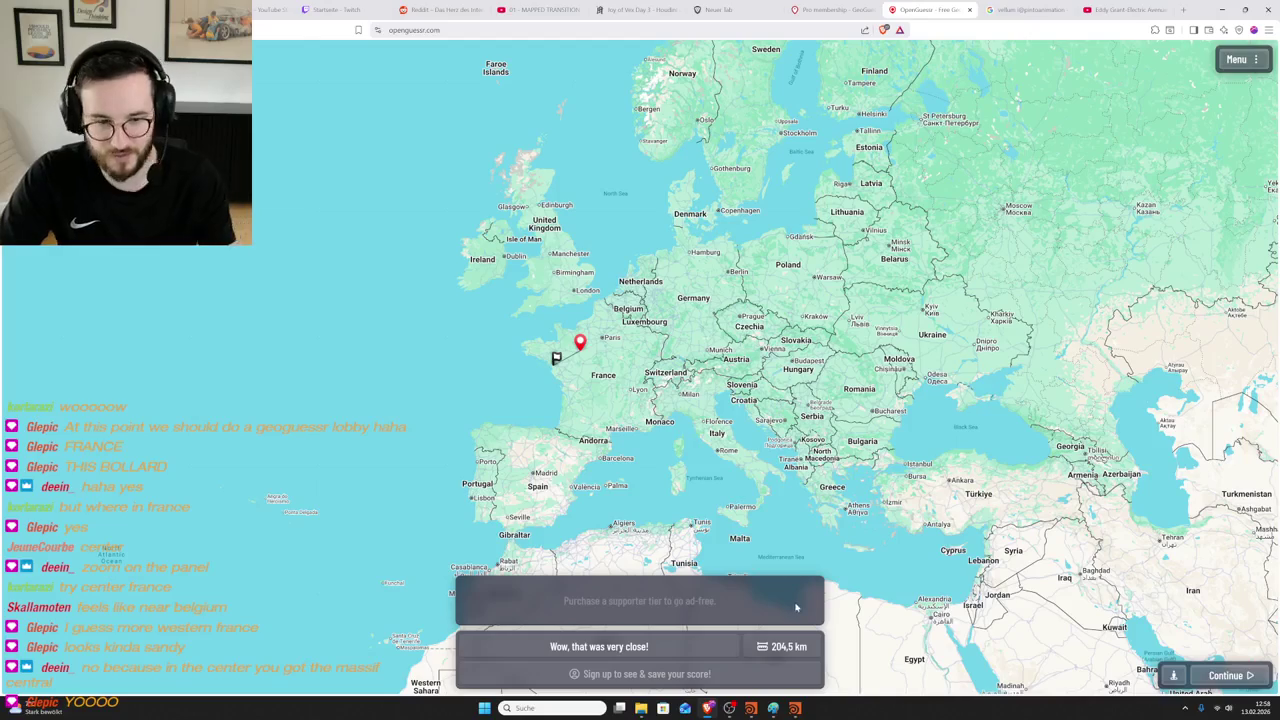
left_click(789, 713)
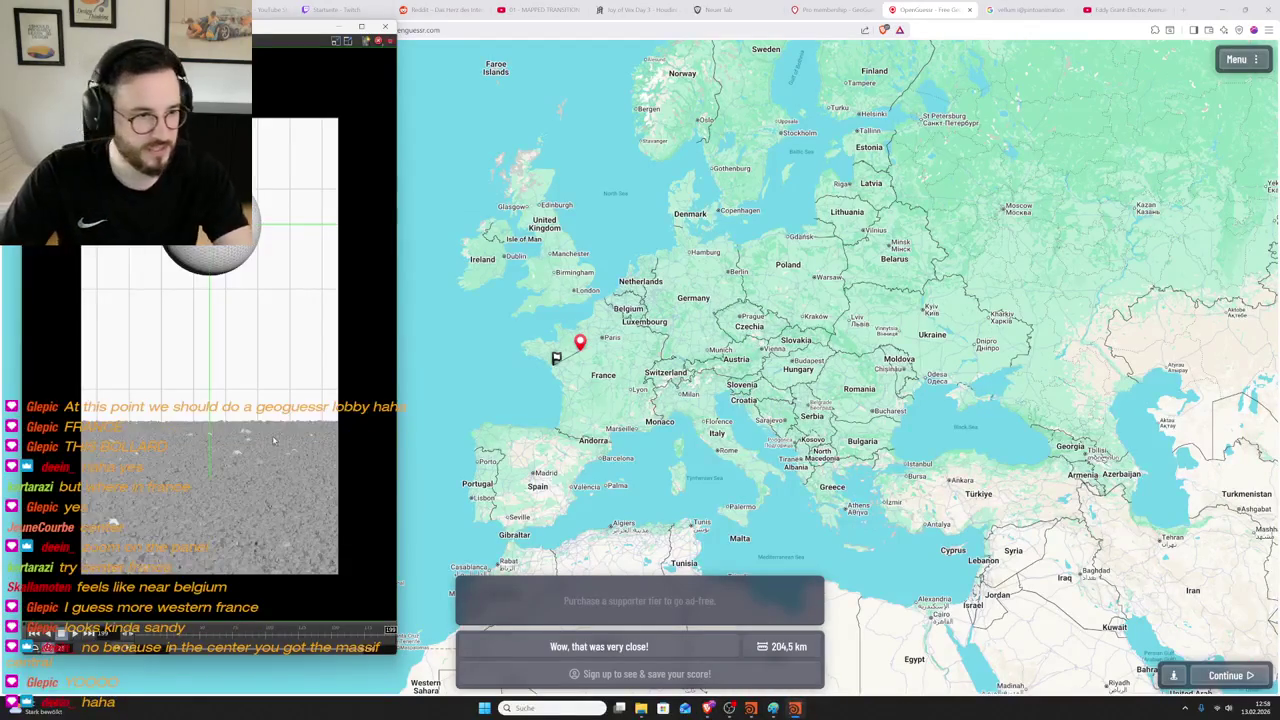
- Play the 199-frame bouncing-ball flipbook and move the MPlay window to screen centre
left_click(78, 633)
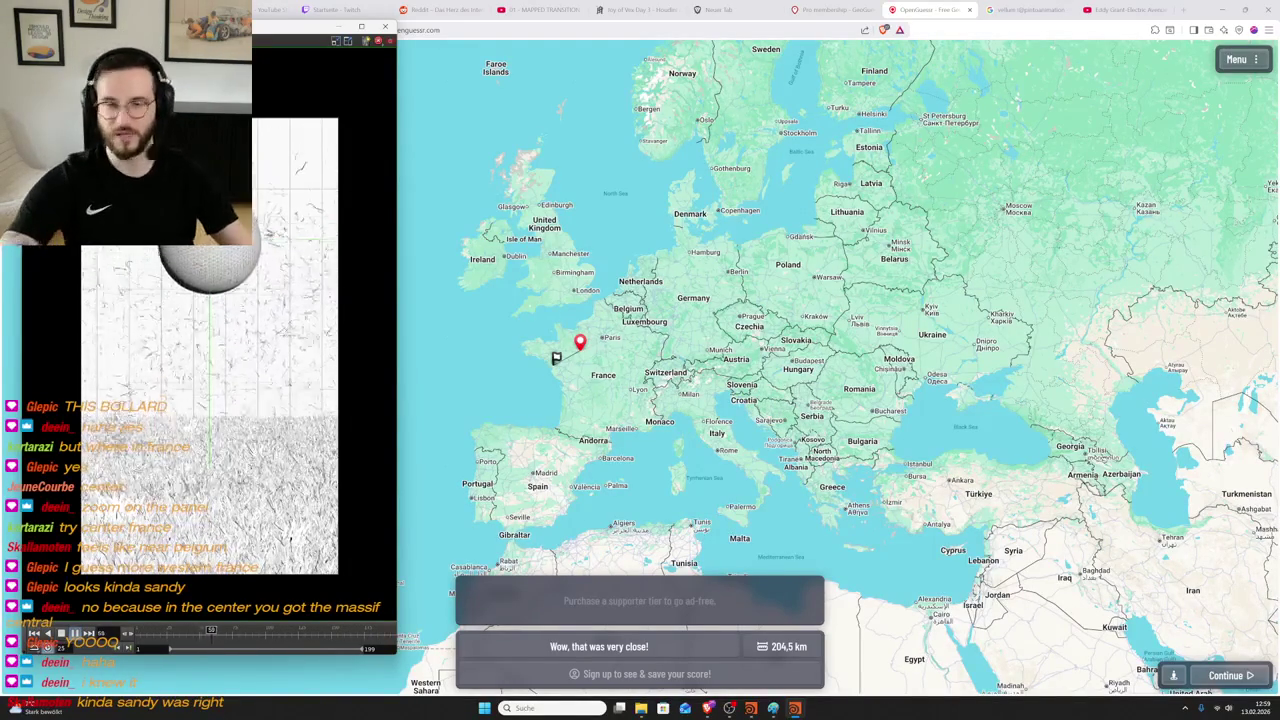
mouse_move(300, 28)
left_mouse_down()
mouse_move(719, 18)
mouse_move(653, 21)
left_mouse_up()
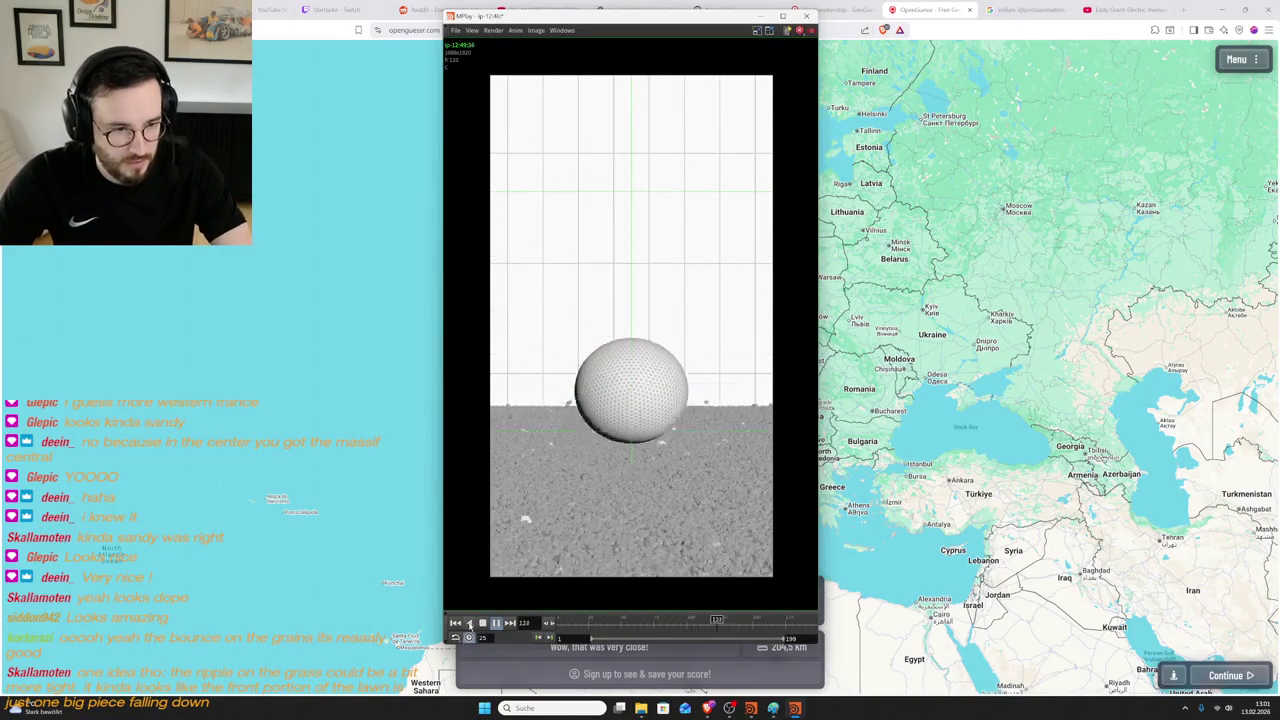
- Start an ffmpeg MP4 export via File > Export and browse for the output file
left_click(455, 30)
mouse_move(498, 160)
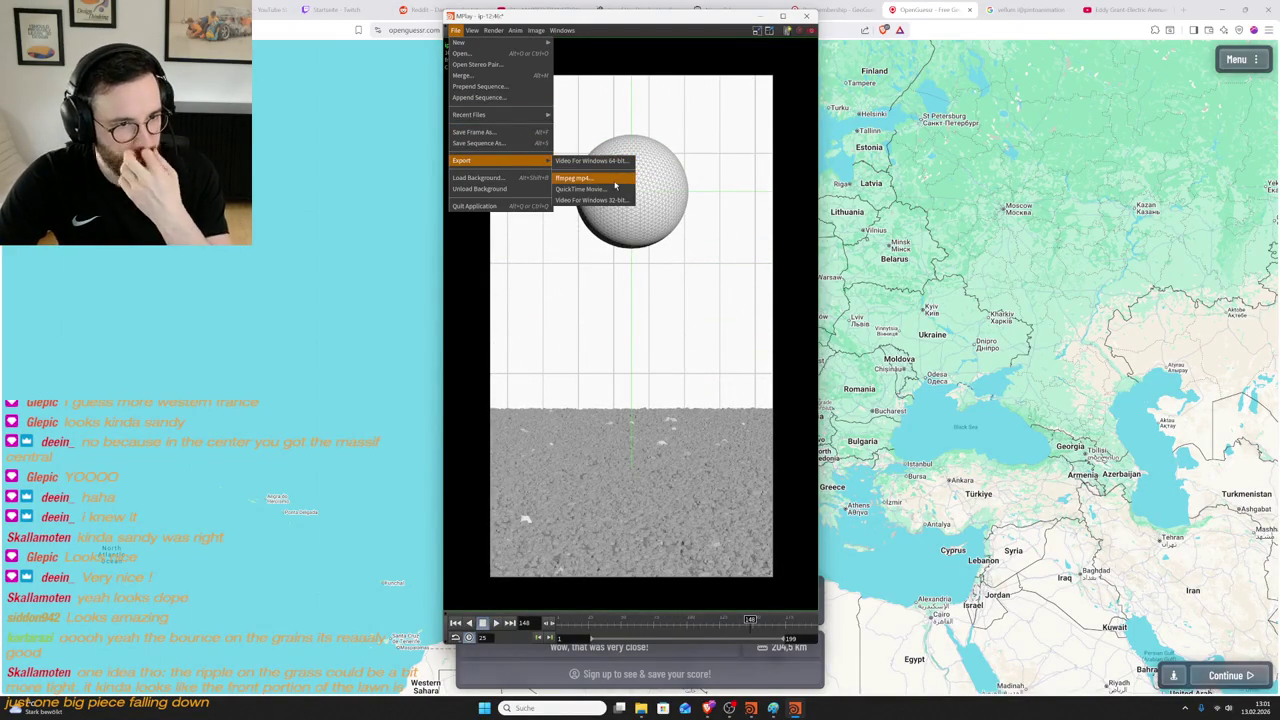
left_click(615, 180)
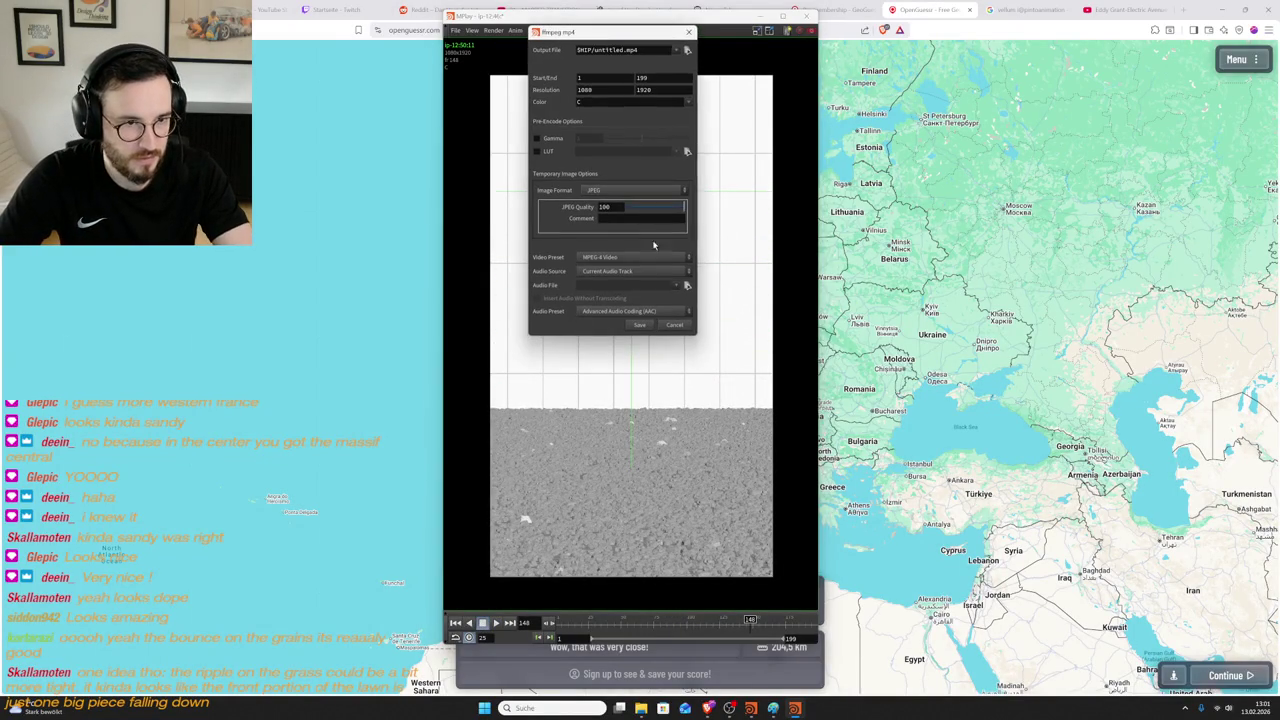
left_click(686, 52)
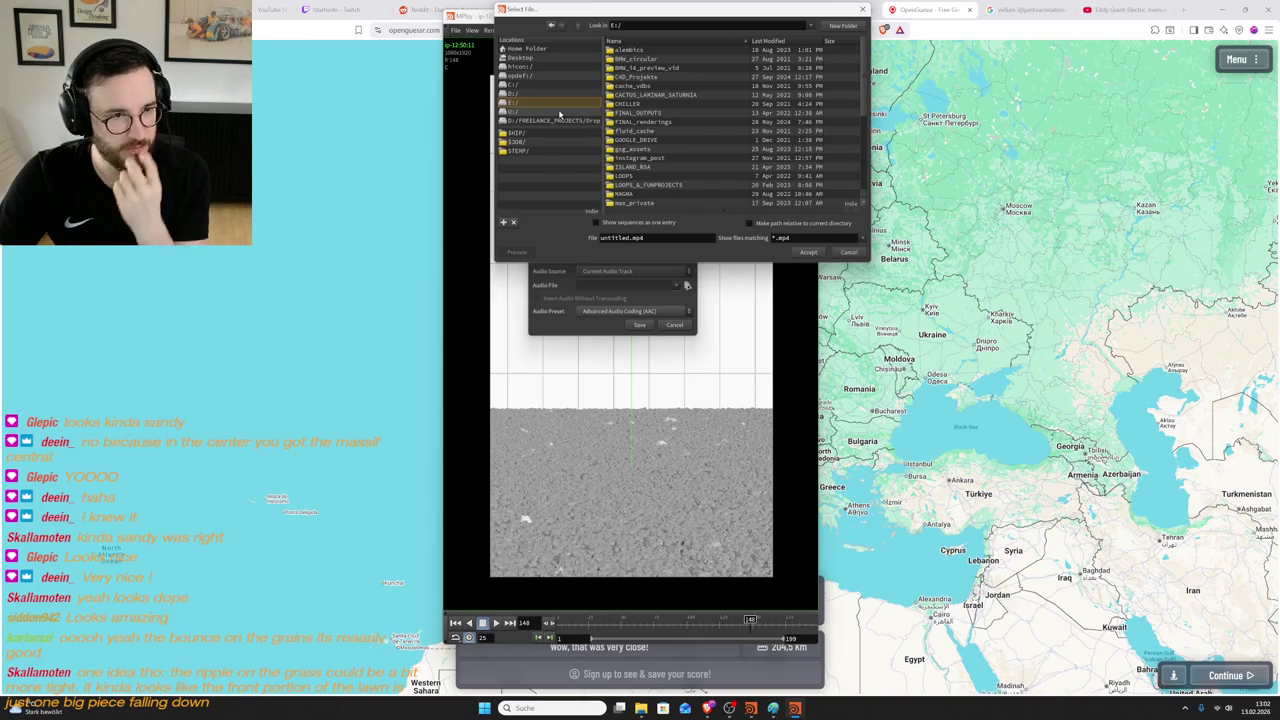
- Navigate to D:/FREELANCE_PROJECTS/Dropbox/FINAL_renderings/TENNIS, sorting folders by modified date
left_click(561, 111)
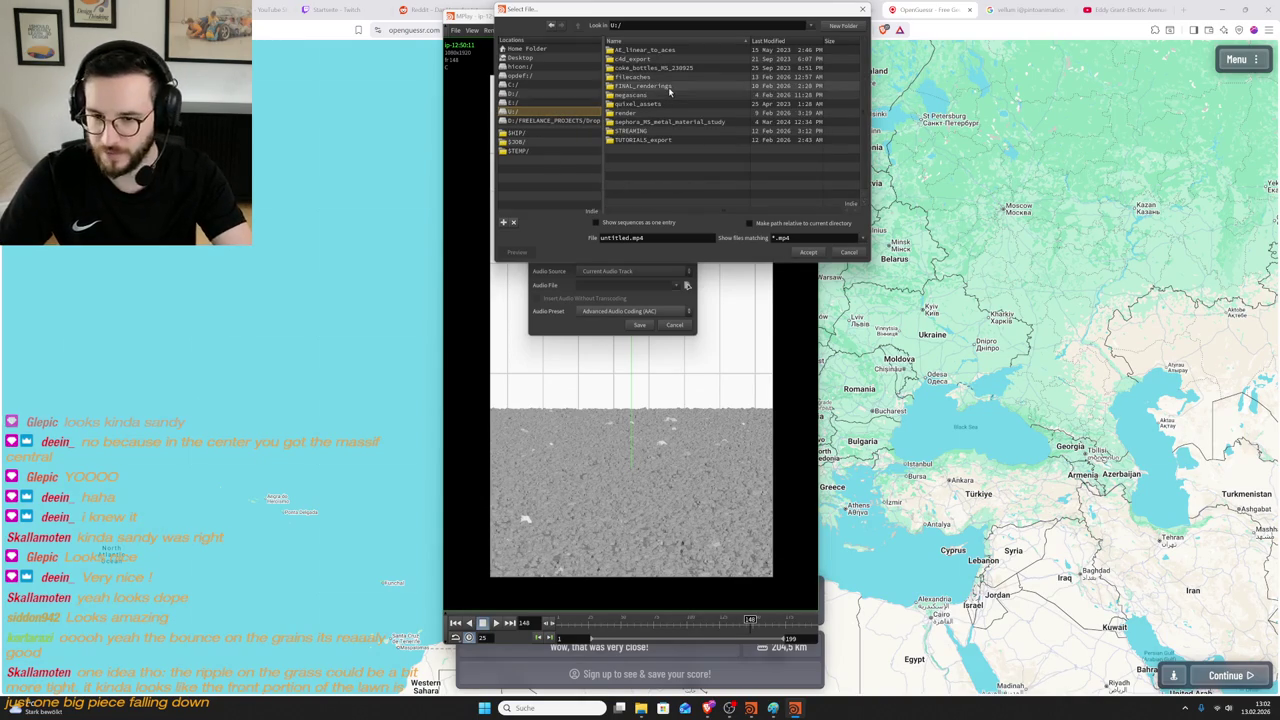
left_click(522, 93)
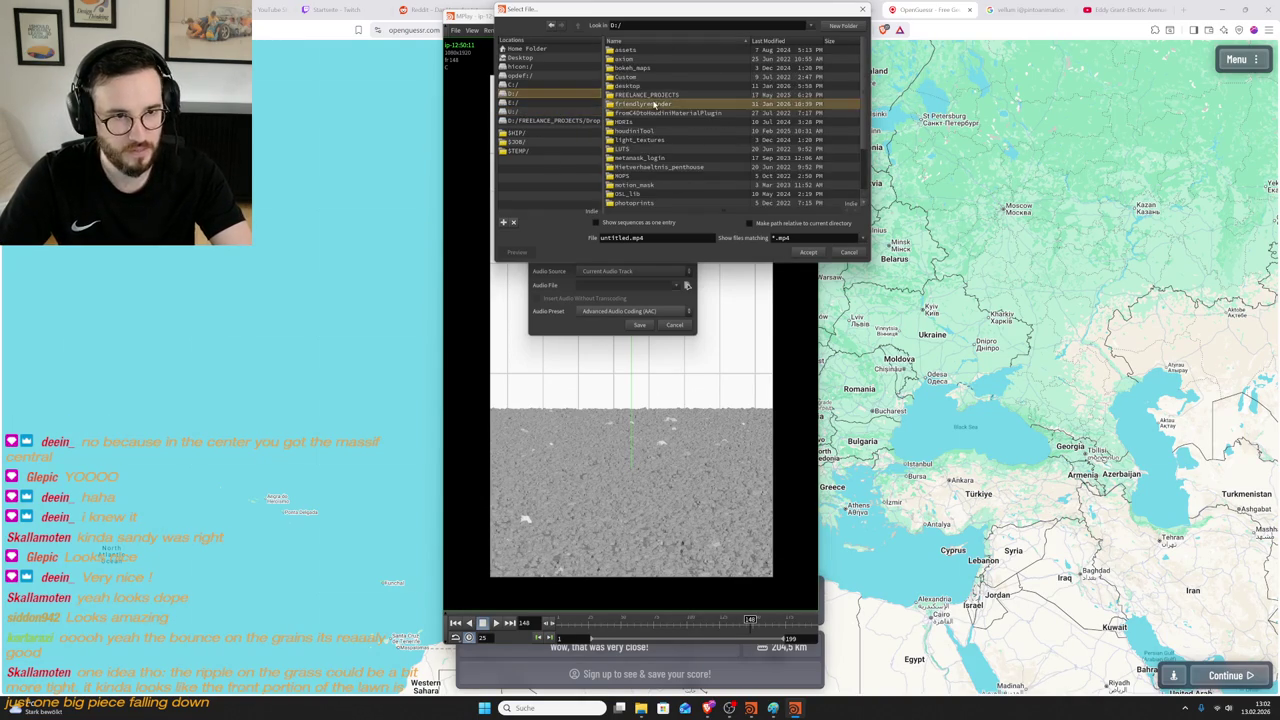
double_click(663, 94)
double_click(665, 59)
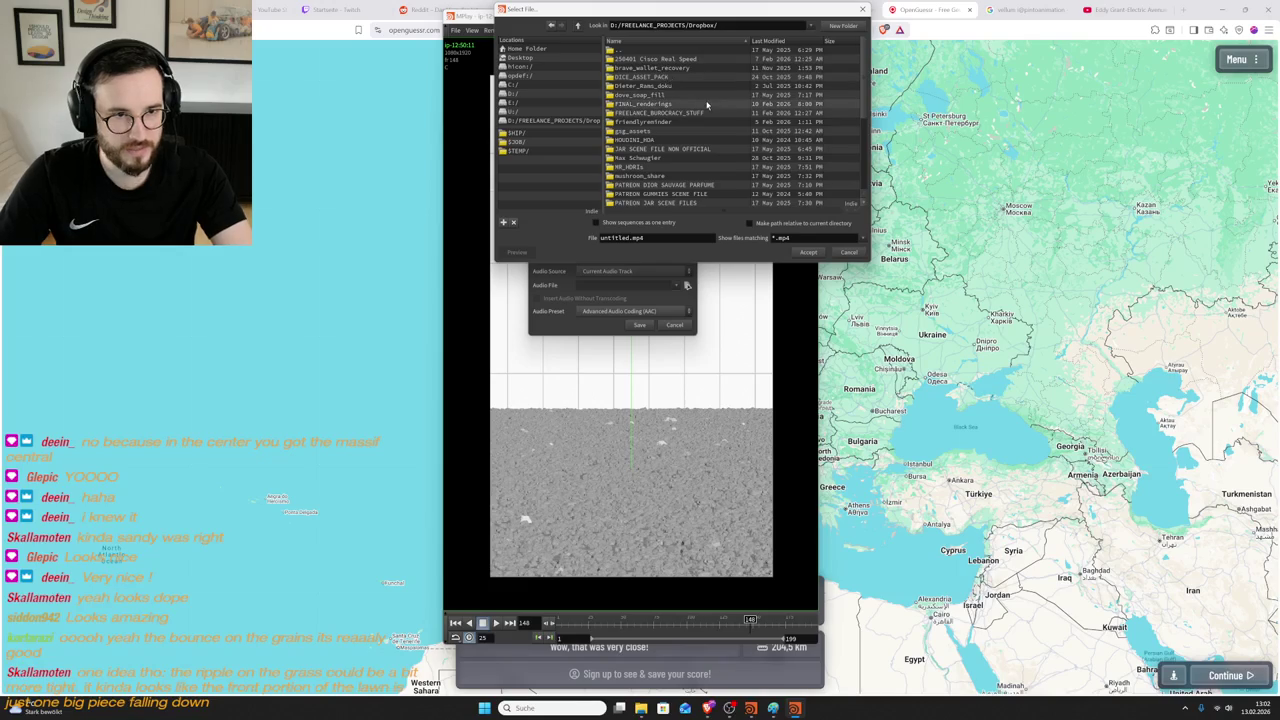
left_click(768, 40)
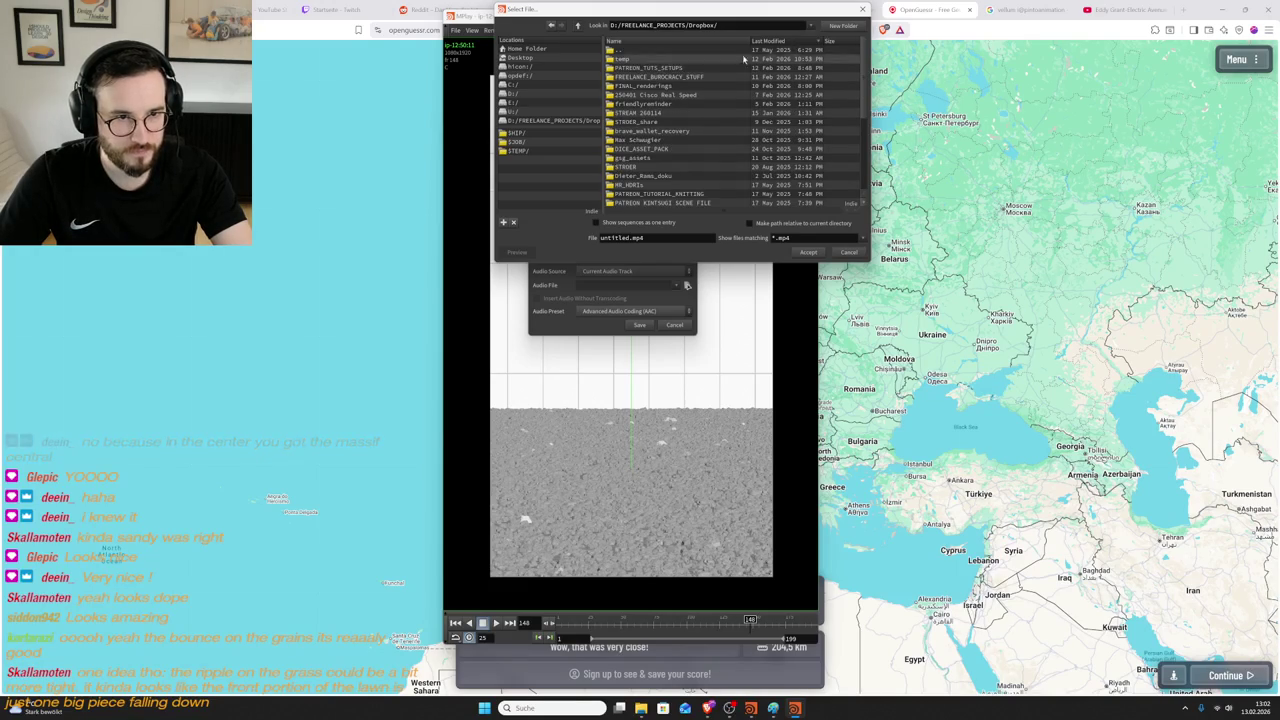
left_click(780, 41)
left_click(779, 41)
left_click(779, 41)
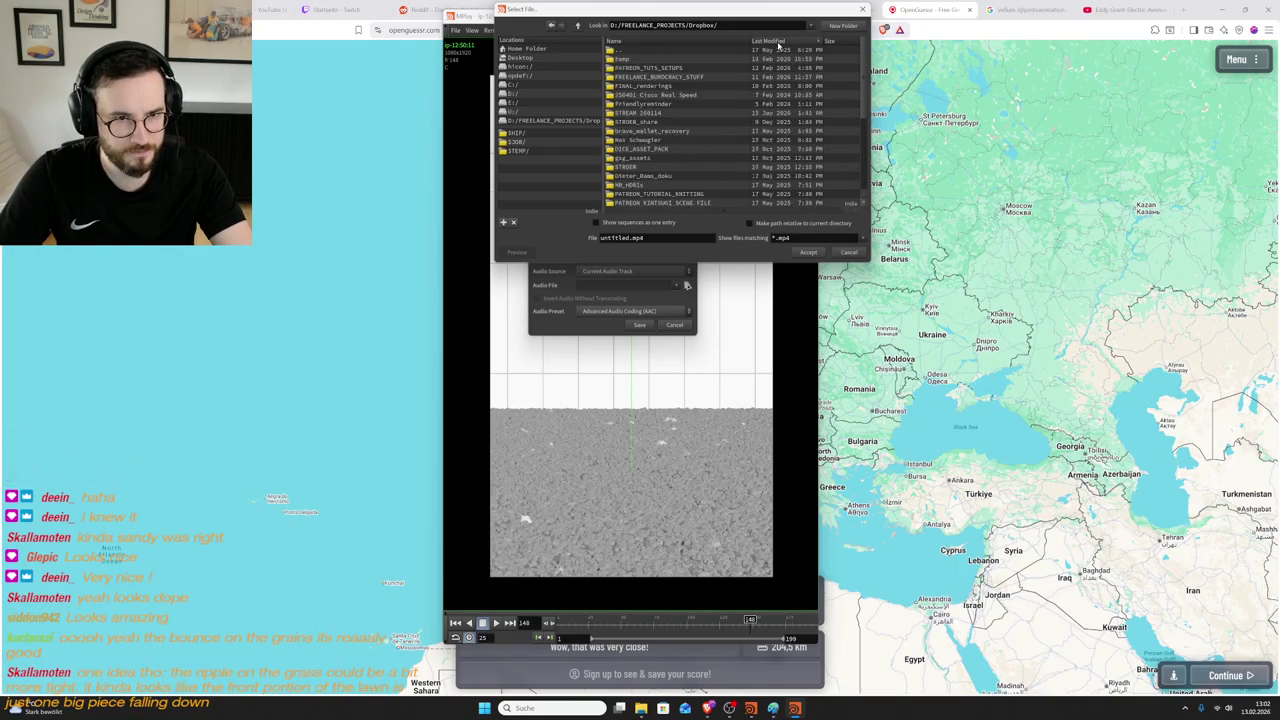
double_click(665, 85)
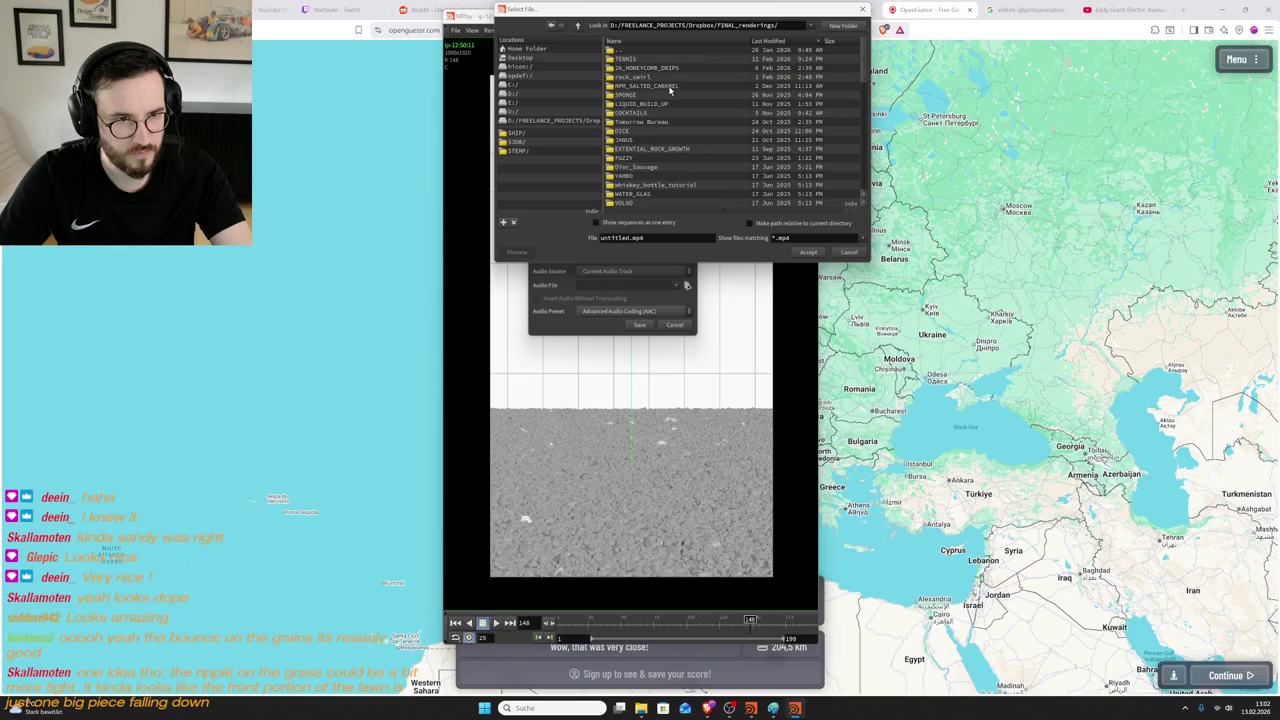
double_click(680, 58)
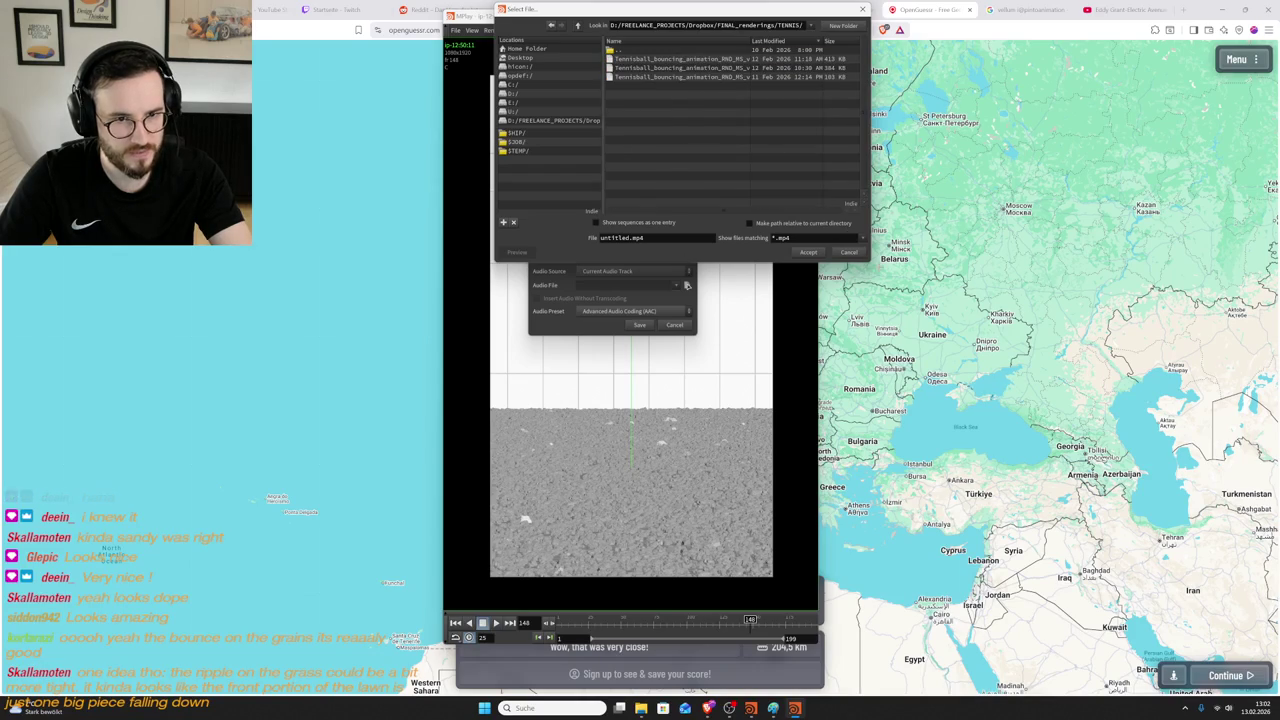
- Name the output after the v006.1 Tennisball_bouncing_animation render without the .1 suffix, and confirm
mouse_move(866, 258)
left_mouse_down()
mouse_move(977, 366)
mouse_move(1064, 372)
left_mouse_up()
mouse_move(779, 5)
left_mouse_down()
mouse_move(729, 57)
mouse_move(680, 78)
left_mouse_up()
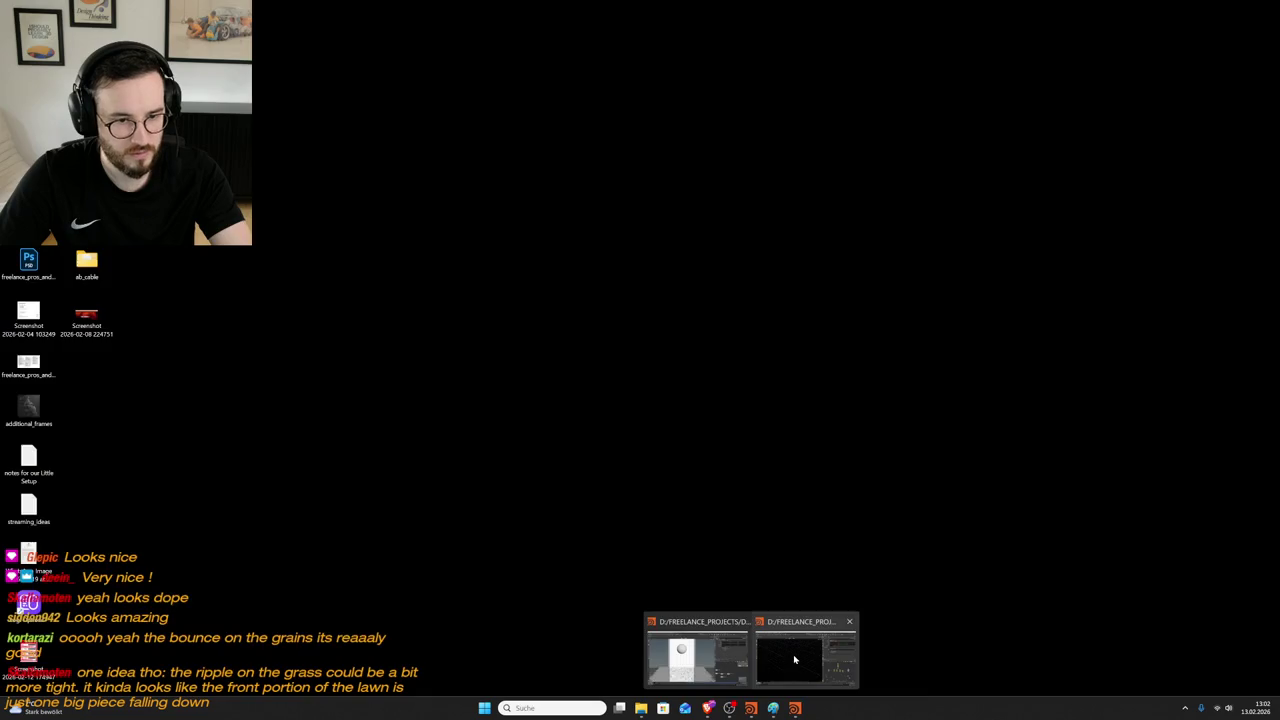
left_click(719, 665)
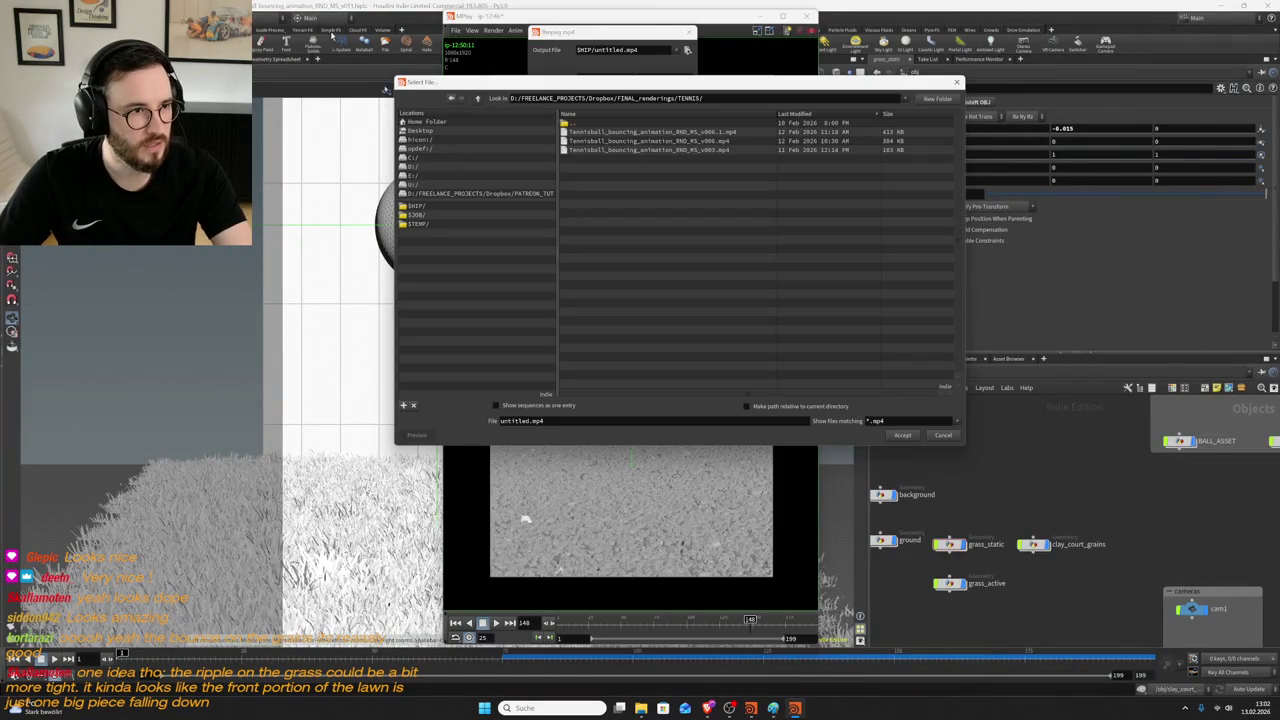
left_click(710, 131)
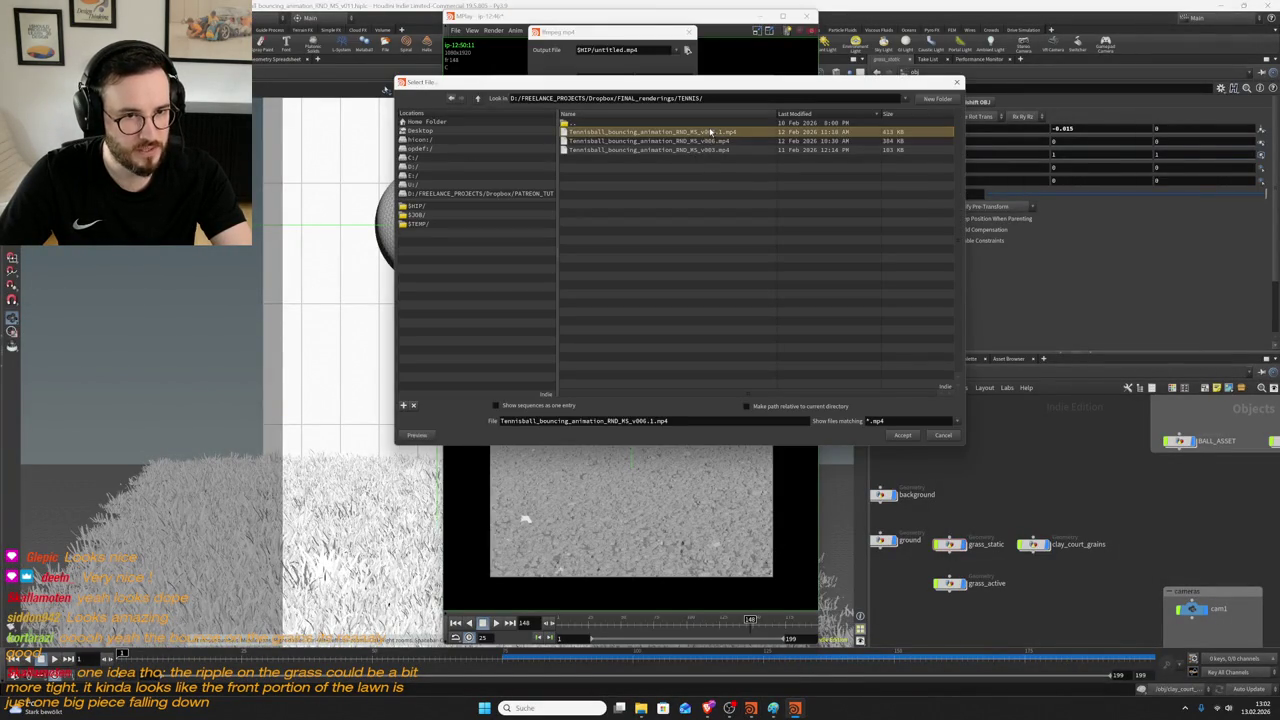
left_click(656, 421)
key("BackSpace")
key("BackSpace")
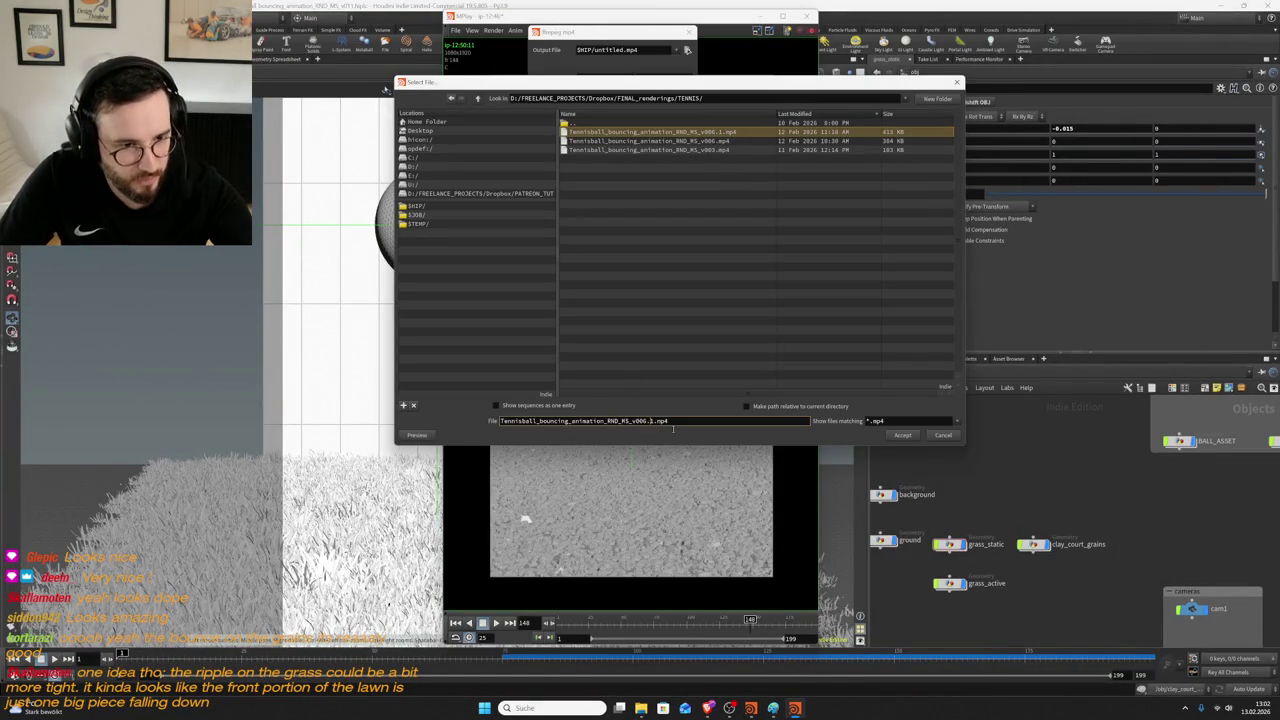
key("Return")
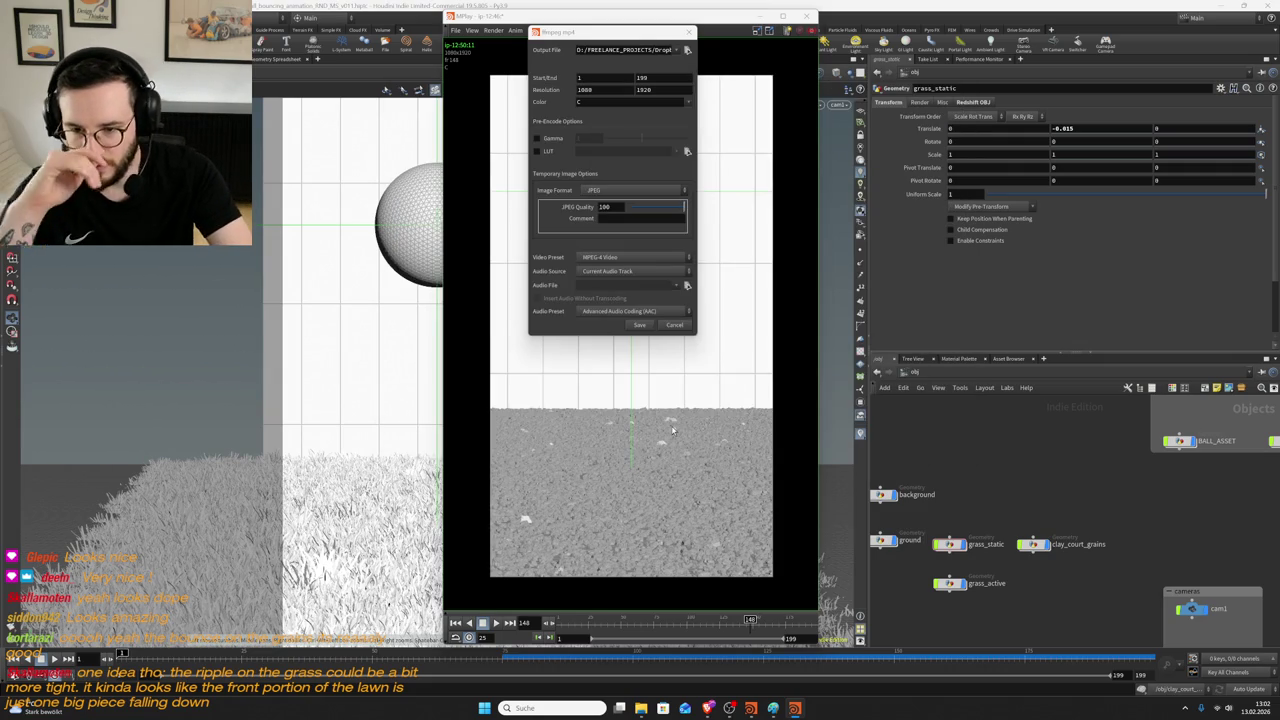
- Save the flipbook as Tennisball_bouncing_animation_RND_MS_v011.mp4 in the FINAL_renderings TENNIS folder
left_click(640, 326)
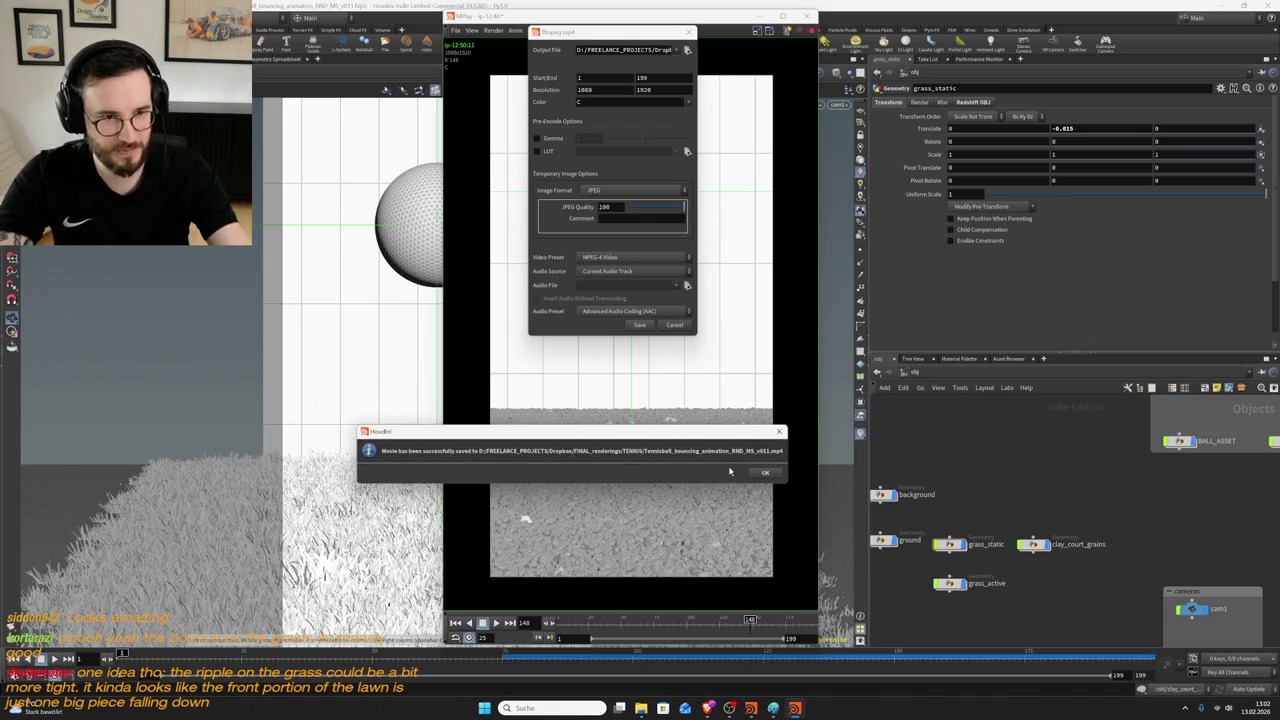
left_click(764, 470)
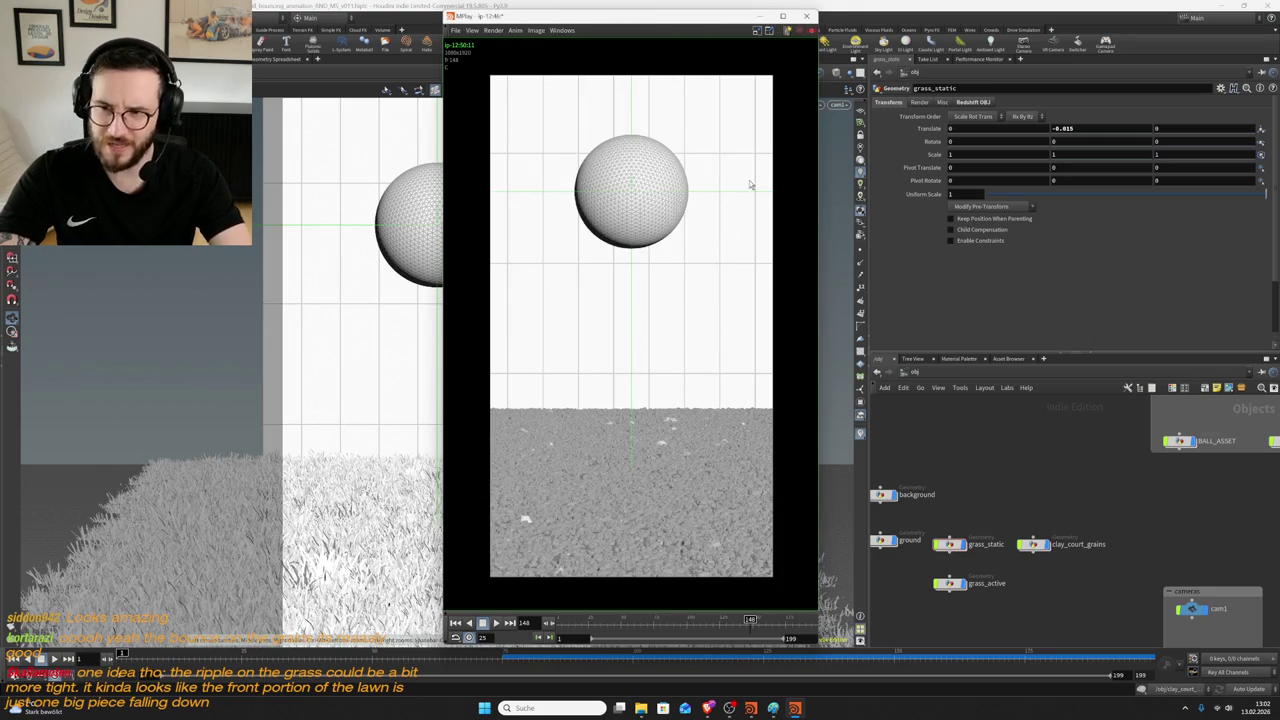
- Close MPlay, return to OpenGuessr, start the next round and look down the rural road
left_click(807, 17)
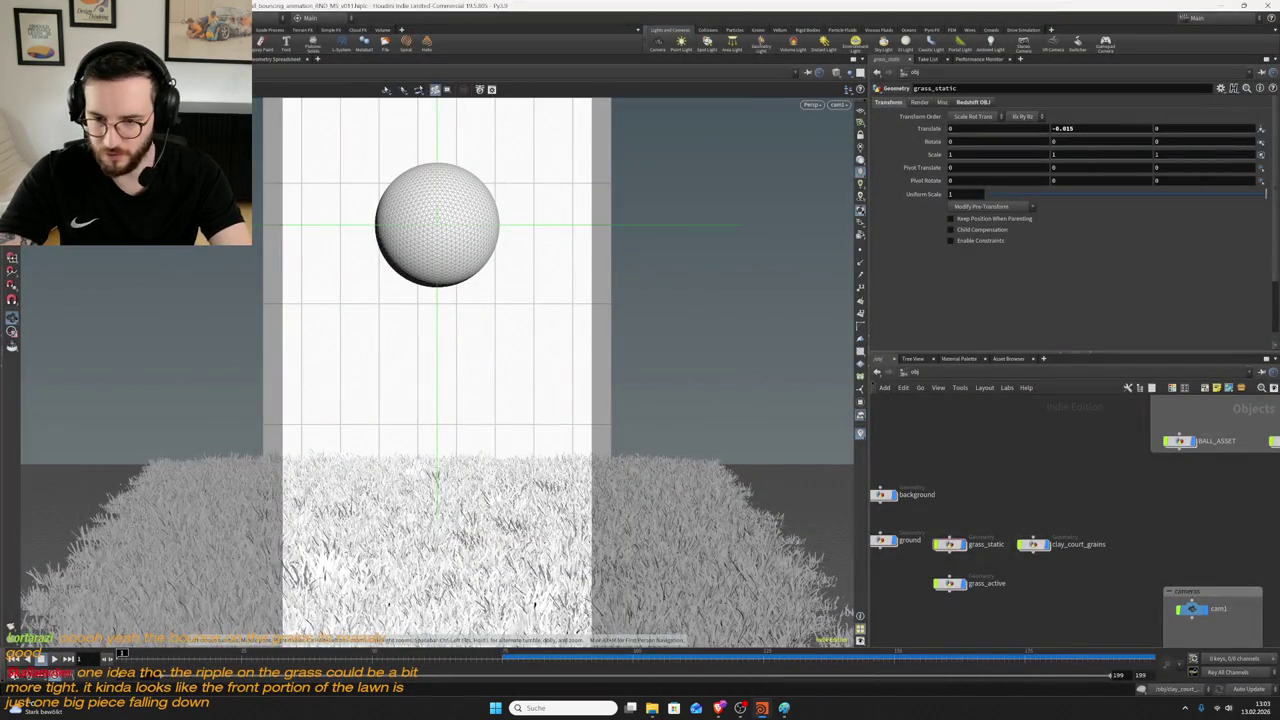
mouse_move(761, 708)
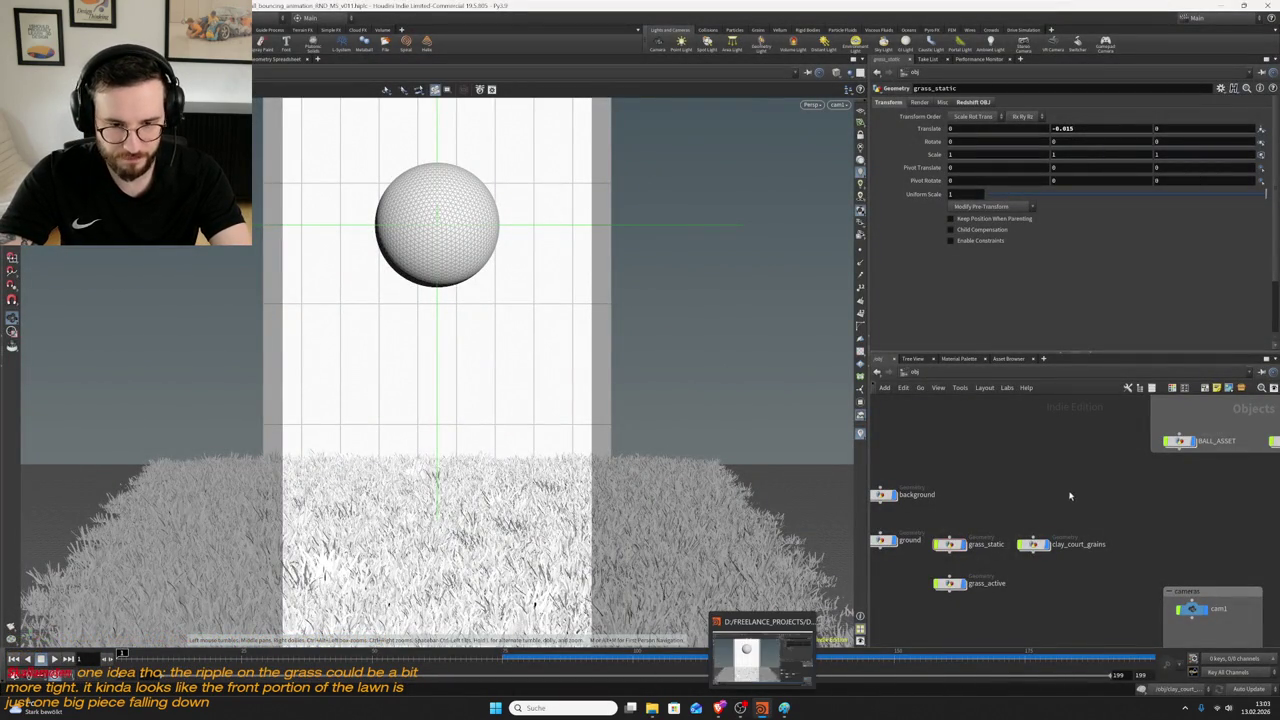
left_click(719, 708)
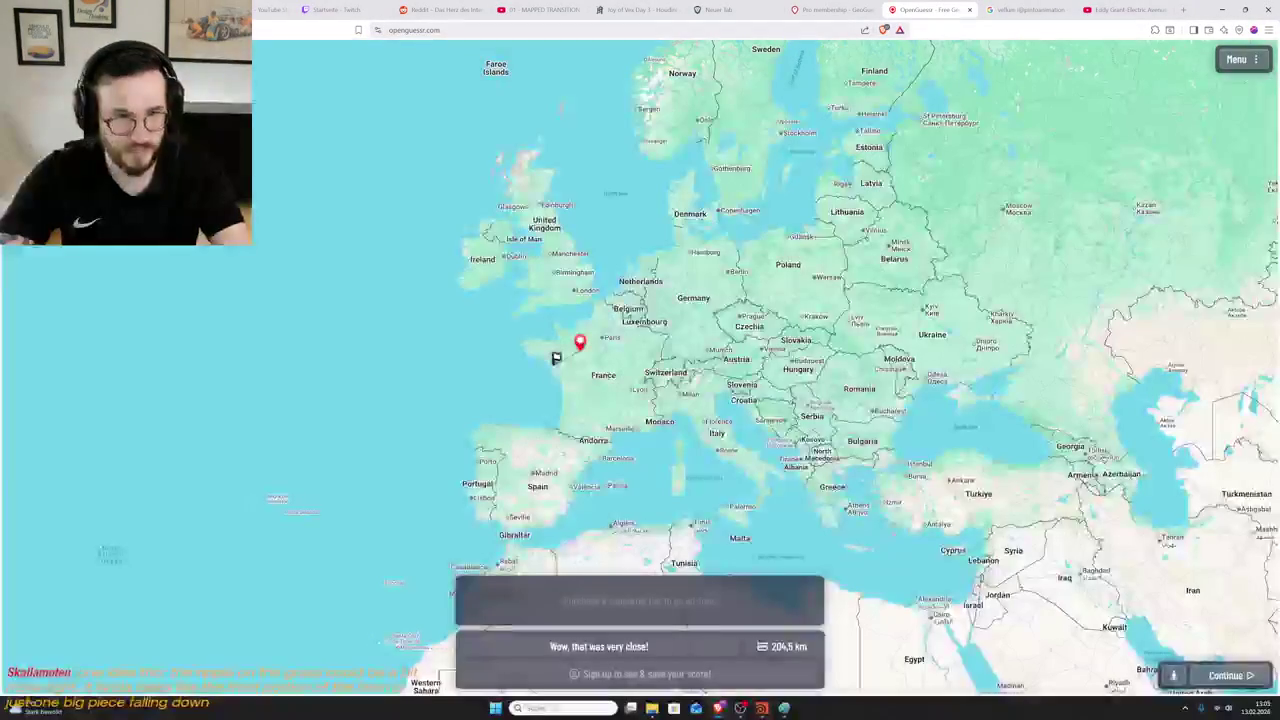
left_click(1233, 678)
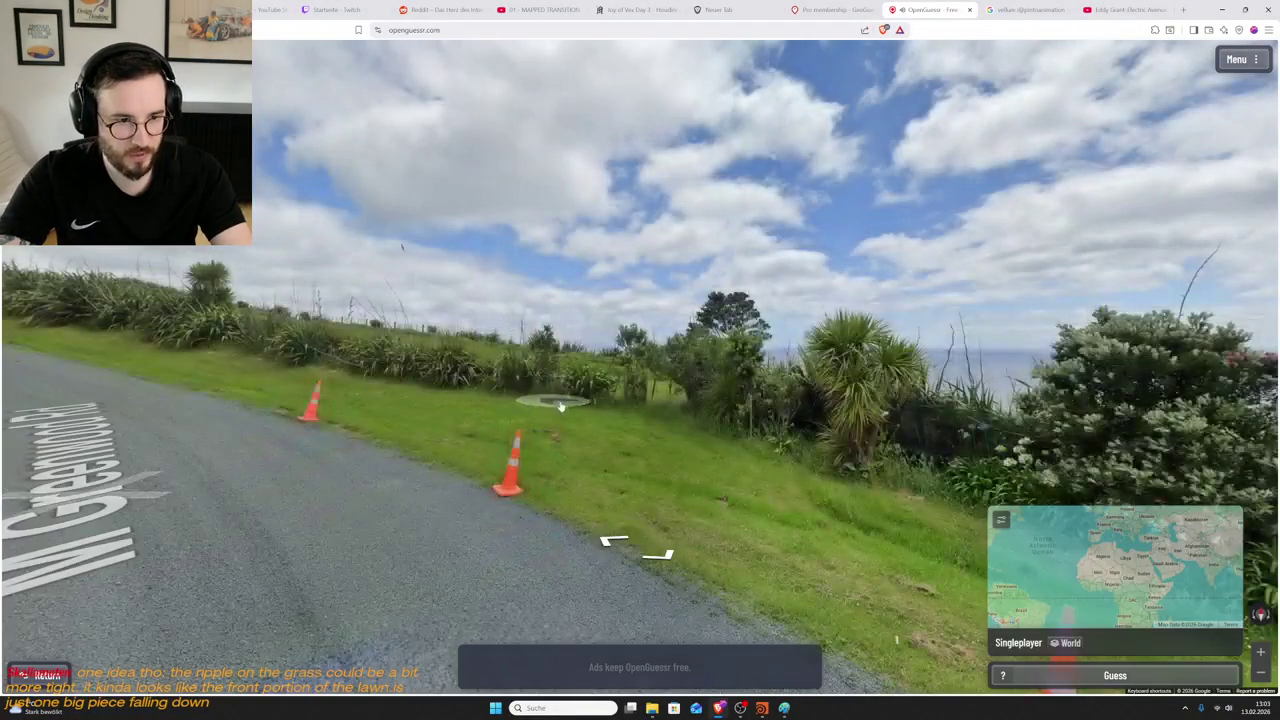
left_click_drag(561, 405, 977, 347)
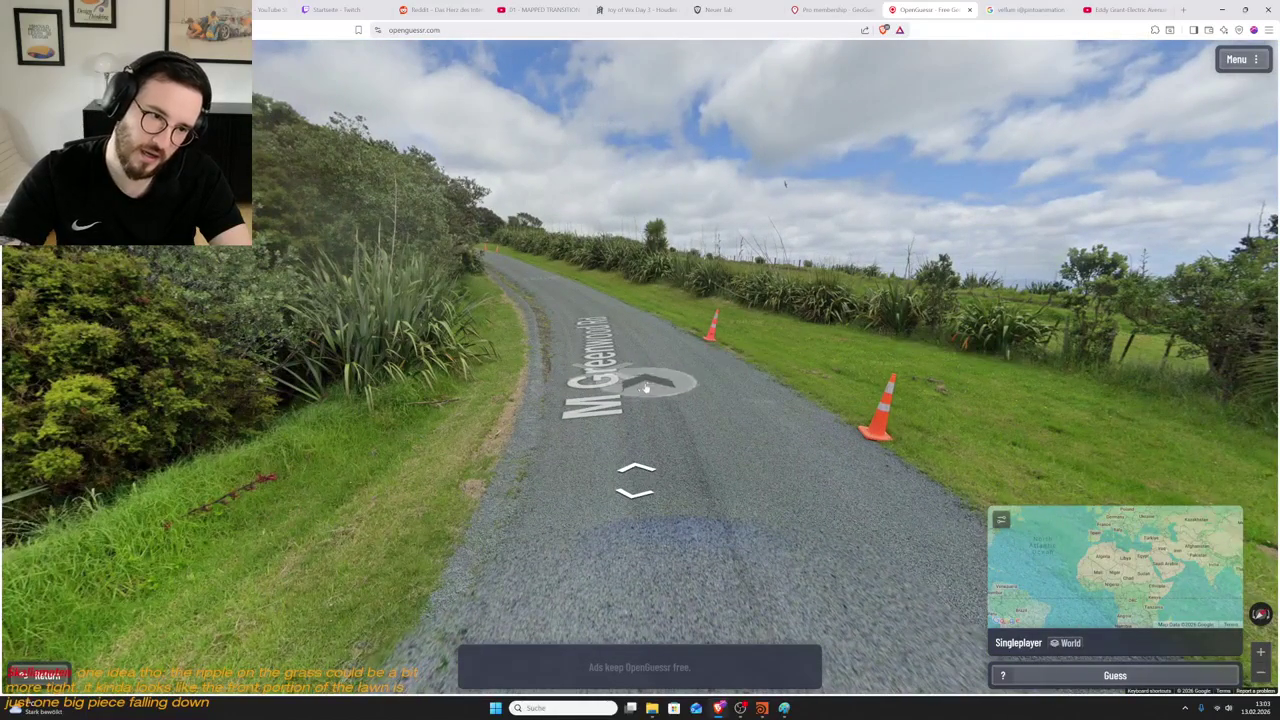
key("Left")
key("Left")
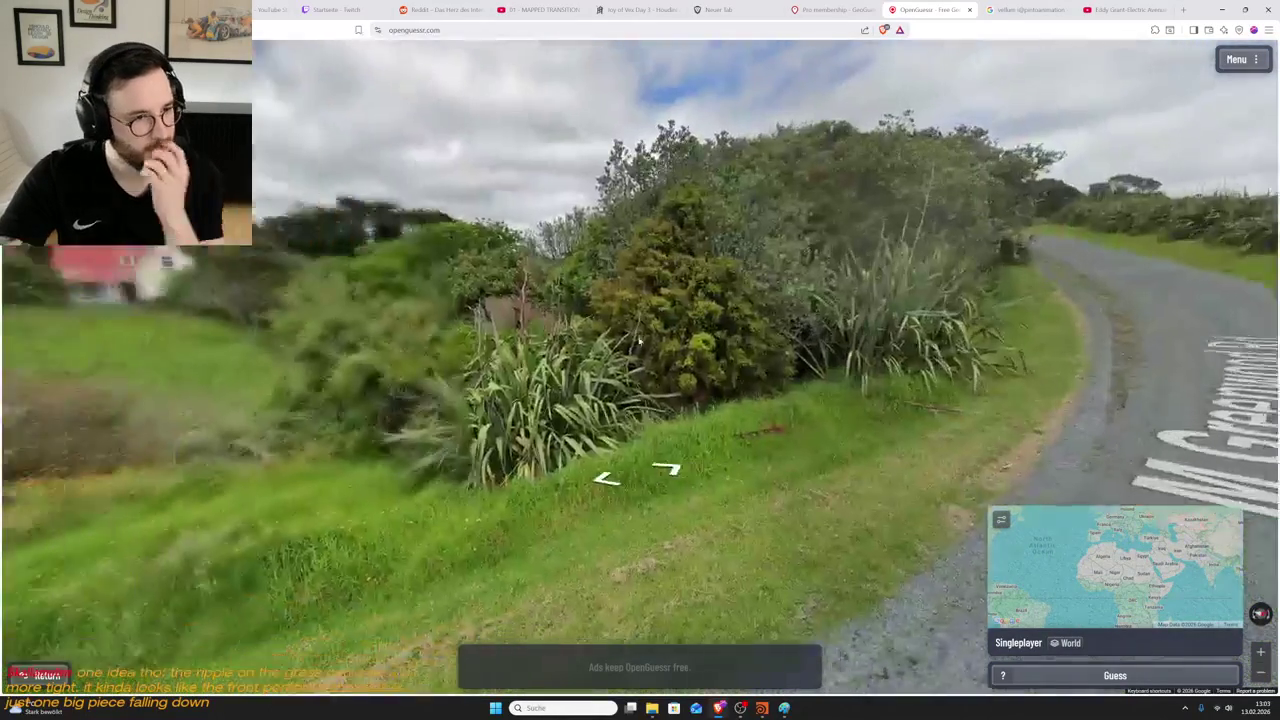
key("Left")
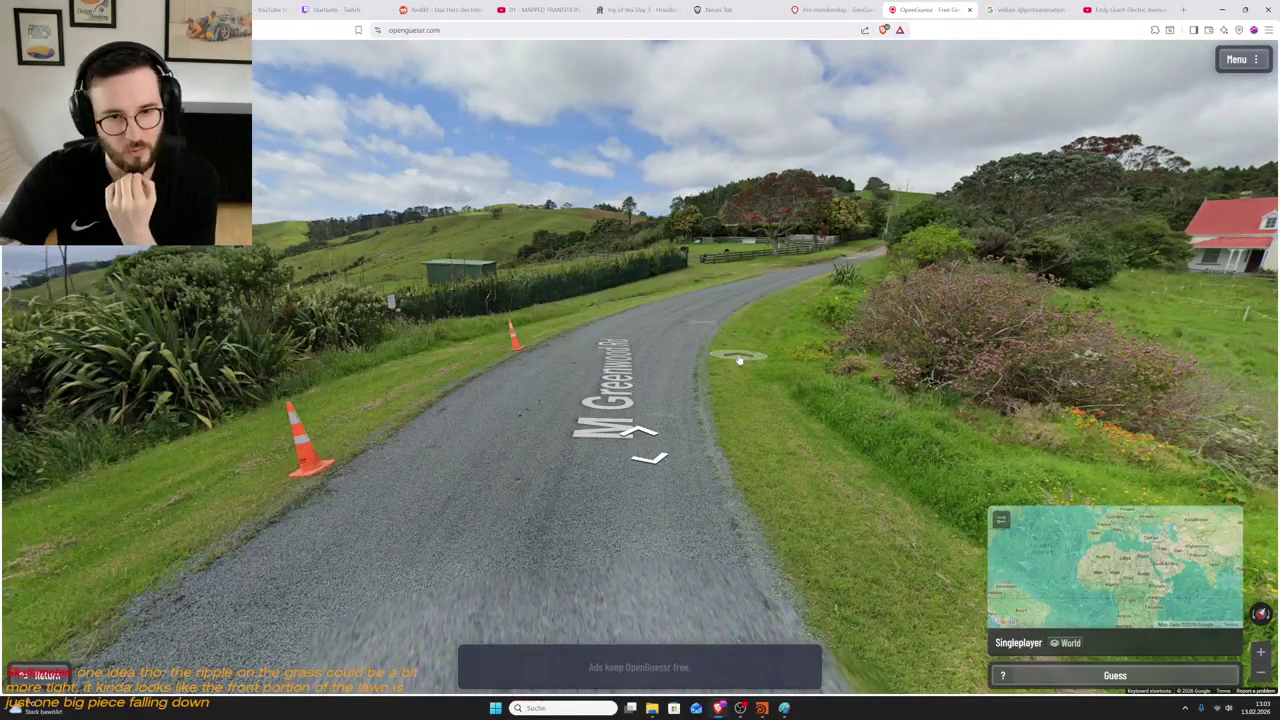
key("Left")
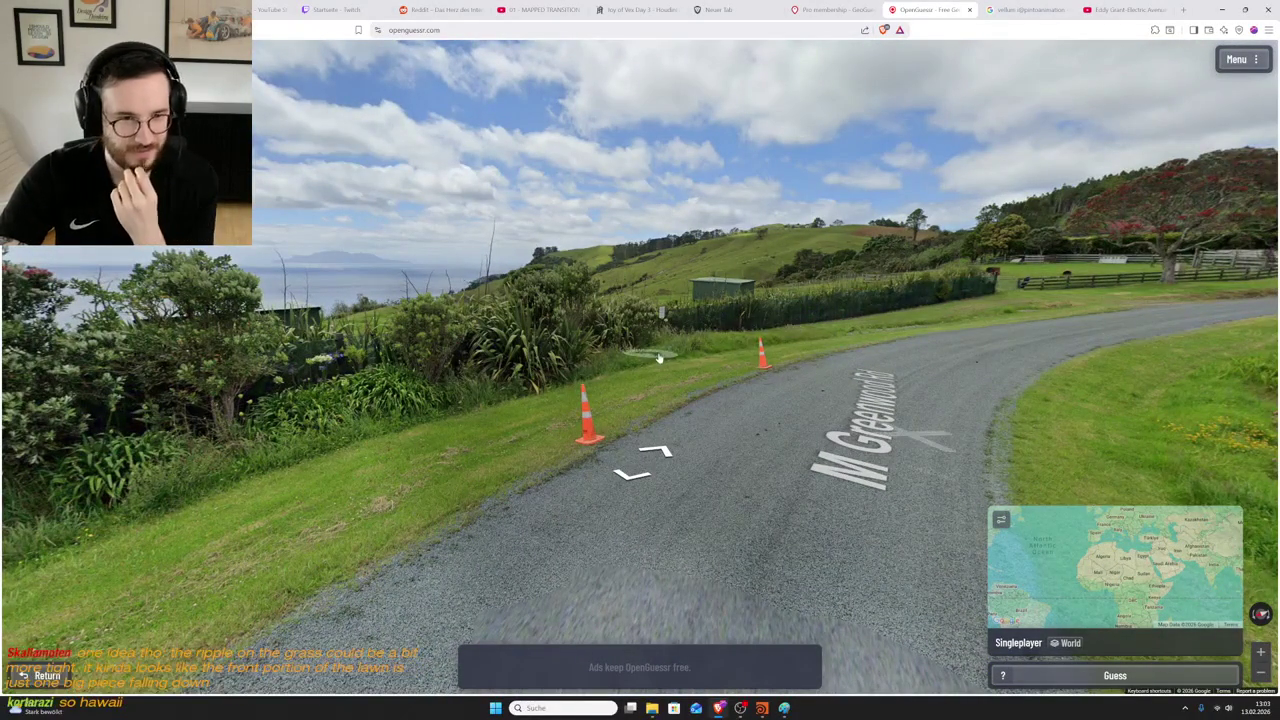
key("Right")
key("Right")
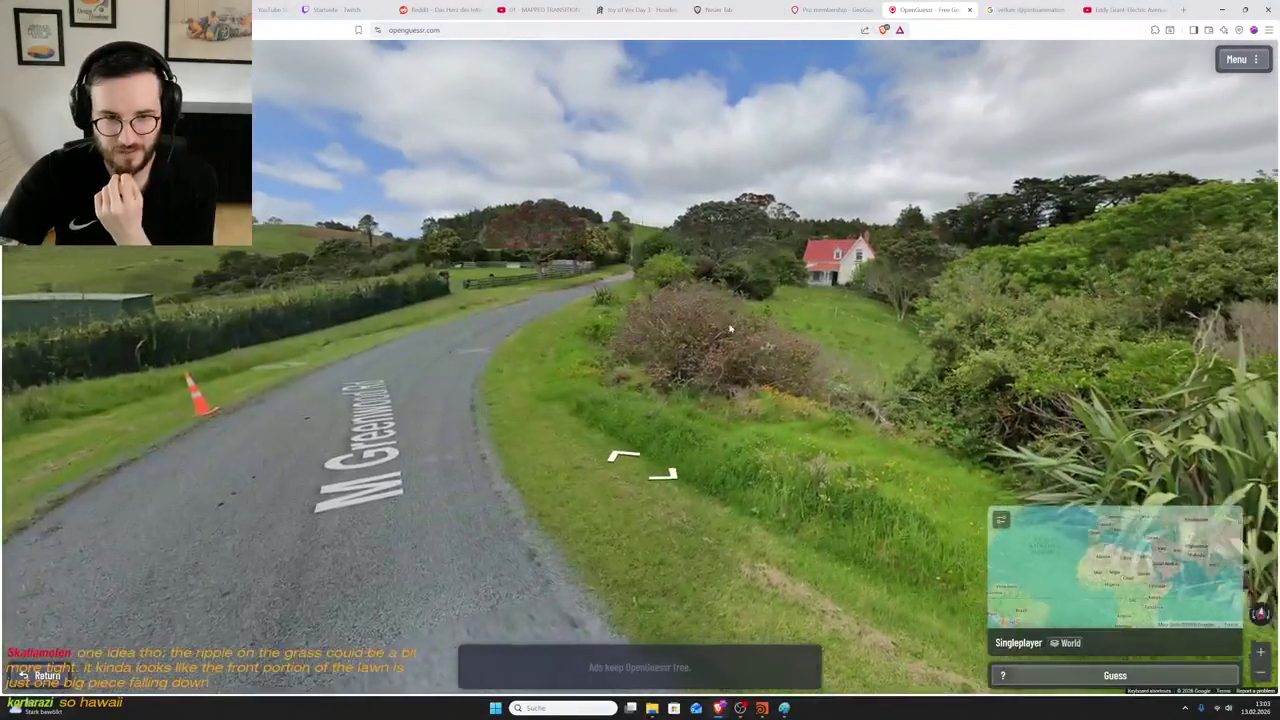
key("Up")
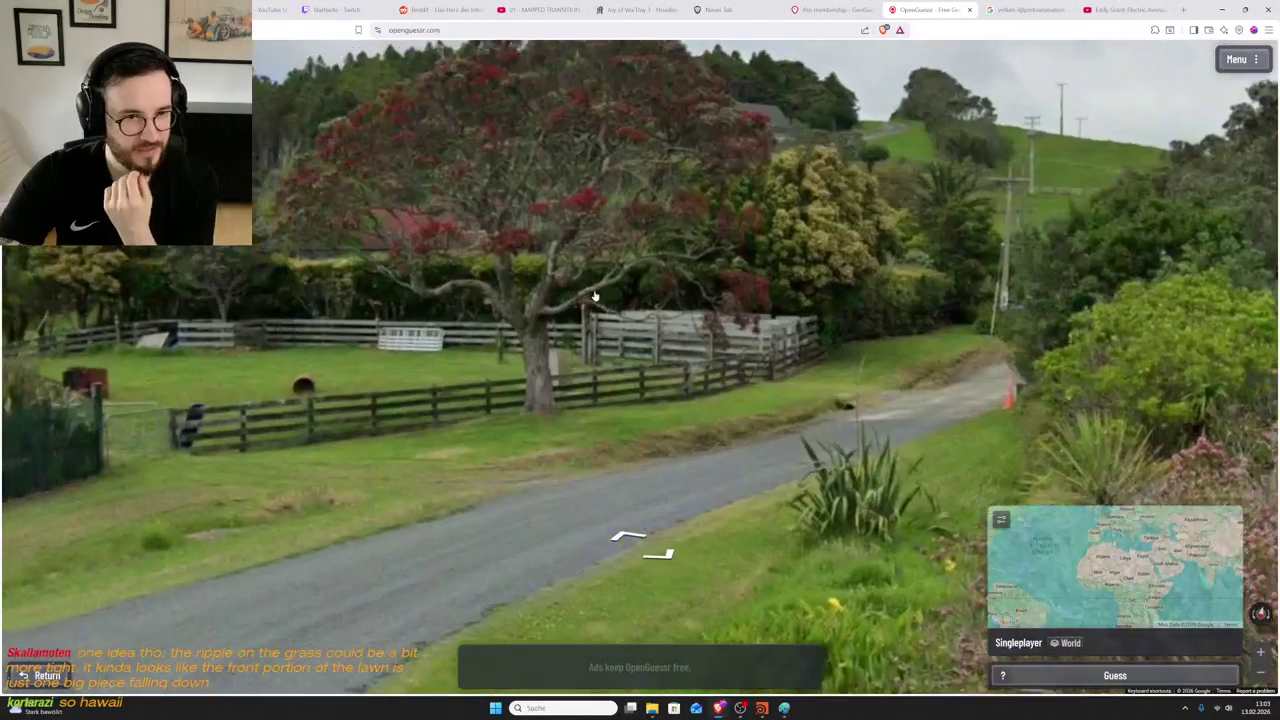
key("Right")
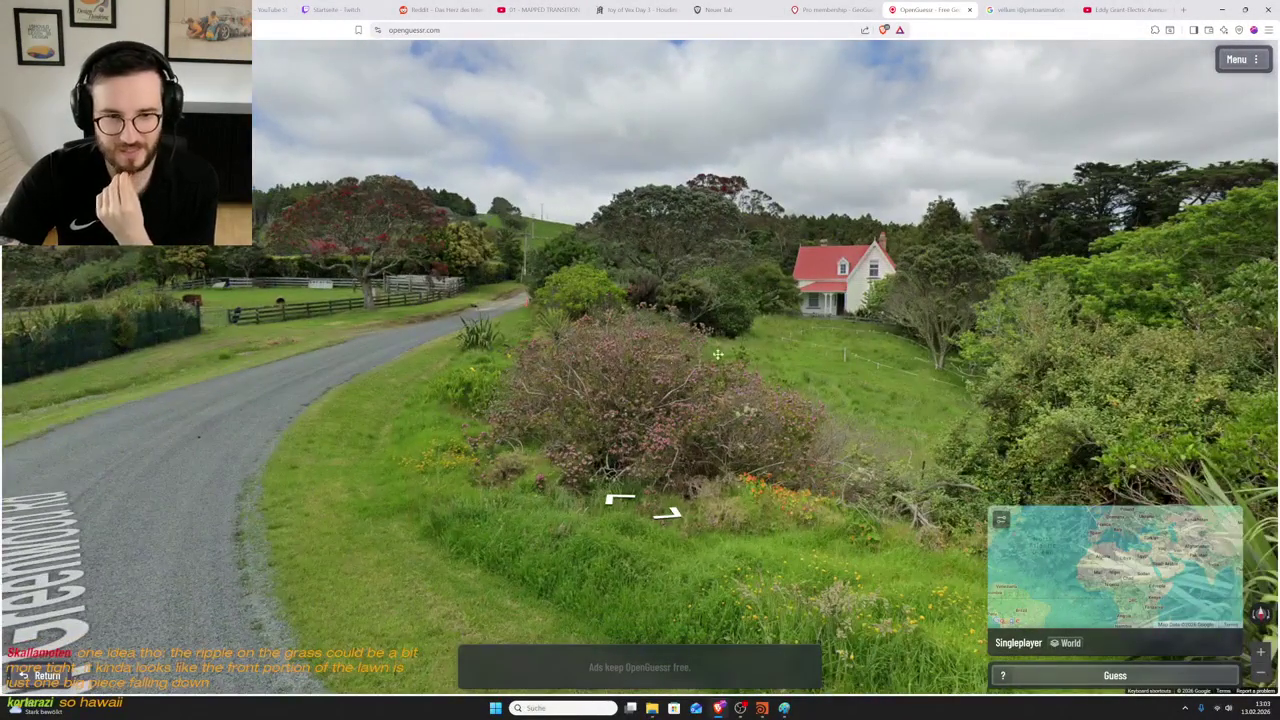
key("Left")
key("Left")
key("Left")
key("Left")
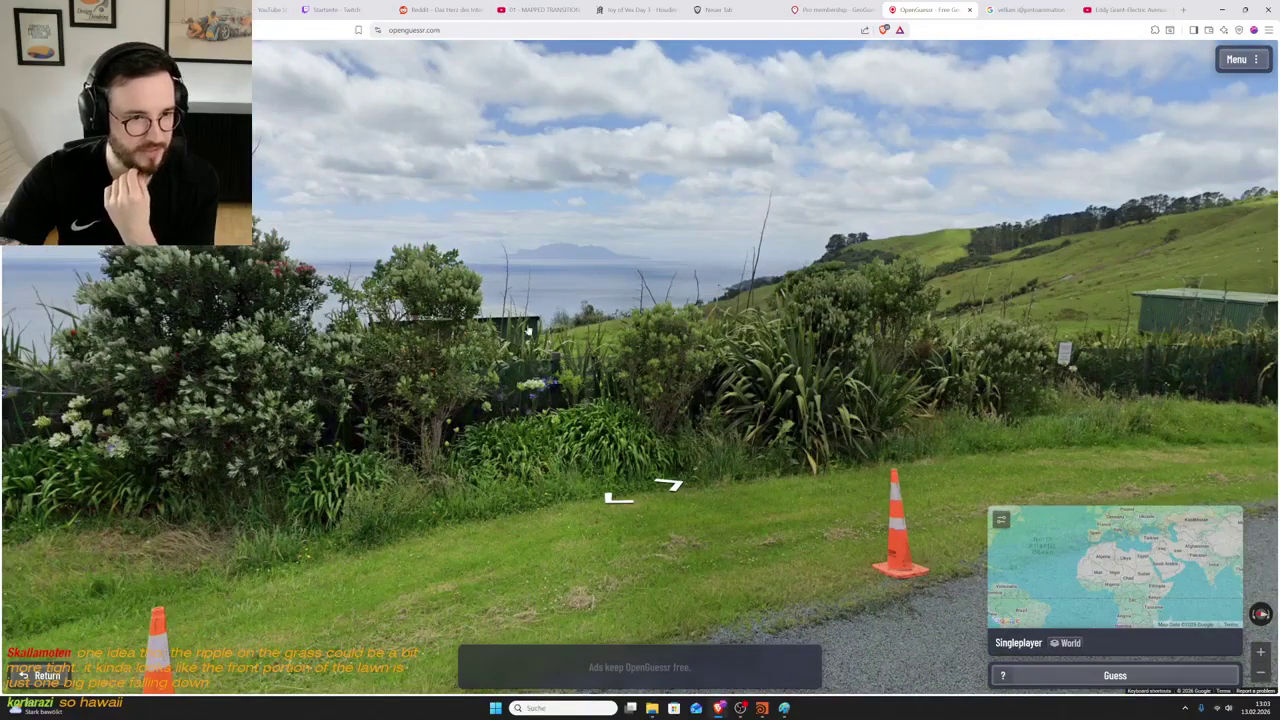
left_click_drag(247, 311, 766, 318)
key("Right")
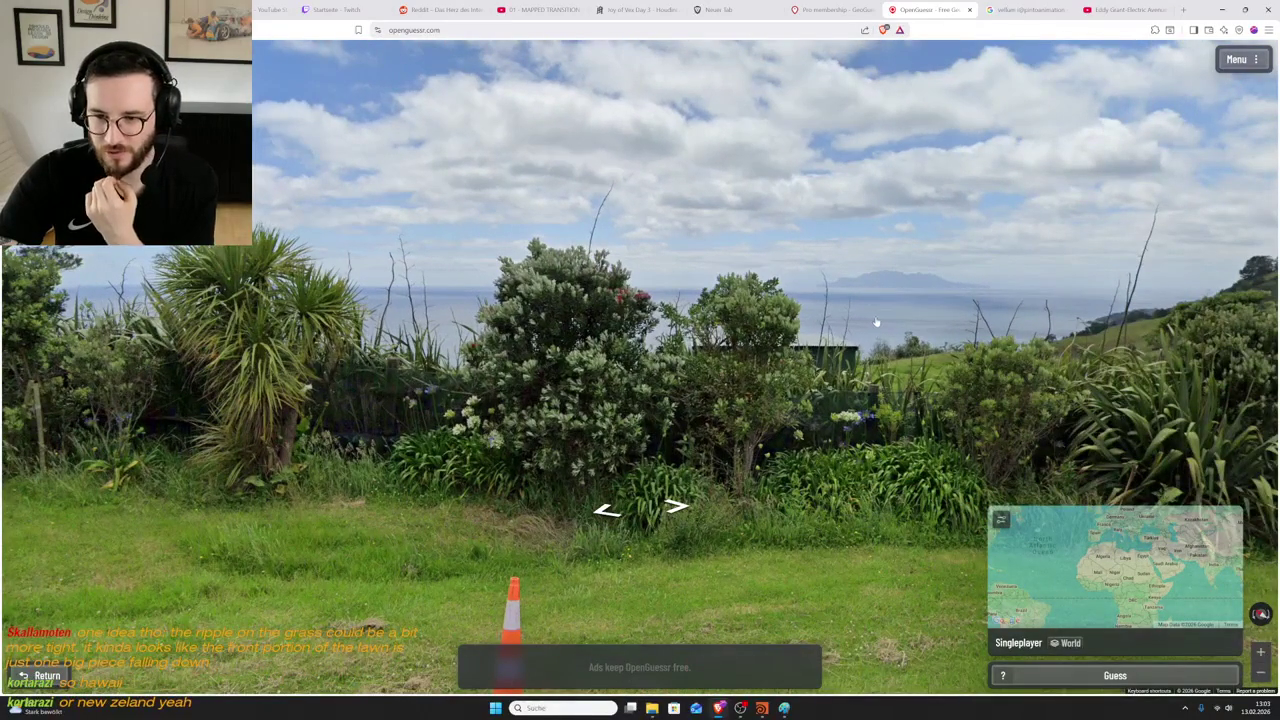
key("Left")
key("Left")
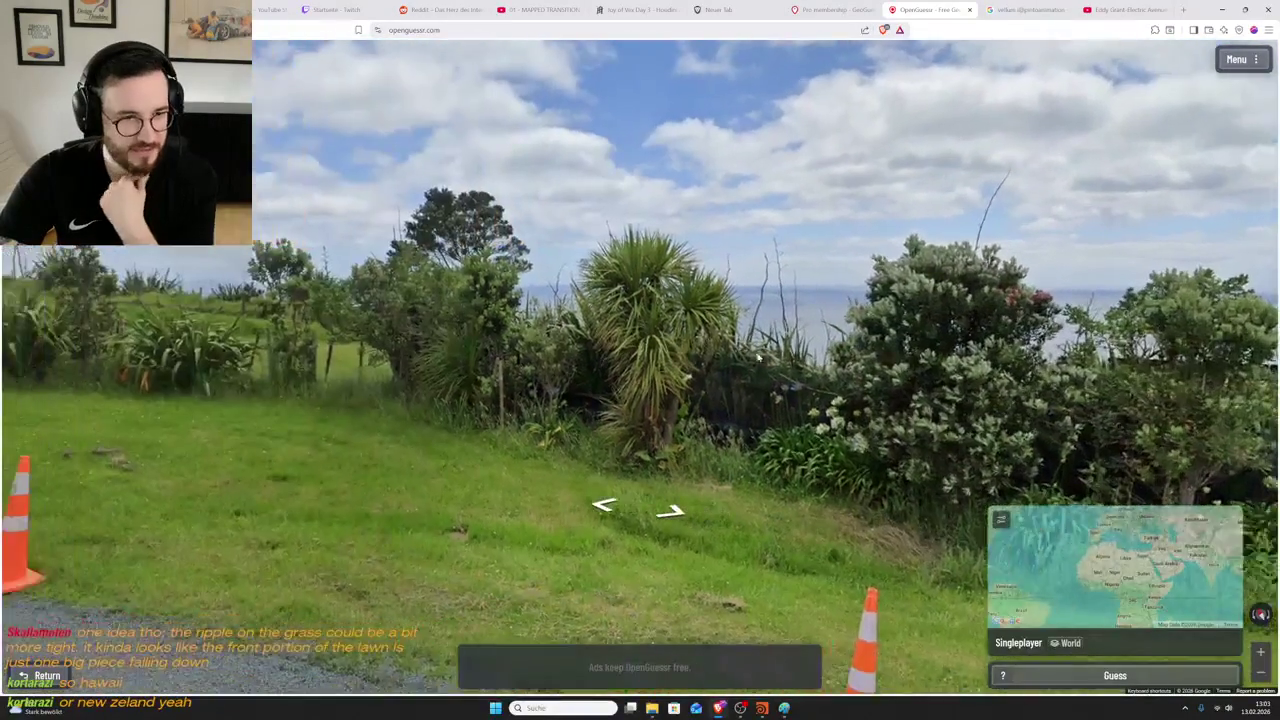
key("Left")
key("Left")
key("Left")
key("Left")
key("Right")
key("Right")
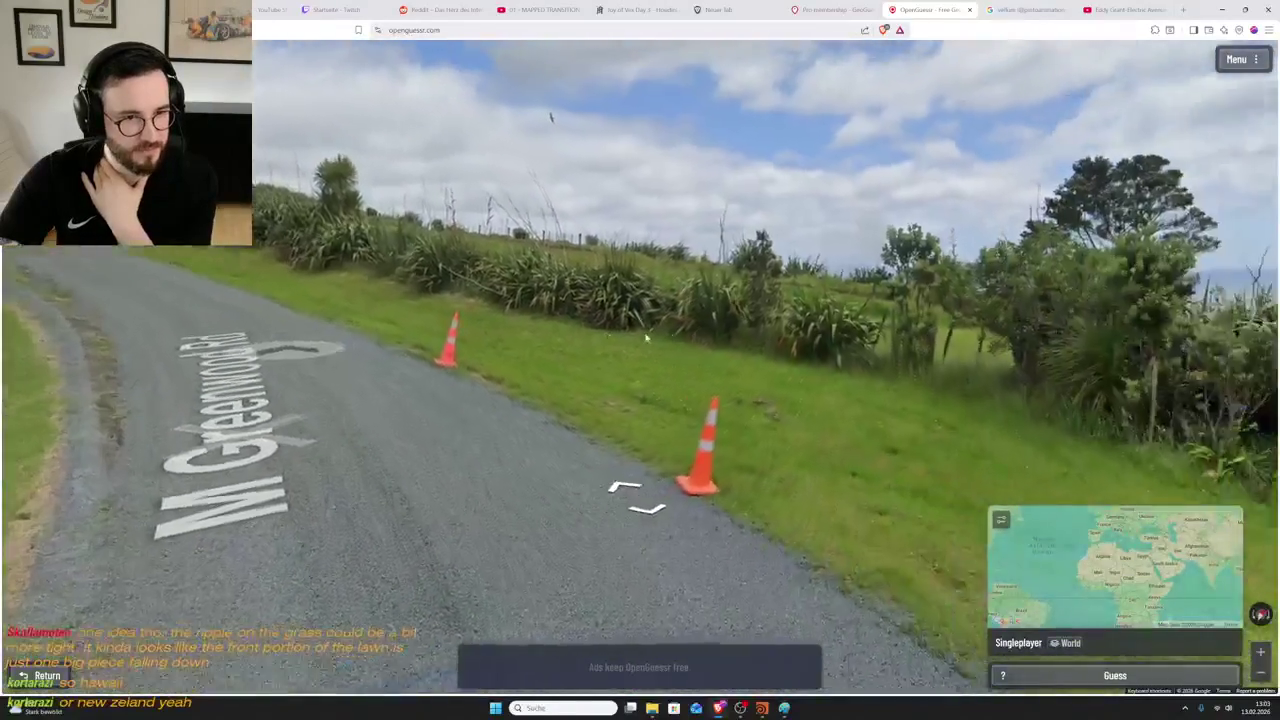
key("Left")
key("Right")
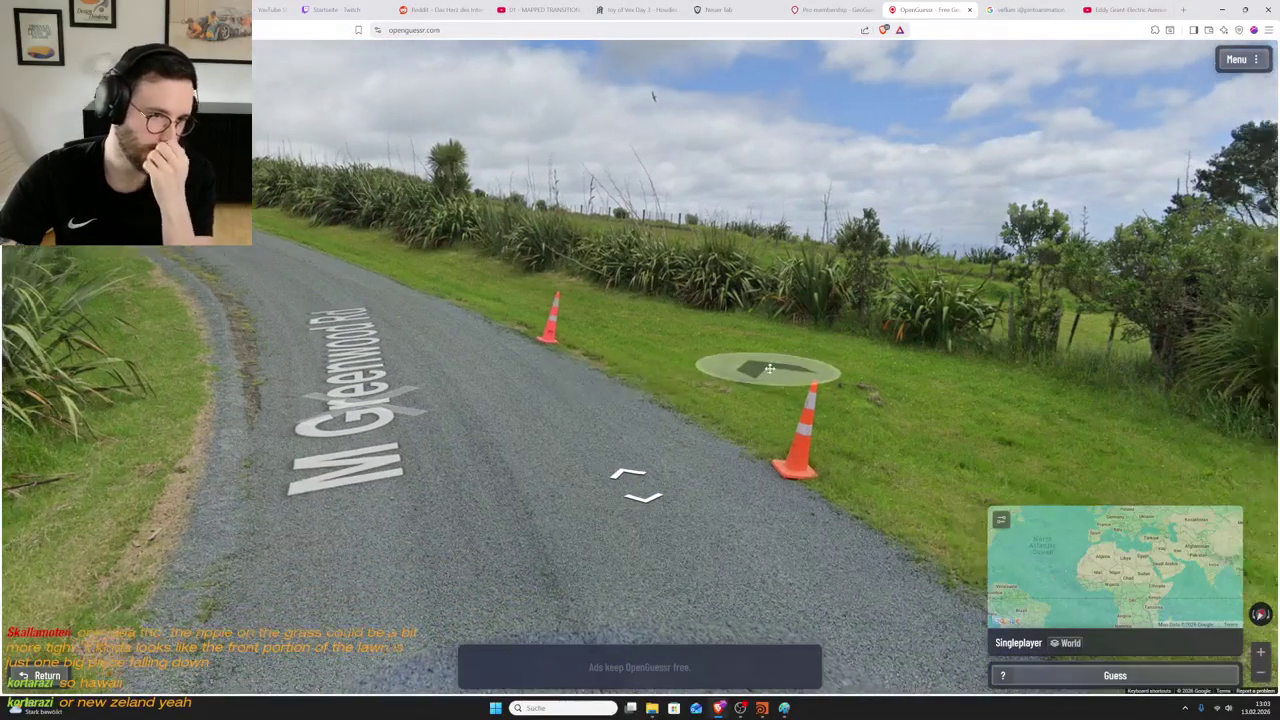
key("Right")
key("Right")
key("Right")
key("Right")
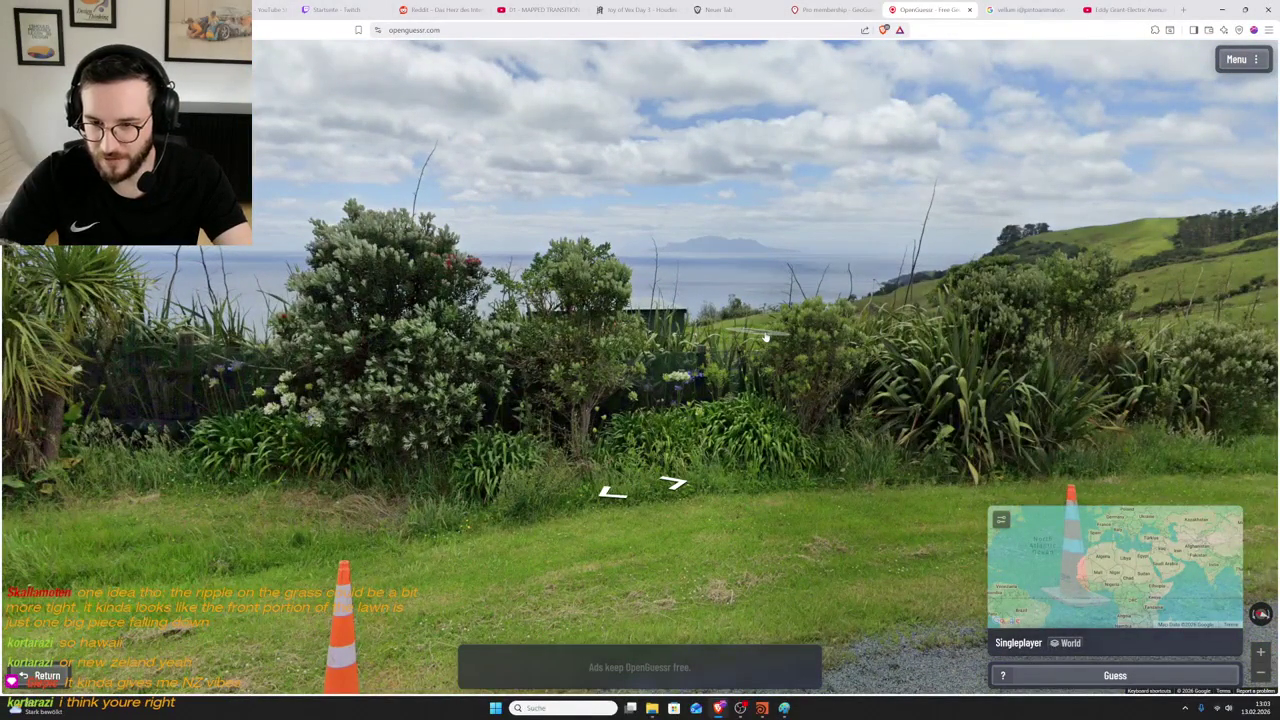
key("Left")
key("Left")
key("Left")
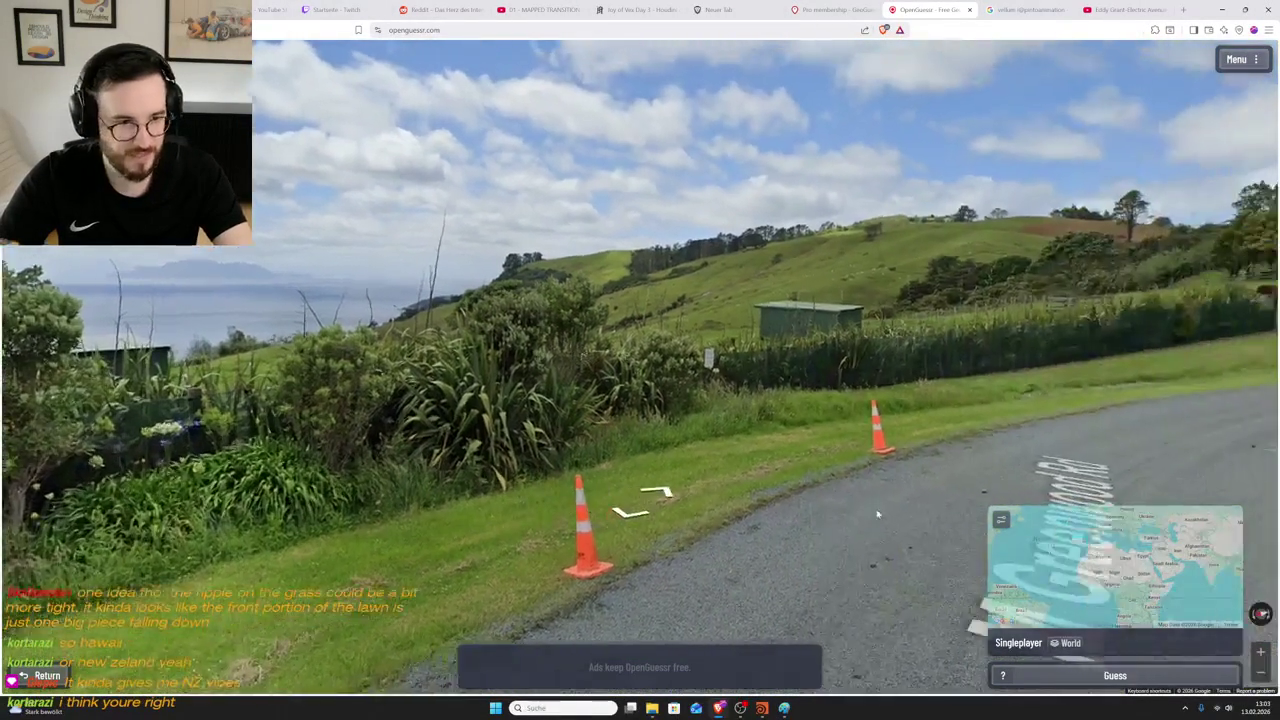
key("Left")
scroll(964, 457, "up", 5)
scroll(964, 457, "up", 3)
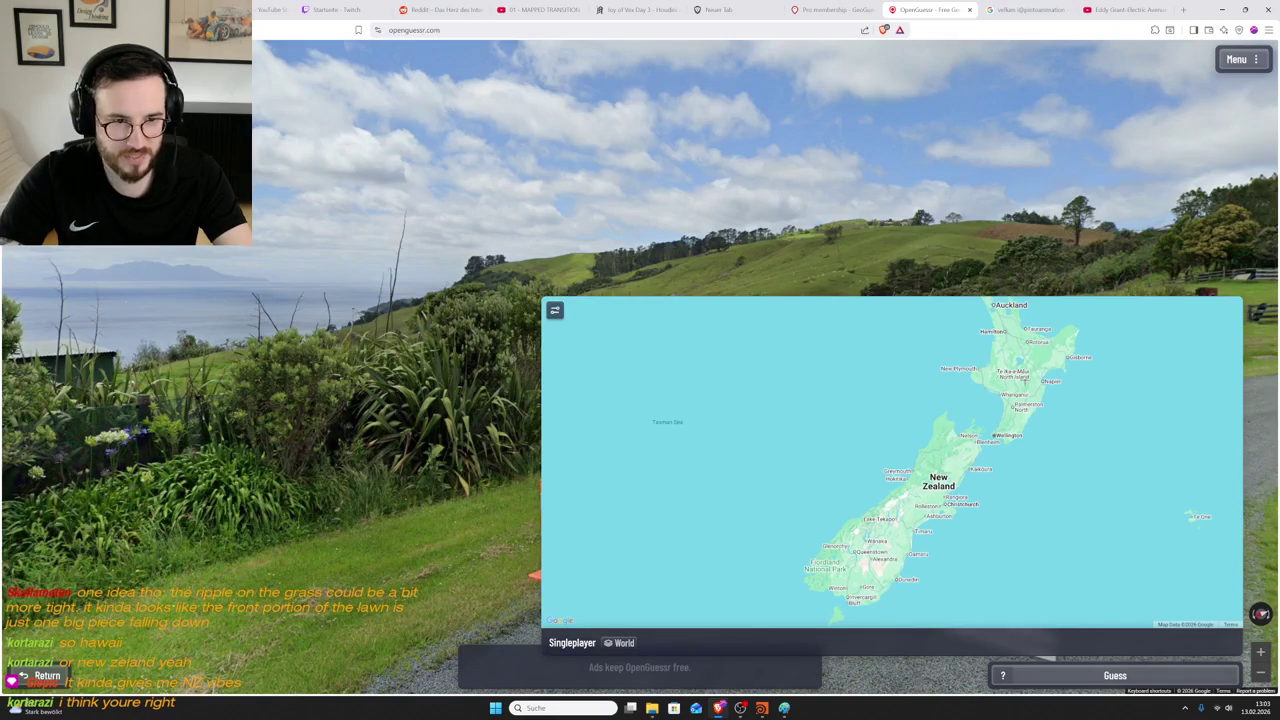
- Zoom the guess map to Nelson Lakes and Hanmer Springs while checking the sea and sun
scroll(1012, 388, "down", 3)
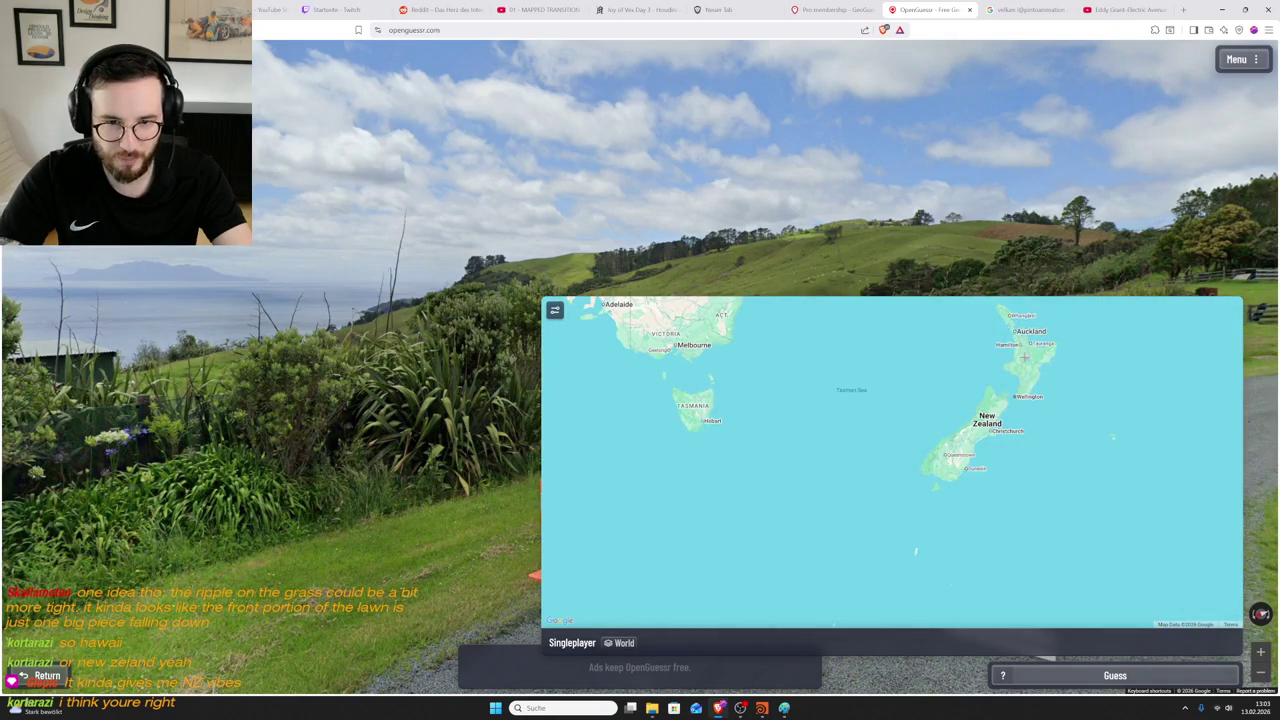
scroll(1024, 356, "up", 5)
key("Left")
key("Left")
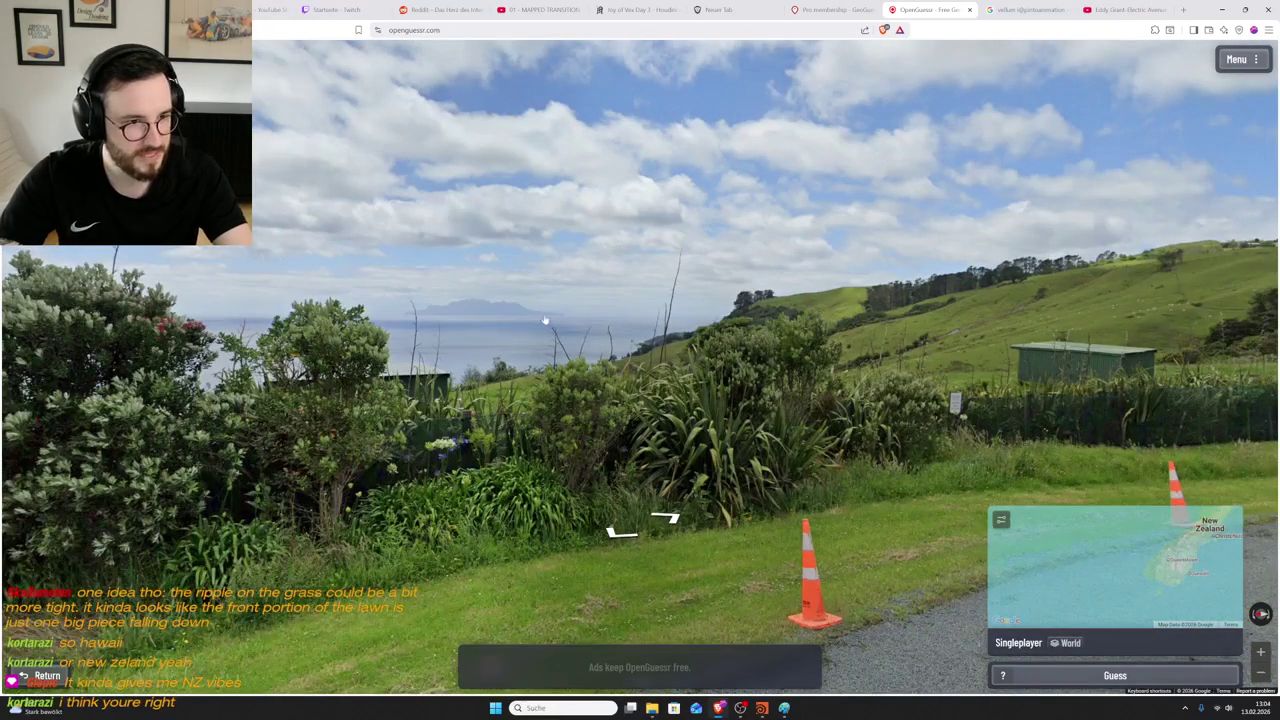
key("Left")
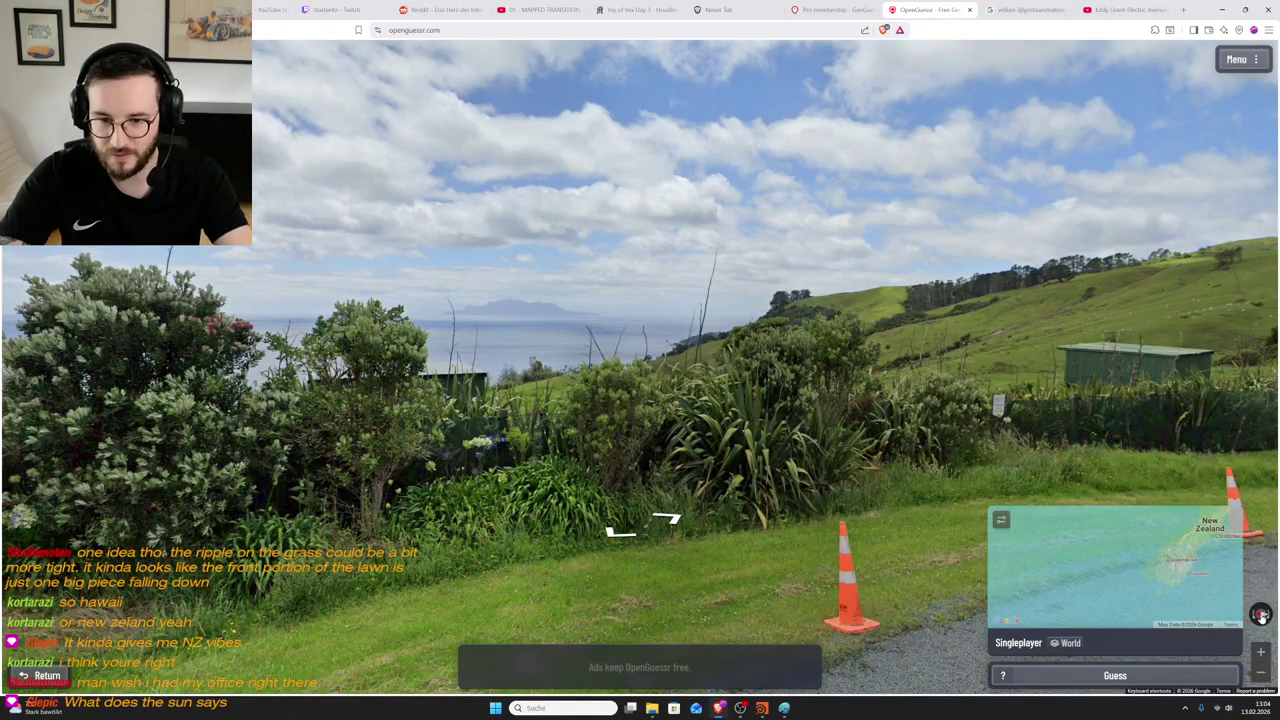
left_click(1260, 615)
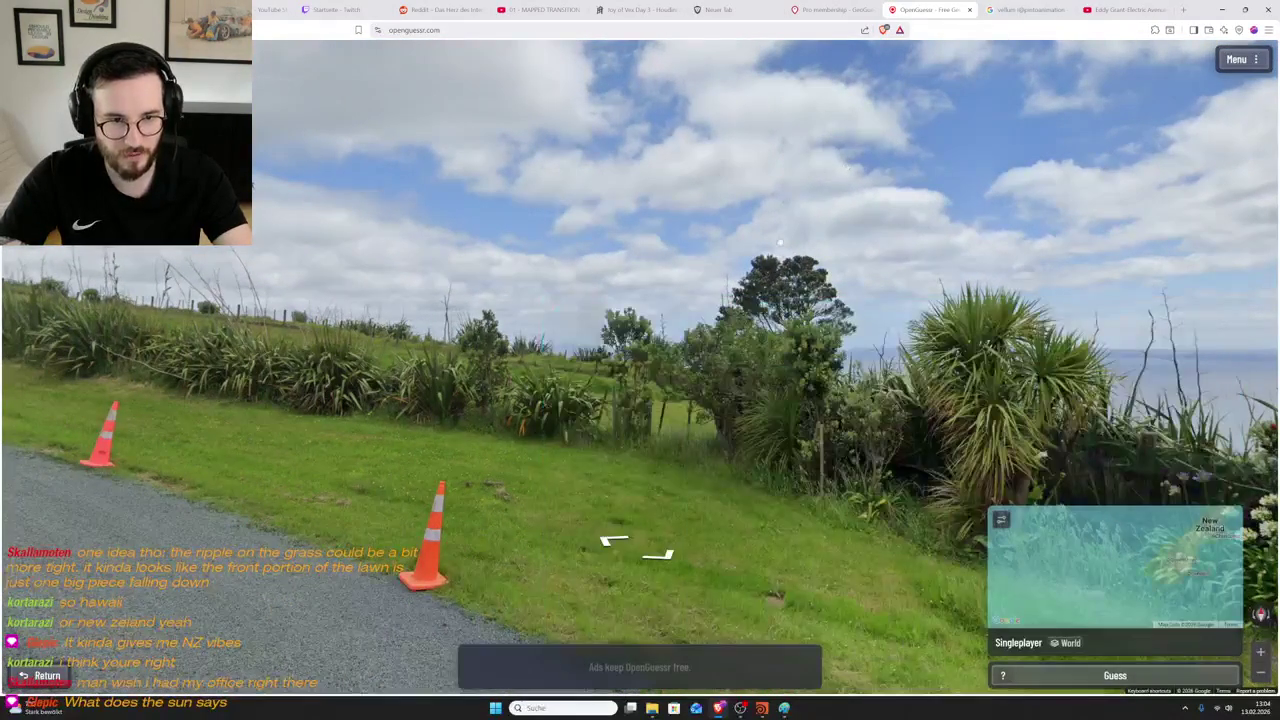
left_click_drag(1044, 339, 438, 332)
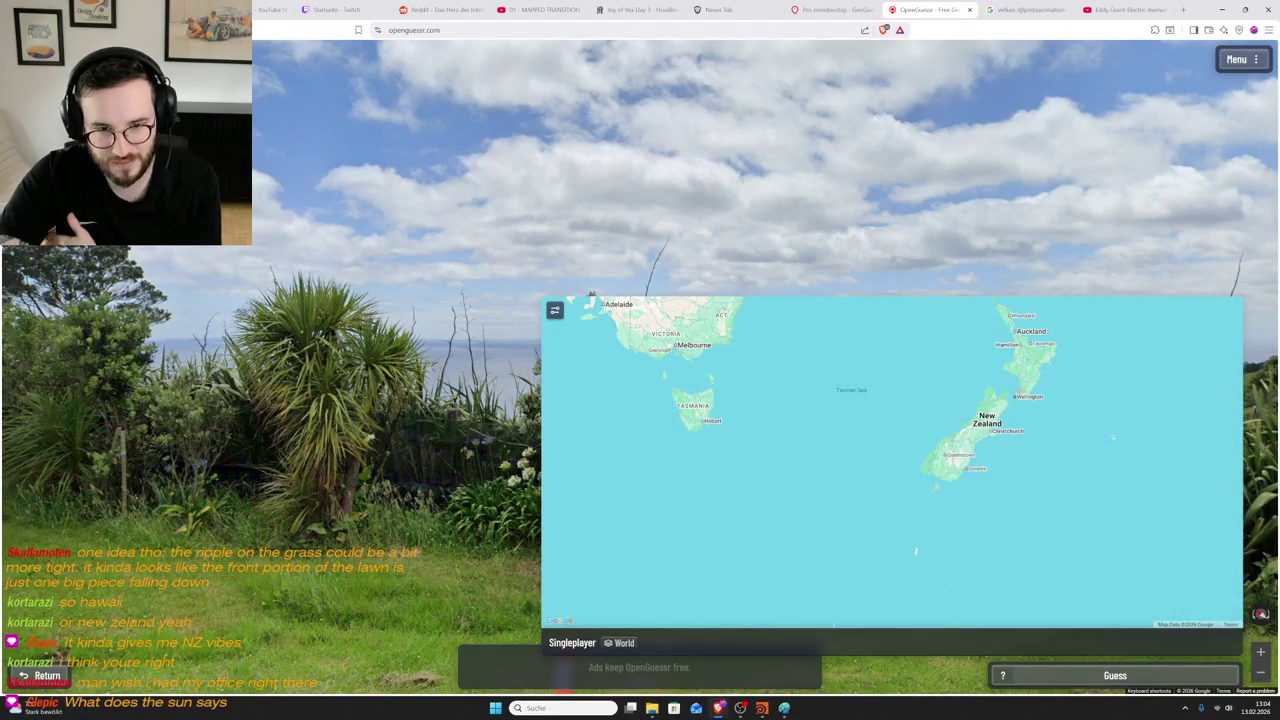
scroll(1016, 397, "up", 1)
scroll(1000, 410, "up", 1)
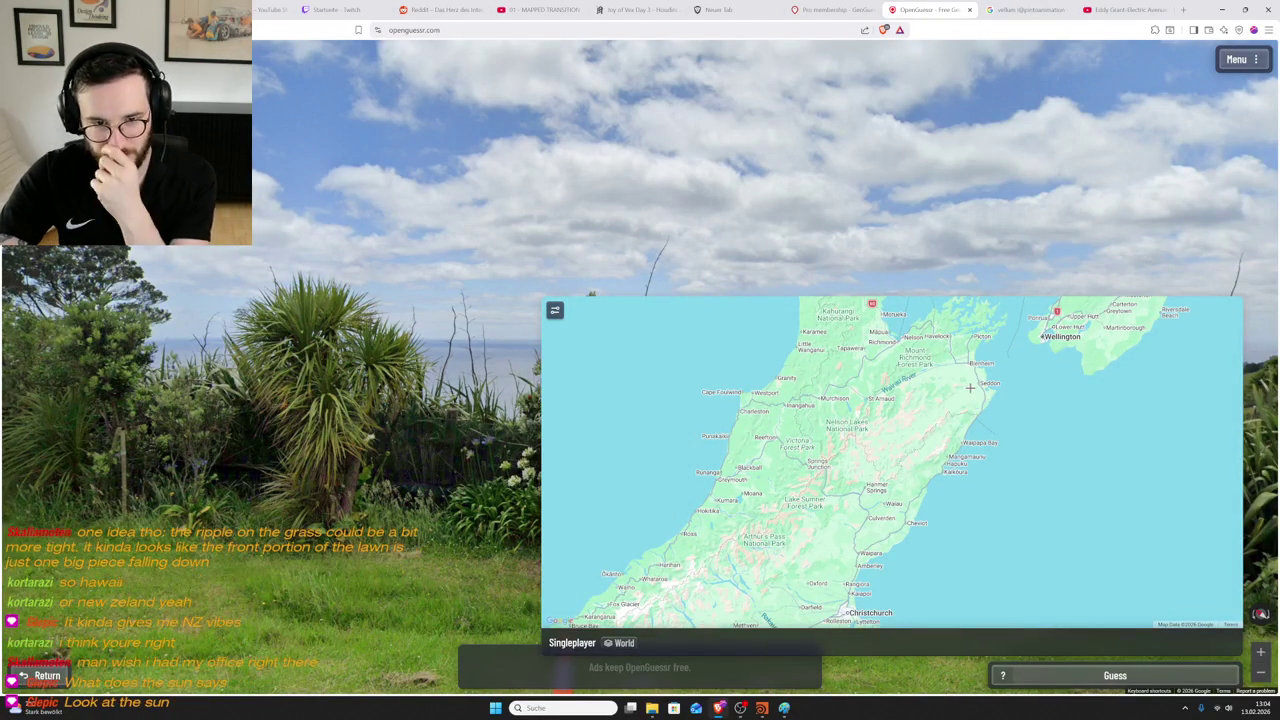
mouse_move(370, 438)
left_mouse_down()
mouse_move(1013, 320)
mouse_move(605, 290)
mouse_move(640, 200)
left_mouse_up()
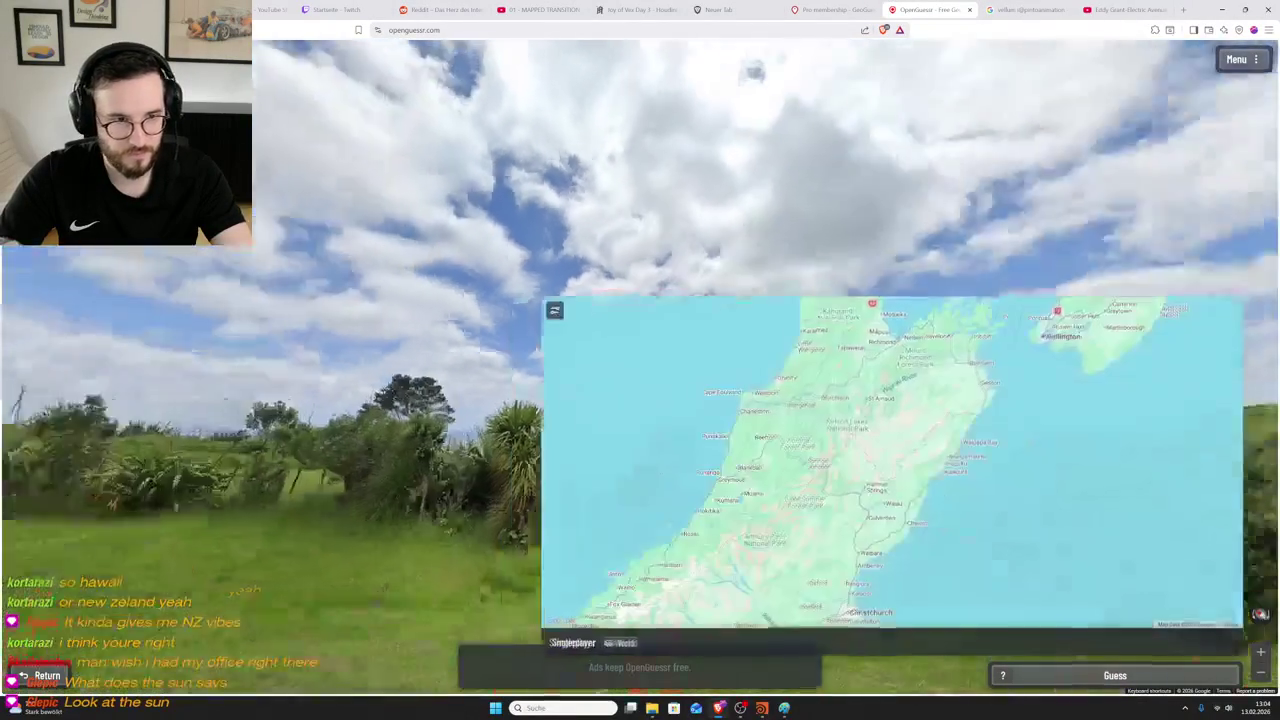
left_click_drag(752, 70, 941, 272)
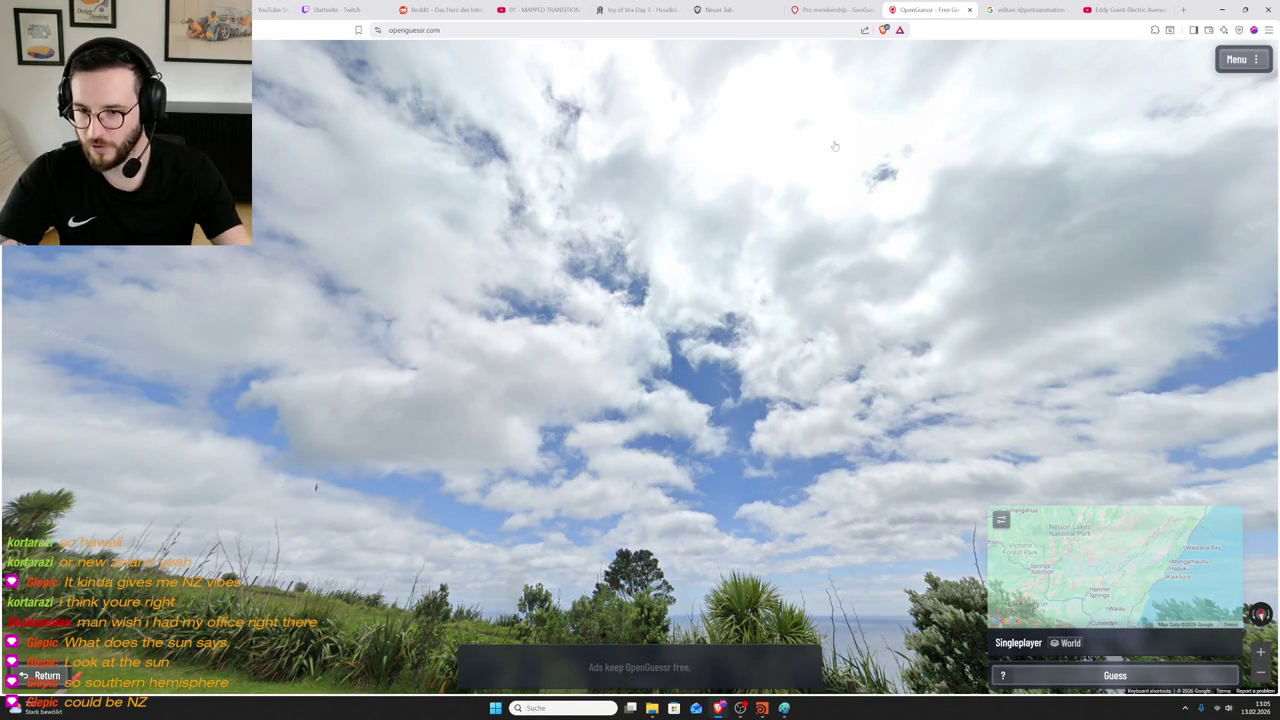
- Zoom in and drop the guess pin near Seddon, New Zealand
scroll(975, 435, "up", 2)
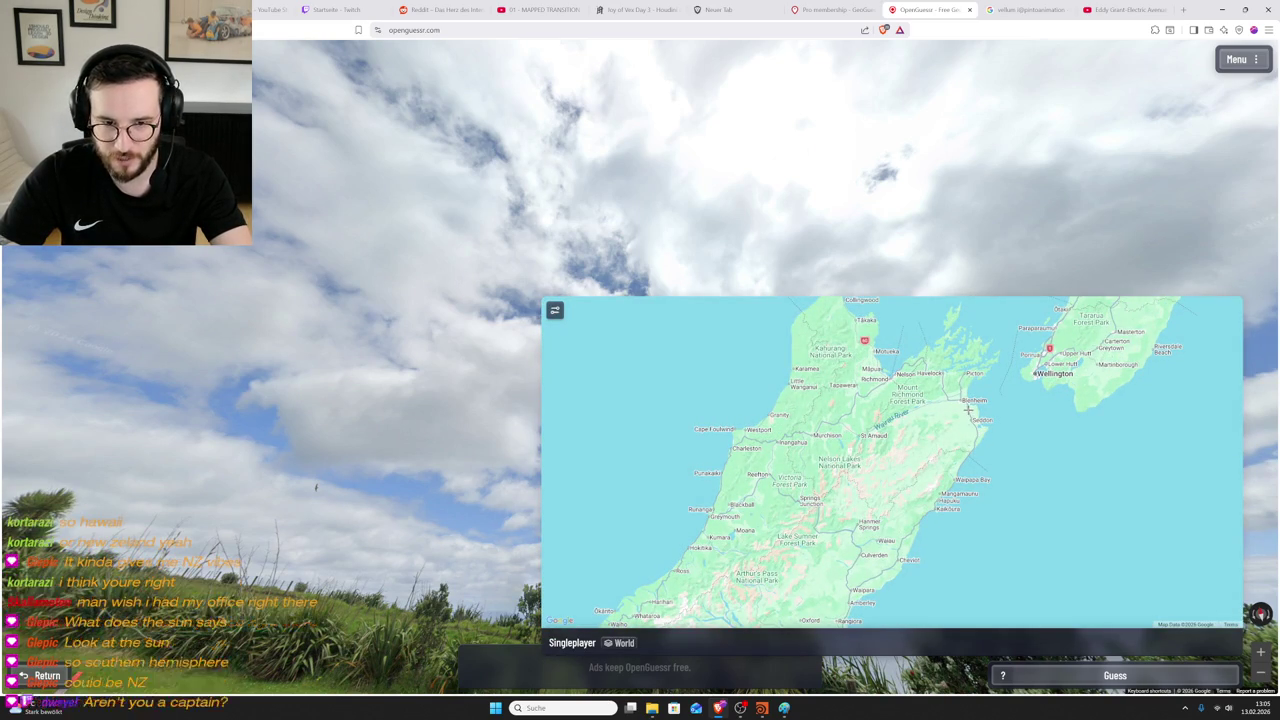
left_click(968, 410)
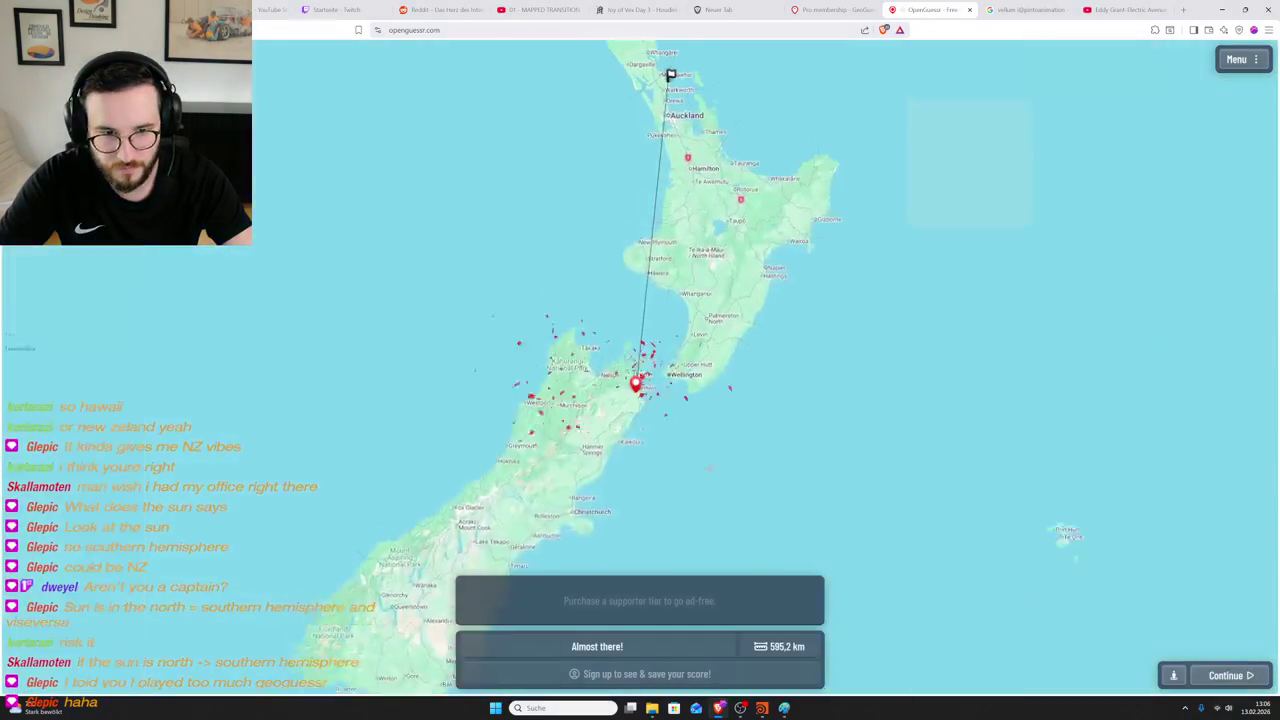
- Review the result map centred on New Zealand, then continue to the next round
scroll(662, 170, "up", 3)
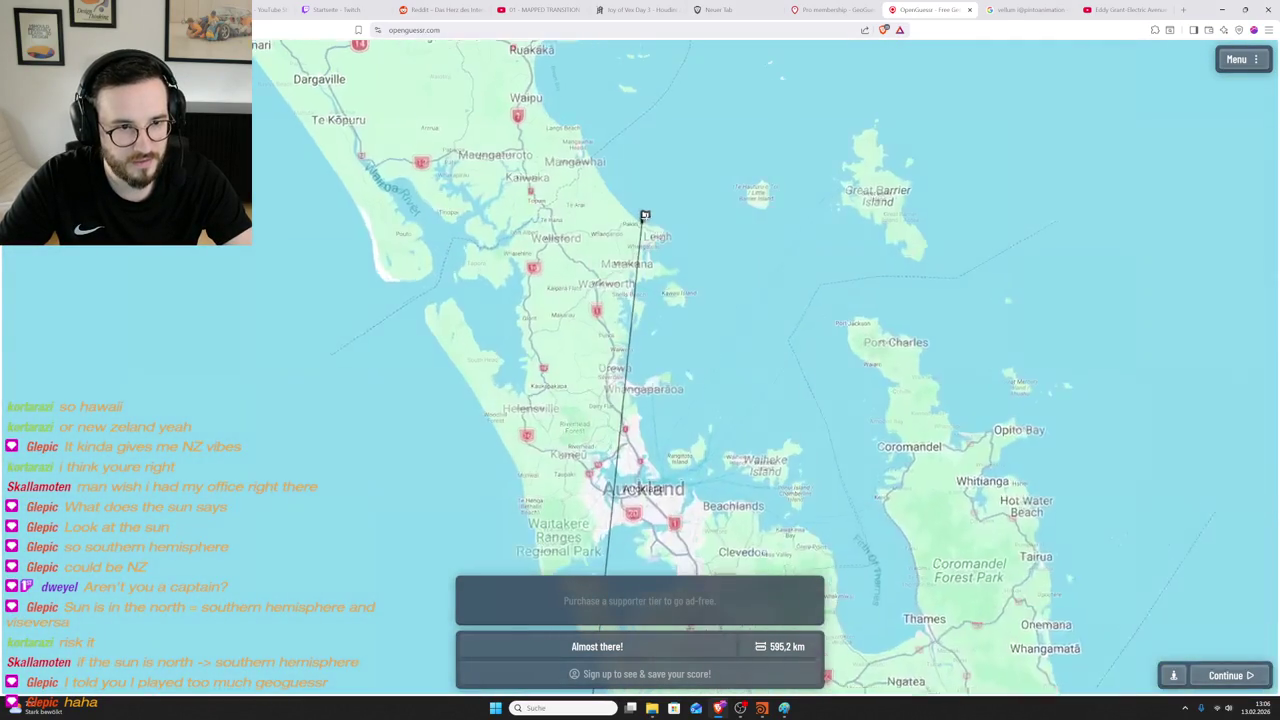
scroll(645, 212, "down", 3)
scroll(645, 212, "down", 3)
scroll(650, 240, "down", 2)
scroll(661, 312, "up", 1)
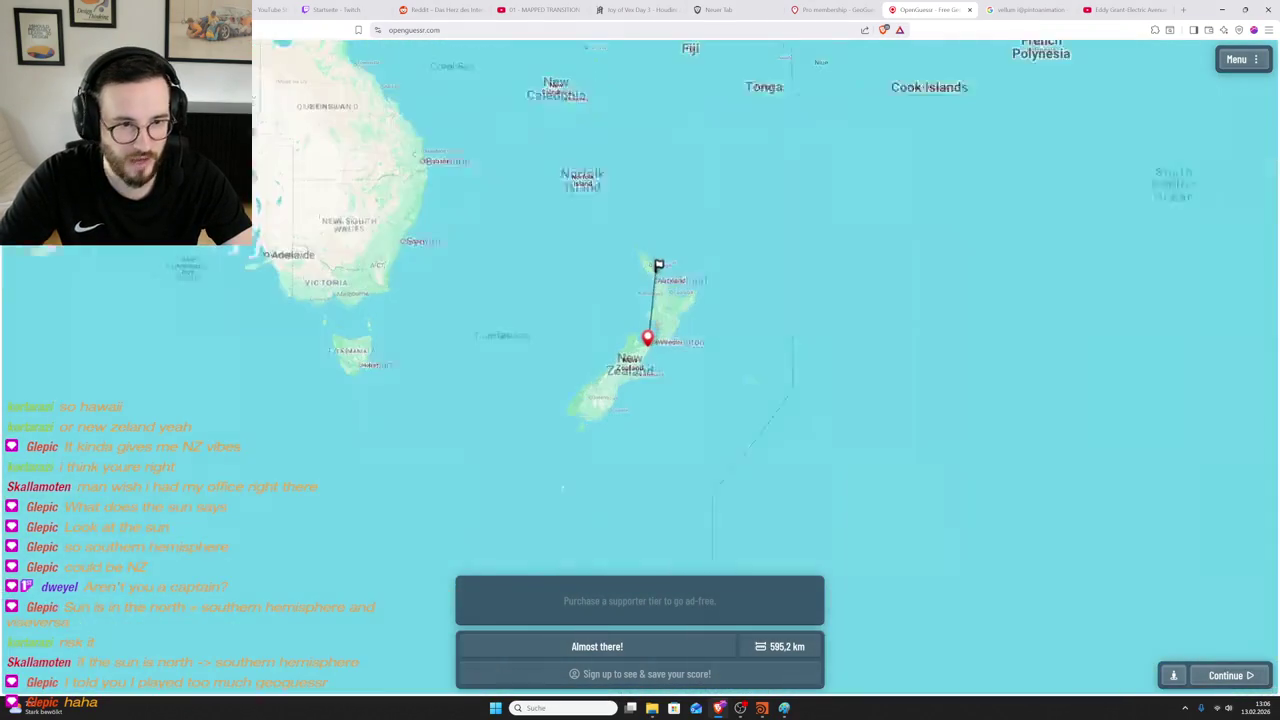
left_click_drag(700, 331, 722, 345)
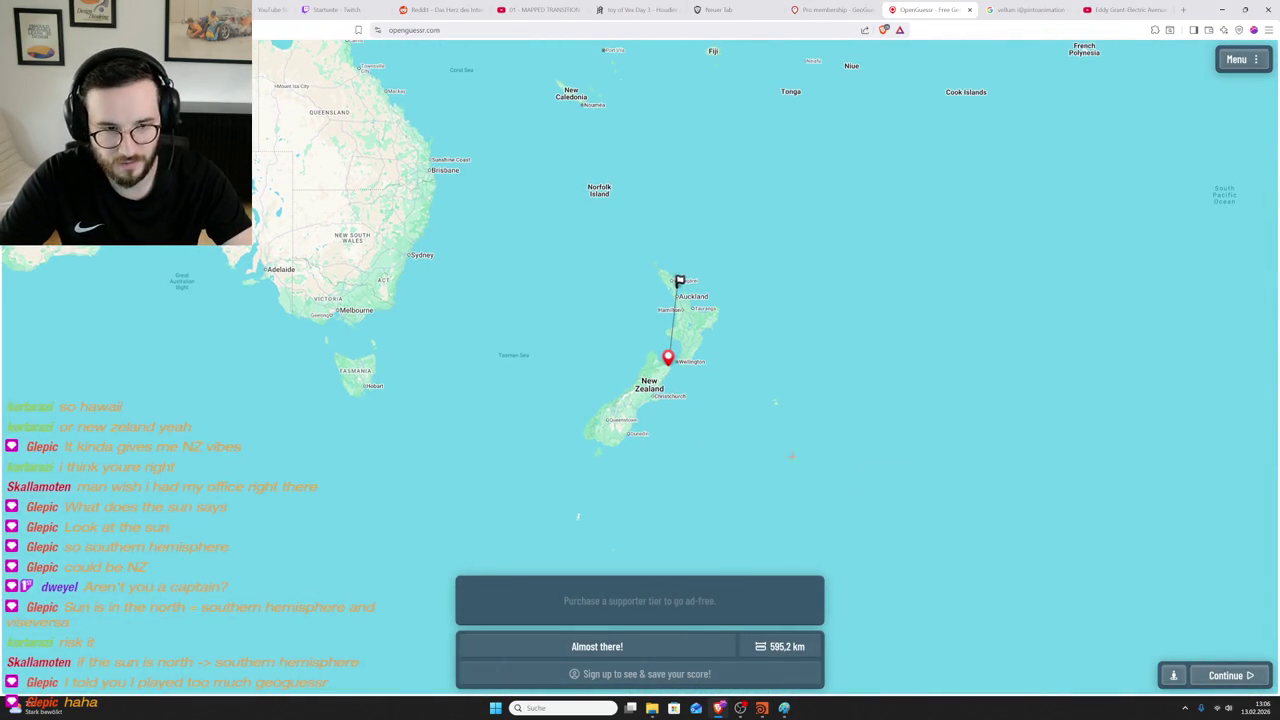
left_click(1230, 676)
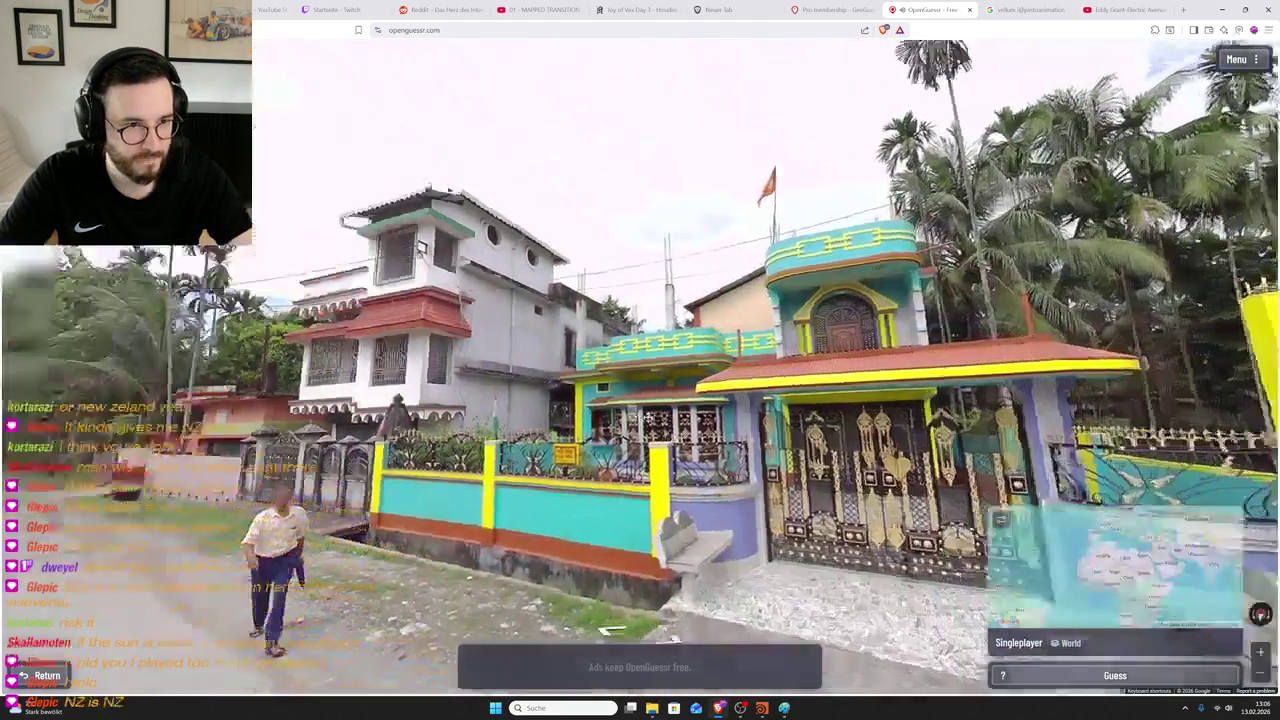
- Look around the start point at the colourful house, roadside greenery and street
mouse_move(640, 200)
left_mouse_down()
mouse_move(769, 219)
mouse_move(636, 298)
mouse_move(640, 170)
mouse_move(640, 340)
left_mouse_up()
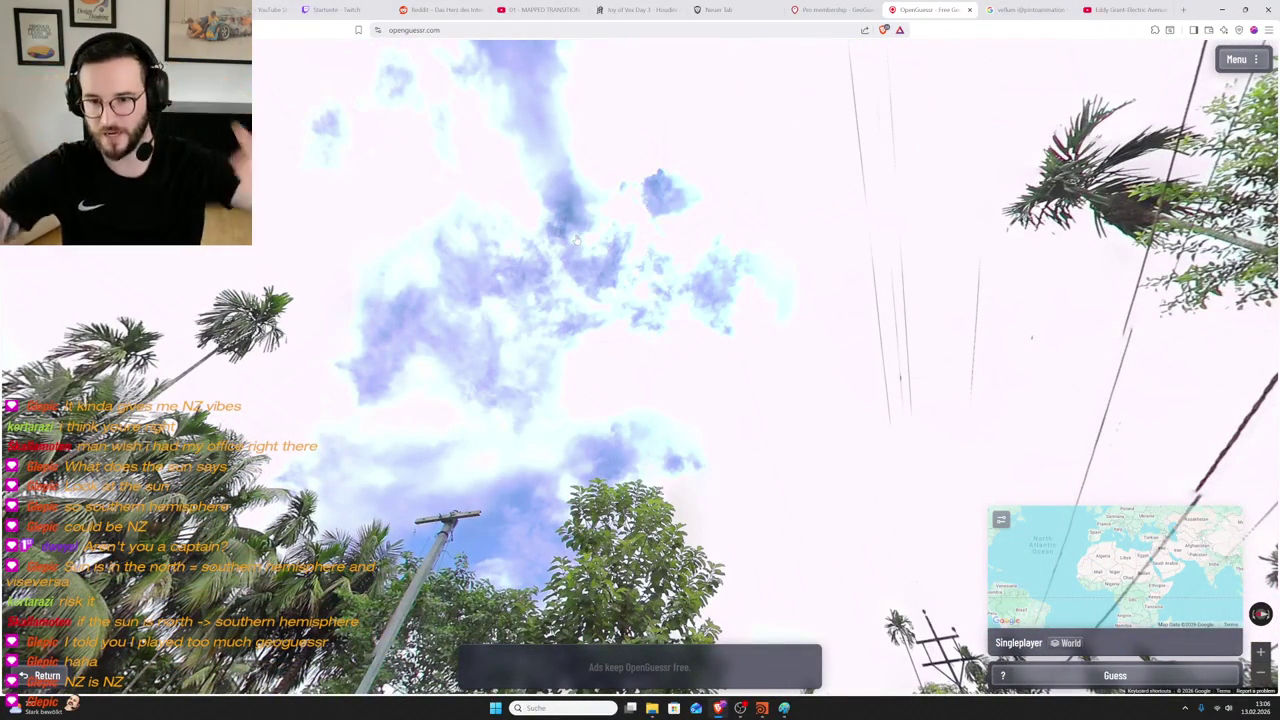
left_click_drag(577, 240, 580, 110)
left_click_drag(707, 240, 727, 224)
mouse_move(735, 284)
left_mouse_down()
mouse_move(577, 286)
mouse_move(790, 290)
left_mouse_up()
scroll(630, 228, "up", 3)
scroll(630, 228, "up", 2)
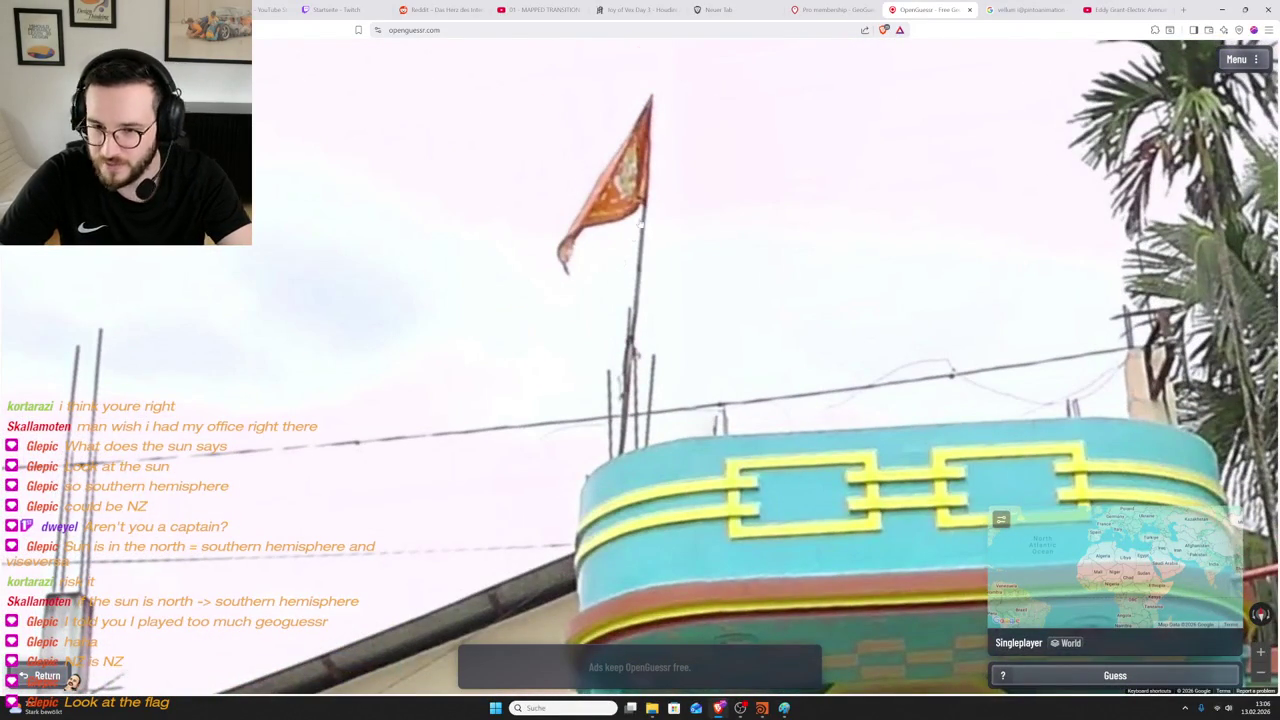
scroll(593, 243, "down", 5)
left_click_drag(330, 230, 505, 212)
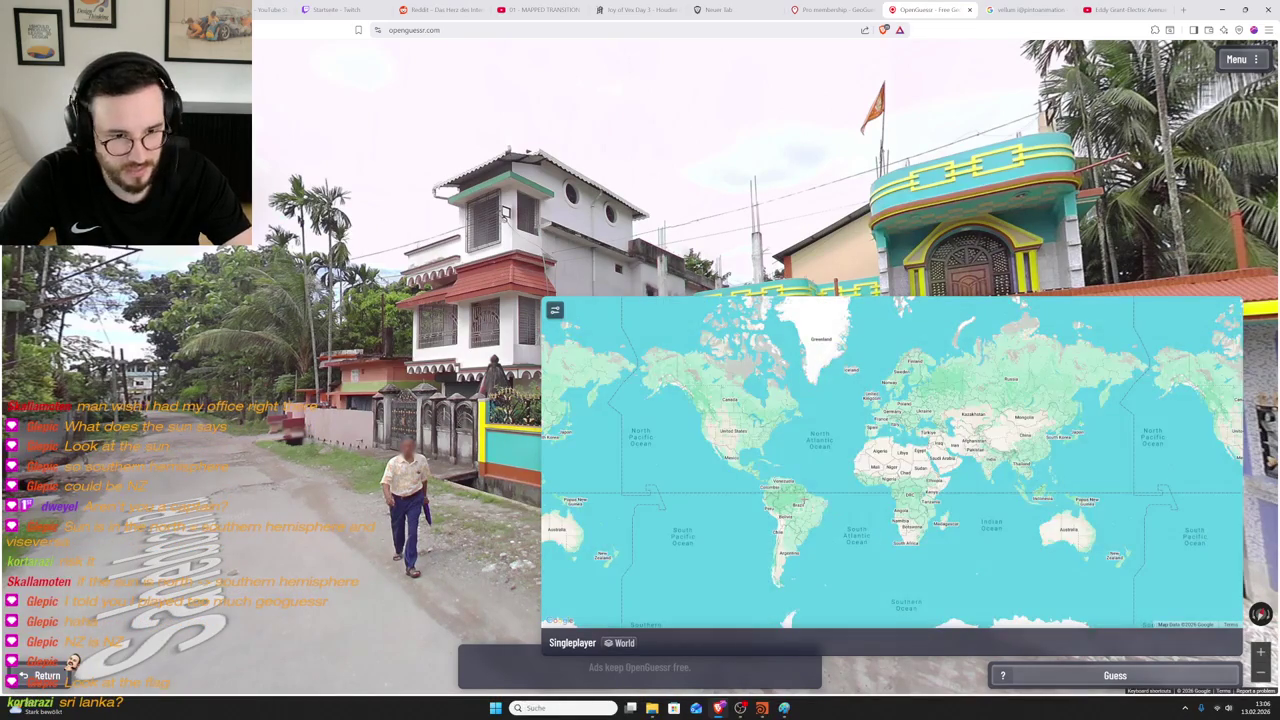
scroll(810, 495, "up", 1)
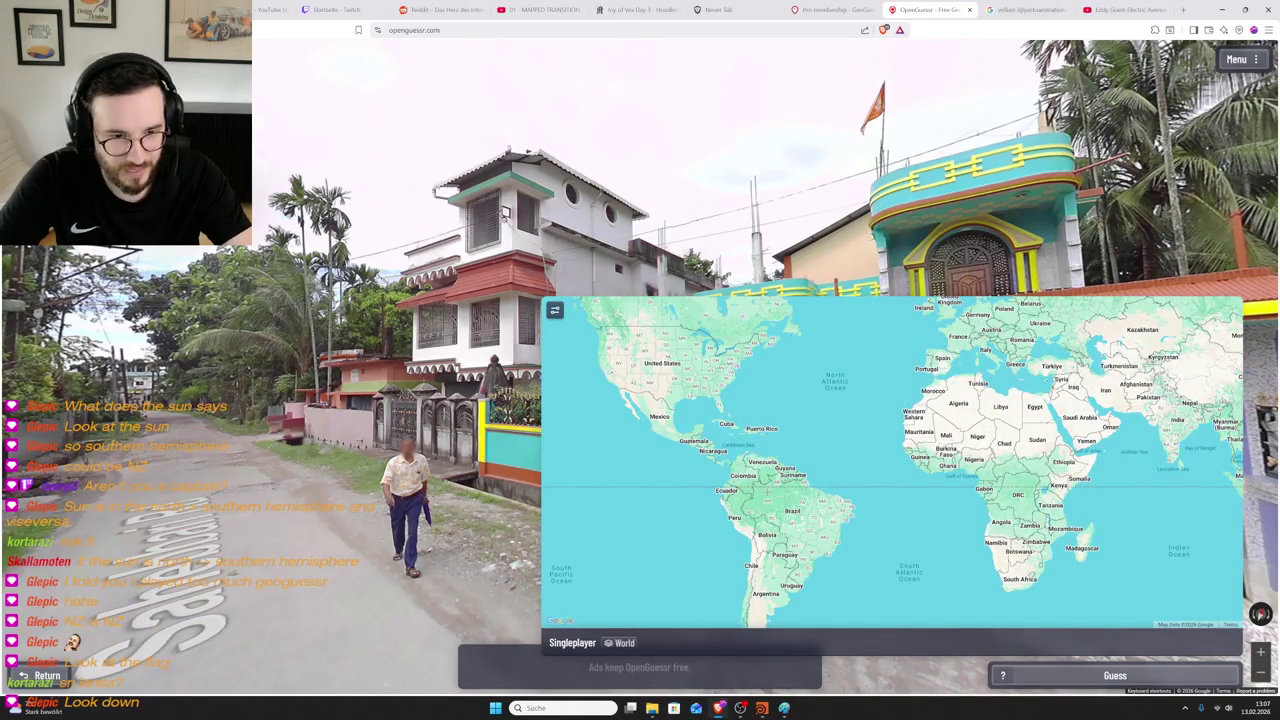
- Turn to face down the road and advance further along Sahebbari Rd
key("Left")
key("Left")
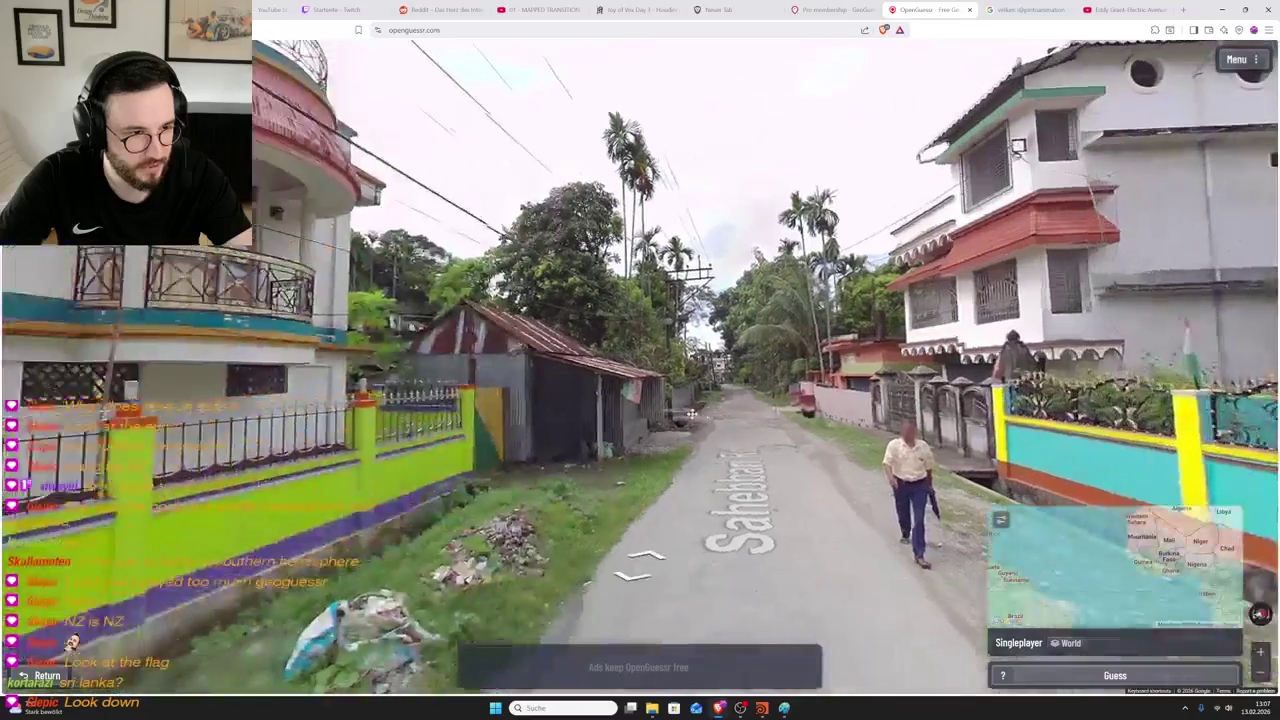
key("Left")
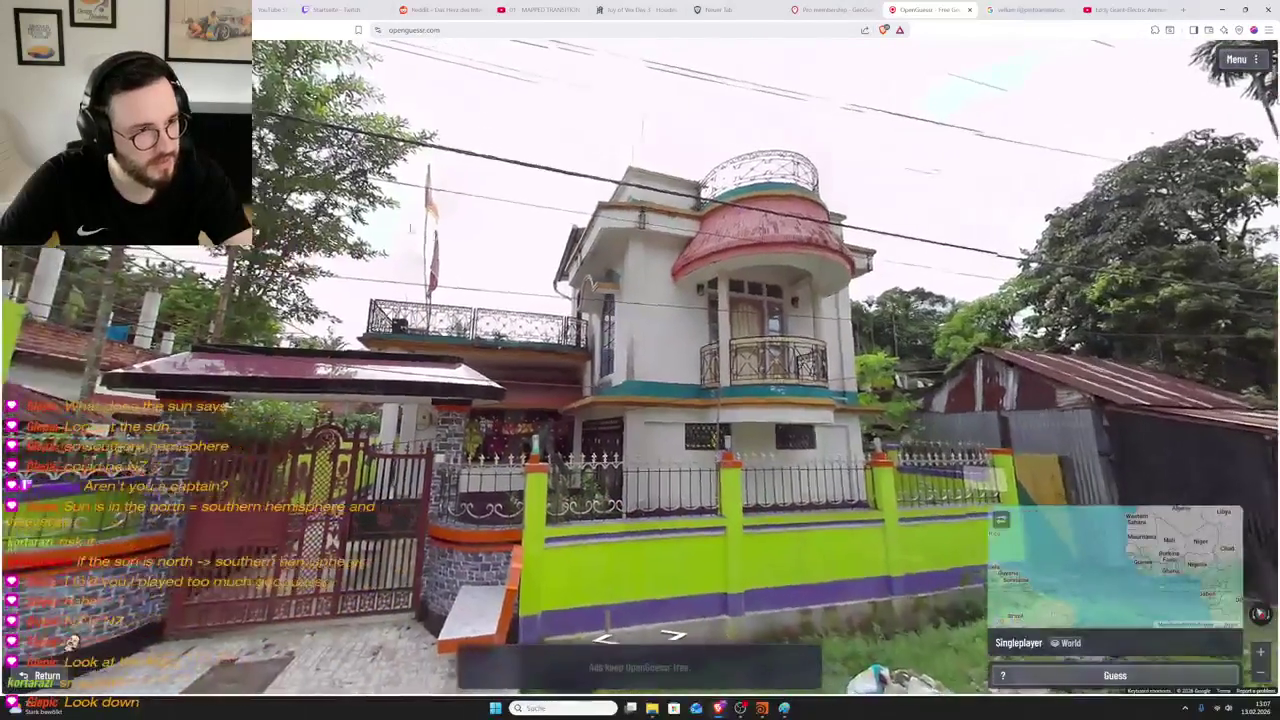
scroll(367, 283, "up", 5)
scroll(367, 283, "down", 5)
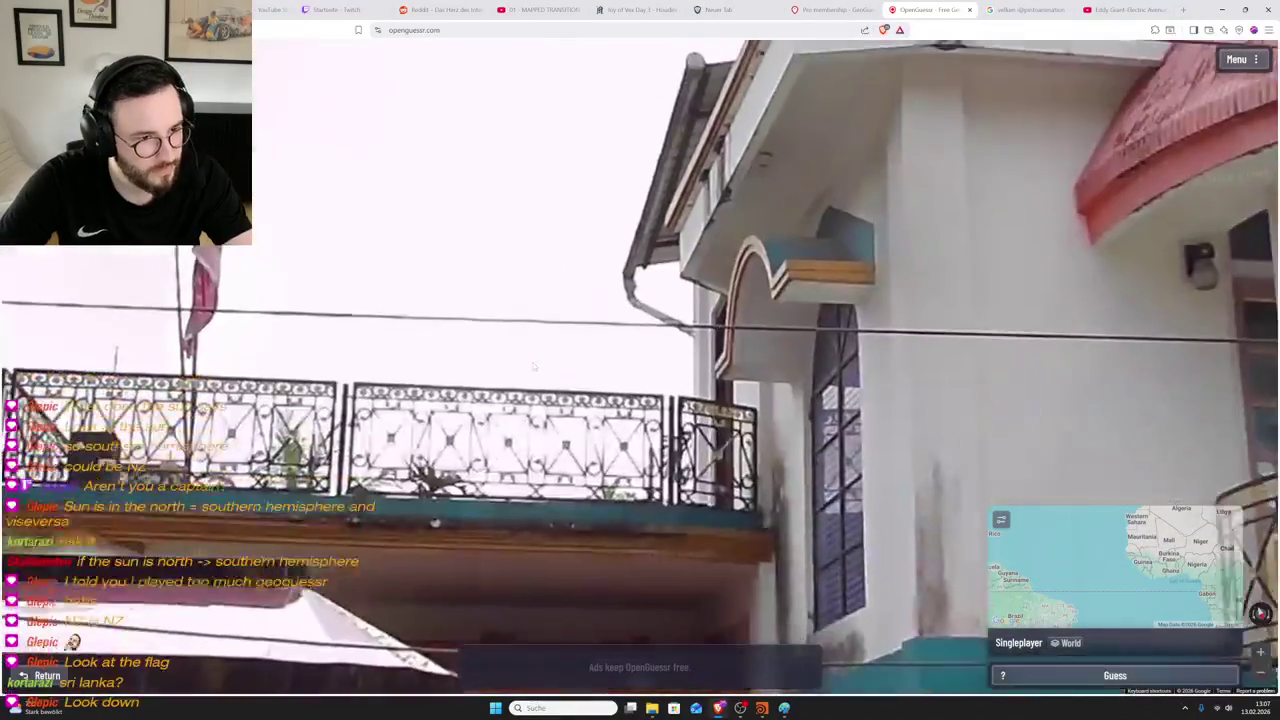
key("Right")
key("Right")
key("Right")
key("Right")
key("Right")
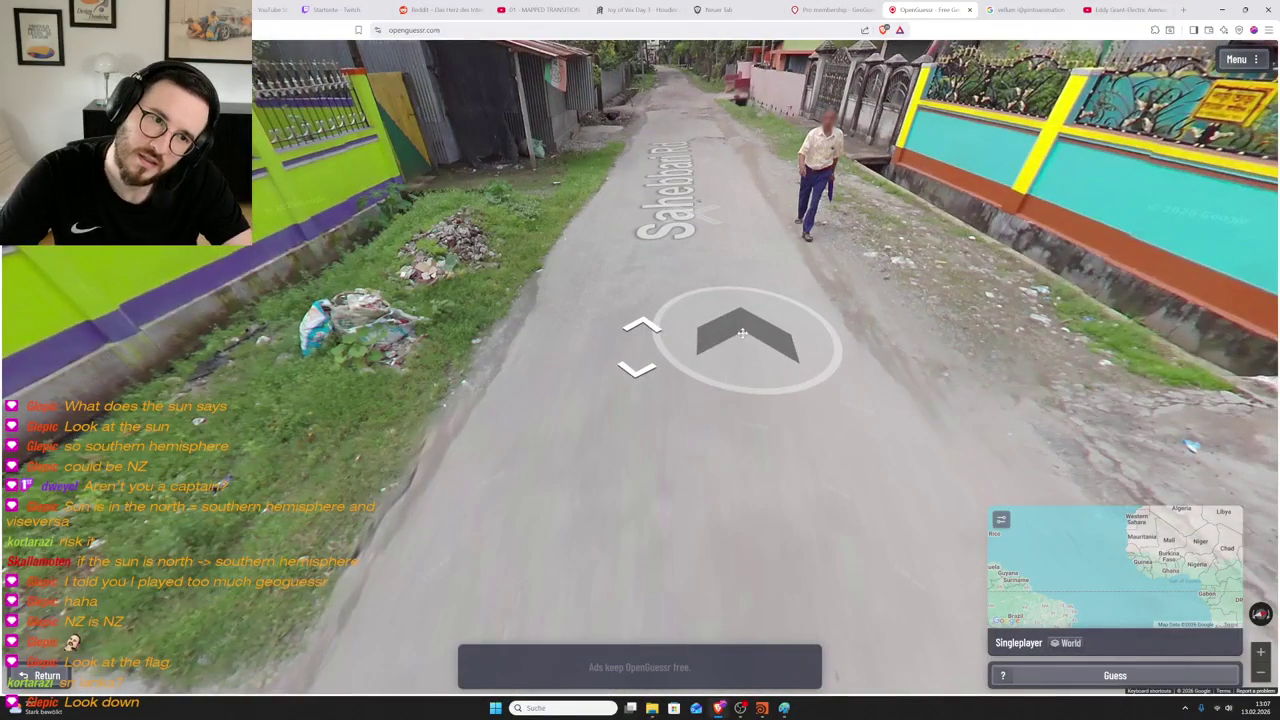
left_click(745, 335)
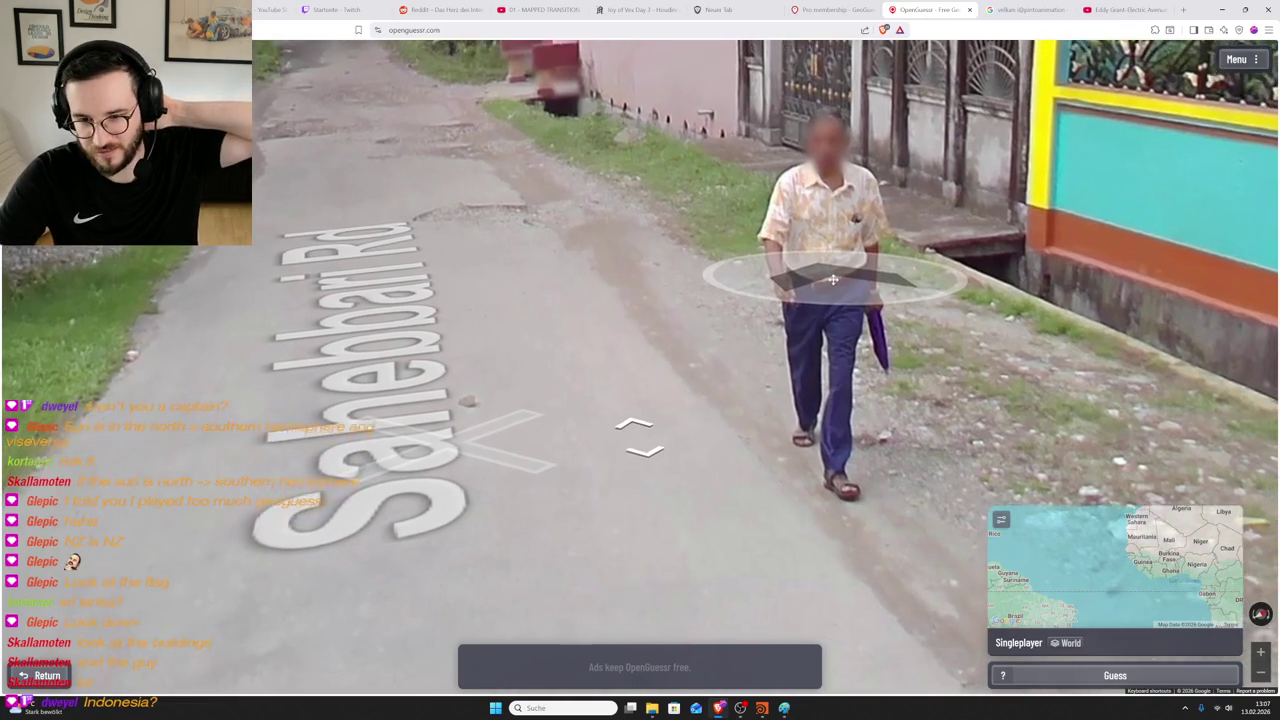
left_click_drag(844, 262, 771, 297)
left_click(860, 312)
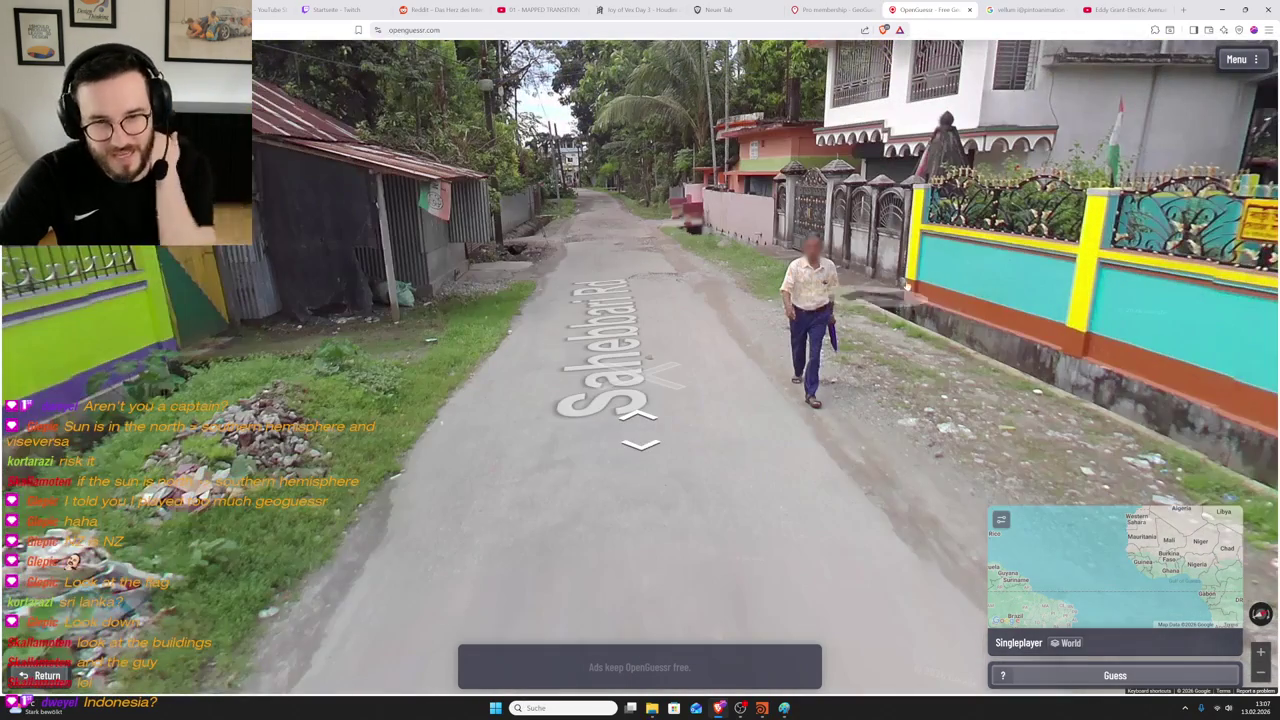
scroll(760, 217, "up", 5)
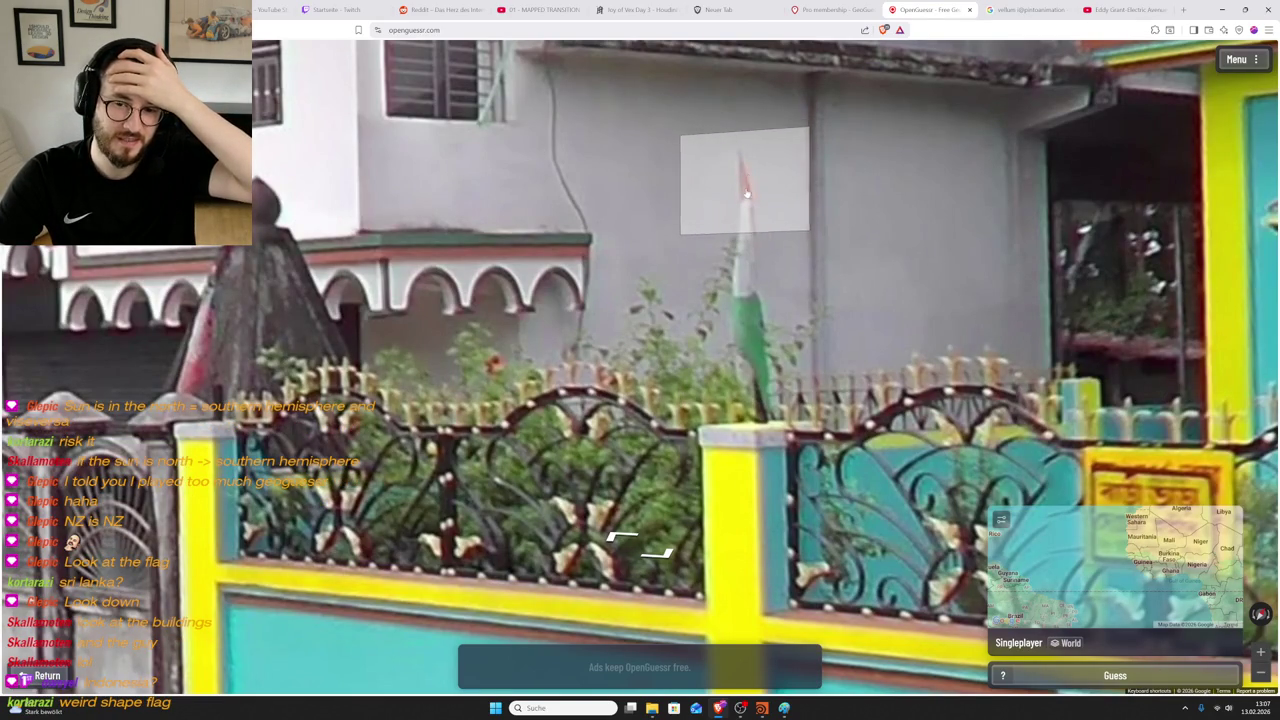
mouse_move(1115, 568)
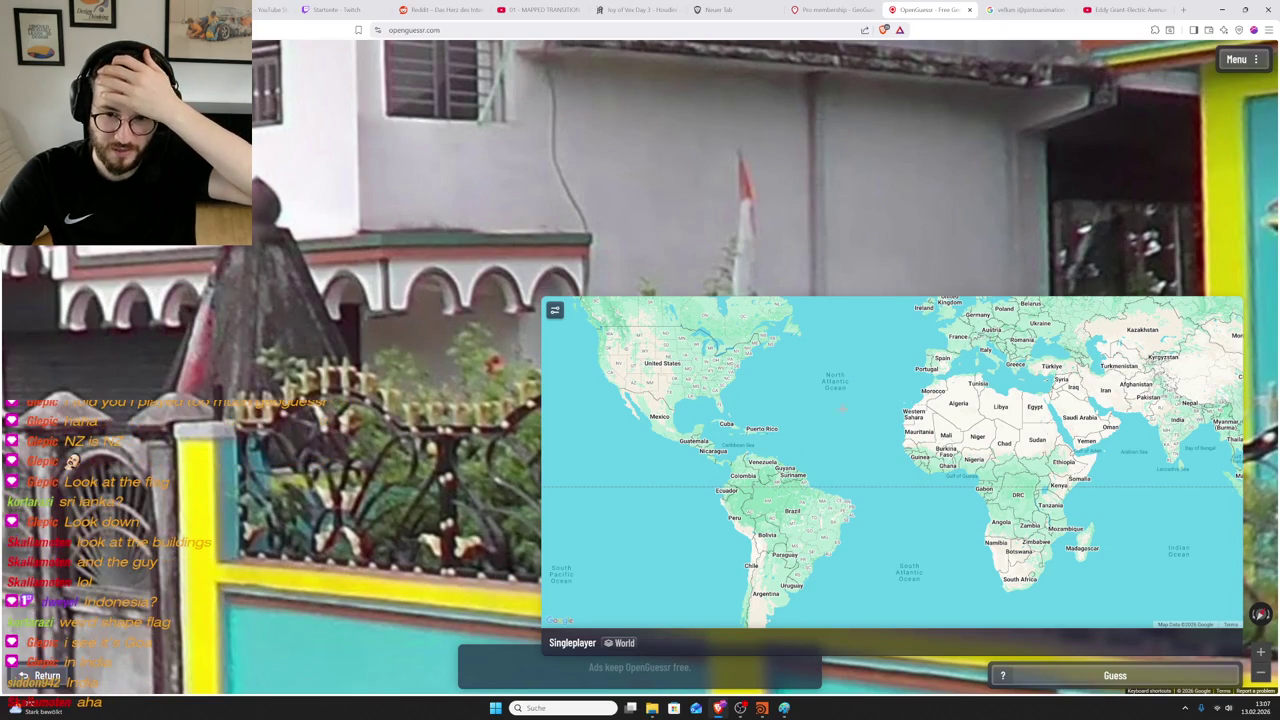
- Pan the world guess map to Asia and zoom in on India
left_click_drag(1000, 460, 787, 456)
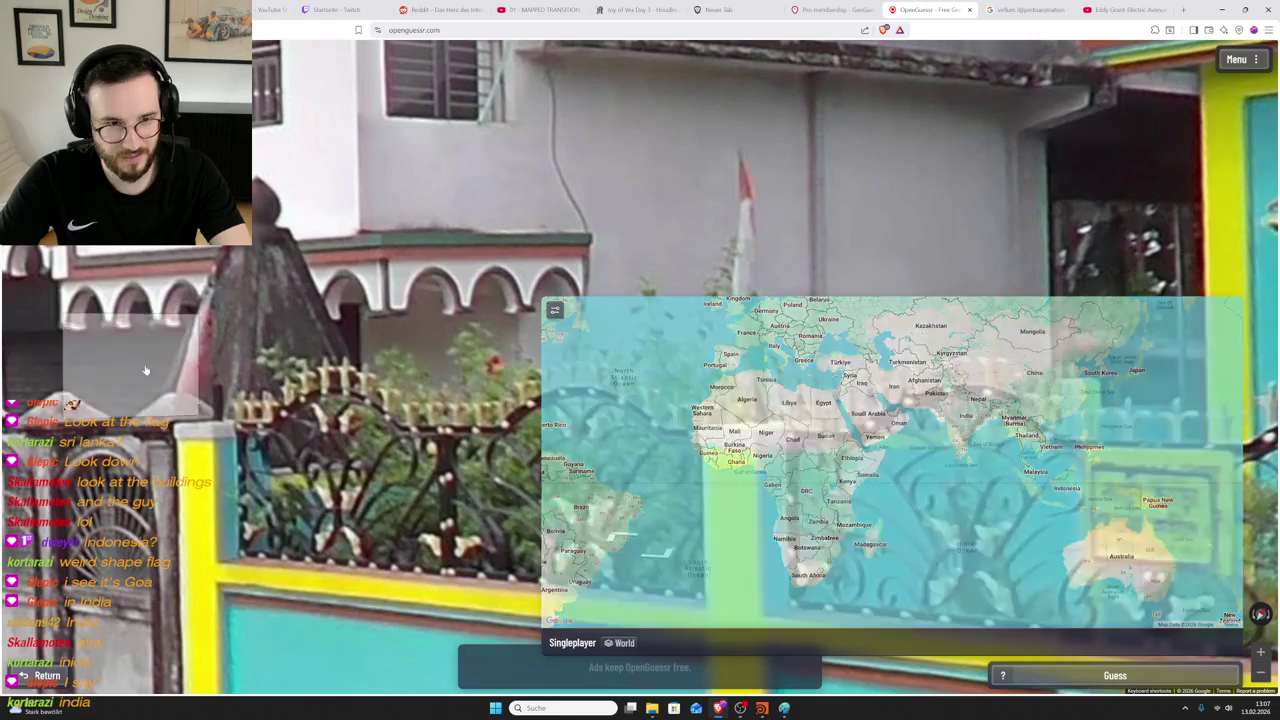
scroll(842, 380, "down", 3)
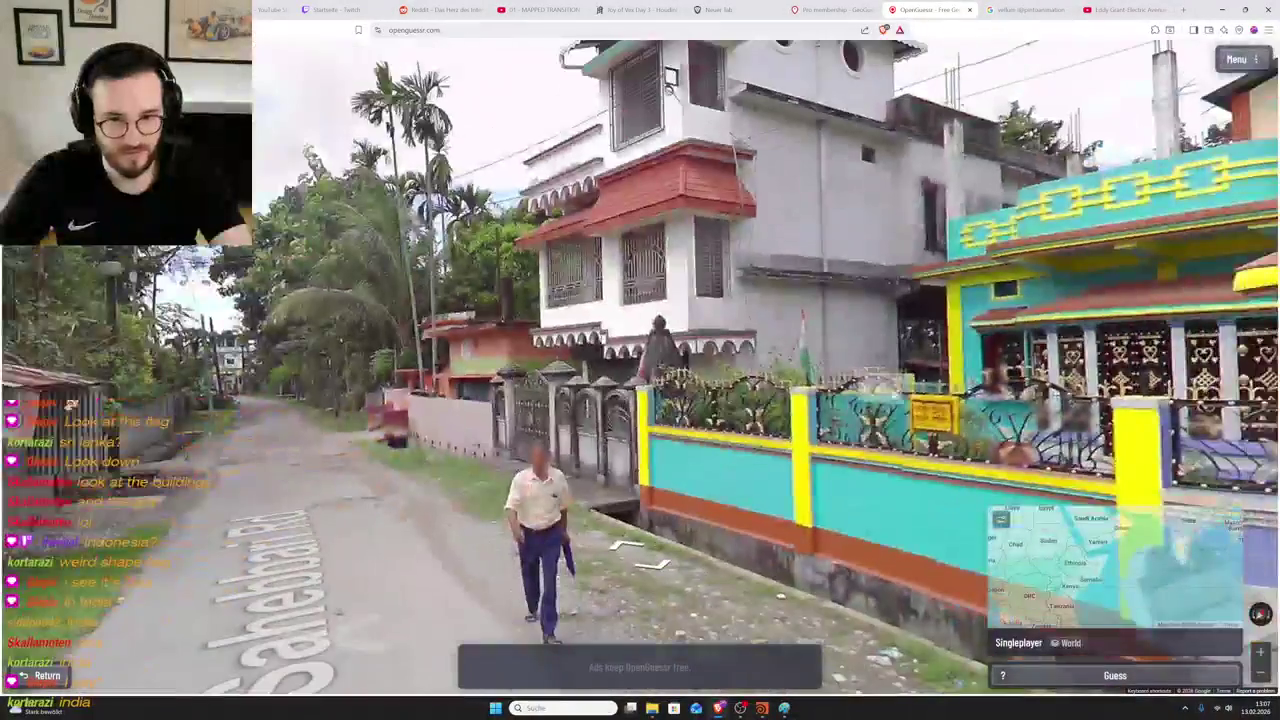
scroll(845, 378, "up", 3)
scroll(851, 376, "up", 2)
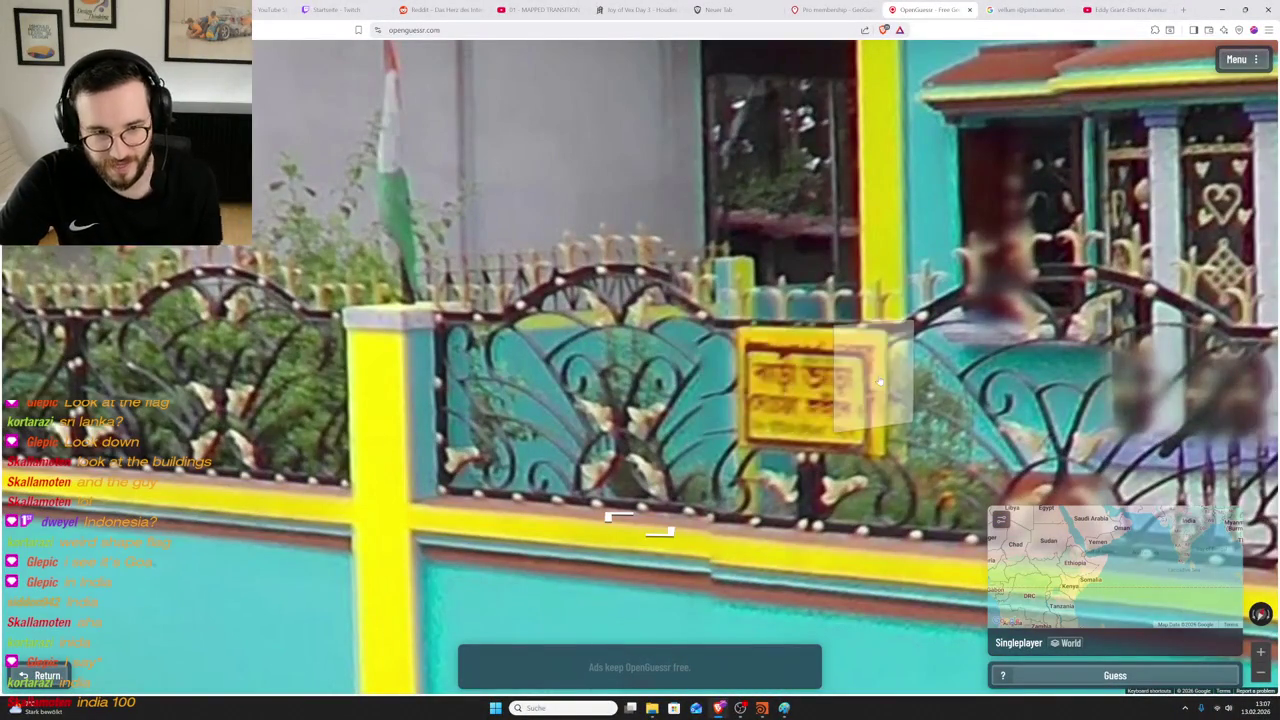
scroll(840, 385, "down", 3)
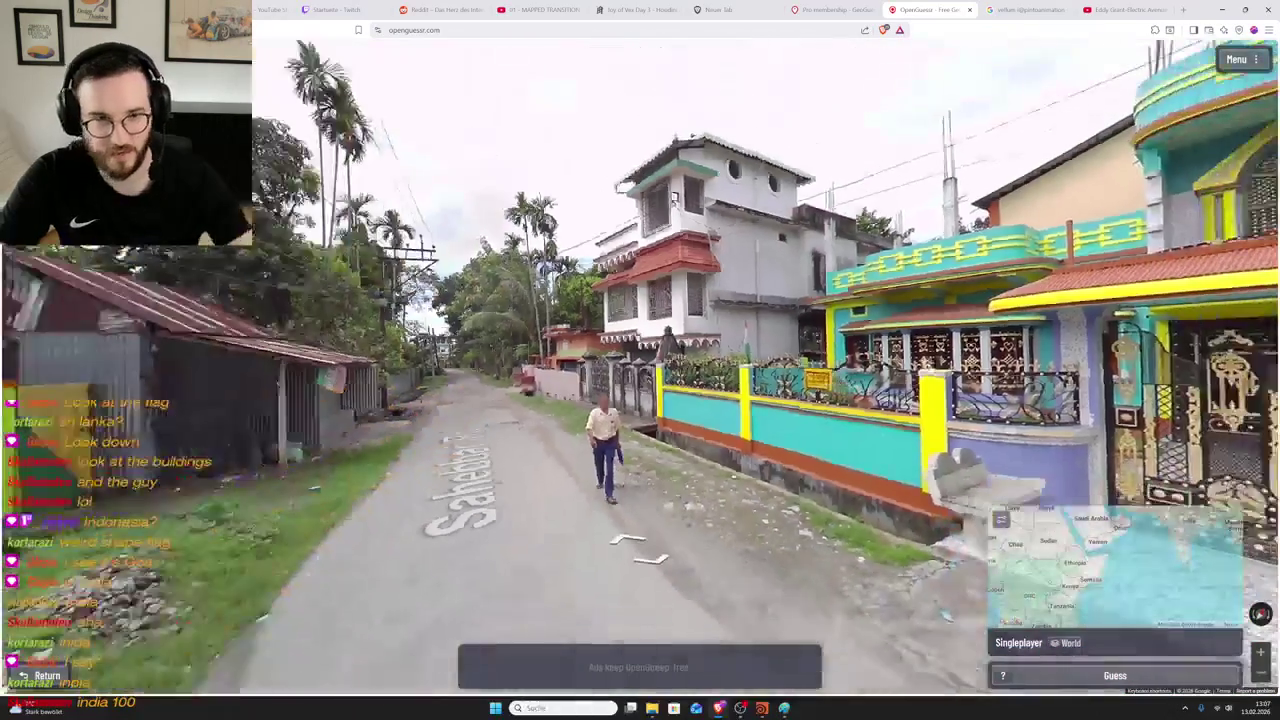
left_click_drag(620, 520, 380, 530)
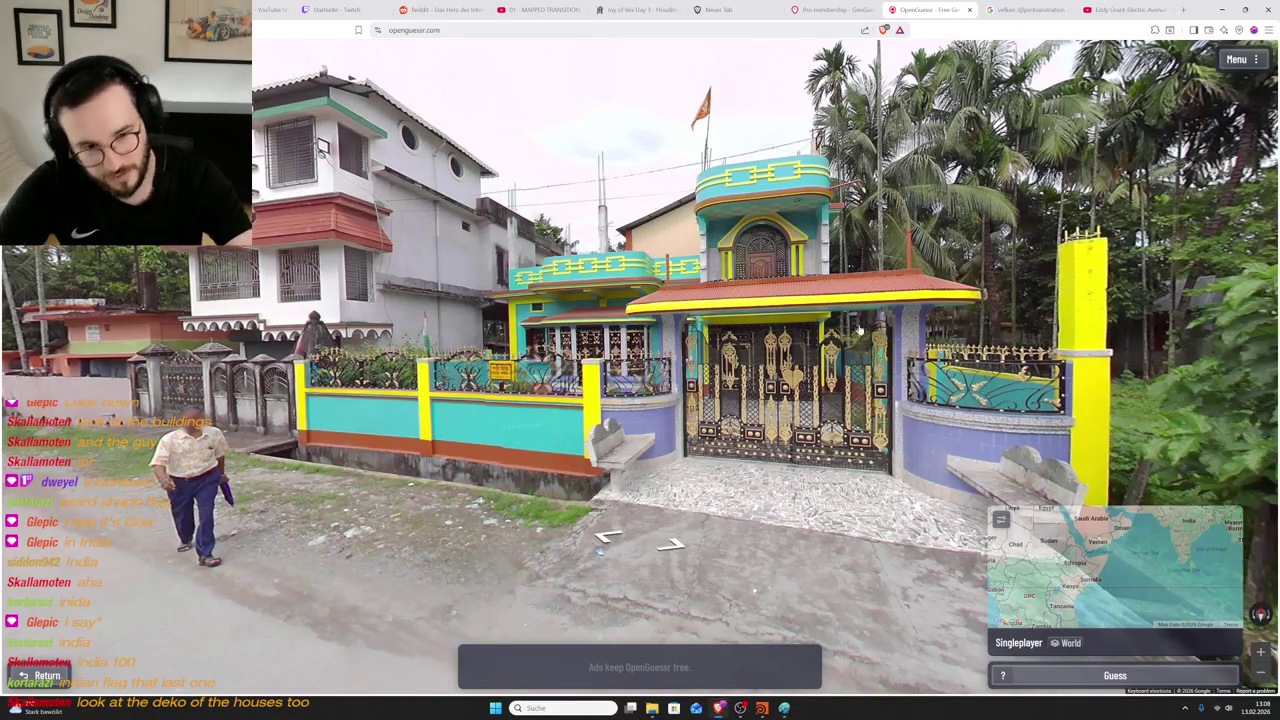
scroll(966, 443, "up", 1)
scroll(966, 443, "up", 1)
scroll(987, 449, "up", 1)
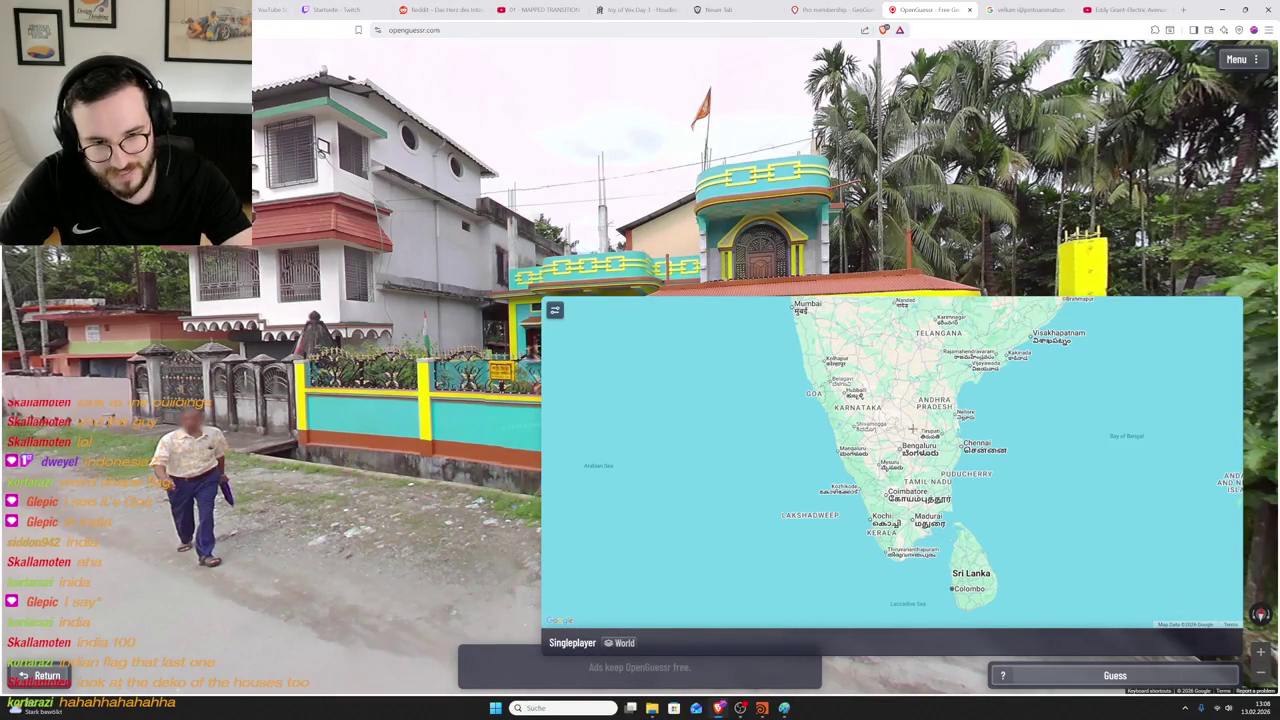
scroll(900, 420, "up", 1)
scroll(910, 425, "up", 1)
- Try pins in southern India near the Palk Strait and Tiruvannamalai, panning toward Bengaluru
left_click(941, 442)
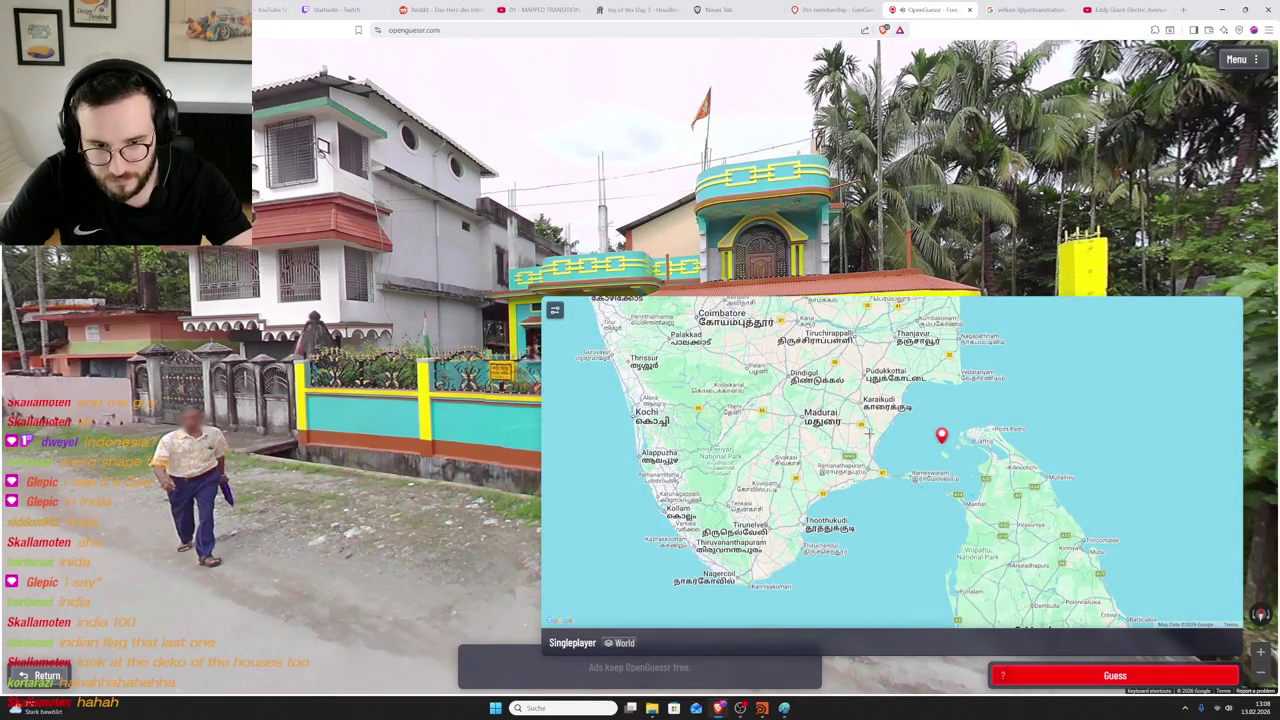
scroll(869, 434, "down", 2)
left_click(891, 362)
scroll(876, 389, "up", 1)
left_click_drag(876, 389, 926, 448)
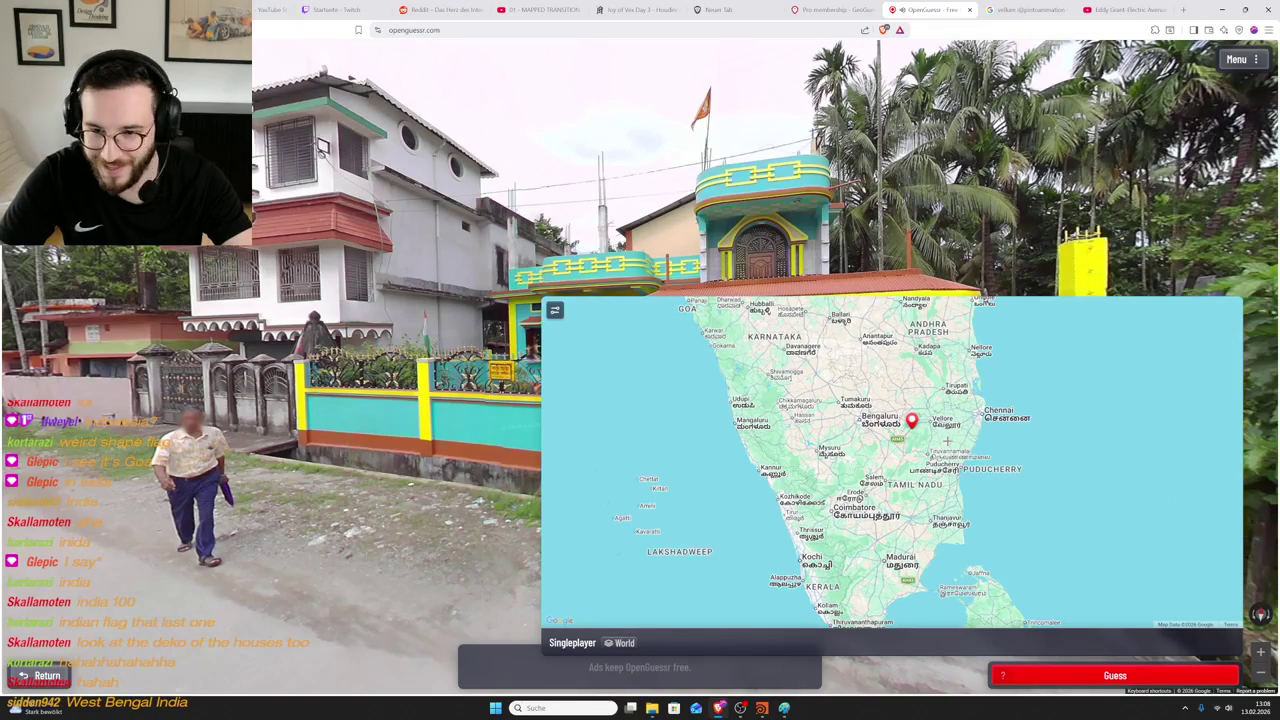
scroll(946, 441, "down", 1)
left_click_drag(946, 441, 918, 477)
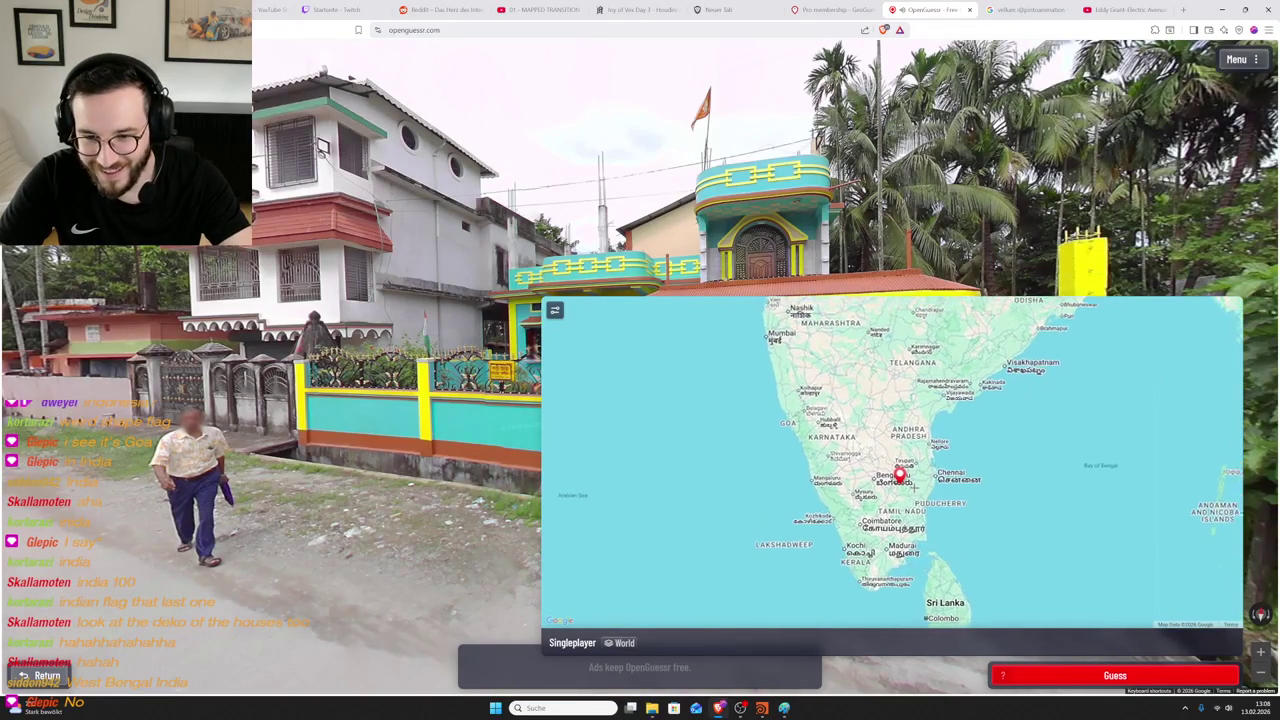
scroll(919, 477, "up", 1)
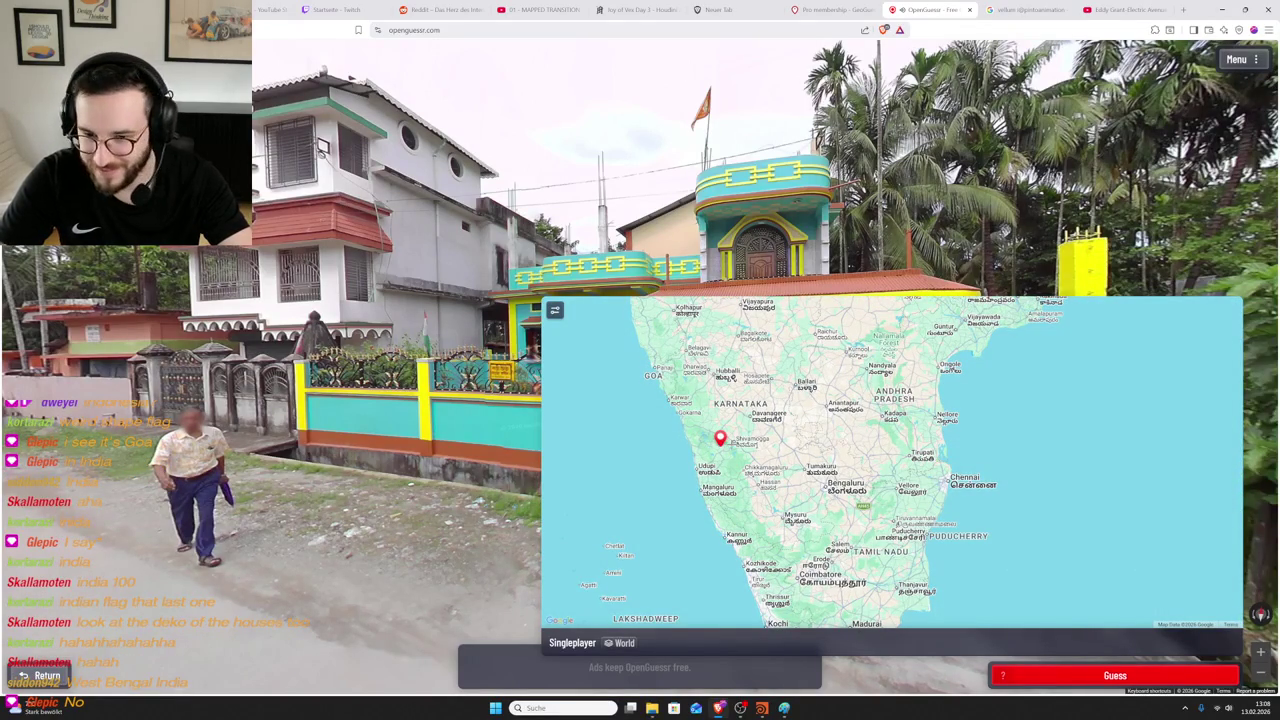
scroll(719, 403, "down", 1)
scroll(719, 403, "down", 1)
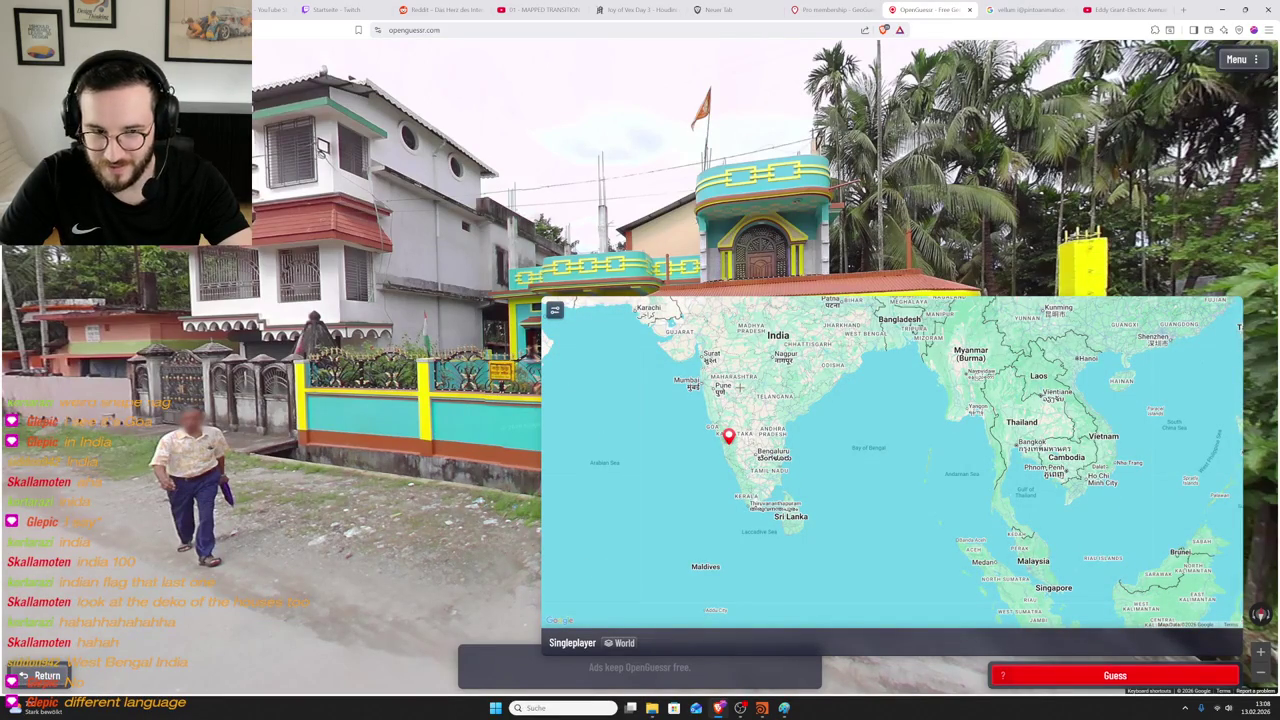
scroll(754, 383, "up", 1)
scroll(737, 450, "up", 1)
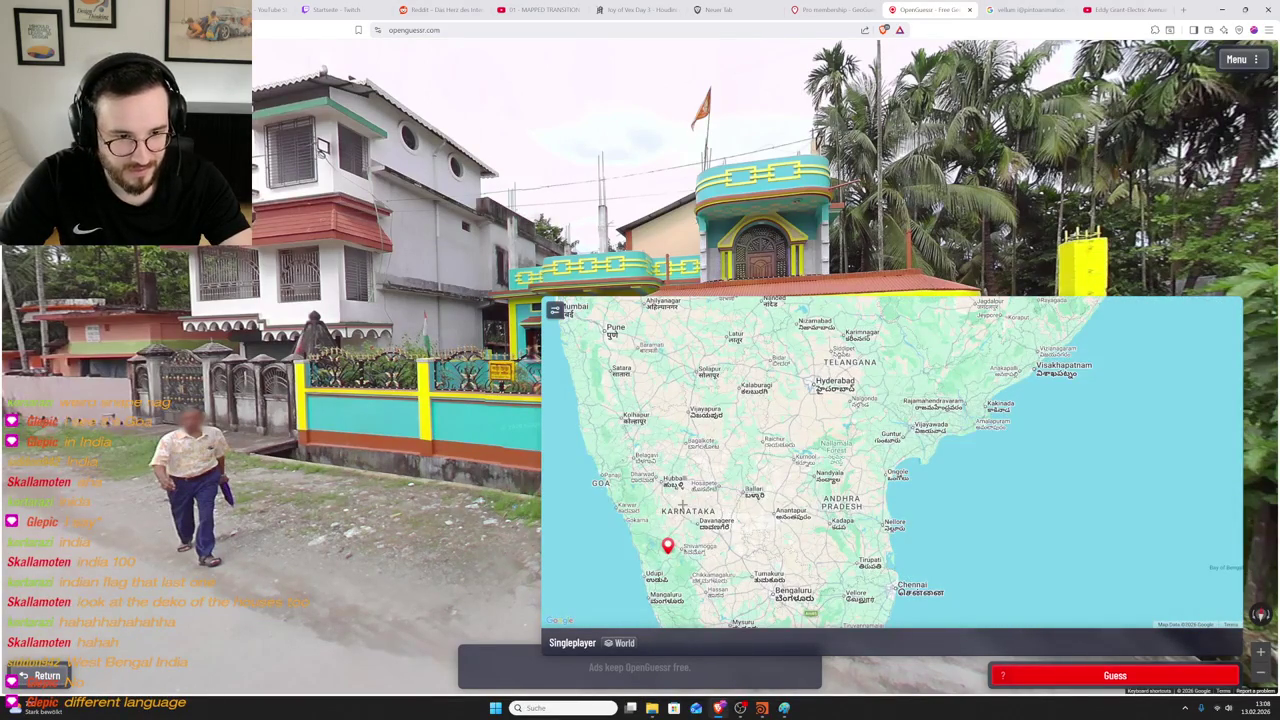
scroll(804, 428, "up", 1)
scroll(804, 428, "up", 2)
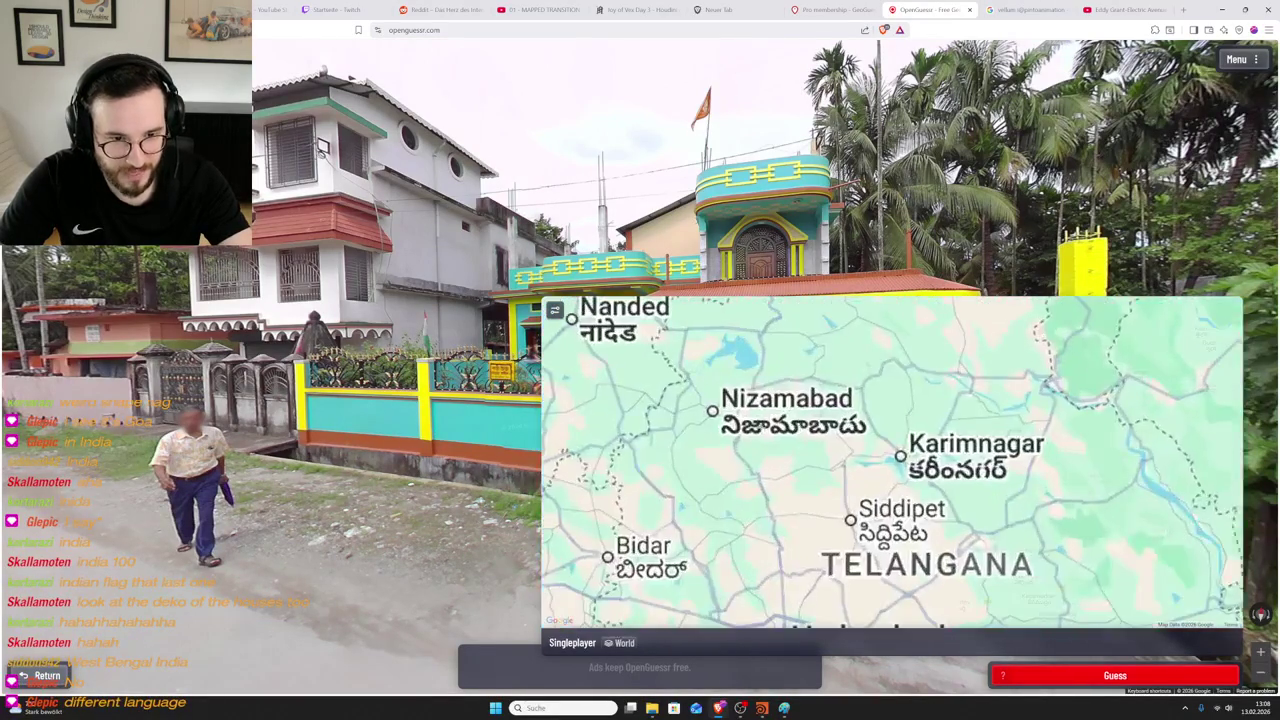
scroll(804, 428, "down", 2)
- Shift the map to Maharashtra and the Mumbai coast and submit the guess near Nashik
left_click_drag(582, 410, 777, 462)
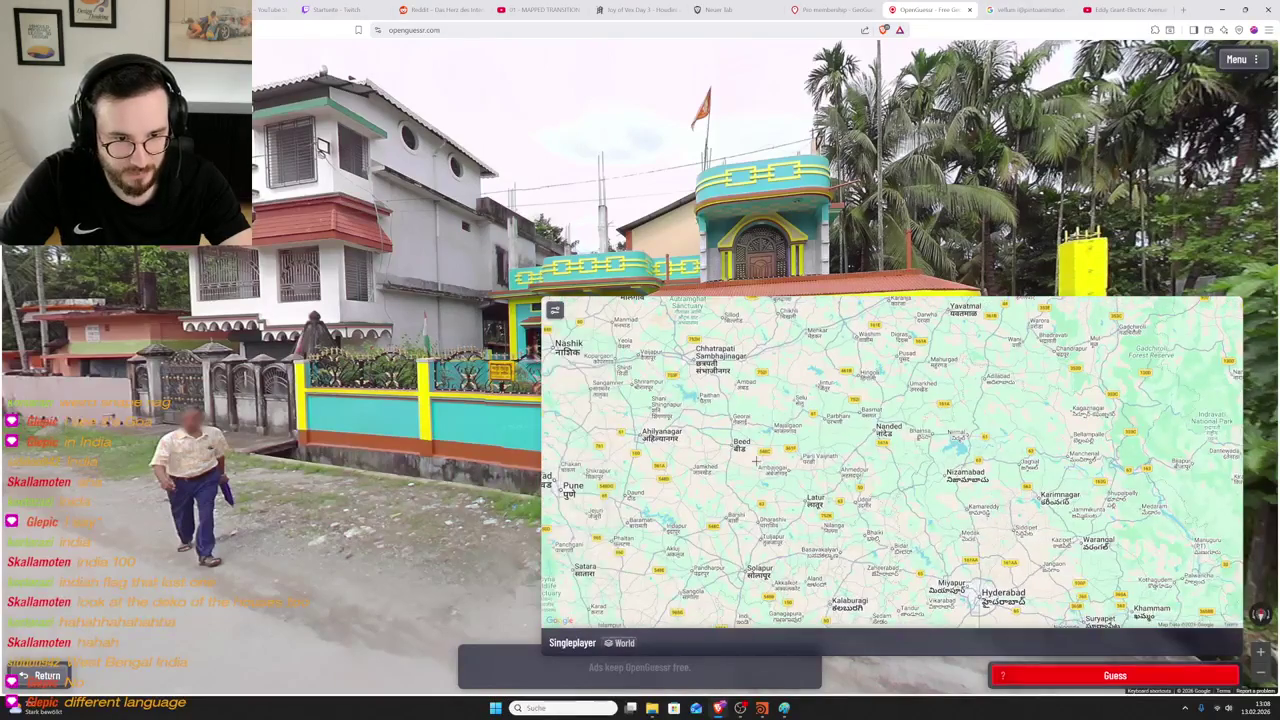
scroll(802, 436, "down", 1)
scroll(740, 440, "up", 1)
left_click_drag(765, 455, 924, 473)
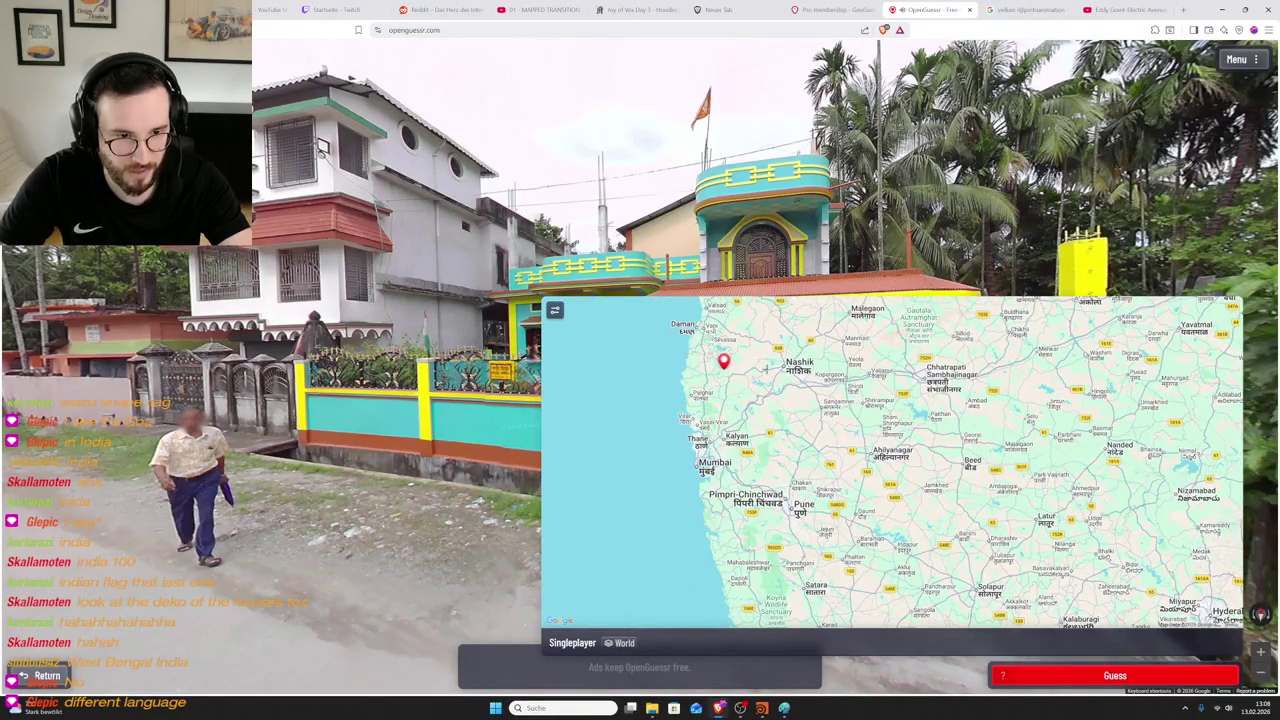
scroll(700, 500, "down", 1)
left_click_drag(760, 470, 610, 455)
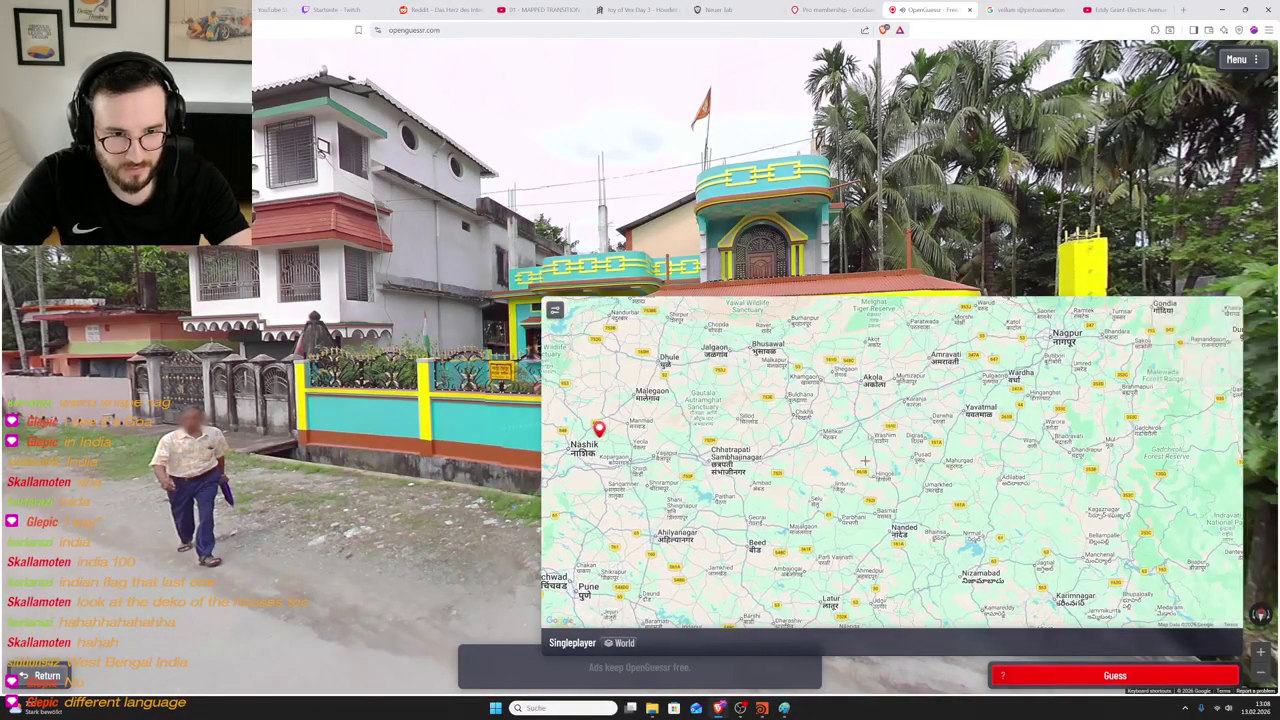
scroll(788, 467, "up", 1)
scroll(840, 522, "up", 1)
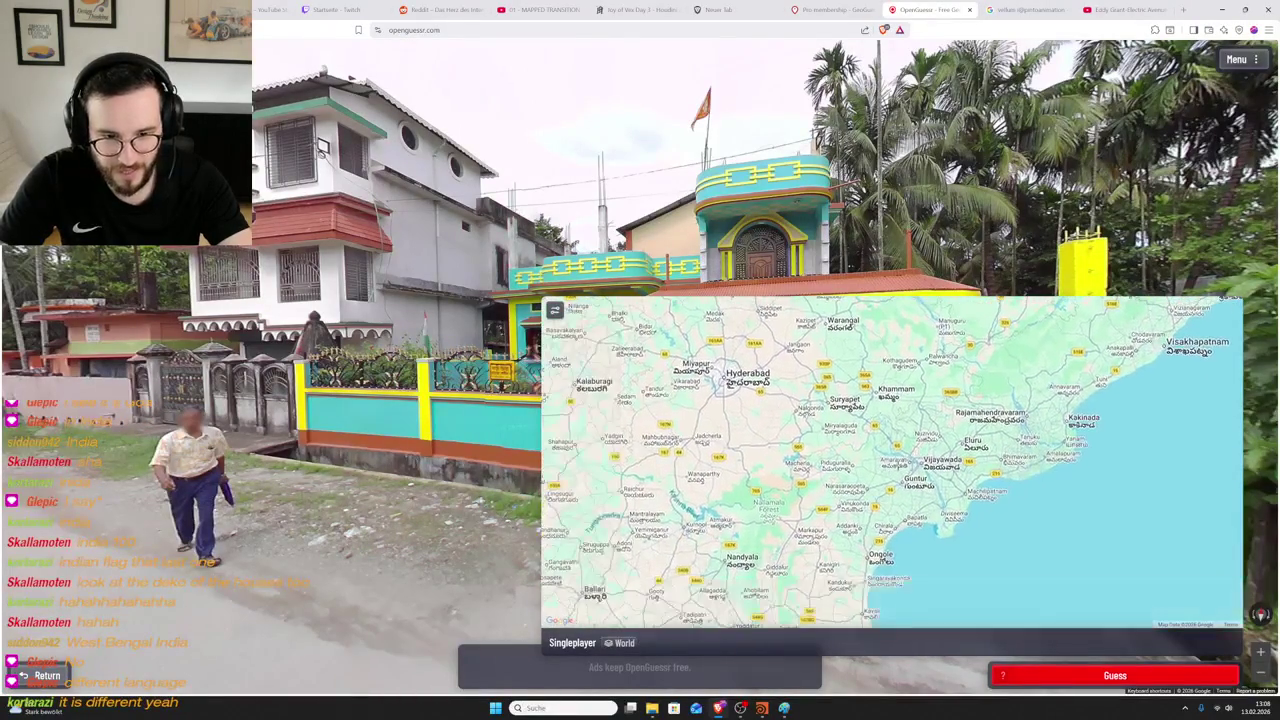
scroll(855, 506, "down", 2)
scroll(855, 506, "down", 3)
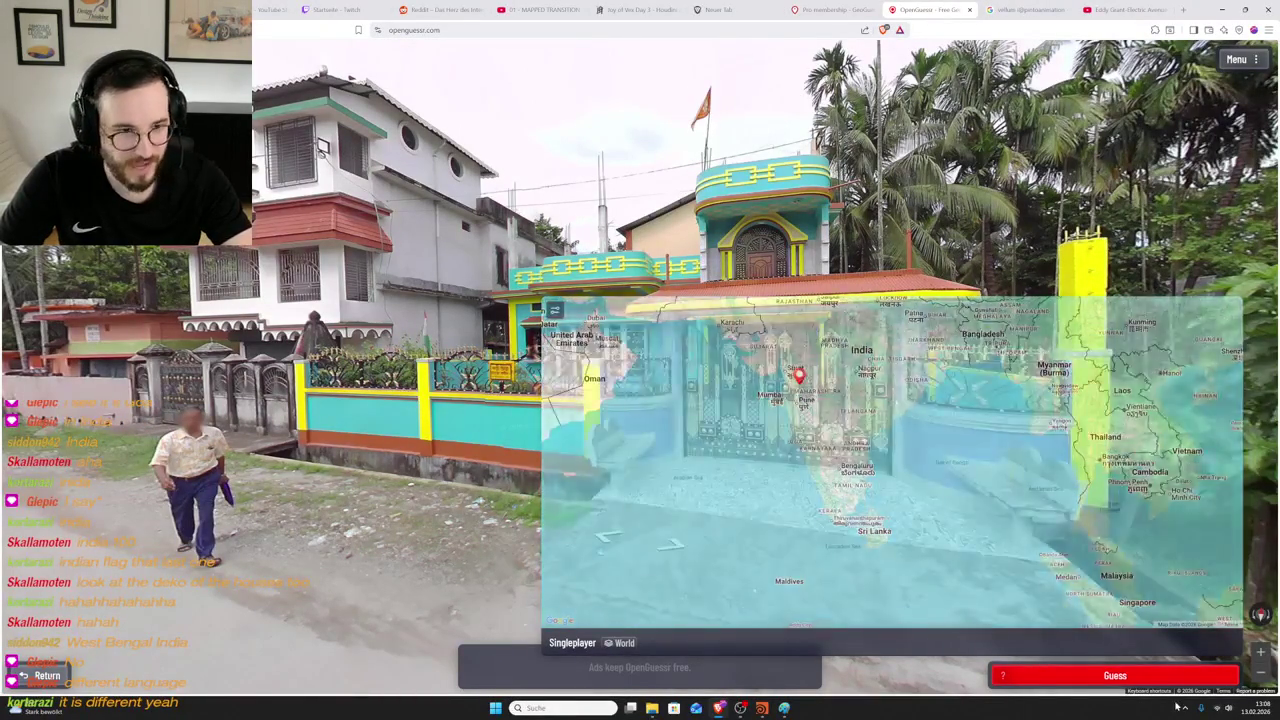
left_click(1158, 676)
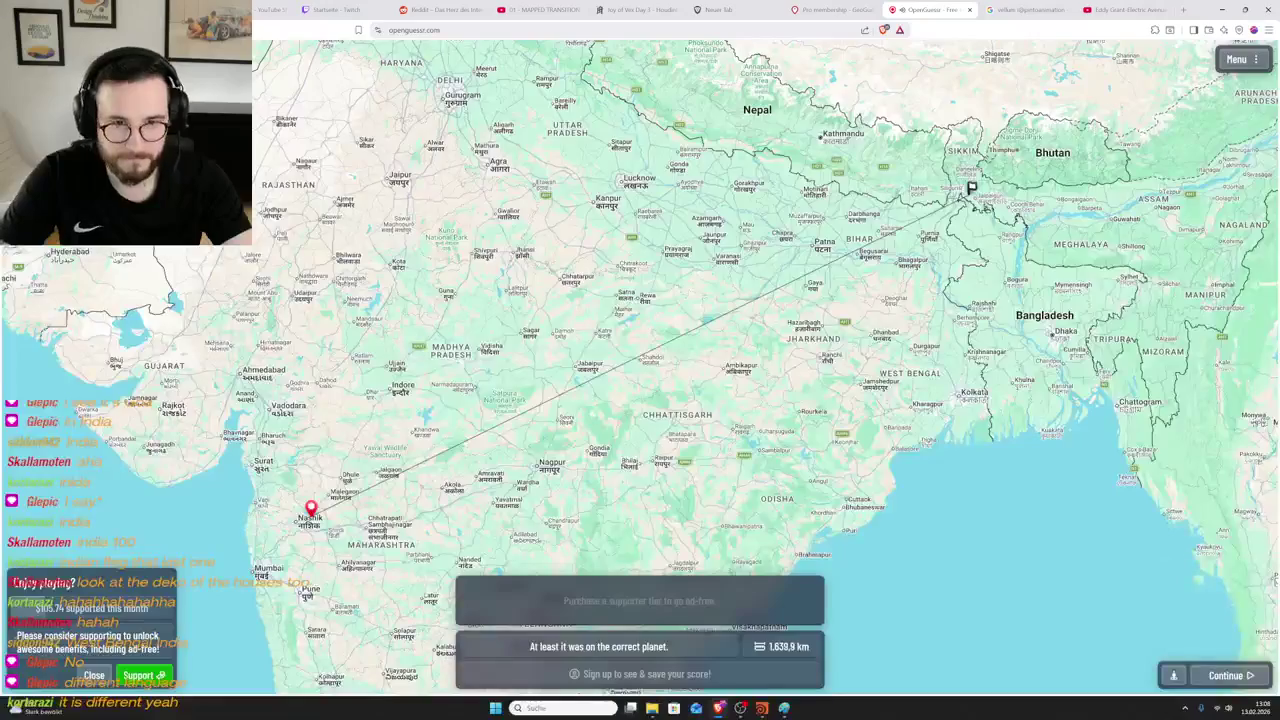
- Zoom out until the Maharashtra guess and Bhutan-area flag both show, then continue
scroll(980, 186, "down", 2)
scroll(980, 186, "up", 5)
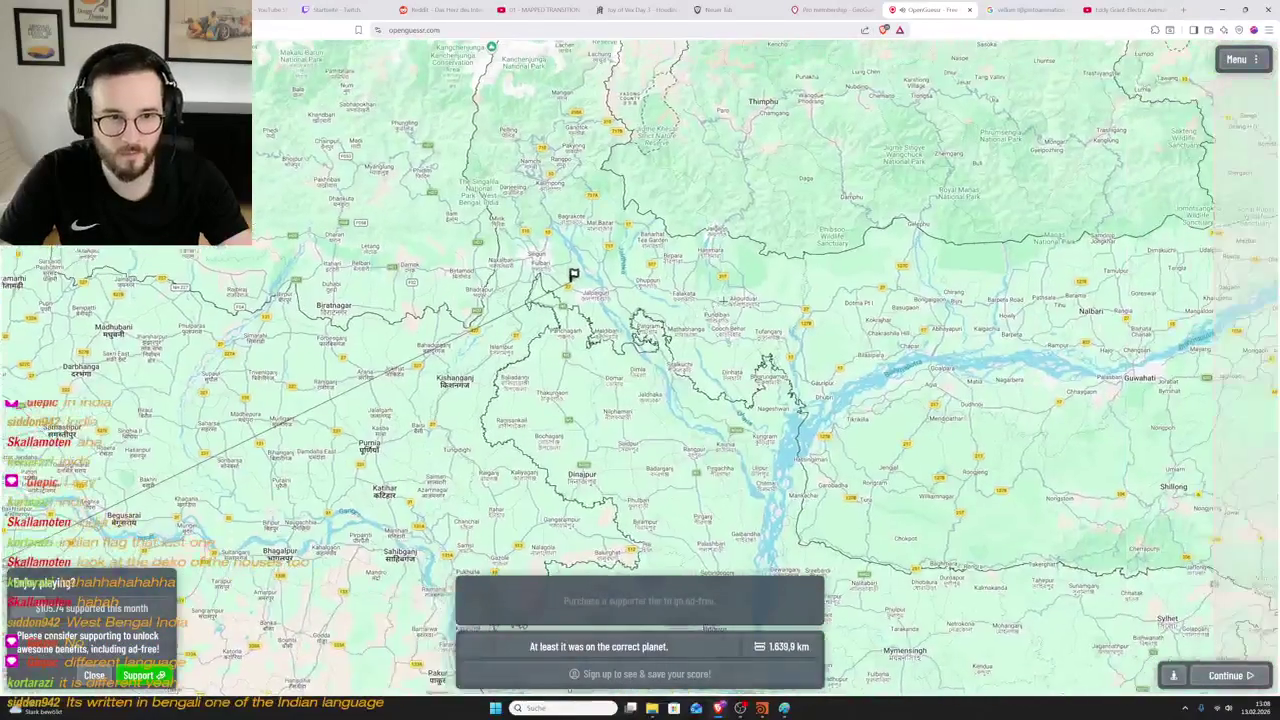
scroll(513, 321, "down", 3)
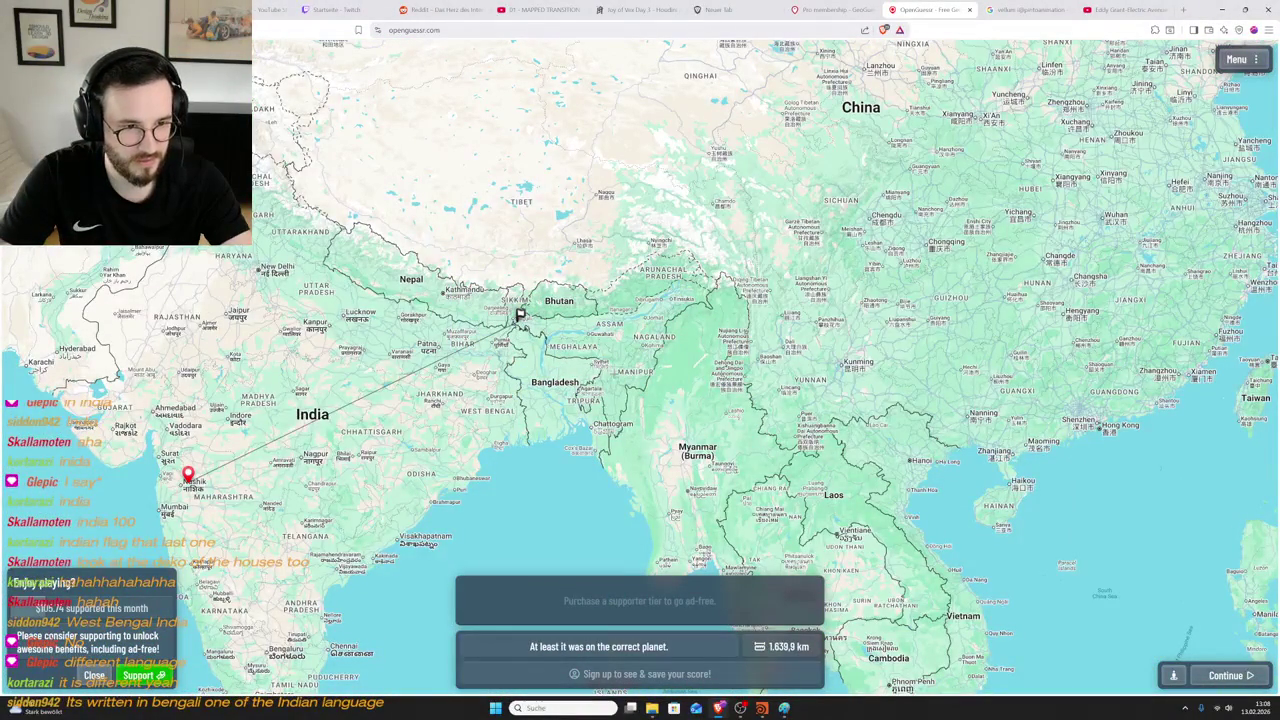
scroll(508, 328, "up", 2)
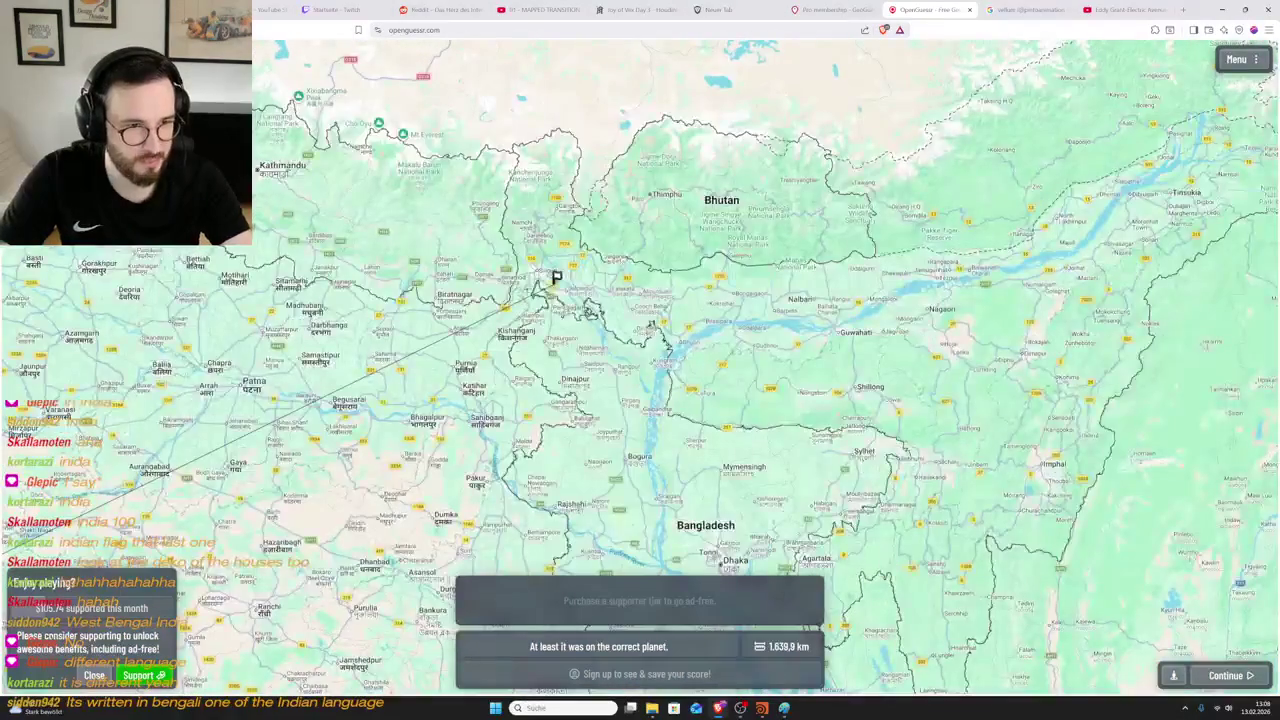
scroll(619, 320, "down", 3)
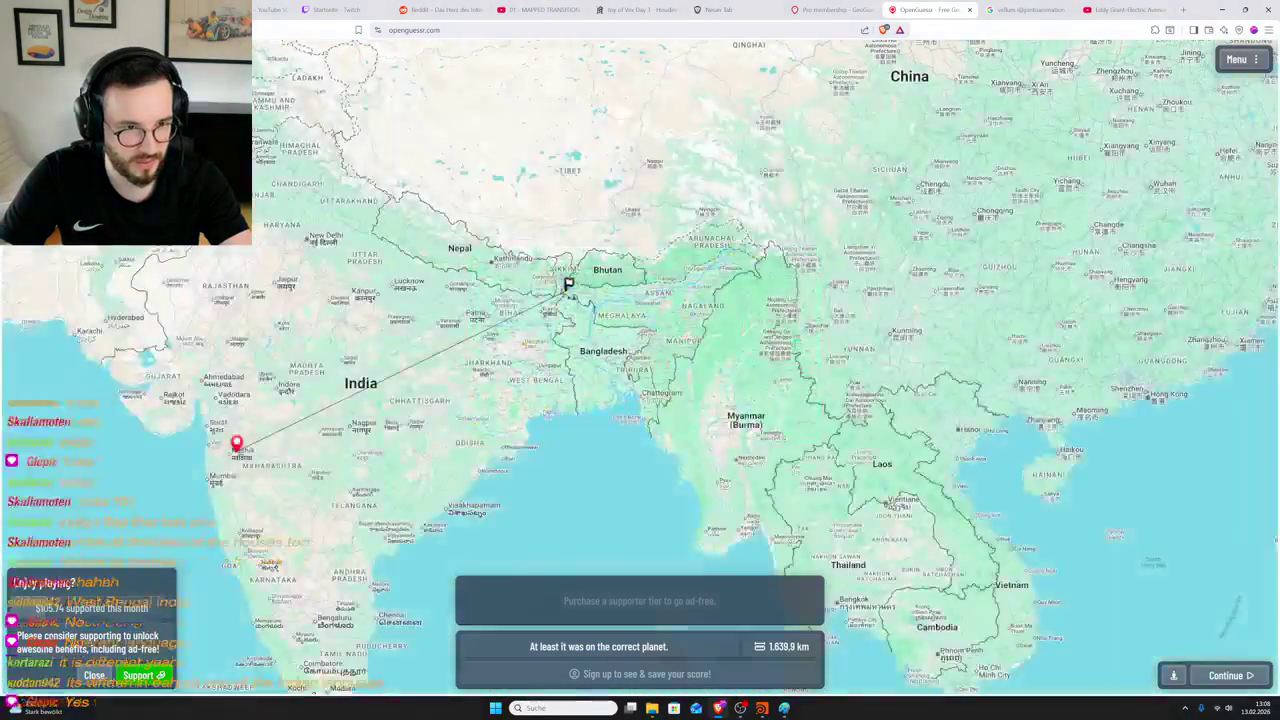
scroll(686, 335, "up", 1)
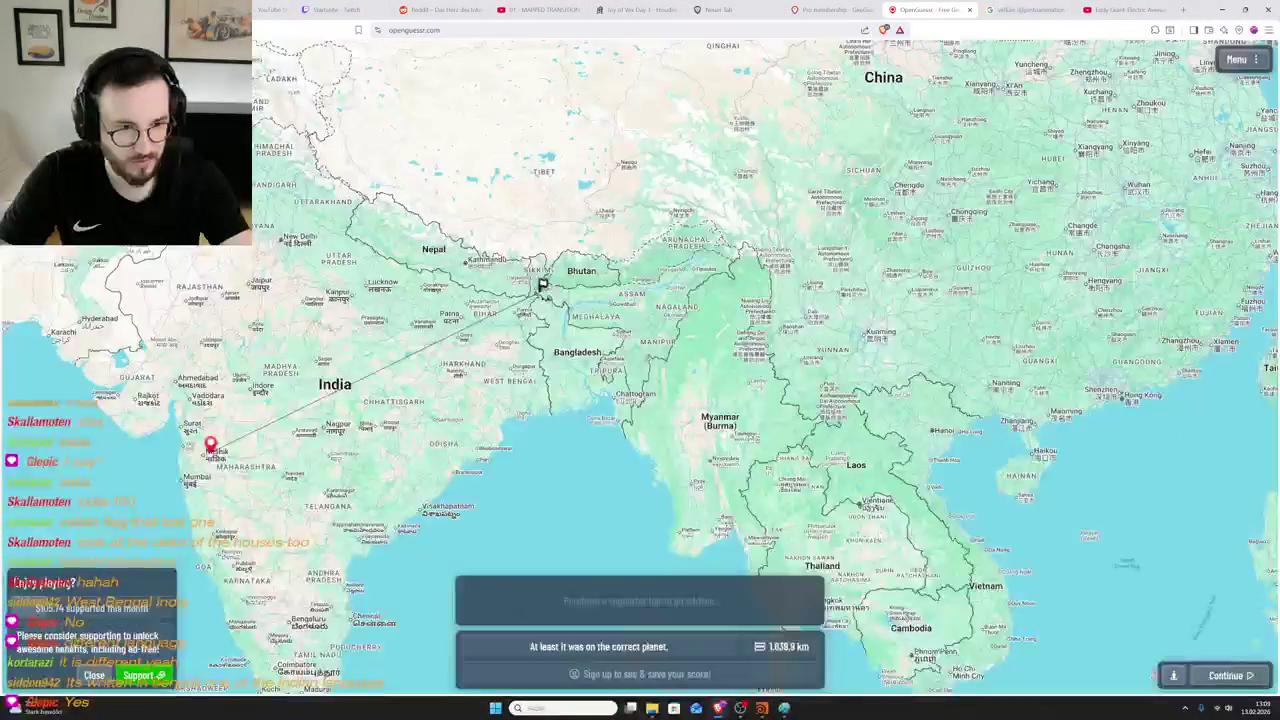
scroll(593, 297, "up", 2)
scroll(593, 297, "down", 1)
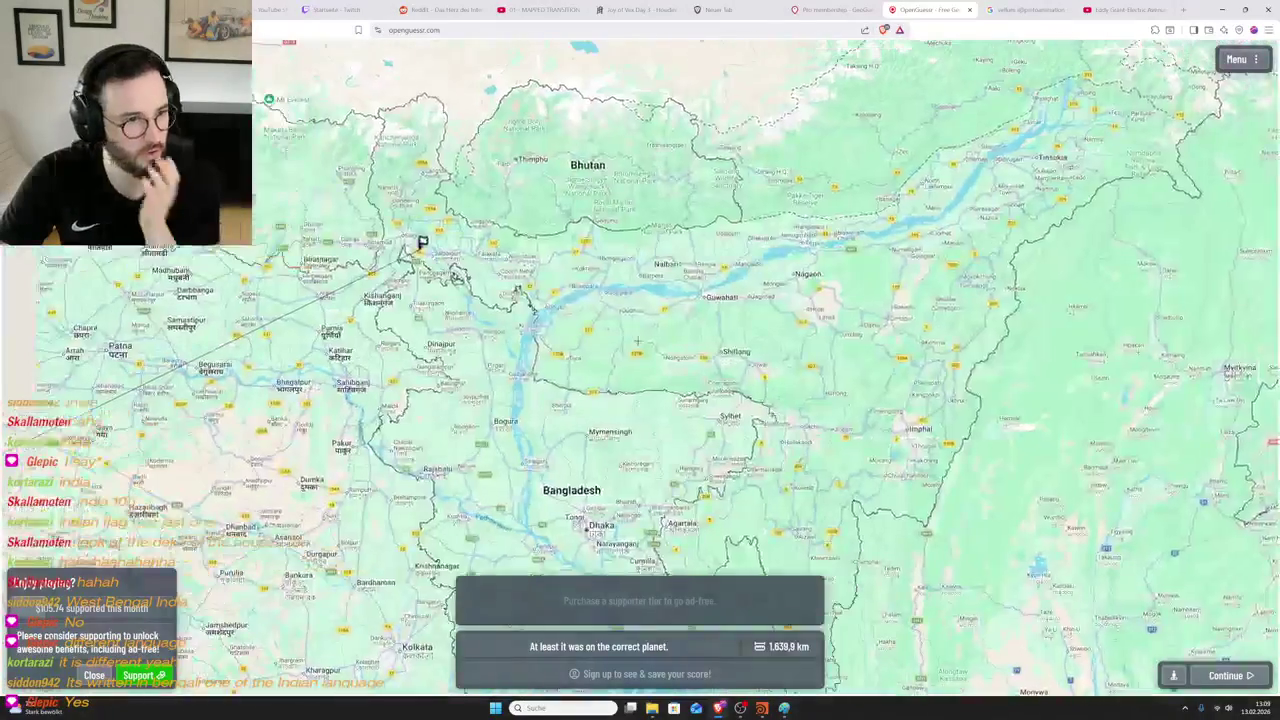
scroll(587, 330, "down", 1)
scroll(576, 333, "down", 1)
scroll(576, 333, "down", 2)
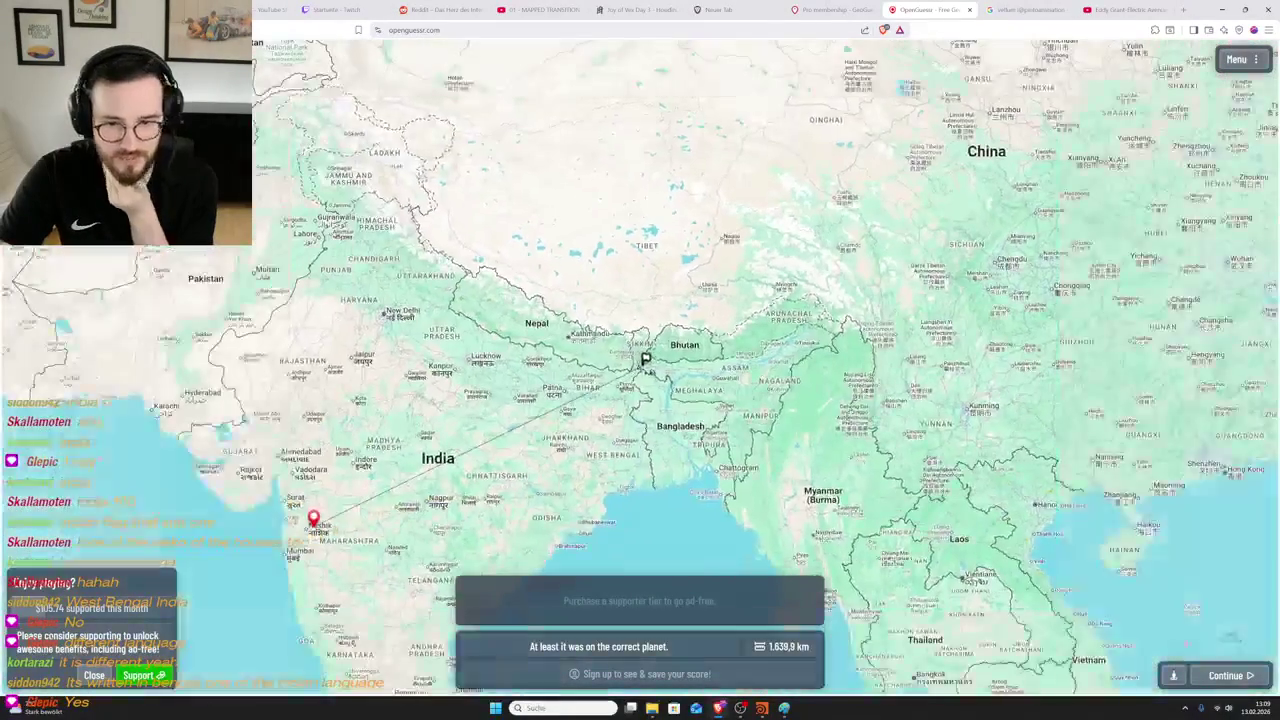
left_click(1226, 675)
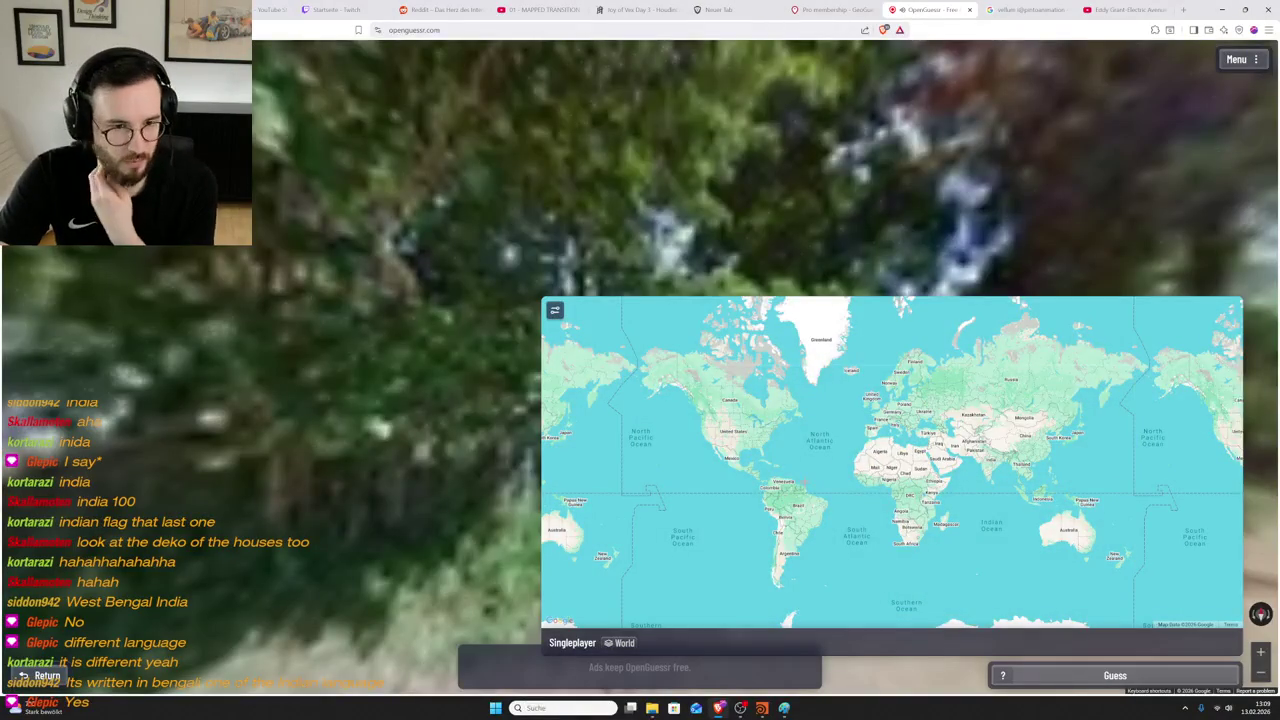
- Look around from the fence to the trees, then toward the dirt road and signboards
left_click_drag(605, 548, 562, 364)
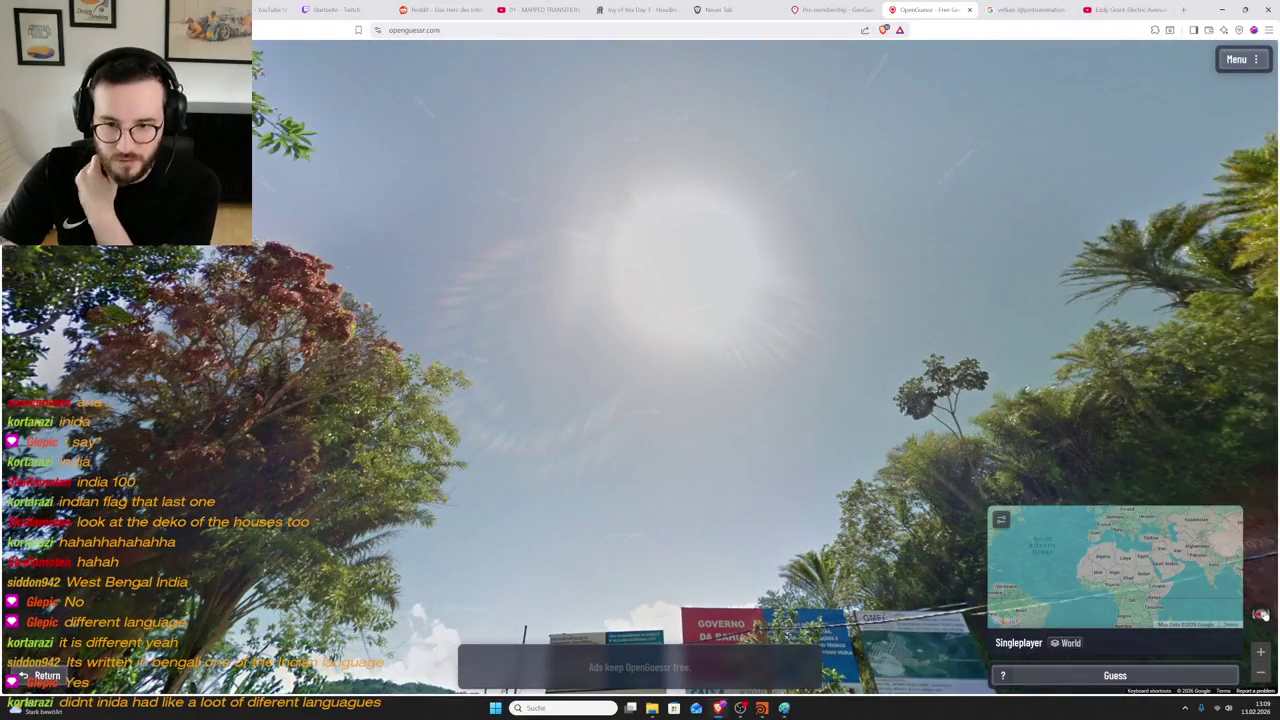
left_click(1260, 614)
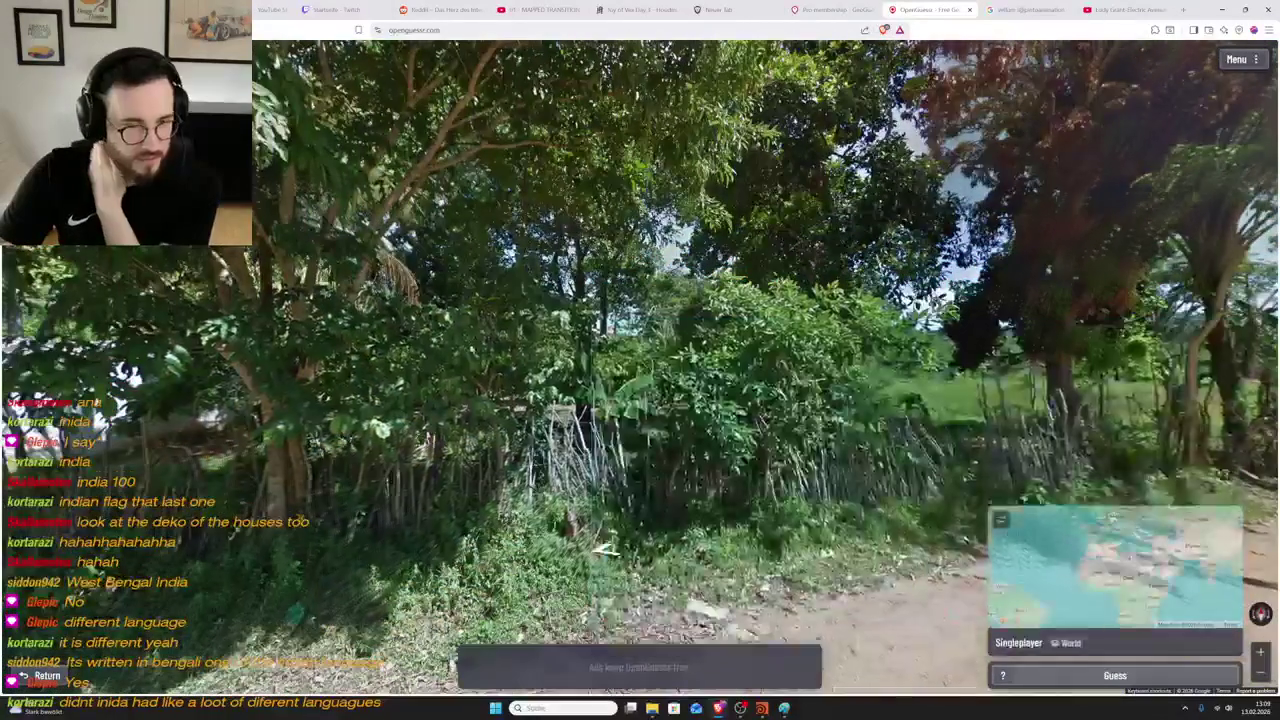
left_click_drag(605, 548, 944, 284)
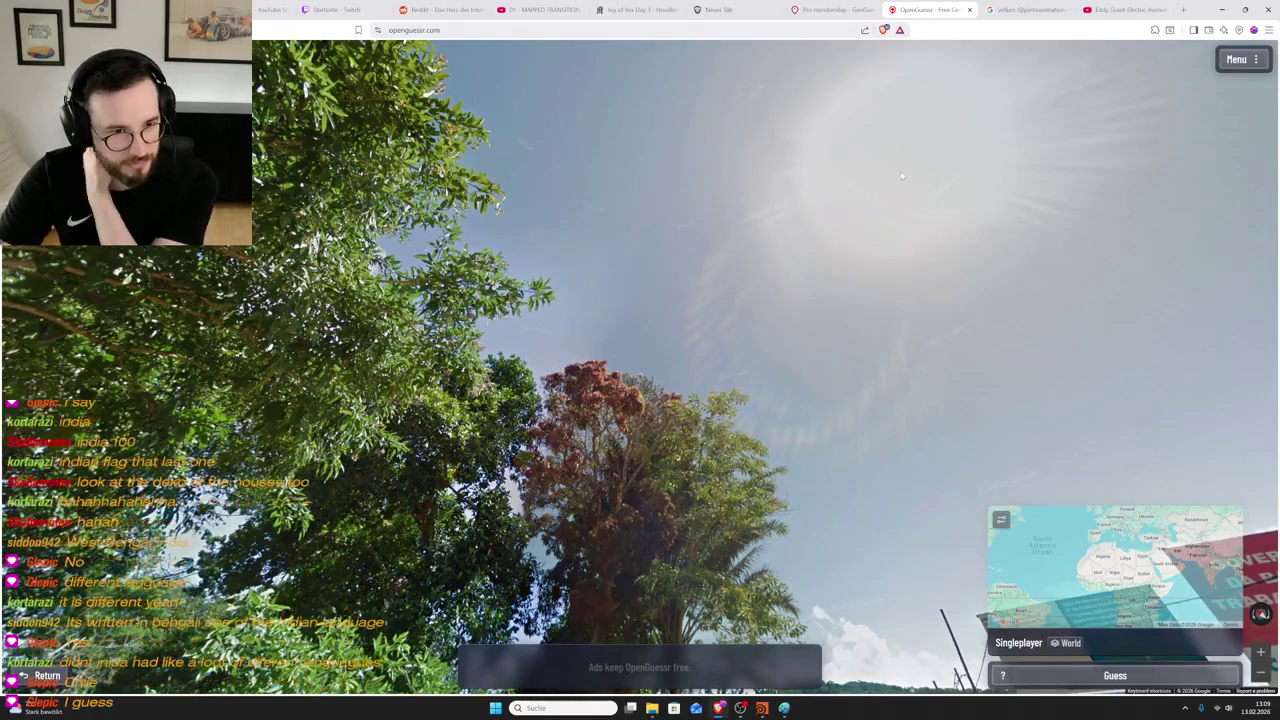
left_click_drag(910, 215, 856, 158)
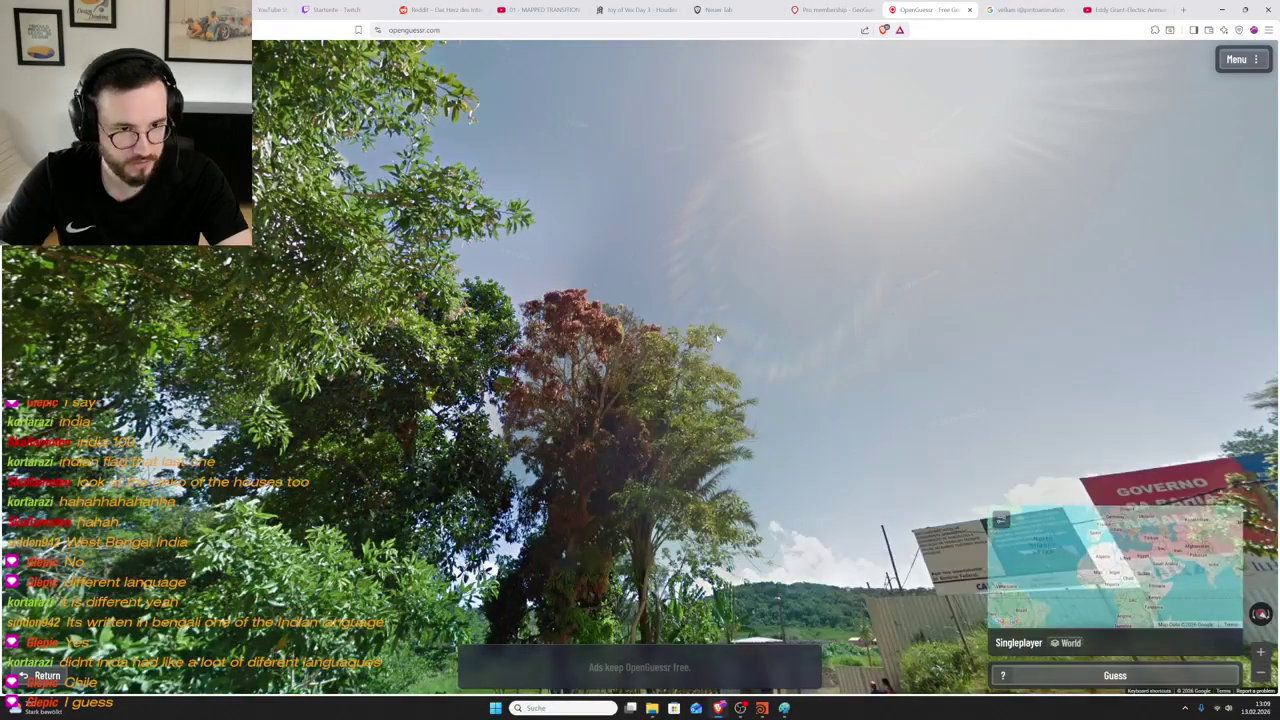
left_click_drag(767, 410, 560, 320)
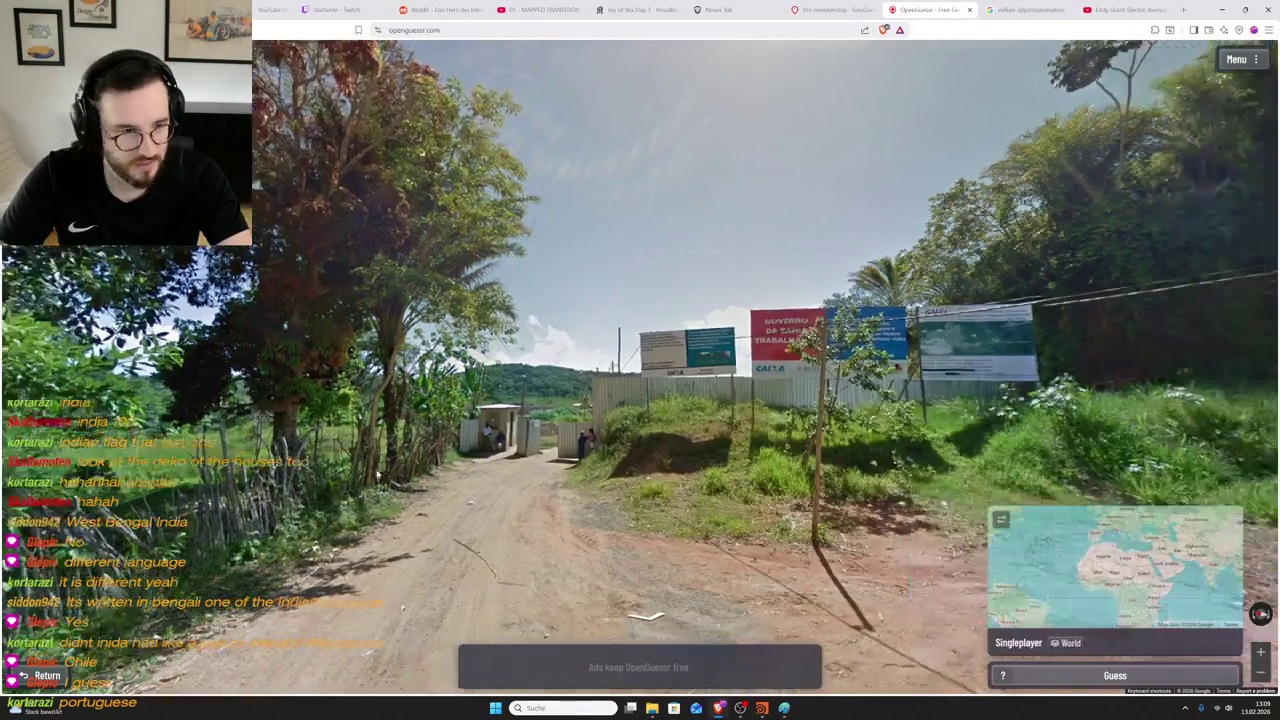
- Zoom in across the Governo da Bahia and Ilhéus billboards, then zoom back out
scroll(818, 369, "up", 3)
left_click_drag(818, 369, 719, 366)
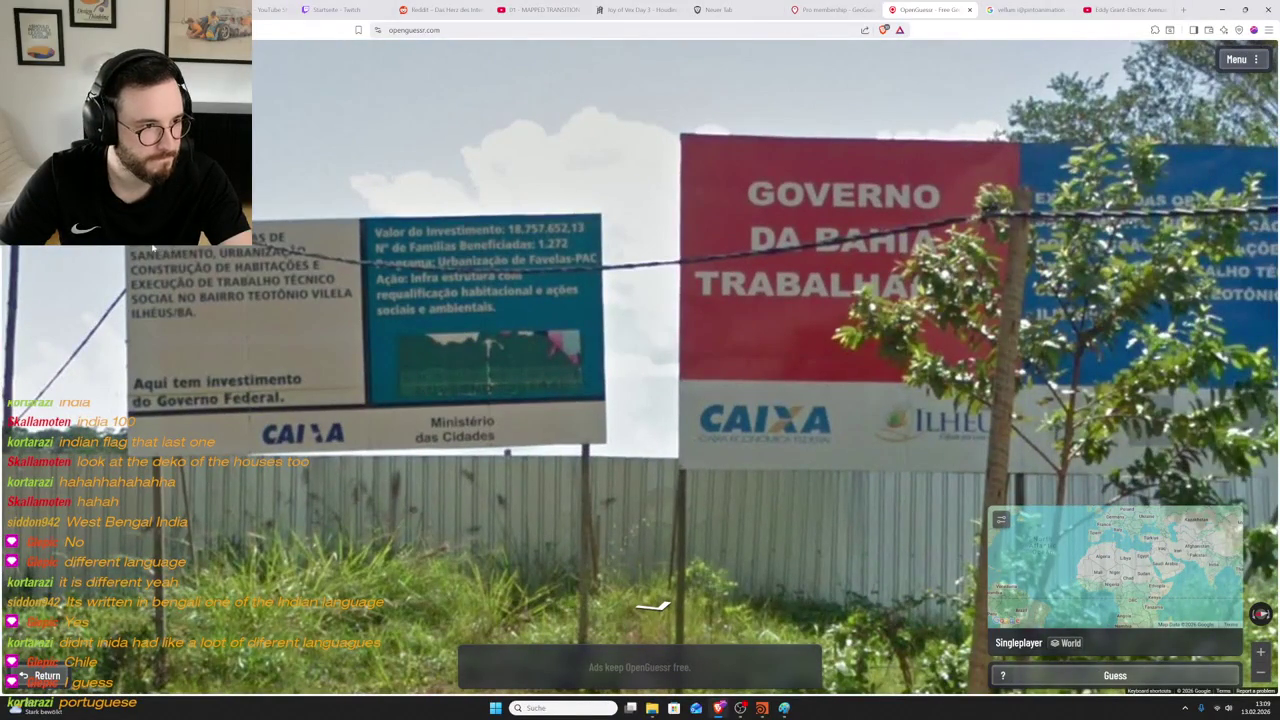
mouse_move(925, 270)
left_mouse_down()
mouse_move(630, 360)
mouse_move(1215, 365)
left_mouse_up()
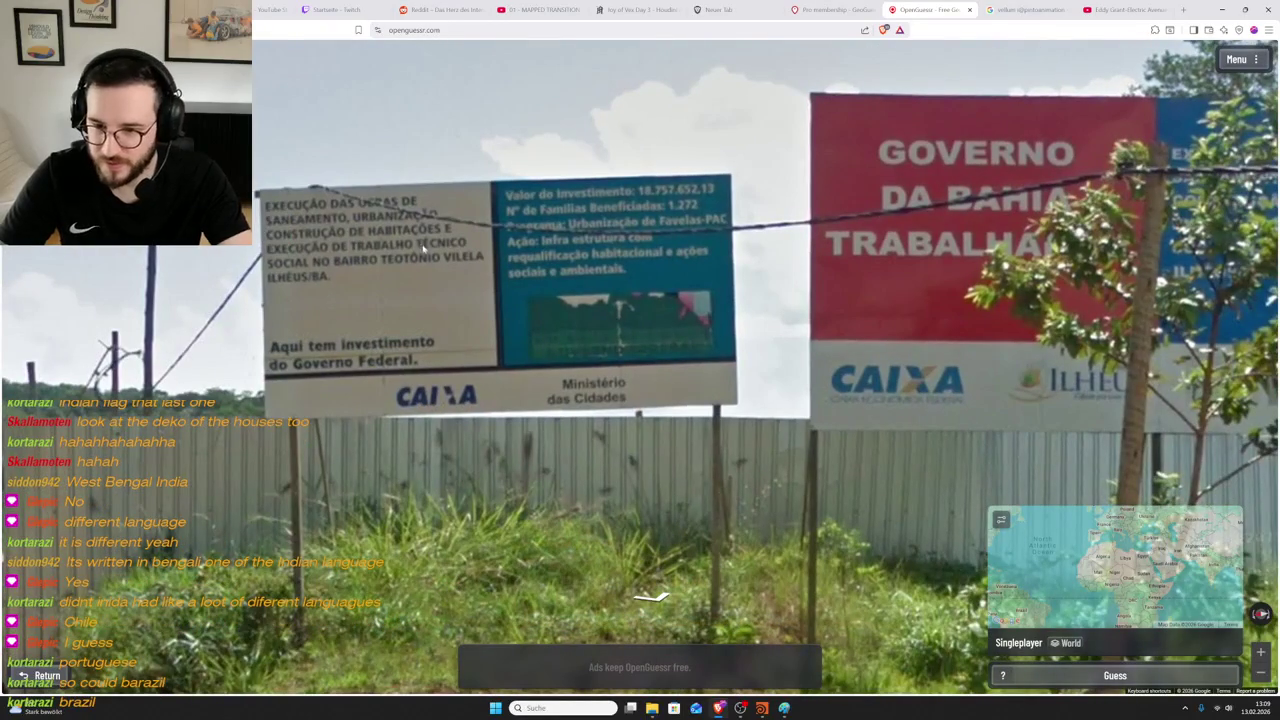
scroll(460, 276, "down", 4)
scroll(460, 276, "down", 2)
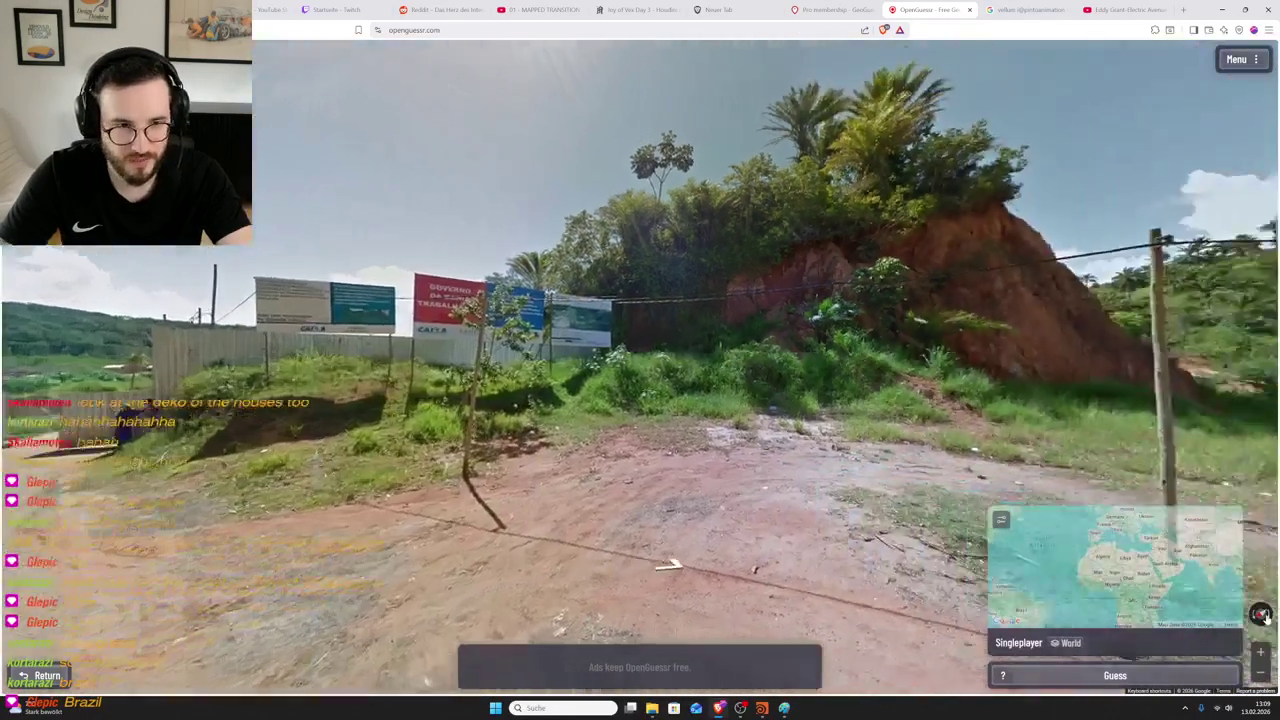
- Turn toward the red hill and move up the dirt road to the guard hut
left_click_drag(1180, 550, 672, 557)
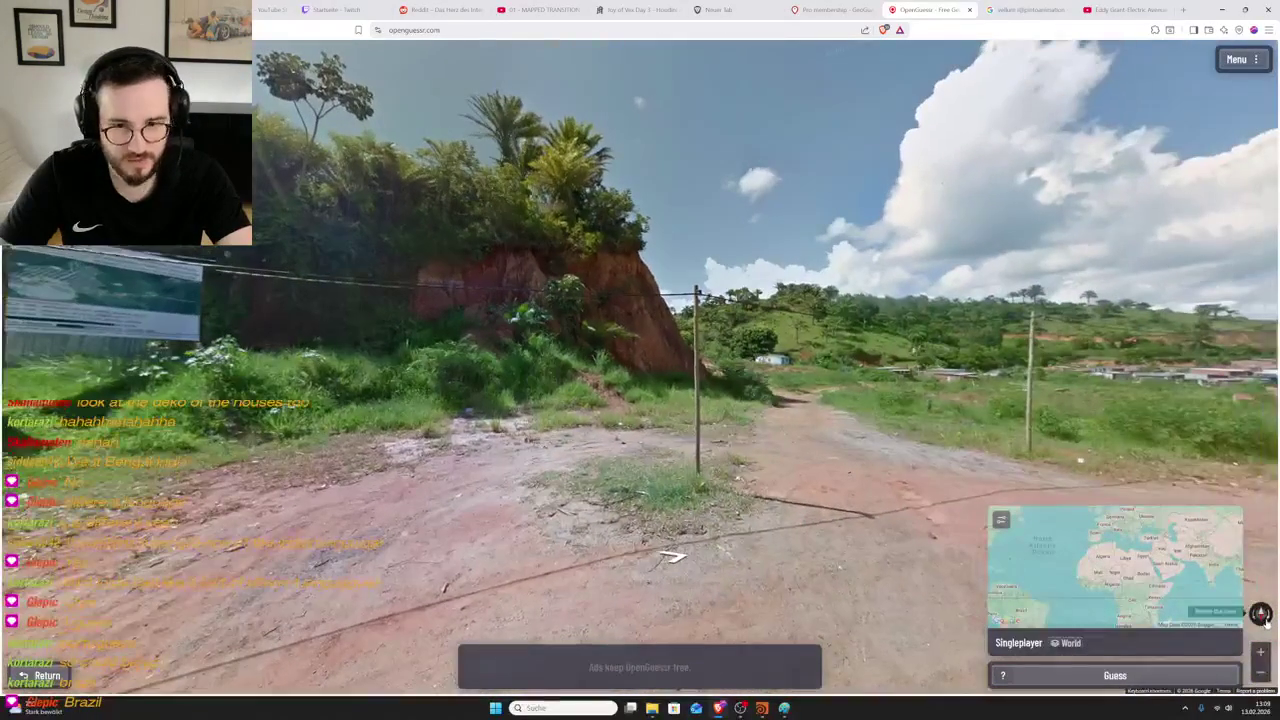
left_click(1261, 614)
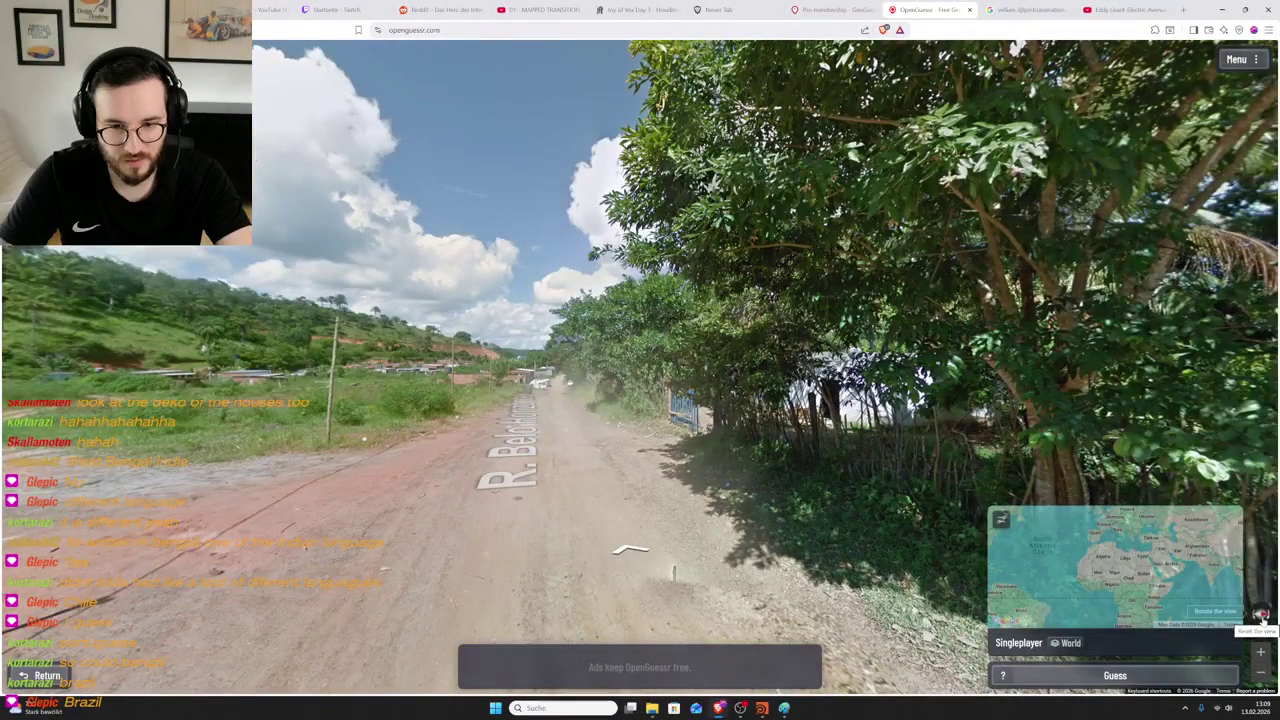
left_click(1261, 614)
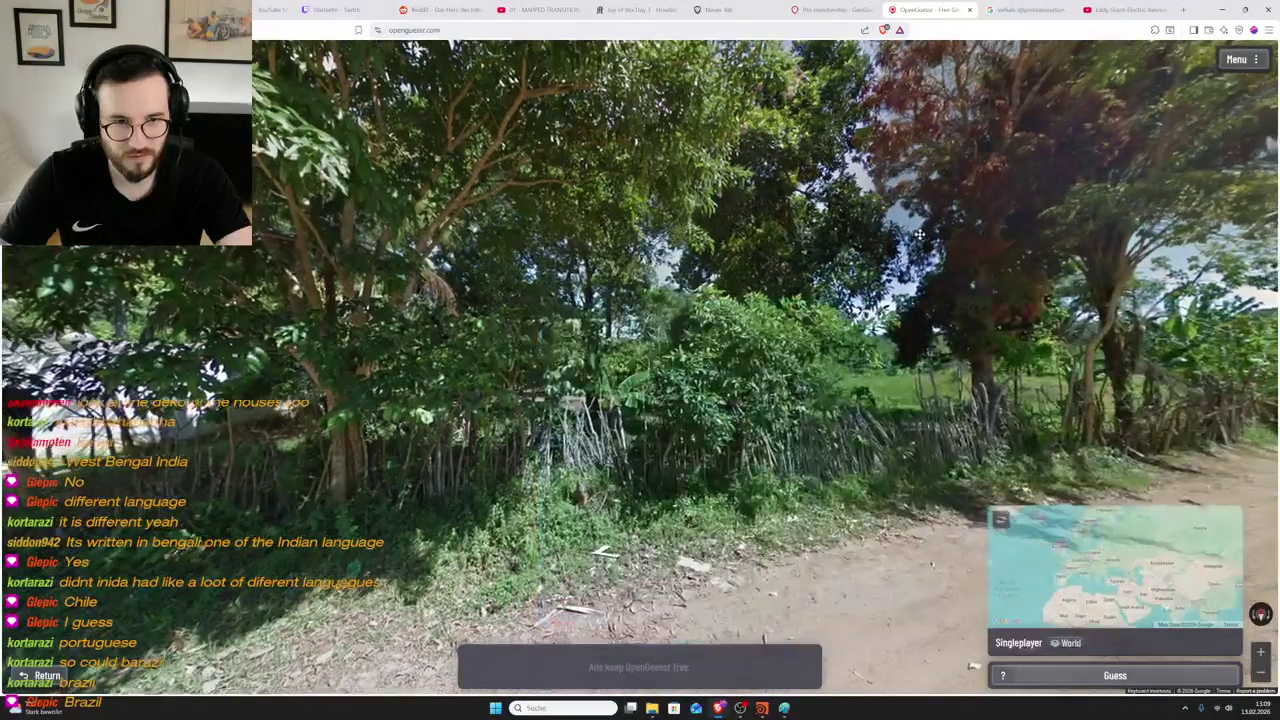
left_click_drag(919, 234, 523, 452)
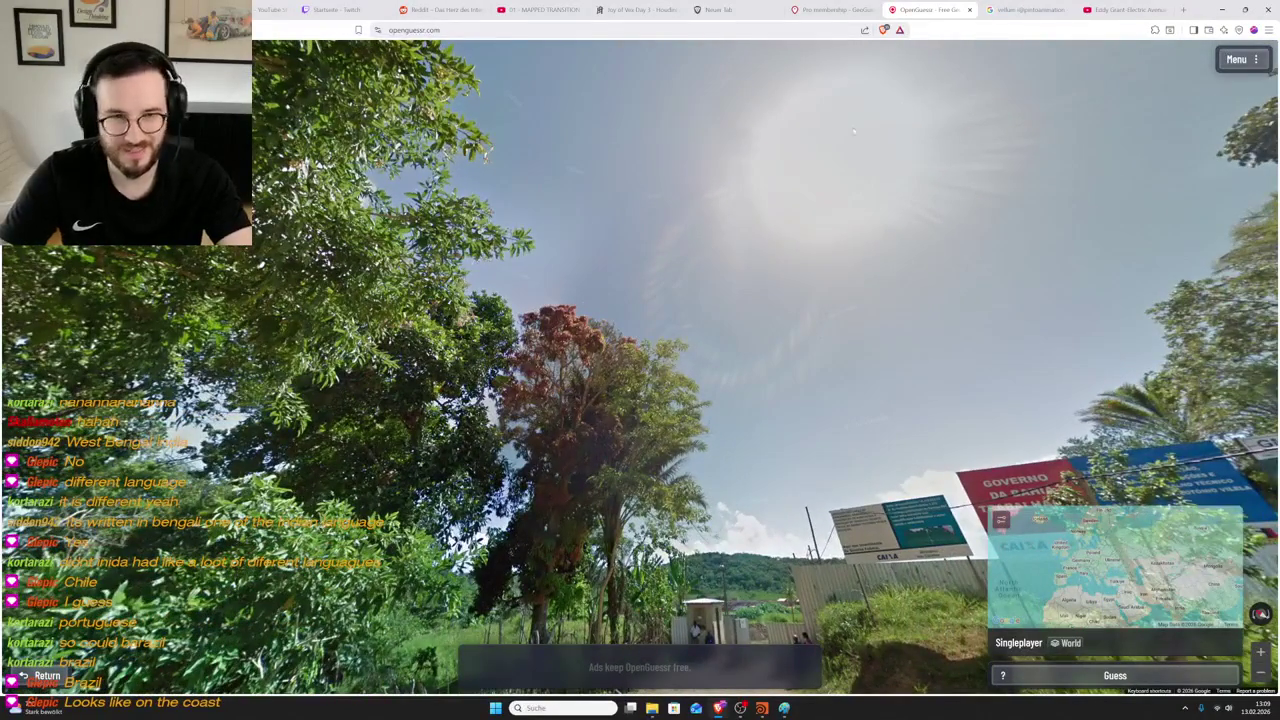
left_click_drag(901, 101, 758, 459)
left_click(758, 459)
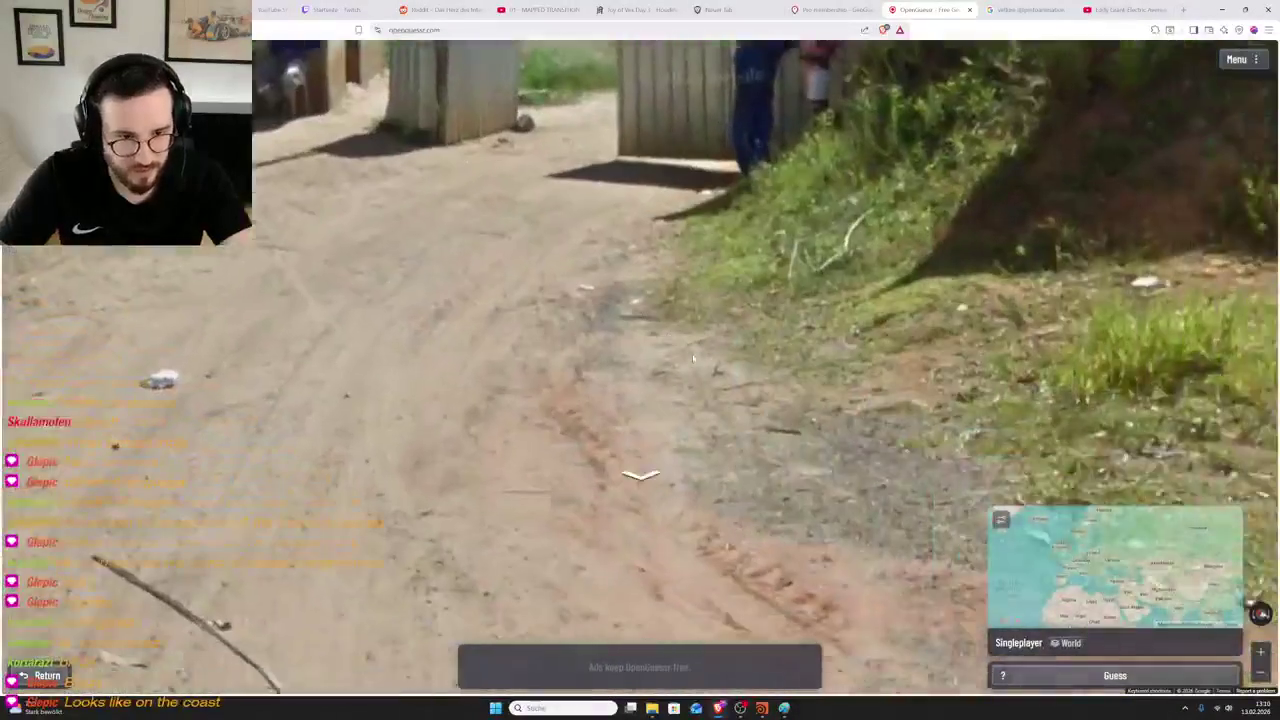
left_click_drag(700, 80, 722, 279)
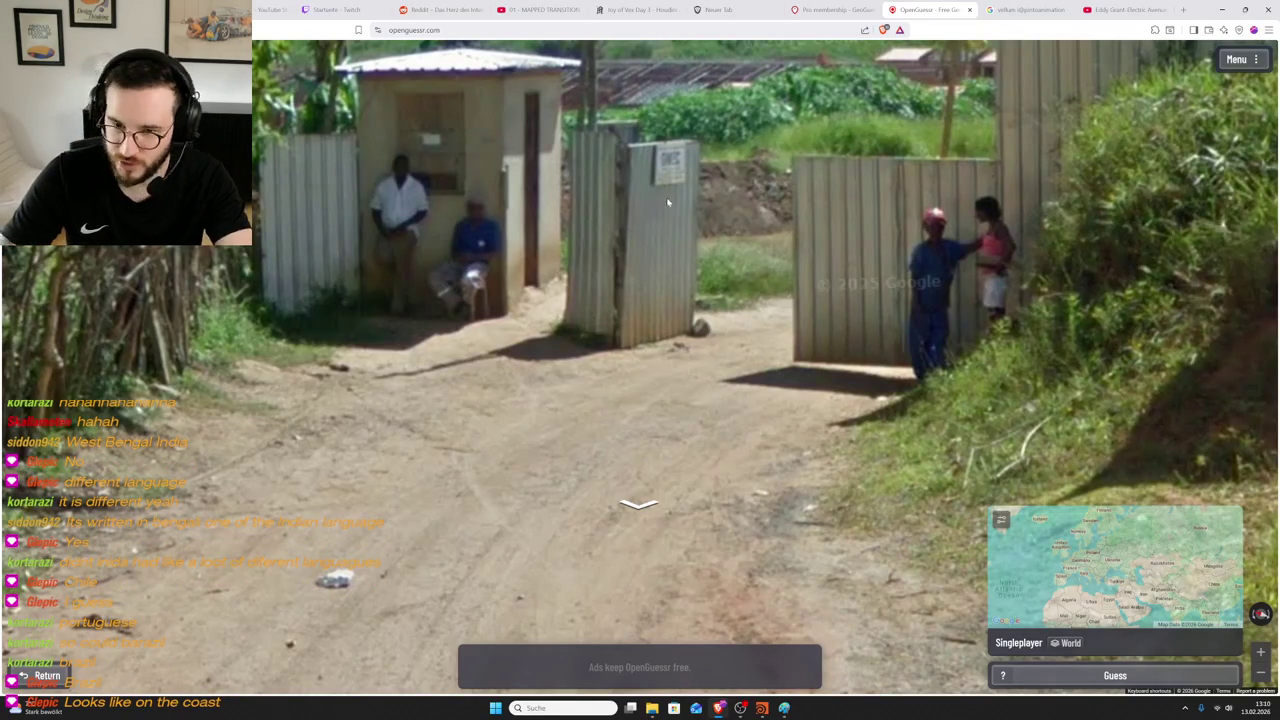
left_click_drag(672, 205, 793, 308)
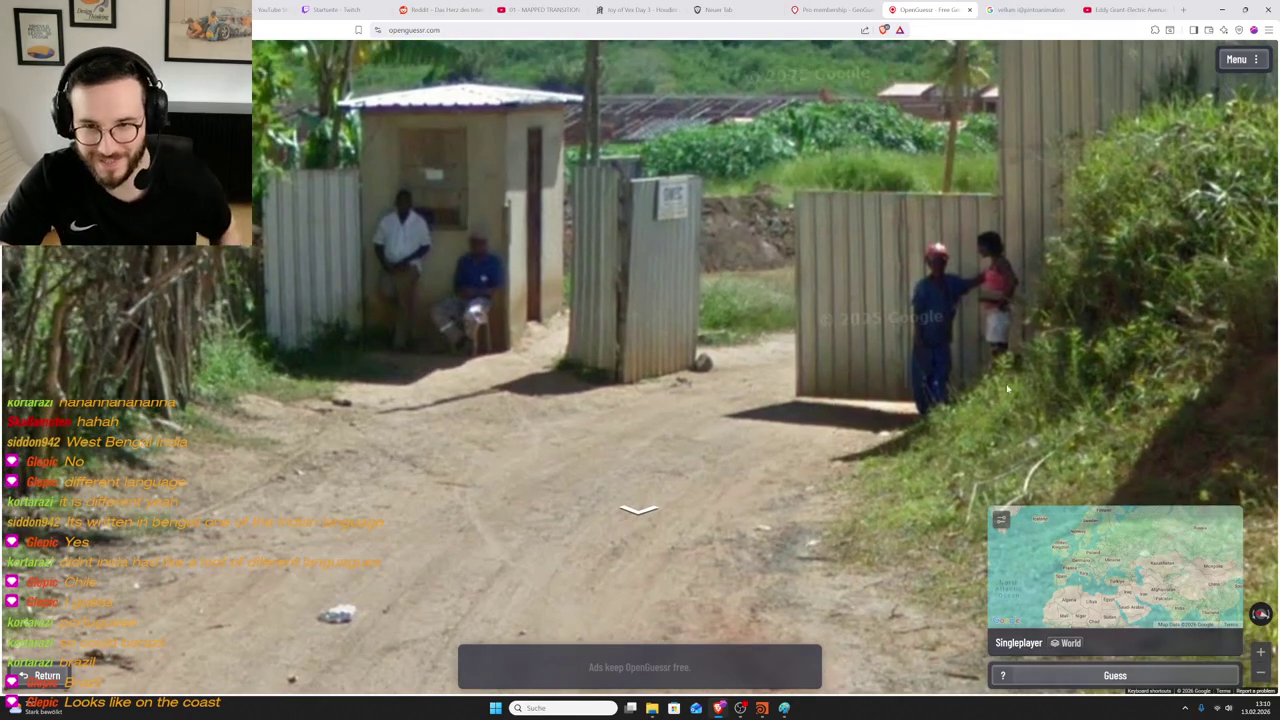
- Step back from the hut and walk toward the red hill, facing the open fields
key("Down")
key("Left")
key("Left")
key("Left")
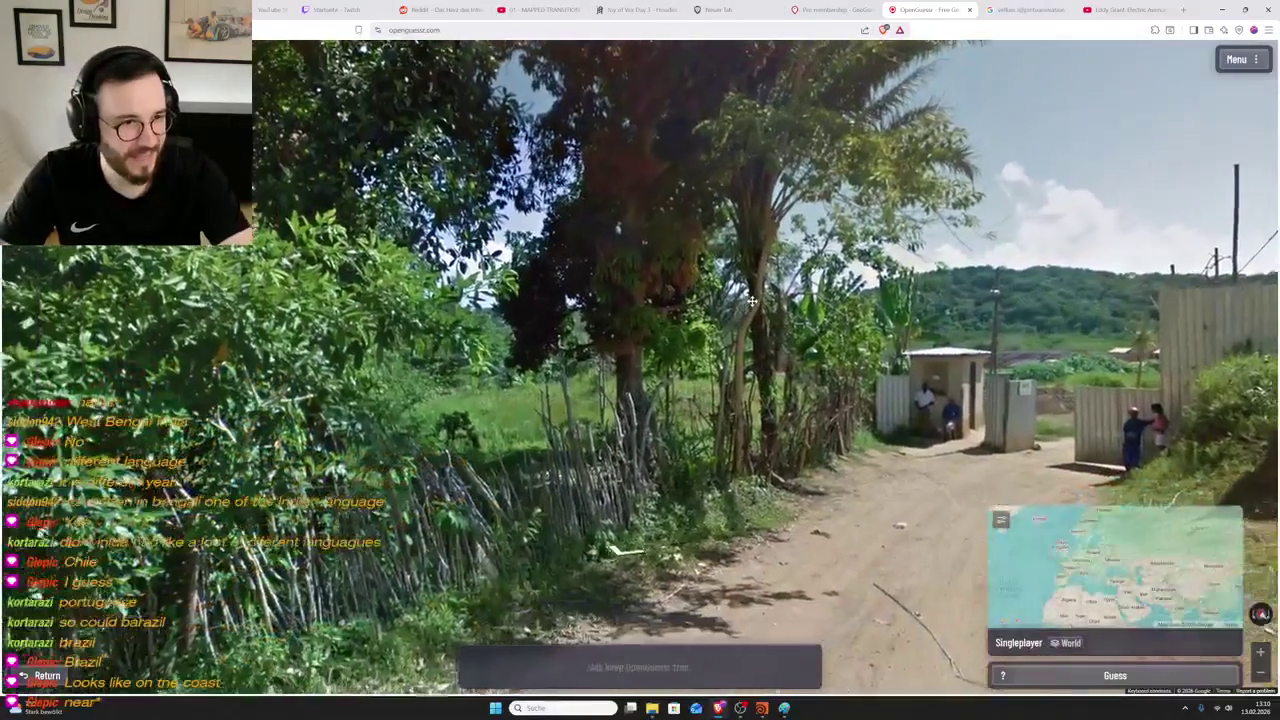
key("Left")
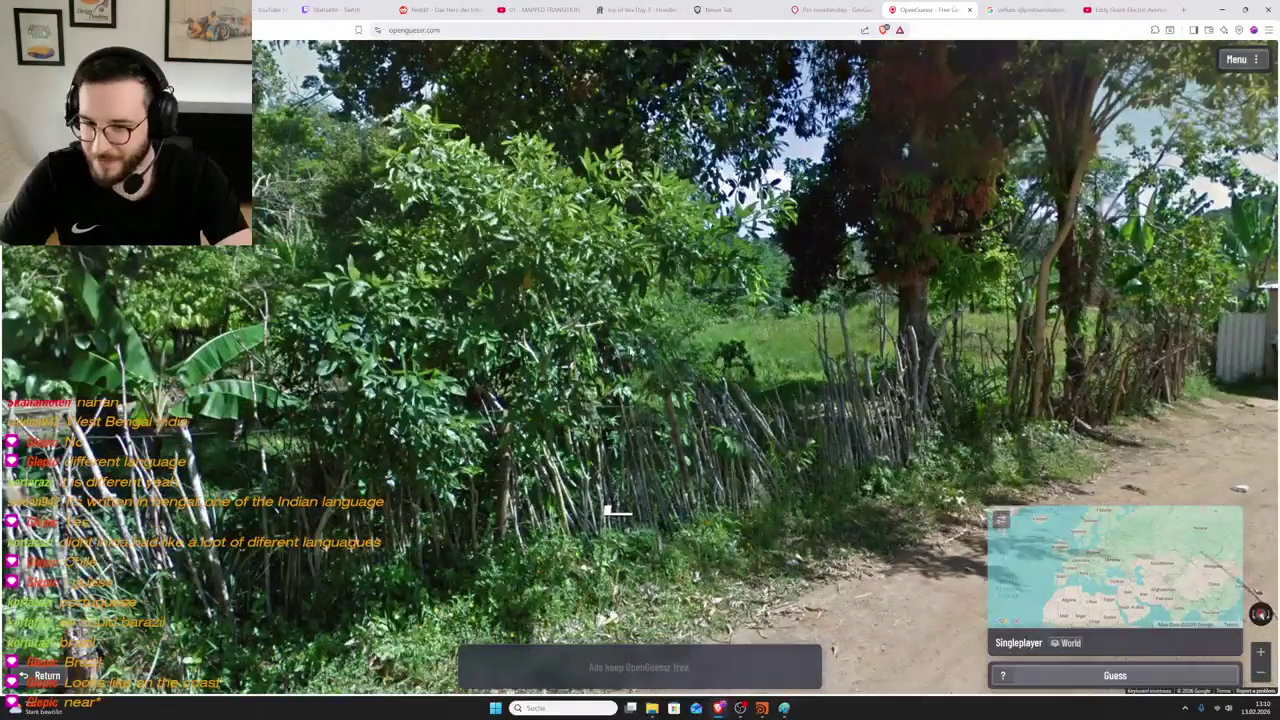
key("Down")
key("Left")
key("Left")
key("Left")
key("Left")
key("Left")
key("Left")
key("Up")
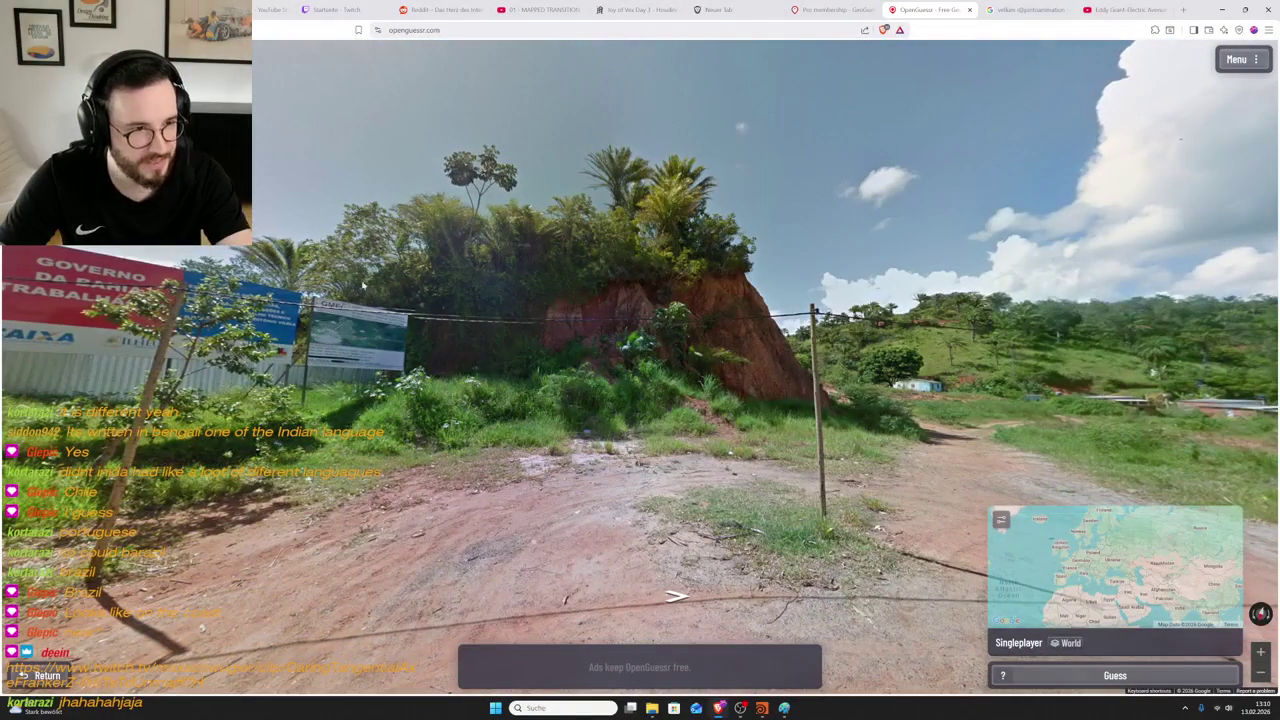
key("Up")
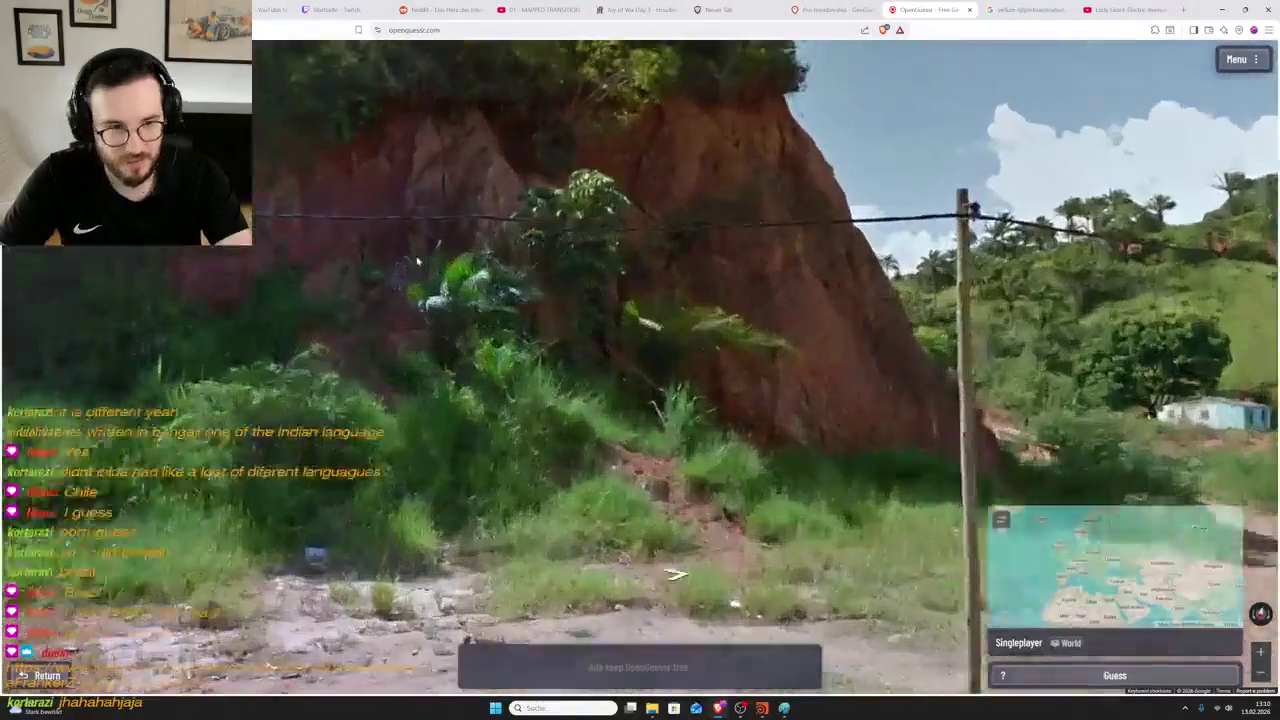
key("Up")
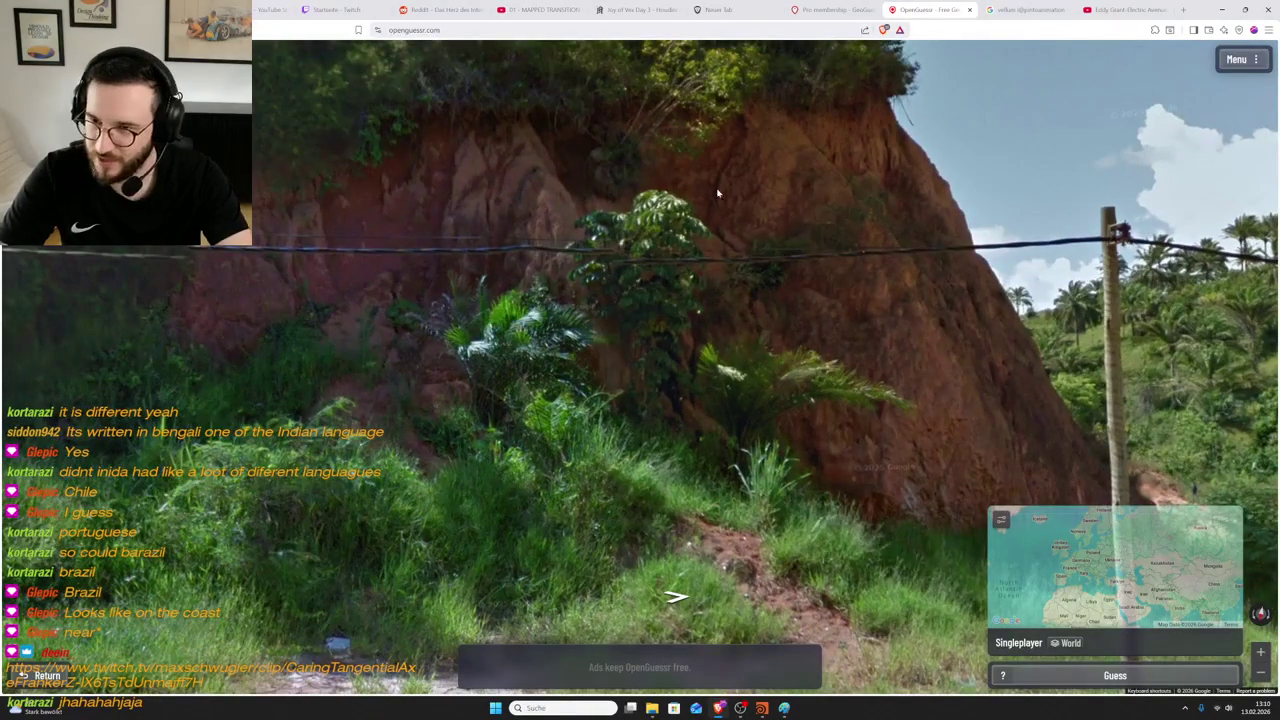
key("Right")
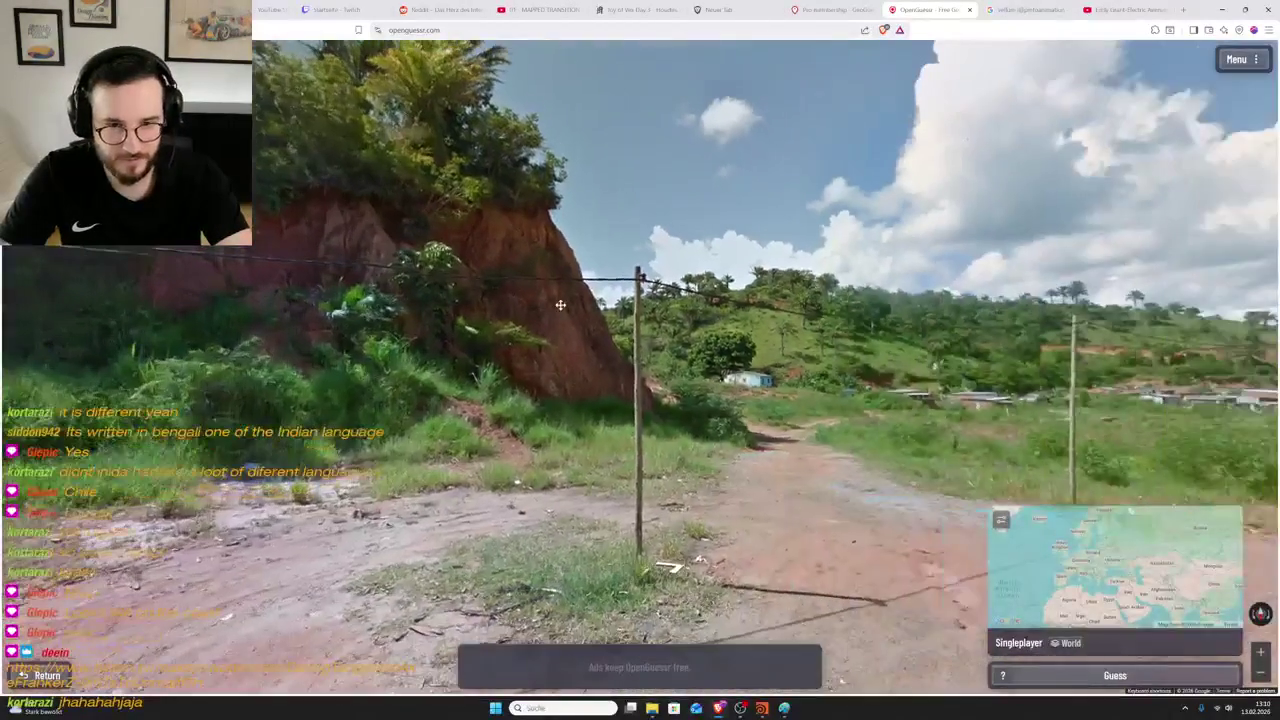
- Advance to the R. Belo Horizonte junction and zoom on the Governo da Bahia billboard
scroll(802, 334, "up", 3)
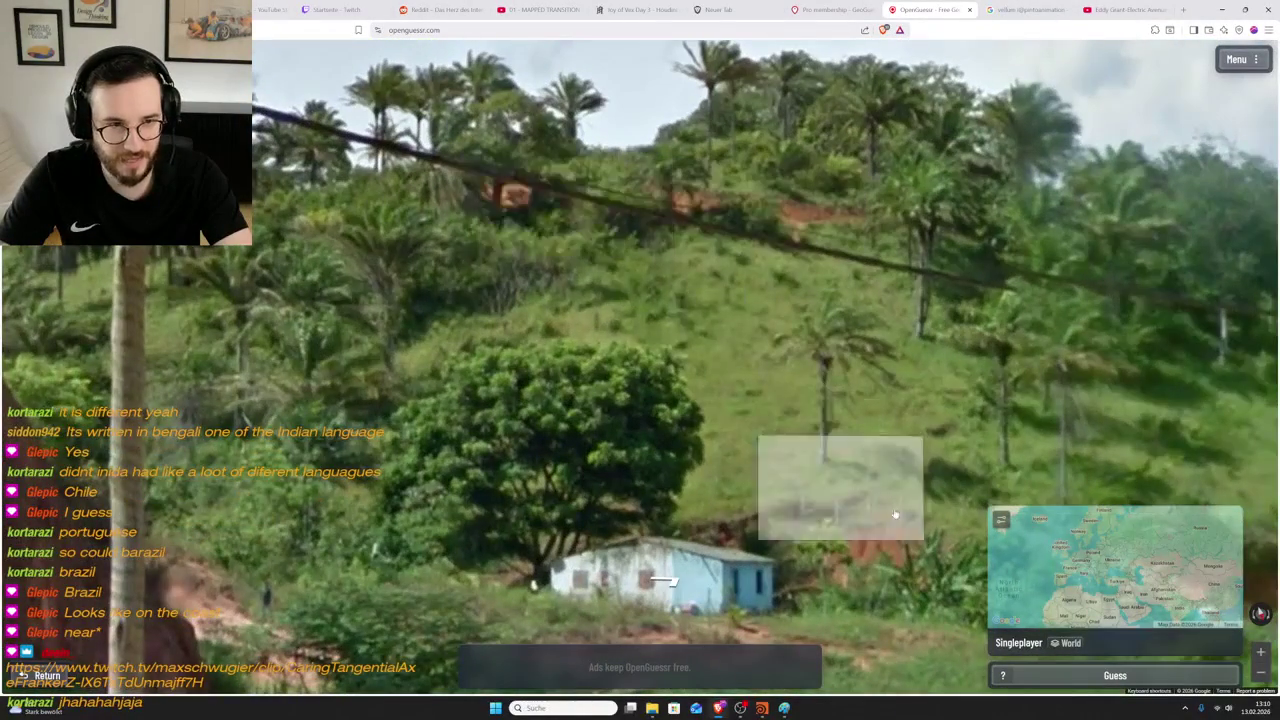
scroll(808, 458, "down", 3)
key("Up")
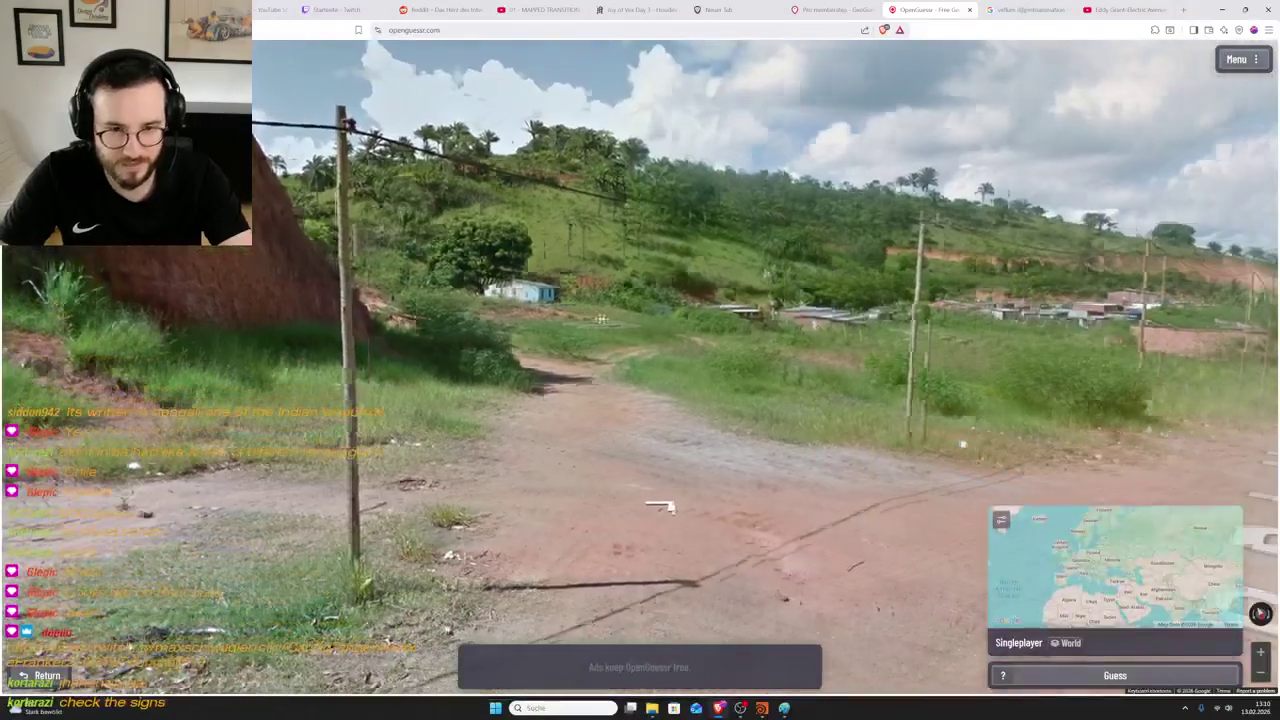
key("Up")
key("Left")
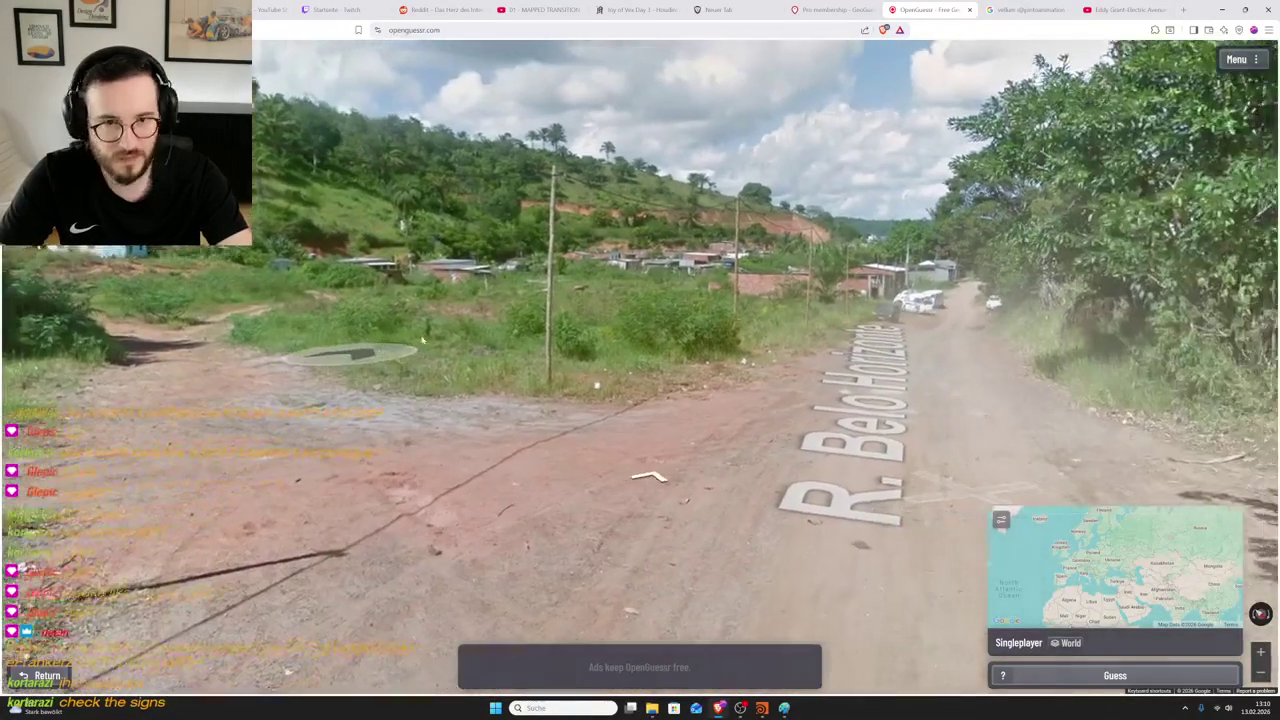
scroll(680, 368, "up", 2)
key("Left")
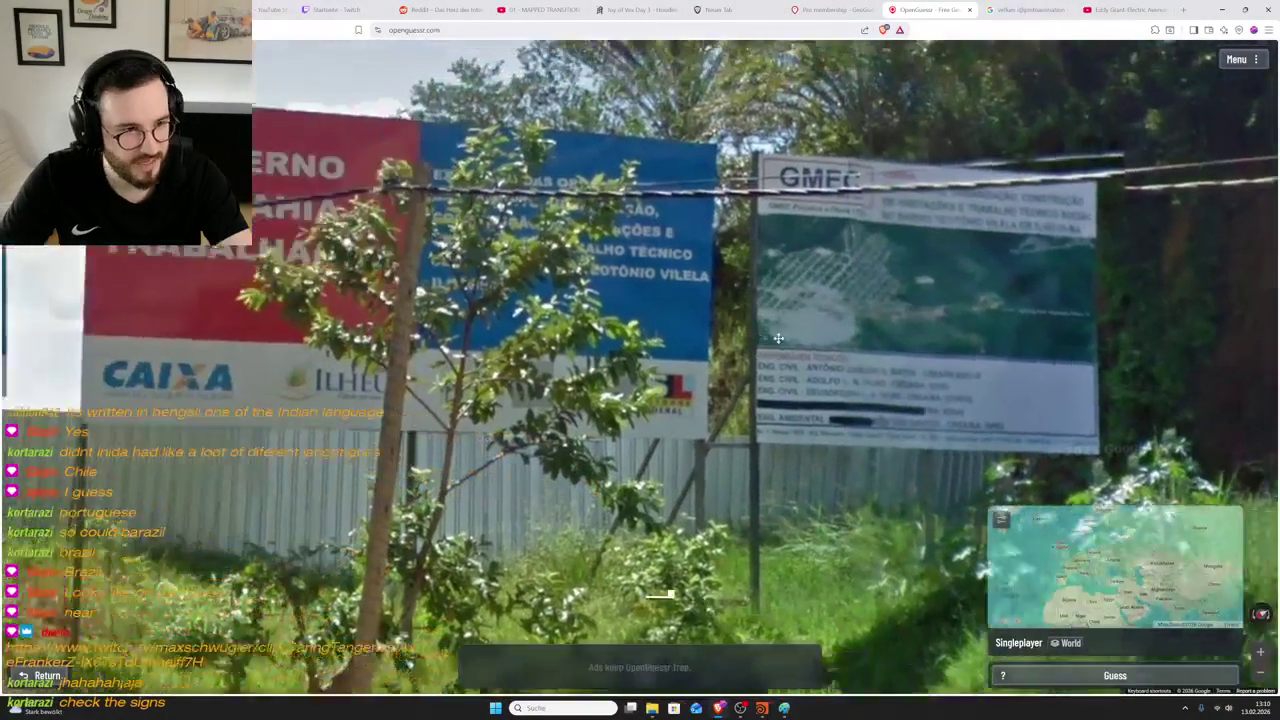
scroll(700, 450, "down", 3)
- Submit the Bahia guess and zoom in on the 456.9 km result near Ilhéus
scroll(976, 420, "up", 2)
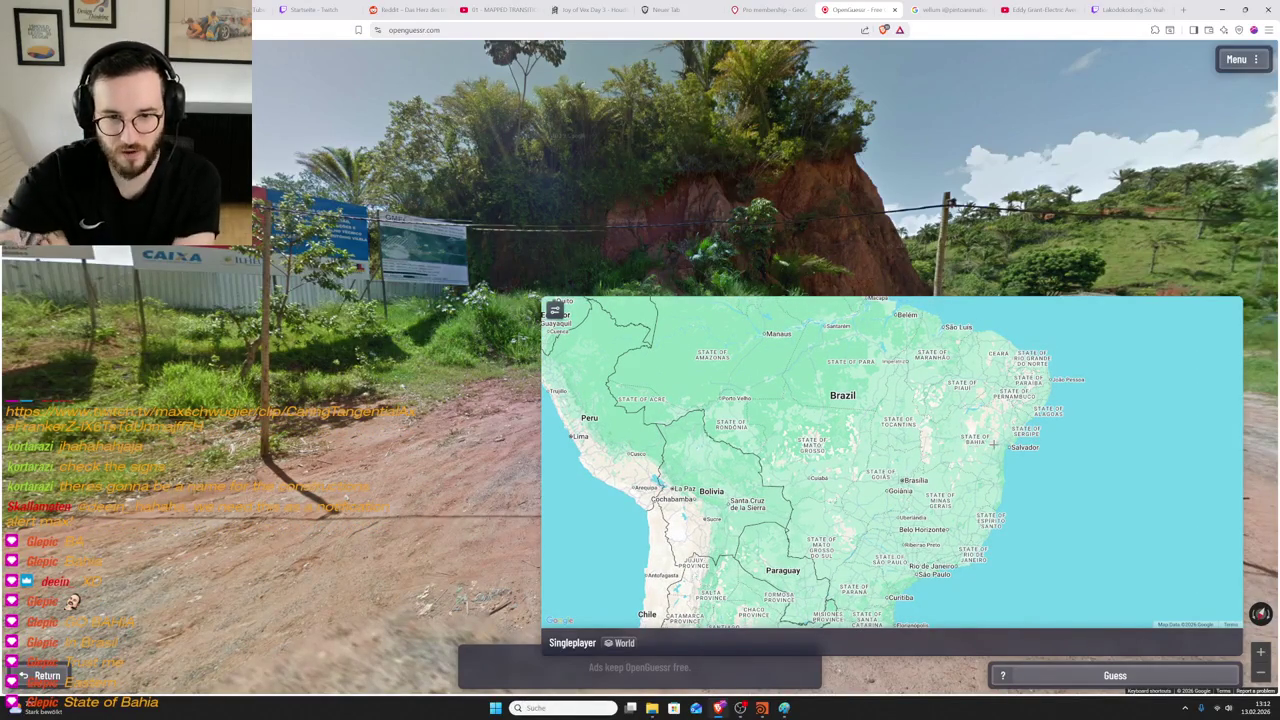
left_click(1115, 675)
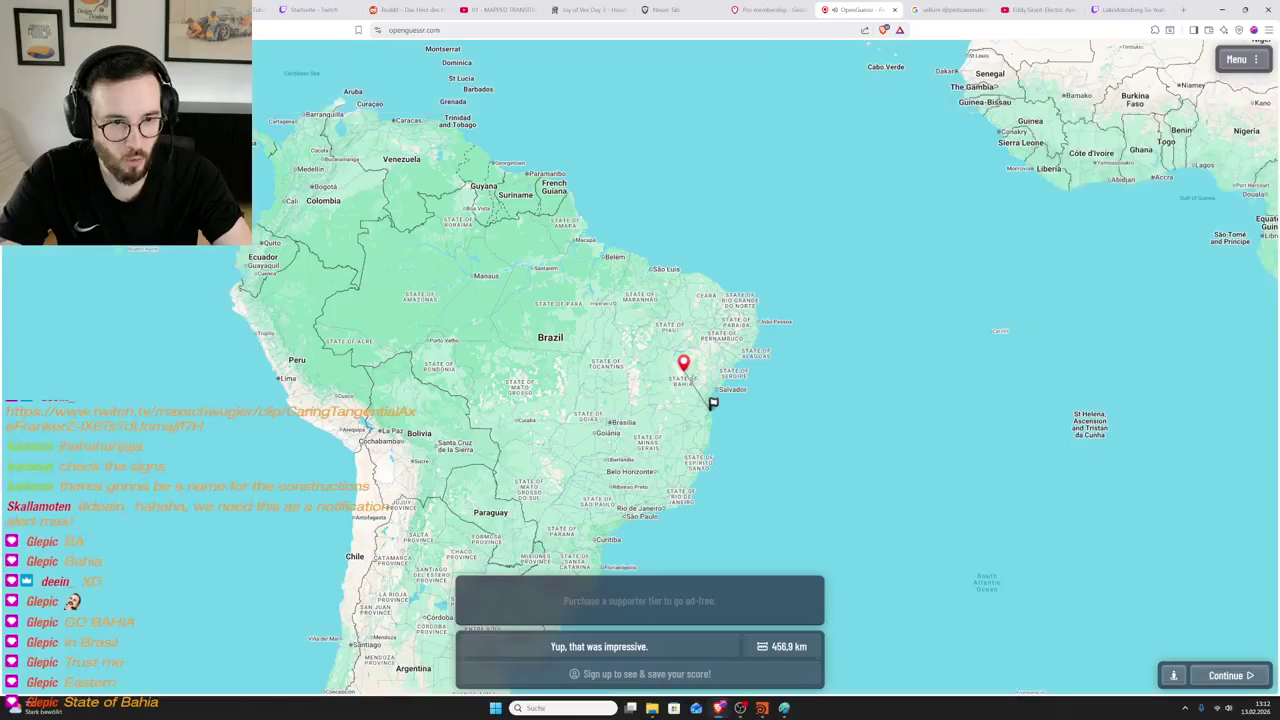
scroll(697, 414, "up", 2)
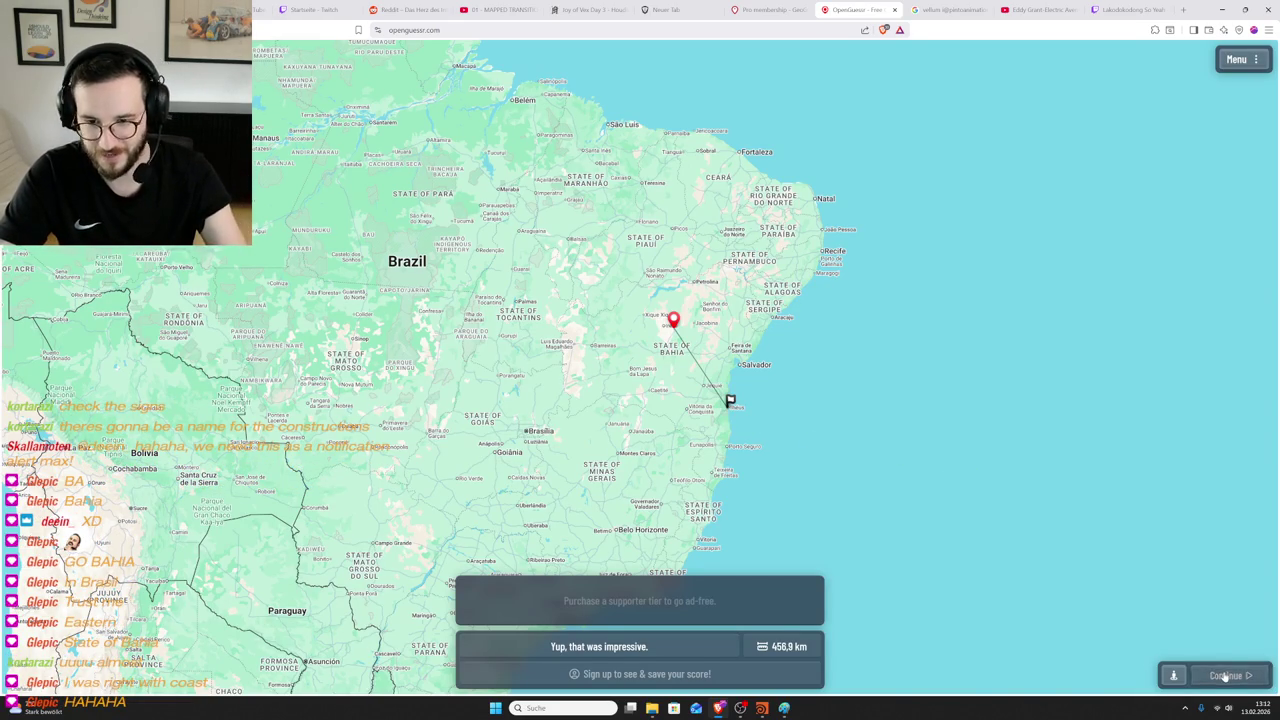
- Move on from the 456.9 km Bahia result to the next round
left_click(1225, 676)
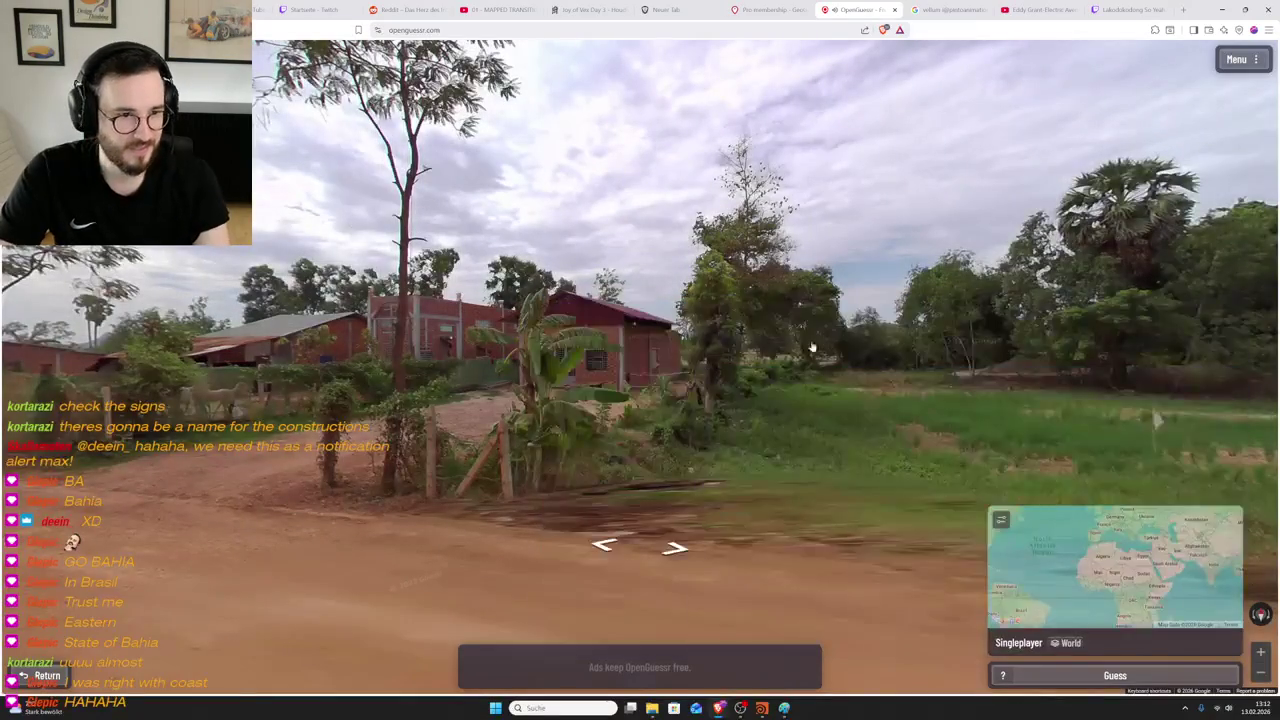
- Walk the red dirt road past the brick houses and banana plant toward the field
left_click_drag(775, 349, 551, 333)
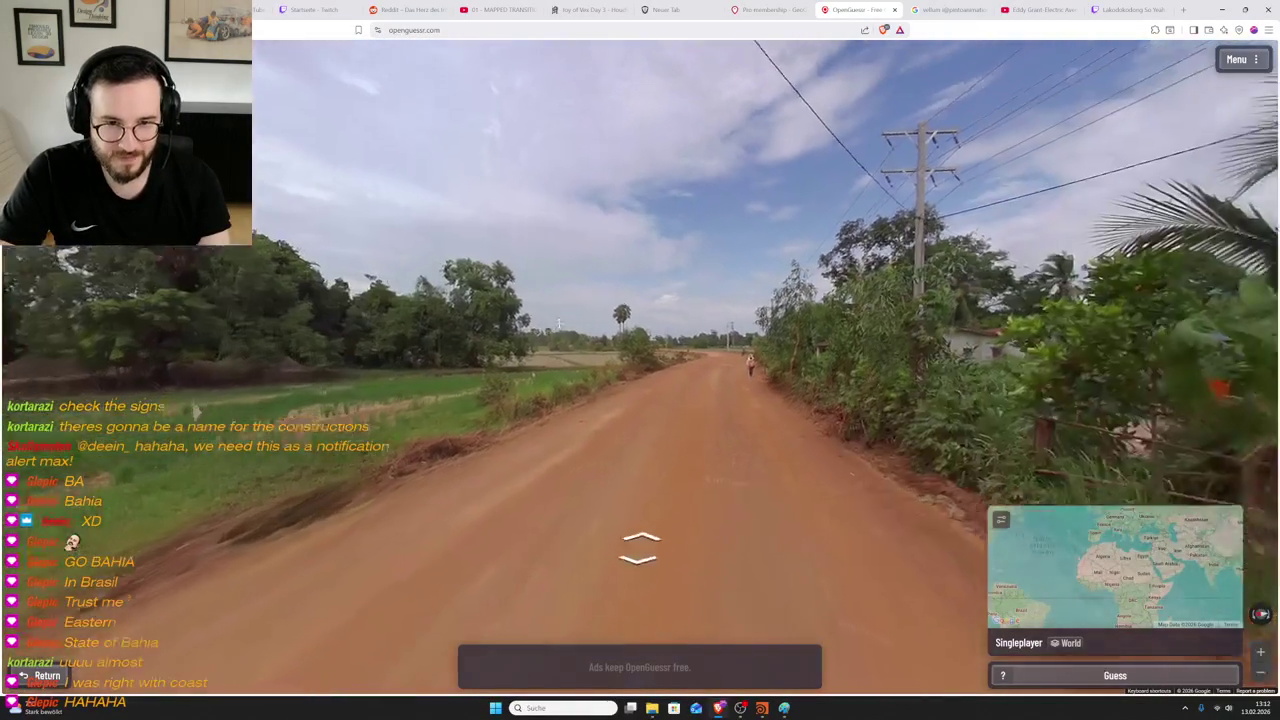
left_click(650, 385)
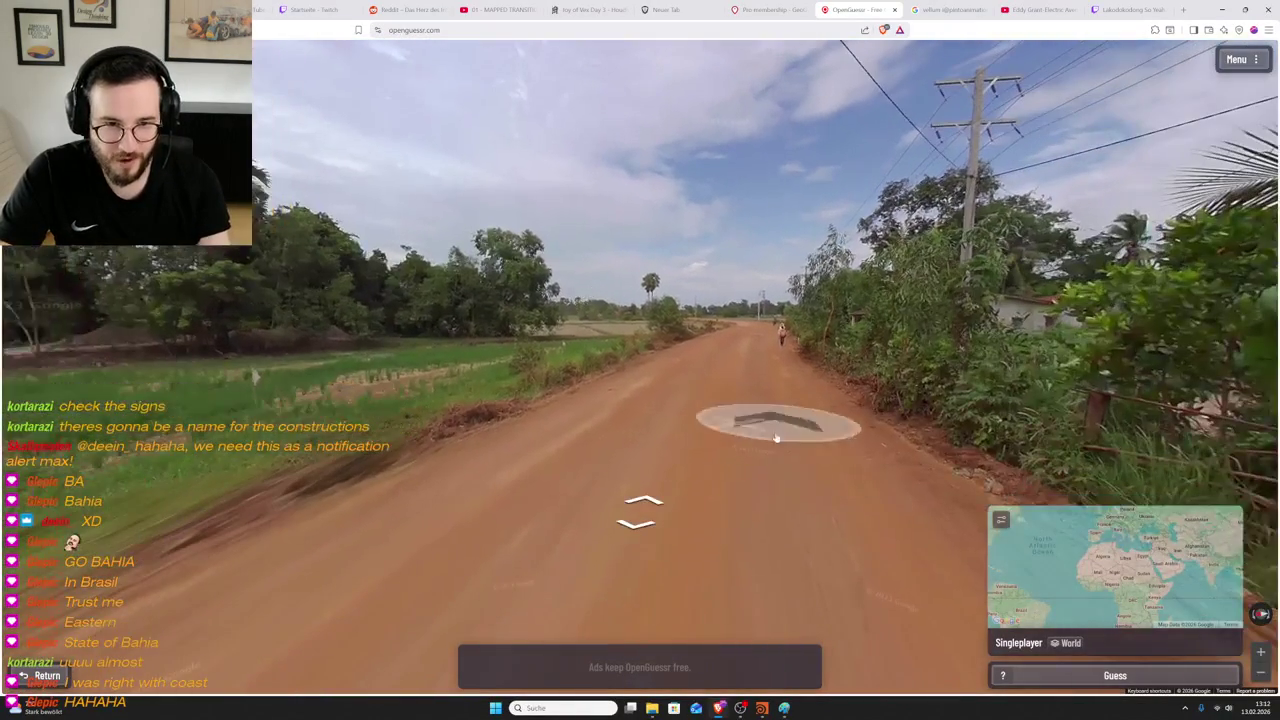
left_click(772, 347)
key("Right")
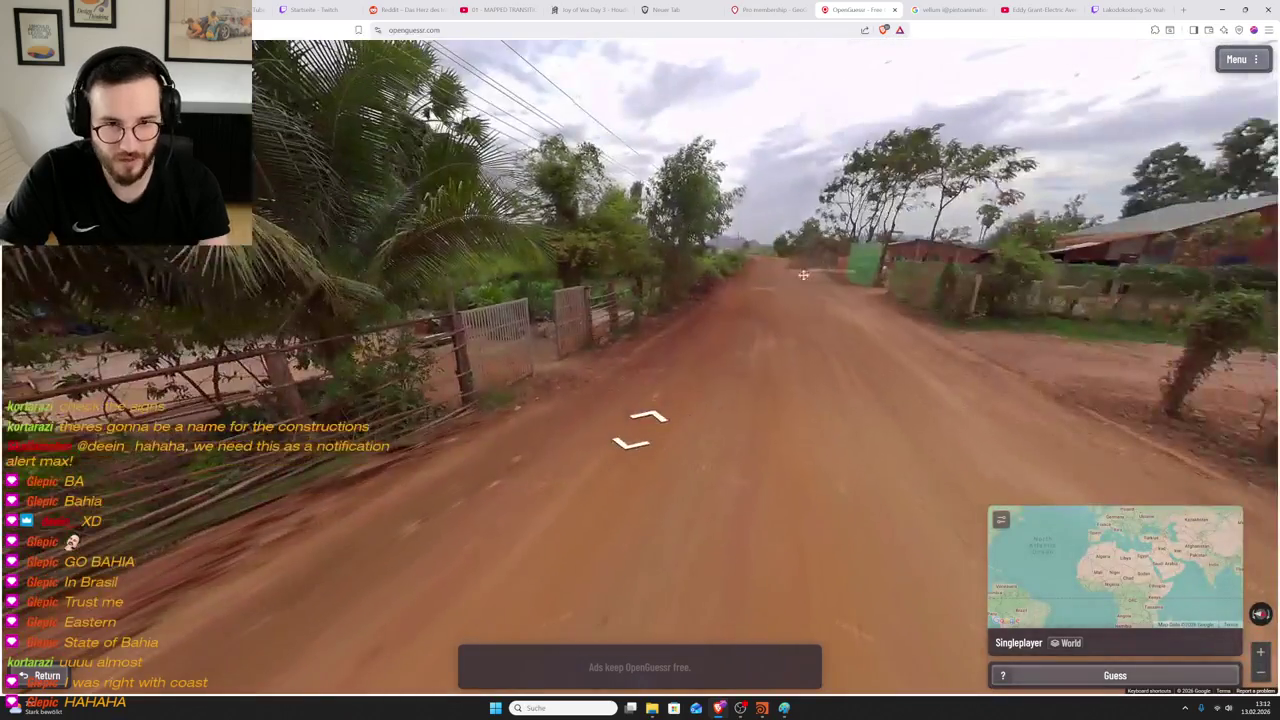
left_click(908, 401)
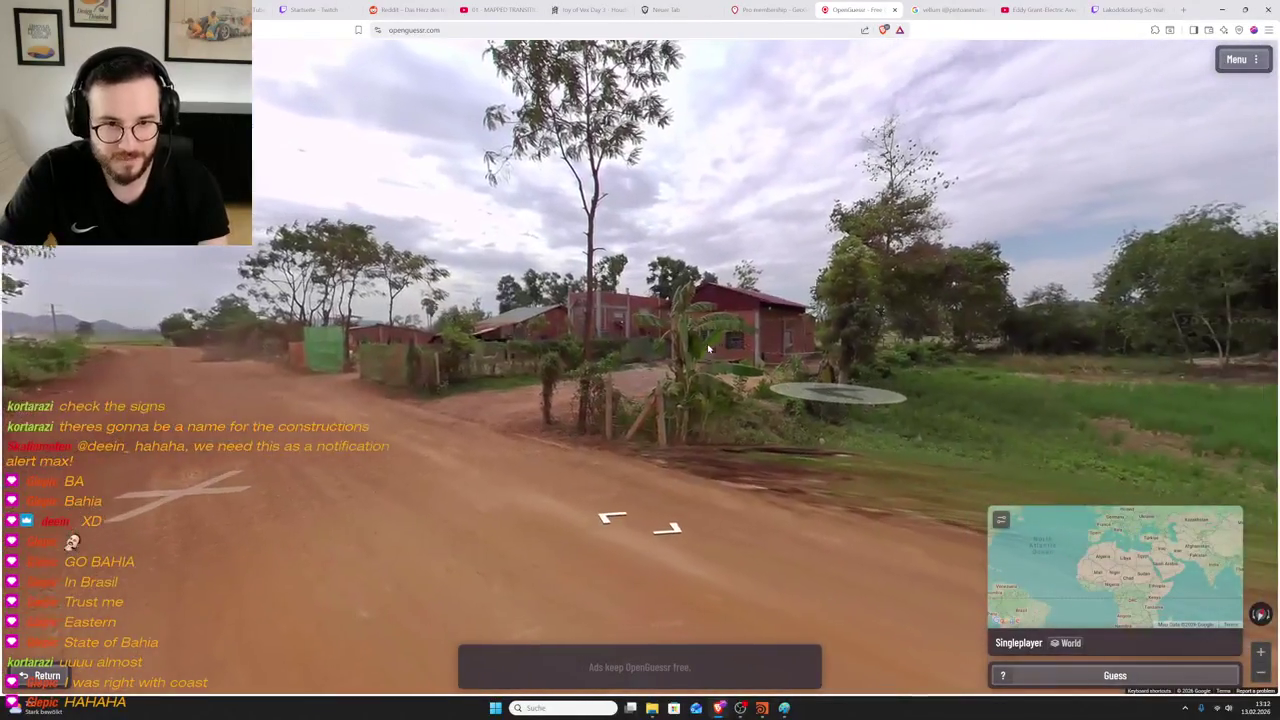
left_click(843, 394)
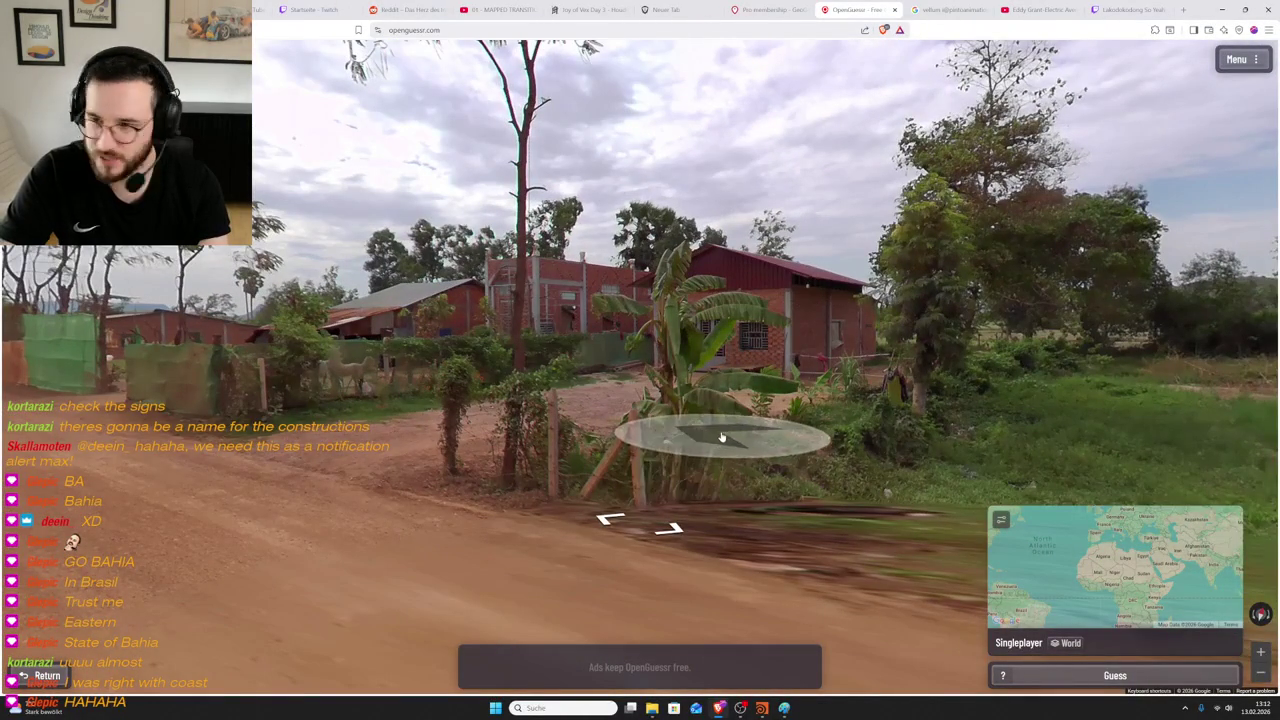
left_click(903, 449)
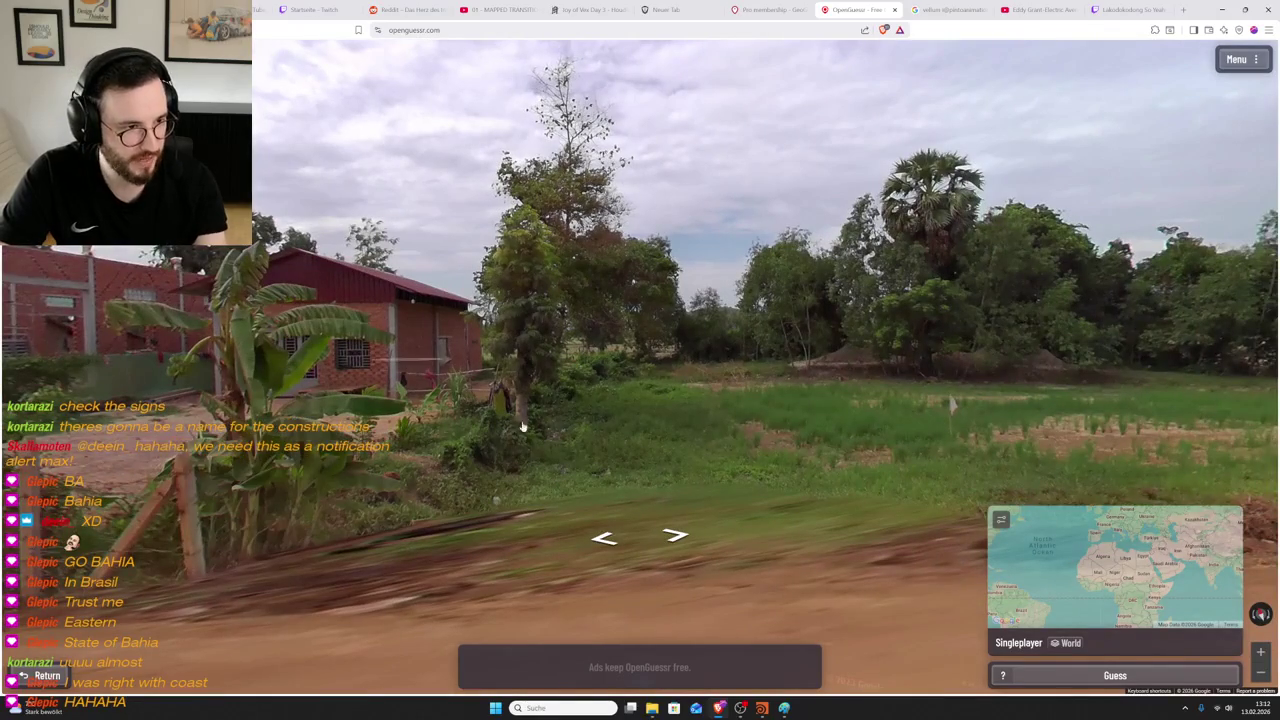
left_click(1003, 410)
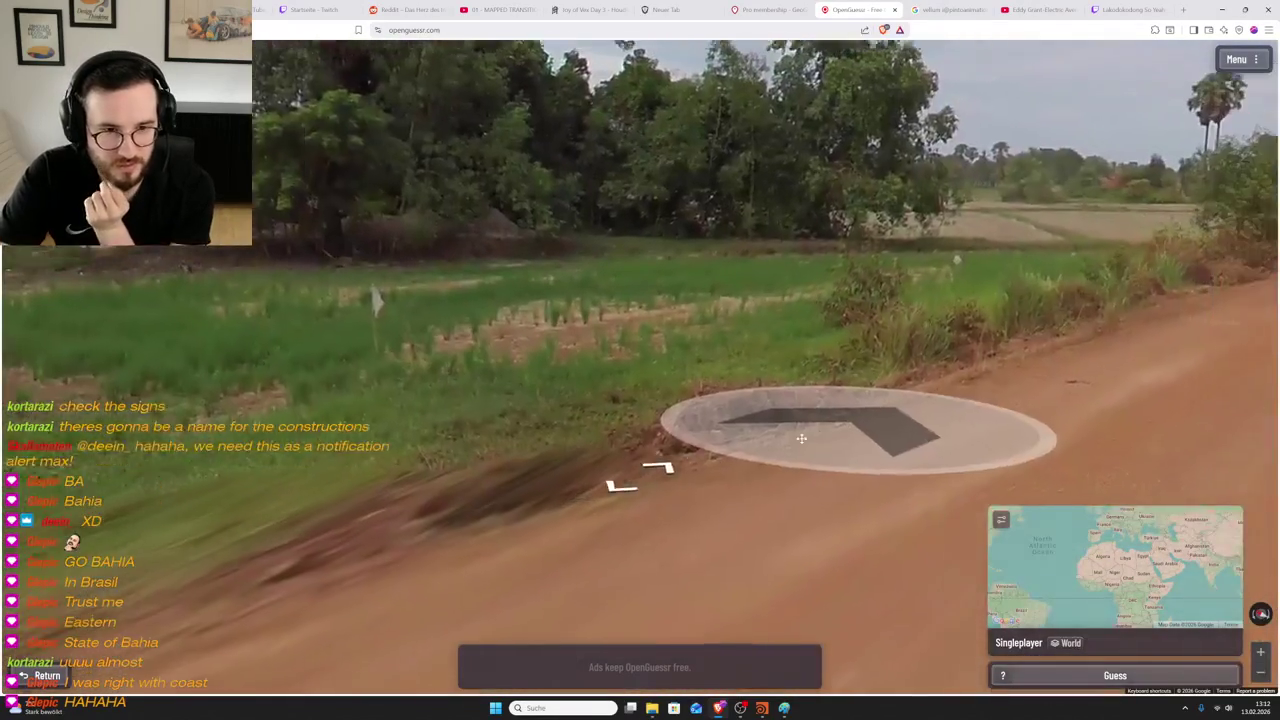
- Continue past the walking woman, check the power lines, and bring up the world map
left_click(800, 428)
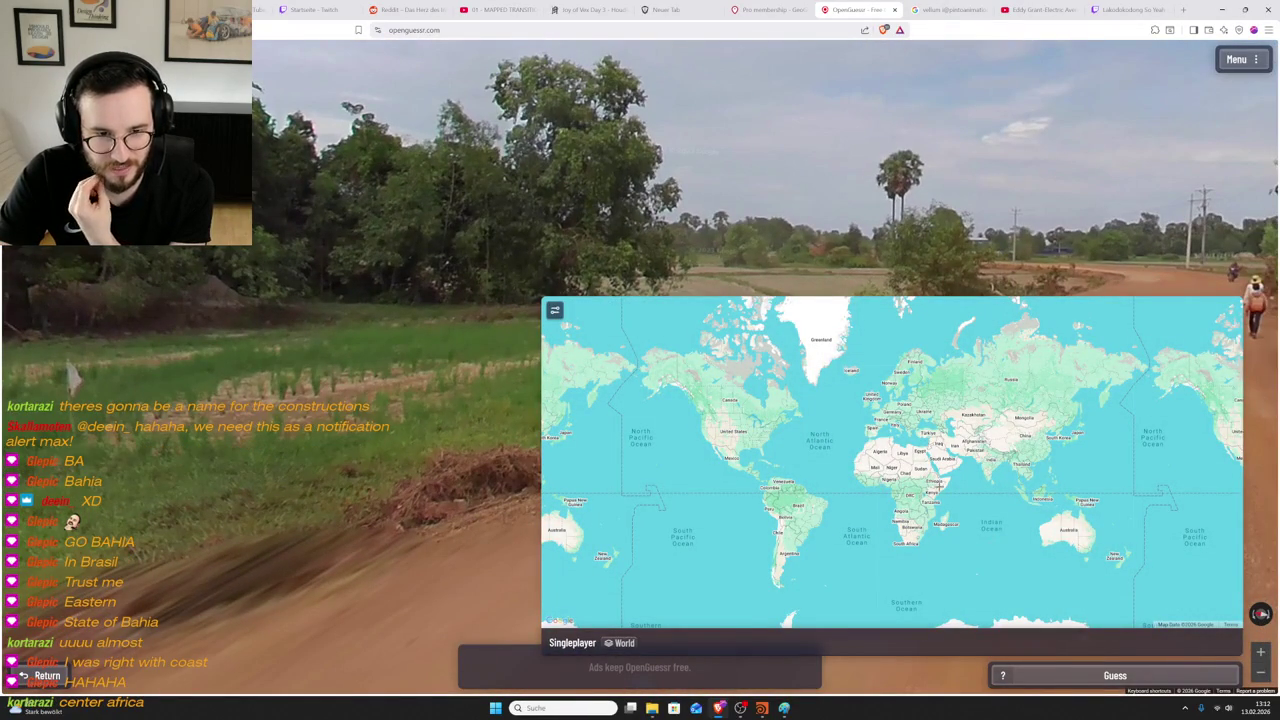
left_click(532, 375)
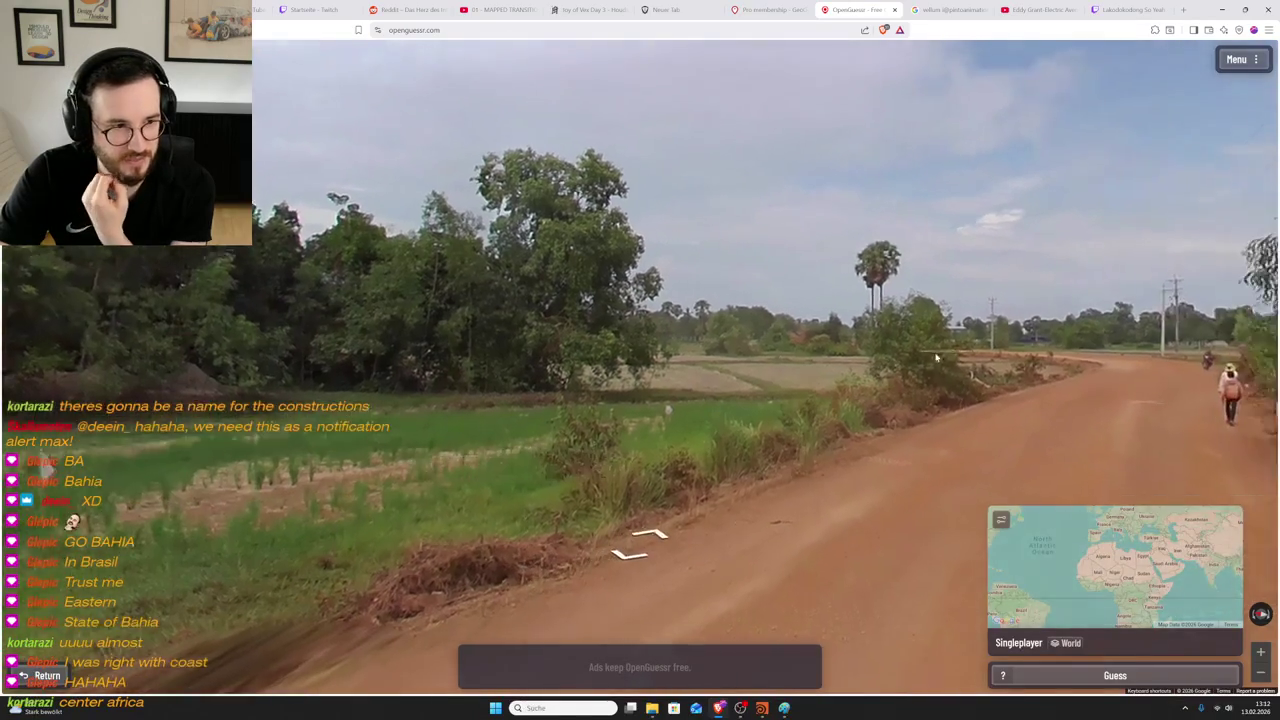
left_click(803, 392)
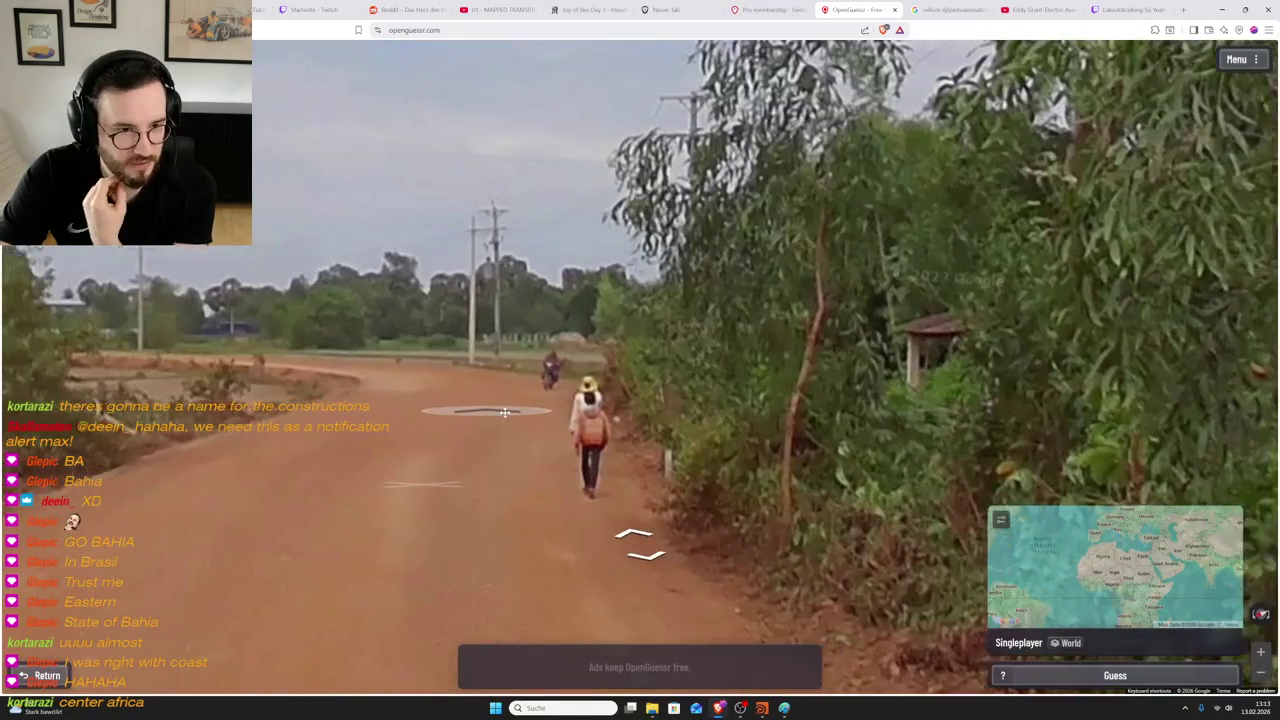
left_click(705, 417)
left_click_drag(705, 417, 853, 424)
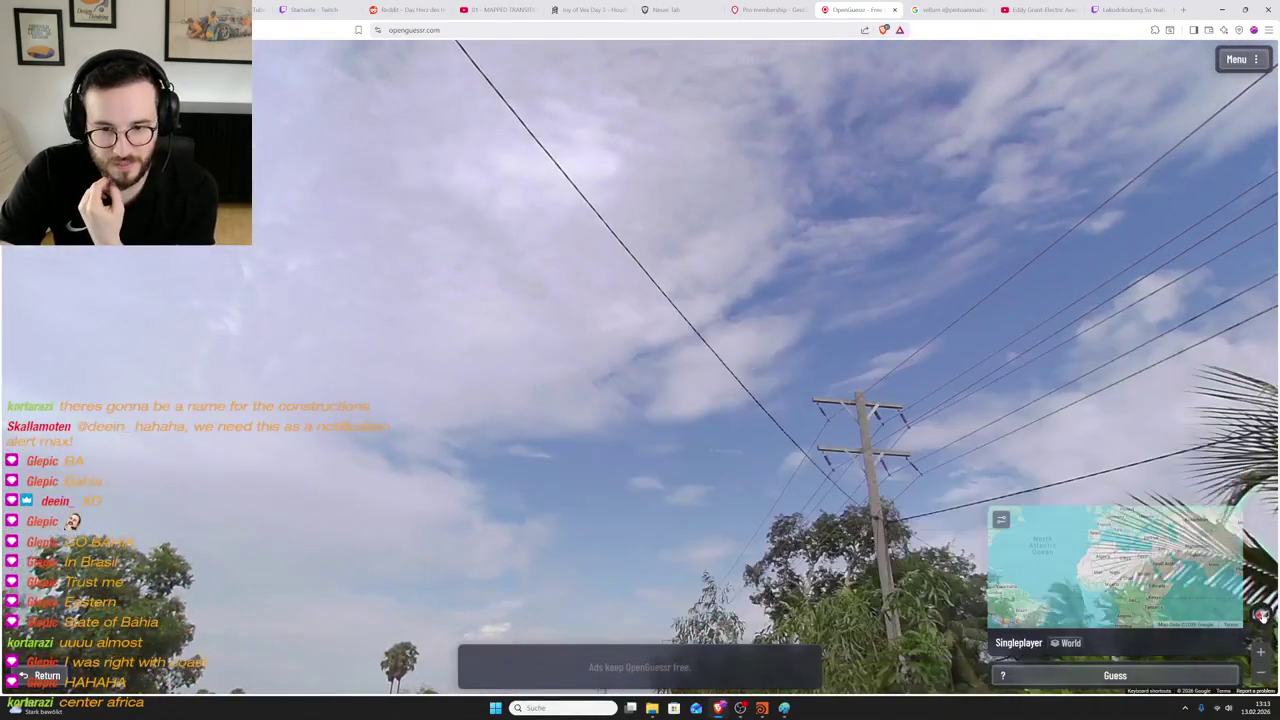
mouse_move(760, 520)
left_mouse_down()
mouse_move(735, 290)
mouse_move(650, 430)
mouse_move(1150, 238)
mouse_move(778, 368)
left_mouse_up()
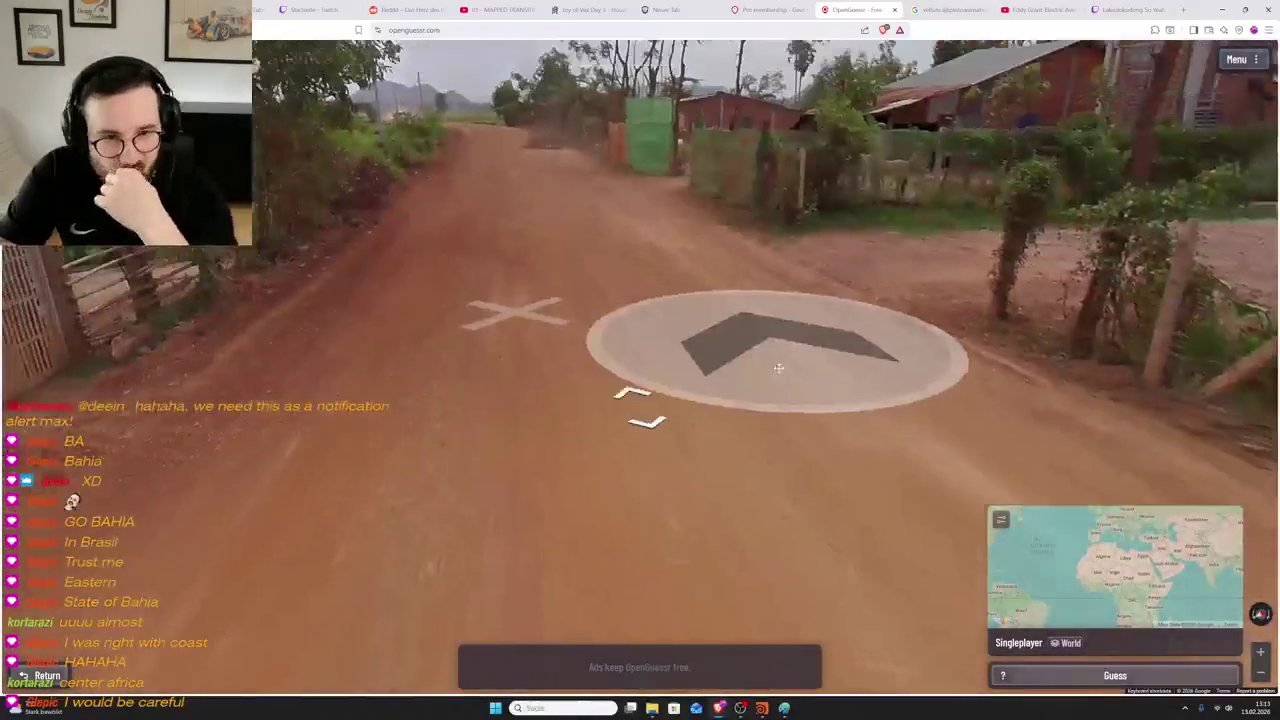
left_click(778, 368)
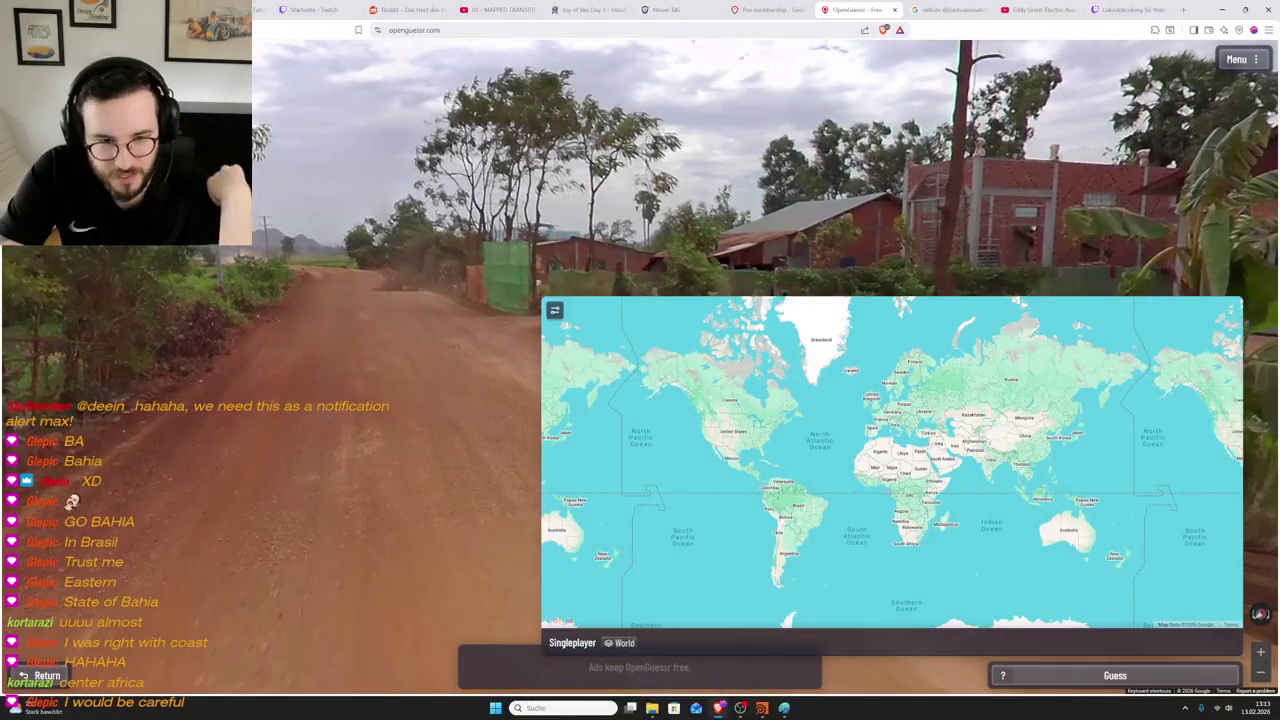
- Look down the road past the fields and move toward the walker and motorbike
scroll(902, 477, "up", 2)
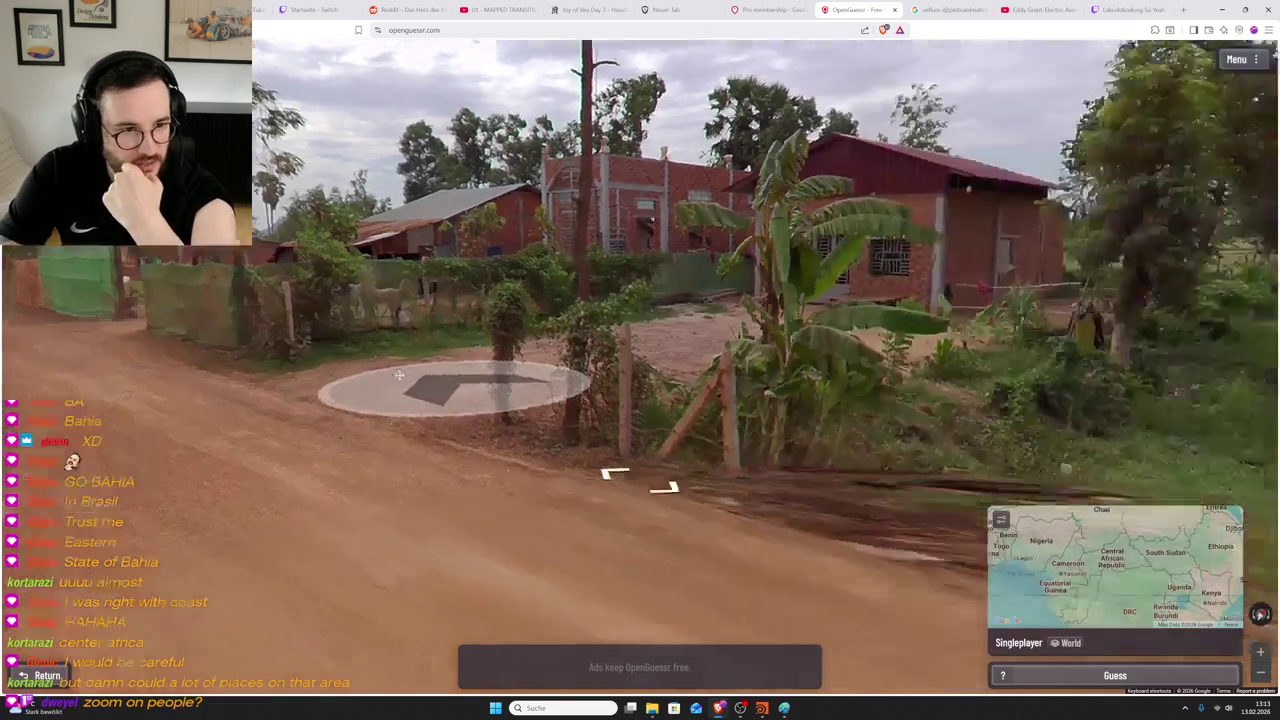
left_click_drag(470, 385, 171, 371)
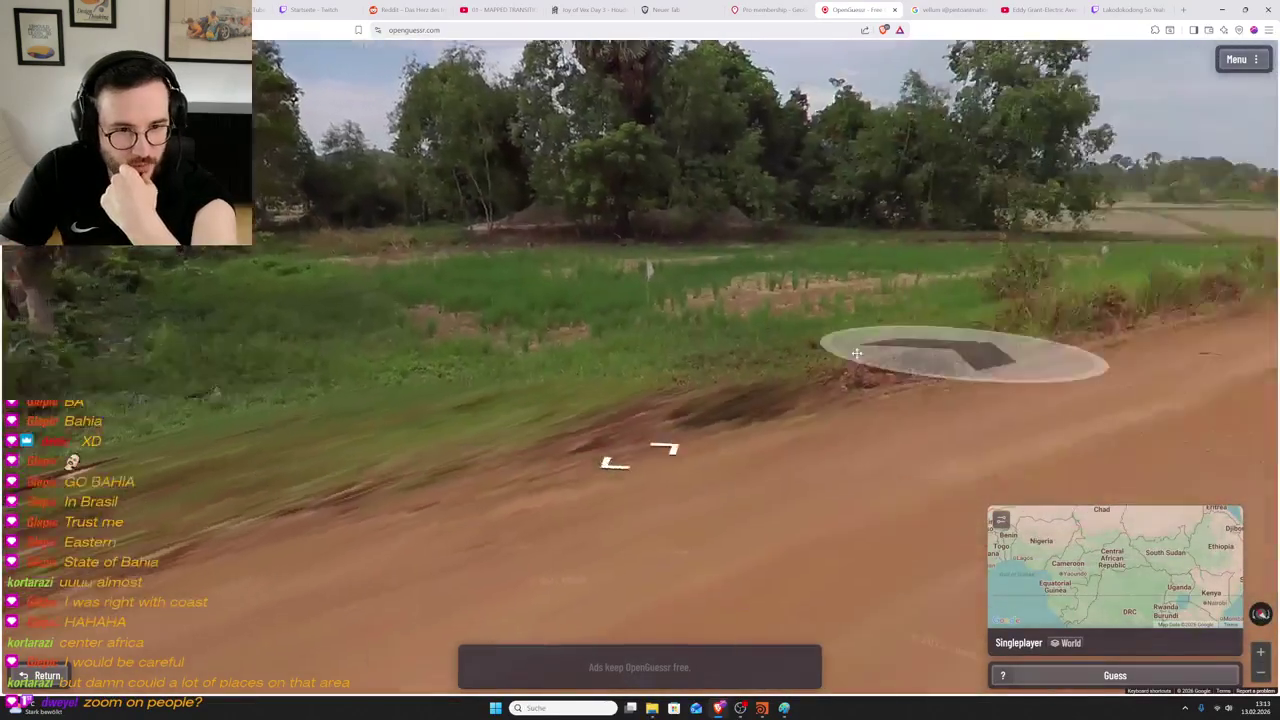
left_click(801, 325)
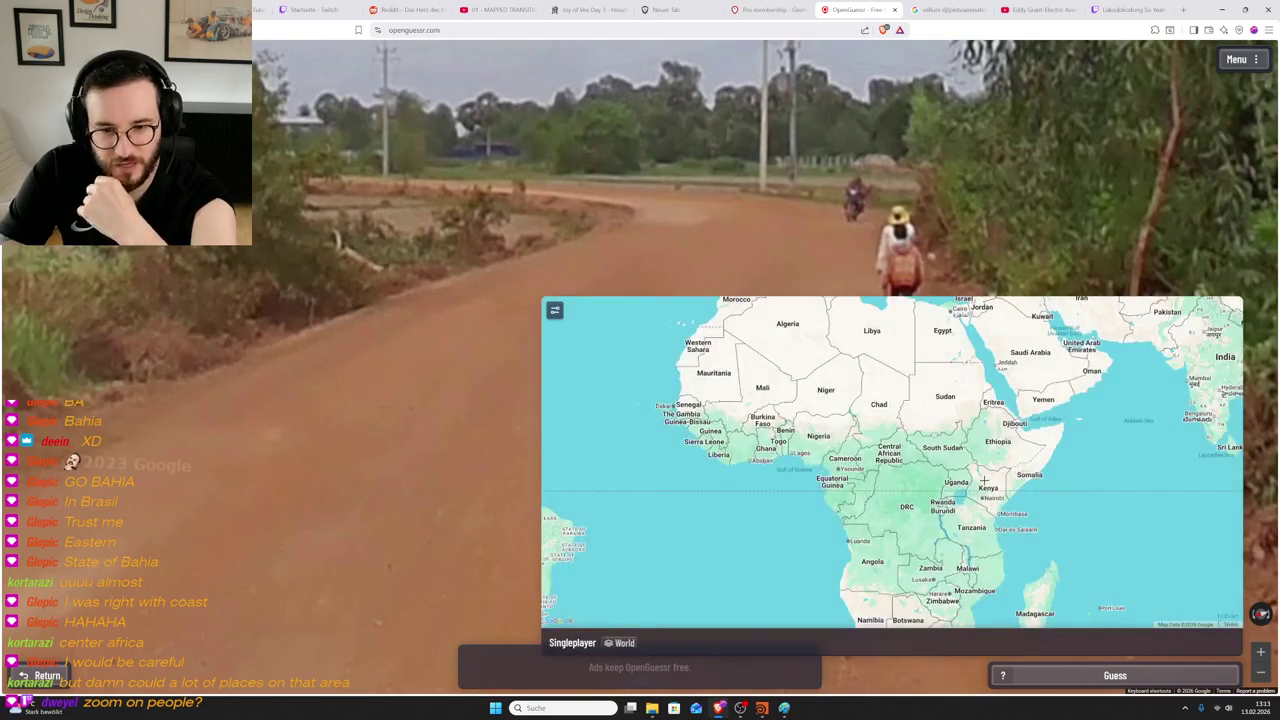
- Pin a guess in East Africa near Ethiopia and submit it, missing by 7,494.3 km
scroll(1003, 462, "up", 2)
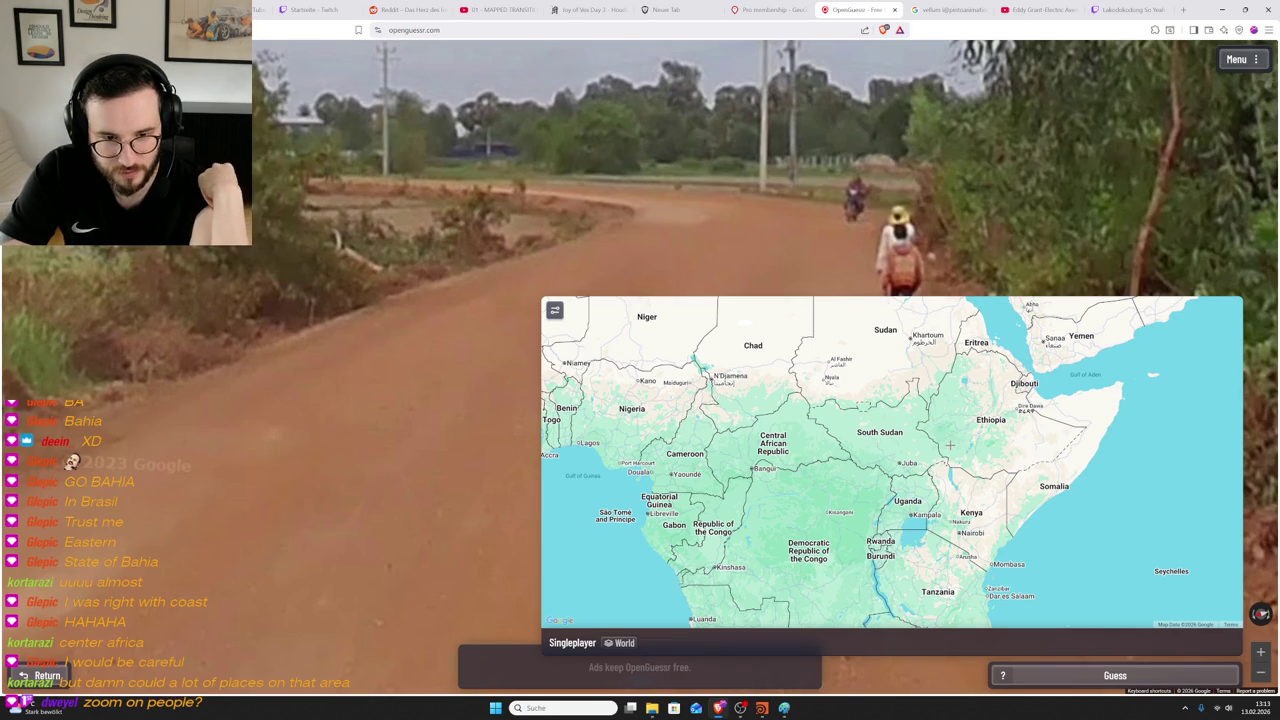
left_click(953, 445)
left_click(1090, 676)
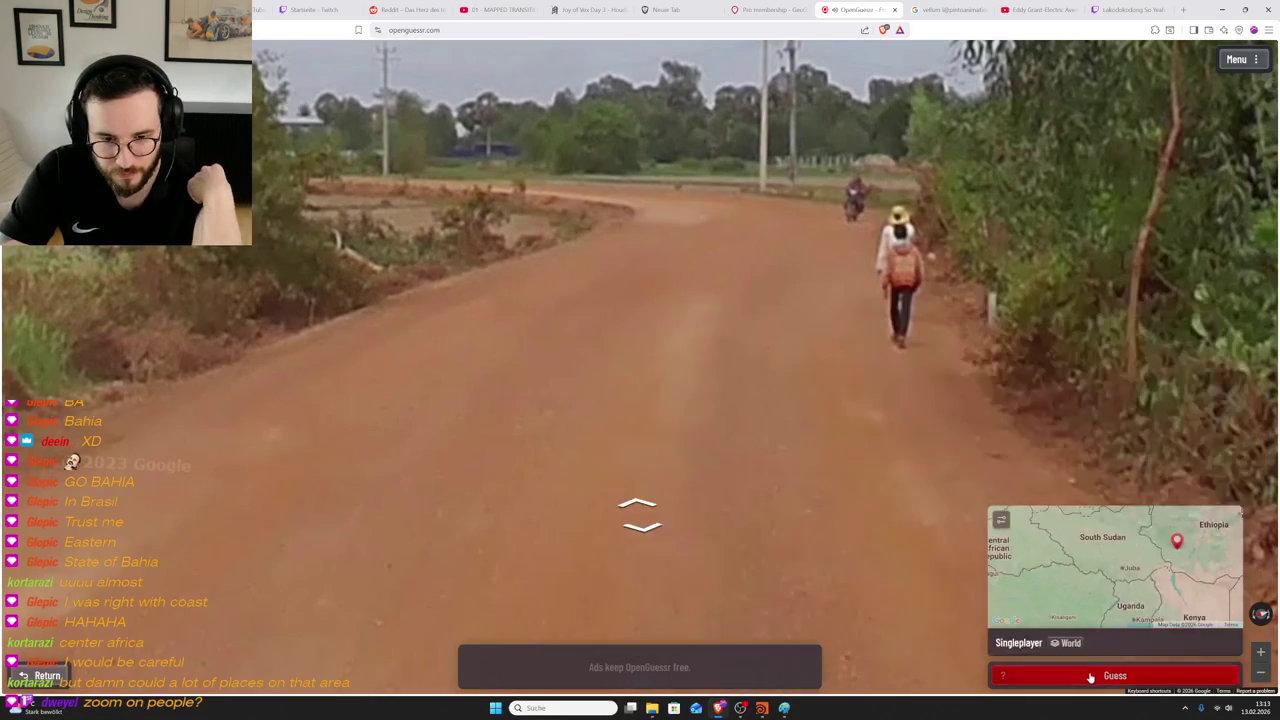
scroll(840, 341, "up", 5)
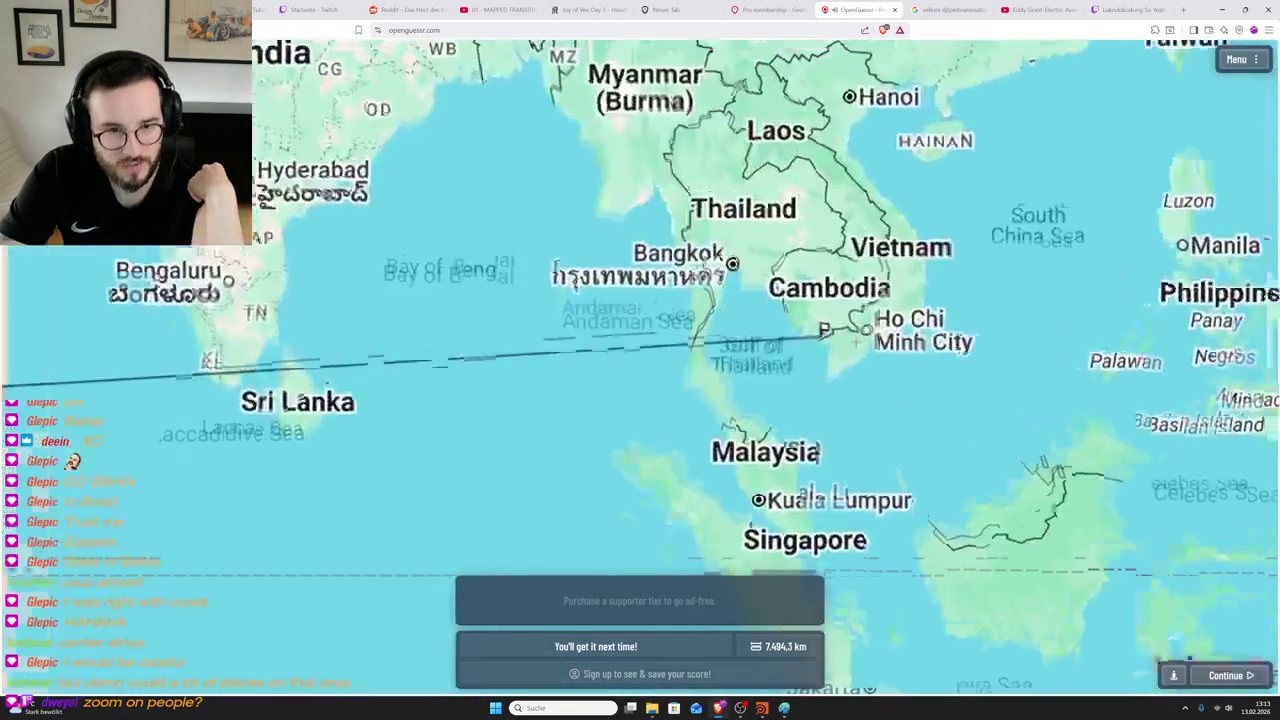
- Inspect the 7,494.3 km line from the Horn of Africa to Cambodia, then continue
scroll(855, 340, "down", 2)
scroll(767, 396, "down", 3)
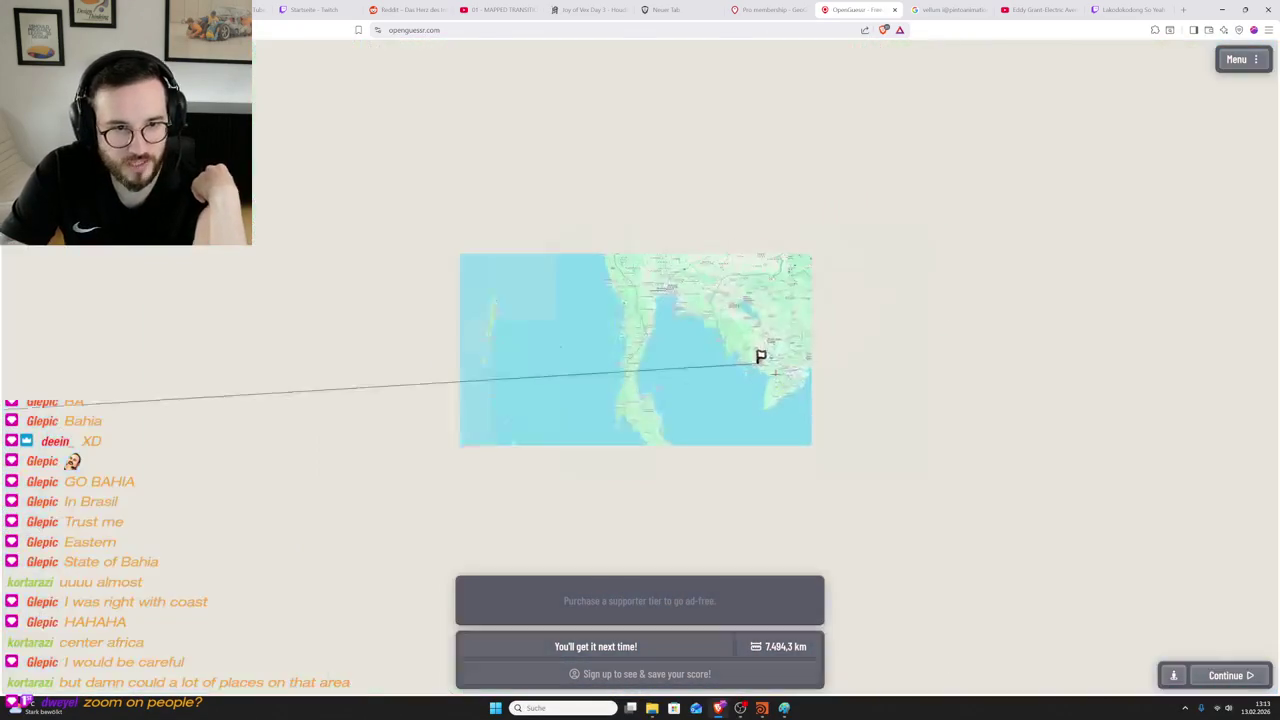
left_click_drag(767, 396, 773, 411)
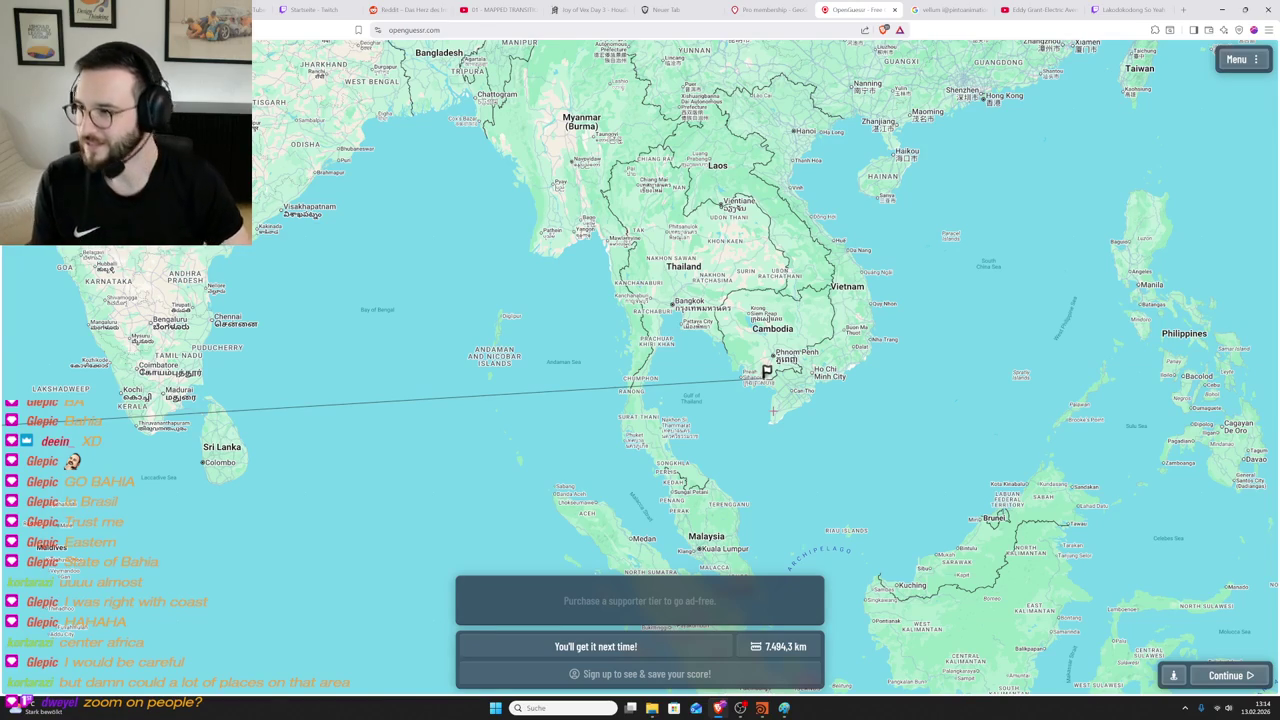
scroll(768, 373, "down", 2)
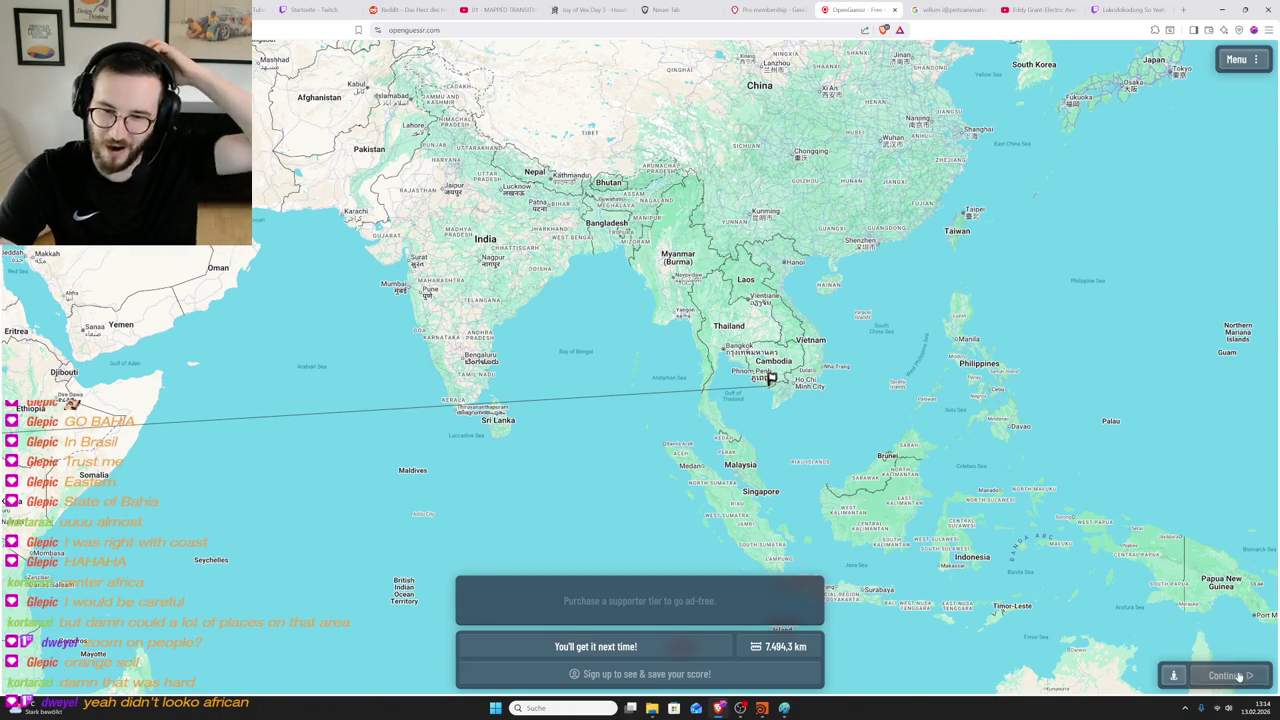
key("space")
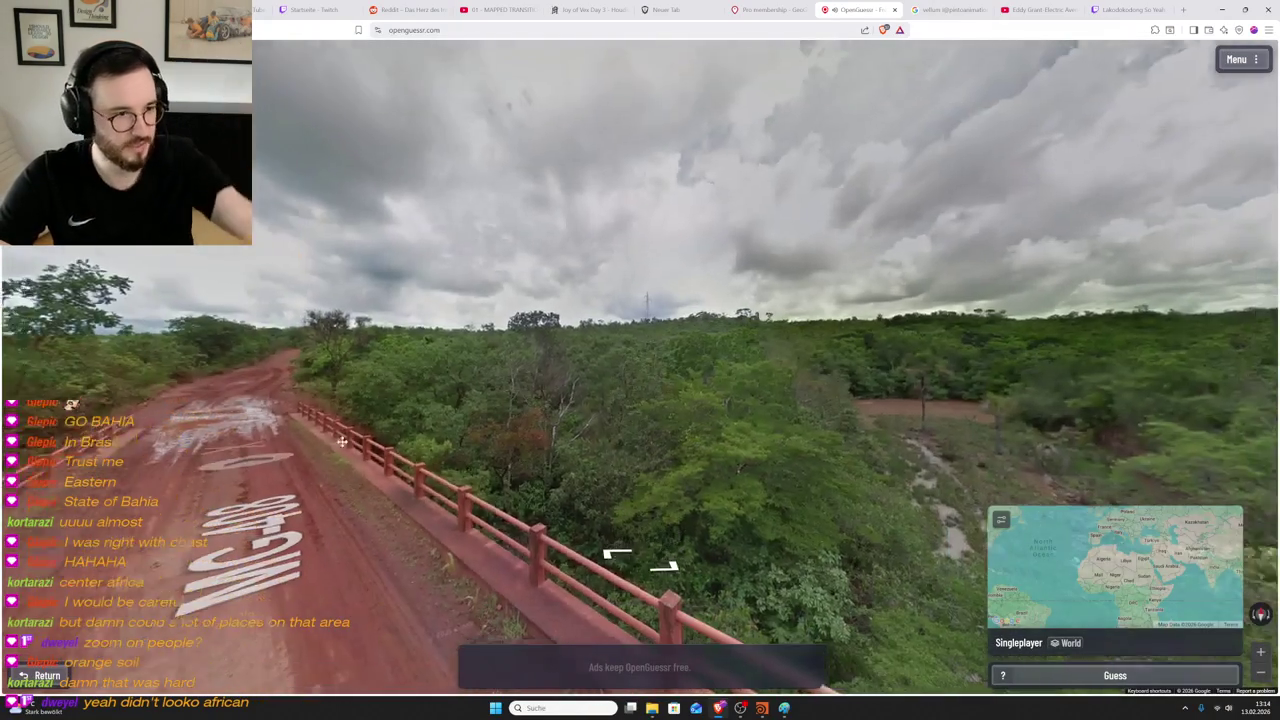
- Move onto the red bridge toward the MG-408 marking and look at the river and valley
left_click_drag(700, 449, 690, 388)
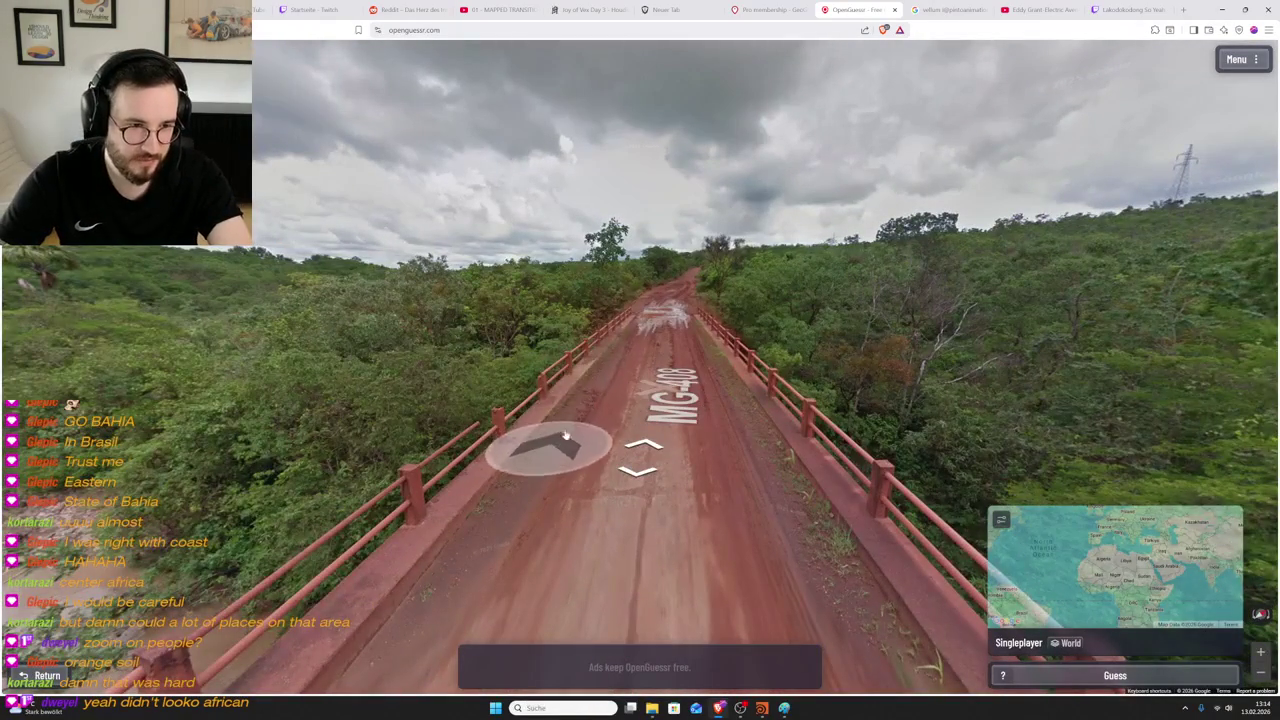
left_click(553, 449)
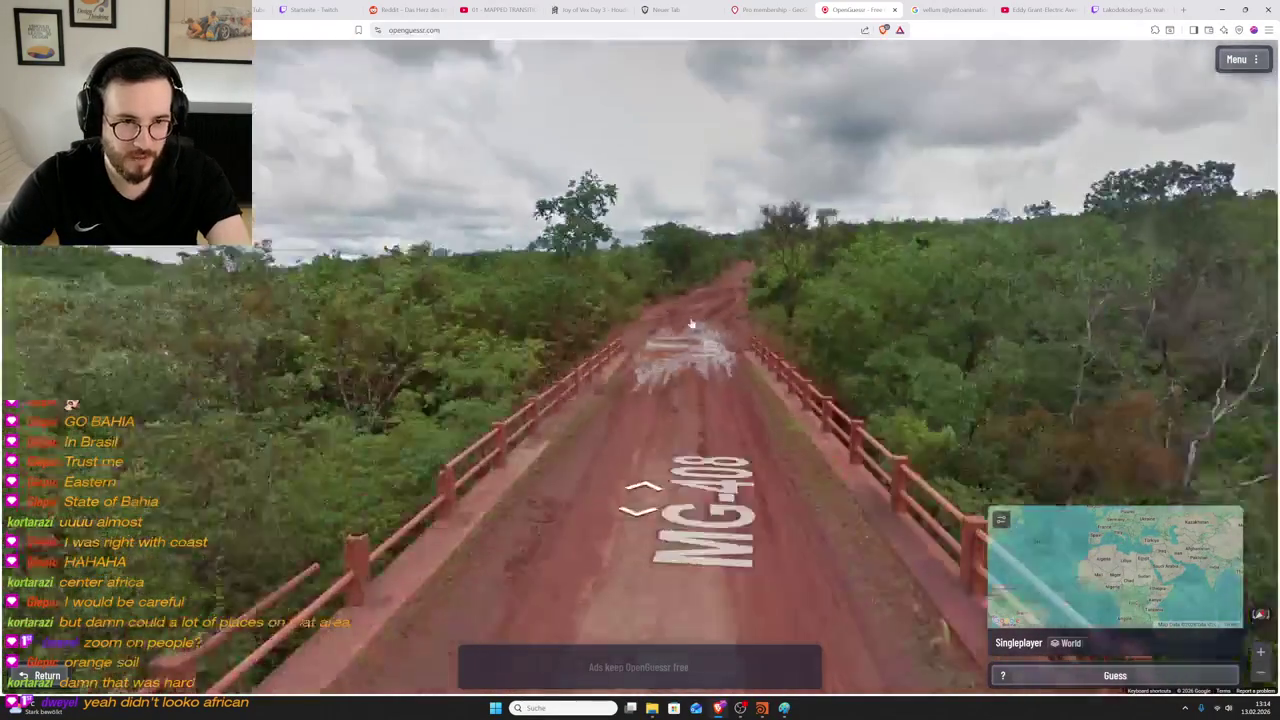
key("Left")
key("Left")
key("Left")
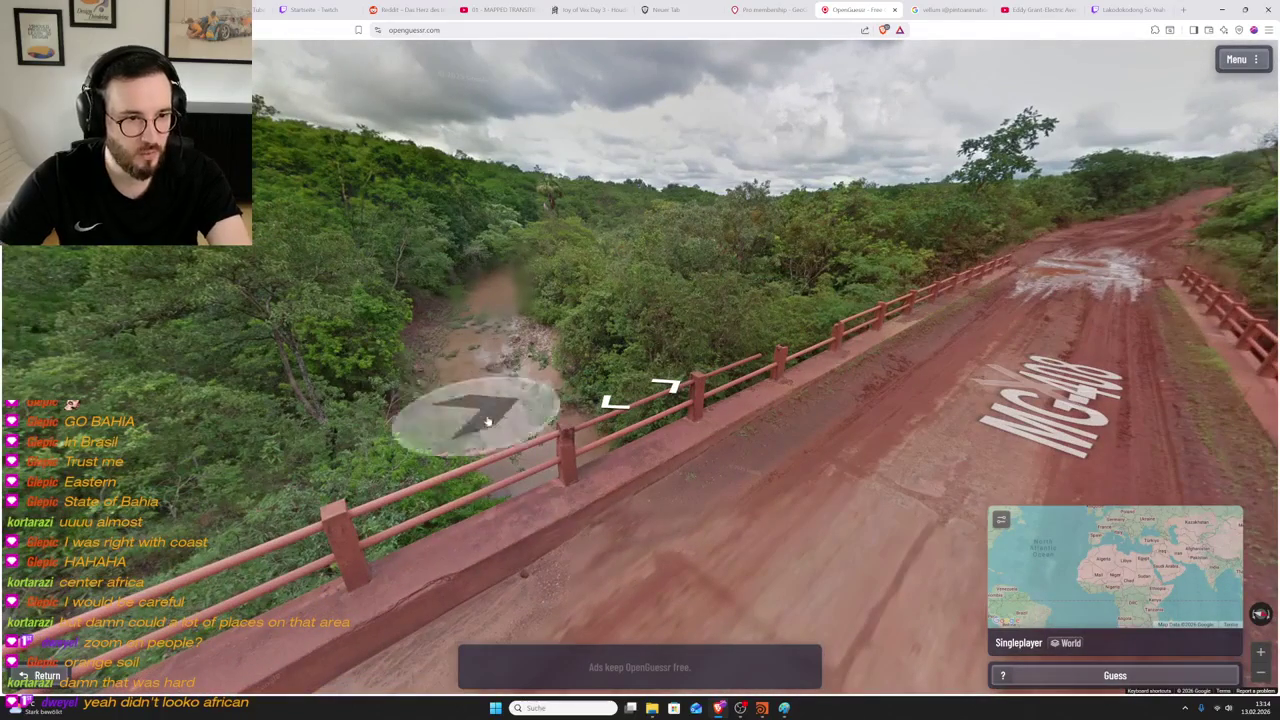
mouse_move(1136, 368)
left_mouse_down()
mouse_move(1190, 198)
mouse_move(540, 383)
left_mouse_up()
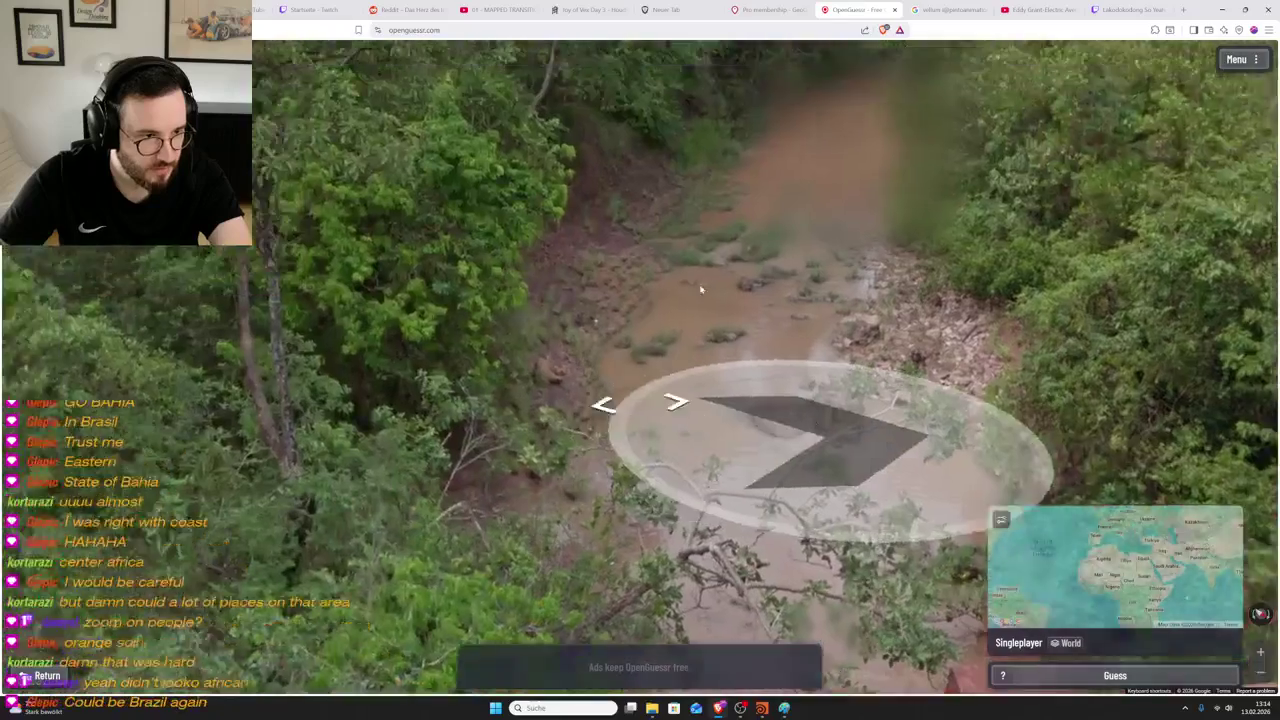
mouse_move(700, 289)
left_mouse_down()
mouse_move(729, 357)
mouse_move(671, 408)
mouse_move(777, 233)
left_mouse_up()
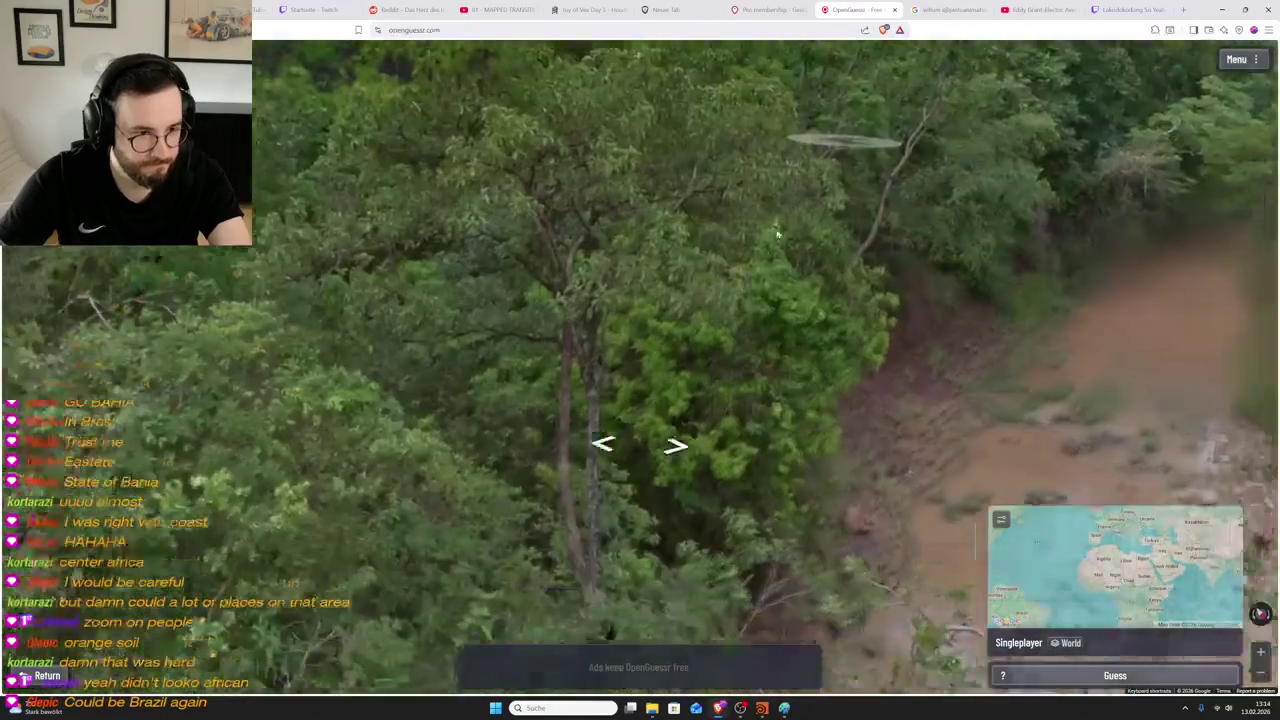
scroll(772, 241, "down", 5)
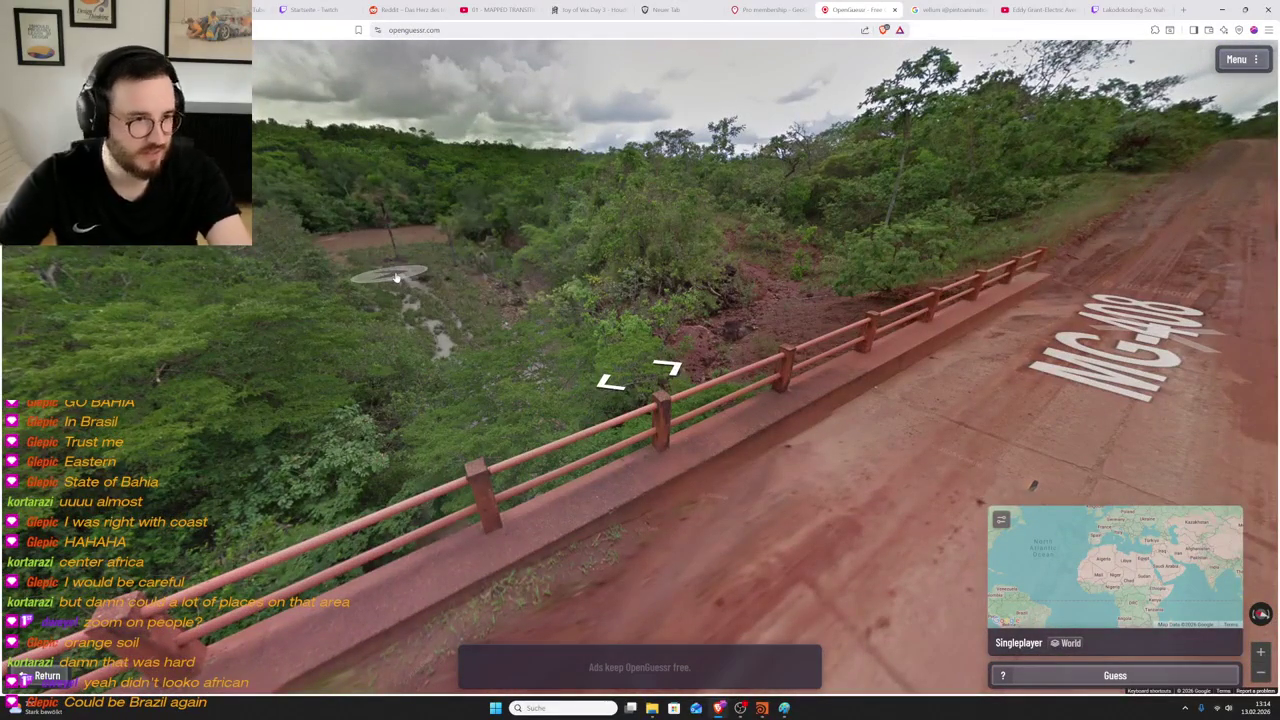
scroll(398, 280, "up", 5)
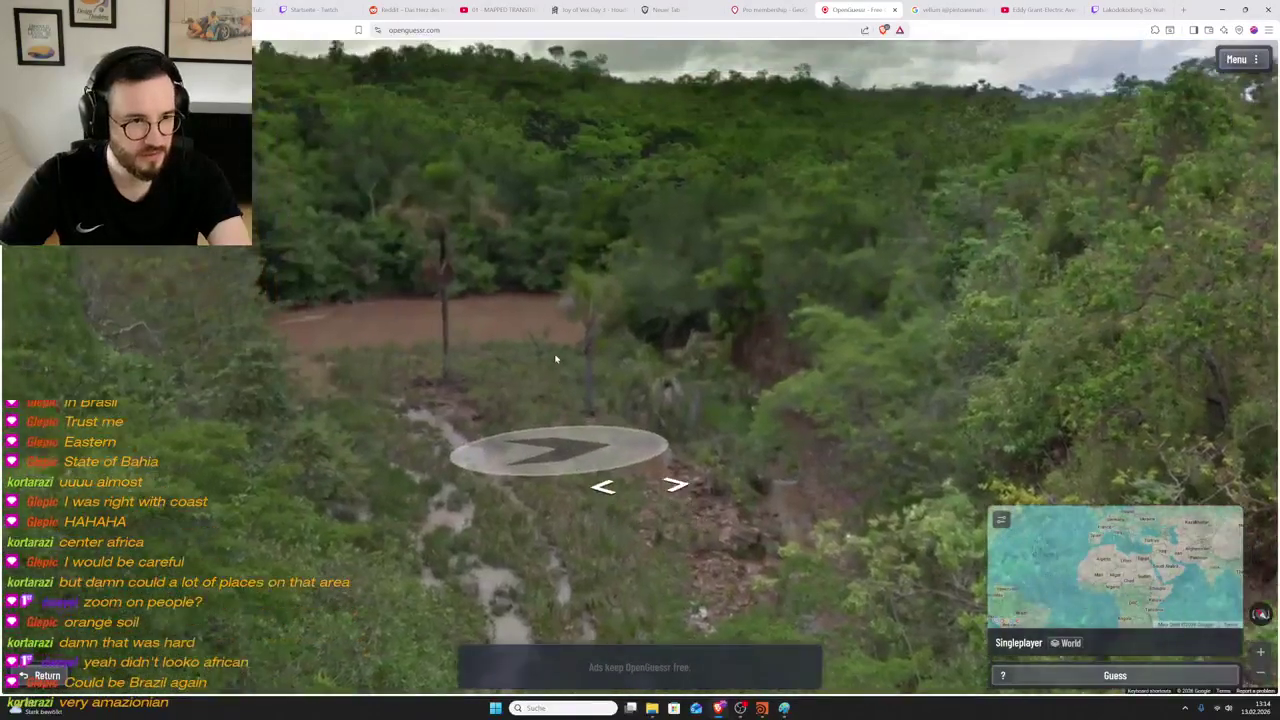
scroll(556, 358, "down", 5)
- Advance along the MG-408 bridge road, look over the forest, then return to the start
left_click_drag(751, 371, 634, 326)
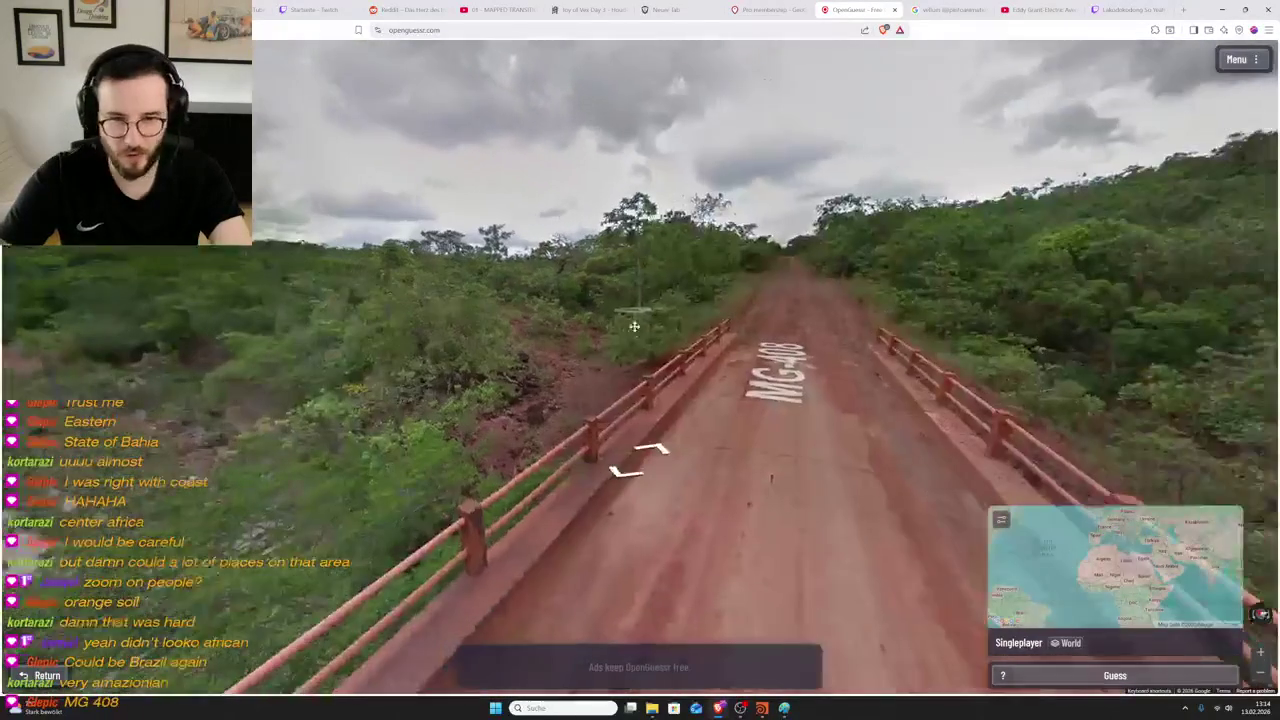
left_click(847, 425)
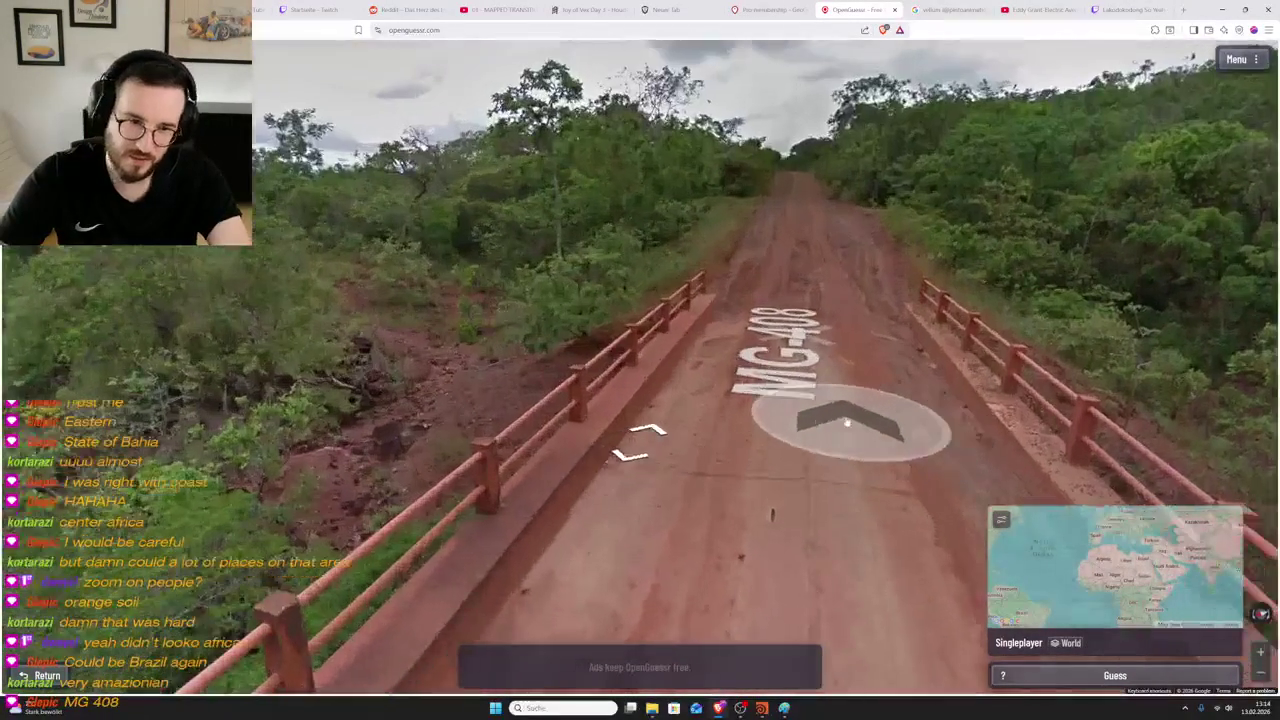
left_click(839, 417)
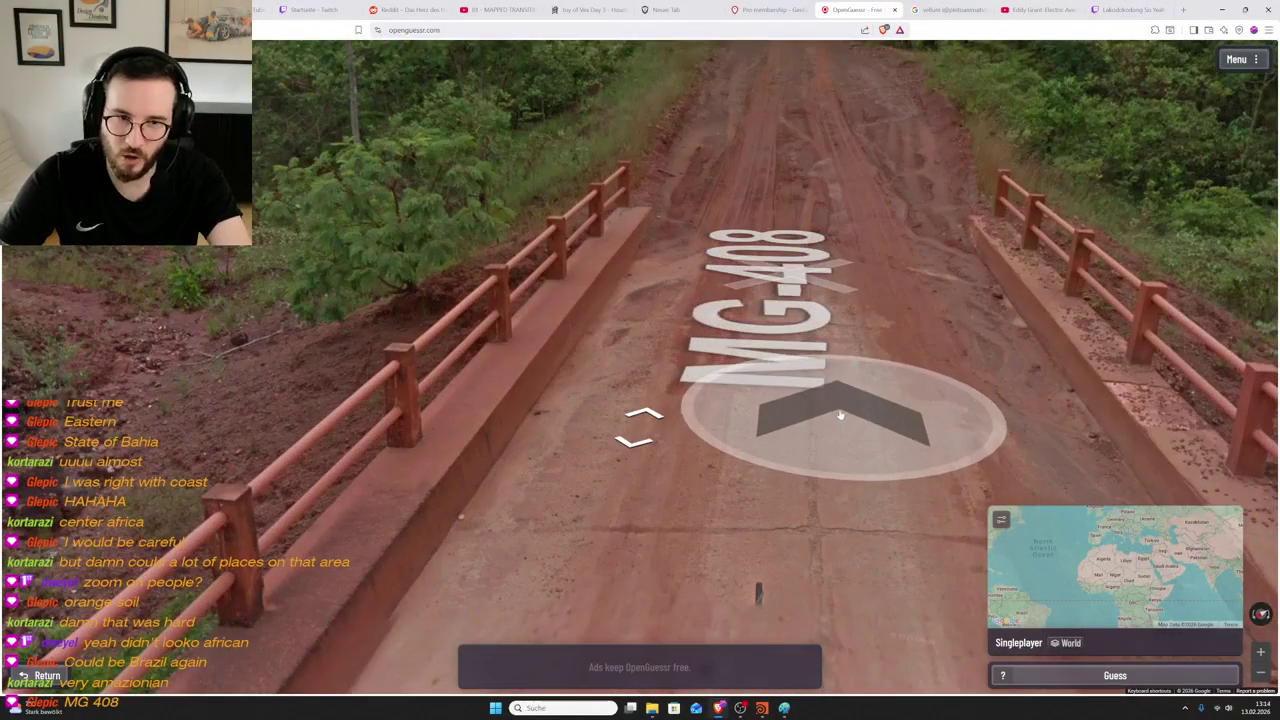
left_click_drag(600, 400, 900, 400)
left_click_drag(590, 250, 586, 394)
key("Left")
key("Left")
key("Left")
mouse_move(657, 369)
left_mouse_down()
mouse_move(553, 250)
mouse_move(780, 292)
left_mouse_up()
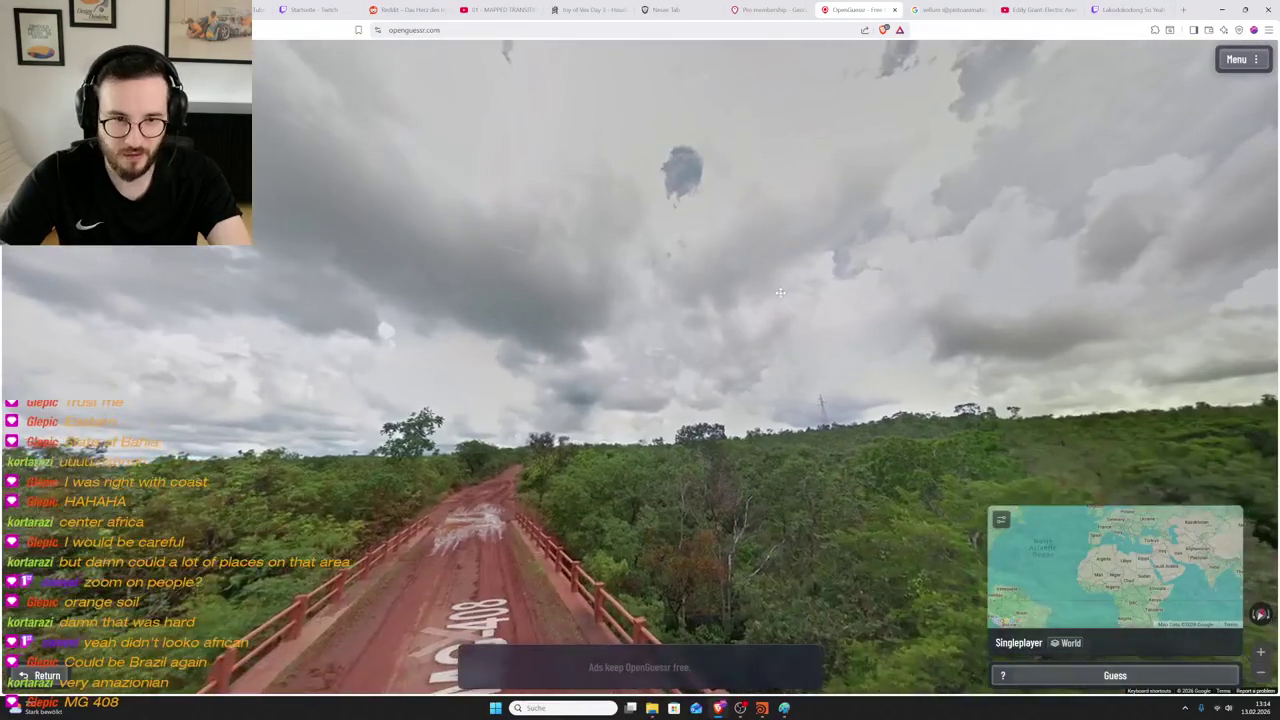
left_click_drag(743, 357, 841, 301)
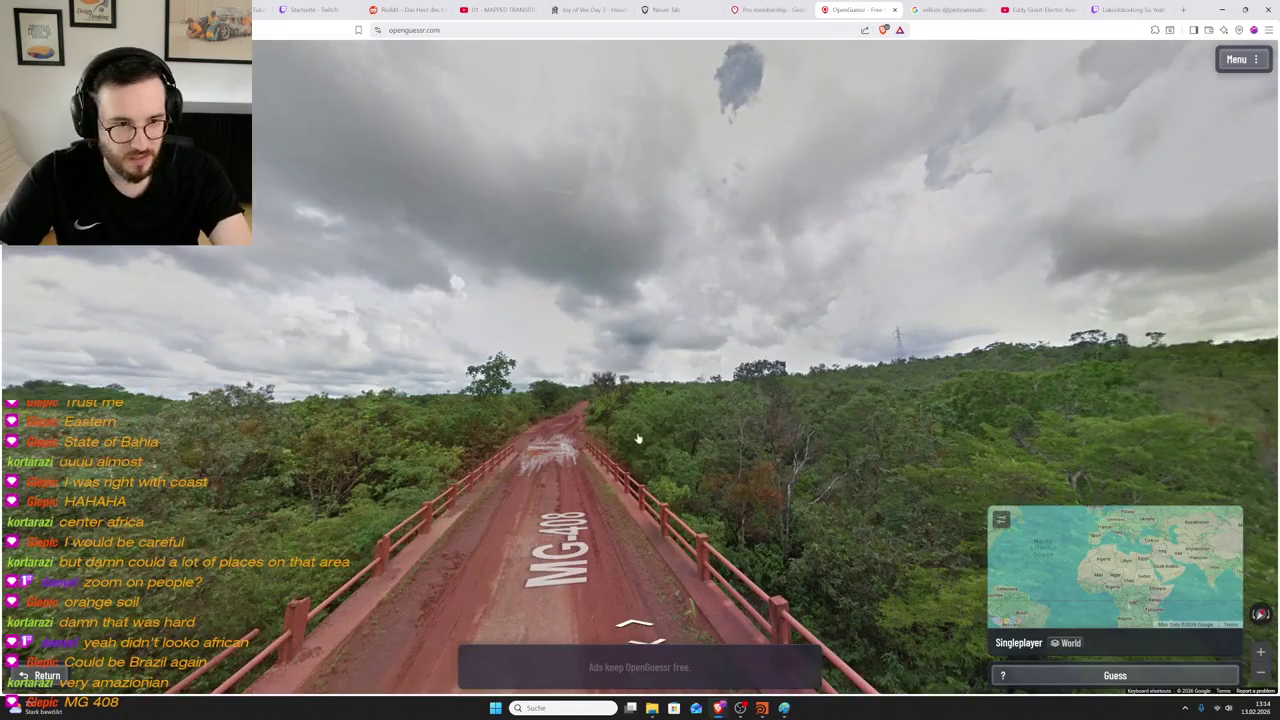
left_click_drag(636, 440, 738, 401)
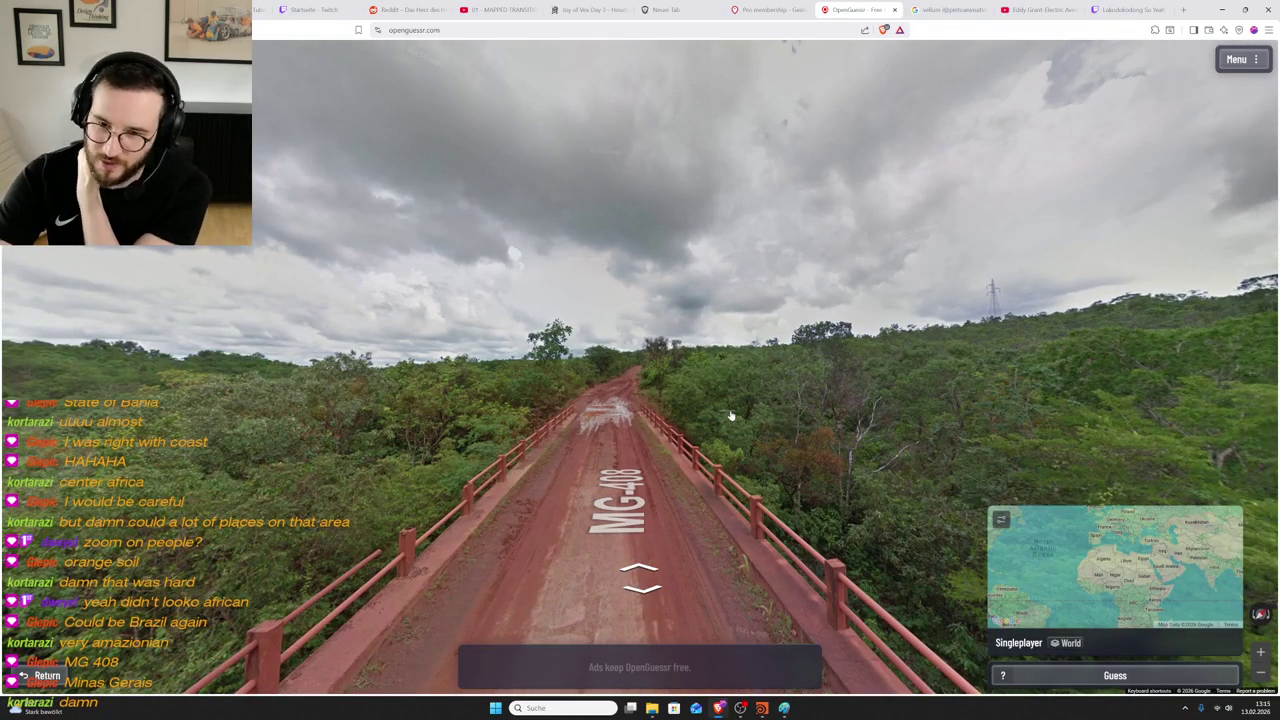
left_click(605, 527)
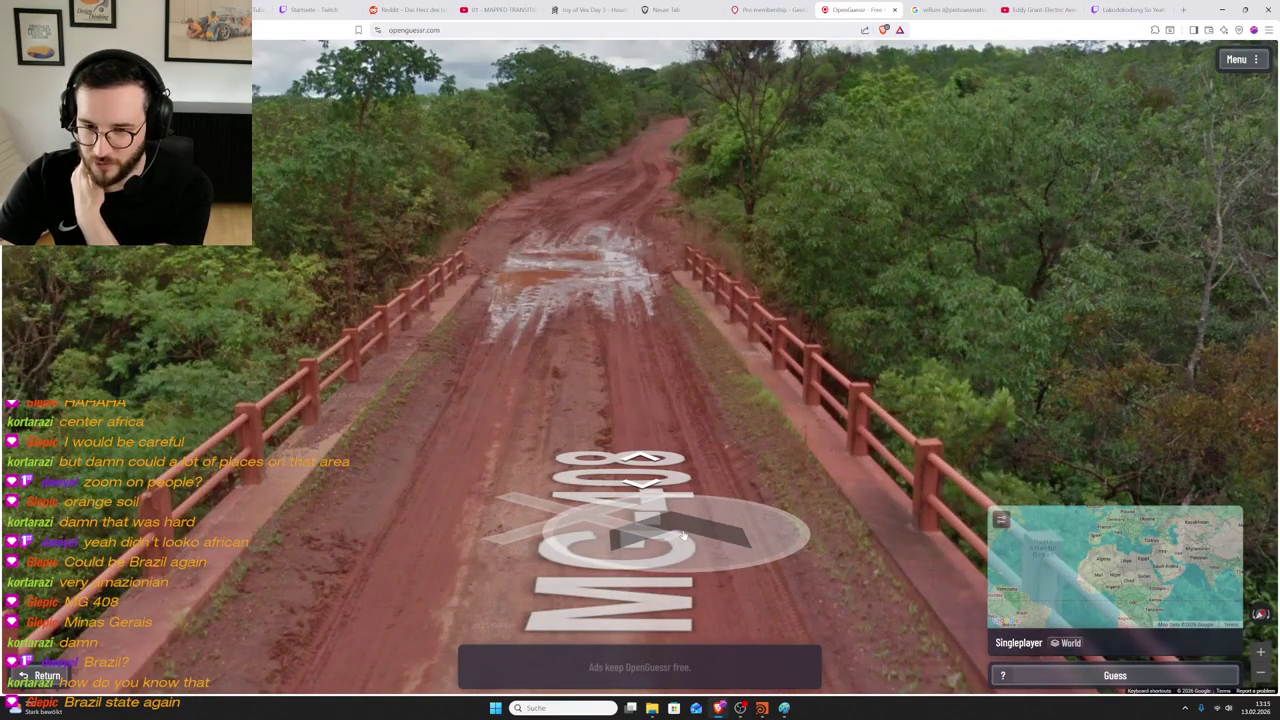
key("r")
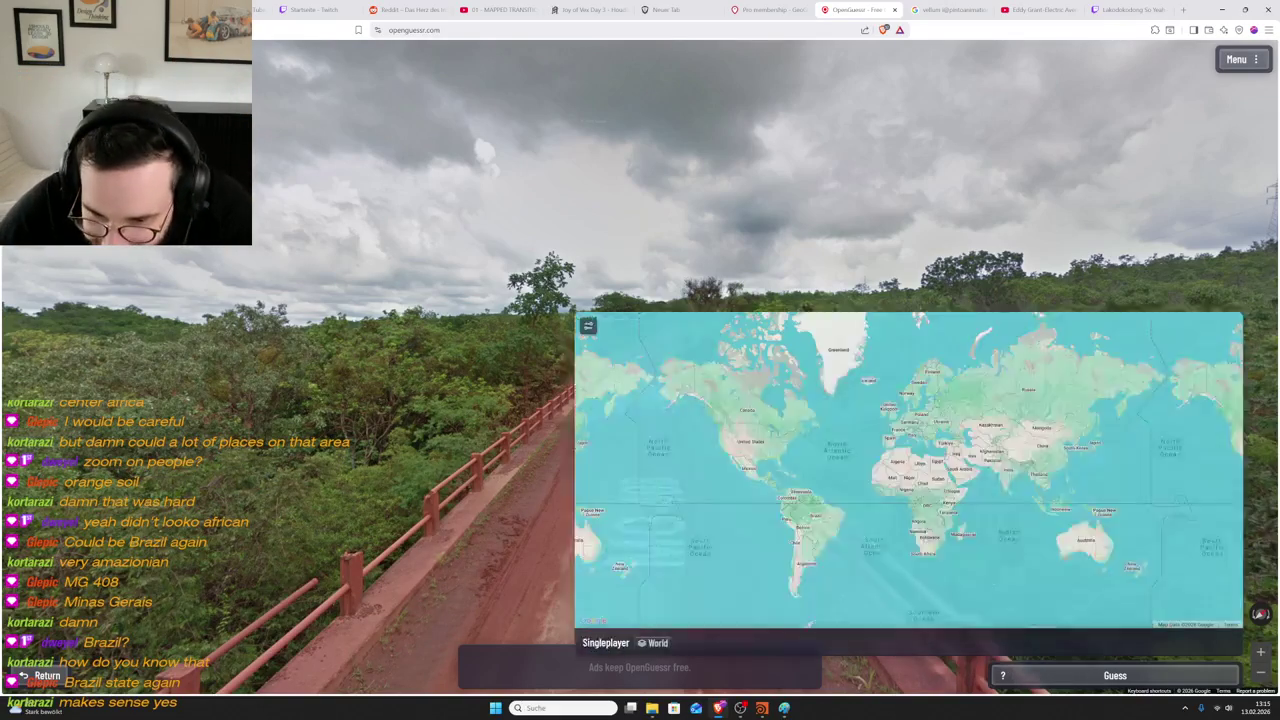
- Look over the railing at the river and zoom the guess map into Brazil
scroll(834, 534, "up", 3)
scroll(880, 520, "up", 2)
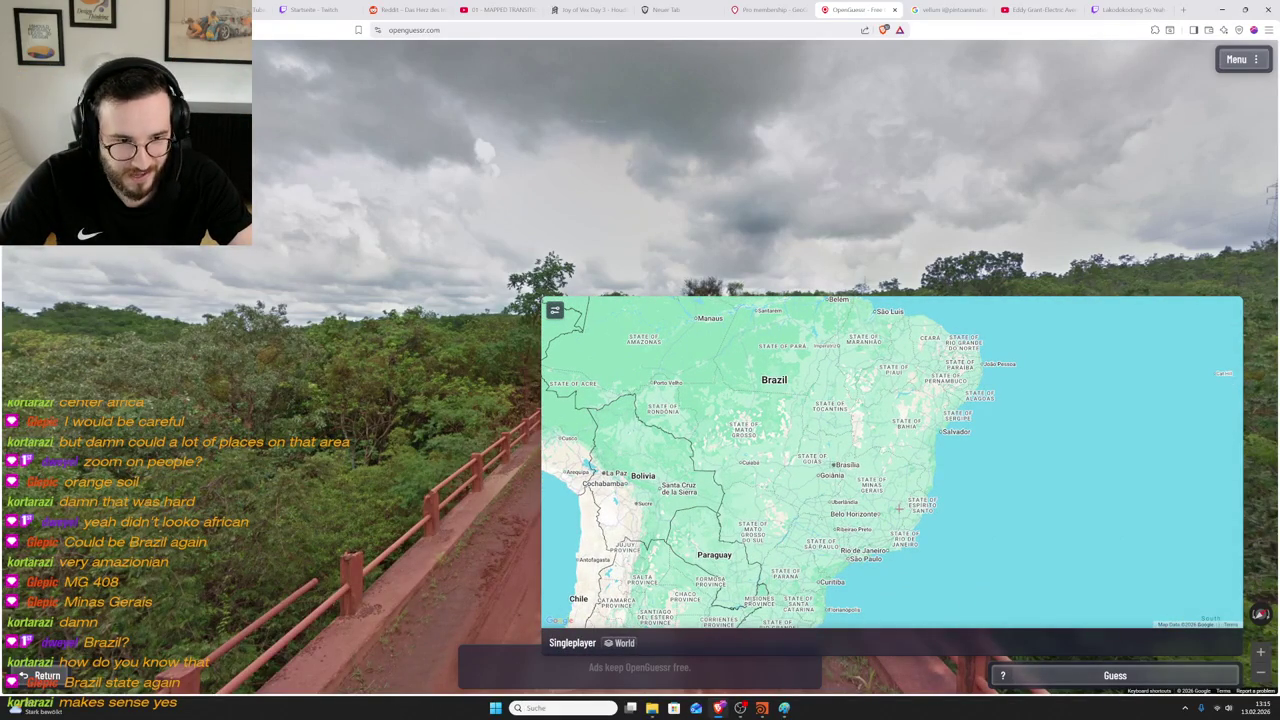
left_click_drag(898, 508, 1036, 340)
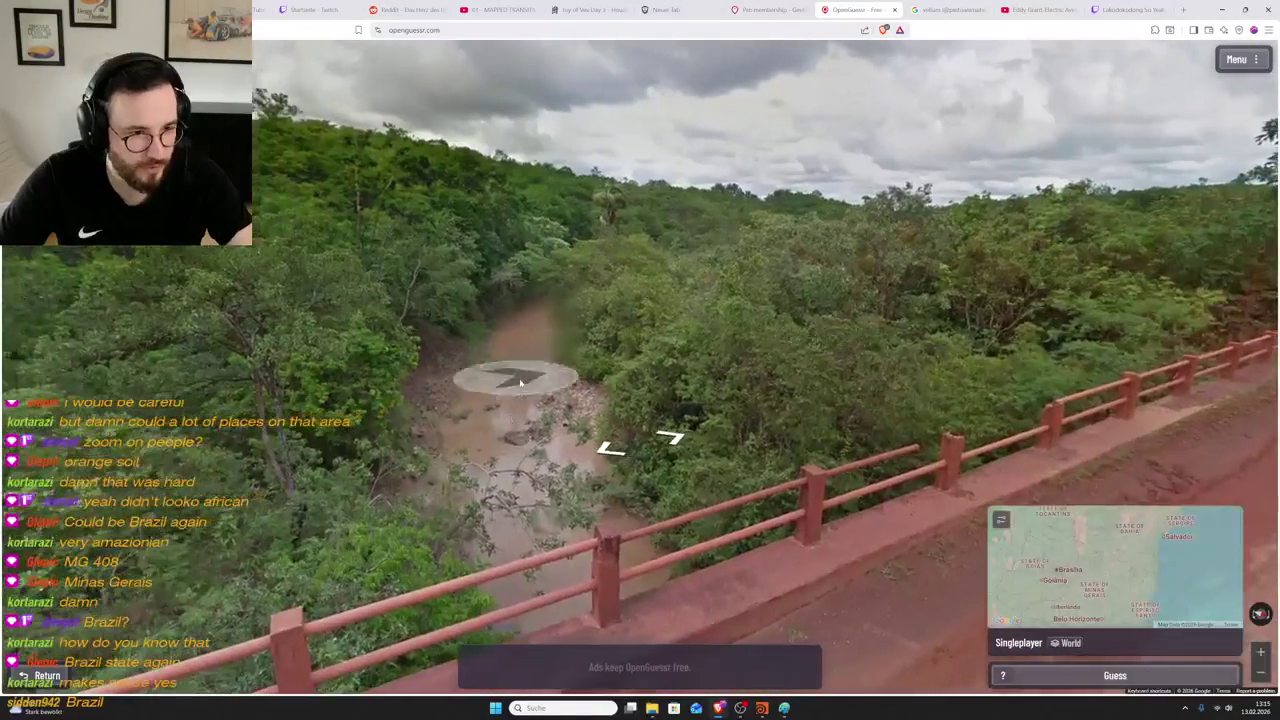
scroll(810, 505, "up", 3)
scroll(830, 500, "up", 1)
scroll(860, 495, "up", 1)
scroll(892, 485, "down", 2)
scroll(892, 485, "up", 1)
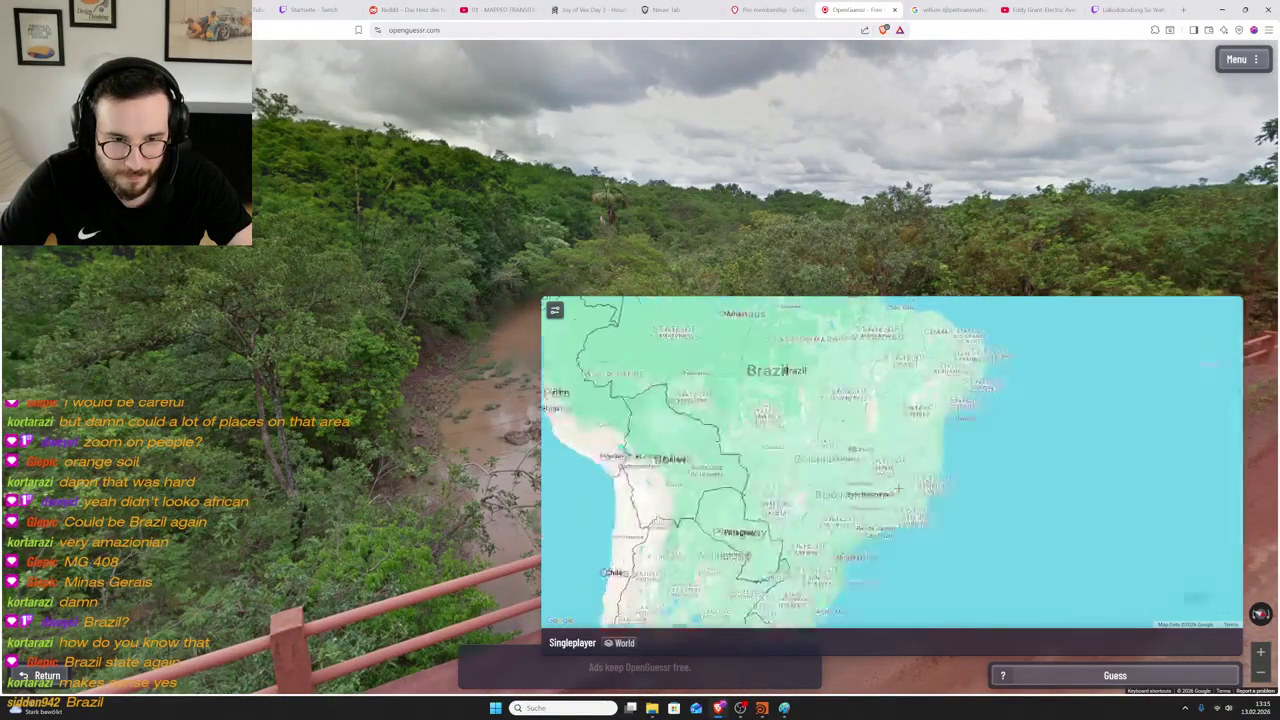
scroll(892, 485, "down", 1)
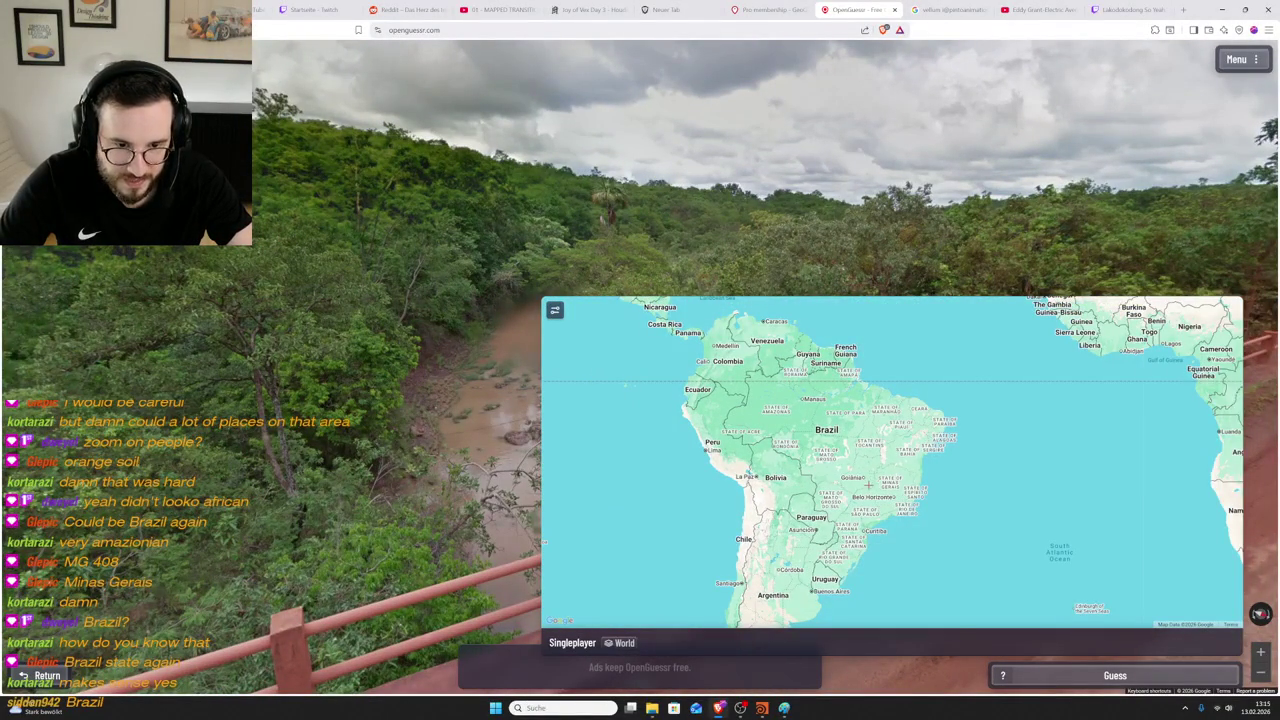
scroll(868, 470, "up", 1)
scroll(865, 455, "up", 1)
scroll(863, 445, "up", 1)
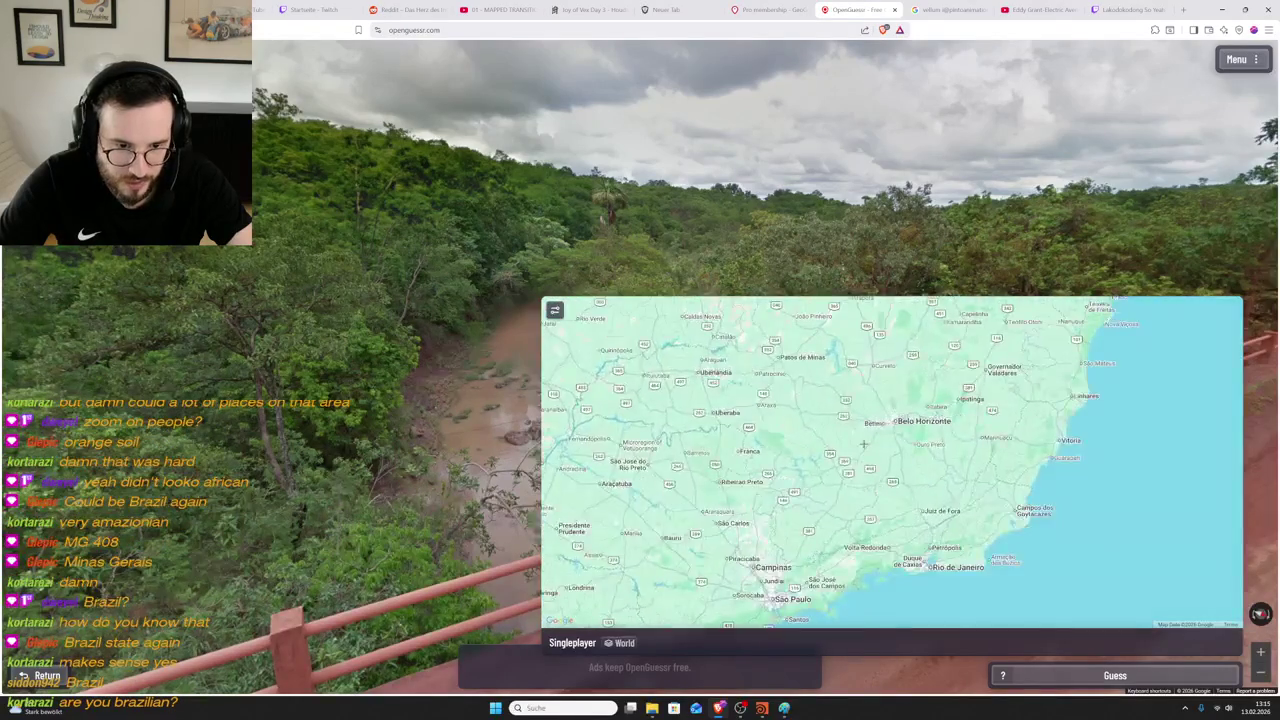
scroll(863, 445, "up", 1)
- Pan around Belo Horizonte and Divinópolis, pin Cachoeira Dourada, and submit the guess
mouse_move(860, 450)
left_mouse_down()
mouse_move(860, 522)
mouse_move(887, 392)
left_mouse_up()
left_click_drag(778, 530, 838, 469)
scroll(838, 468, "up", 1)
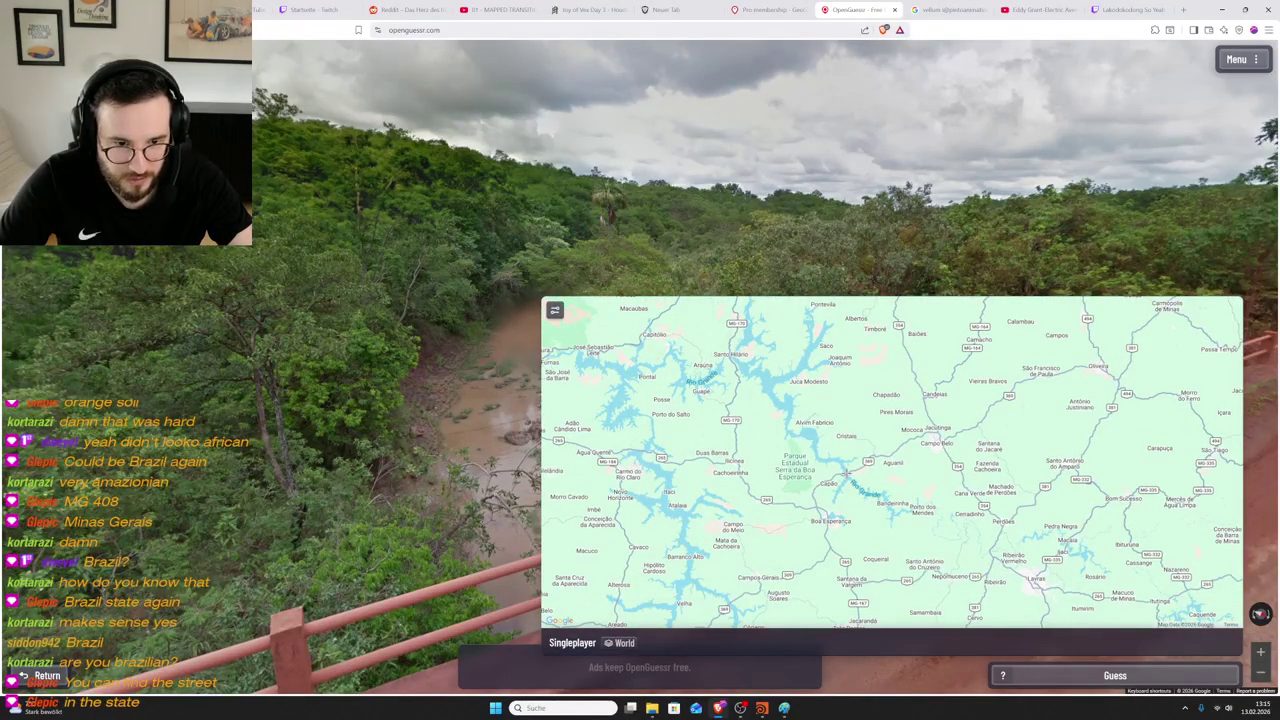
scroll(847, 470, "down", 1)
left_click_drag(990, 345, 864, 470)
scroll(862, 470, "down", 3)
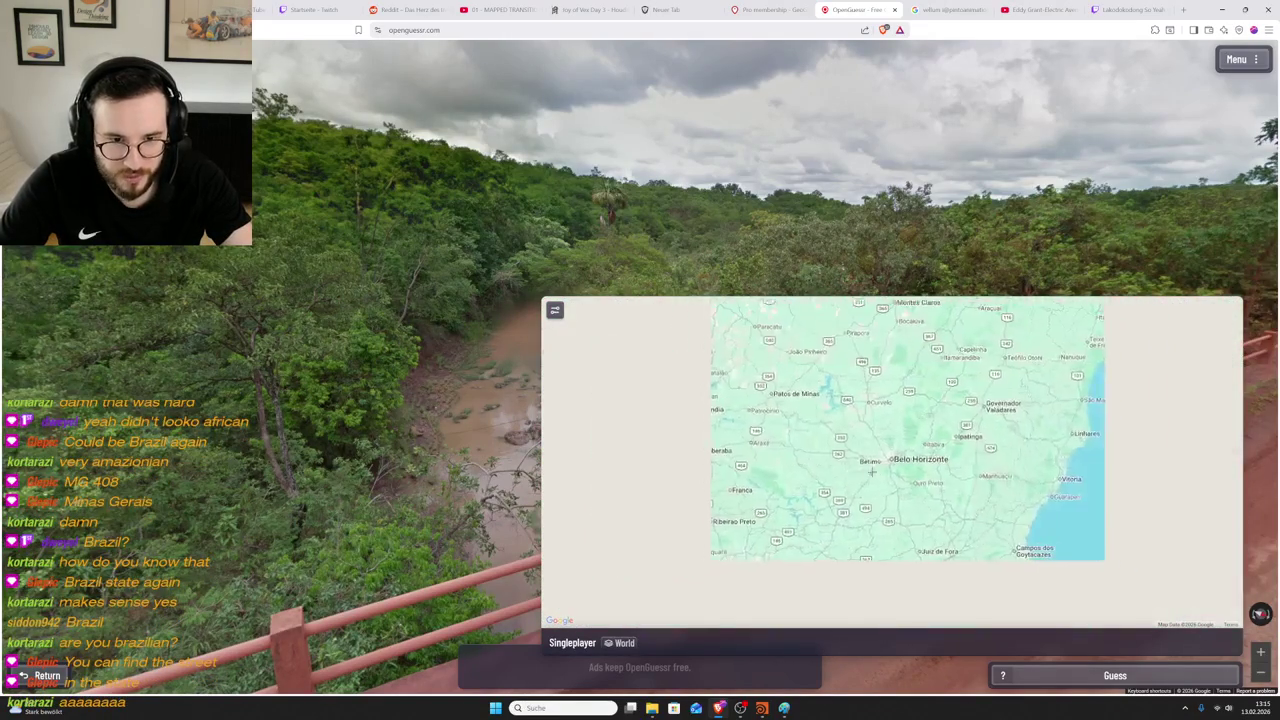
scroll(862, 470, "up", 2)
scroll(862, 470, "up", 1)
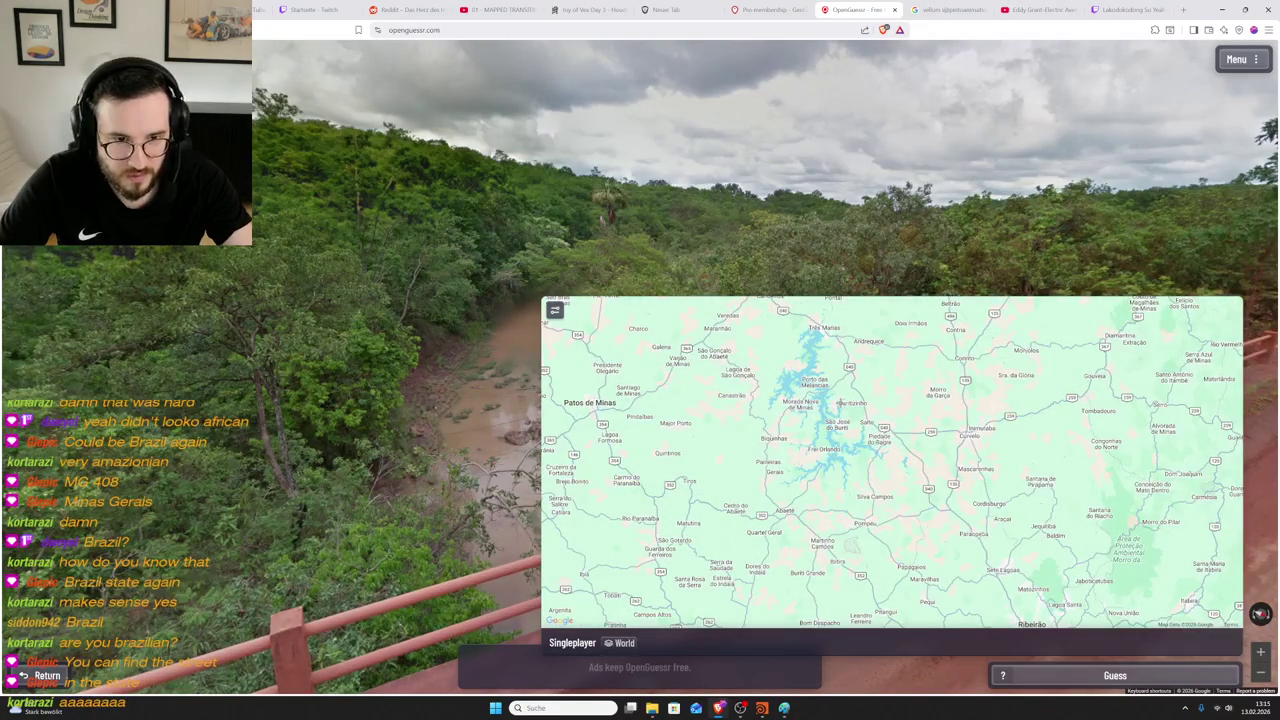
scroll(857, 428, "up", 1)
scroll(904, 493, "up", 1)
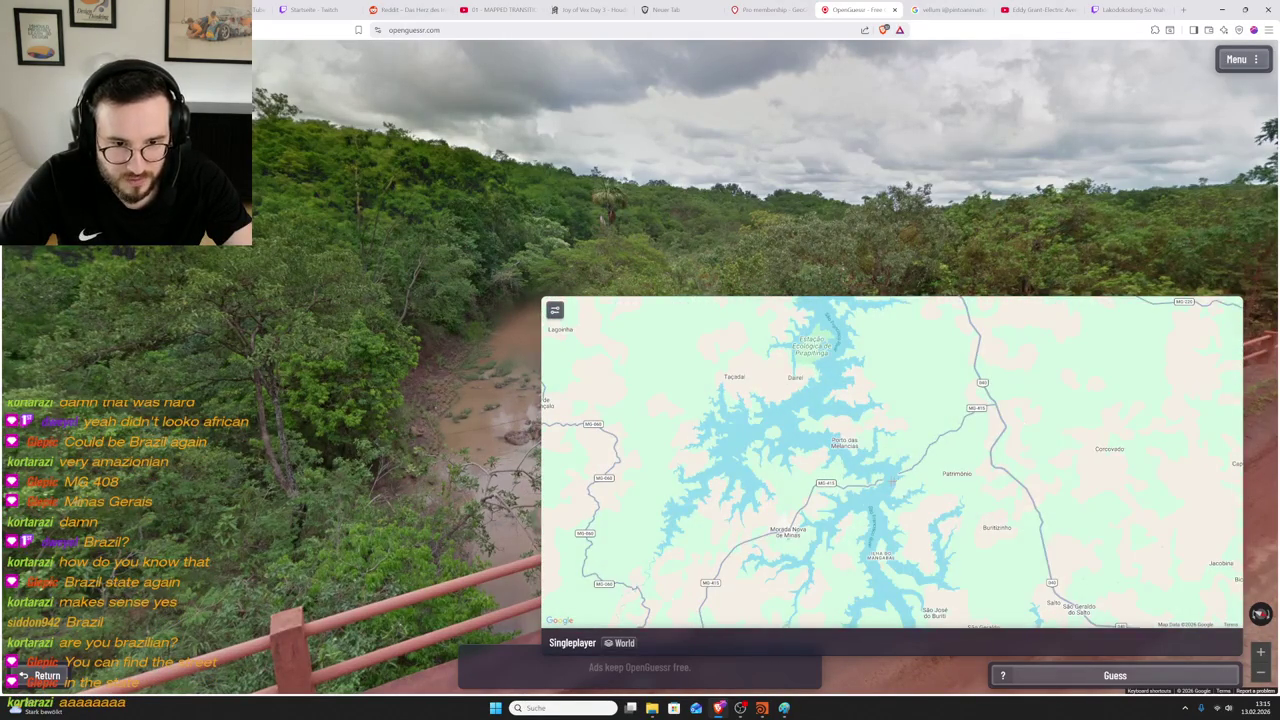
scroll(896, 477, "down", 3)
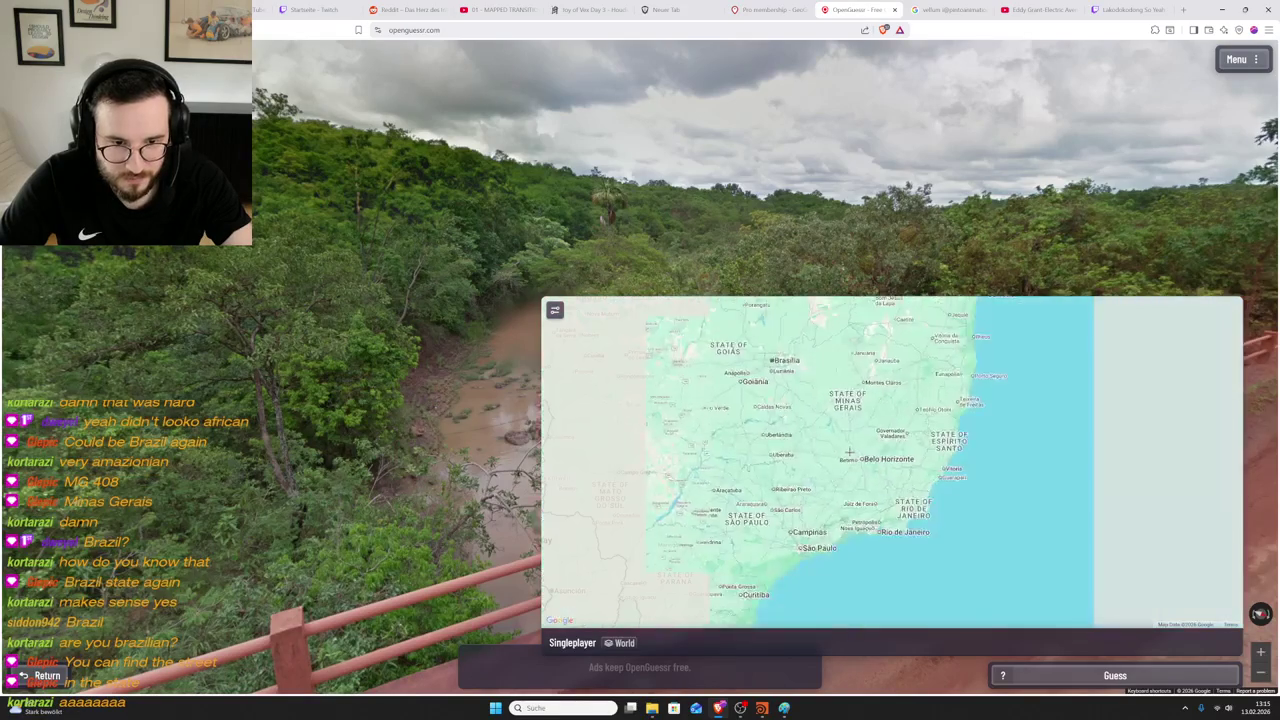
scroll(849, 451, "down", 1)
scroll(845, 460, "down", 1)
scroll(835, 475, "down", 1)
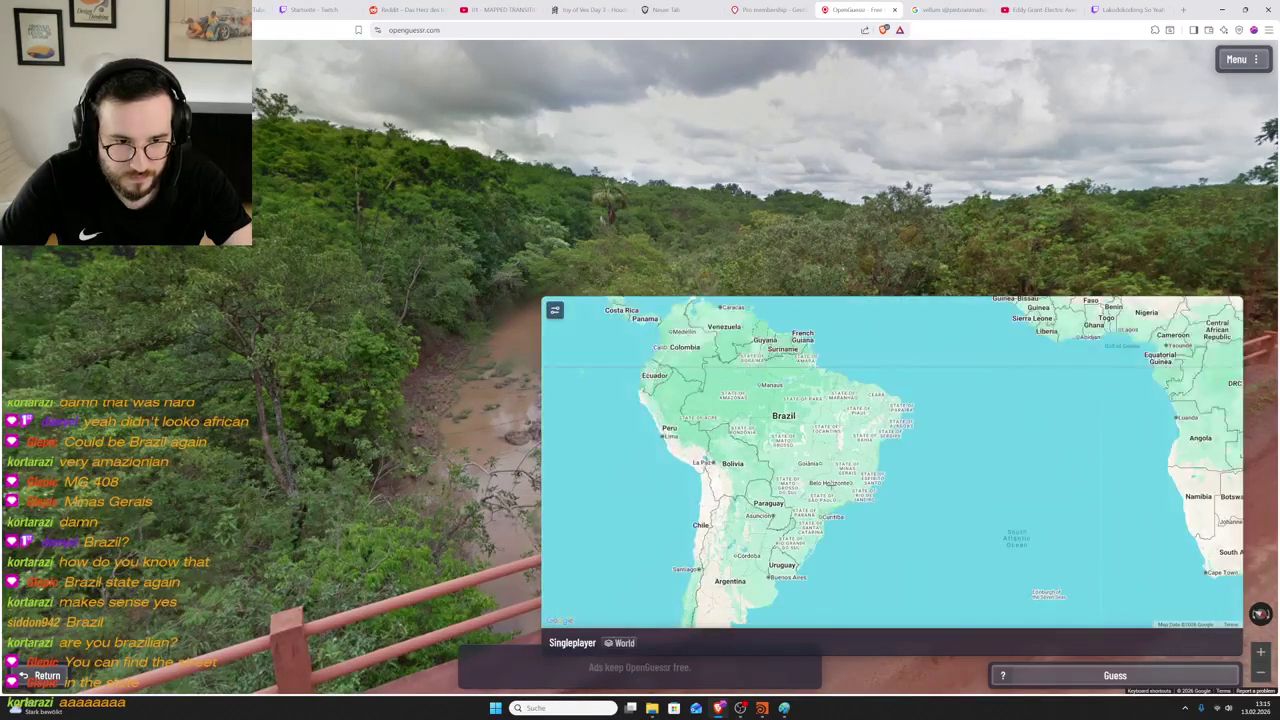
scroll(807, 475, "up", 1)
scroll(807, 475, "up", 3)
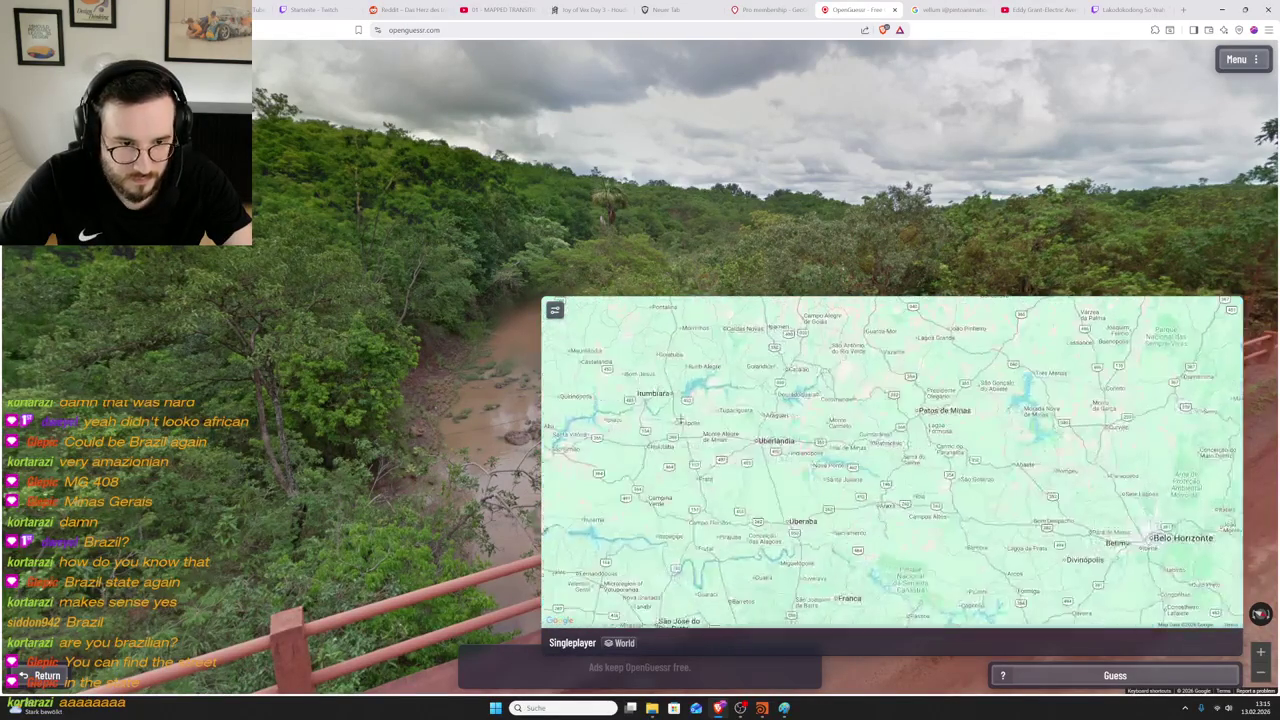
scroll(697, 420, "up", 1)
scroll(565, 390, "up", 1)
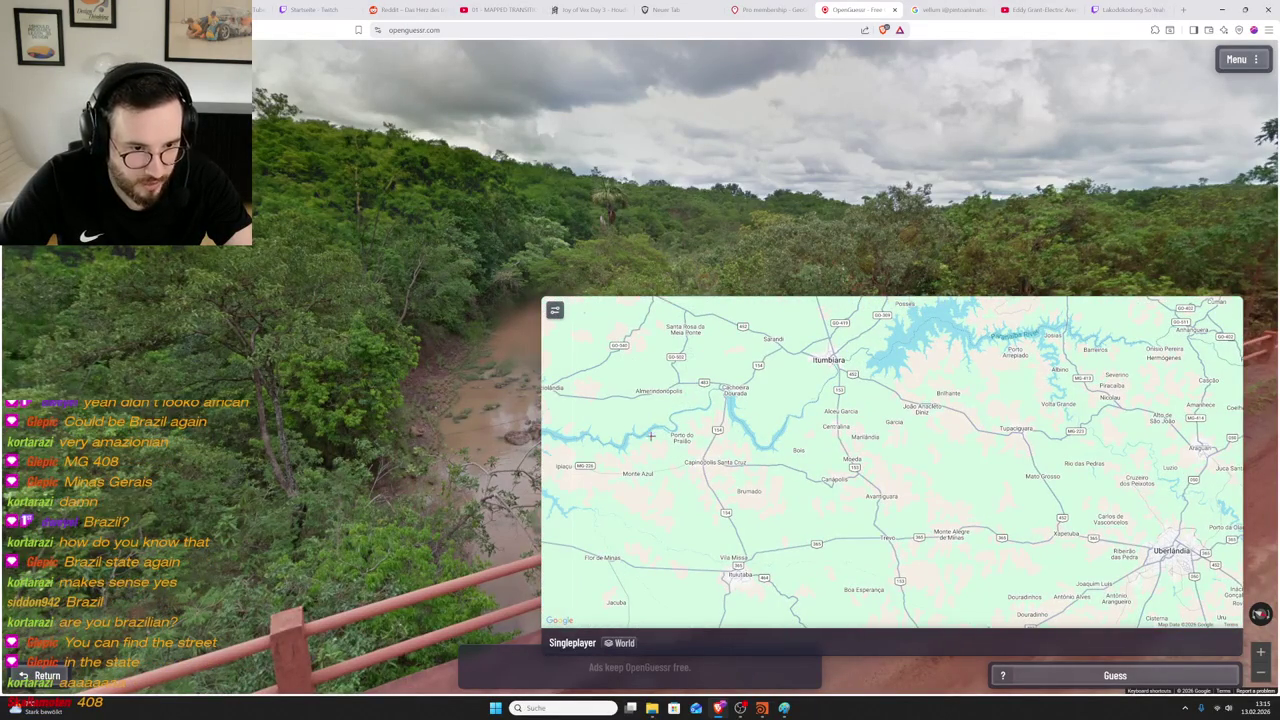
scroll(645, 448, "down", 1)
scroll(688, 440, "up", 2)
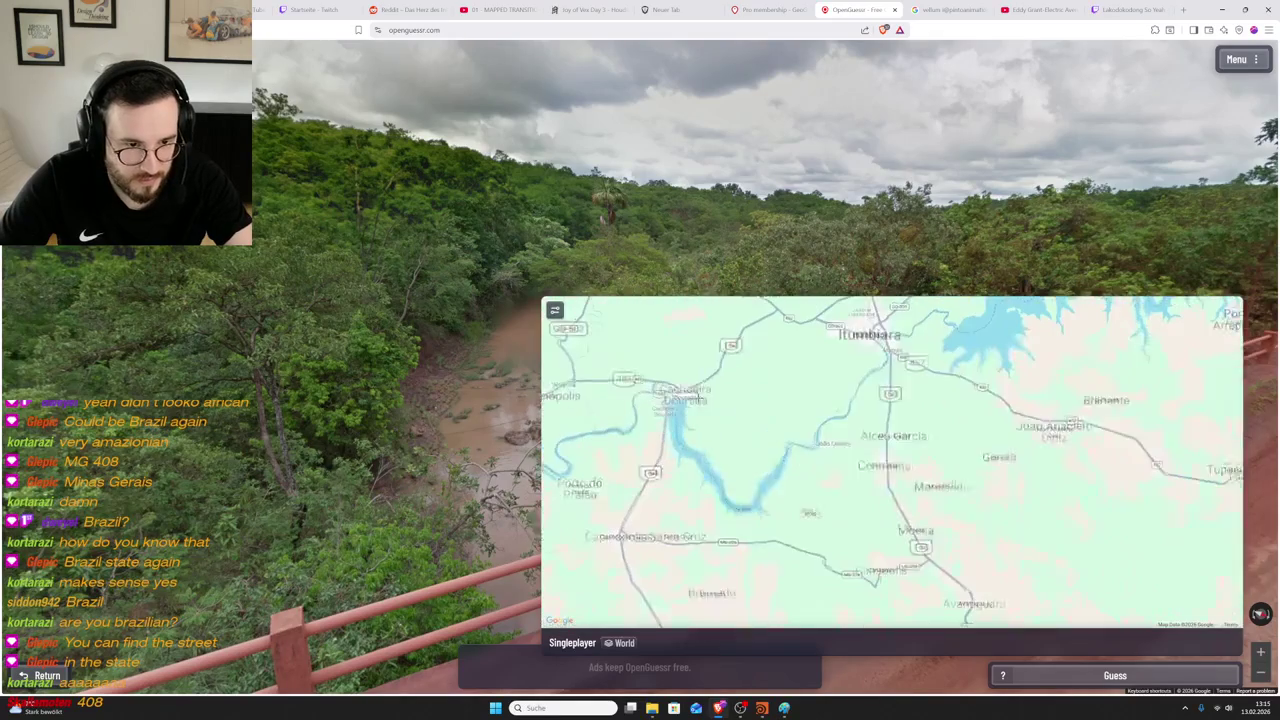
scroll(663, 396, "up", 2)
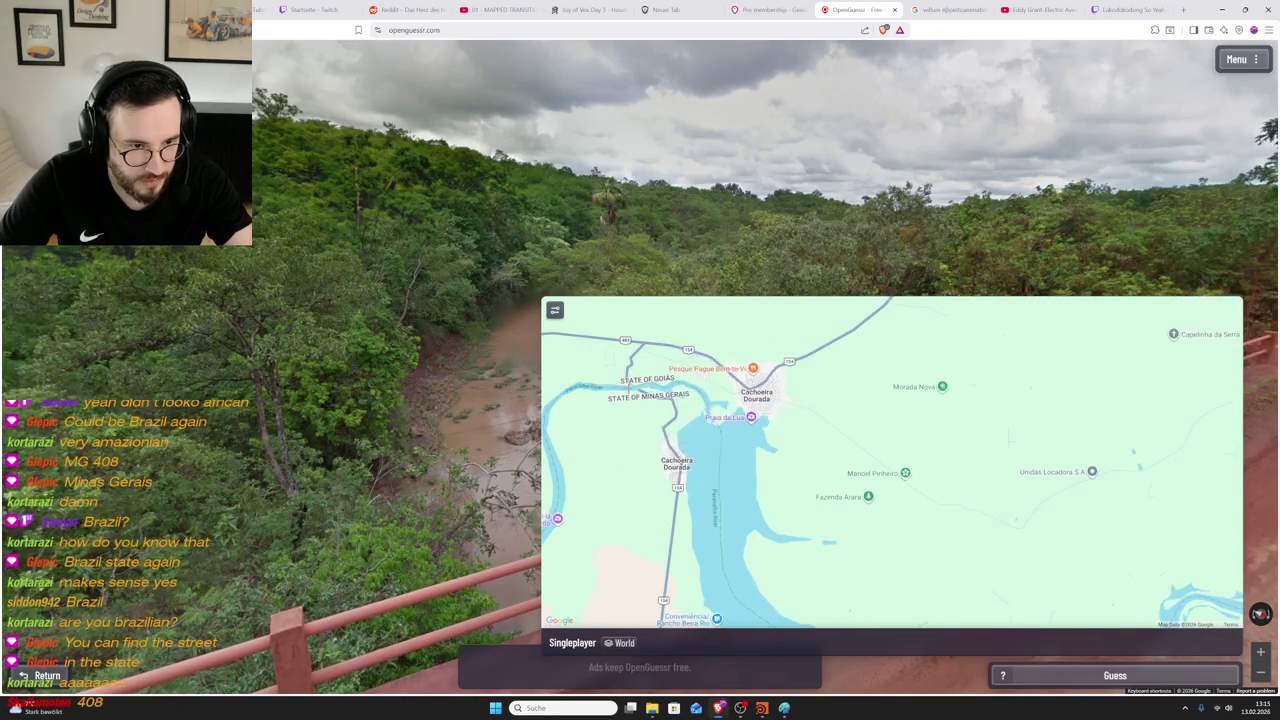
left_click(636, 387)
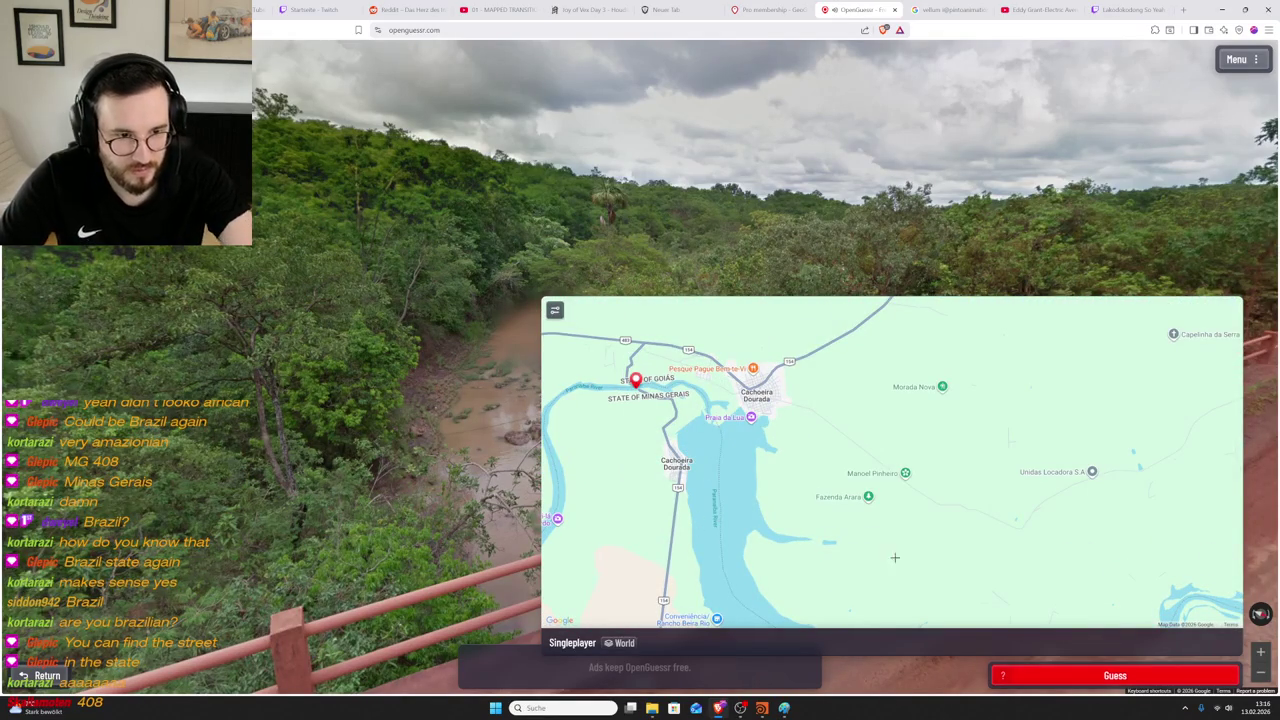
left_click(1115, 676)
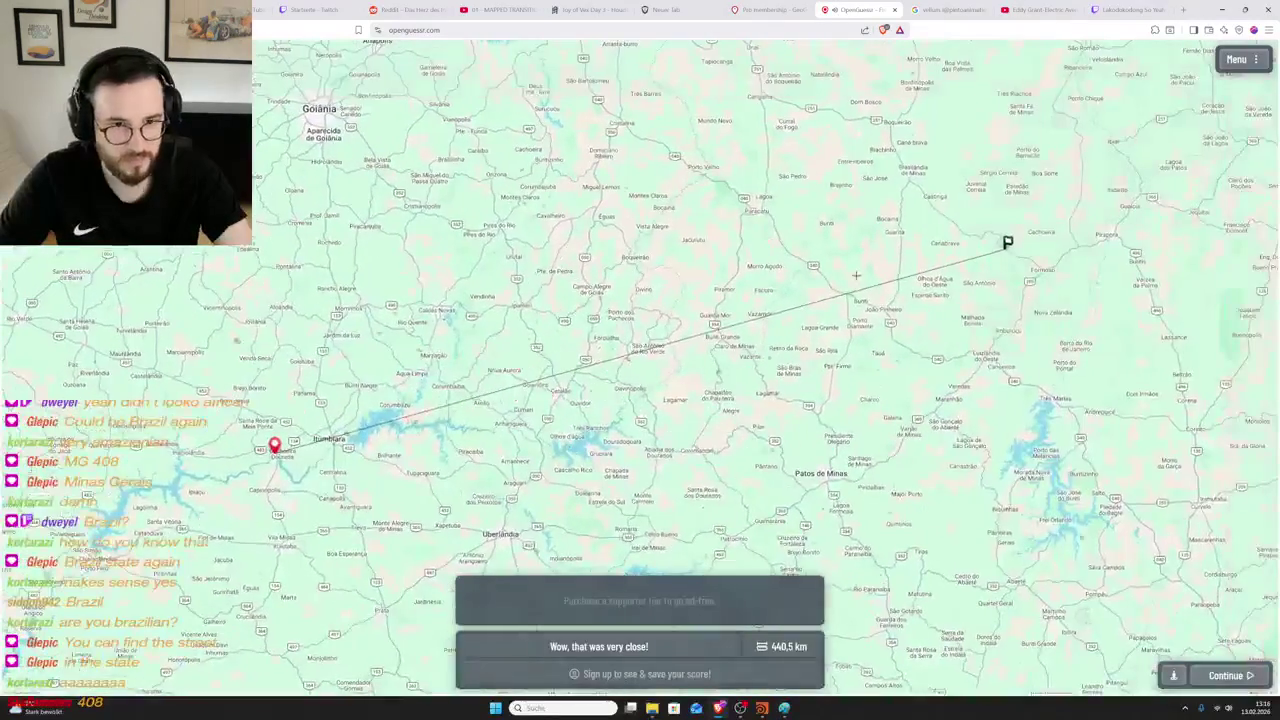
- Zoom the result map onto the MG-408 flag near Canabrava, then back out to South America
scroll(853, 279, "down", 2)
scroll(783, 638, "down", 2)
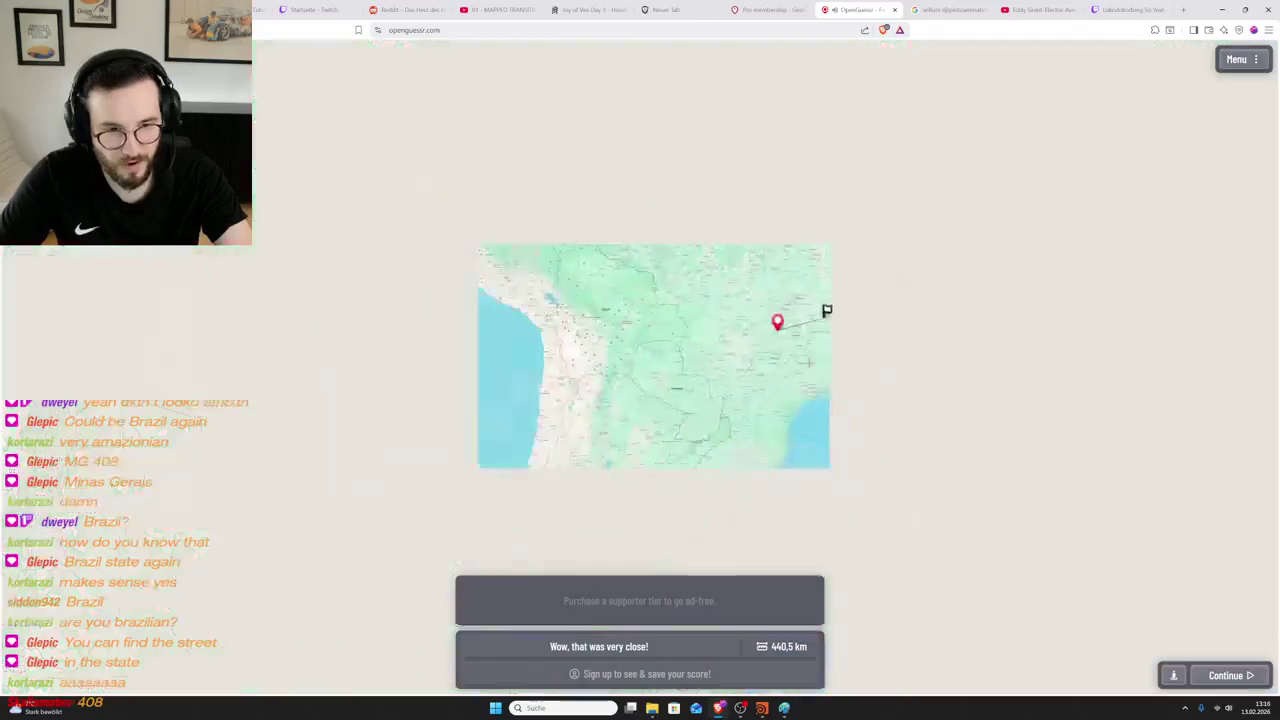
scroll(795, 625, "down", 1)
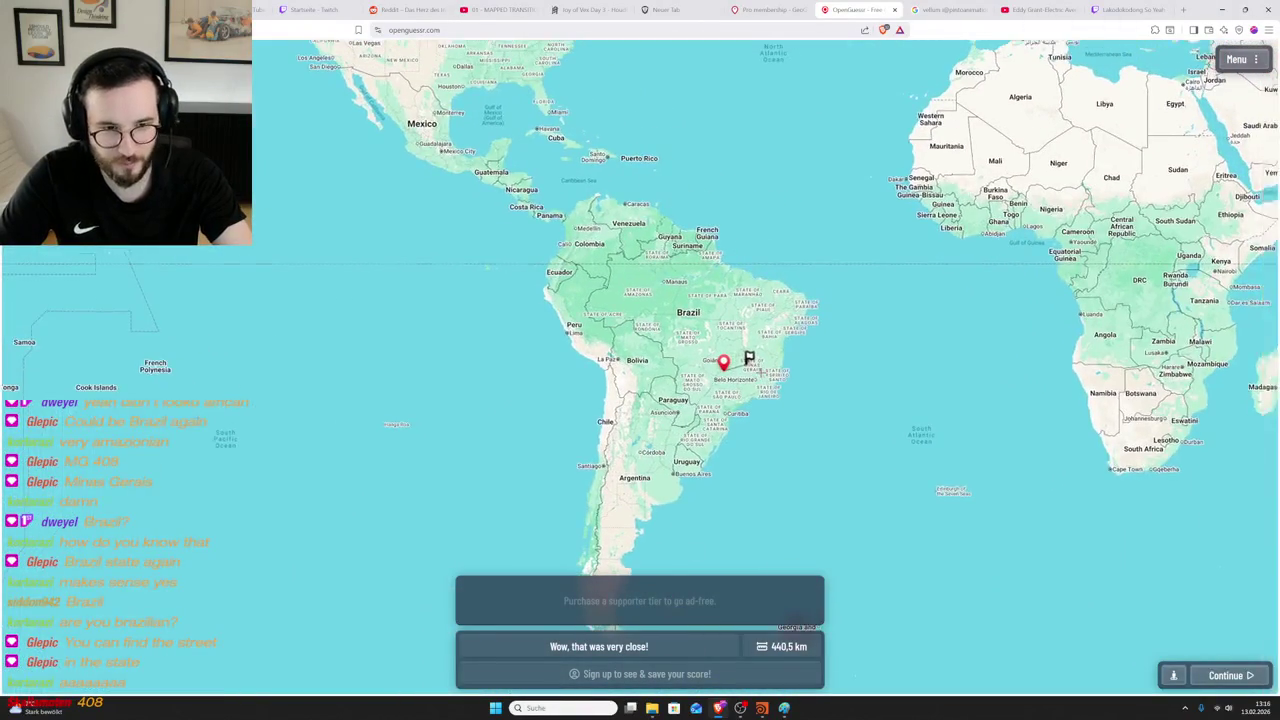
scroll(750, 355, "down", 1)
scroll(750, 355, "up", 3)
scroll(740, 355, "up", 2)
scroll(600, 352, "up", 2)
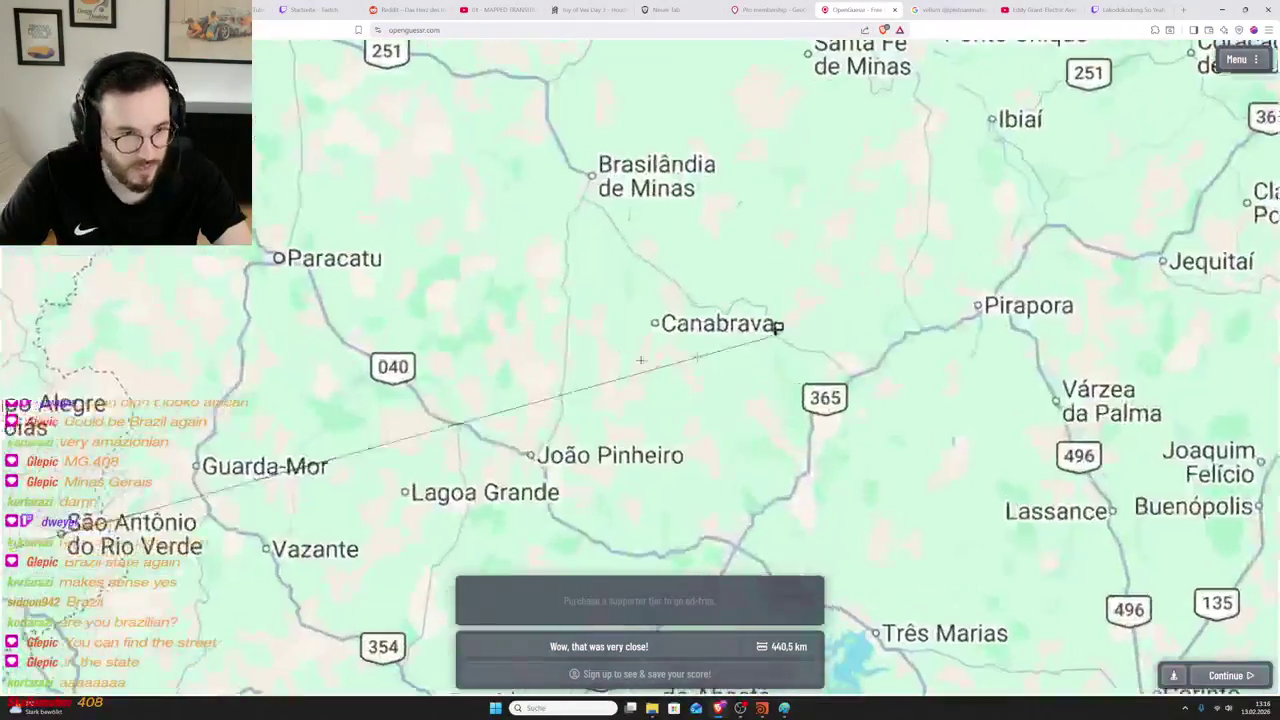
scroll(770, 330, "up", 2)
scroll(861, 347, "up", 1)
scroll(861, 347, "down", 1)
scroll(800, 360, "up", 1)
scroll(720, 370, "up", 2)
scroll(656, 383, "up", 1)
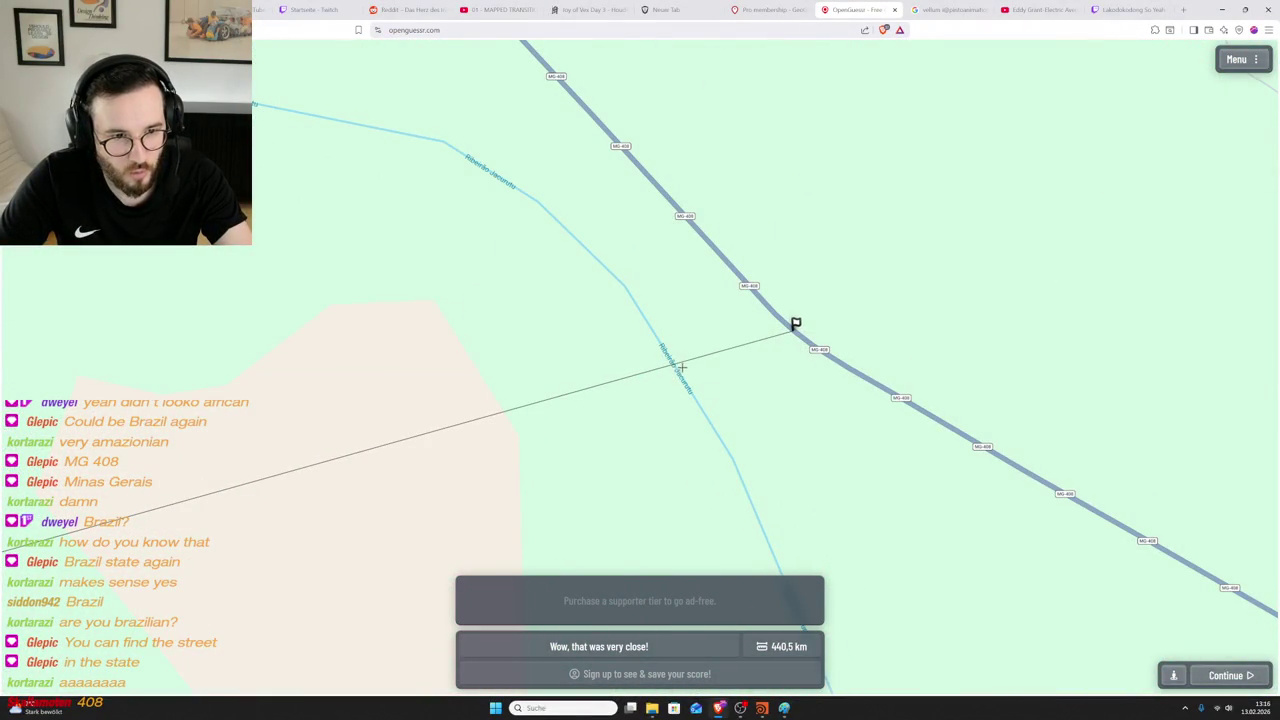
scroll(797, 341, "down", 3)
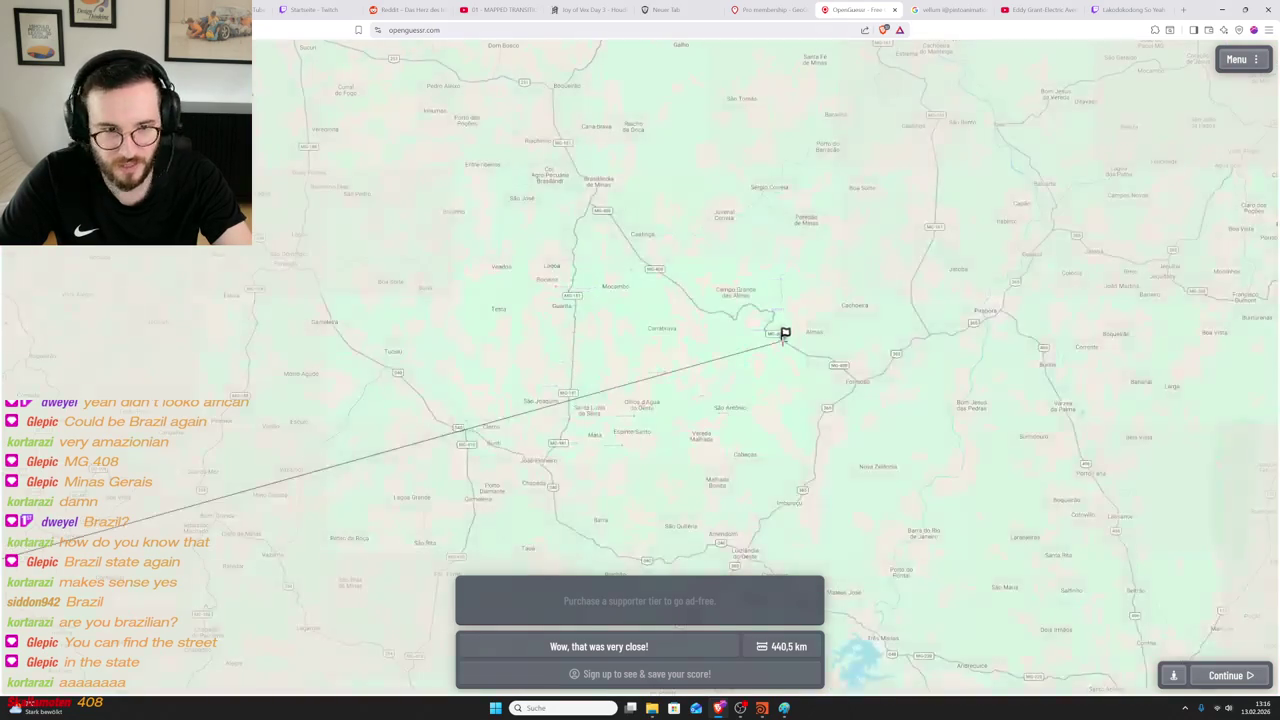
scroll(790, 335, "up", 2)
scroll(800, 355, "up", 2)
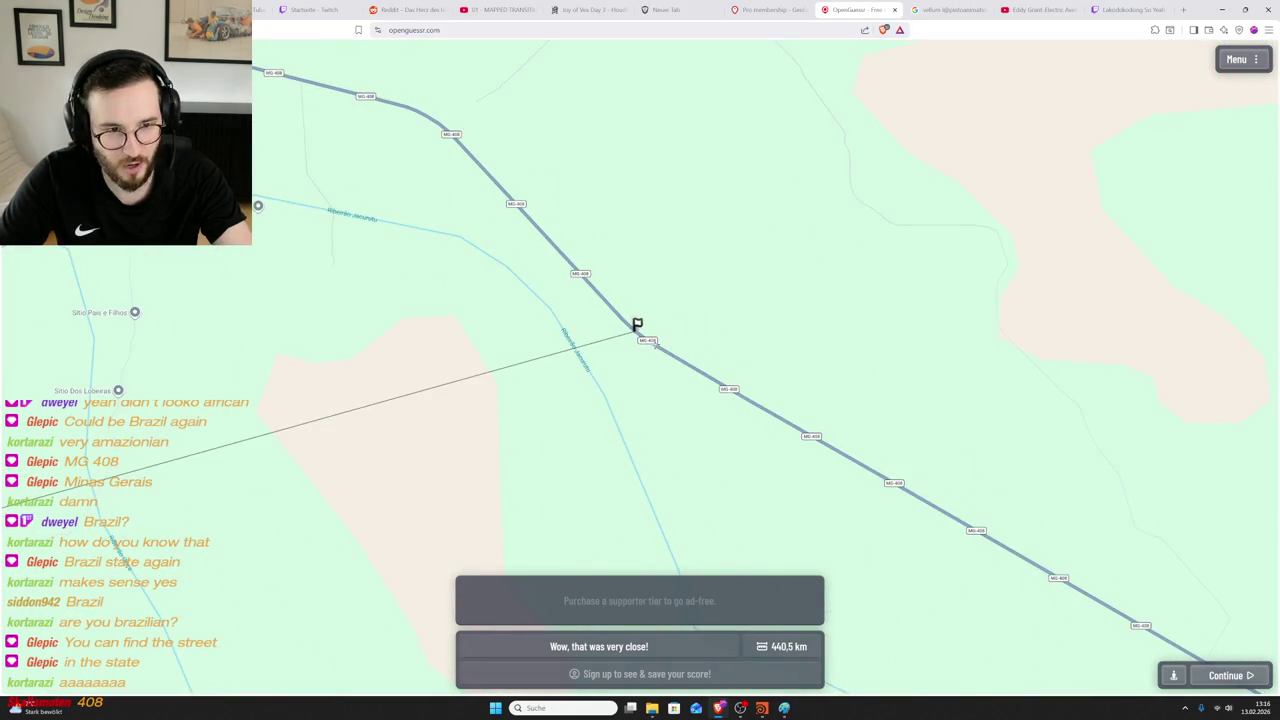
scroll(656, 342, "down", 3)
scroll(657, 345, "down", 3)
scroll(656, 344, "down", 2)
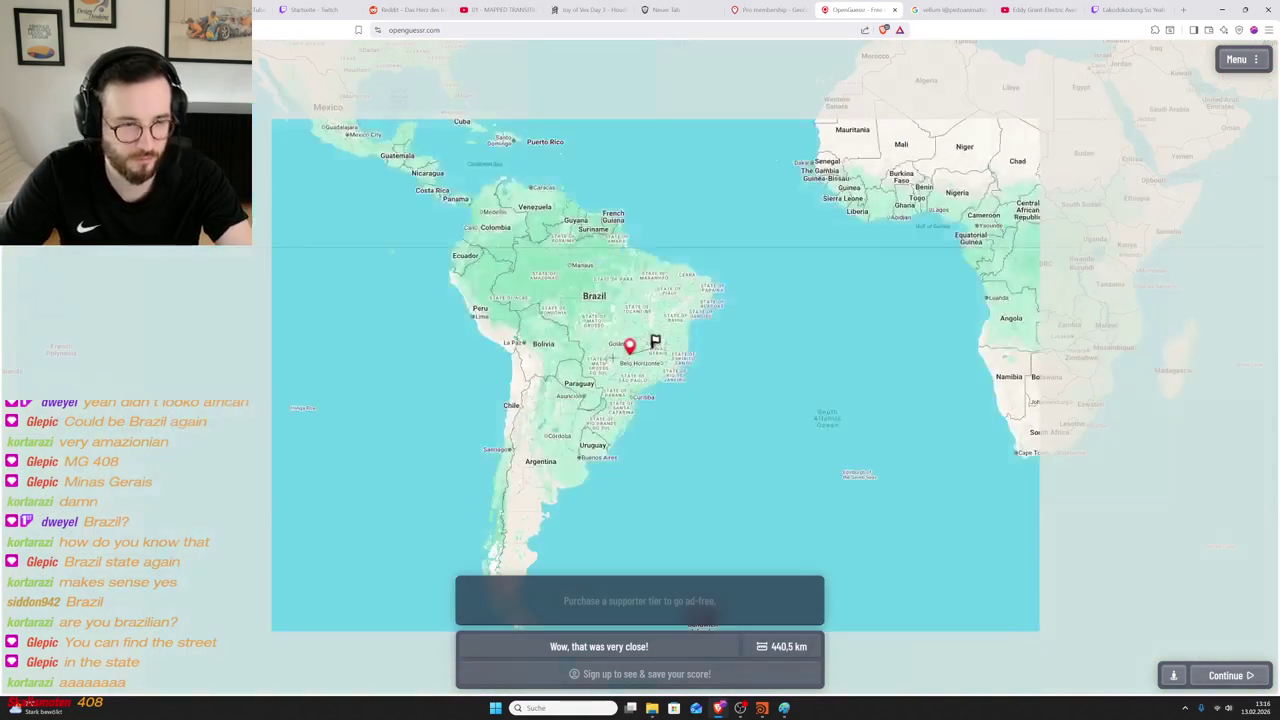
- Start the next round and move along the dry dirt road, glancing at the roadside scrub
left_click(1240, 677)
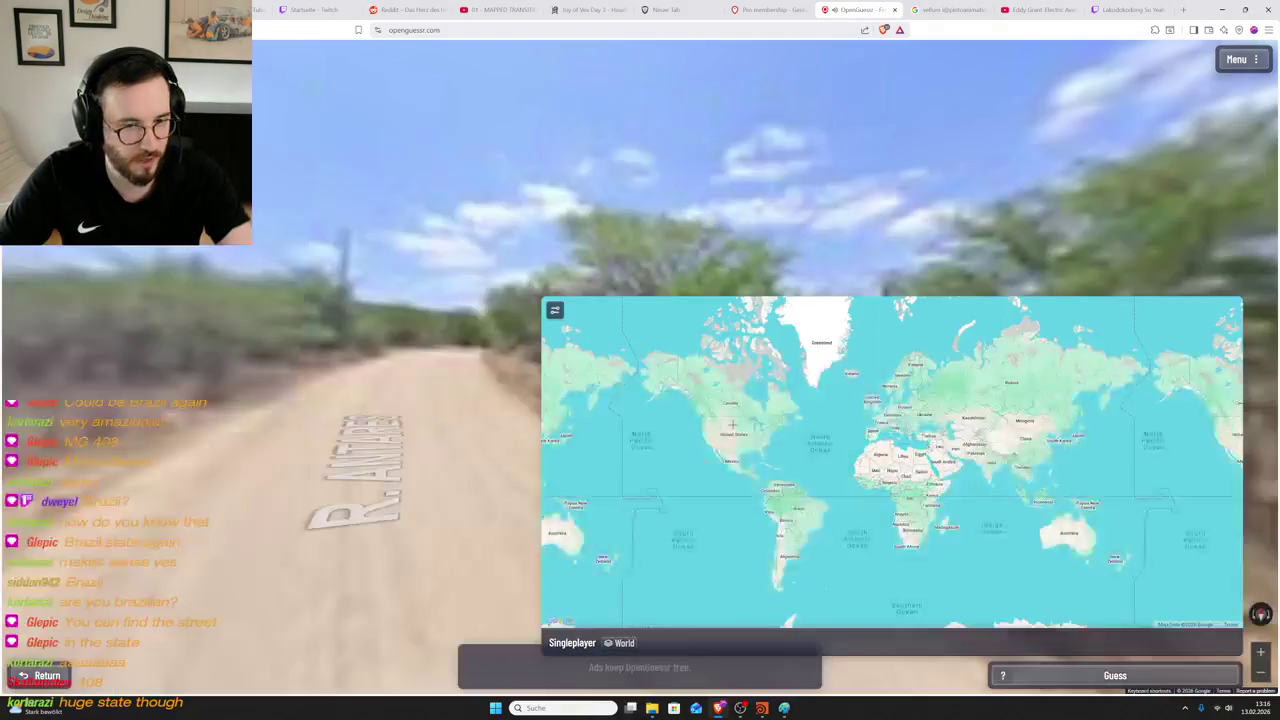
left_click_drag(545, 373, 860, 349)
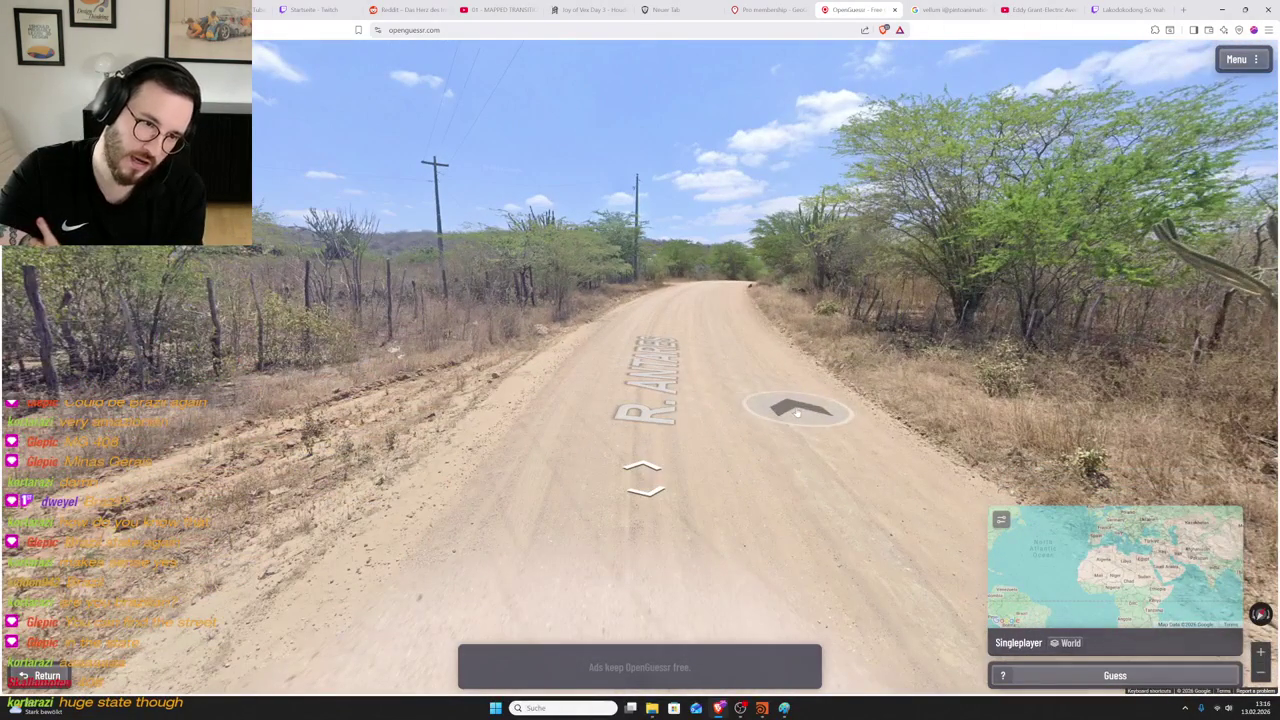
key("Up")
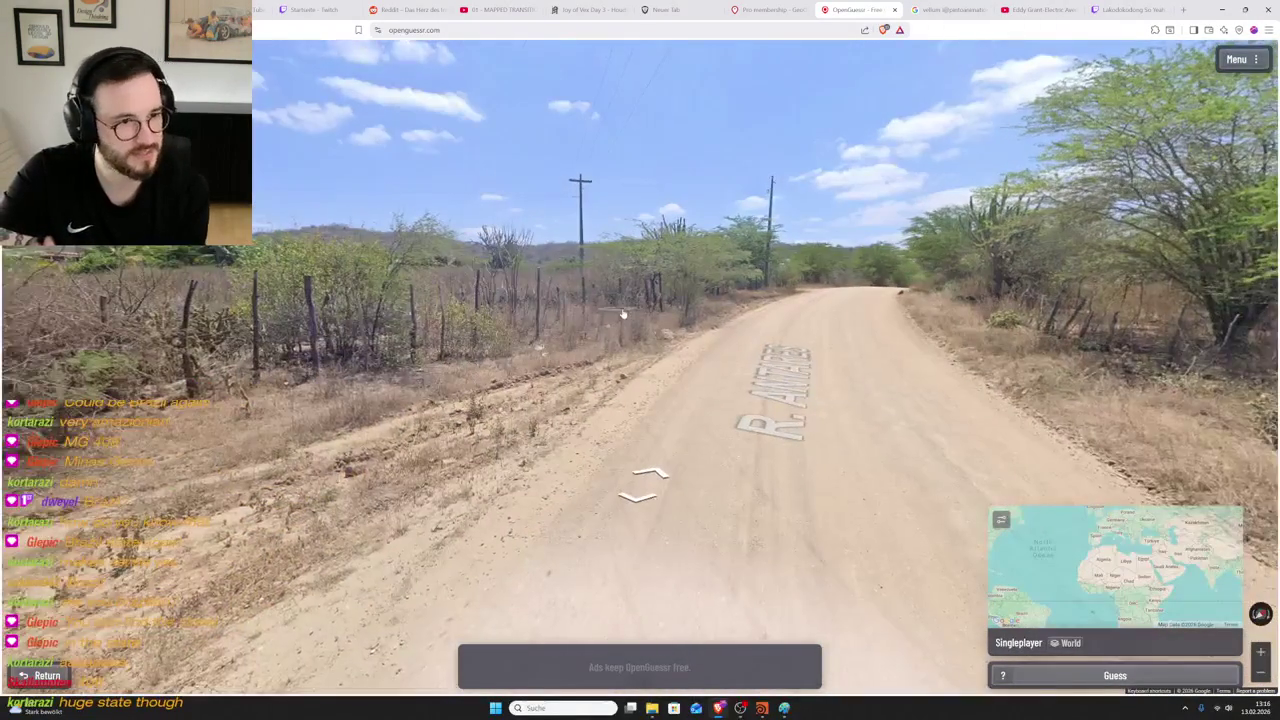
key("Up")
key("Right")
key("Right")
key("Right")
key("Right")
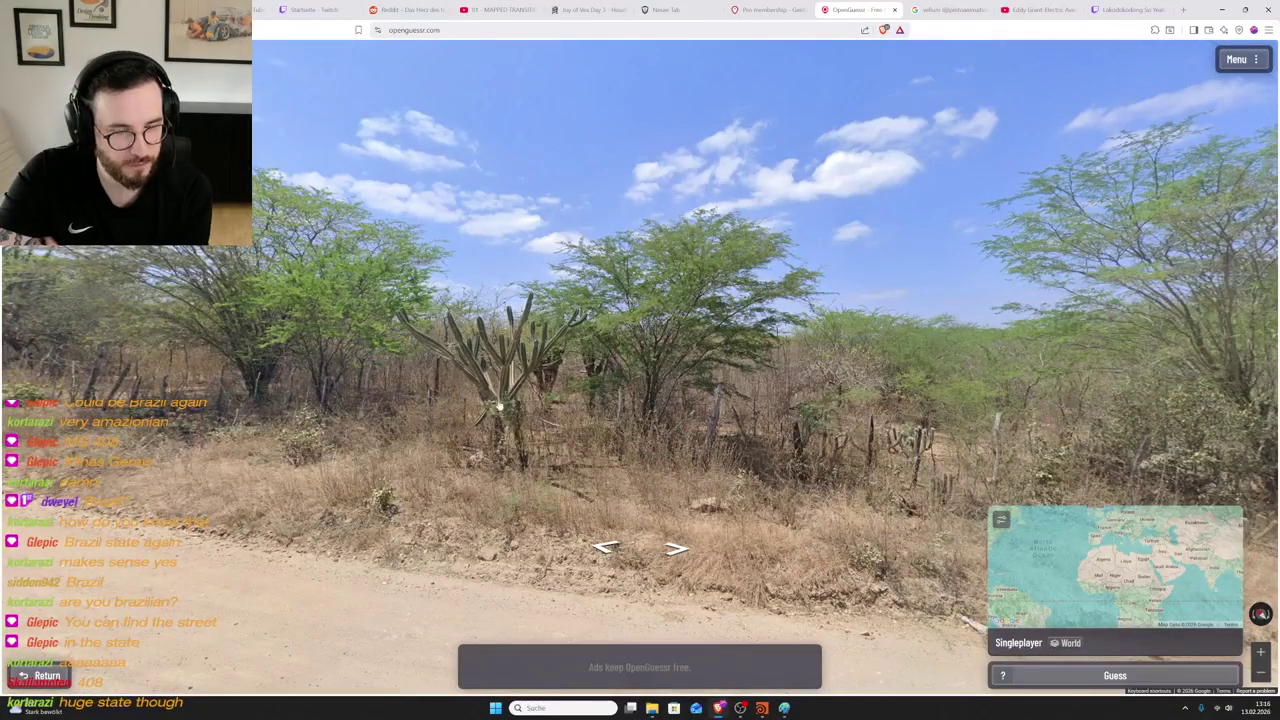
key("Left")
key("Left")
key("Left")
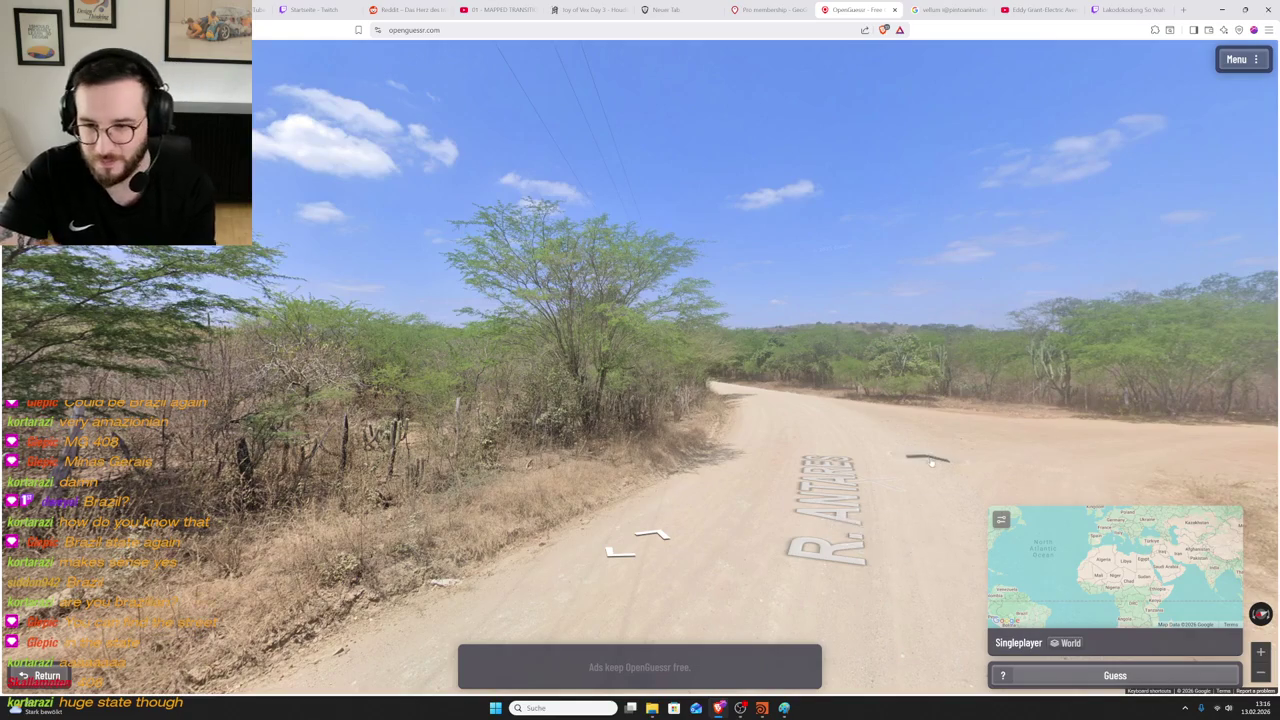
- Continue down the road, view the roadside hut and fence, then the power lines
left_click(927, 461)
key("Right")
key("Right")
key("Right")
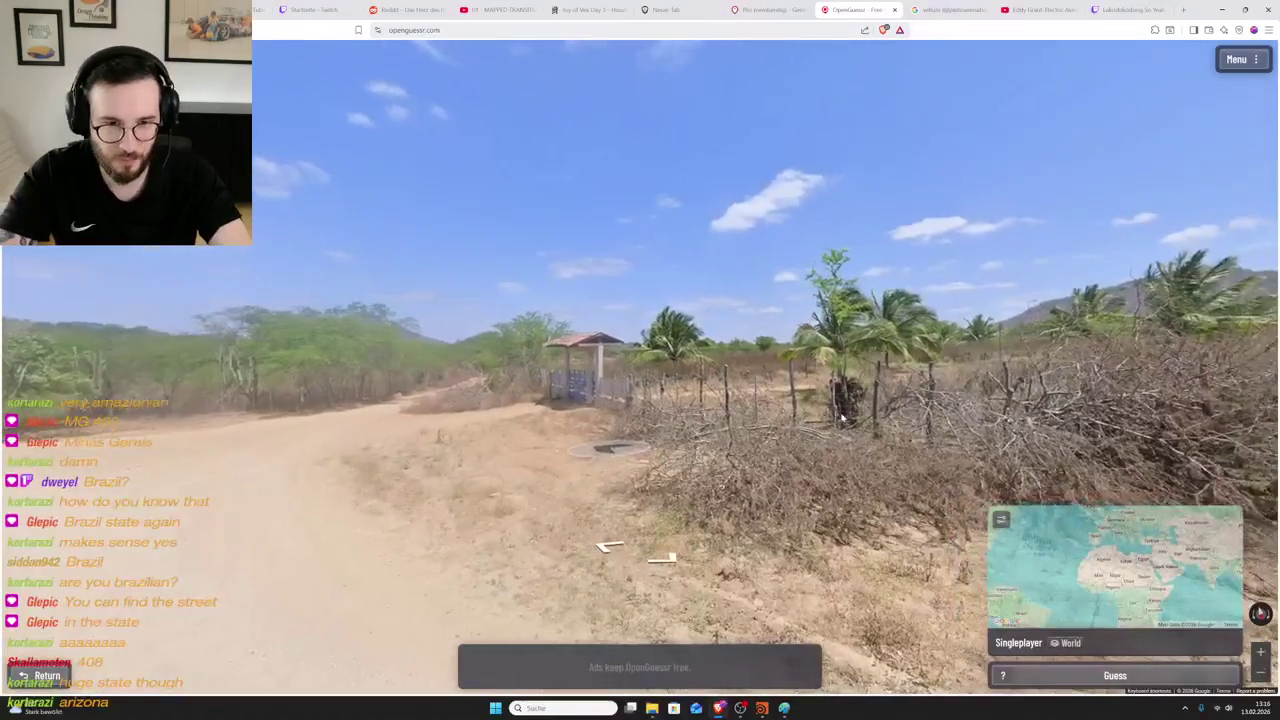
mouse_move(827, 425)
left_mouse_down()
mouse_move(823, 457)
mouse_move(1034, 355)
left_mouse_up()
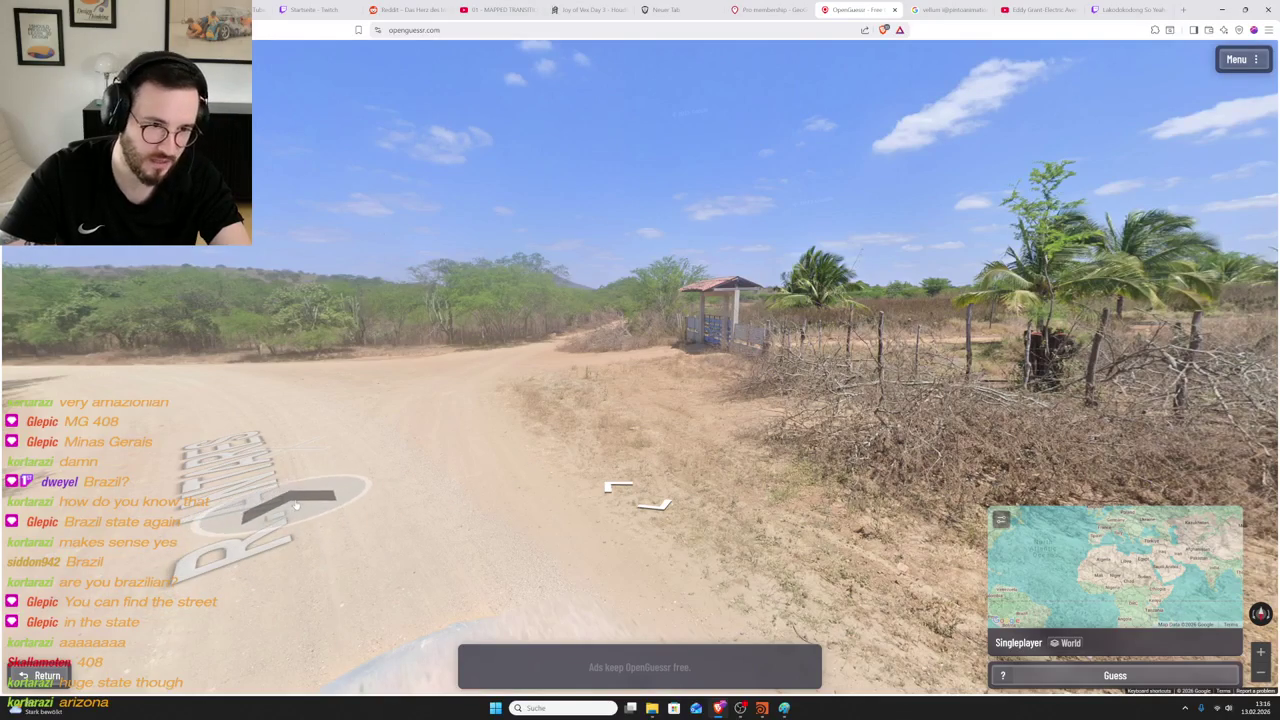
left_click(757, 457)
left_click_drag(943, 410, 775, 451)
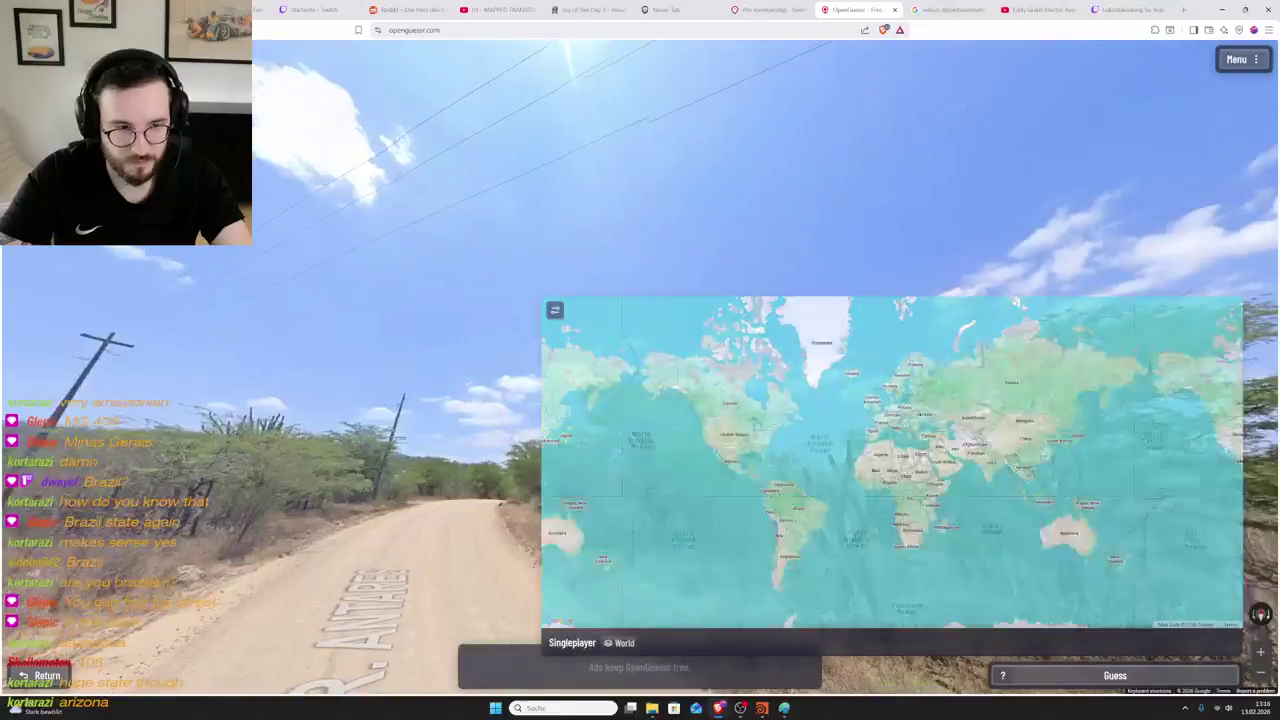
- Look back along the road and at the fields and hills past the hut
mouse_move(500, 404)
left_mouse_down()
mouse_move(592, 404)
mouse_move(721, 539)
left_mouse_up()
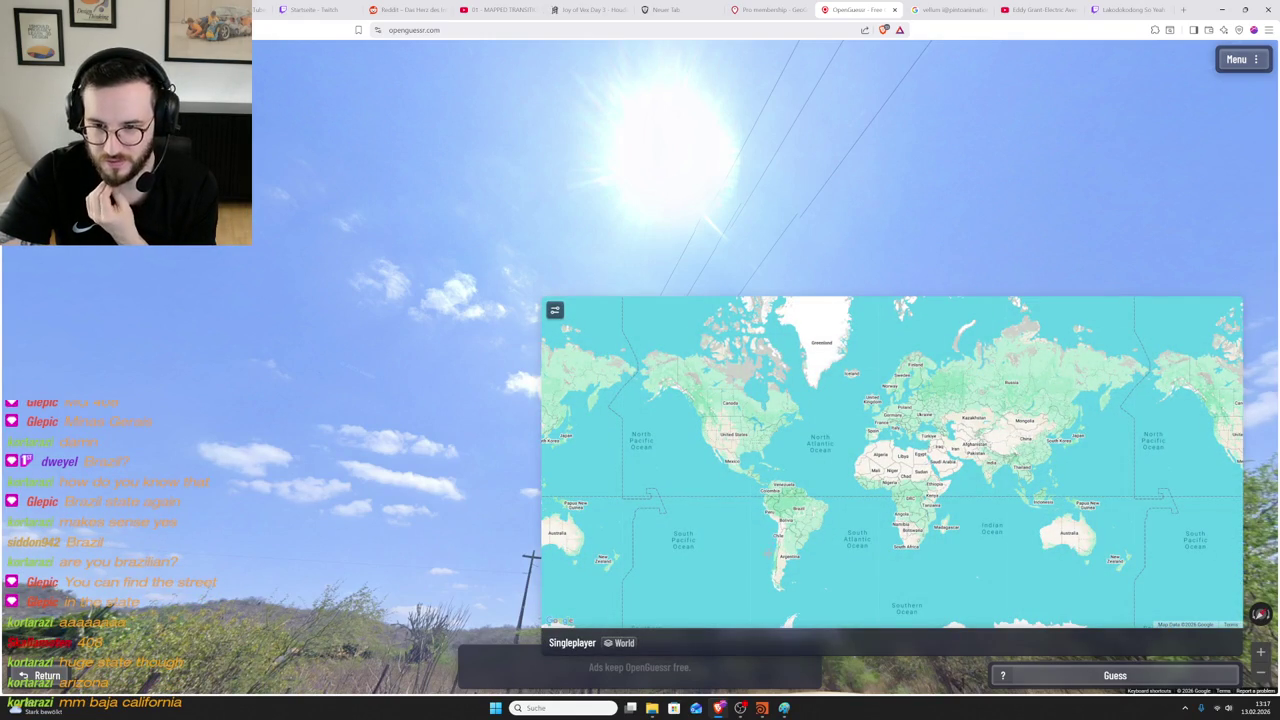
scroll(785, 532, "up", 2)
scroll(790, 511, "down", 1)
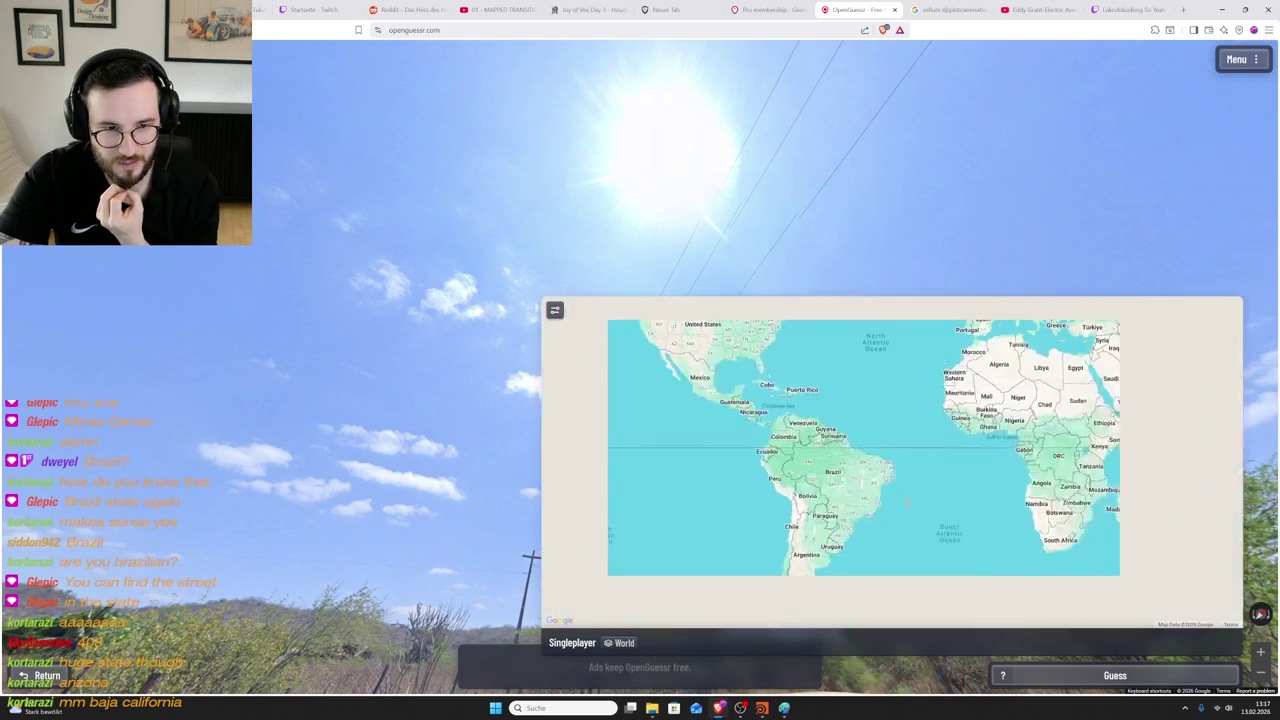
left_click_drag(843, 480, 846, 474)
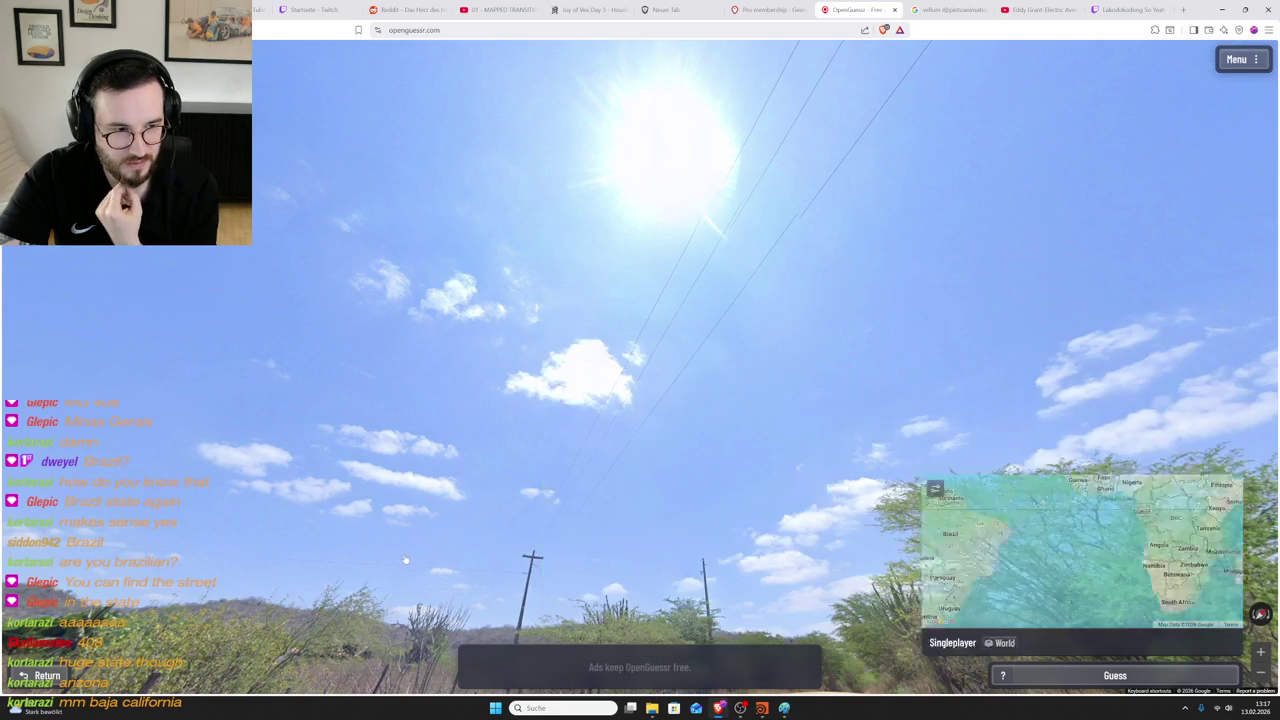
scroll(722, 481, "up", 1)
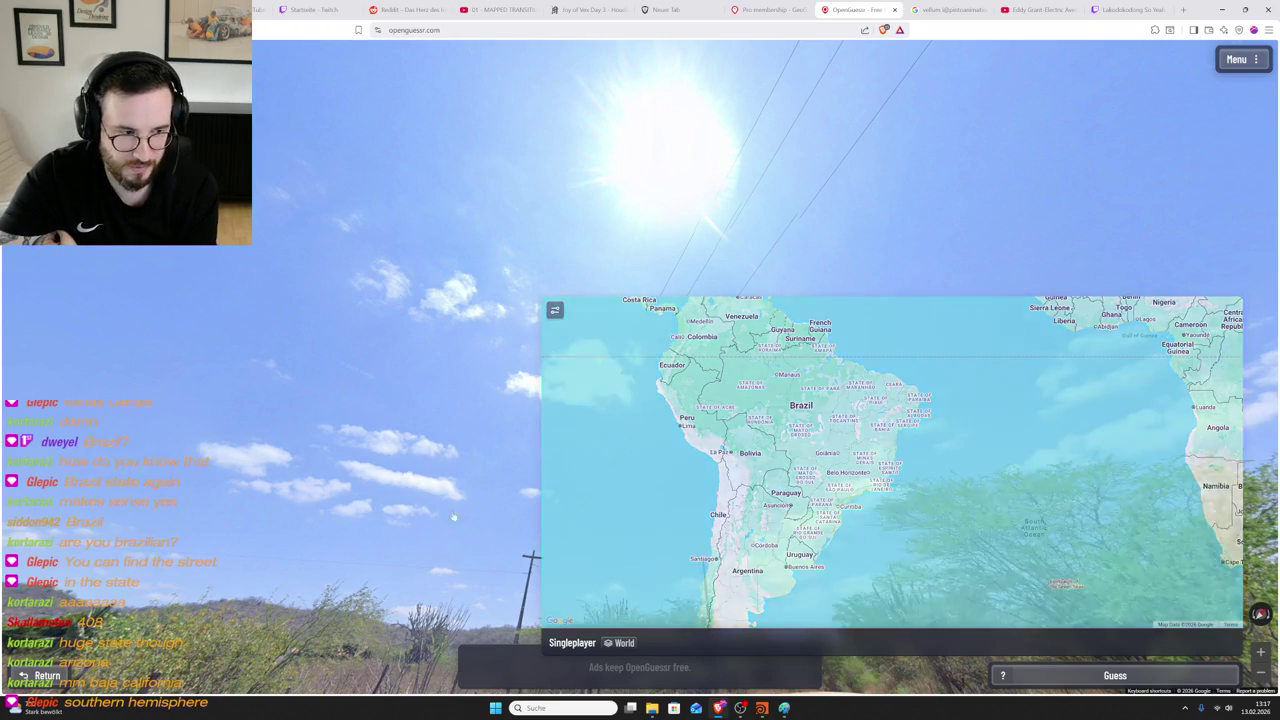
left_click_drag(648, 534, 505, 463)
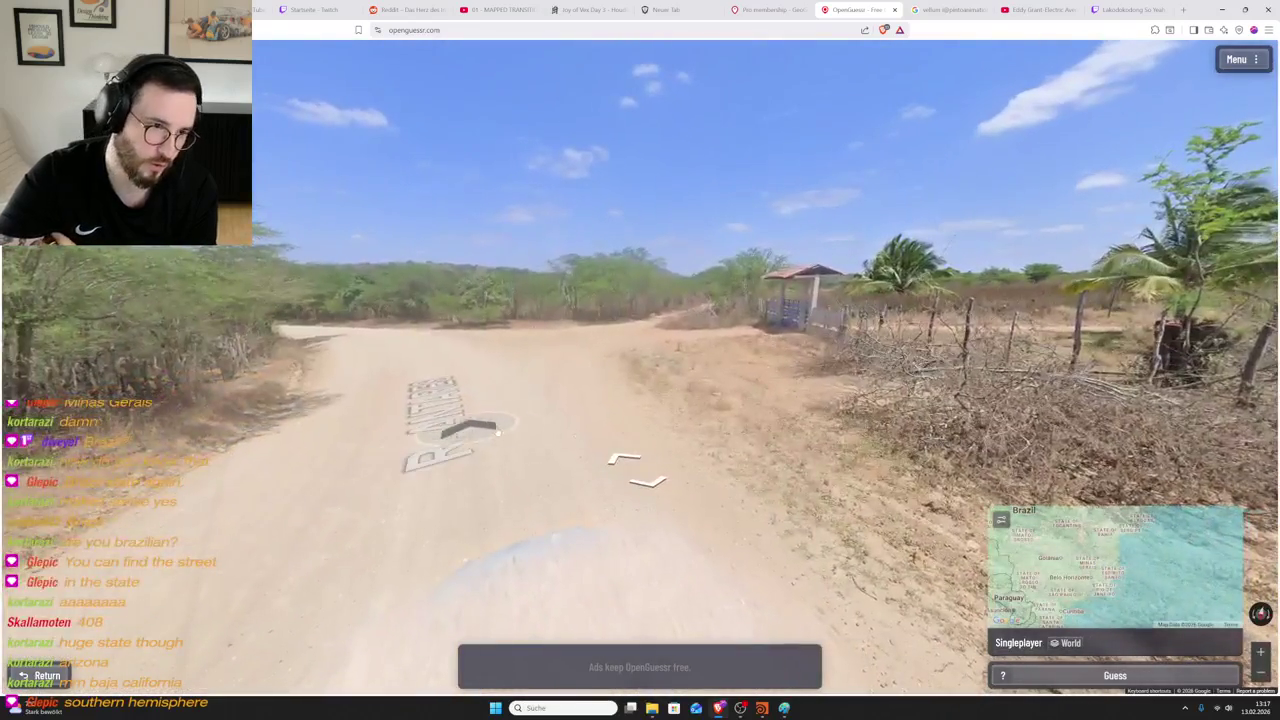
mouse_move(1180, 430)
left_mouse_down()
mouse_move(767, 424)
mouse_move(510, 341)
left_mouse_up()
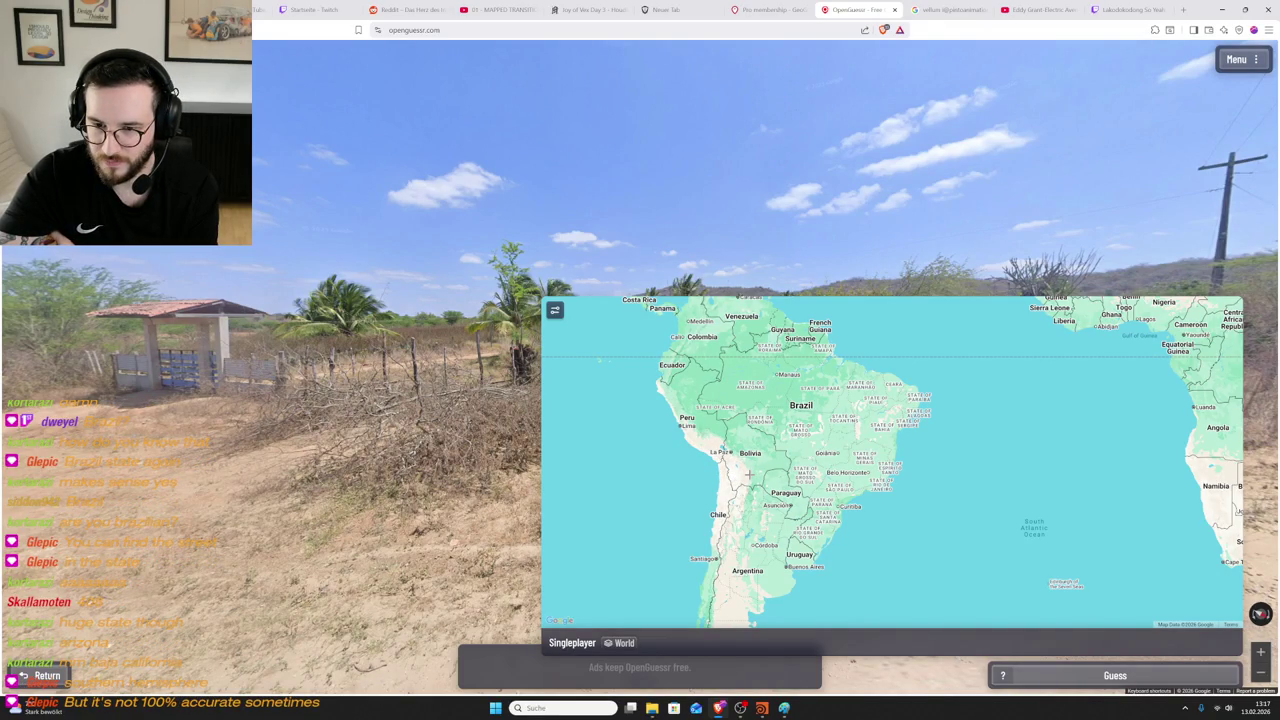
- Zoom the guess map to central Bolivia, pin near Cochabamba, and submit
scroll(998, 477, "up", 3)
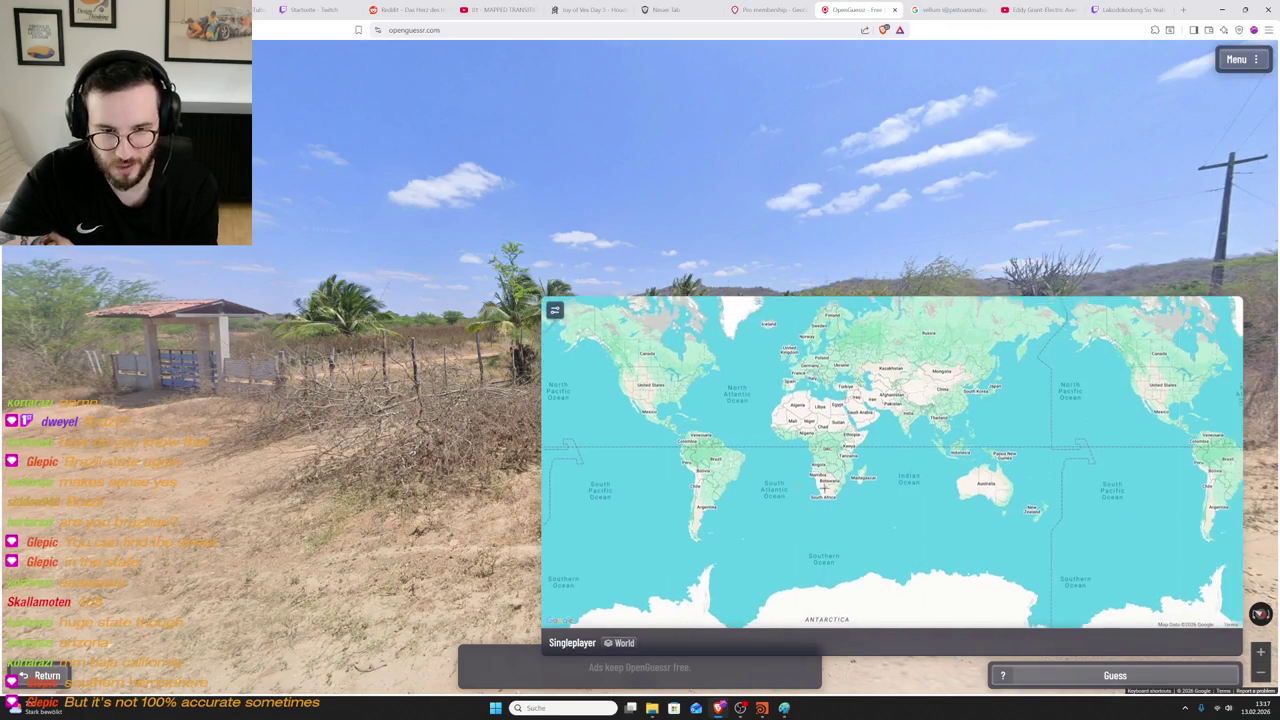
scroll(651, 466, "down", 3)
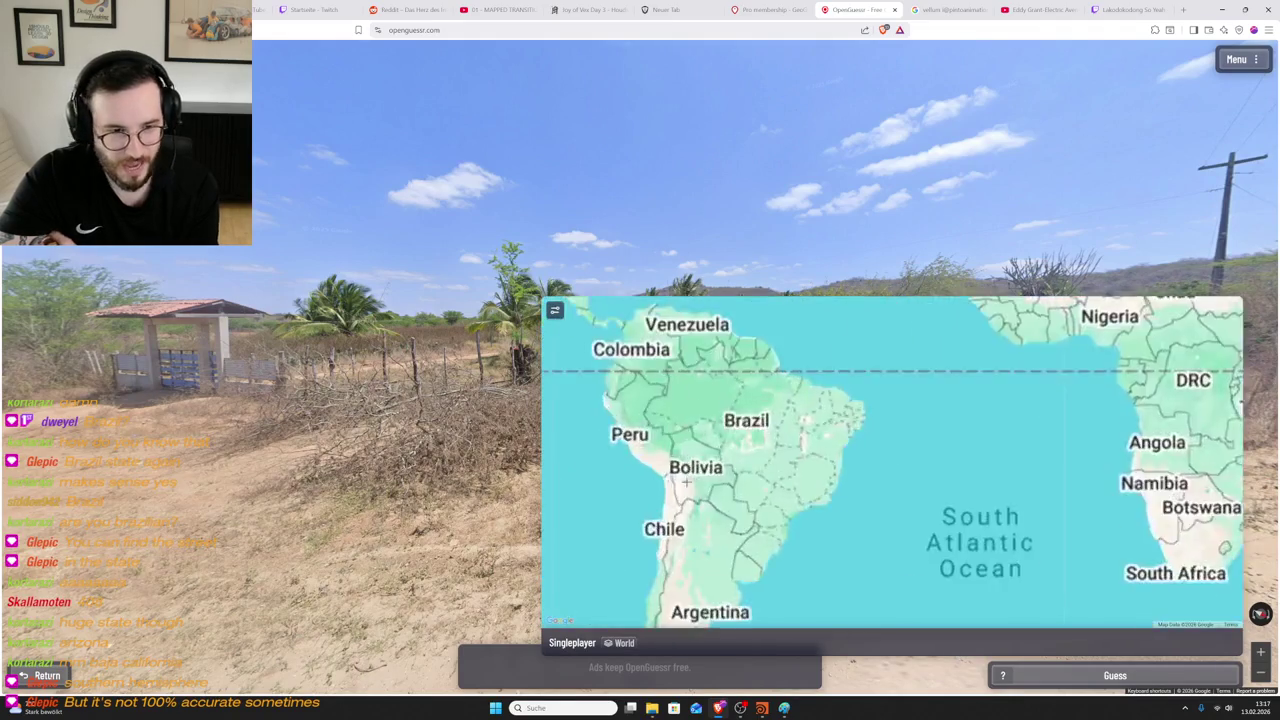
left_click_drag(651, 466, 765, 446)
scroll(765, 446, "down", 2)
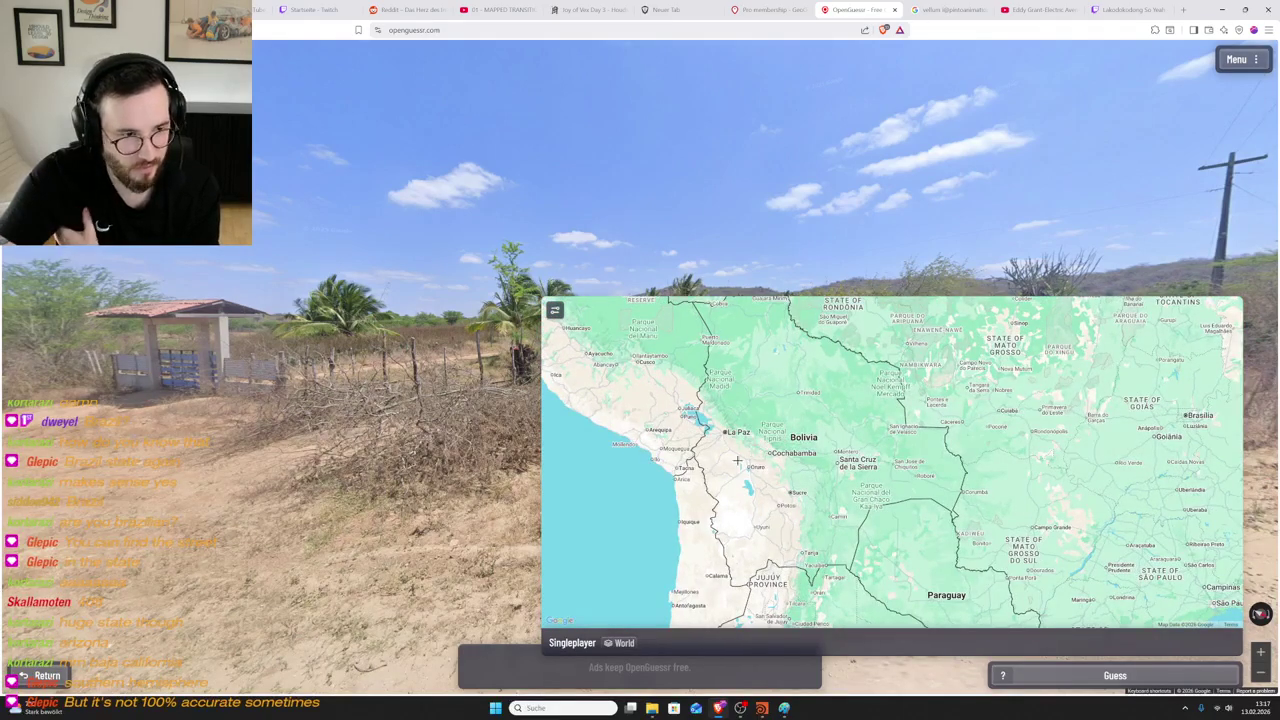
left_click_drag(707, 432, 778, 462)
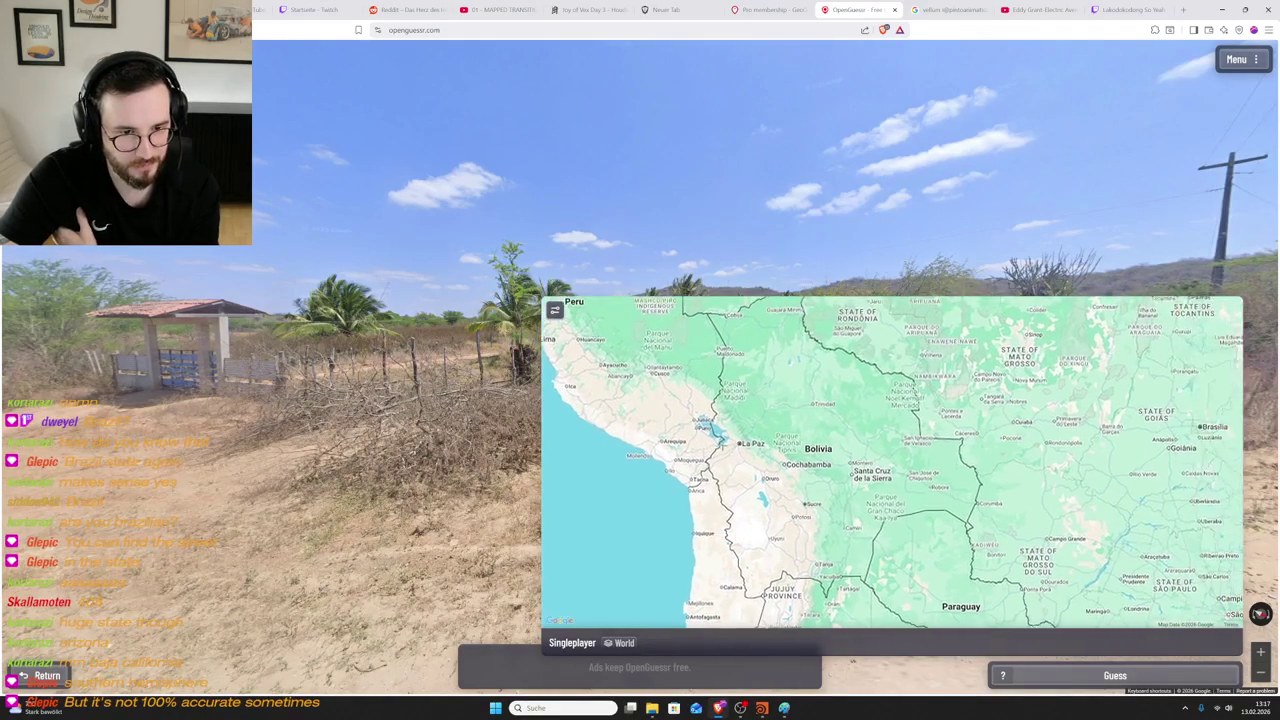
left_click(799, 470)
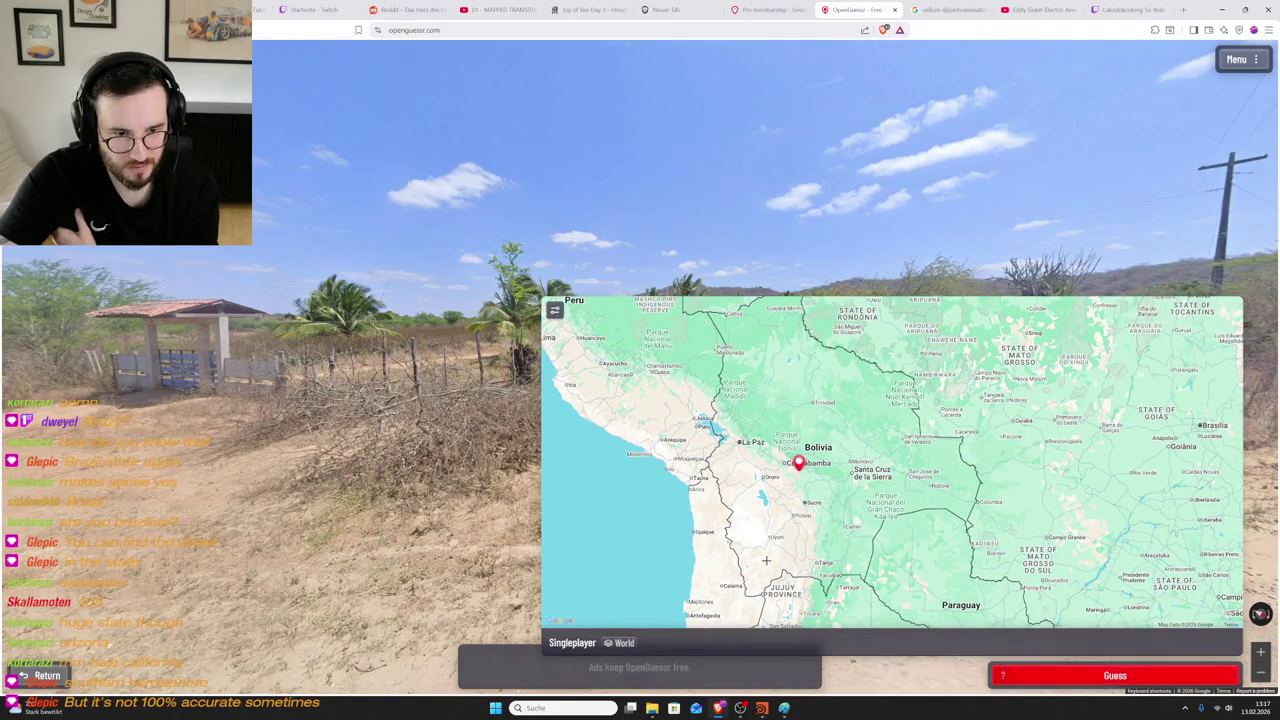
key("space")
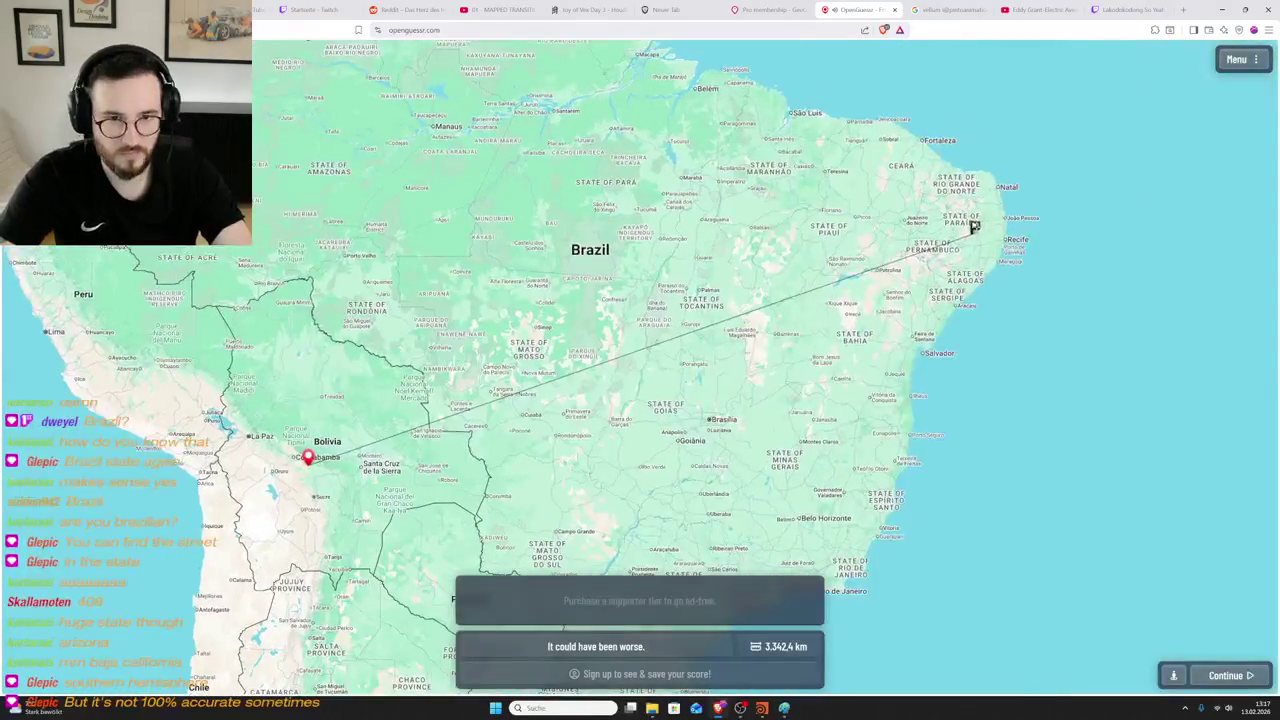
- Review the 3,342.4 km Bolivia guess result, then return to Houdini and save the ball-over-grass scene
scroll(972, 228, "down", 1)
scroll(972, 228, "down", 1)
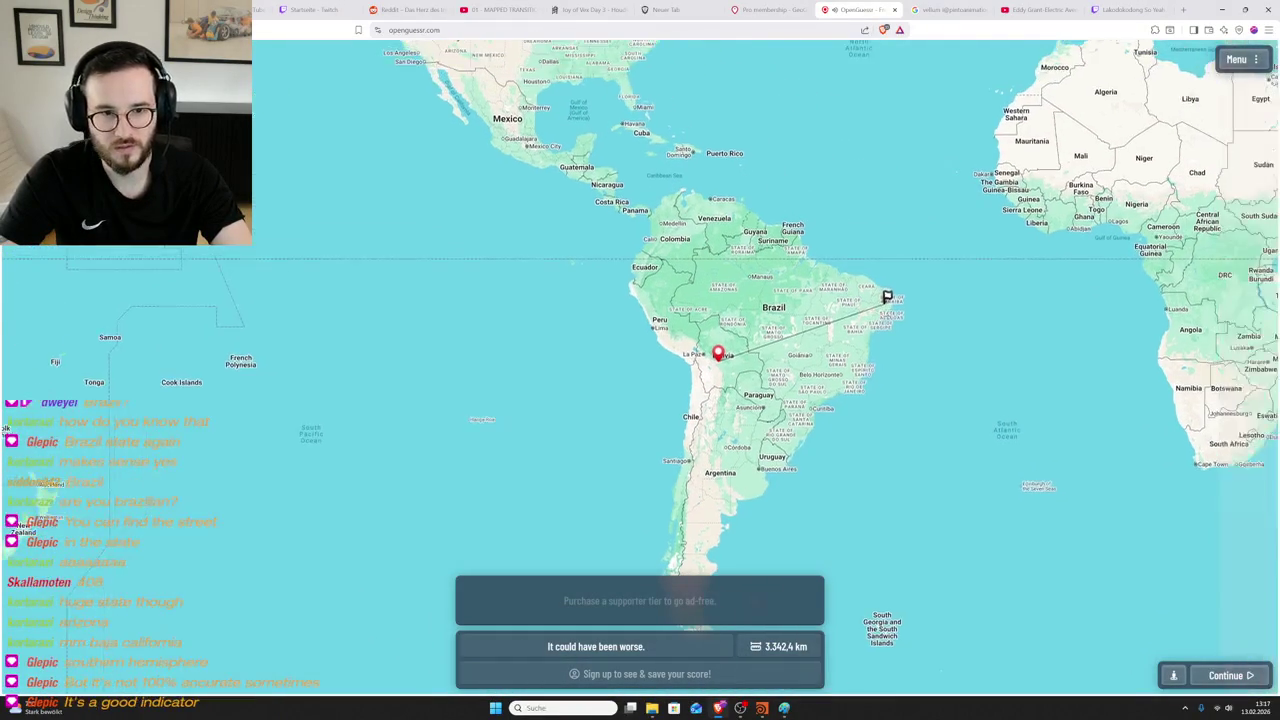
scroll(890, 290, "up", 3)
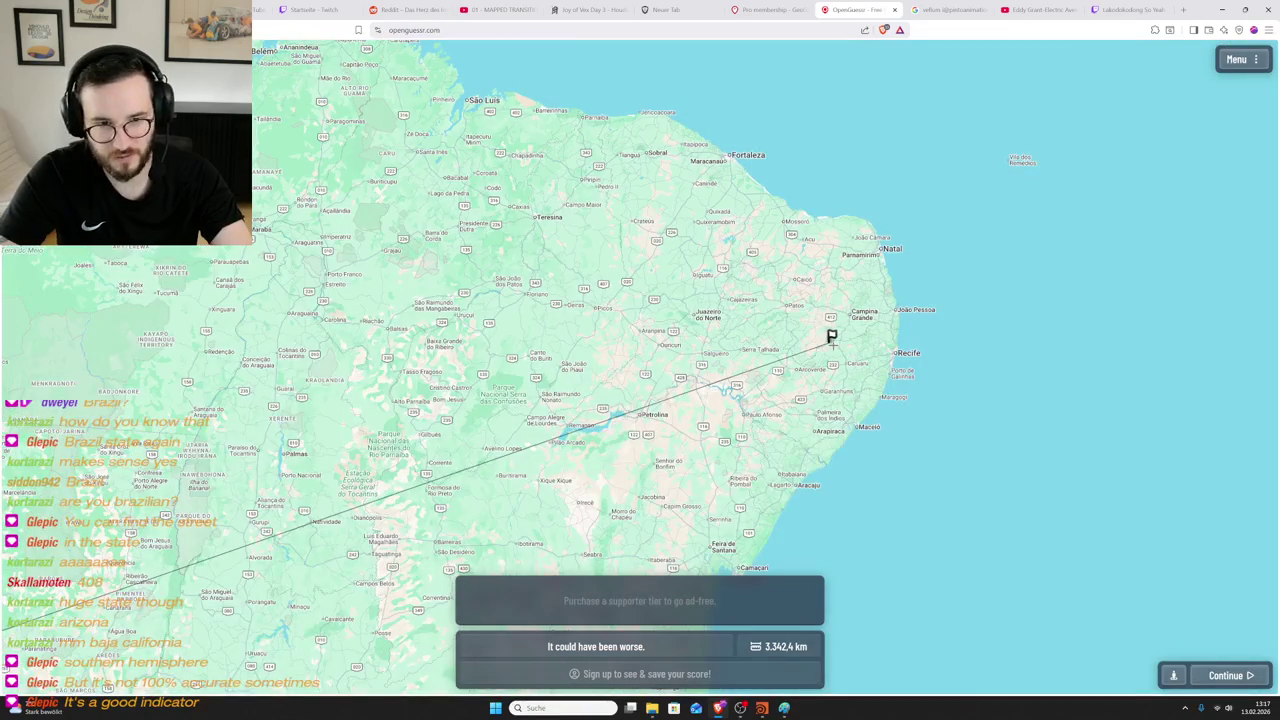
scroll(833, 345, "down", 2)
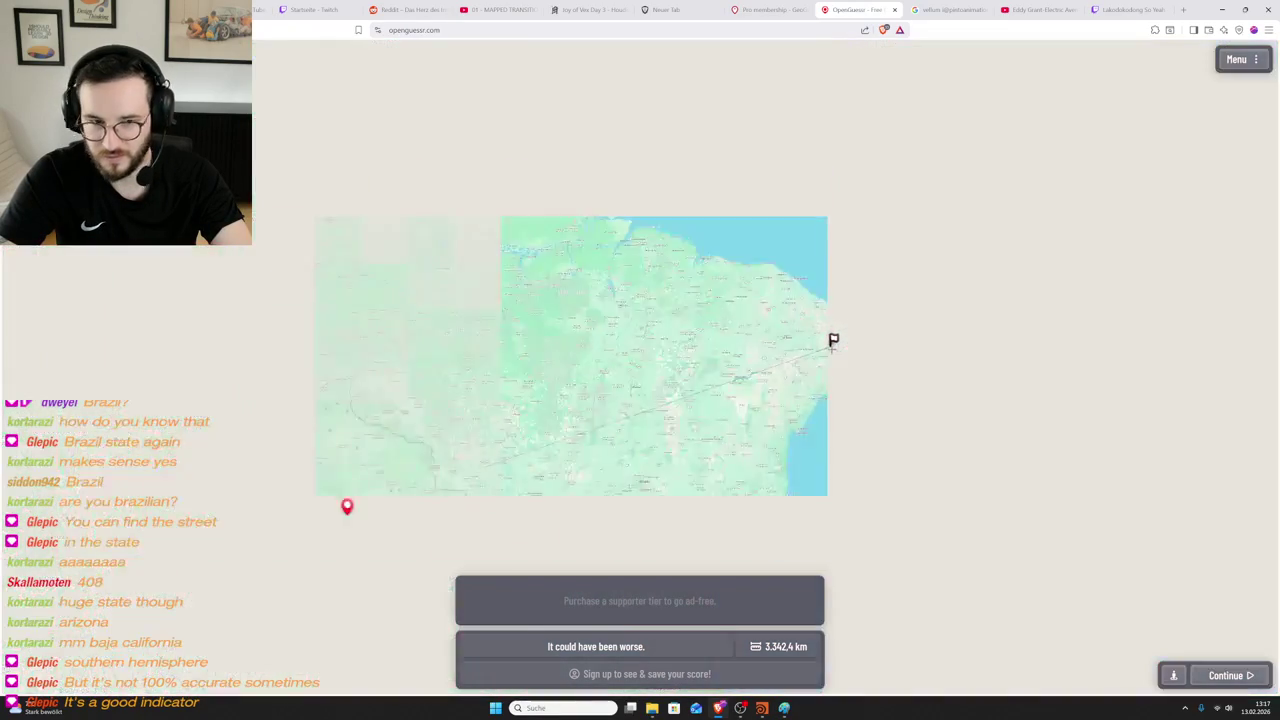
scroll(830, 354, "down", 1)
scroll(830, 354, "down", 2)
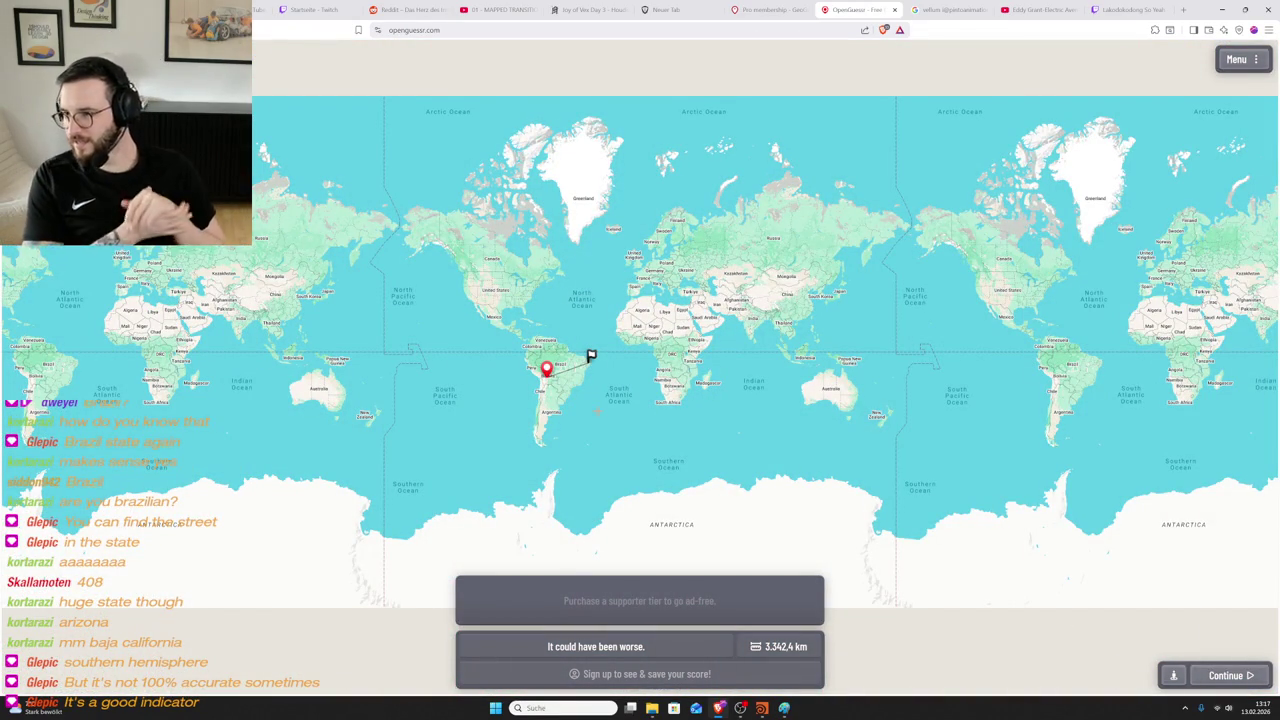
left_click(764, 708)
key("ctrl+s")
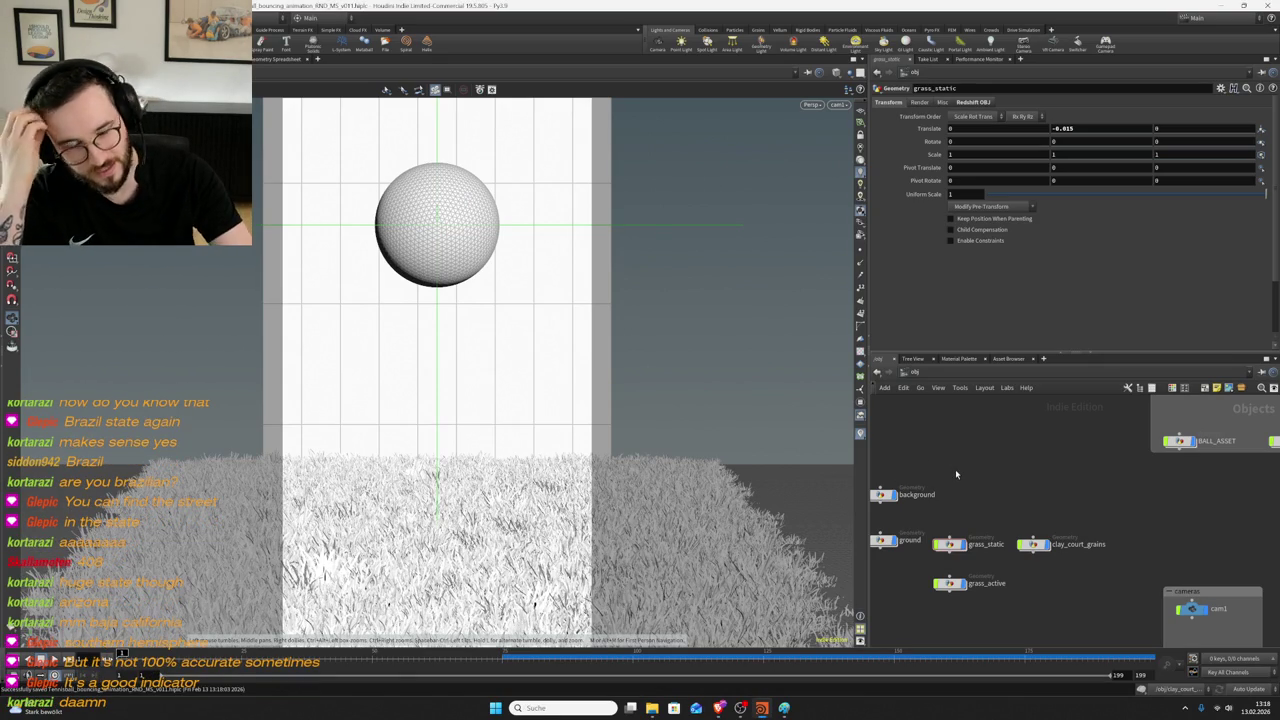